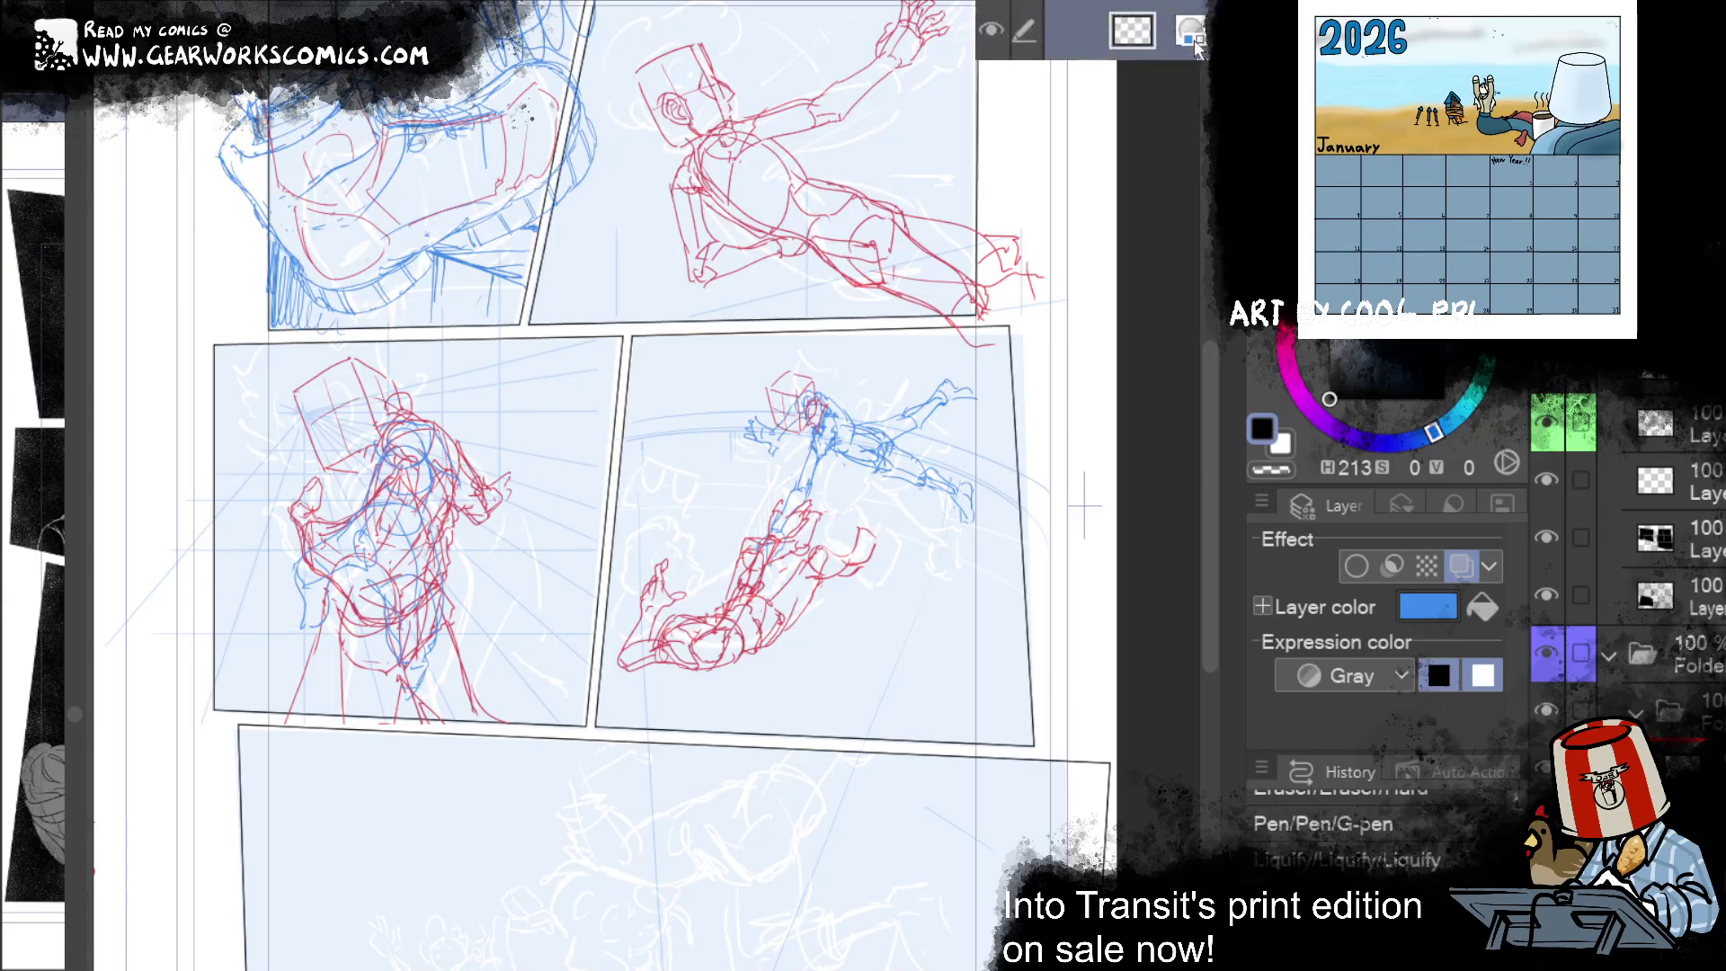
Step: Redo the liquify step and sketch a box-shaped head on the falling figure in blue and red
{"action": "key", "text": "ctrl+y"}
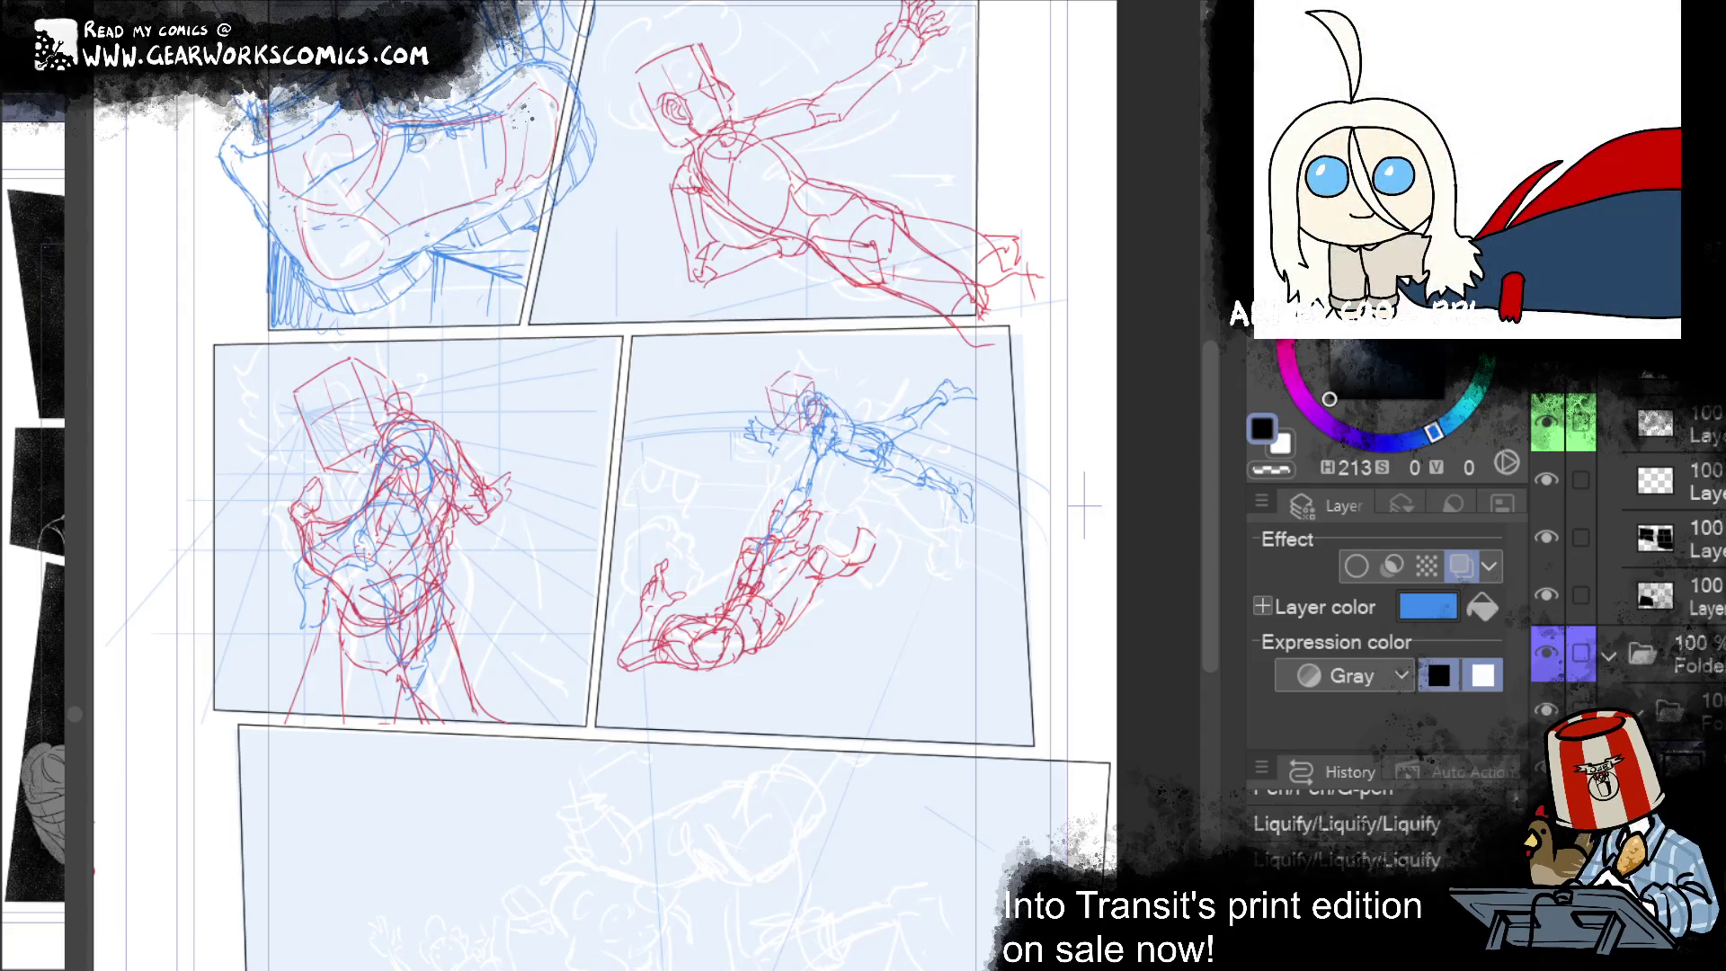
{"action": "key", "text": "alt+bracketleft"}
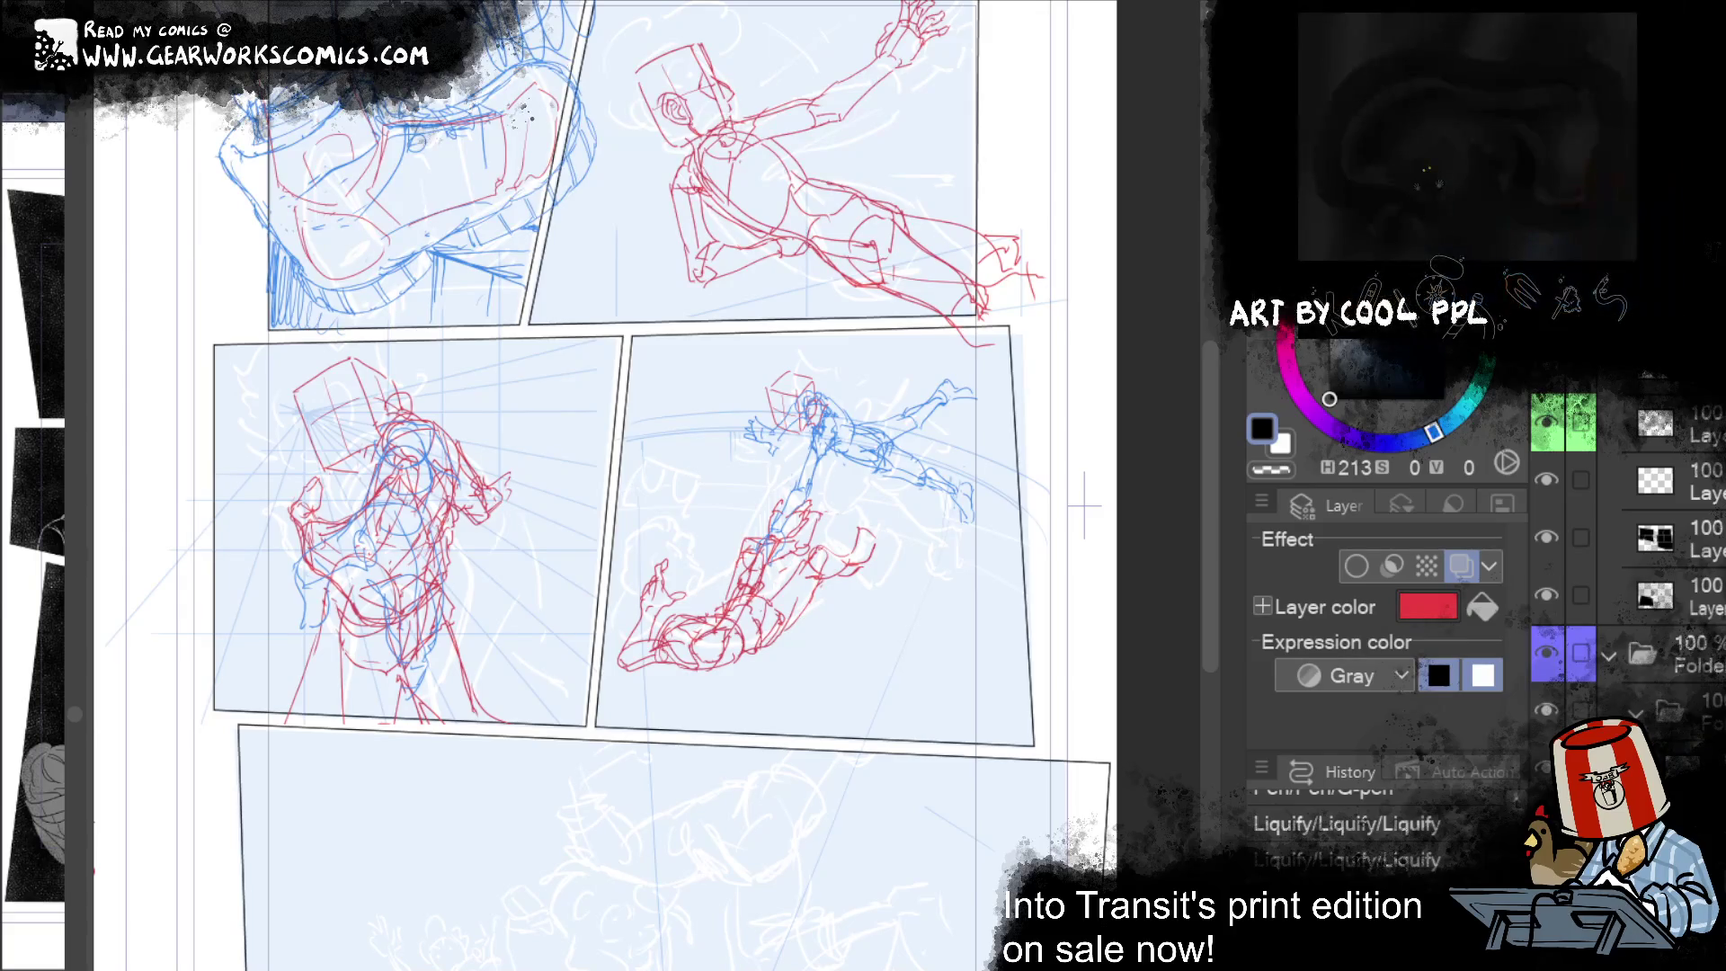
{"action": "key", "text": "alt+bracketright"}
{"action": "mouse_move", "coordinate": [634, 595]}
{"action": "left_mouse_down"}
{"action": "mouse_move", "coordinate": [663, 550]}
{"action": "mouse_move", "coordinate": [696, 568]}
{"action": "left_mouse_up"}
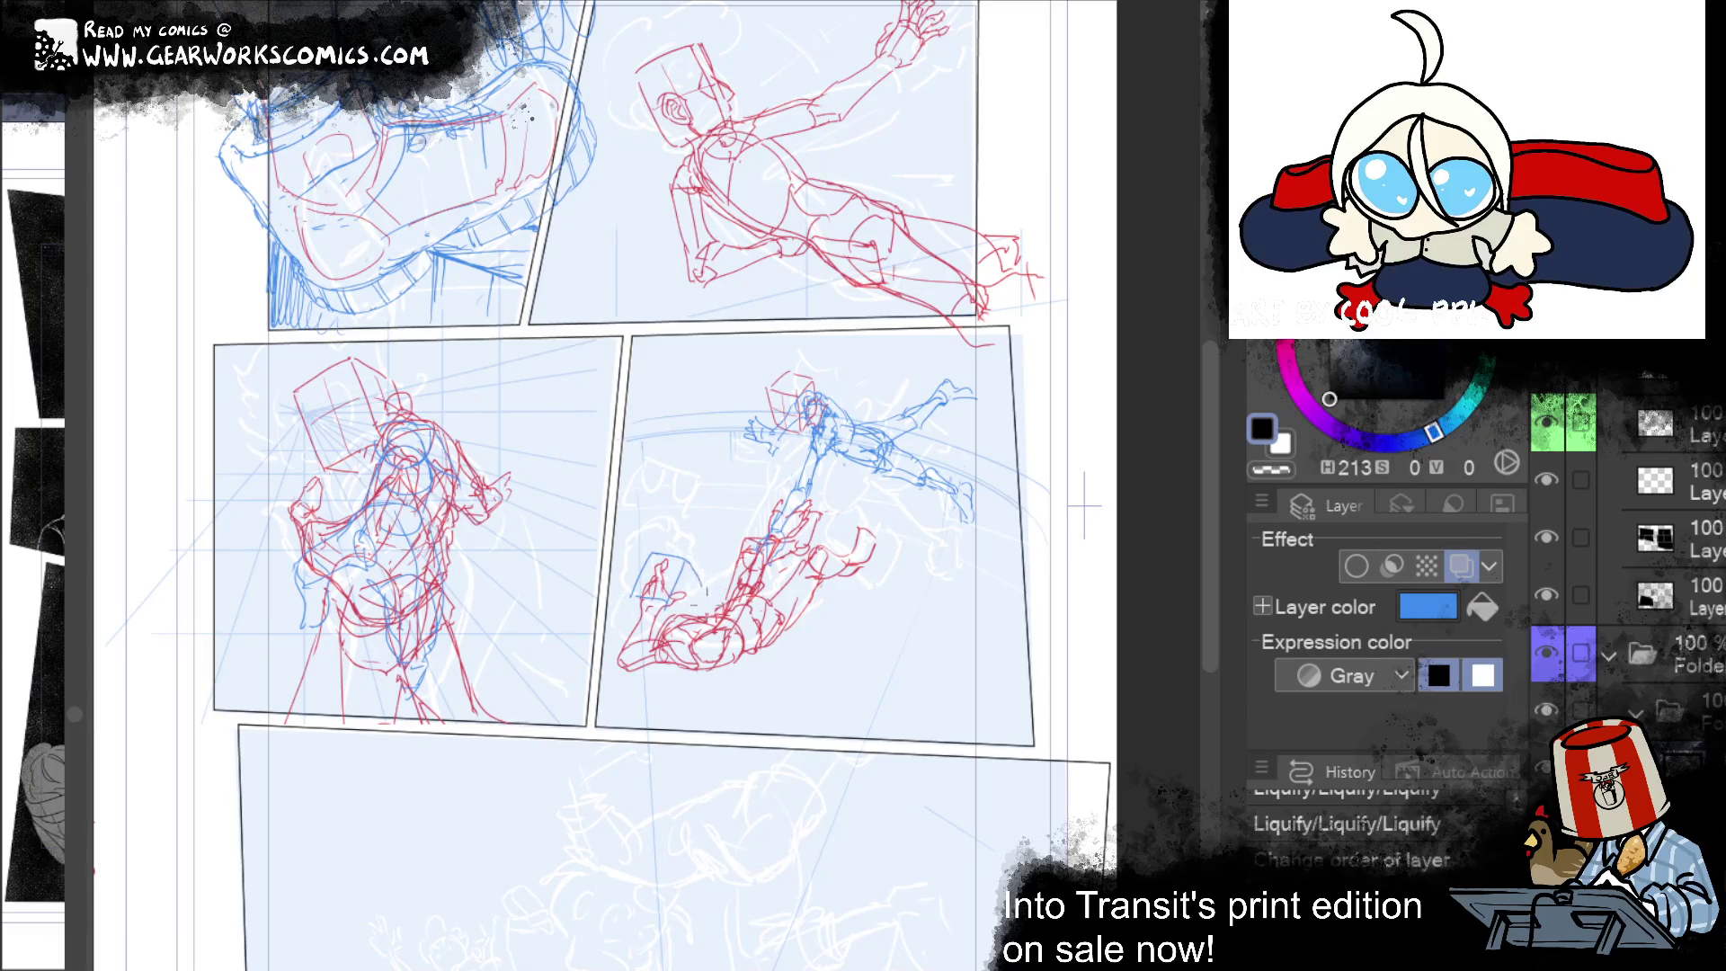
{"action": "mouse_move", "coordinate": [692, 565]}
{"action": "left_mouse_down"}
{"action": "mouse_move", "coordinate": [706, 598]}
{"action": "mouse_move", "coordinate": [674, 593]}
{"action": "left_mouse_up"}
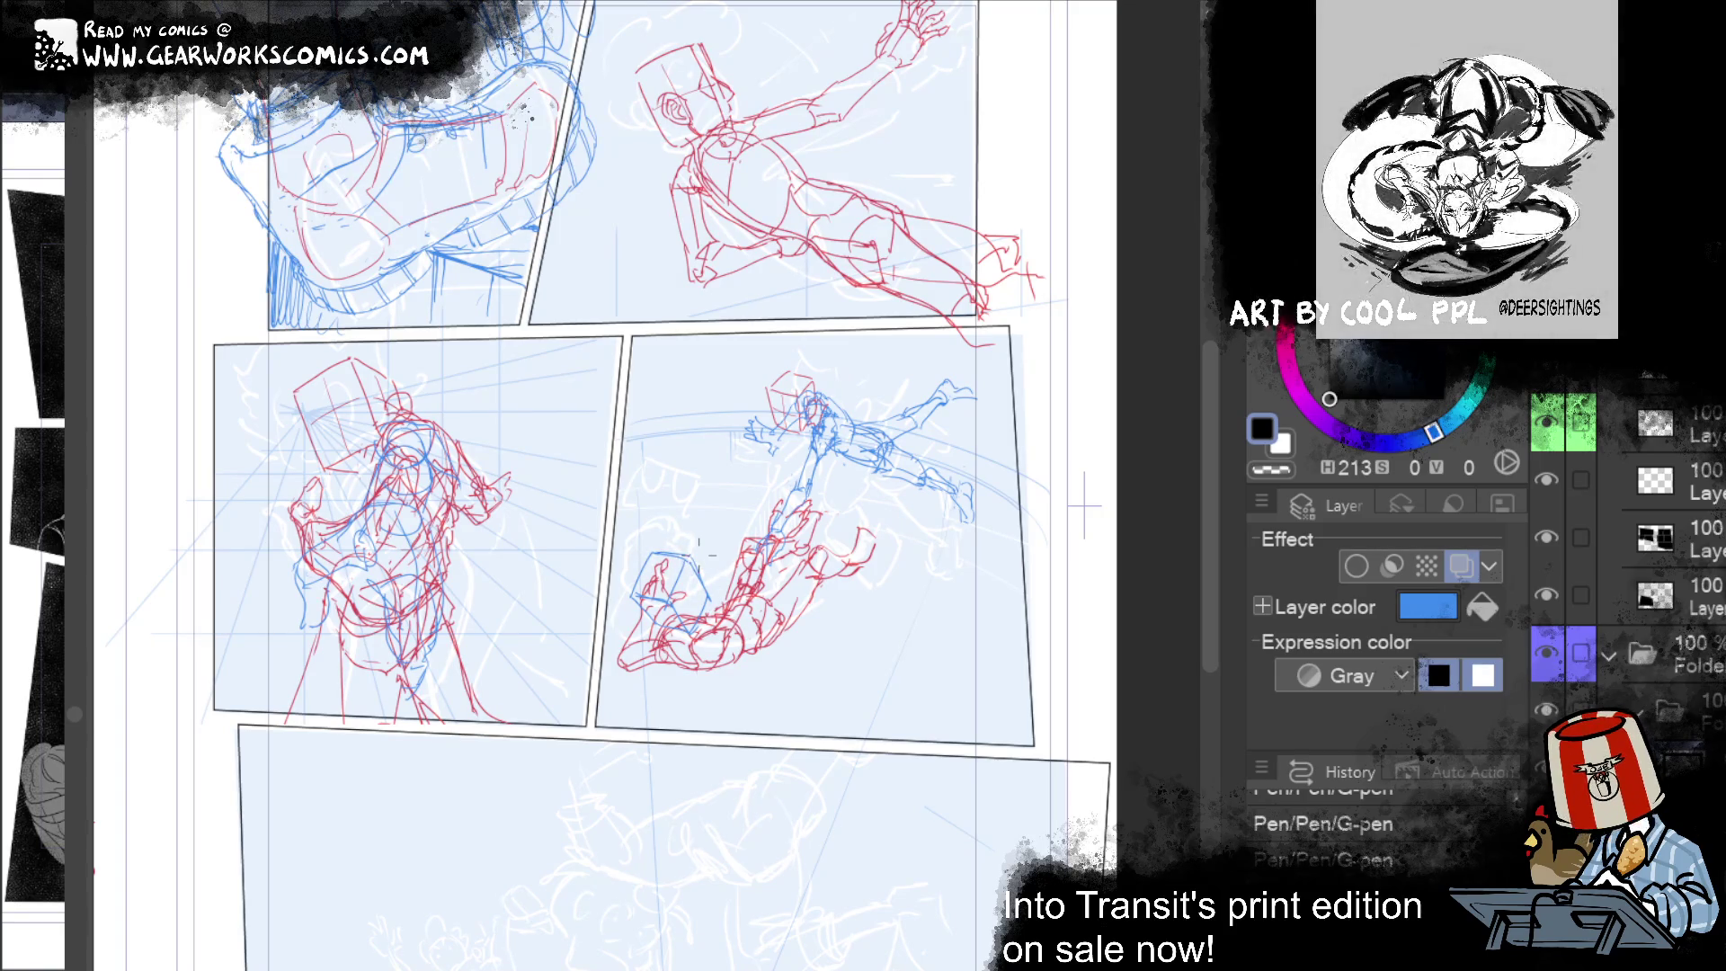
{"action": "left_click_drag", "start_coordinate": [682, 563], "coordinate": [679, 594]}
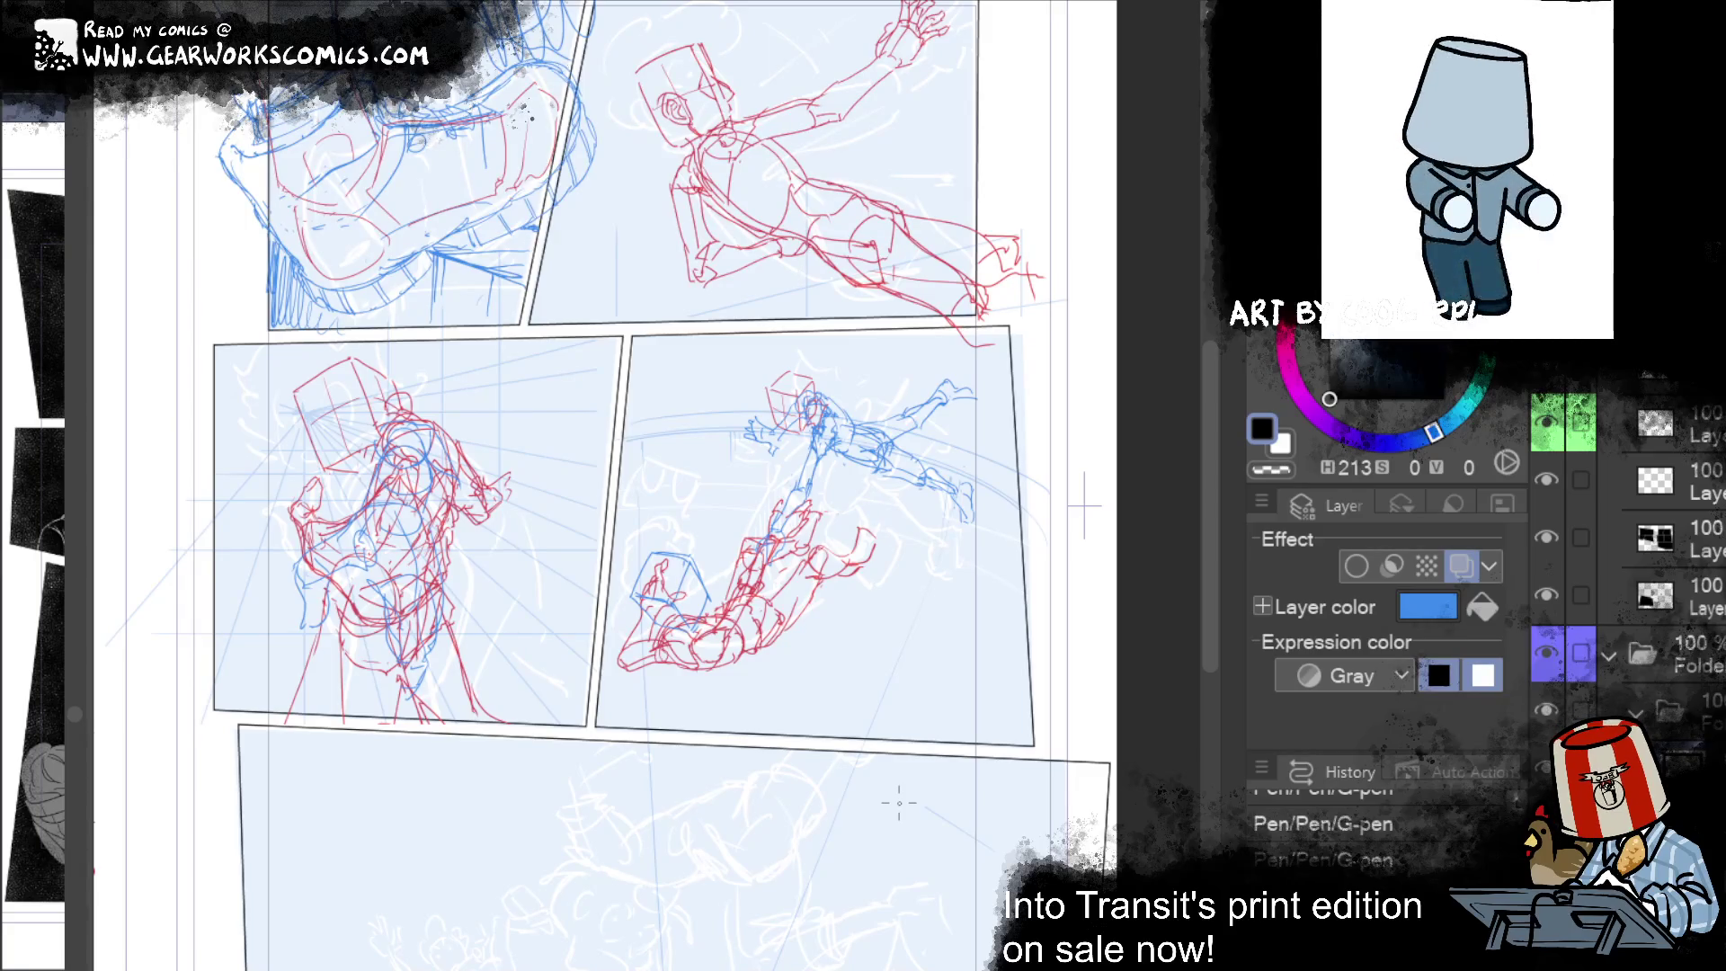
Step: Erase part of the head sketch and step through the recent stroke history
{"action": "left_click_drag", "start_coordinate": [863, 773], "coordinate": [809, 746]}
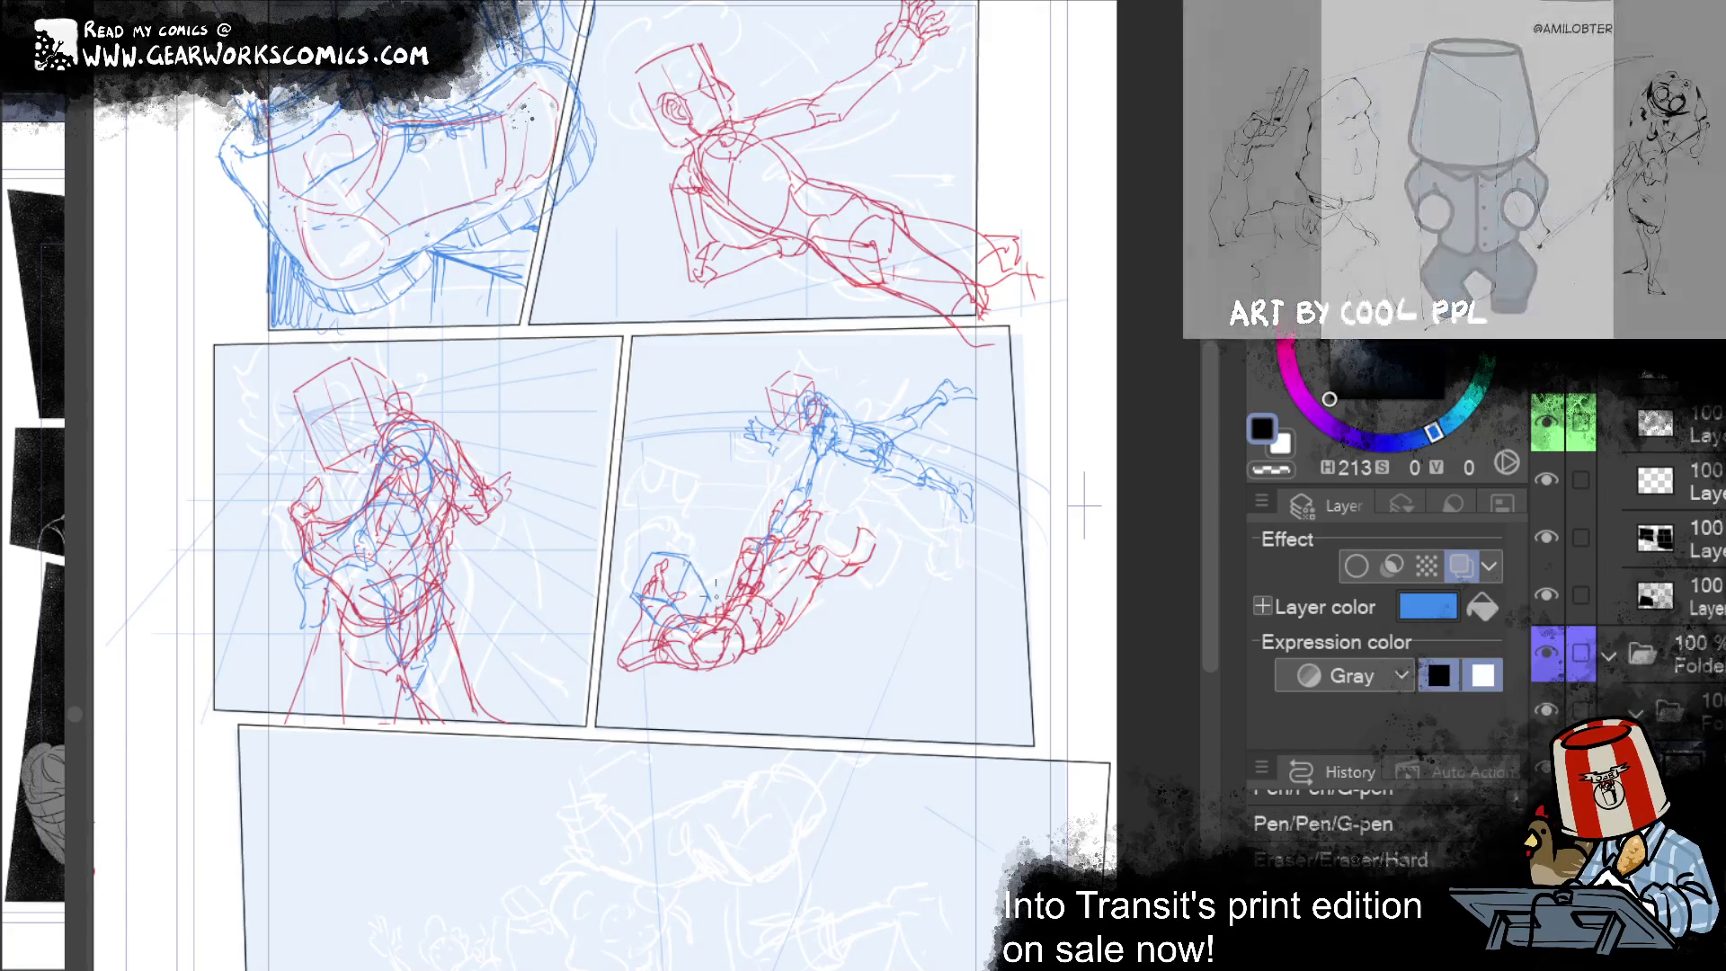
{"action": "key", "text": "ctrl+y"}
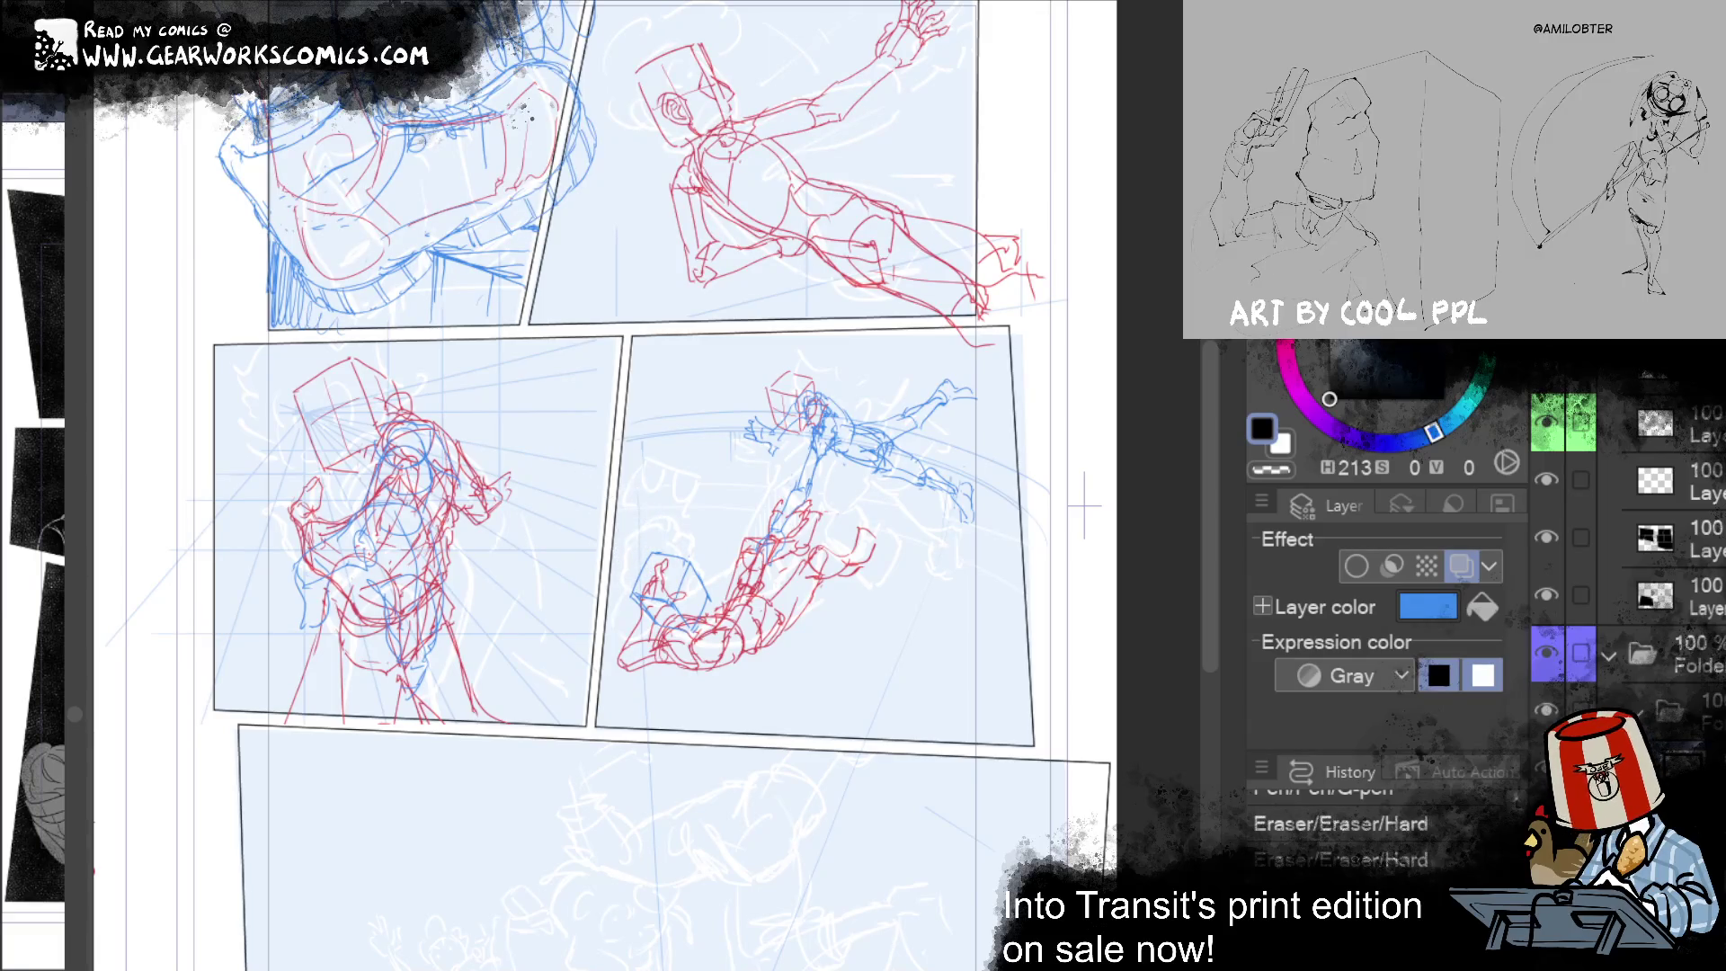
{"action": "key", "text": "ctrl+y"}
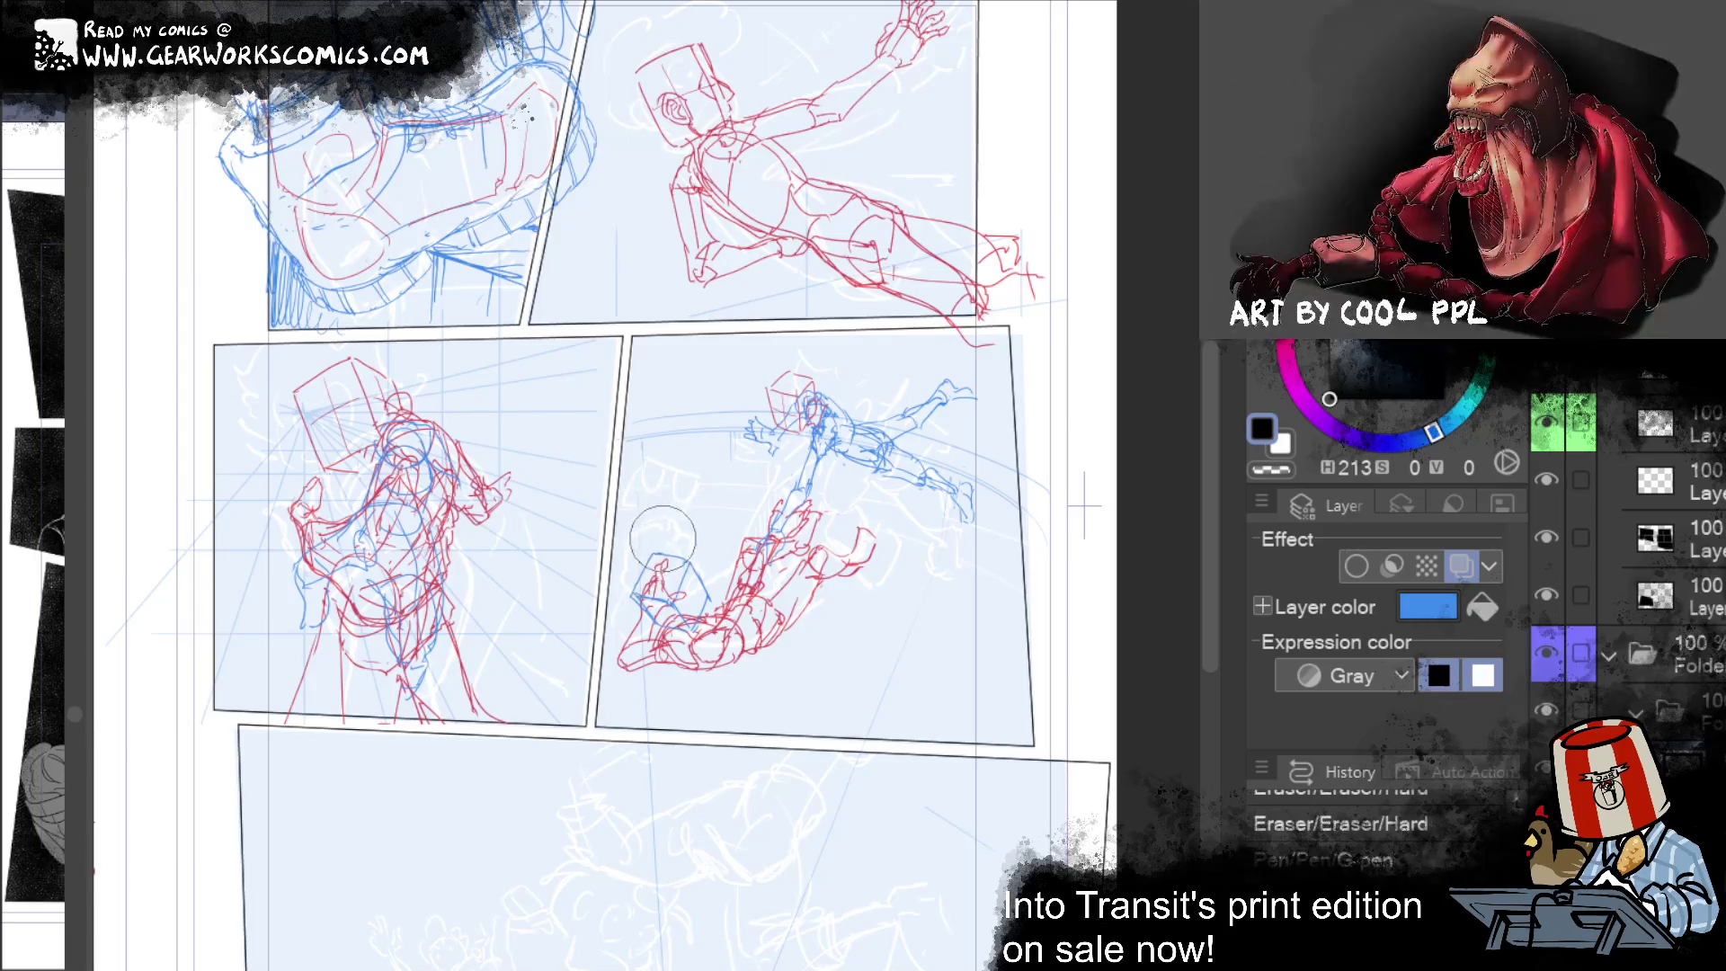
{"action": "key", "text": "ctrl+z"}
{"action": "key", "text": "ctrl+y"}
{"action": "key", "text": "ctrl+y"}
{"action": "key", "text": "ctrl+y"}
{"action": "key", "text": "ctrl+y"}
{"action": "key", "text": "ctrl+y"}
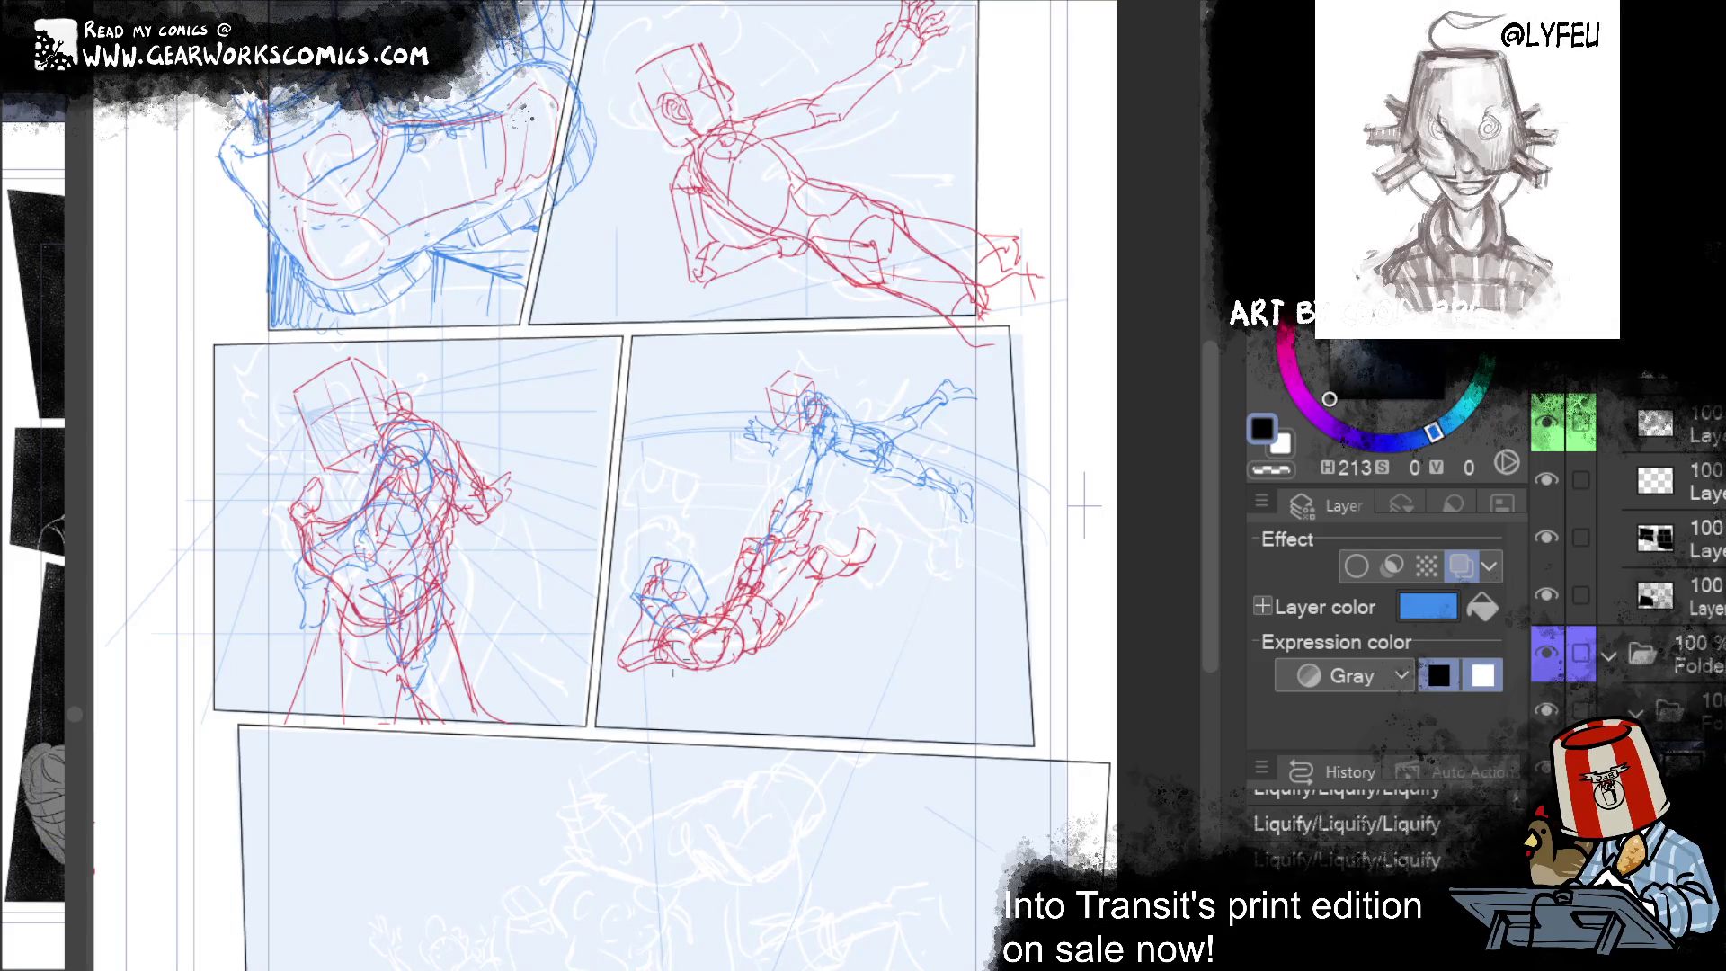
Step: Erase a small bit of the red figure and add a tiny pen mark below it
{"action": "mouse_move", "coordinate": [747, 611]}
{"action": "left_mouse_down"}
{"action": "mouse_move", "coordinate": [773, 613]}
{"action": "mouse_move", "coordinate": [694, 616]}
{"action": "left_mouse_up"}
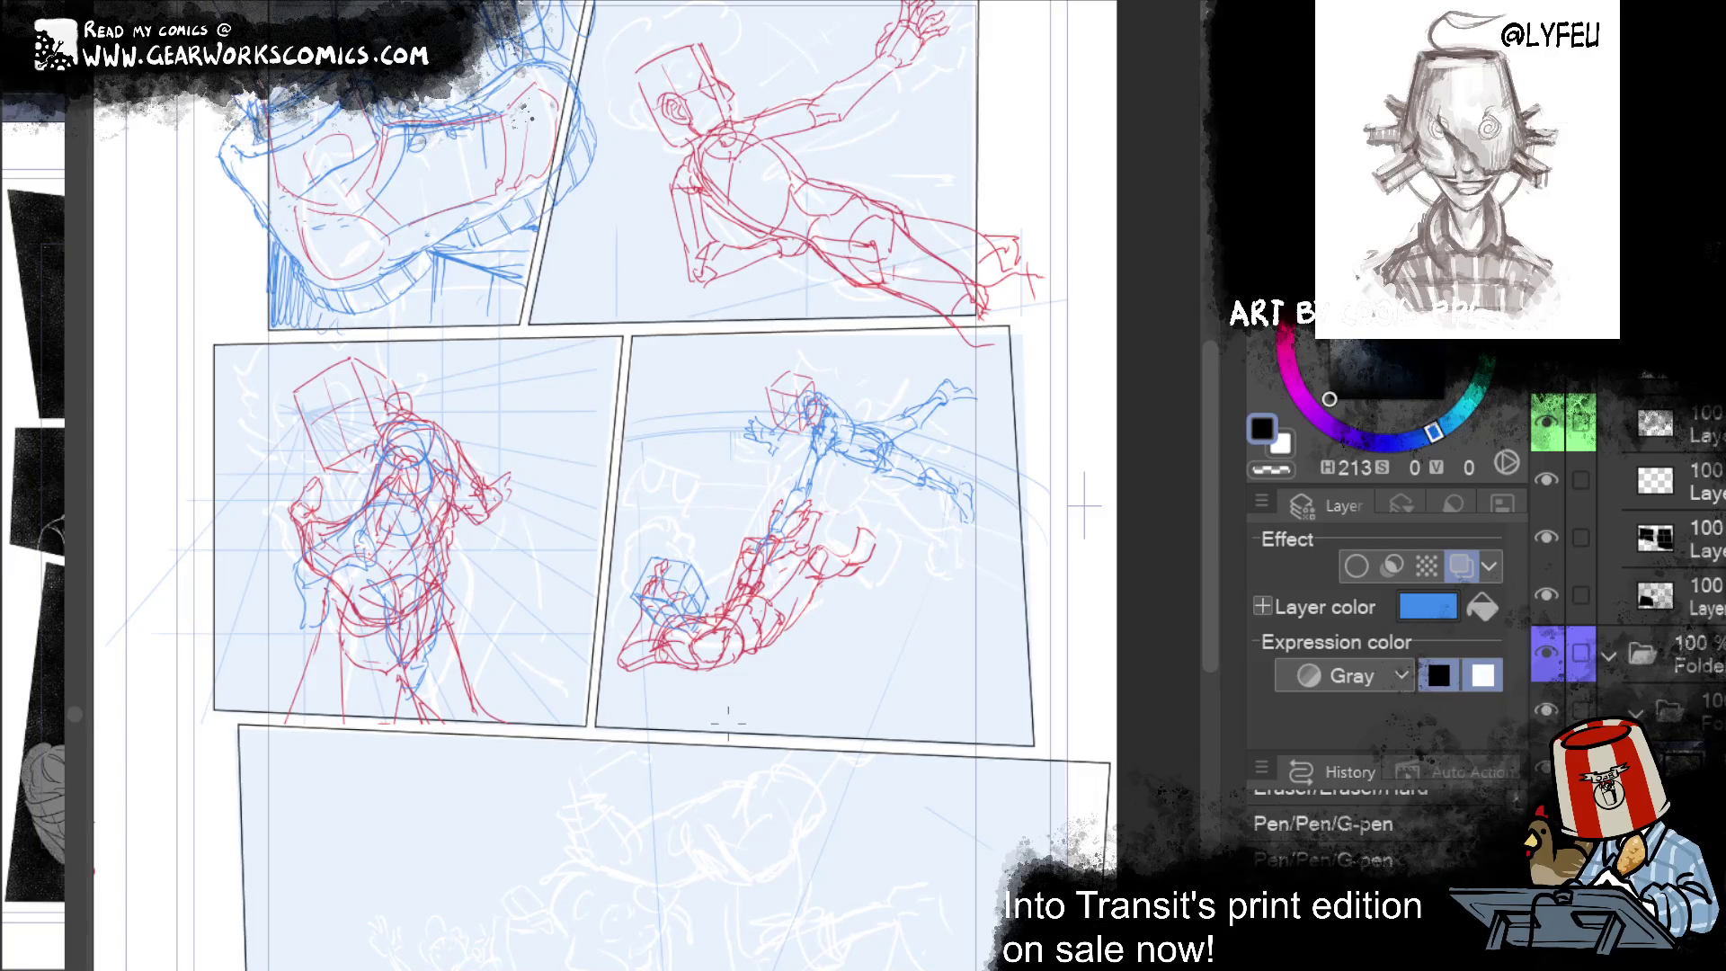
{"action": "left_click_drag", "start_coordinate": [691, 669], "coordinate": [714, 670]}
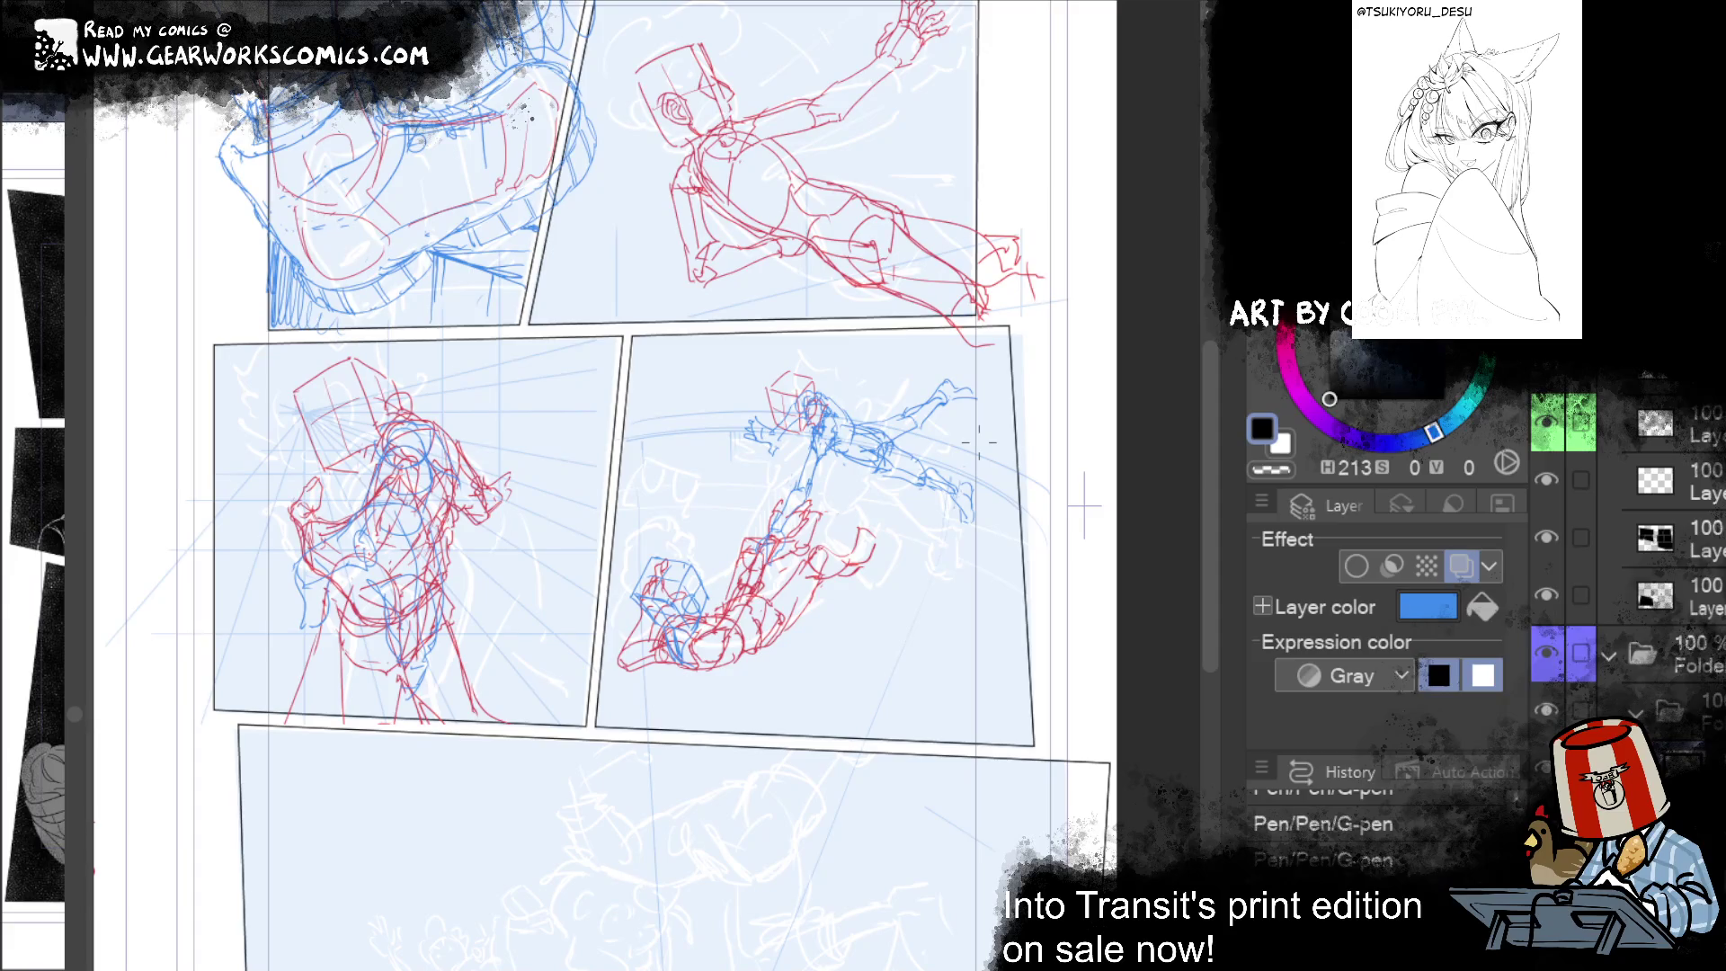
{"action": "scroll", "coordinate": [1026, 502], "scroll_direction": "down", "scroll_amount": 5}
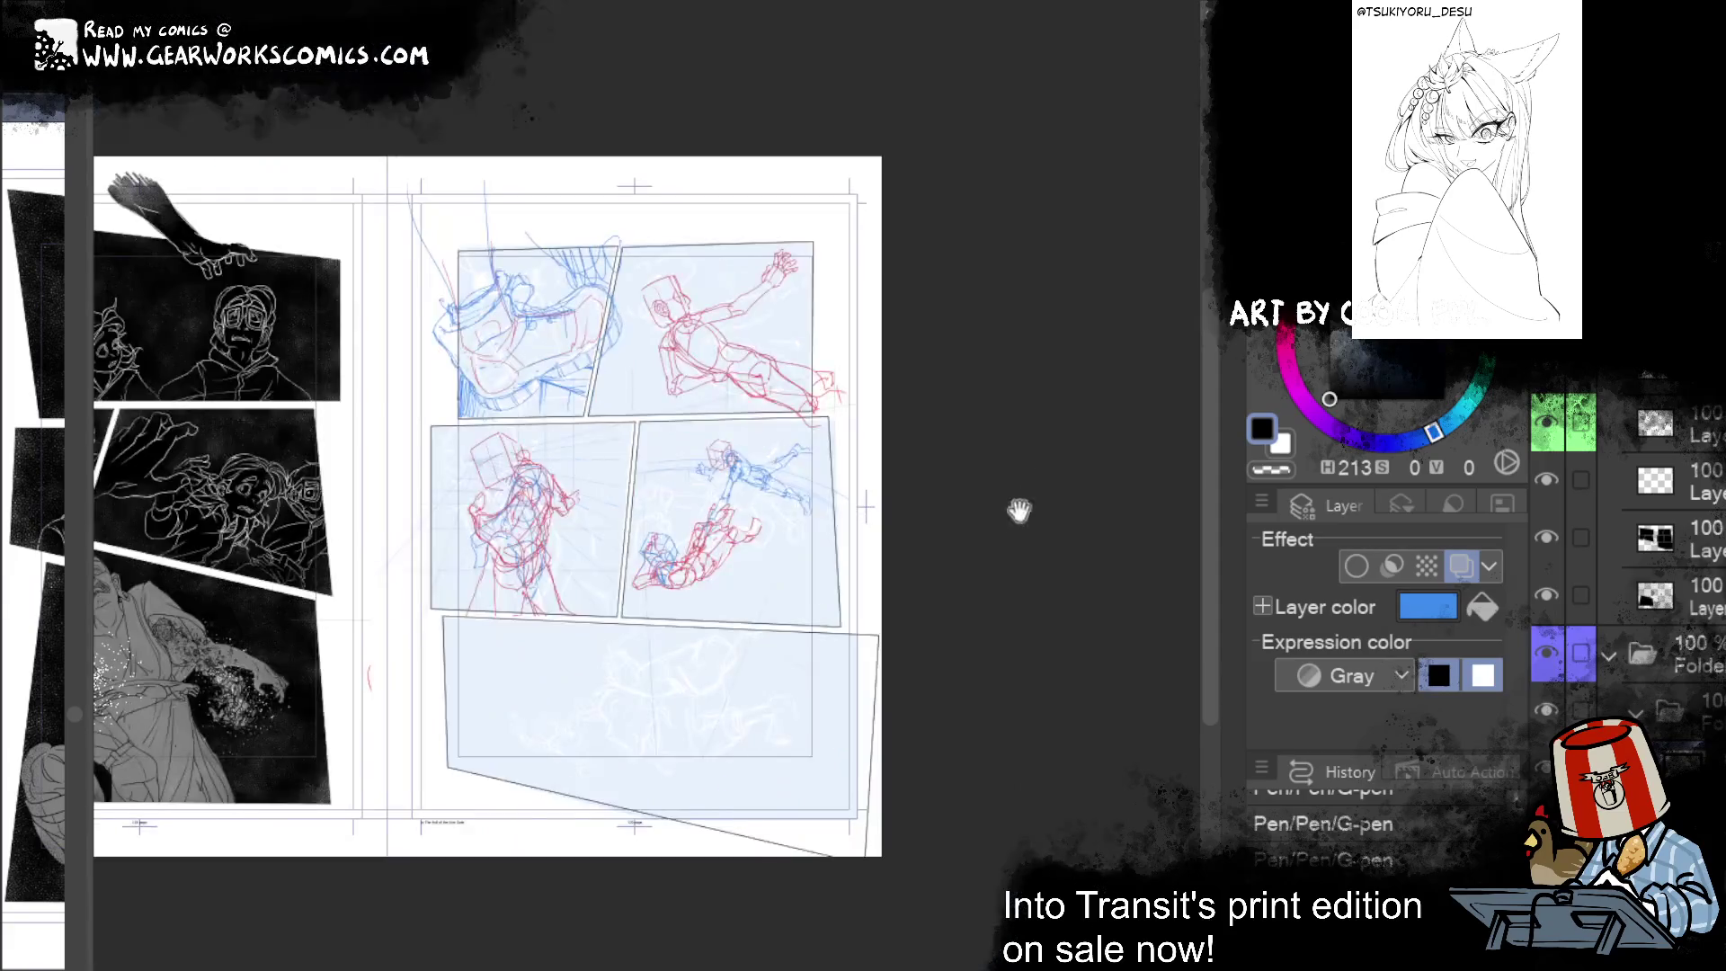
Step: Pan the middle and bottom panels into view and select a lower layer in the folder
{"action": "scroll", "coordinate": [1015, 609], "scroll_direction": "up", "scroll_amount": 5}
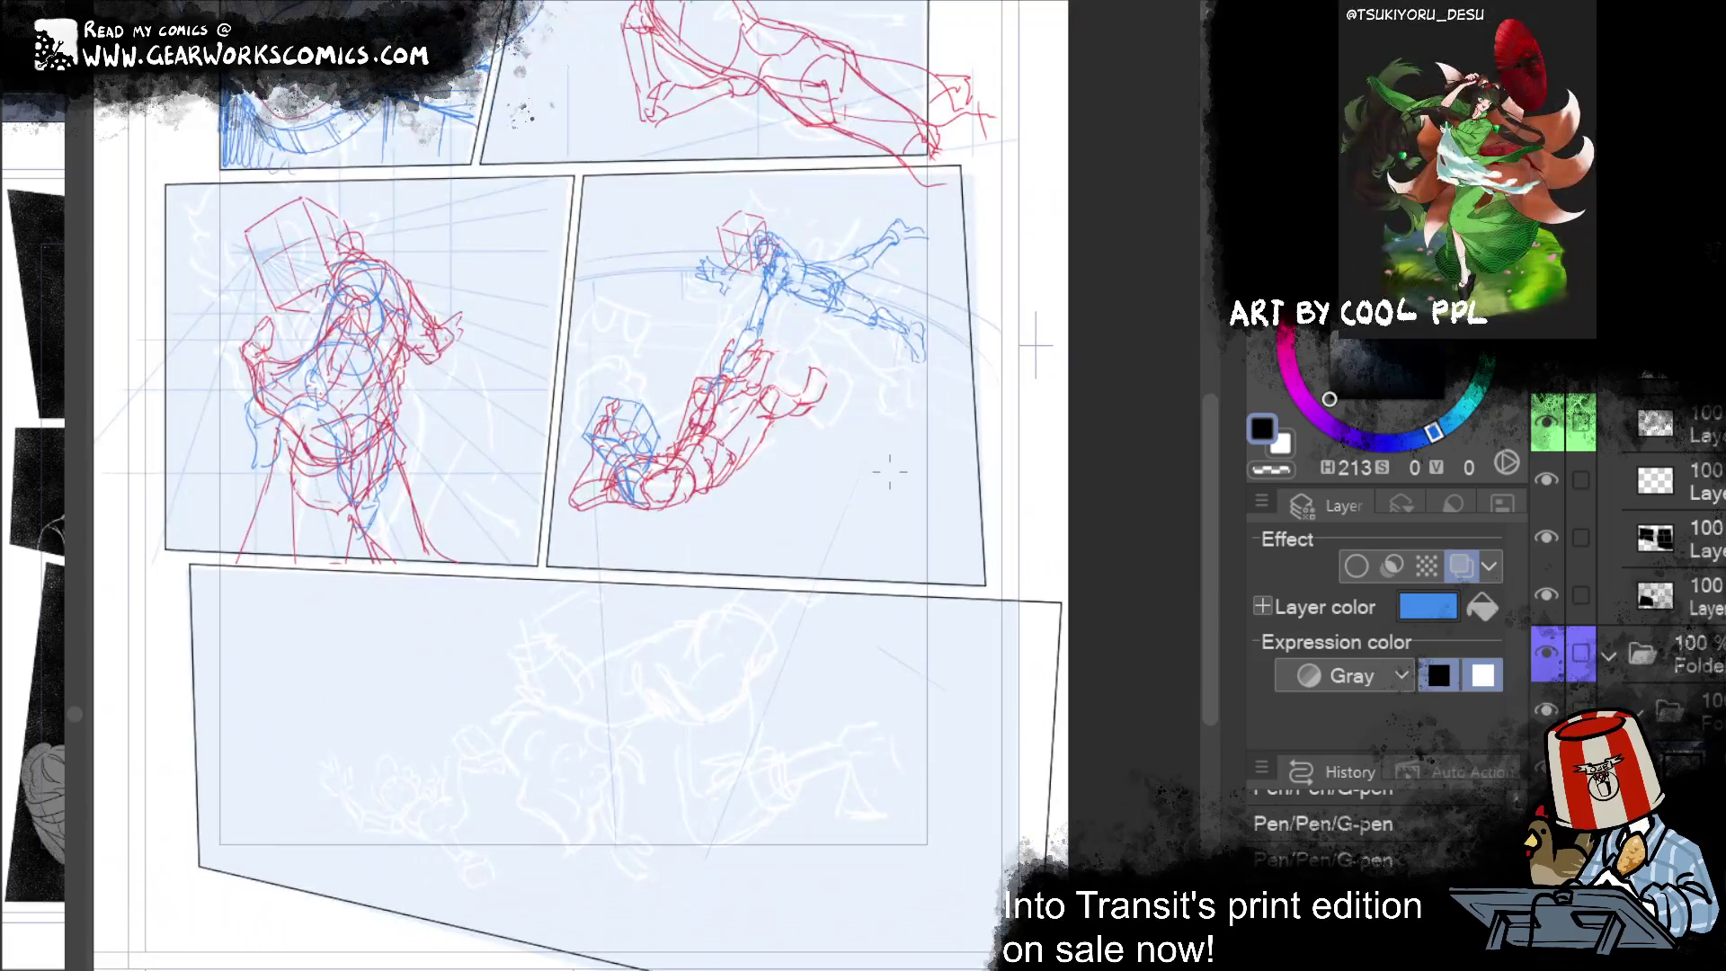
{"action": "mouse_move", "coordinate": [950, 391]}
{"action": "left_mouse_down"}
{"action": "mouse_move", "coordinate": [935, 768]}
{"action": "mouse_move", "coordinate": [947, 396]}
{"action": "mouse_move", "coordinate": [947, 530]}
{"action": "left_mouse_up"}
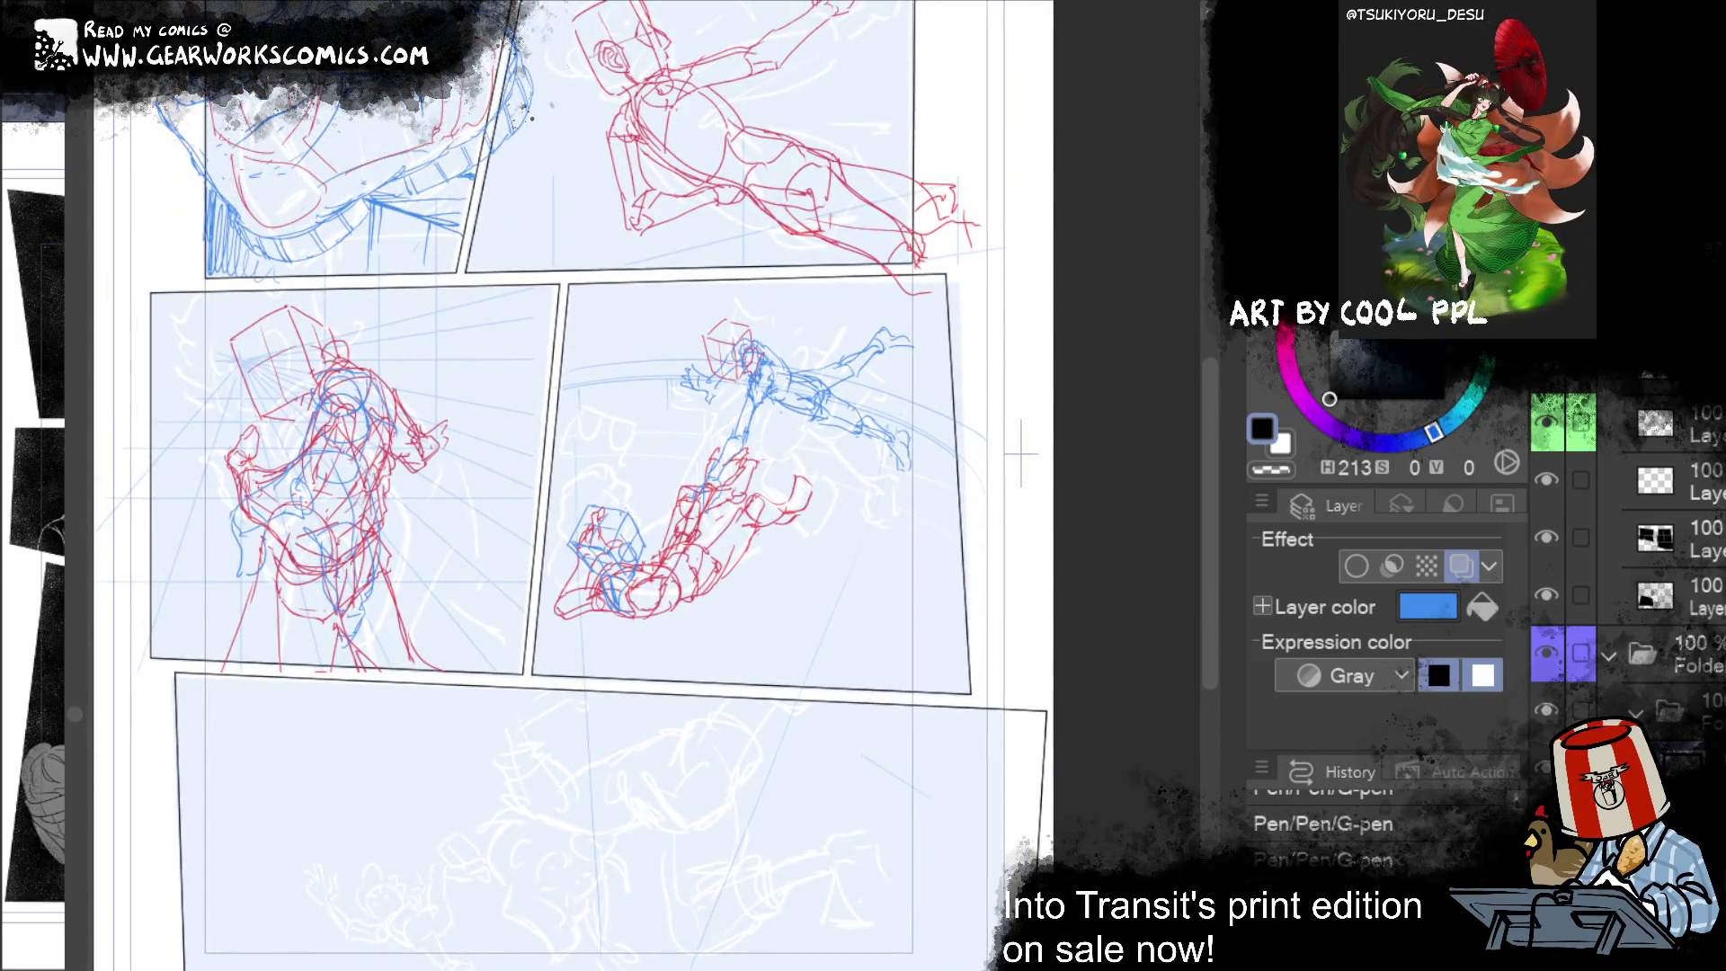
{"action": "key", "text": "alt+bracketleft"}
{"action": "key", "text": "alt+bracketleft"}
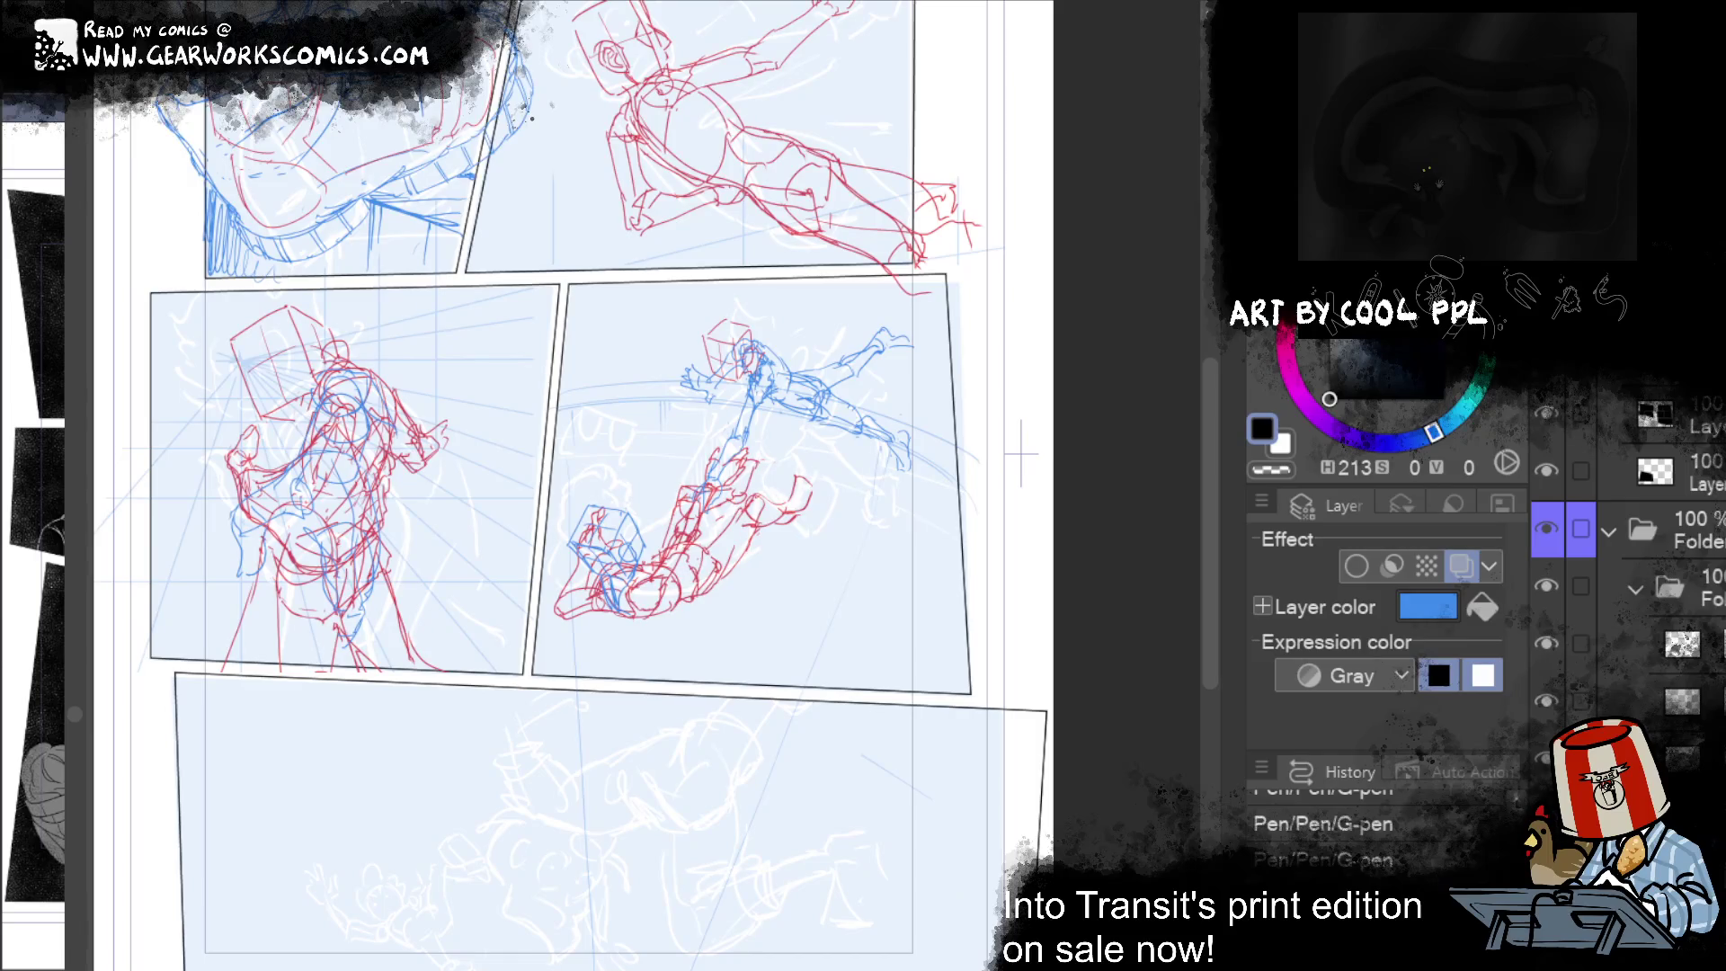
Step: Add a layer mask to the red sketch layer
{"action": "key", "text": "ctrl+z"}
{"action": "right_click", "coordinate": [376, 905]}
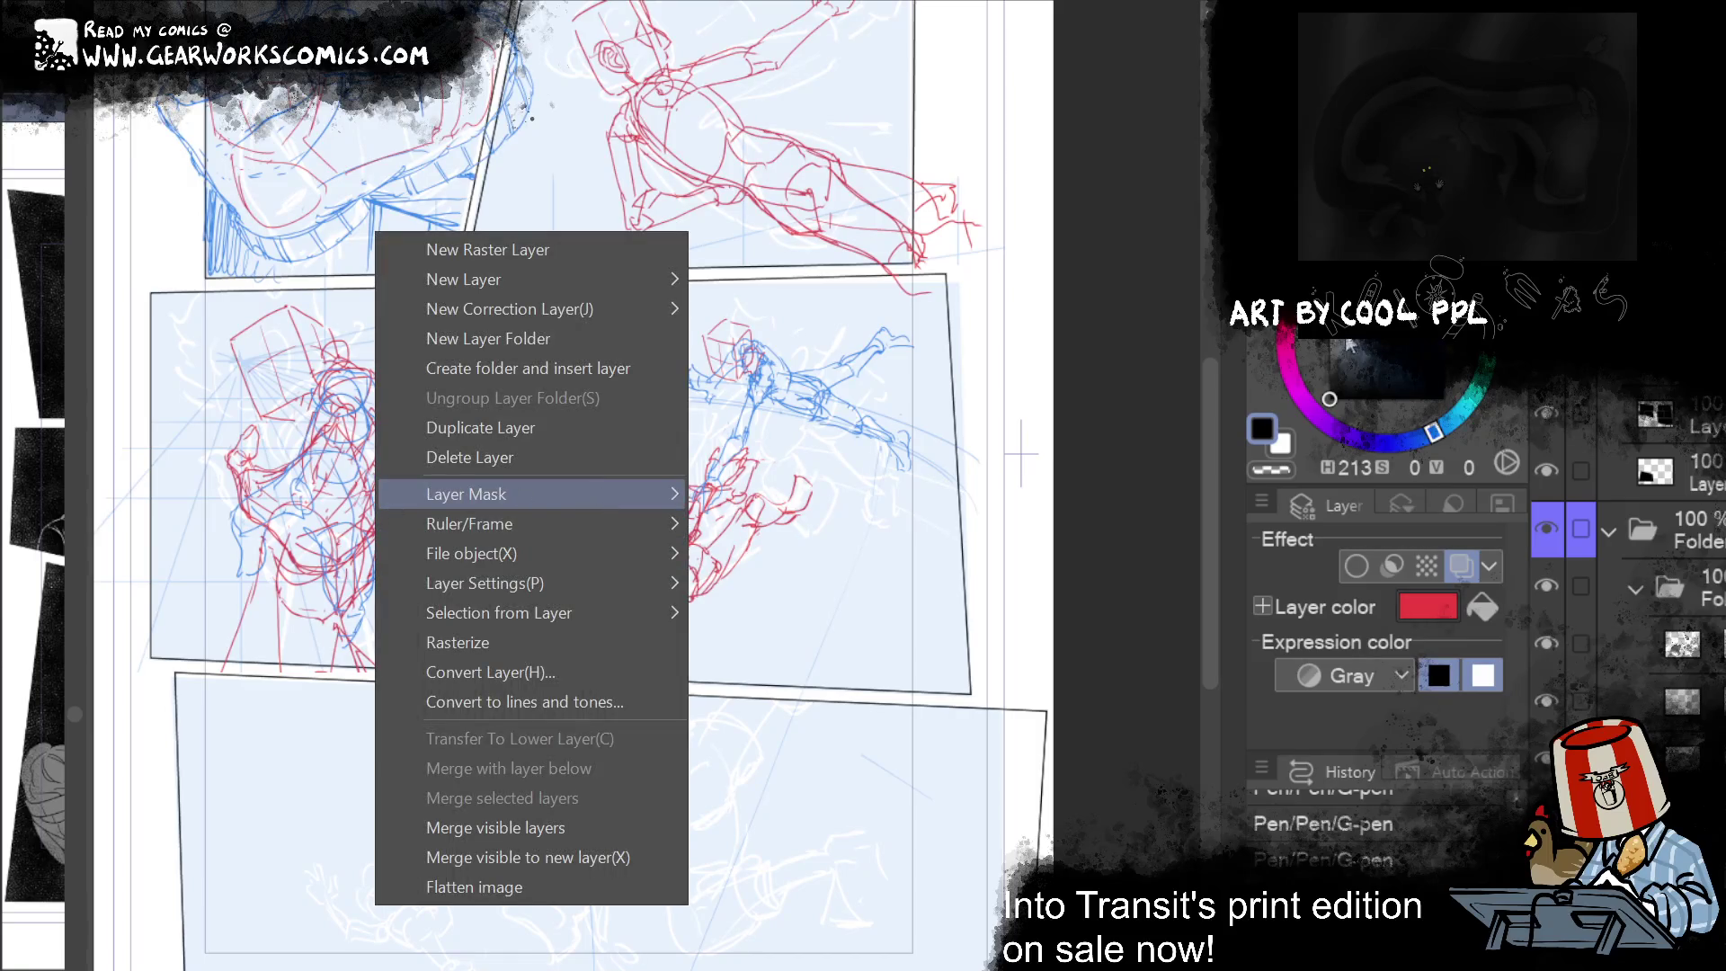
{"action": "left_click", "coordinate": [764, 494]}
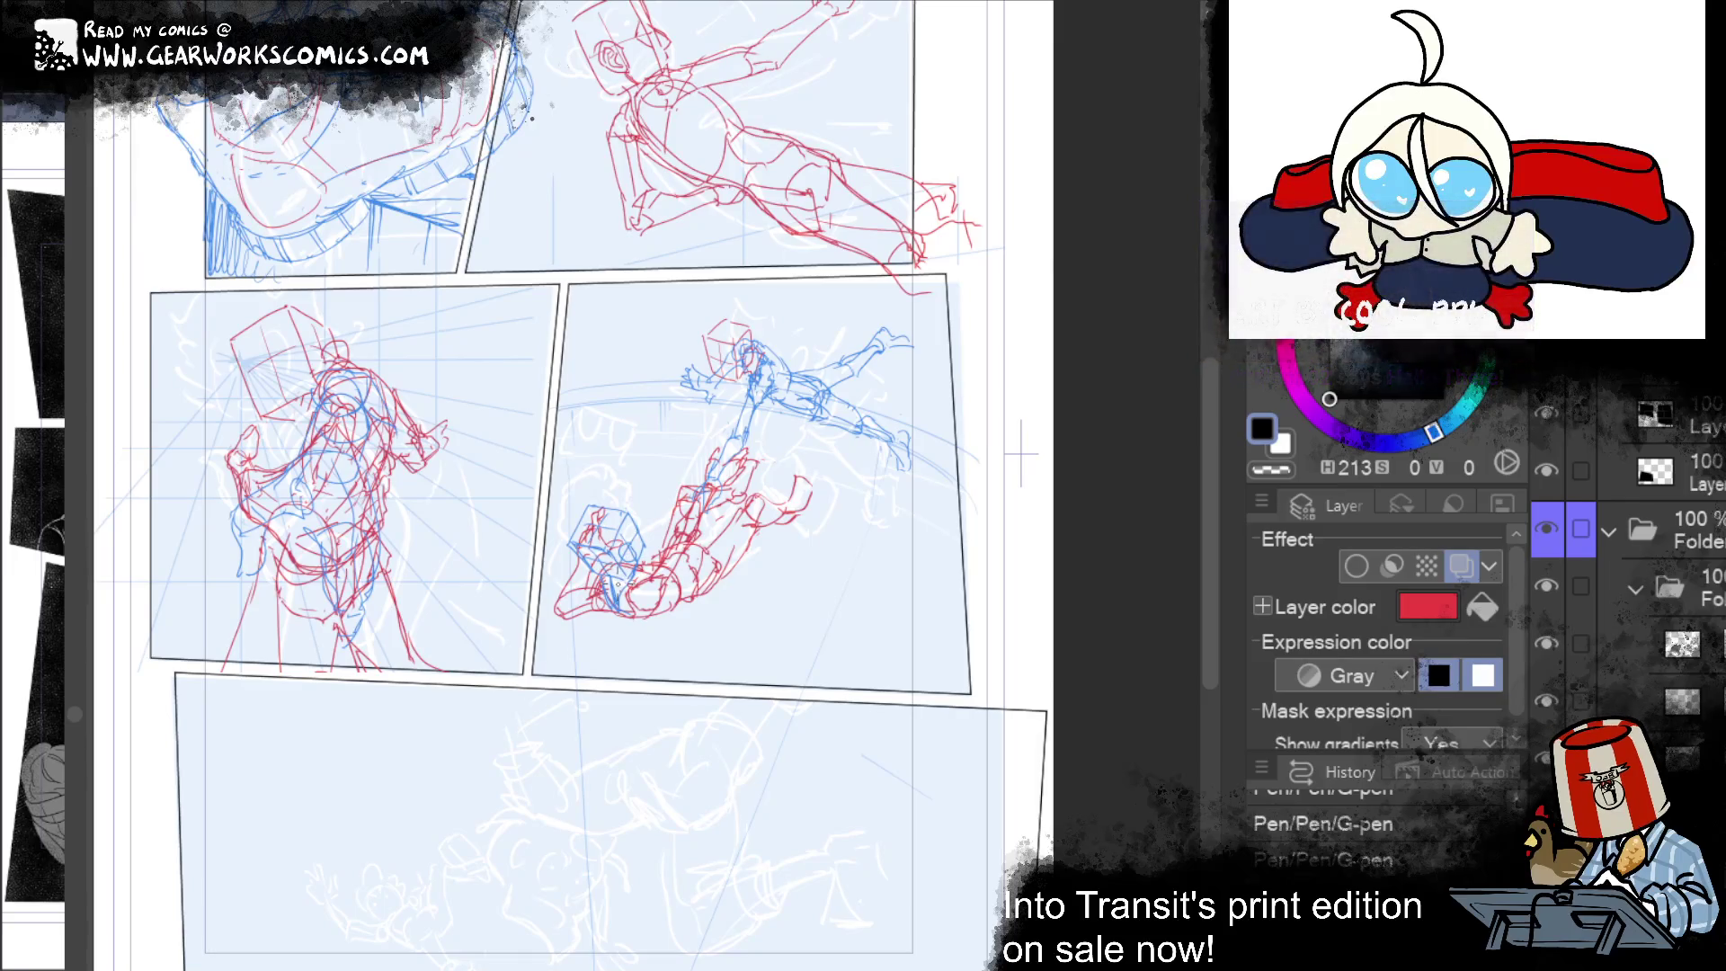
{"action": "key", "text": "ctrl+z"}
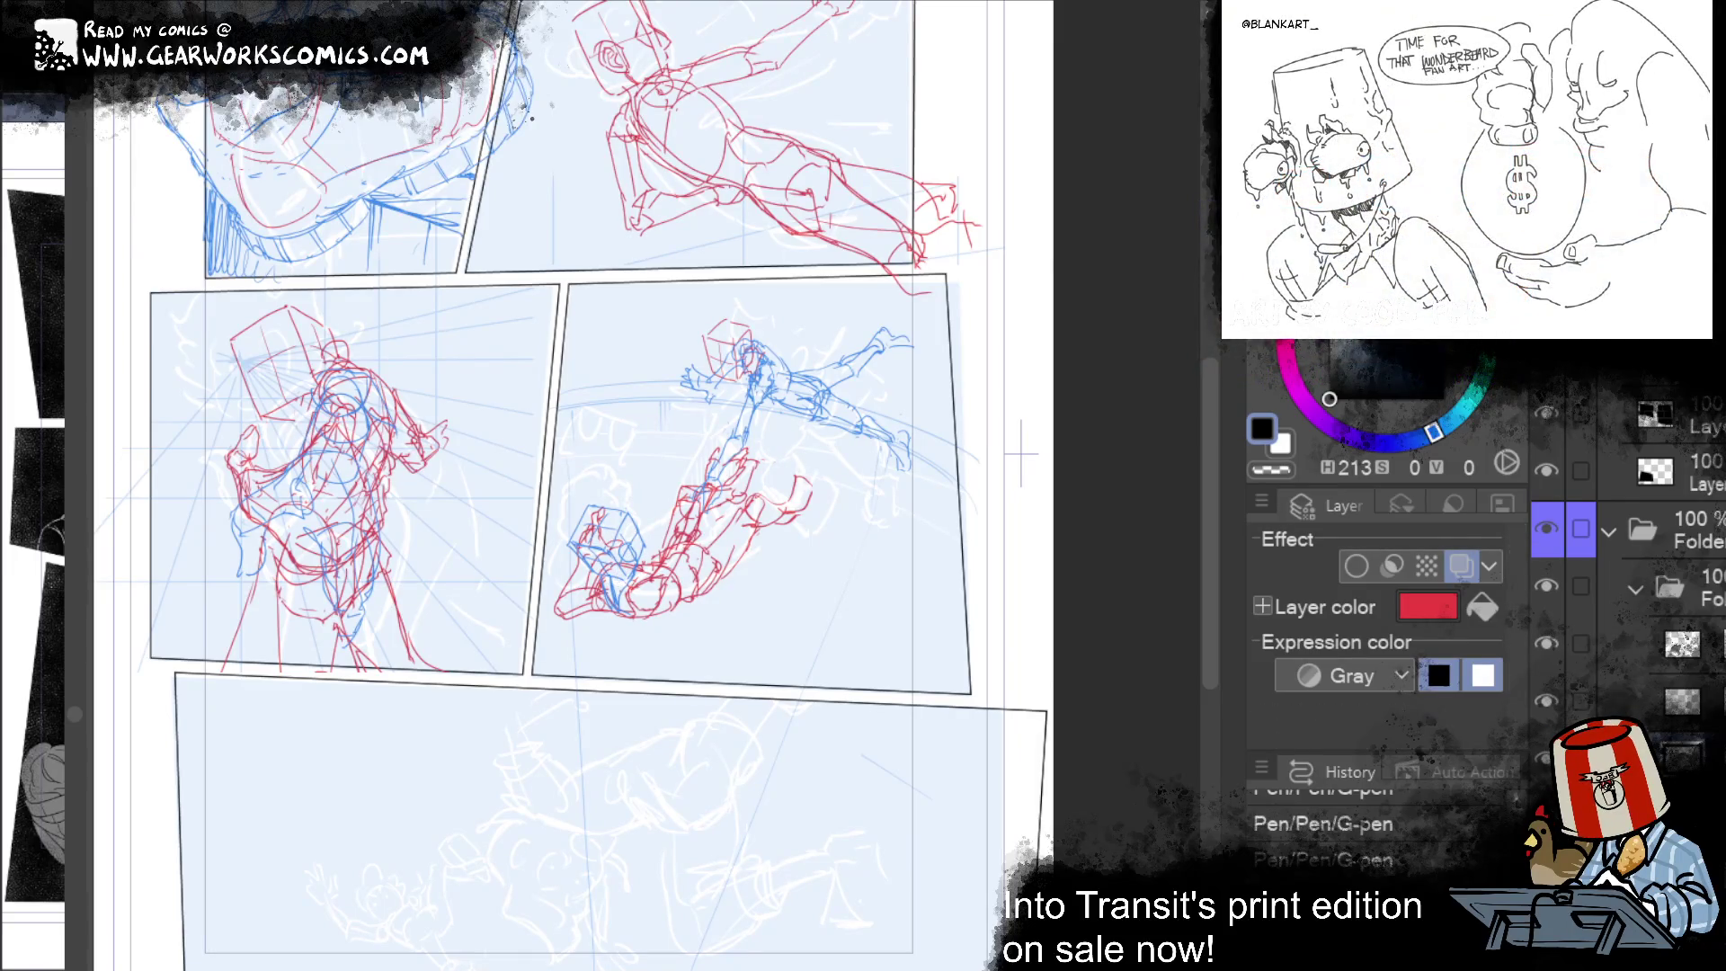
{"action": "right_click", "coordinate": [376, 232]}
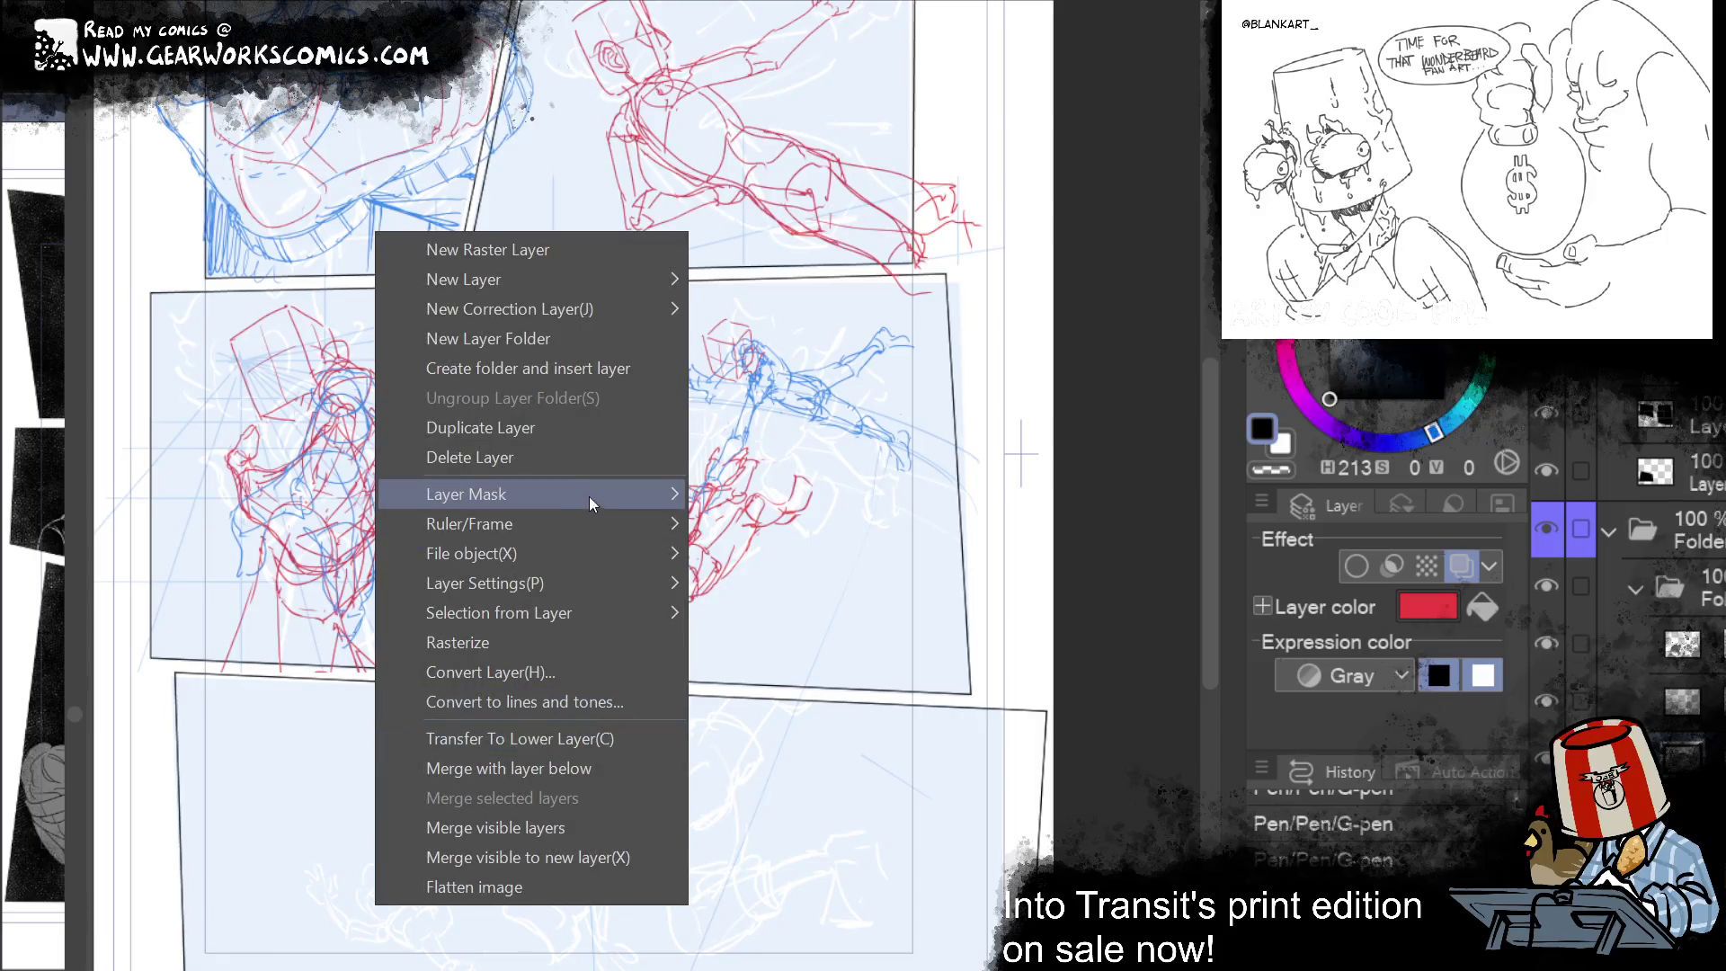
{"action": "left_click", "coordinate": [755, 493]}
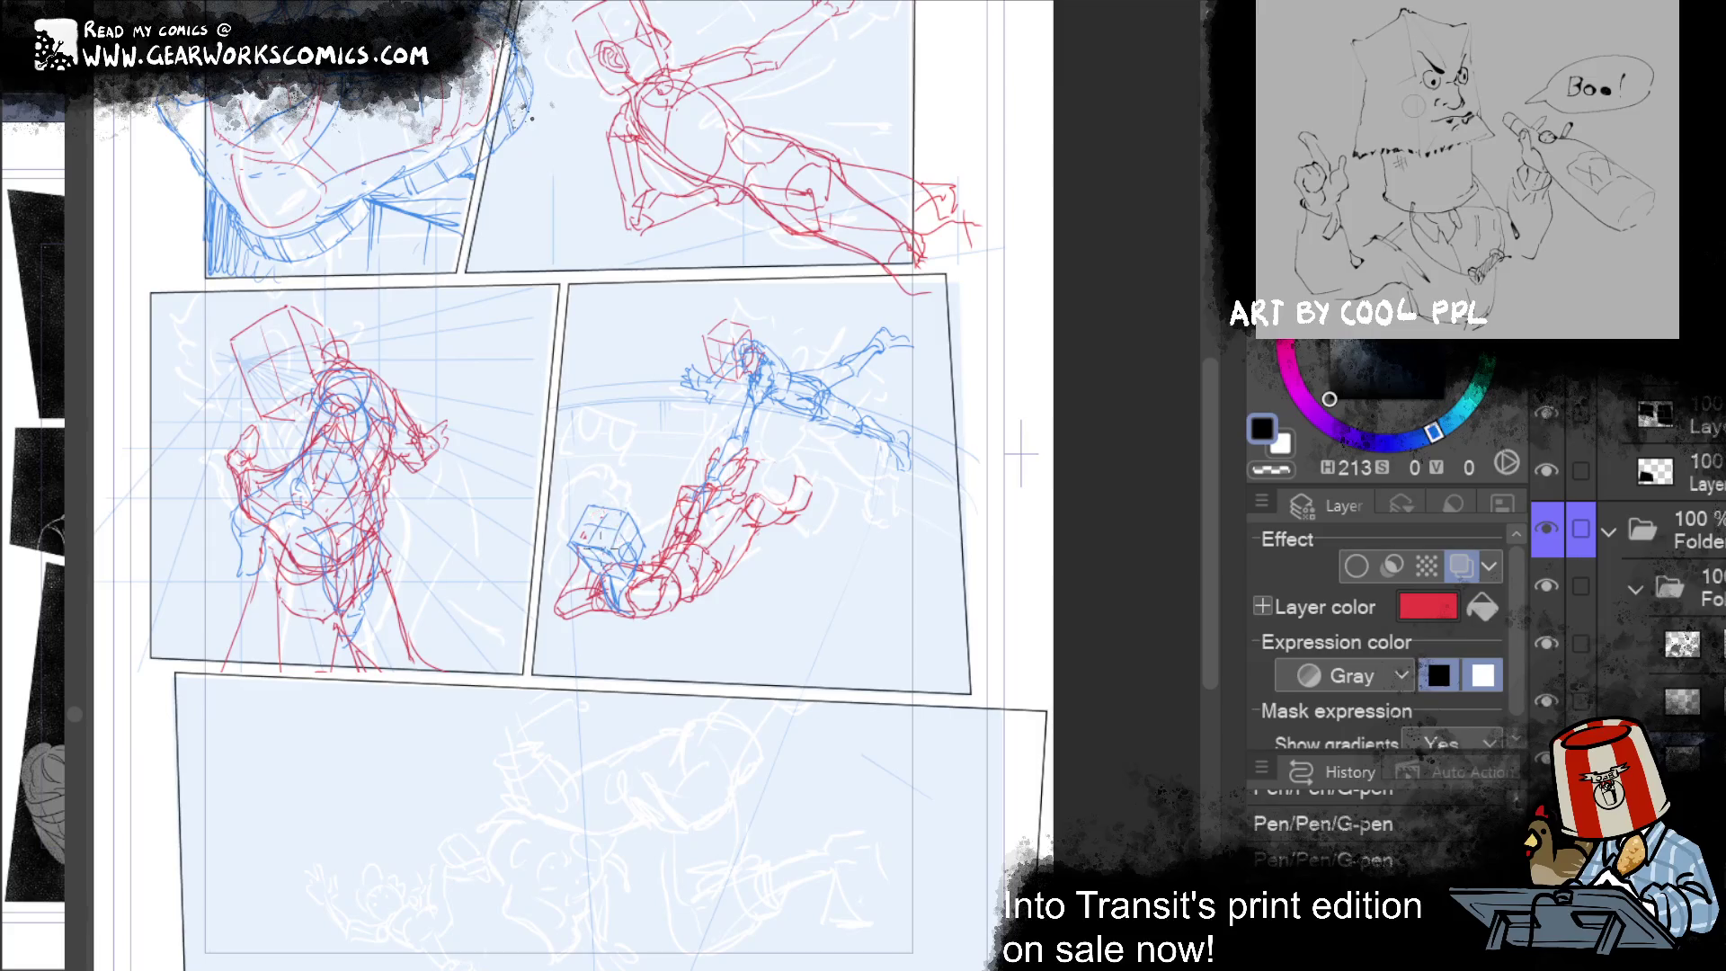
Step: Mask out the red lines over the blue cube head, adjusting with undo and redo
{"action": "left_click_drag", "start_coordinate": [629, 540], "coordinate": [630, 575]}
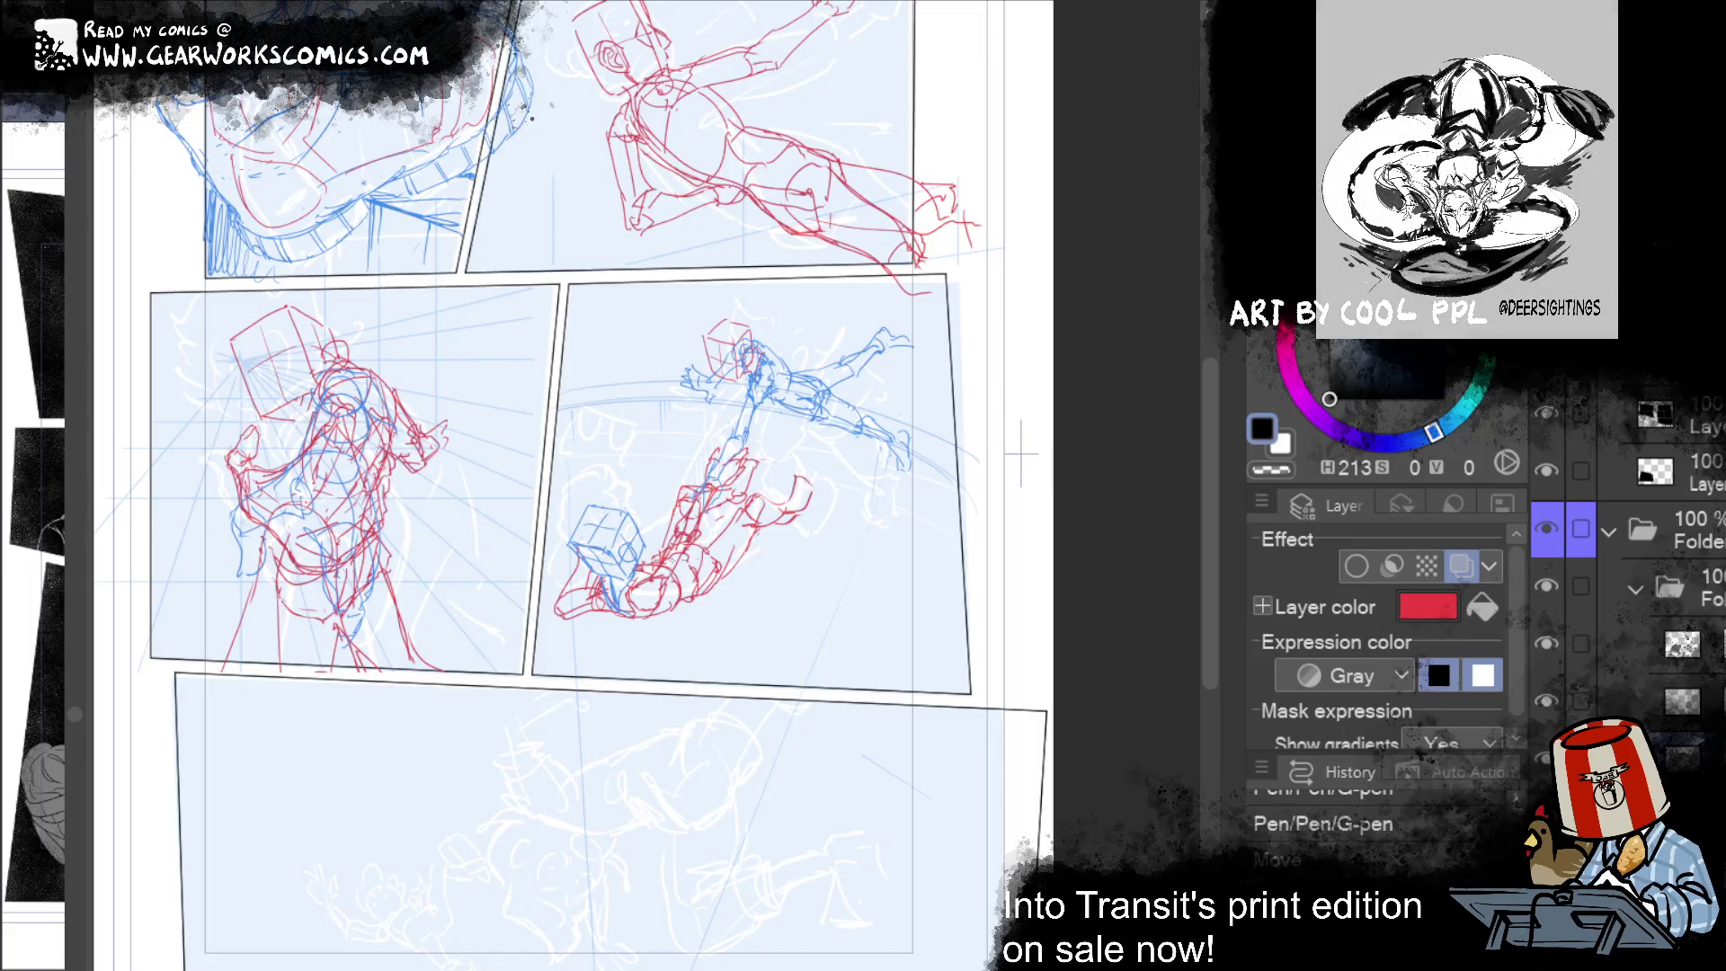
{"action": "key", "text": "ctrl+y"}
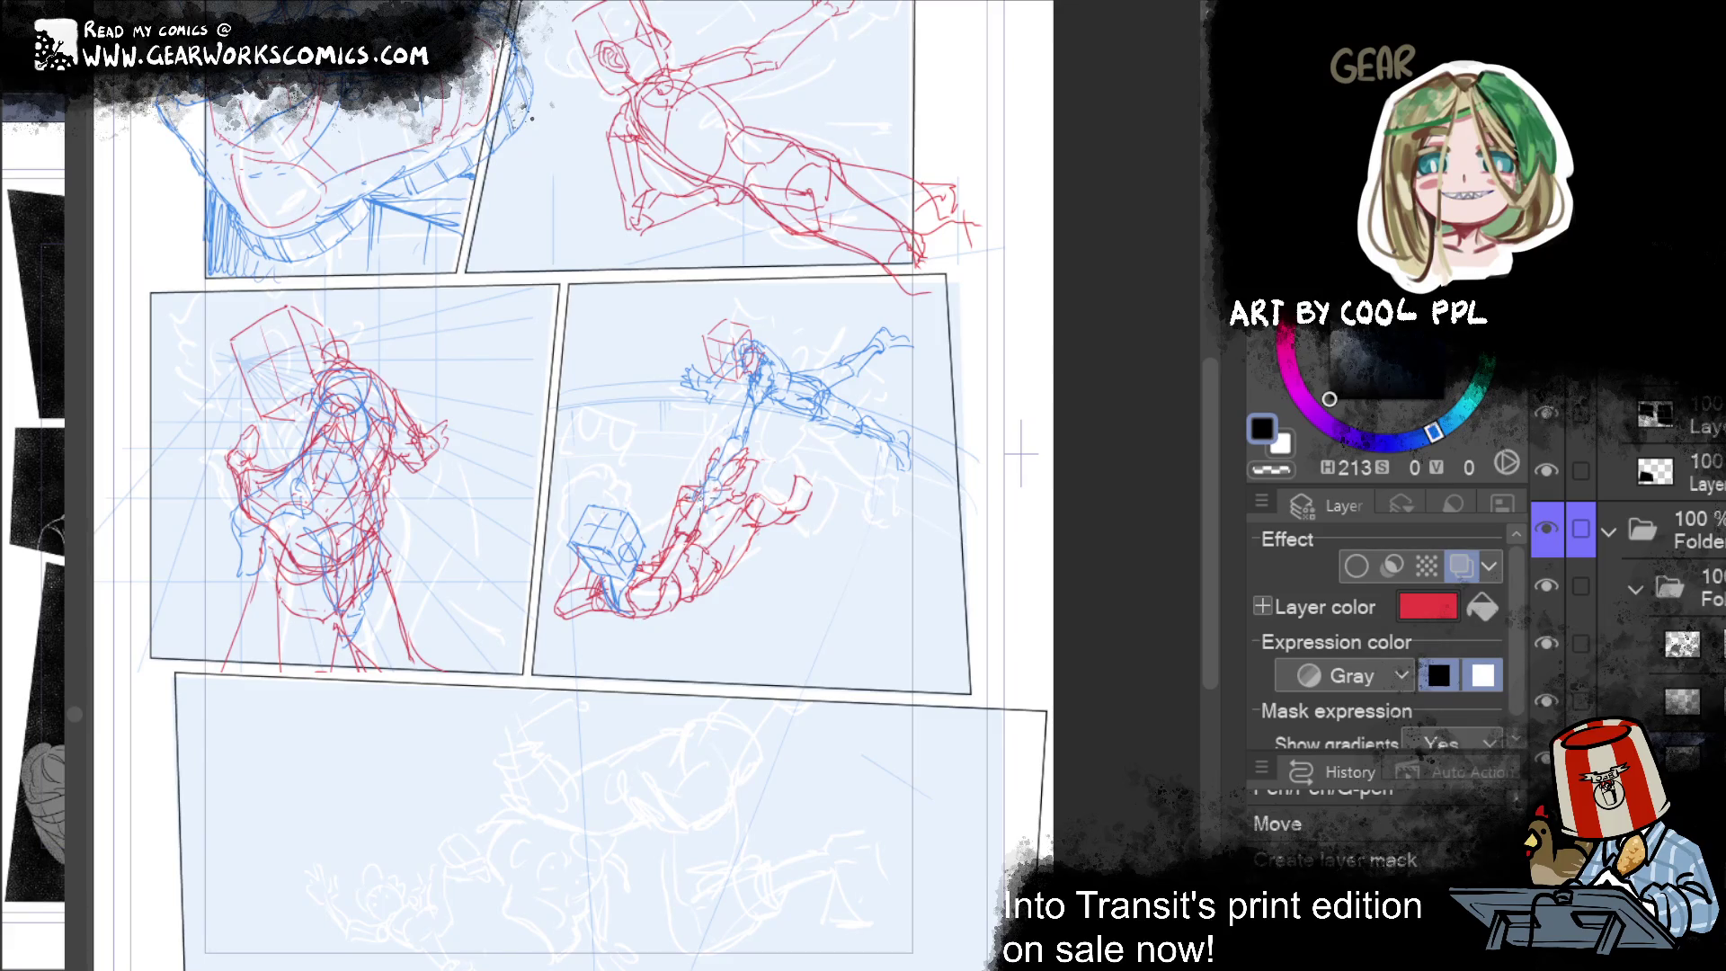
{"action": "key", "text": "ctrl+y"}
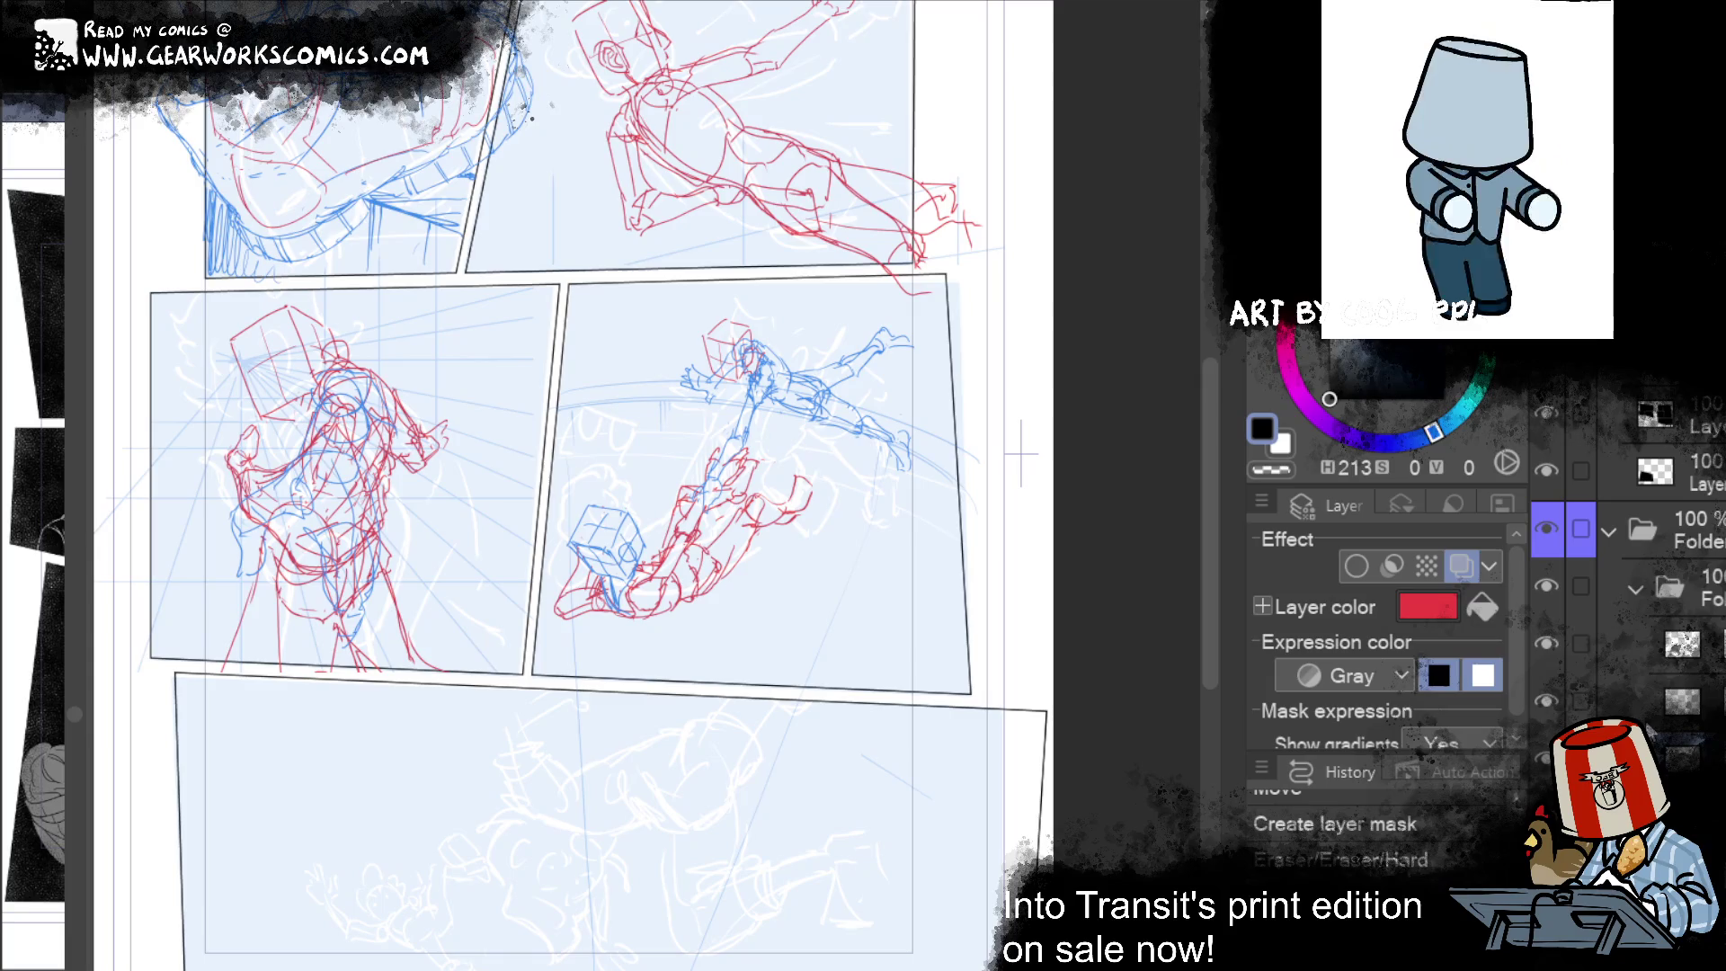
{"action": "key", "text": "ctrl+y"}
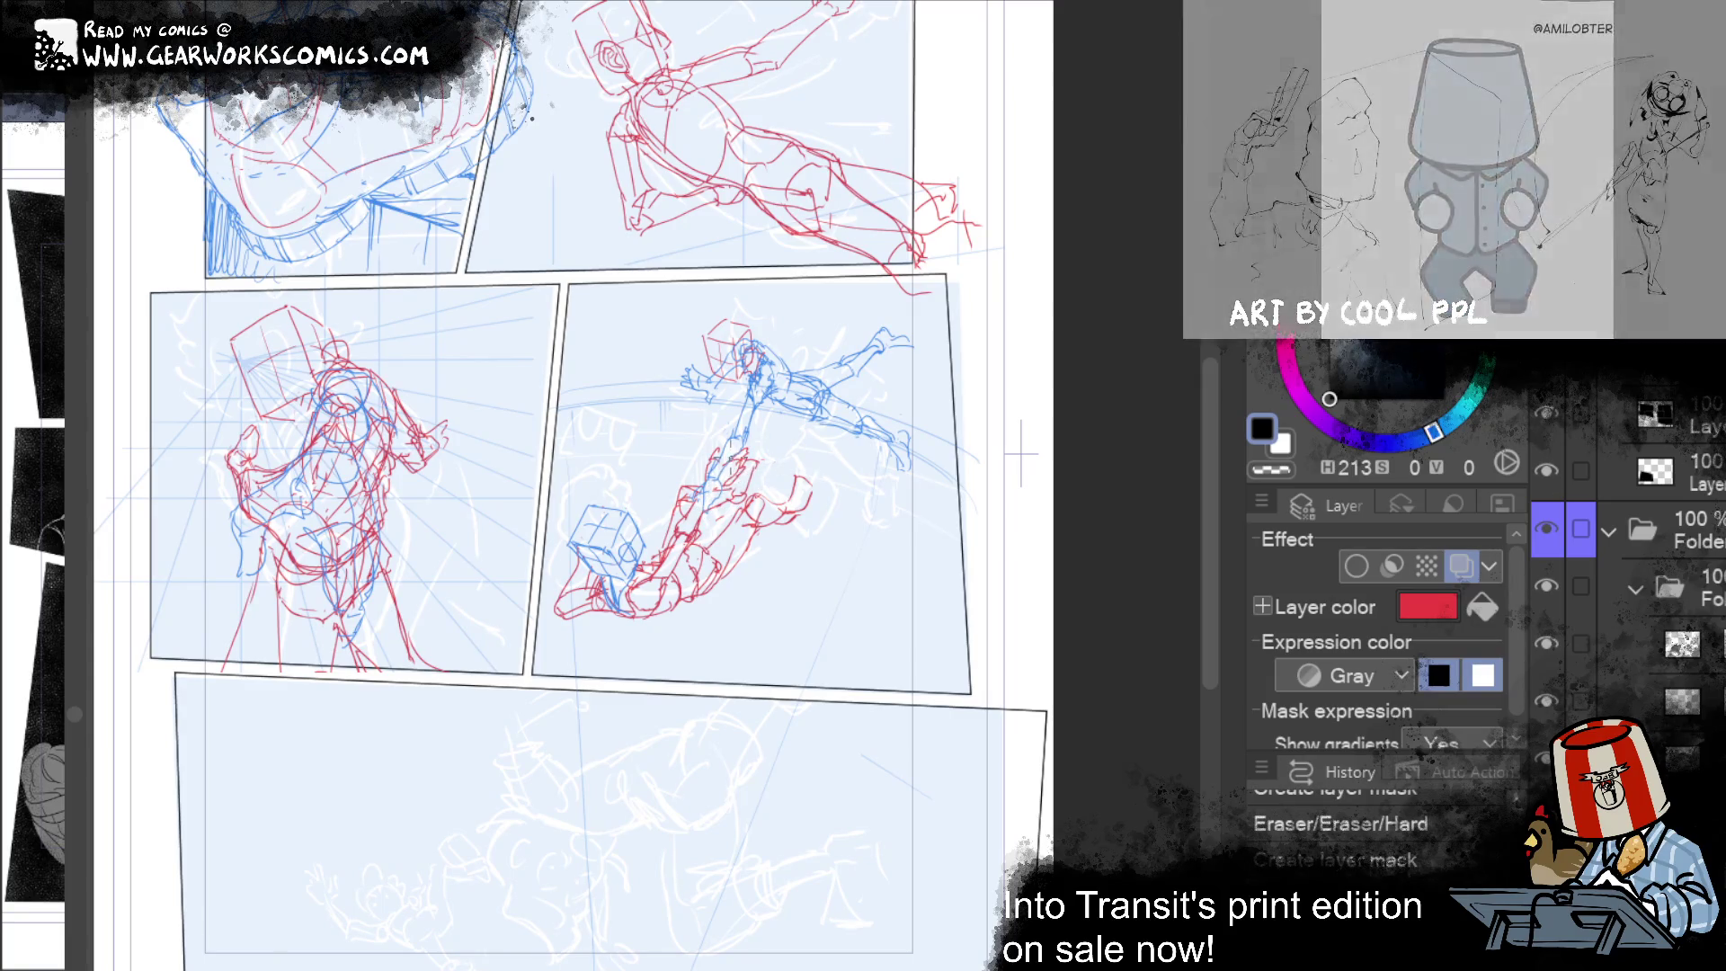
{"action": "key", "text": "ctrl+y"}
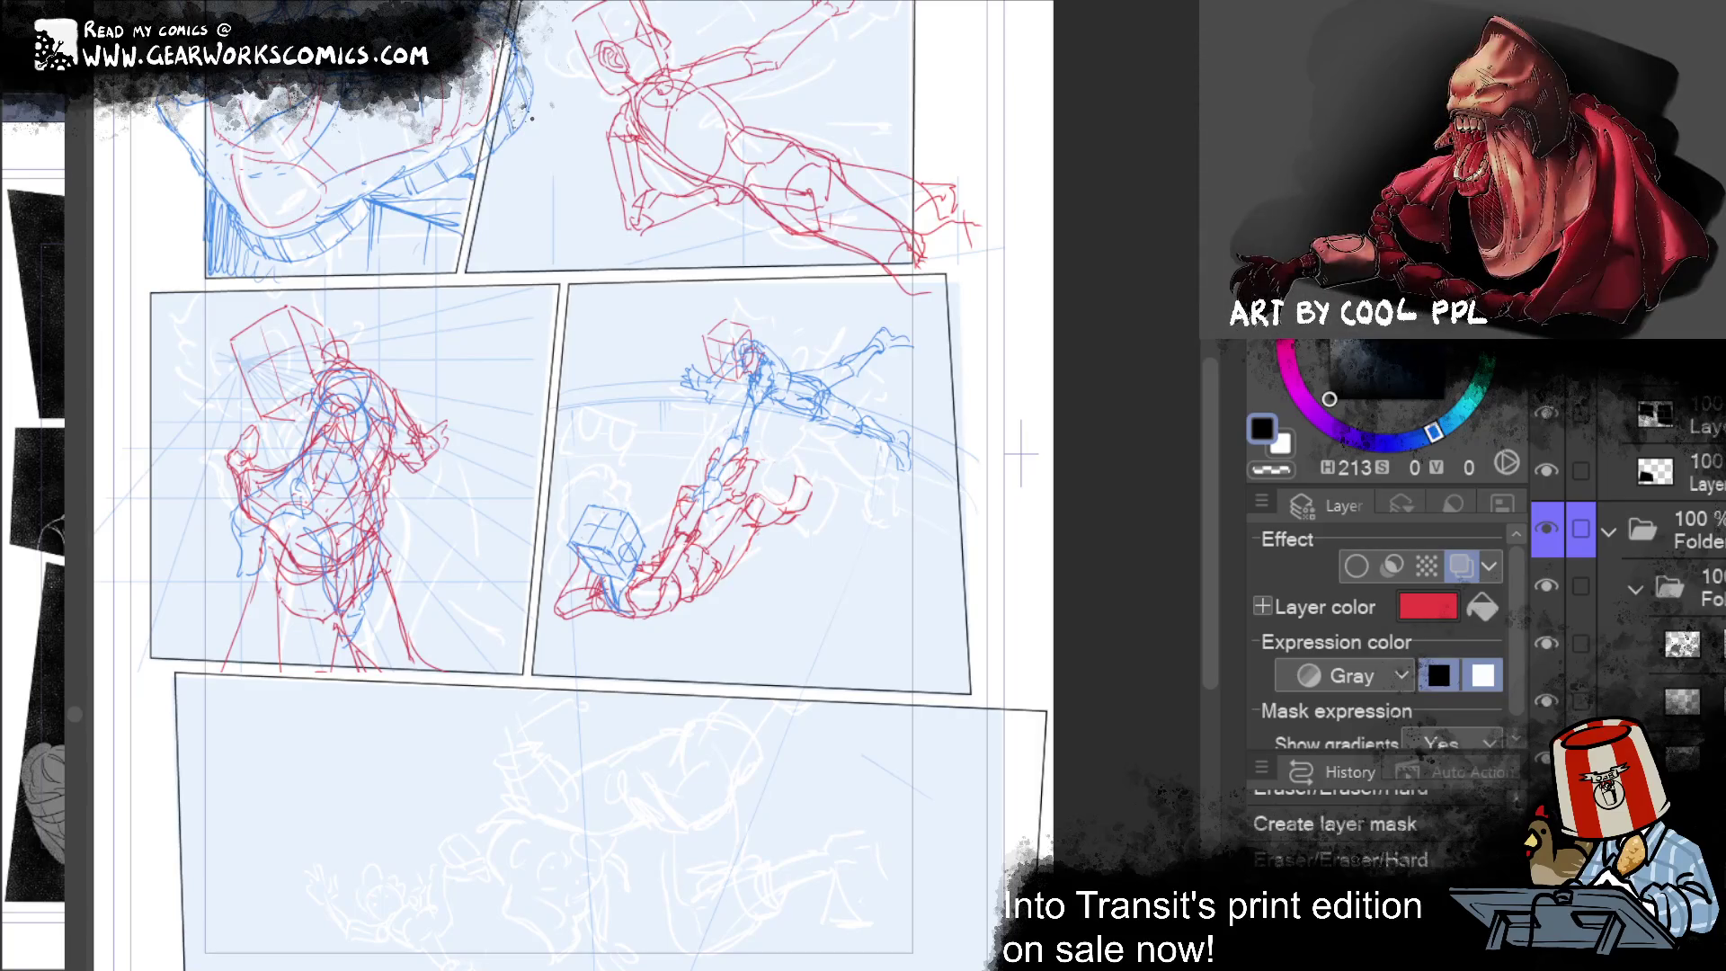
Step: Select the blue sketch layer and place it inside a new folder
{"action": "left_click", "coordinate": [1671, 644]}
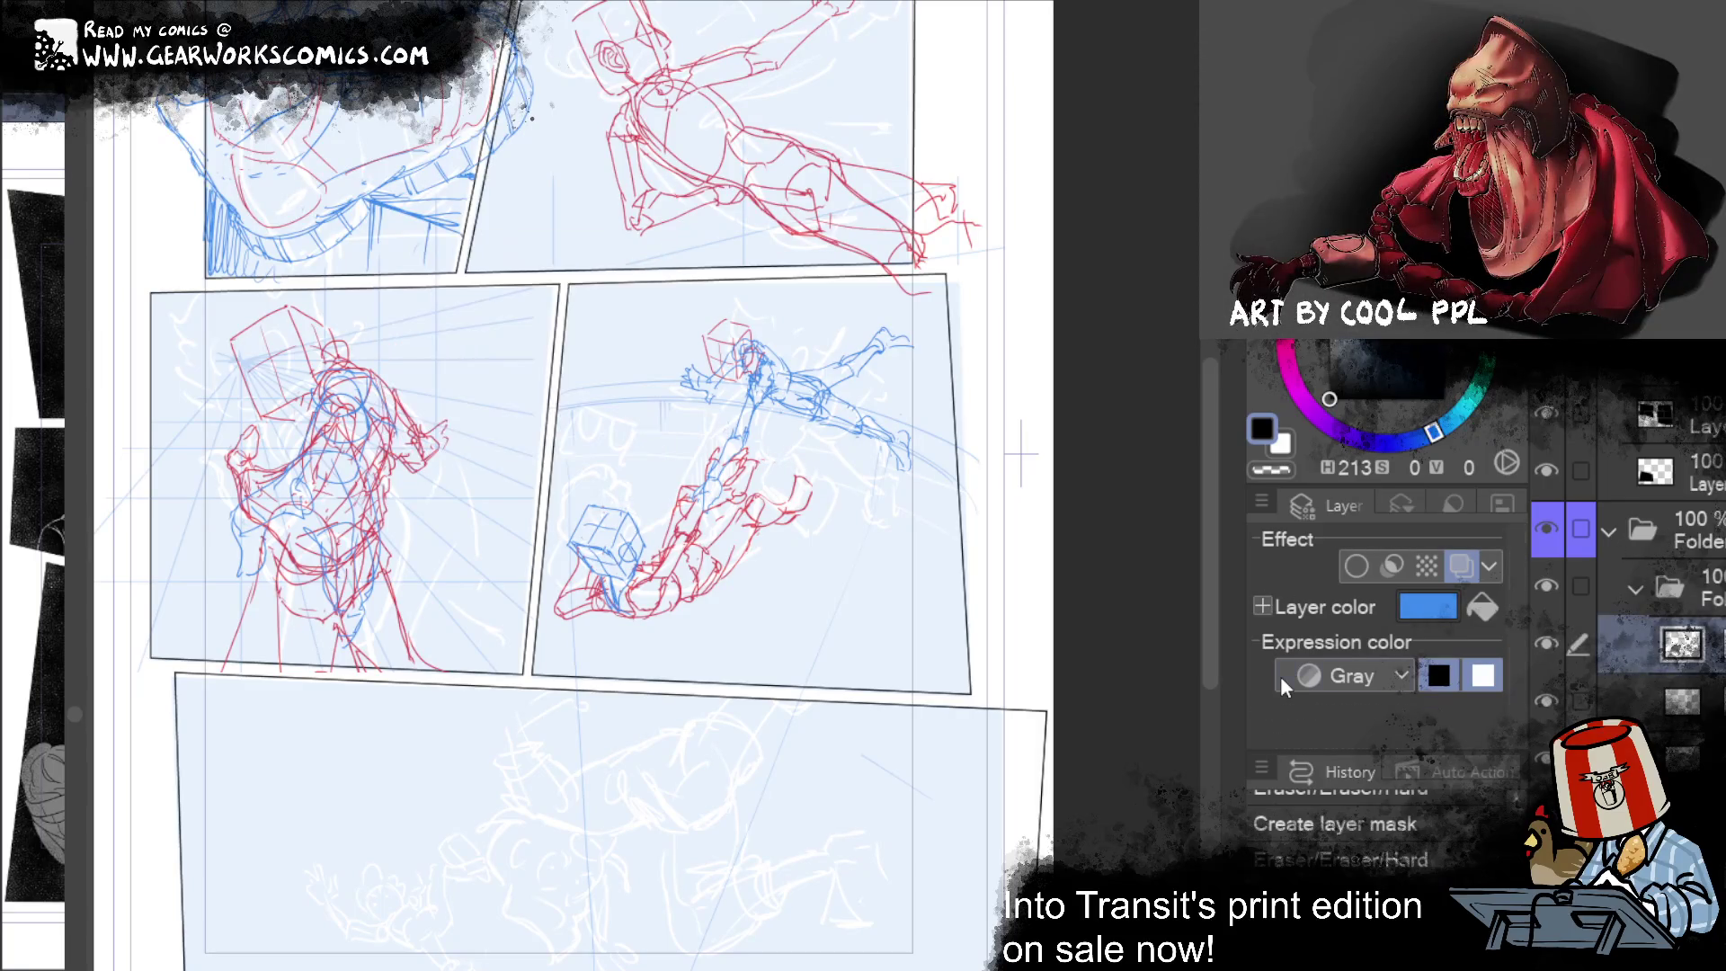
{"action": "key", "text": "ctrl+y"}
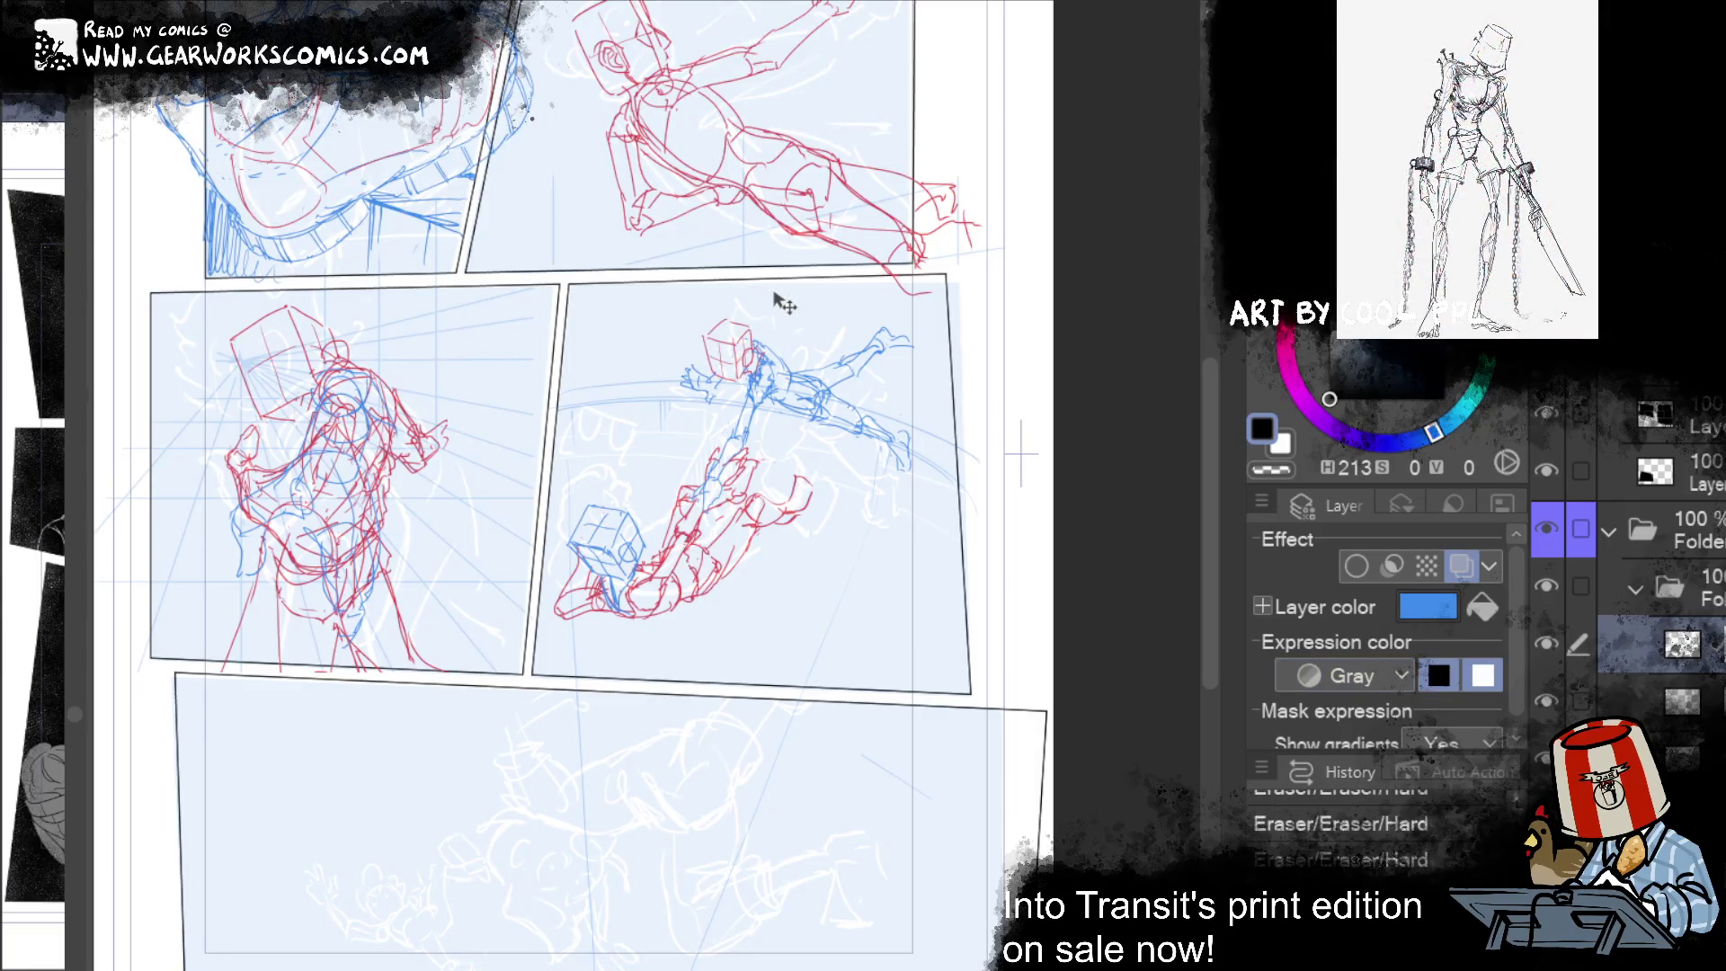
{"action": "left_click", "coordinate": [1661, 593]}
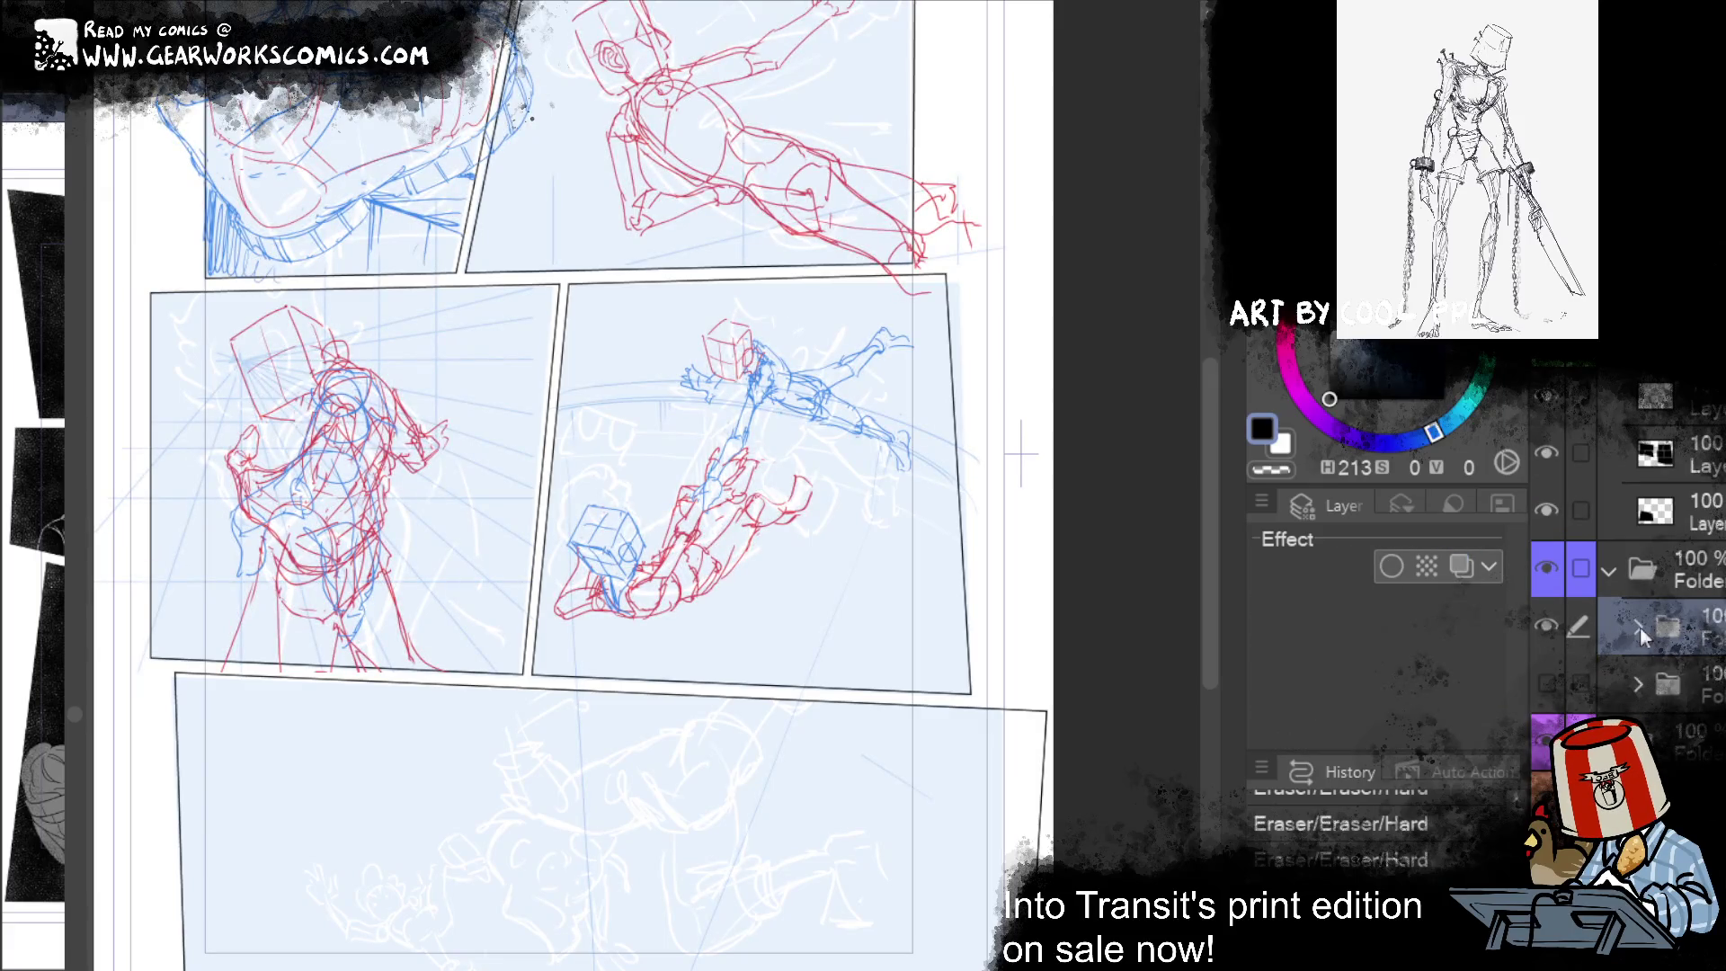
{"action": "left_click", "coordinate": [1637, 626]}
{"action": "scroll", "coordinate": [1627, 557], "scroll_direction": "down", "scroll_amount": 3}
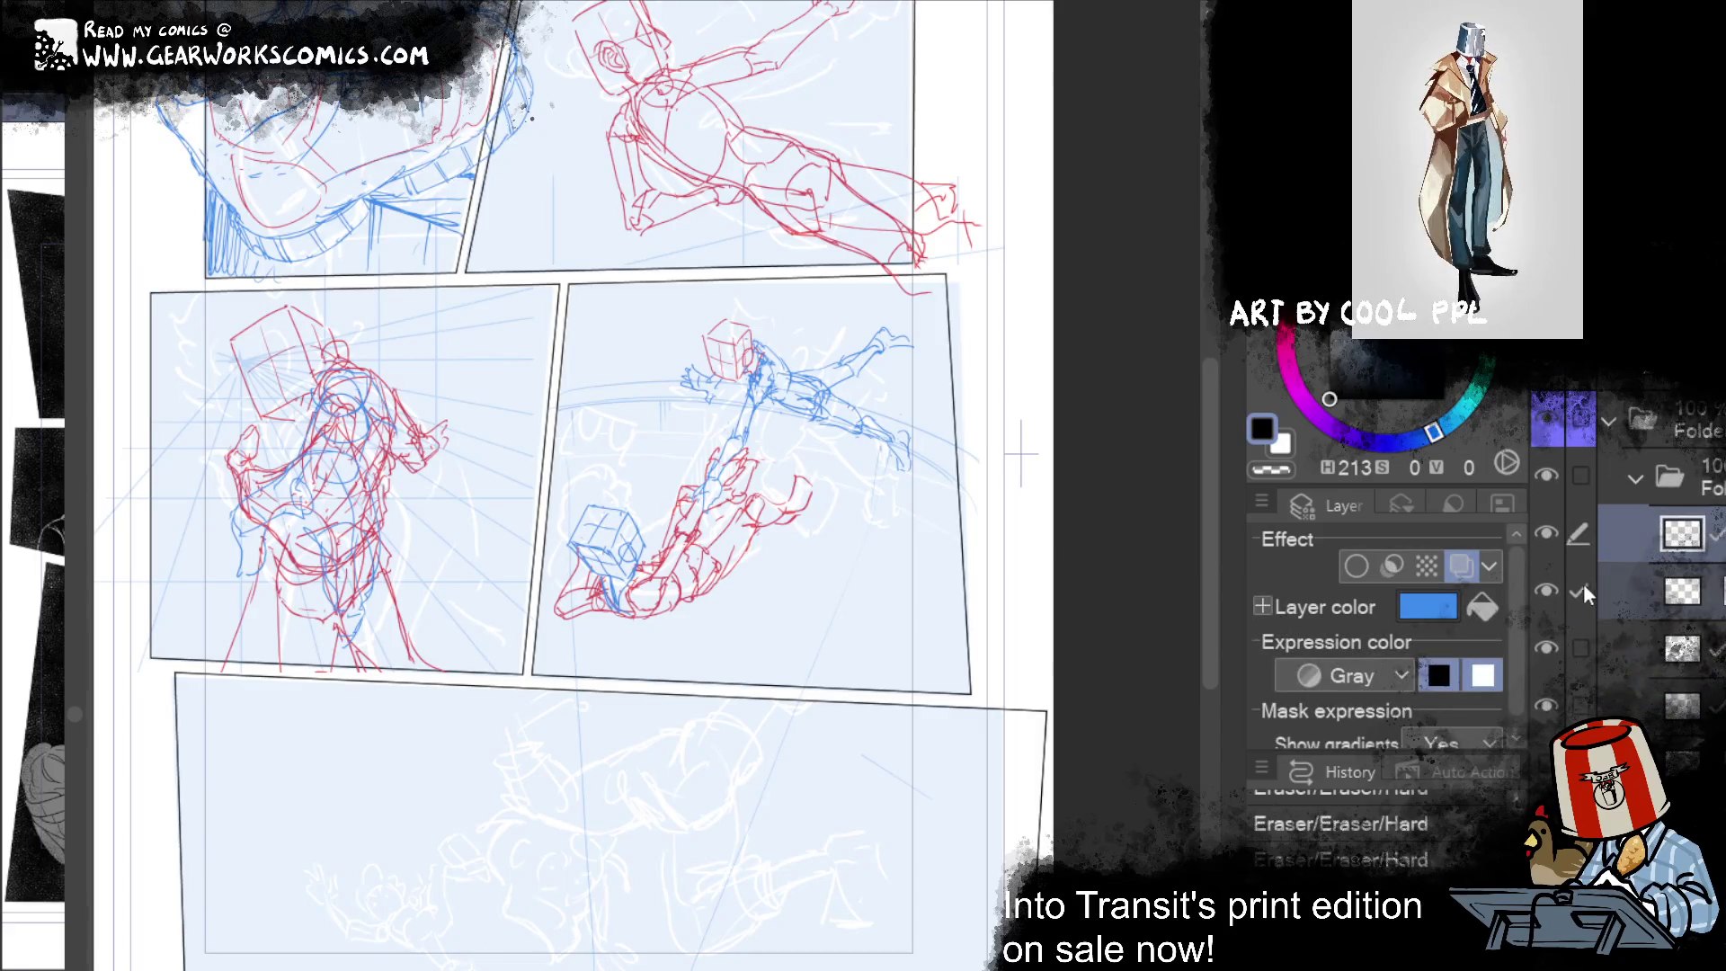
{"action": "right_click", "coordinate": [1653, 555]}
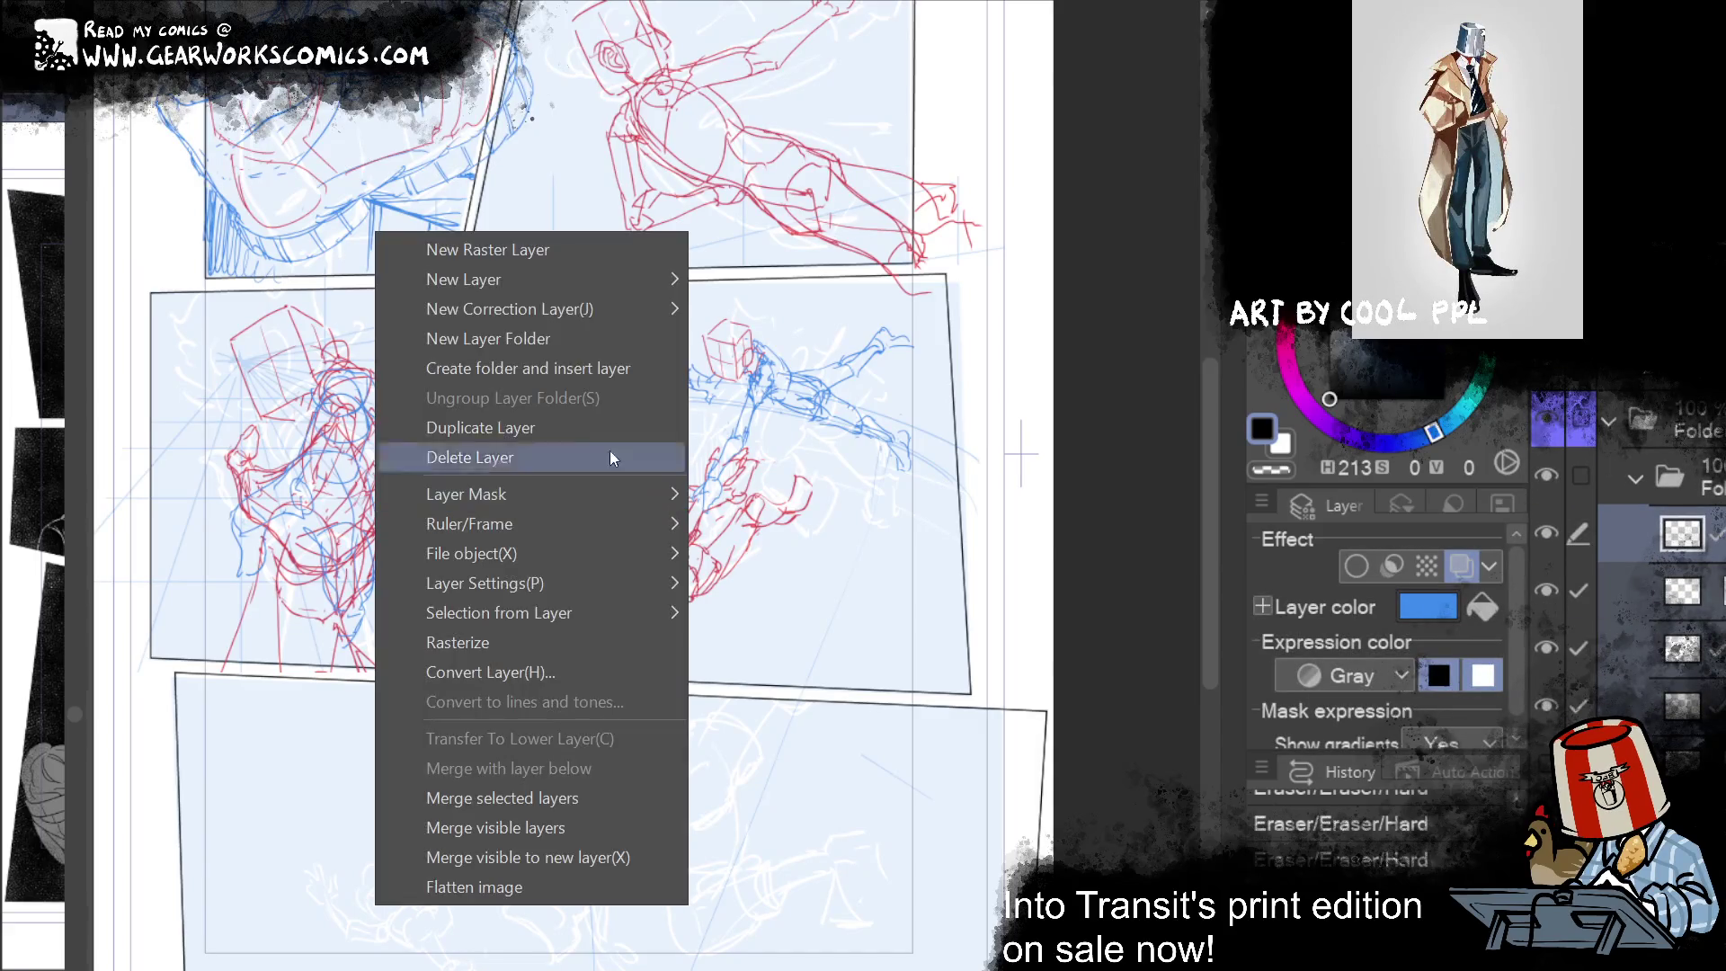
{"action": "left_click", "coordinate": [617, 375]}
Step: Toggle the blue sketch's visibility to compare, then add a layer mask to the new folder
{"action": "left_click", "coordinate": [1547, 530]}
{"action": "left_click", "coordinate": [1547, 531]}
{"action": "left_click", "coordinate": [1550, 525]}
{"action": "left_click", "coordinate": [1550, 523]}
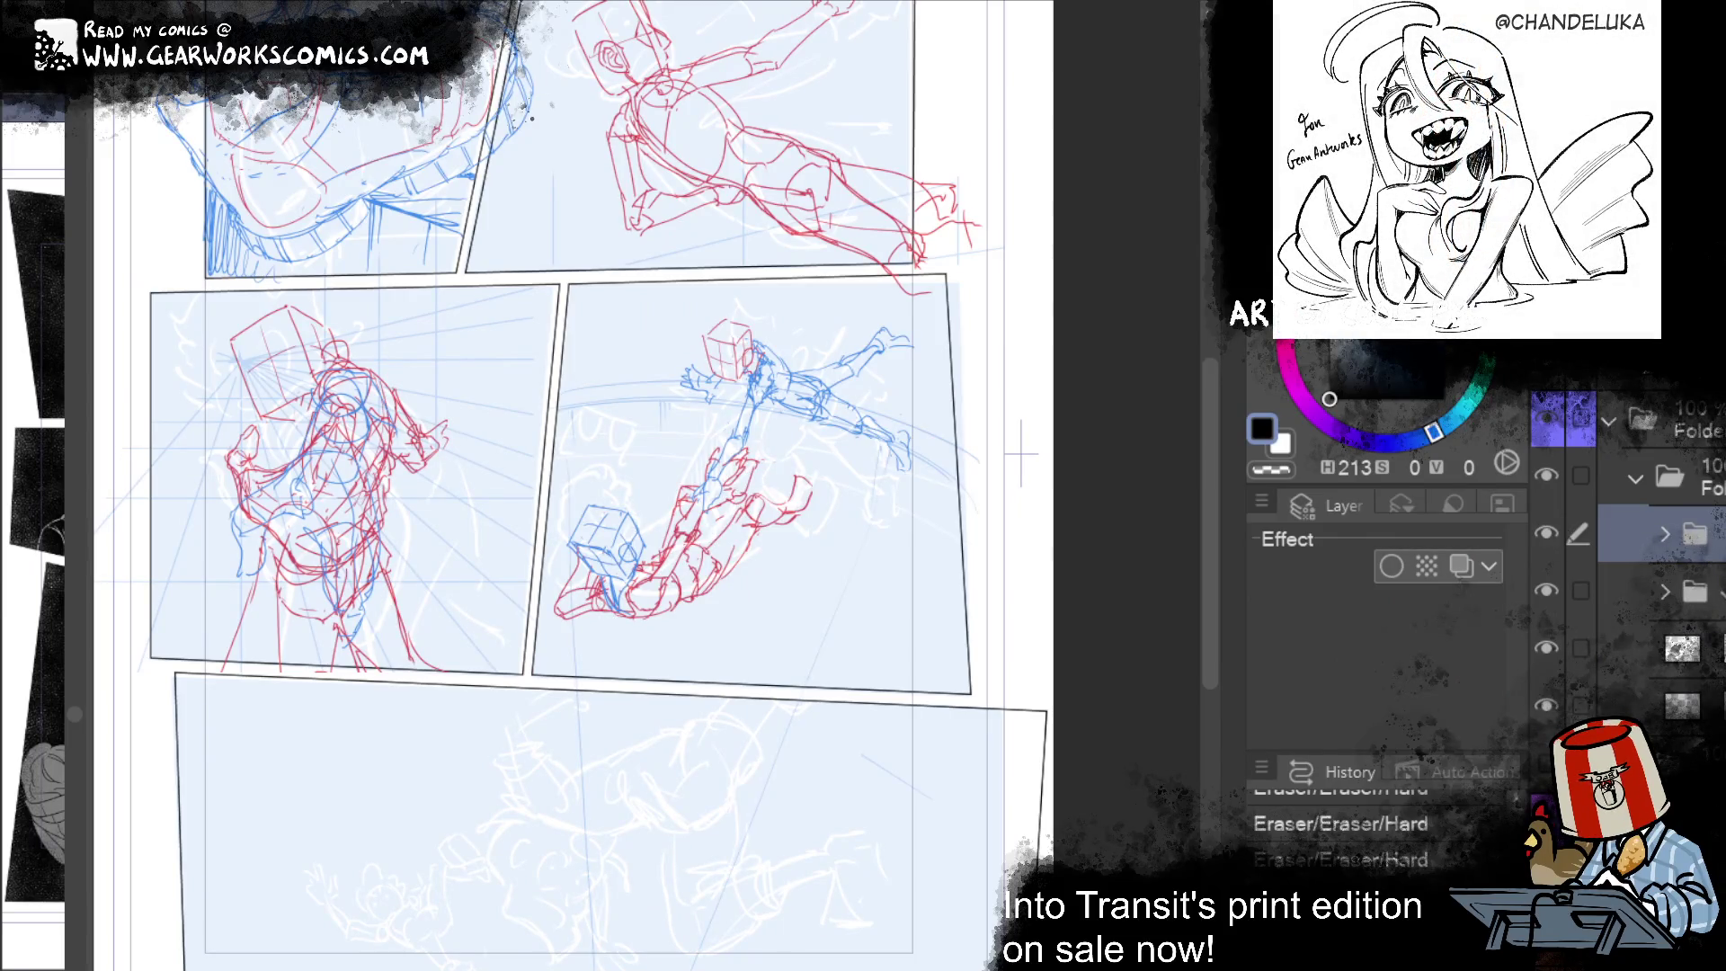
{"action": "right_click", "coordinate": [1706, 550]}
{"action": "left_click", "coordinate": [737, 494]}
{"action": "left_click_drag", "start_coordinate": [1086, 584], "coordinate": [1059, 373]}
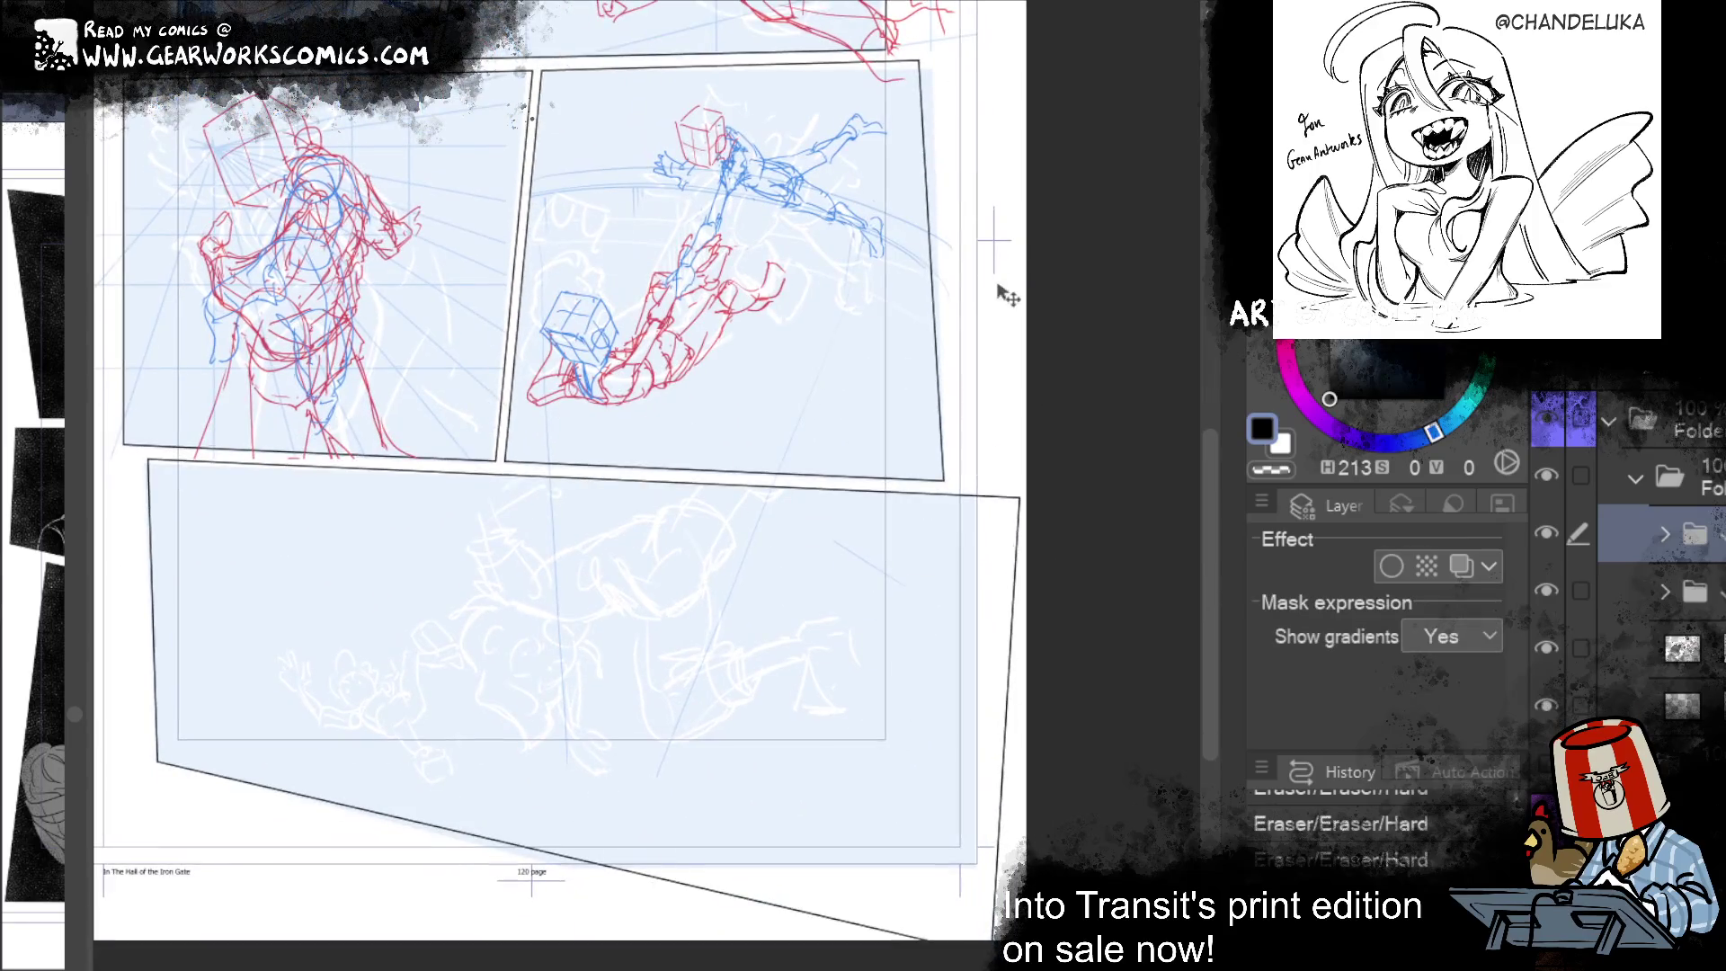
Step: Lasso the bottom panel, clear the selection, restore the layer step, and frame the bottom panel
{"action": "mouse_move", "coordinate": [908, 486]}
{"action": "left_mouse_down"}
{"action": "mouse_move", "coordinate": [810, 455]}
{"action": "mouse_move", "coordinate": [1105, 724]}
{"action": "mouse_move", "coordinate": [1102, 617]}
{"action": "left_mouse_up"}
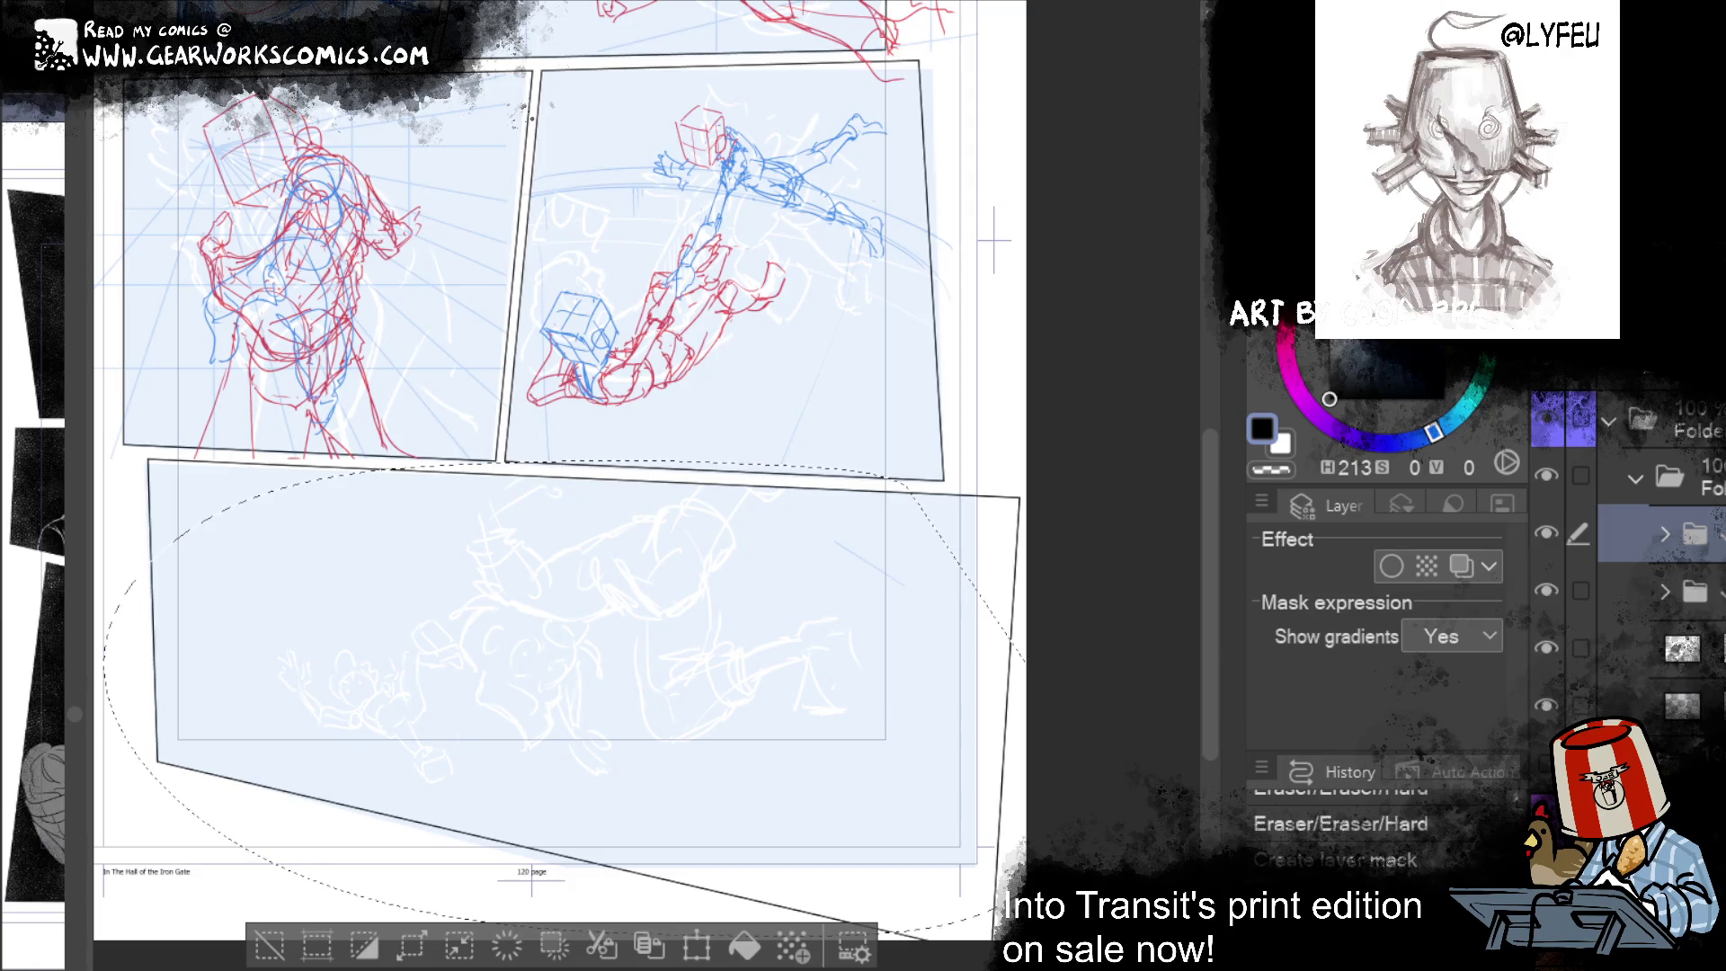
{"action": "left_click", "coordinate": [266, 941]}
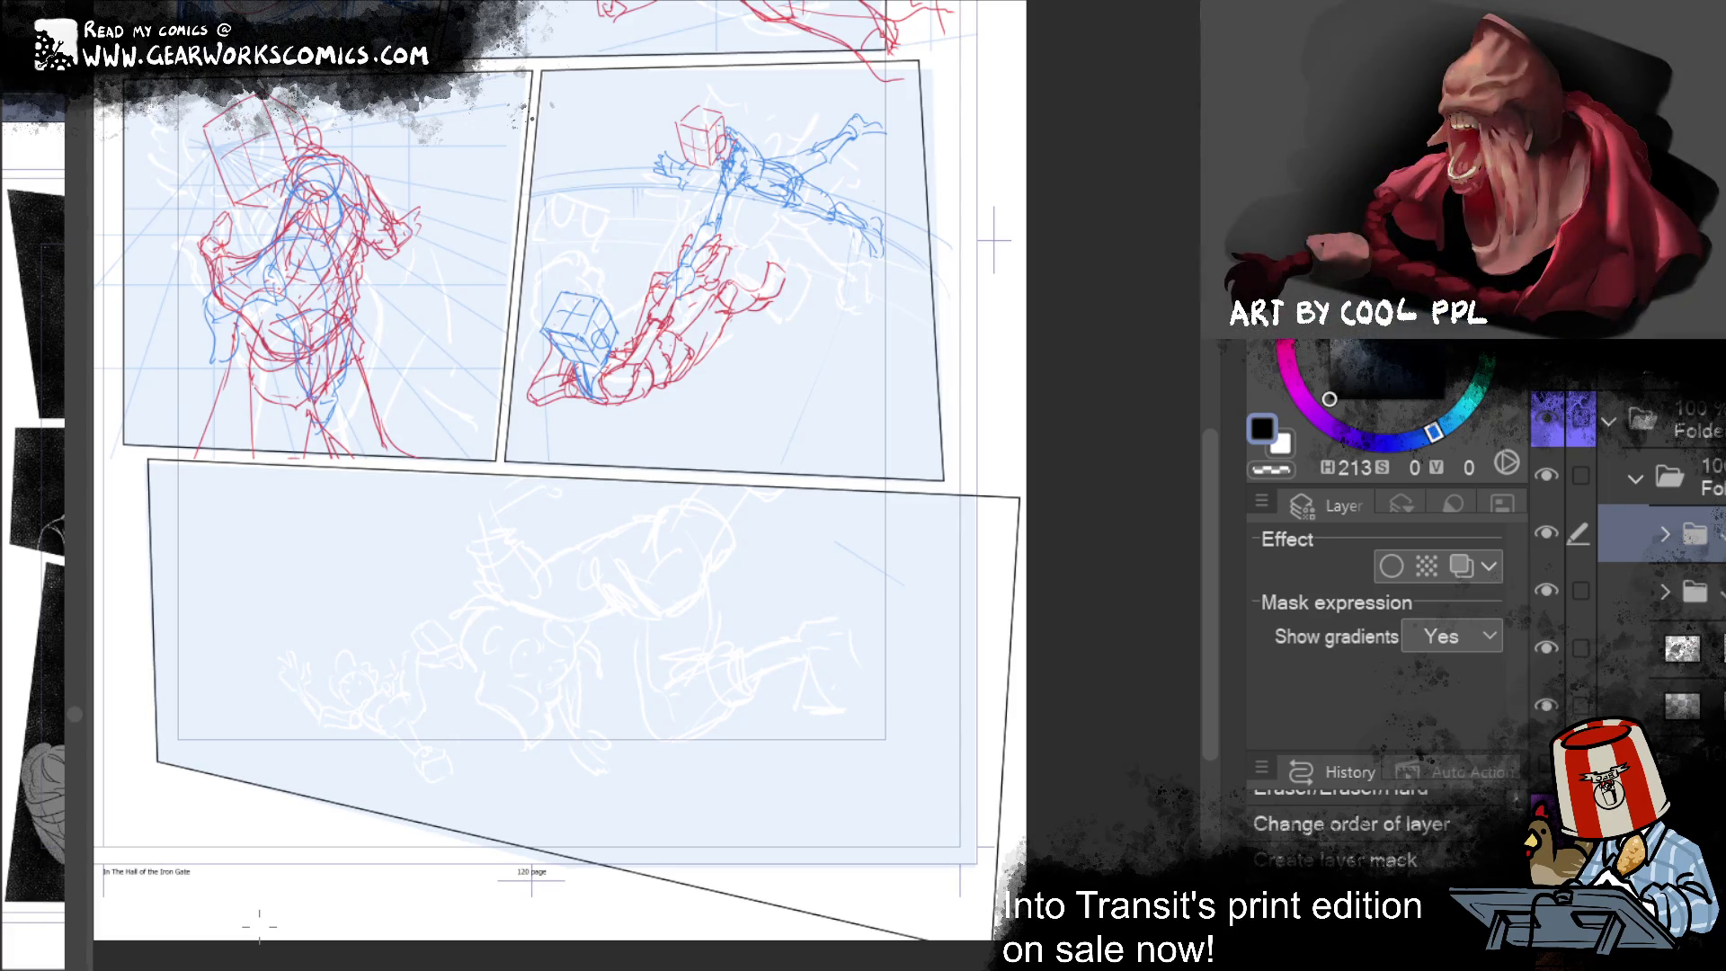
{"action": "mouse_move", "coordinate": [940, 456]}
{"action": "left_mouse_down"}
{"action": "mouse_move", "coordinate": [989, 571]}
{"action": "mouse_move", "coordinate": [996, 695]}
{"action": "mouse_move", "coordinate": [1067, 647]}
{"action": "mouse_move", "coordinate": [1013, 725]}
{"action": "left_mouse_up"}
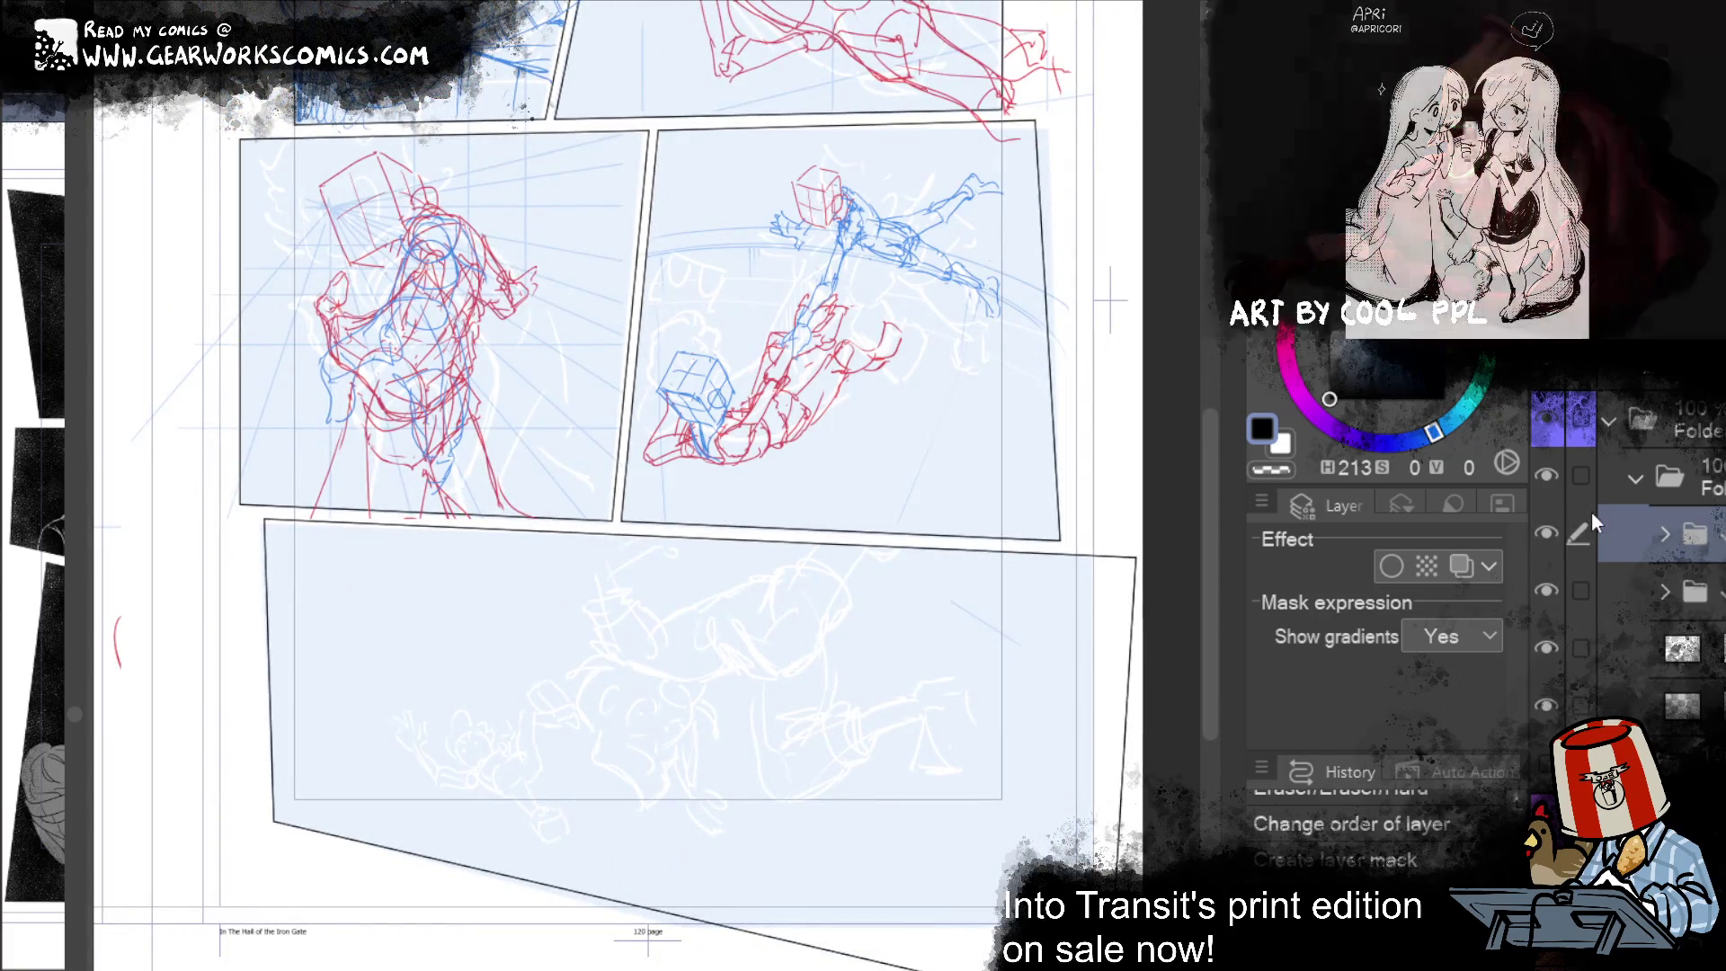
{"action": "key", "text": "ctrl+y"}
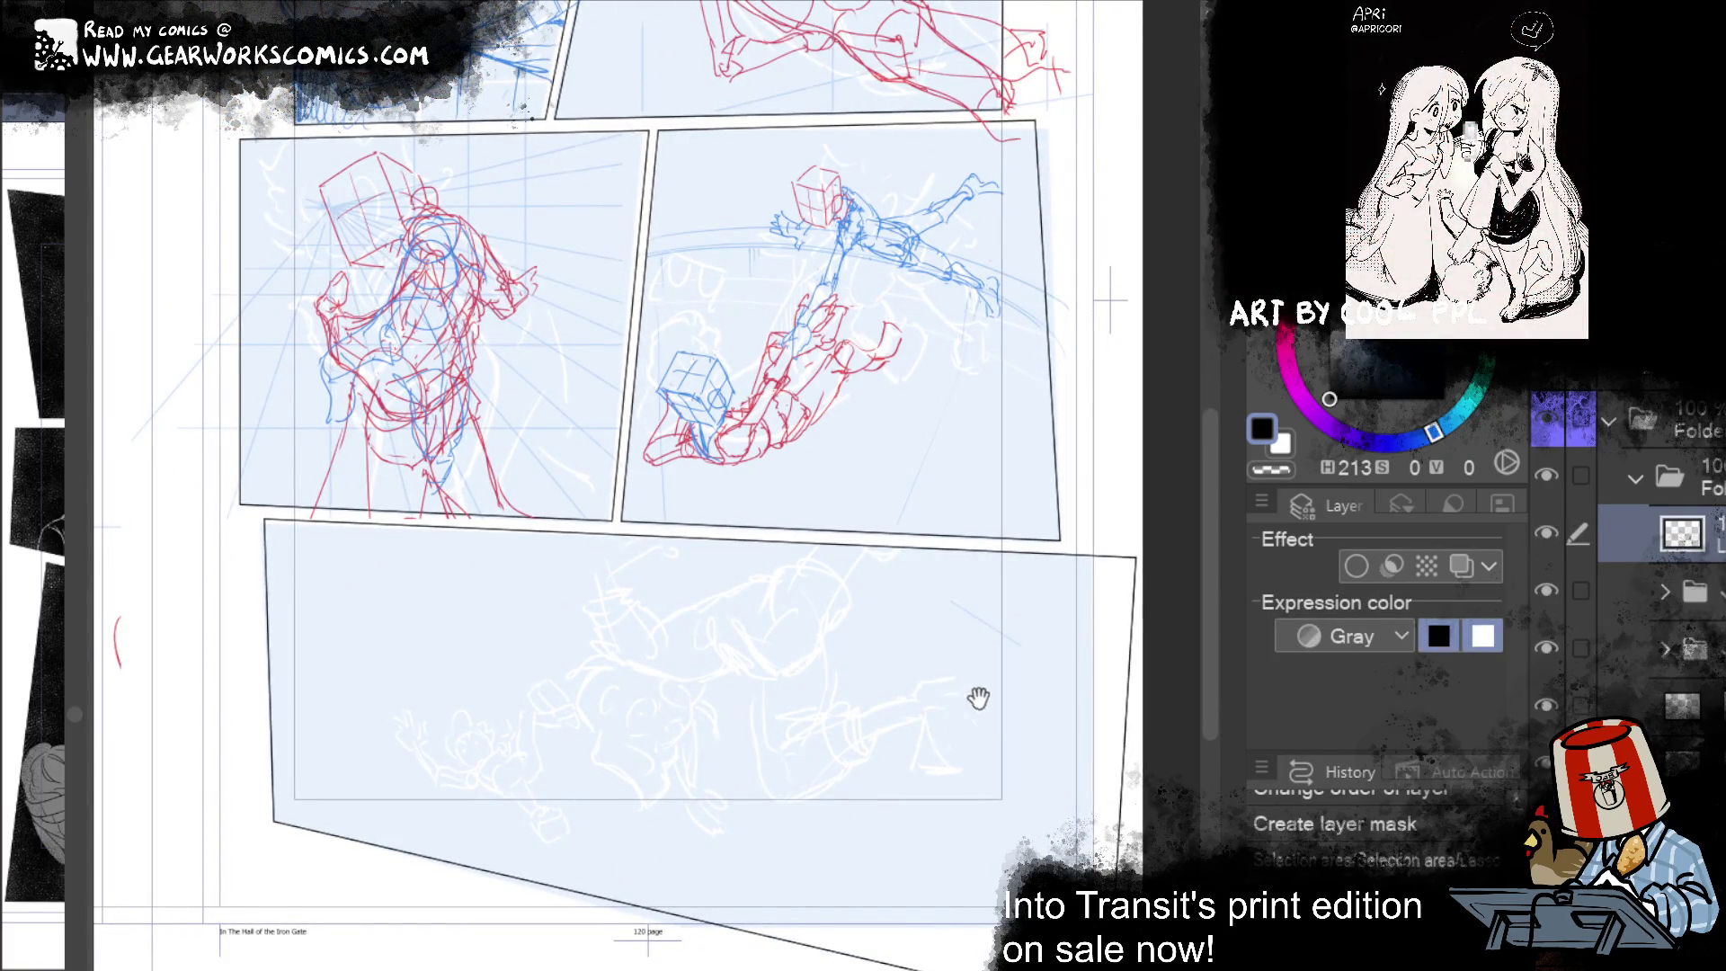
{"action": "left_click_drag", "start_coordinate": [978, 697], "coordinate": [943, 589]}
{"action": "mouse_move", "coordinate": [944, 816]}
{"action": "left_mouse_down"}
{"action": "mouse_move", "coordinate": [895, 954]}
{"action": "mouse_move", "coordinate": [908, 853]}
{"action": "mouse_move", "coordinate": [896, 903]}
{"action": "left_mouse_up"}
{"action": "scroll", "coordinate": [896, 903], "scroll_direction": "up", "scroll_amount": 5}
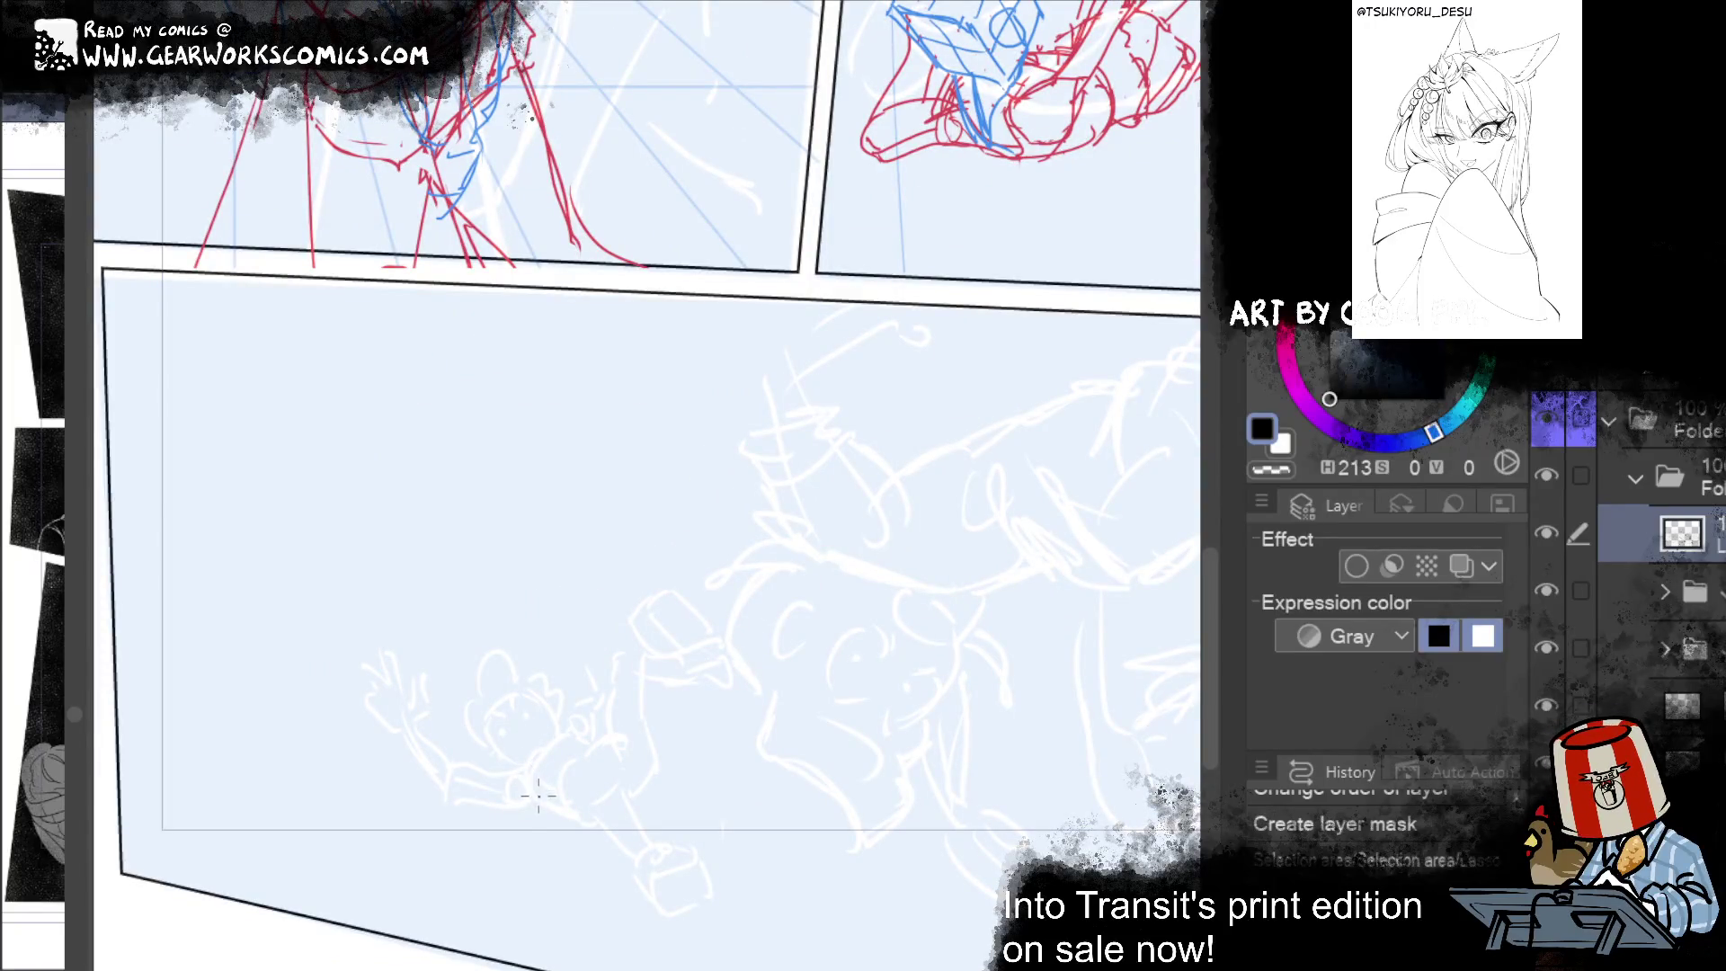
Step: Sketch the first curved bucket line on the bottom-panel figure and tint the layer blue
{"action": "mouse_move", "coordinate": [537, 795]}
{"action": "left_mouse_down"}
{"action": "mouse_move", "coordinate": [525, 770]}
{"action": "mouse_move", "coordinate": [580, 717]}
{"action": "mouse_move", "coordinate": [608, 722]}
{"action": "mouse_move", "coordinate": [613, 763]}
{"action": "mouse_move", "coordinate": [577, 813]}
{"action": "mouse_move", "coordinate": [620, 746]}
{"action": "left_mouse_up"}
{"action": "key", "text": "ctrl+z"}
{"action": "key", "text": "ctrl+shift+c"}
{"action": "key", "text": "ctrl+z"}
{"action": "key", "text": "ctrl+z"}
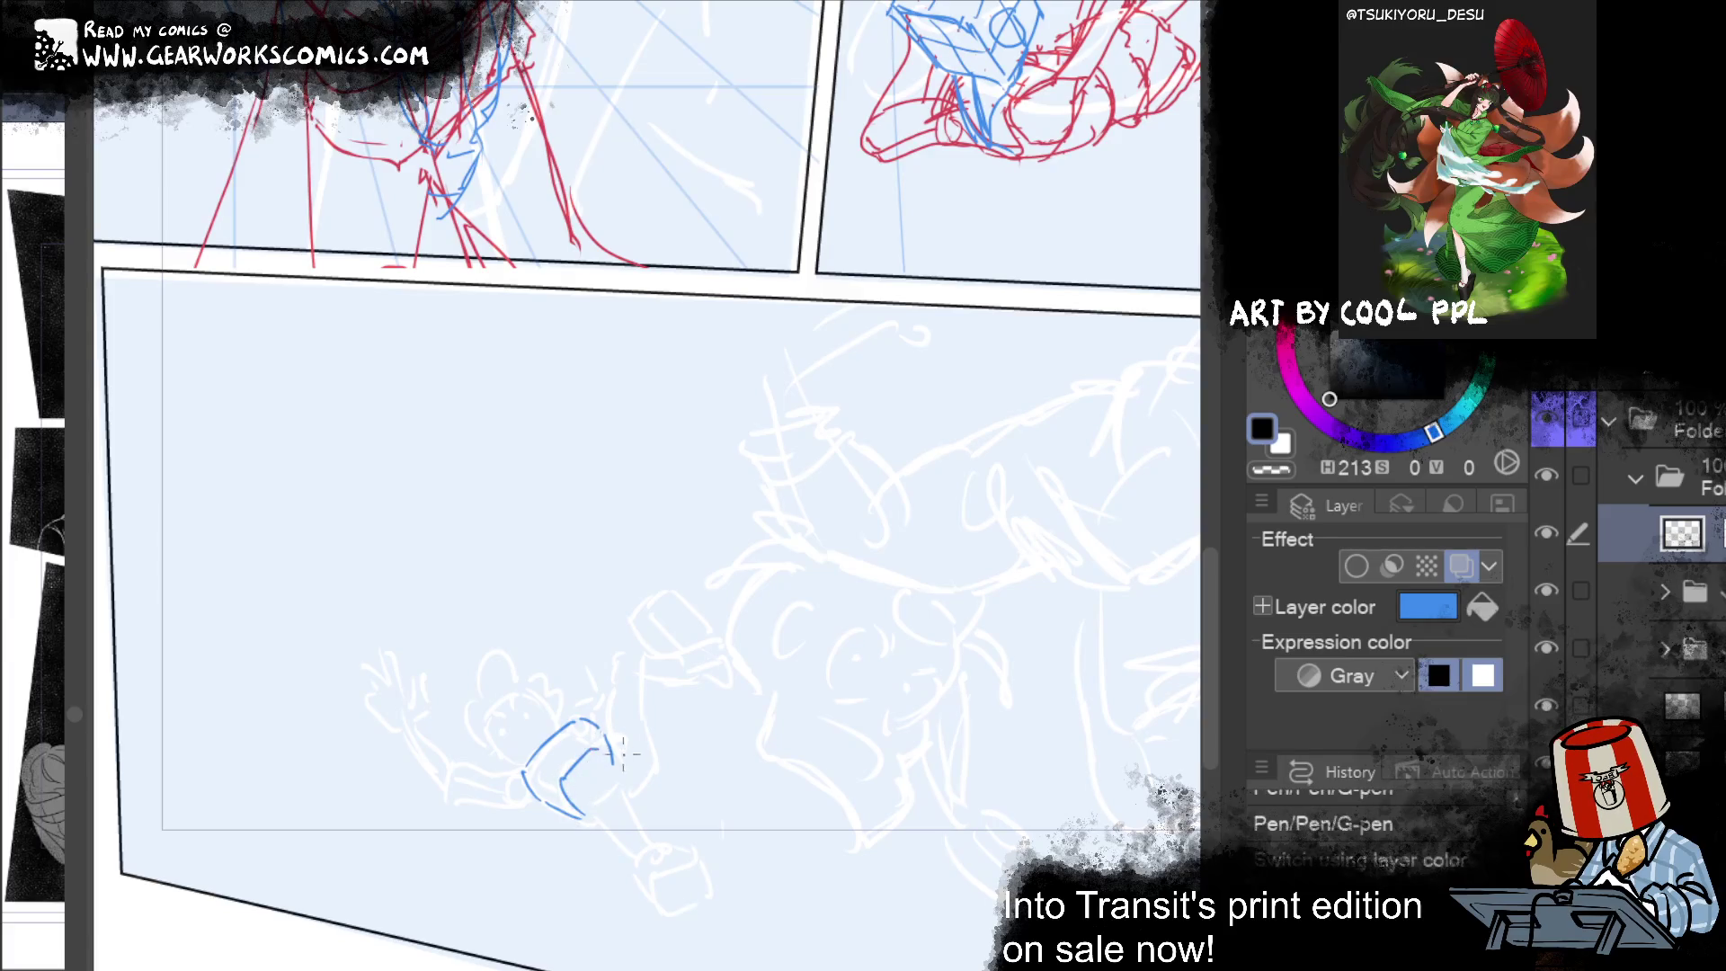
Step: Sketch the bucket box's upper-right edge and right side, retrying strokes with undo
{"action": "left_click_drag", "start_coordinate": [1025, 711], "coordinate": [939, 612]}
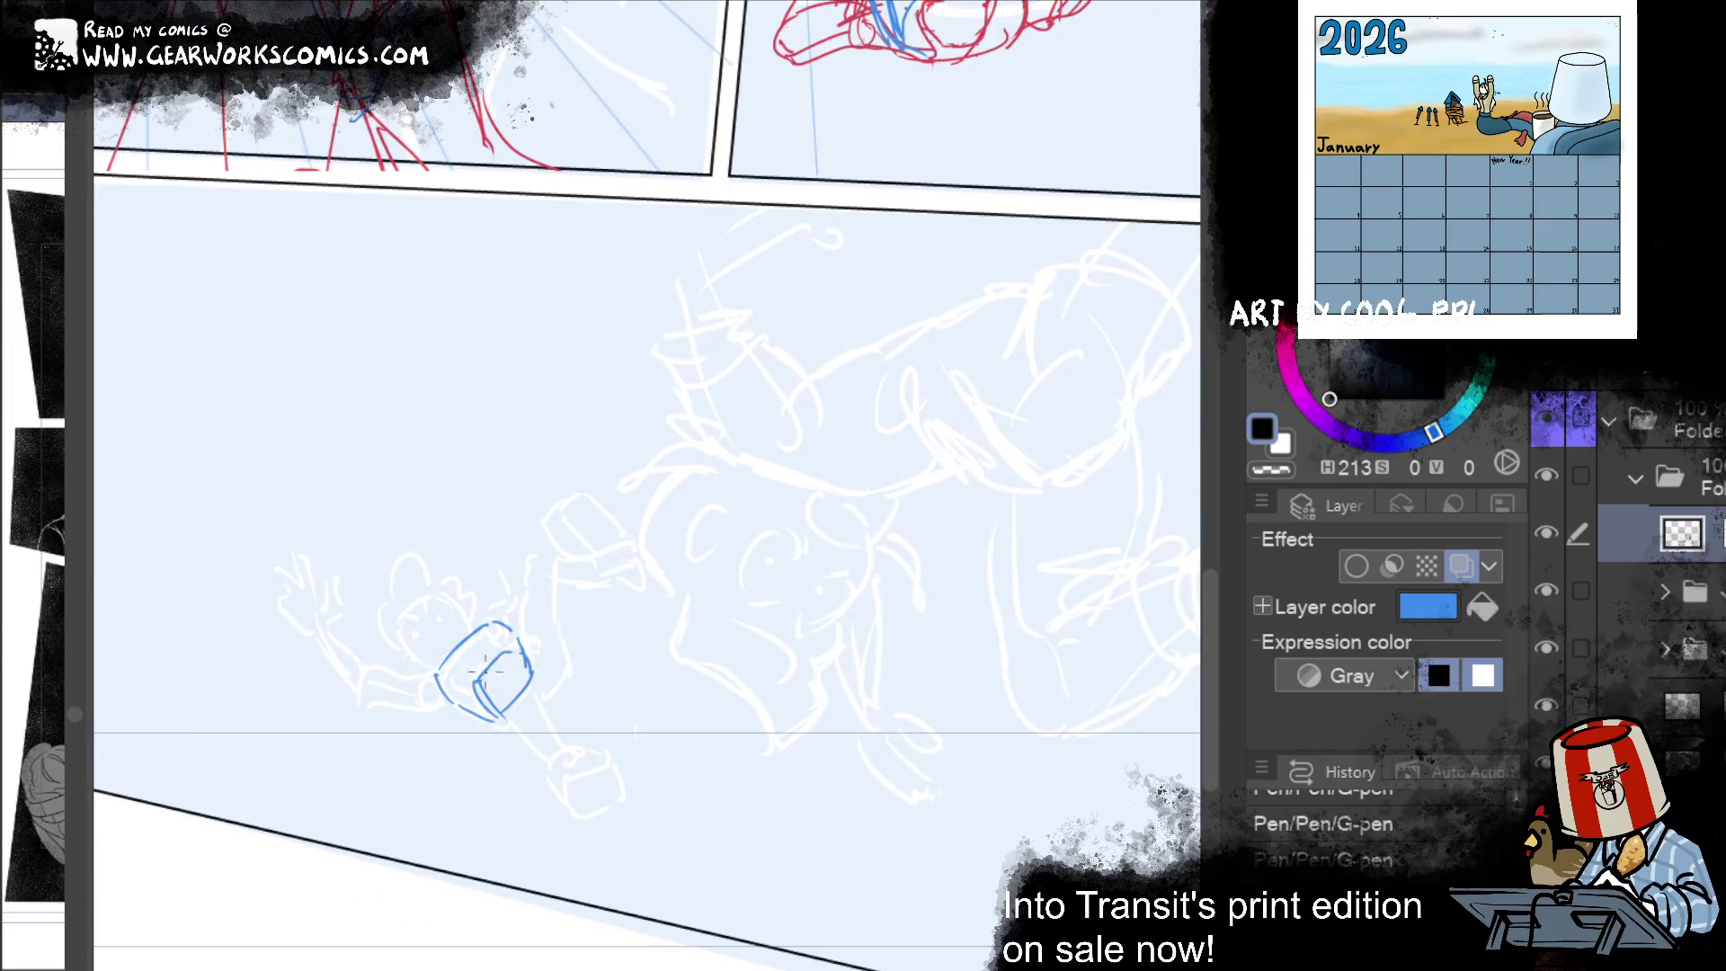
{"action": "key", "text": "ctrl+z"}
{"action": "mouse_move", "coordinate": [490, 669]}
{"action": "left_mouse_down"}
{"action": "mouse_move", "coordinate": [557, 623]}
{"action": "mouse_move", "coordinate": [578, 671]}
{"action": "left_mouse_up"}
{"action": "key", "text": "ctrl+z"}
{"action": "key", "text": "ctrl+z"}
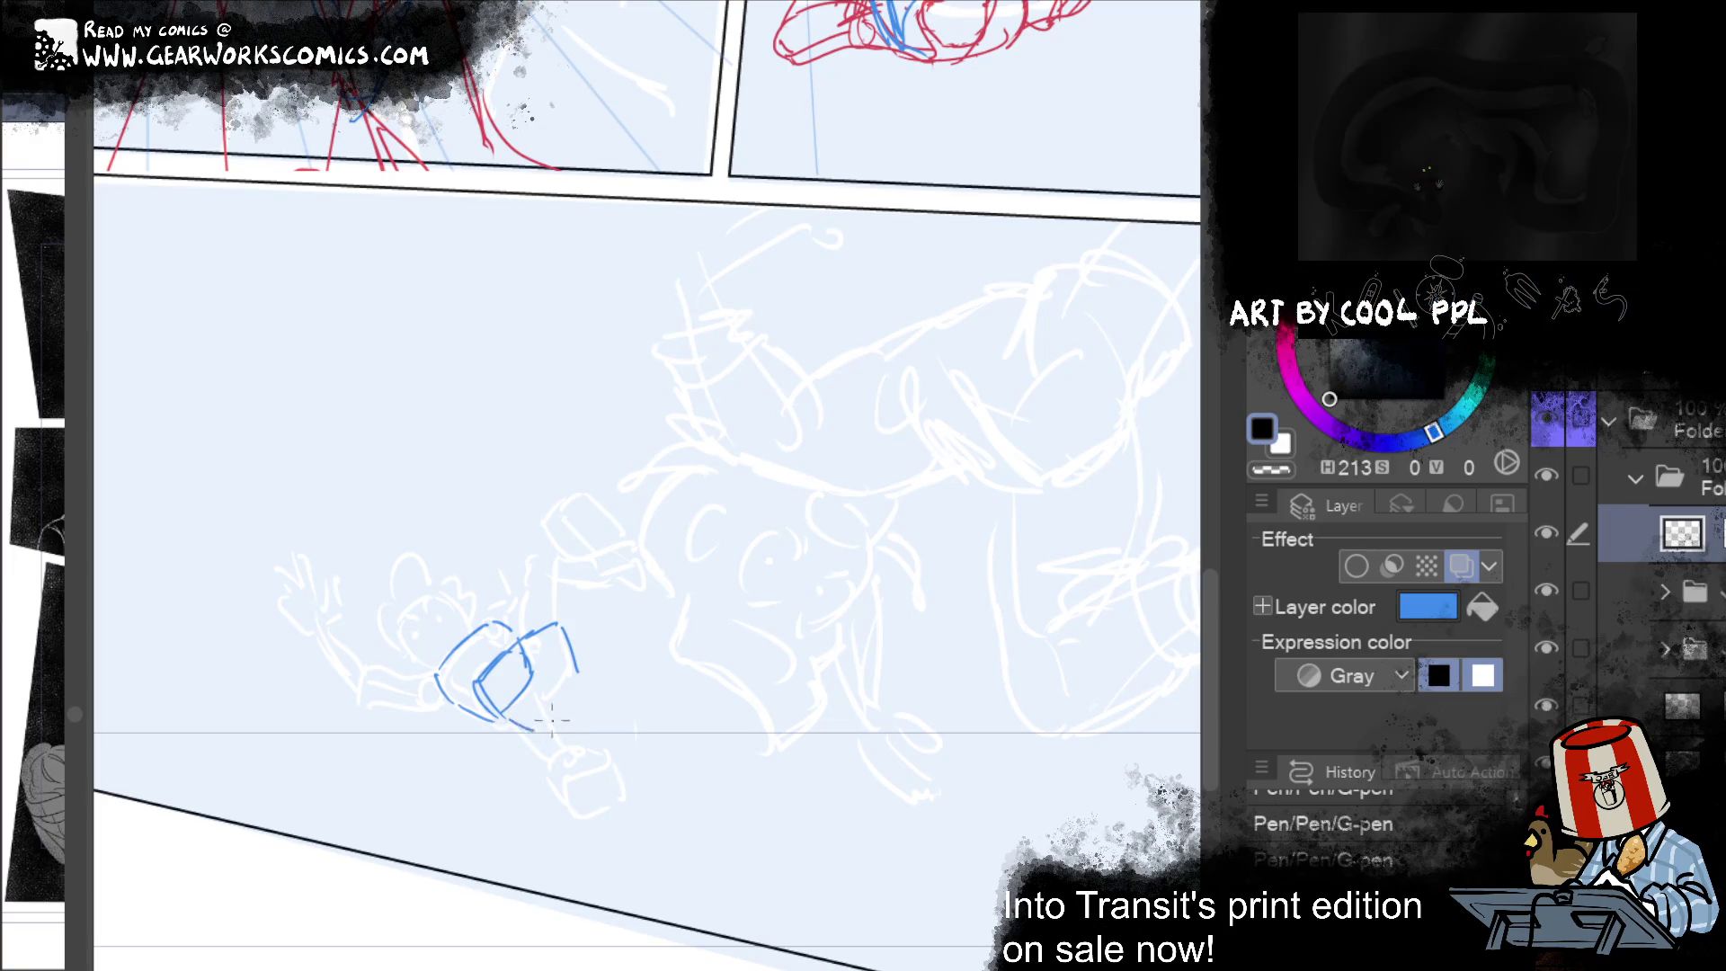
{"action": "mouse_move", "coordinate": [526, 722]}
{"action": "left_mouse_down"}
{"action": "mouse_move", "coordinate": [574, 671]}
{"action": "mouse_move", "coordinate": [555, 625]}
{"action": "left_mouse_up"}
{"action": "key", "text": "ctrl+z"}
{"action": "key", "text": "ctrl+z"}
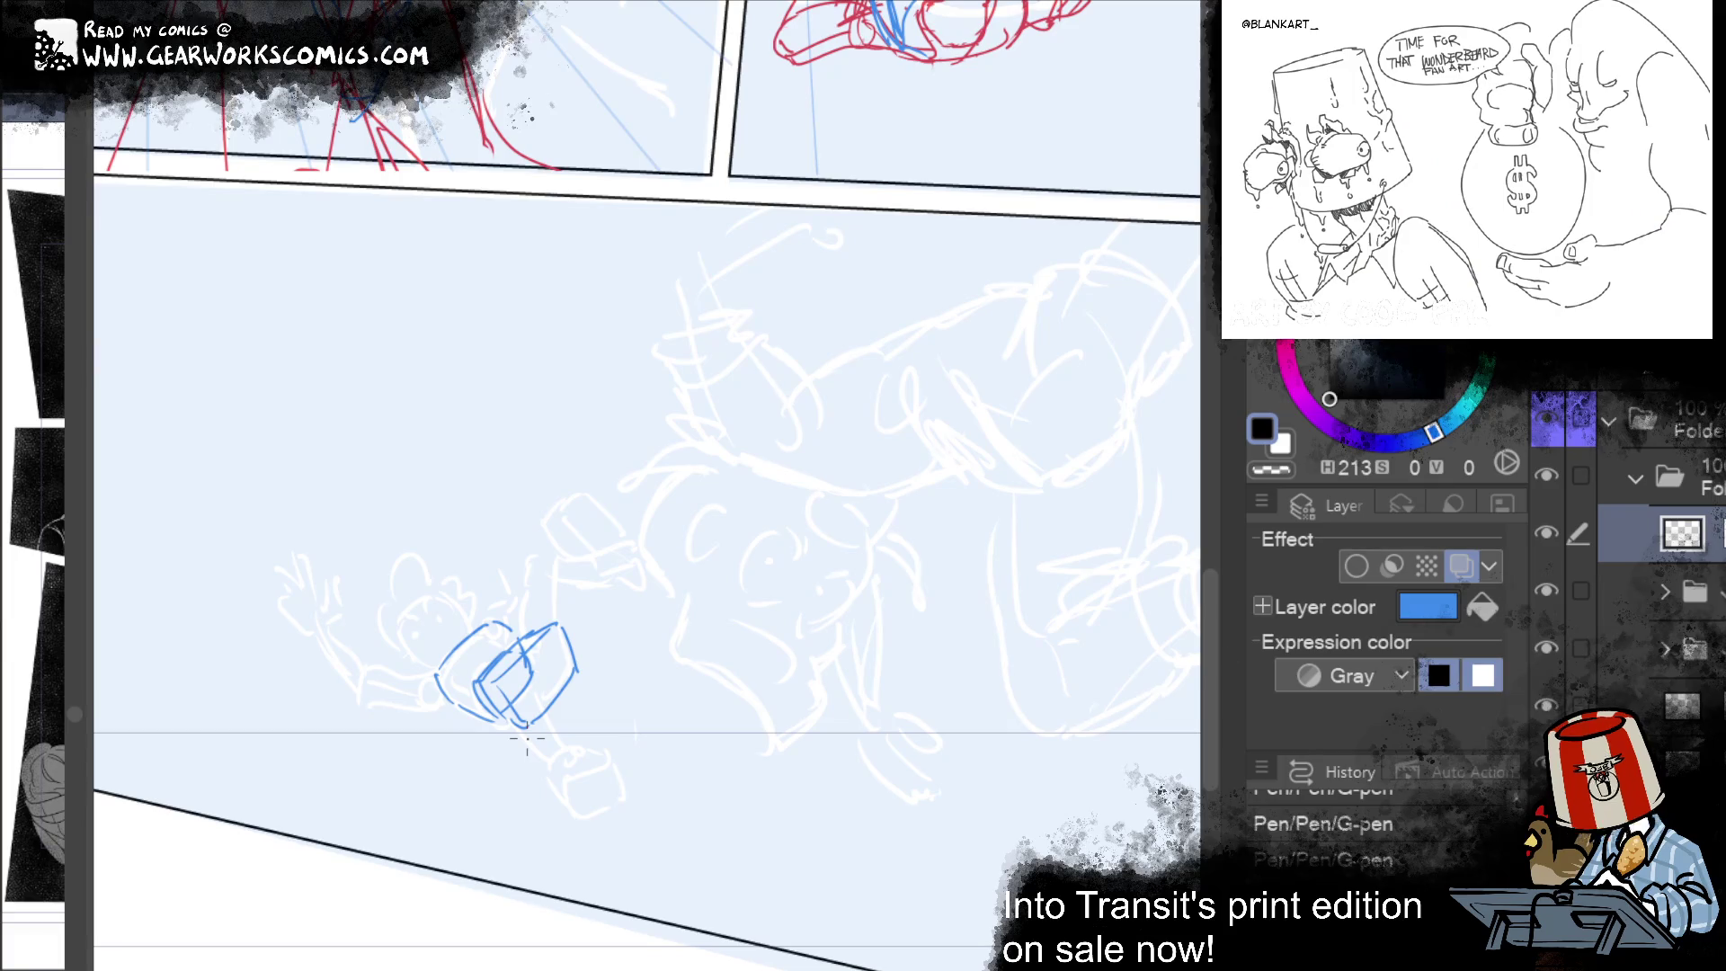
Step: Redraw the head box's upper-left edge after undoing uneven and duplicate strokes
{"action": "left_click_drag", "start_coordinate": [976, 652], "coordinate": [1097, 570]}
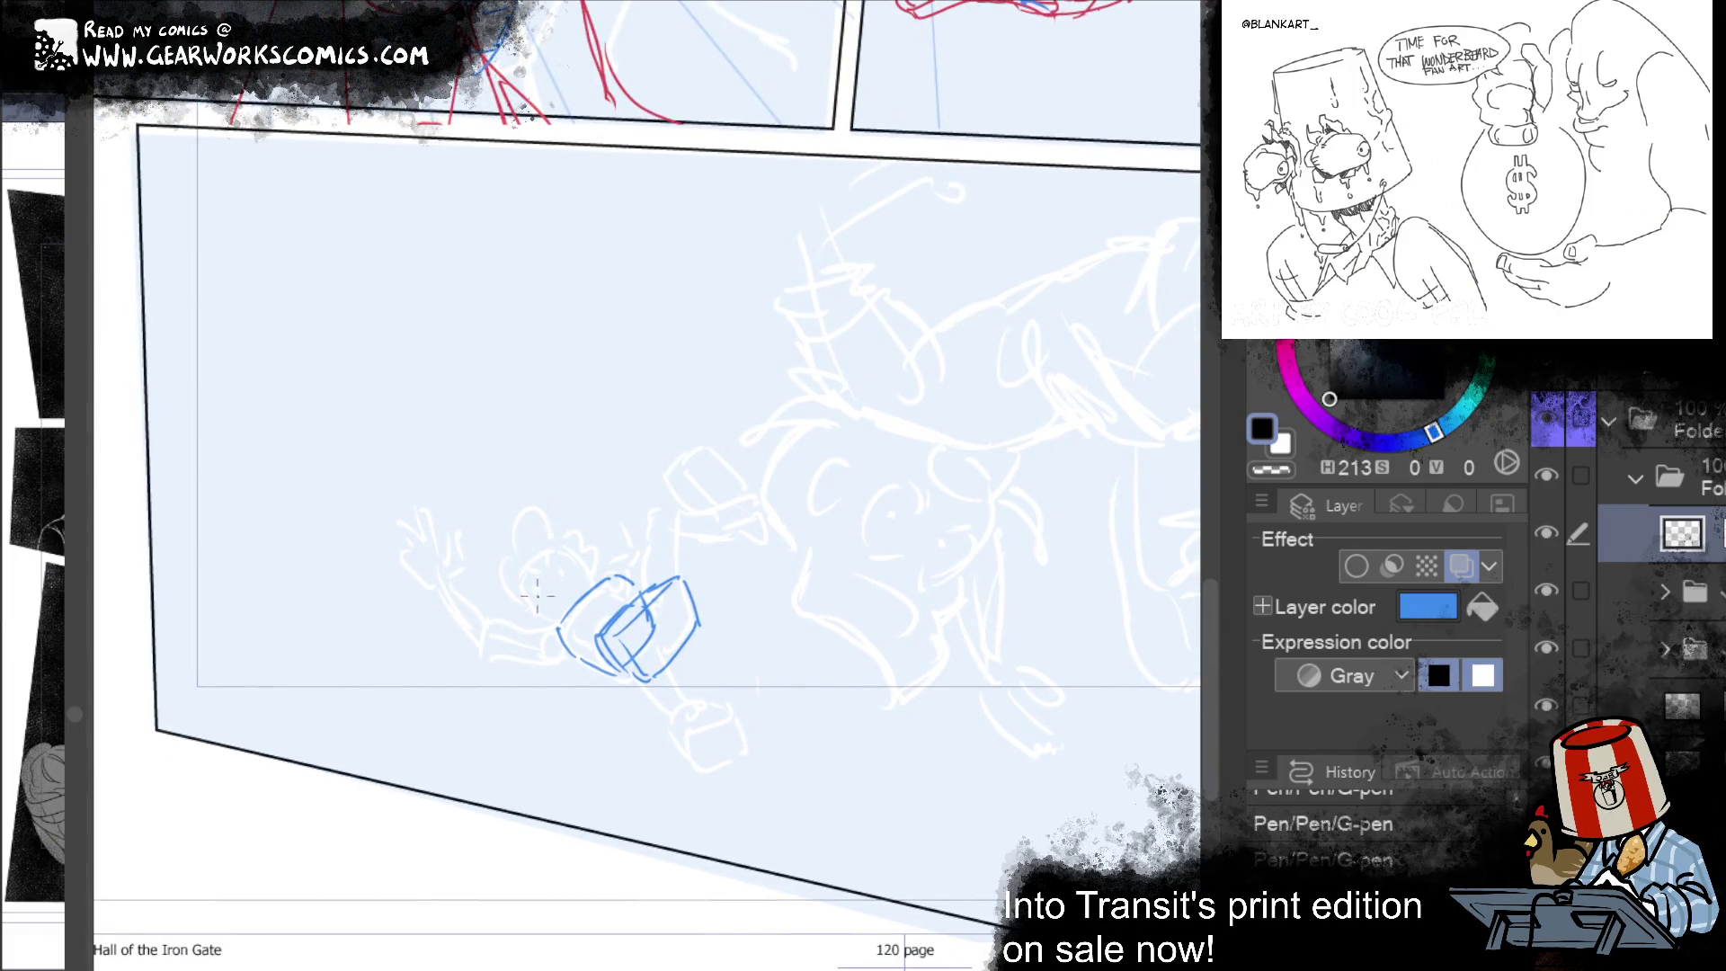
{"action": "mouse_move", "coordinate": [523, 573]}
{"action": "left_mouse_down"}
{"action": "mouse_move", "coordinate": [565, 611]}
{"action": "mouse_move", "coordinate": [550, 542]}
{"action": "mouse_move", "coordinate": [544, 597]}
{"action": "mouse_move", "coordinate": [562, 614]}
{"action": "mouse_move", "coordinate": [562, 544]}
{"action": "mouse_move", "coordinate": [590, 587]}
{"action": "mouse_move", "coordinate": [554, 609]}
{"action": "mouse_move", "coordinate": [525, 570]}
{"action": "mouse_move", "coordinate": [554, 545]}
{"action": "left_mouse_up"}
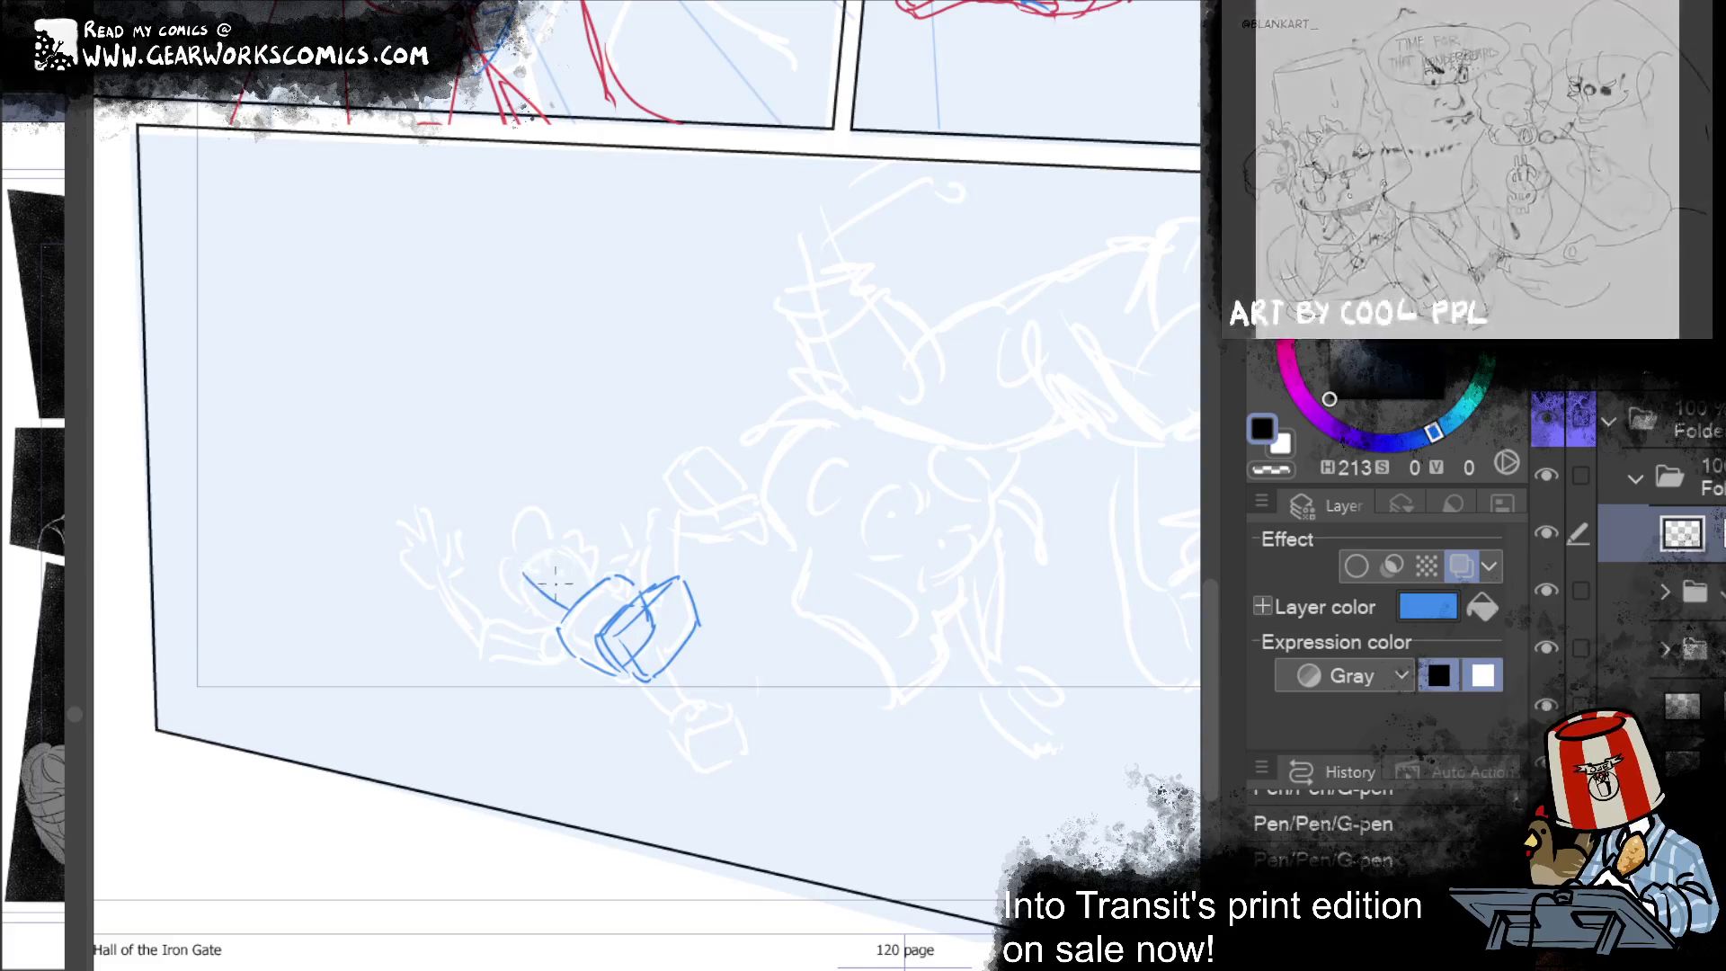
{"action": "key", "text": "ctrl+z"}
{"action": "key", "text": "ctrl+z"}
{"action": "key", "text": "ctrl+z"}
{"action": "key", "text": "ctrl+z"}
{"action": "key", "text": "ctrl+z"}
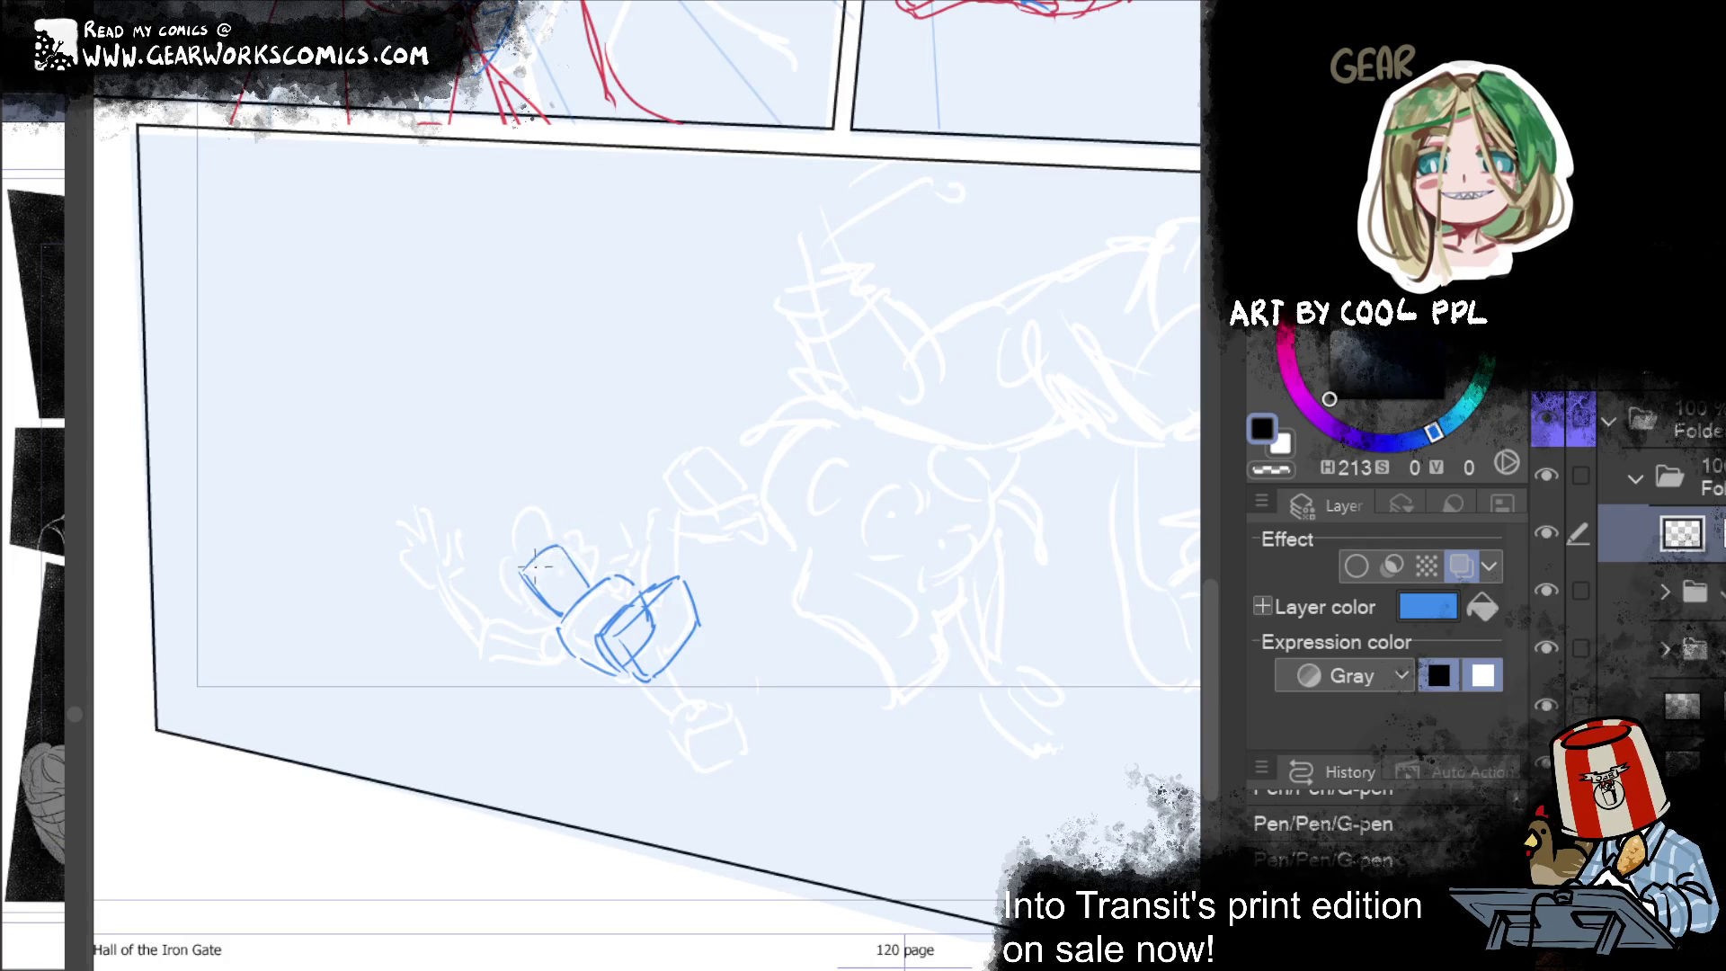
{"action": "key", "text": "ctrl+z"}
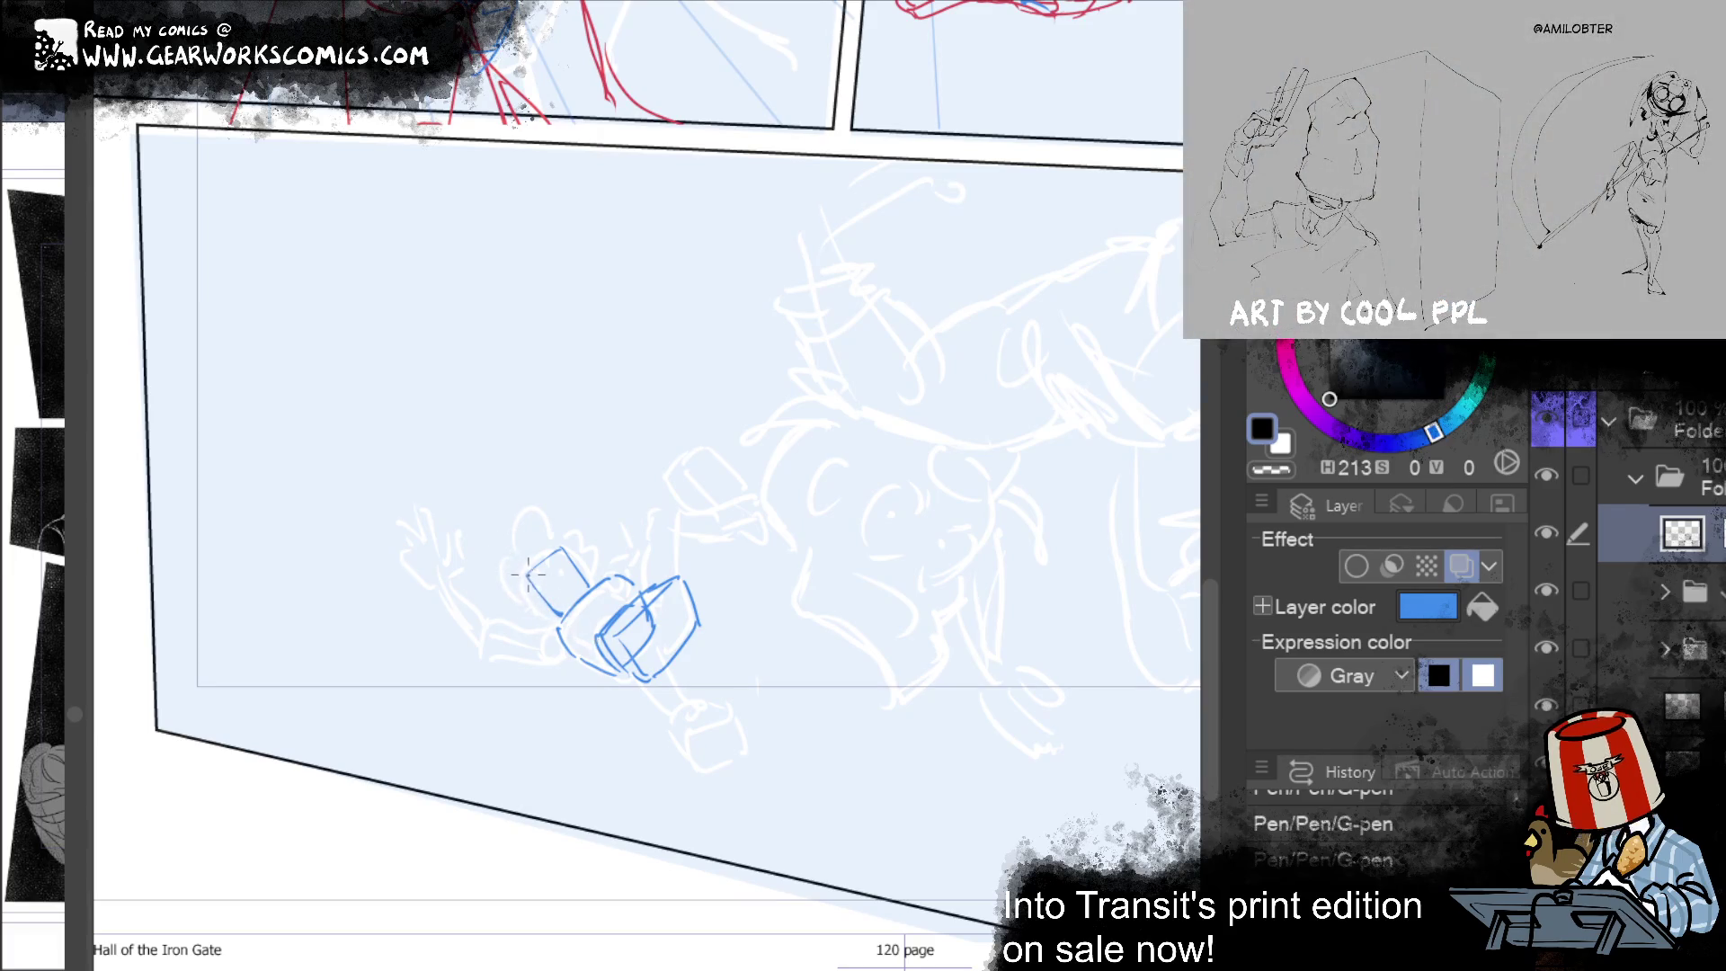
{"action": "left_click_drag", "start_coordinate": [529, 568], "coordinate": [561, 549]}
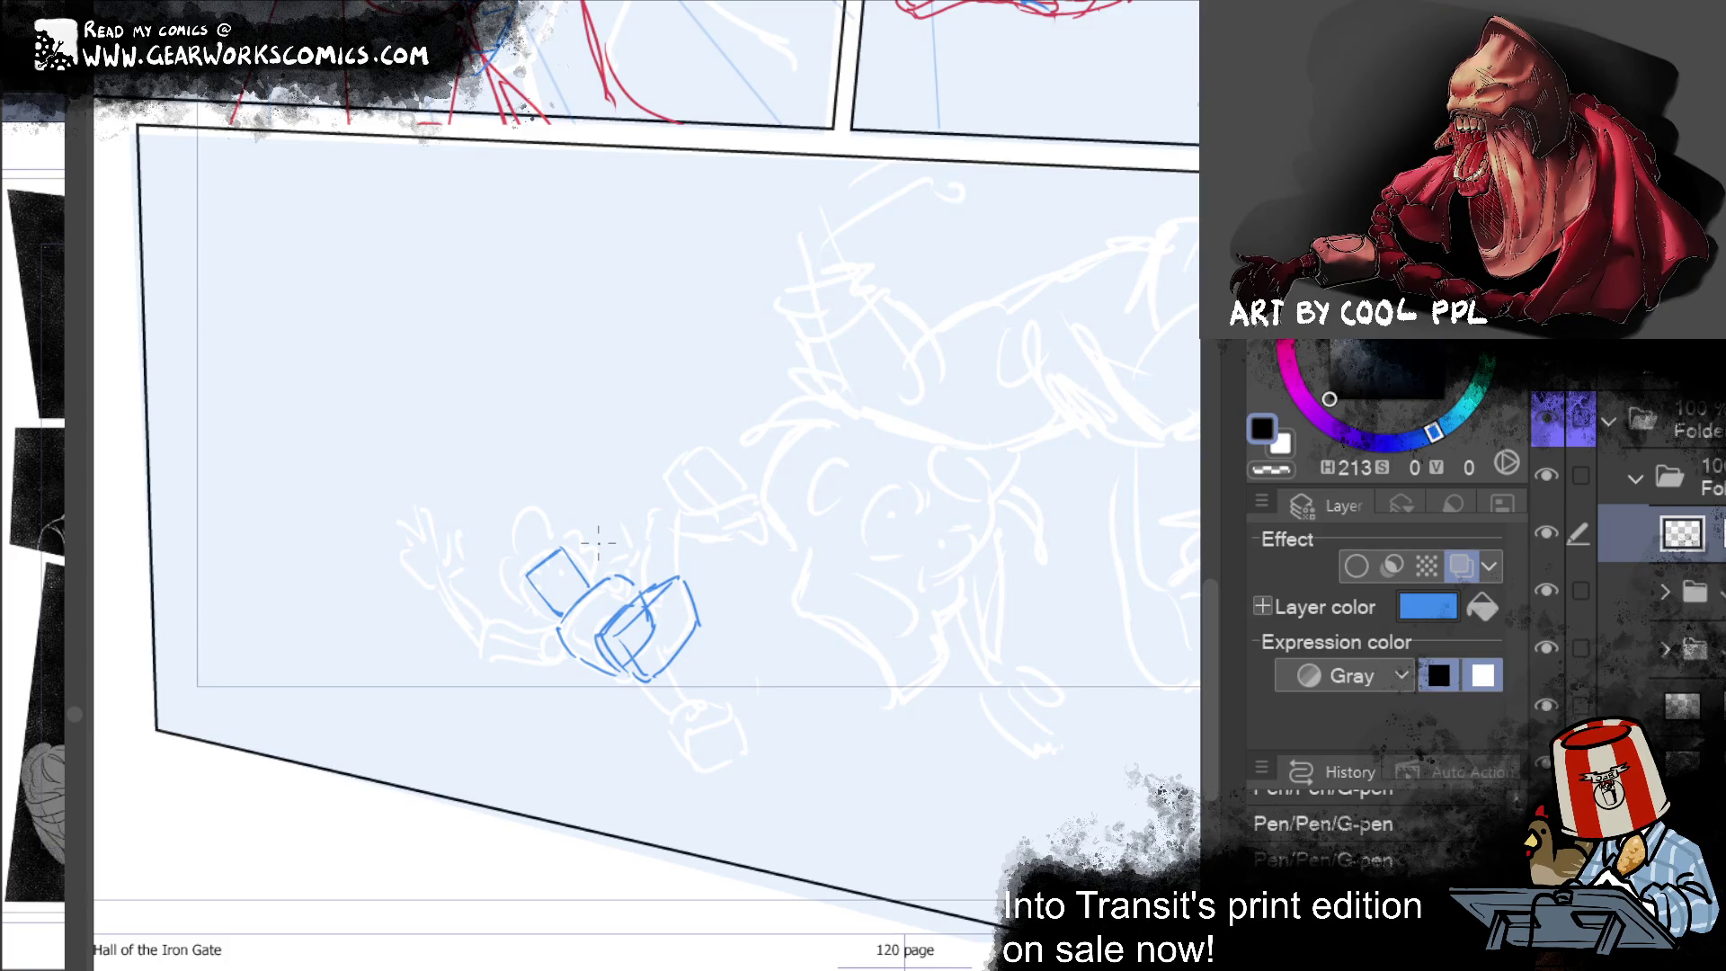
Step: Erase and redraw head-box lines, then draw and reinforce the box's lower-left edge
{"action": "left_click_drag", "start_coordinate": [1012, 635], "coordinate": [1073, 542]}
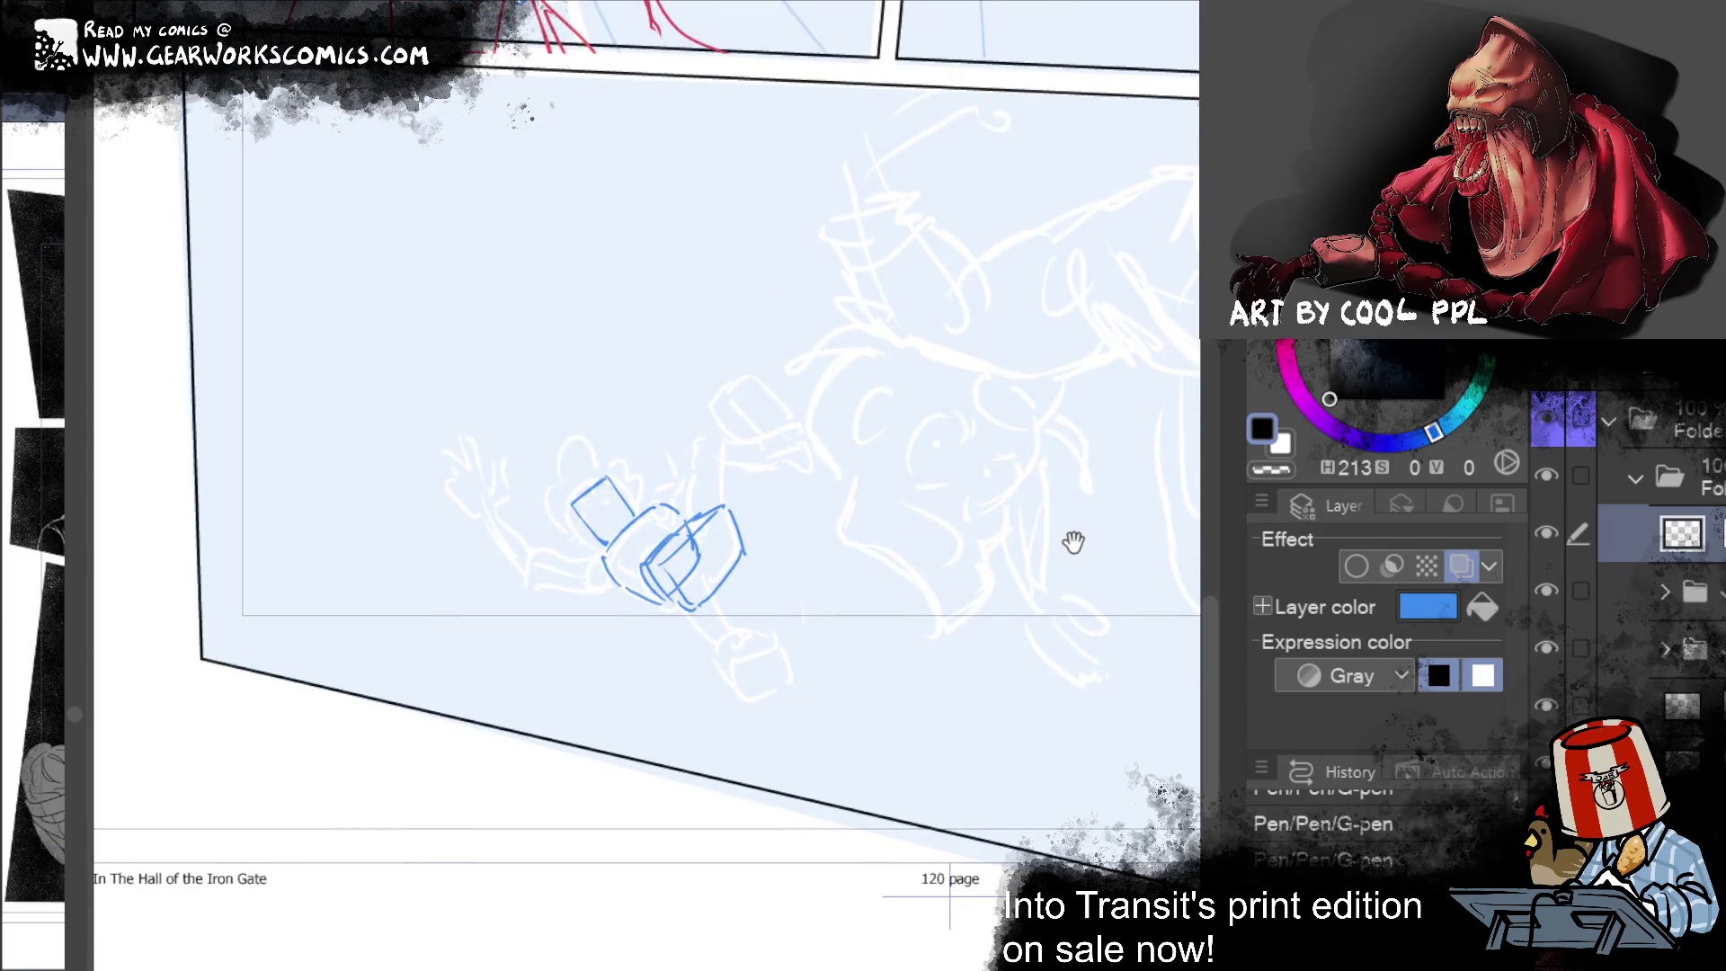
{"action": "left_click_drag", "start_coordinate": [604, 545], "coordinate": [618, 519]}
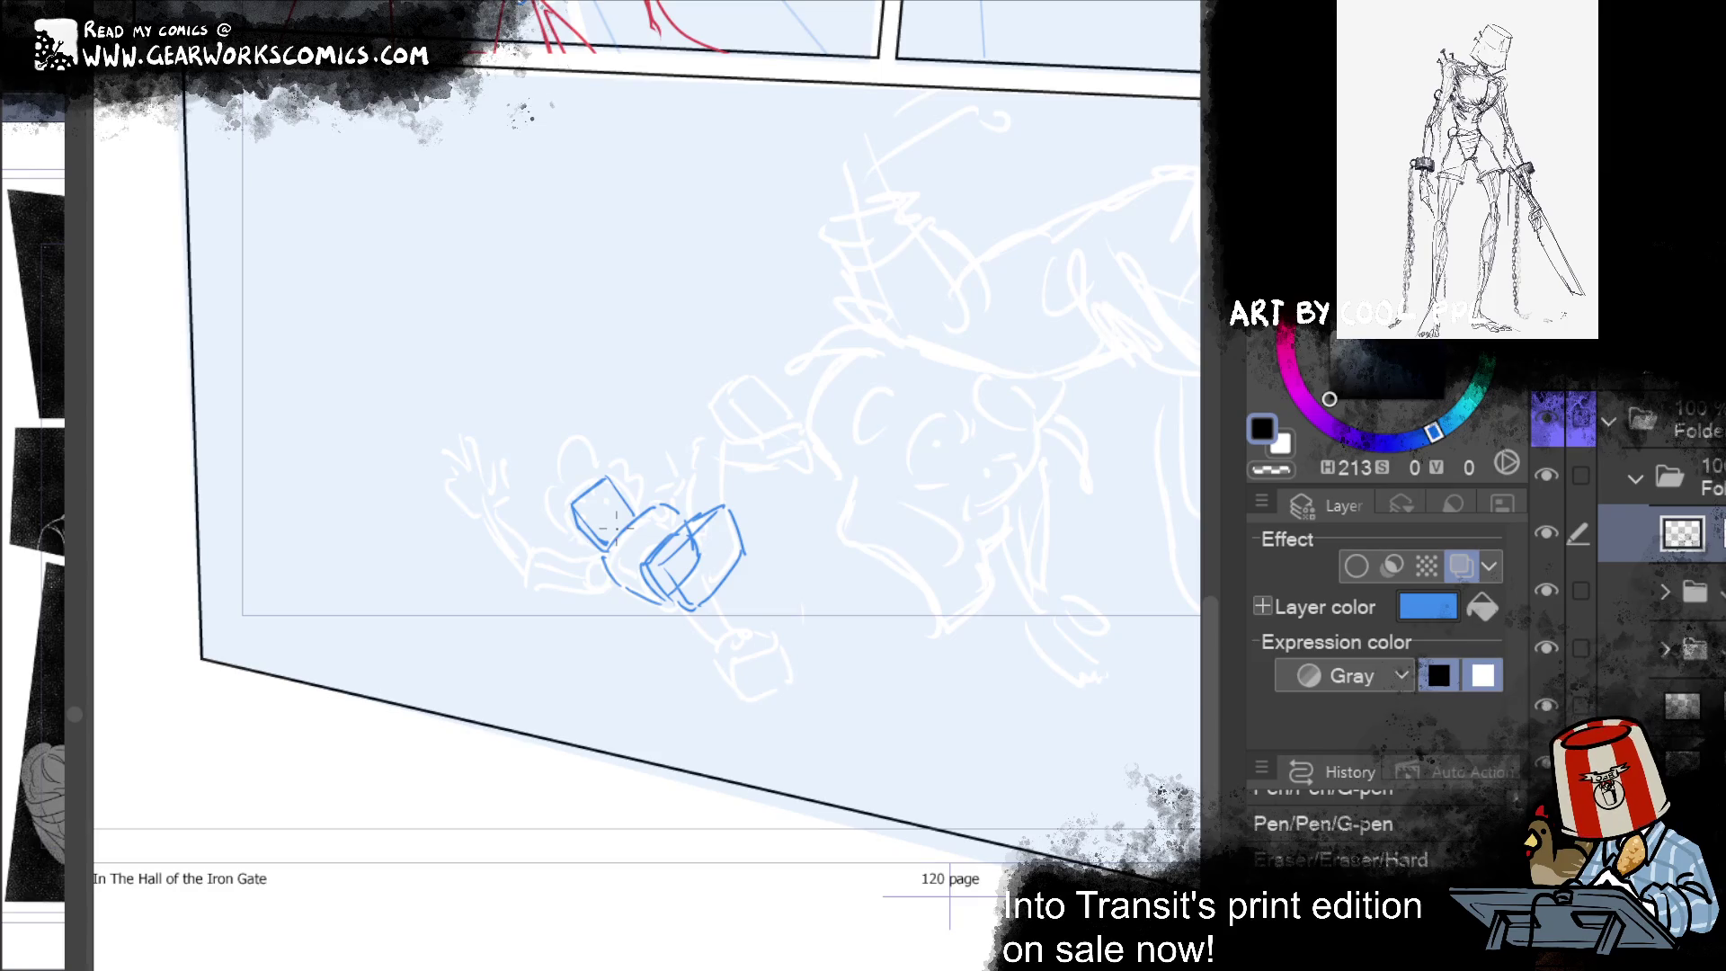
{"action": "mouse_move", "coordinate": [754, 332]}
{"action": "left_mouse_down"}
{"action": "mouse_move", "coordinate": [716, 354]}
{"action": "mouse_move", "coordinate": [743, 309]}
{"action": "left_mouse_up"}
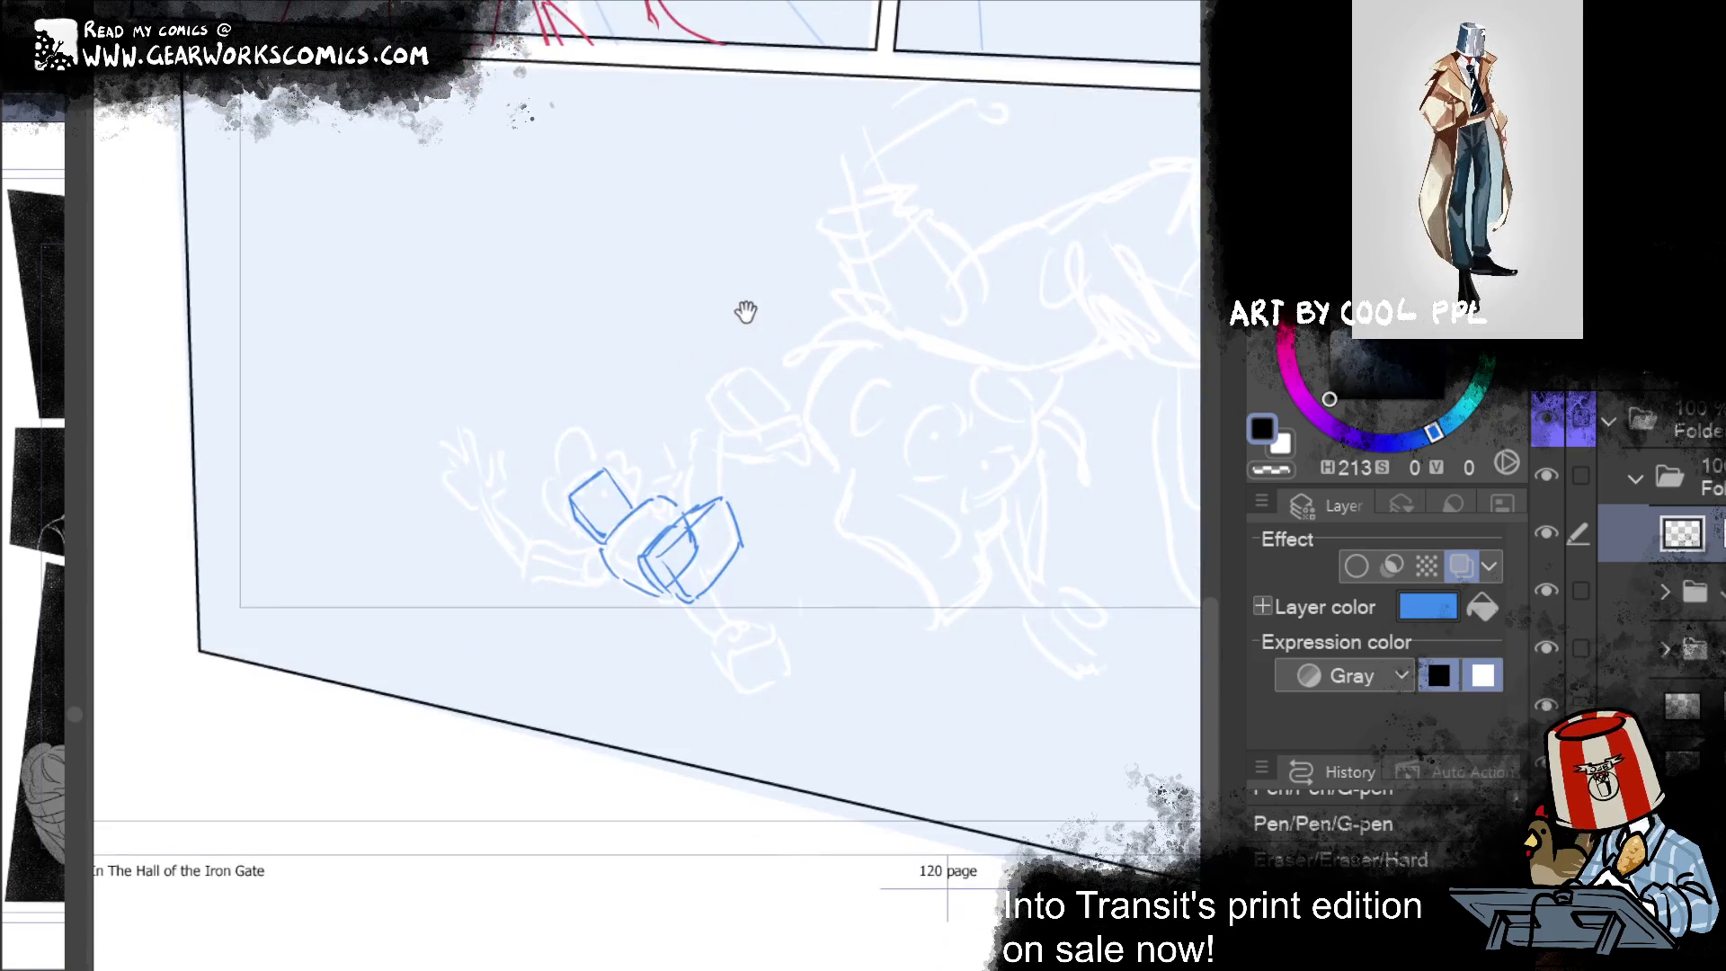
{"action": "key", "text": "ctrl+y"}
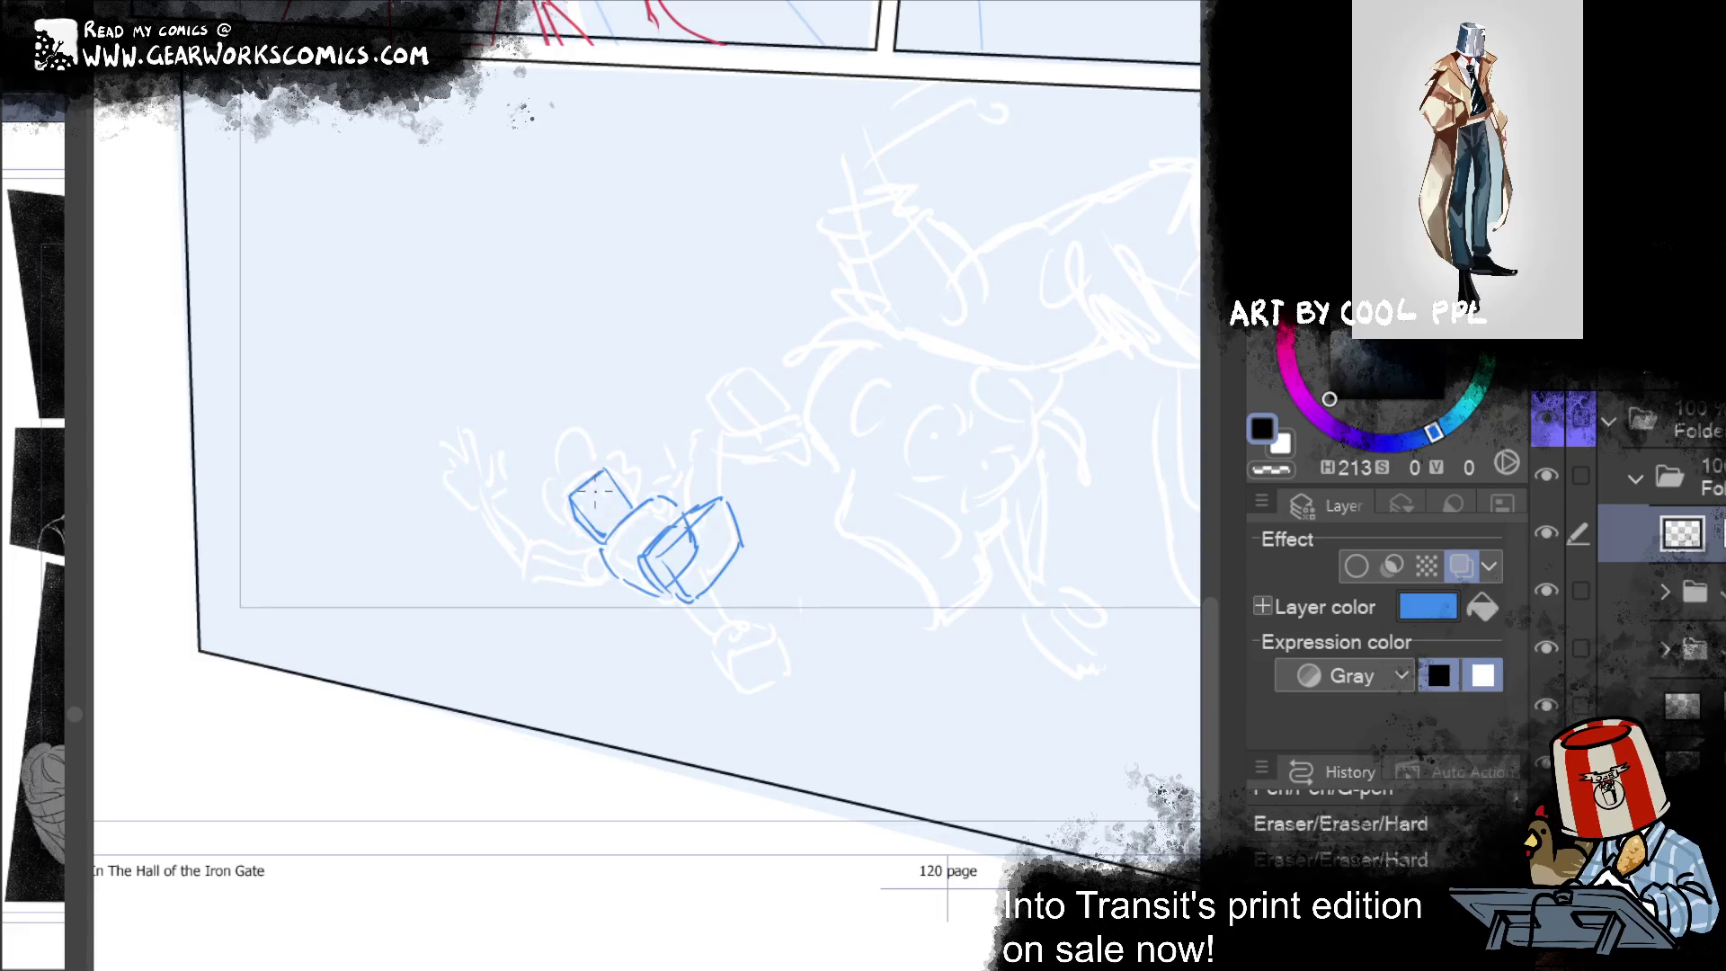
{"action": "left_click_drag", "start_coordinate": [604, 503], "coordinate": [616, 476]}
{"action": "key", "text": "ctrl+z"}
{"action": "key", "text": "ctrl+z"}
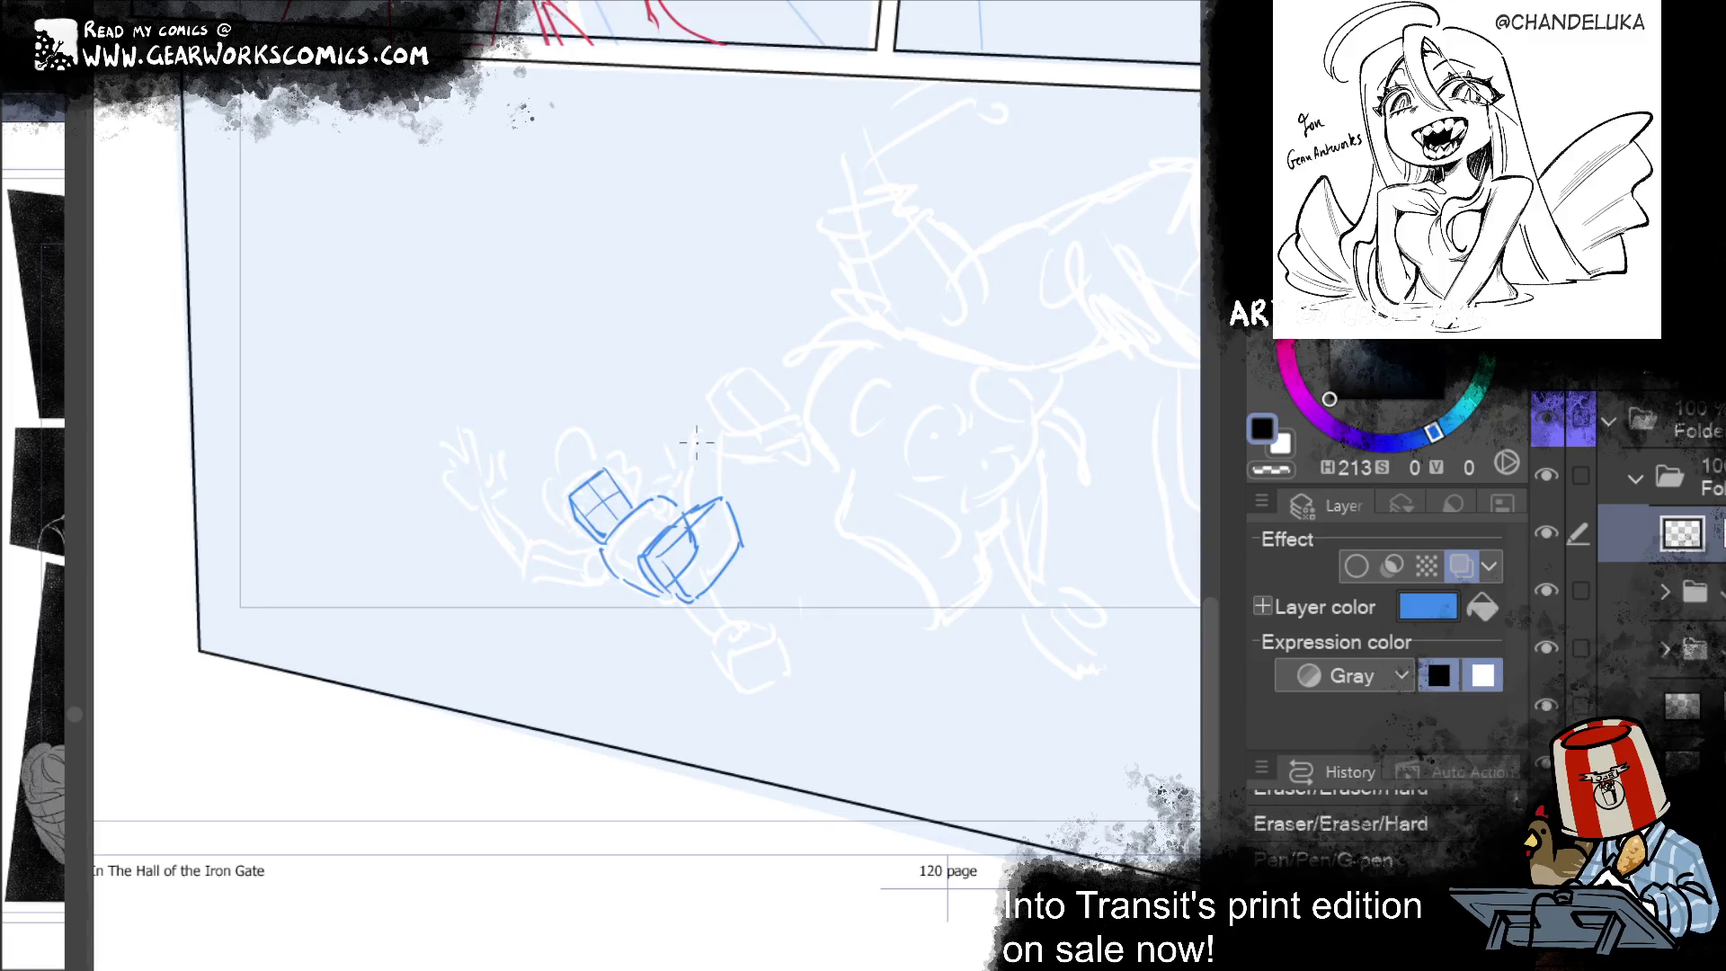
{"action": "key", "text": "ctrl+y"}
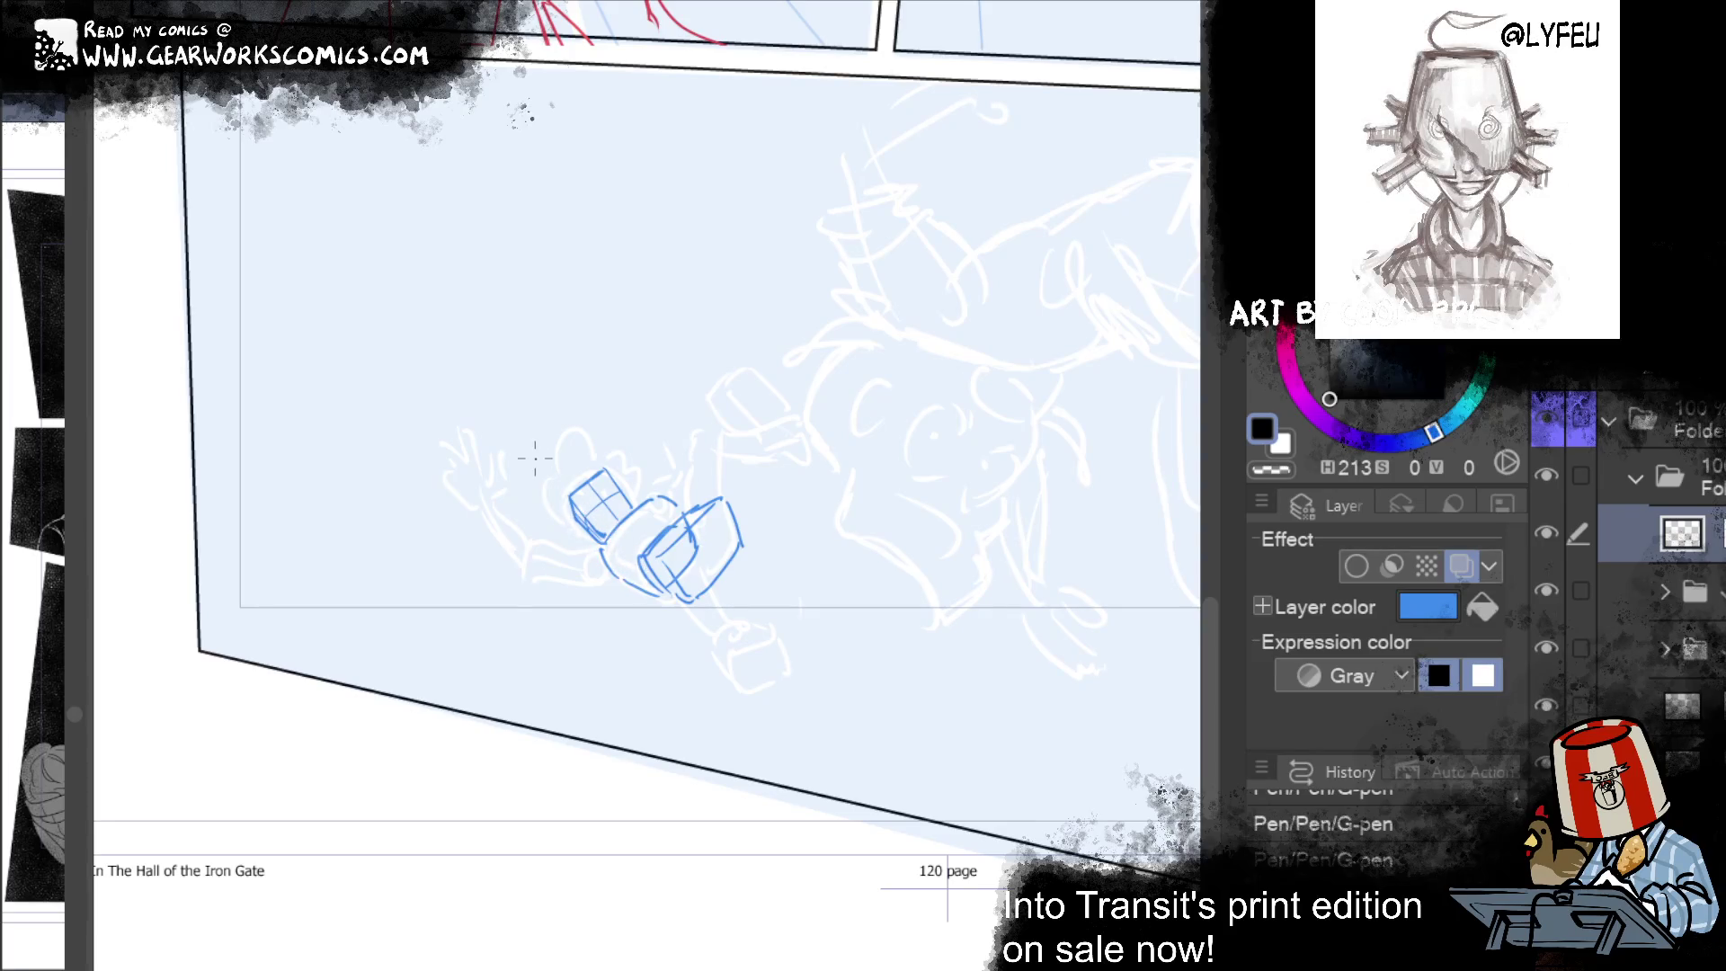
{"action": "left_click_drag", "start_coordinate": [576, 523], "coordinate": [602, 539]}
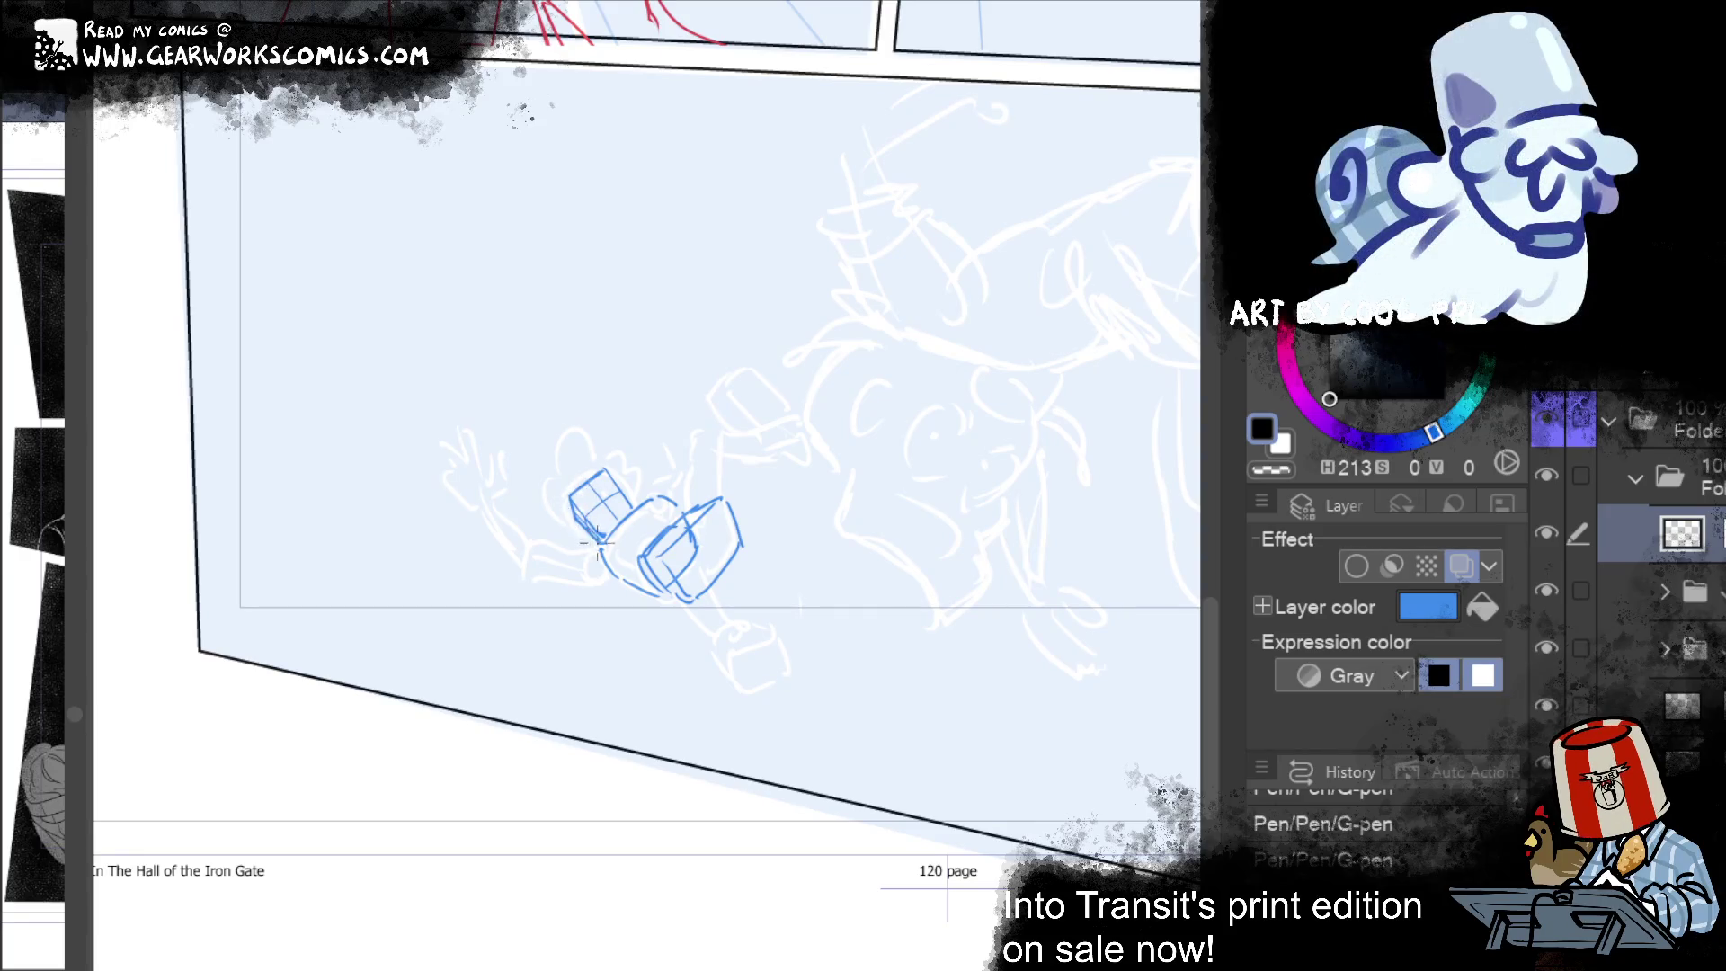
{"action": "left_click_drag", "start_coordinate": [573, 530], "coordinate": [599, 543]}
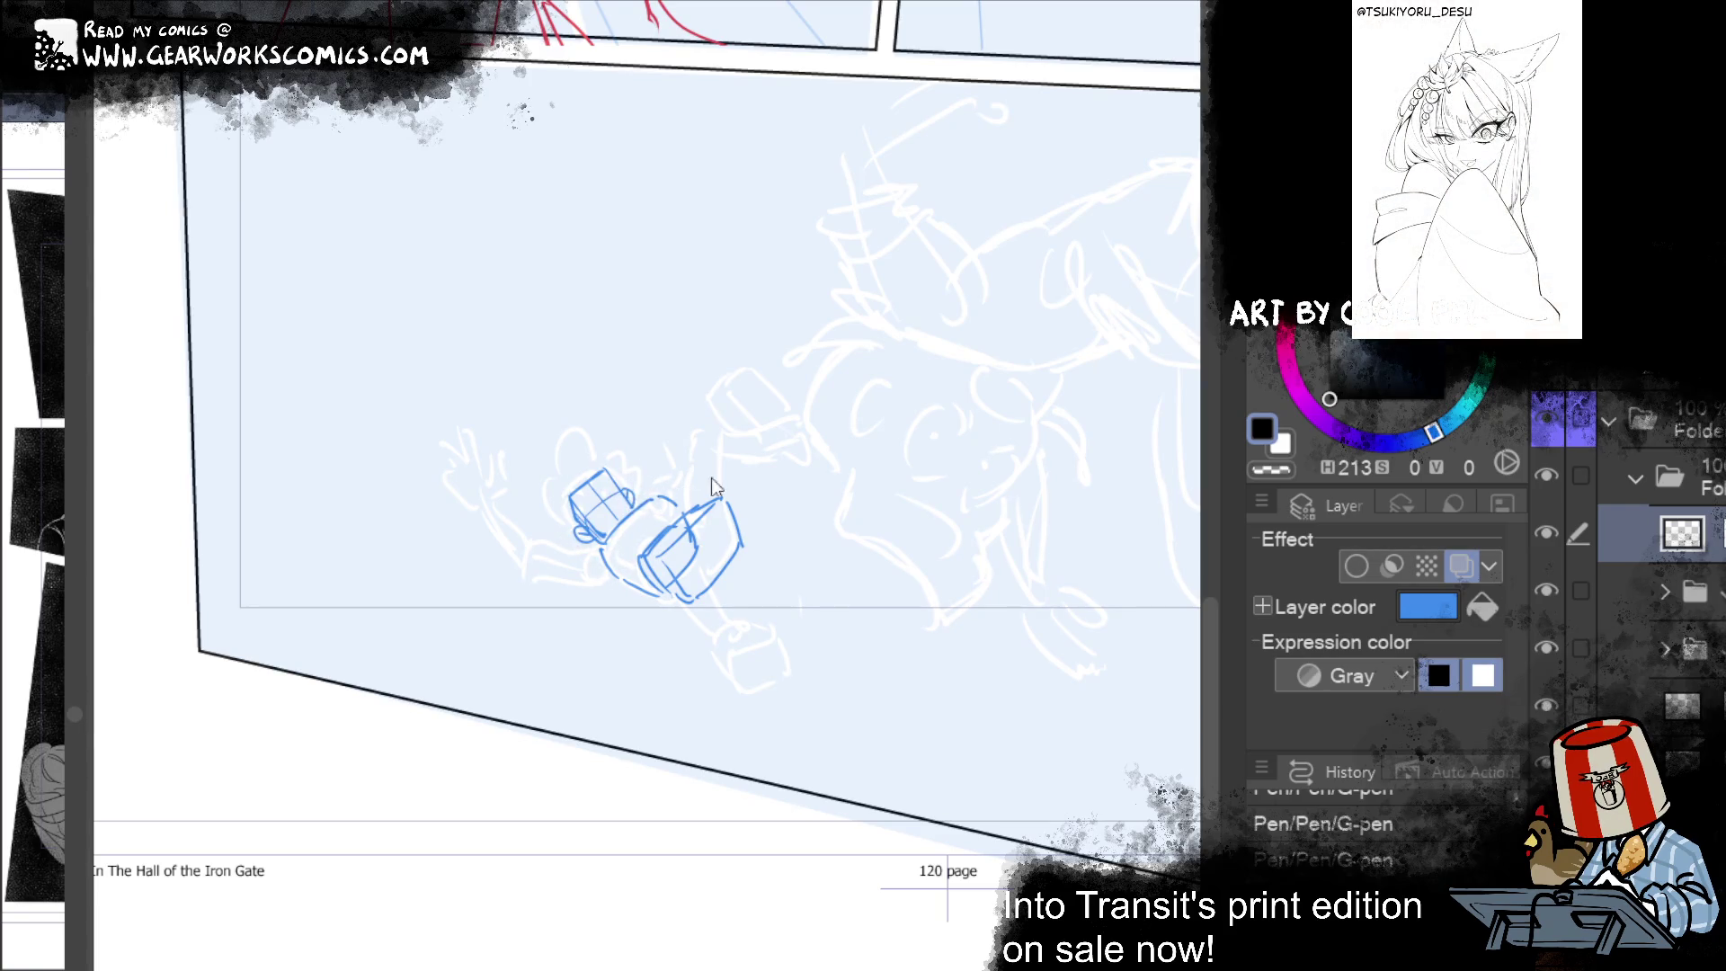
Step: Add a small curl below the box and start a line rising from it
{"action": "left_click_drag", "start_coordinate": [741, 391], "coordinate": [666, 439]}
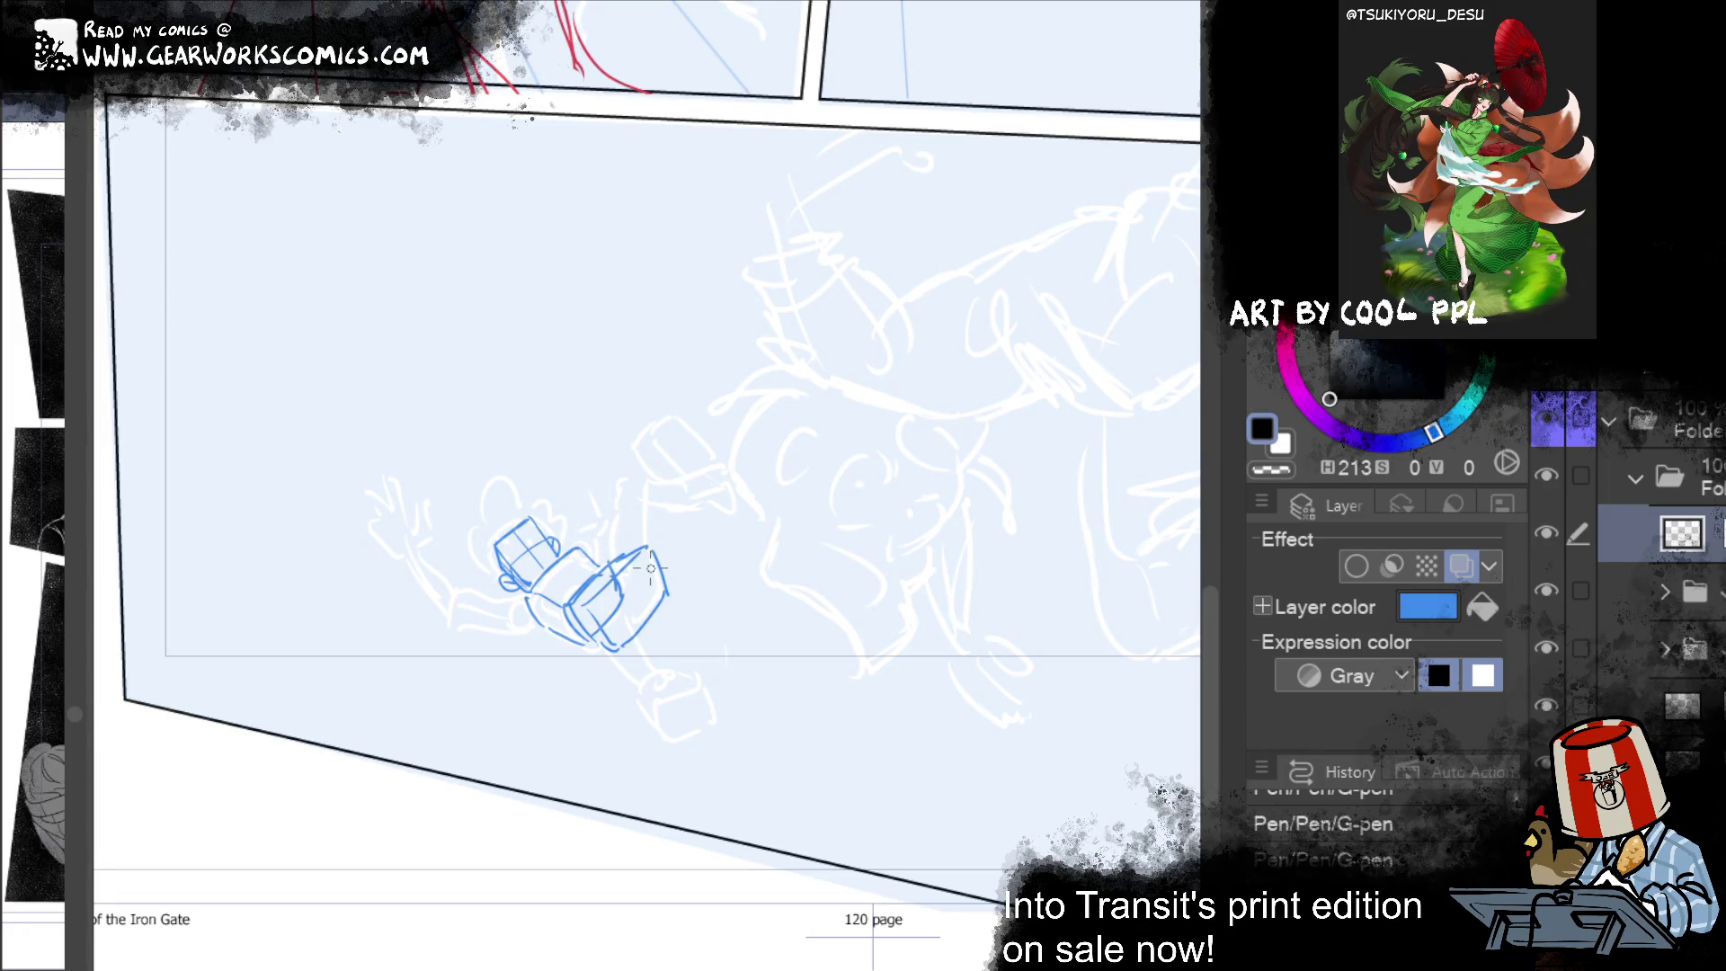
{"action": "left_click_drag", "start_coordinate": [995, 434], "coordinate": [1080, 451]}
{"action": "left_click_drag", "start_coordinate": [610, 639], "coordinate": [619, 639]}
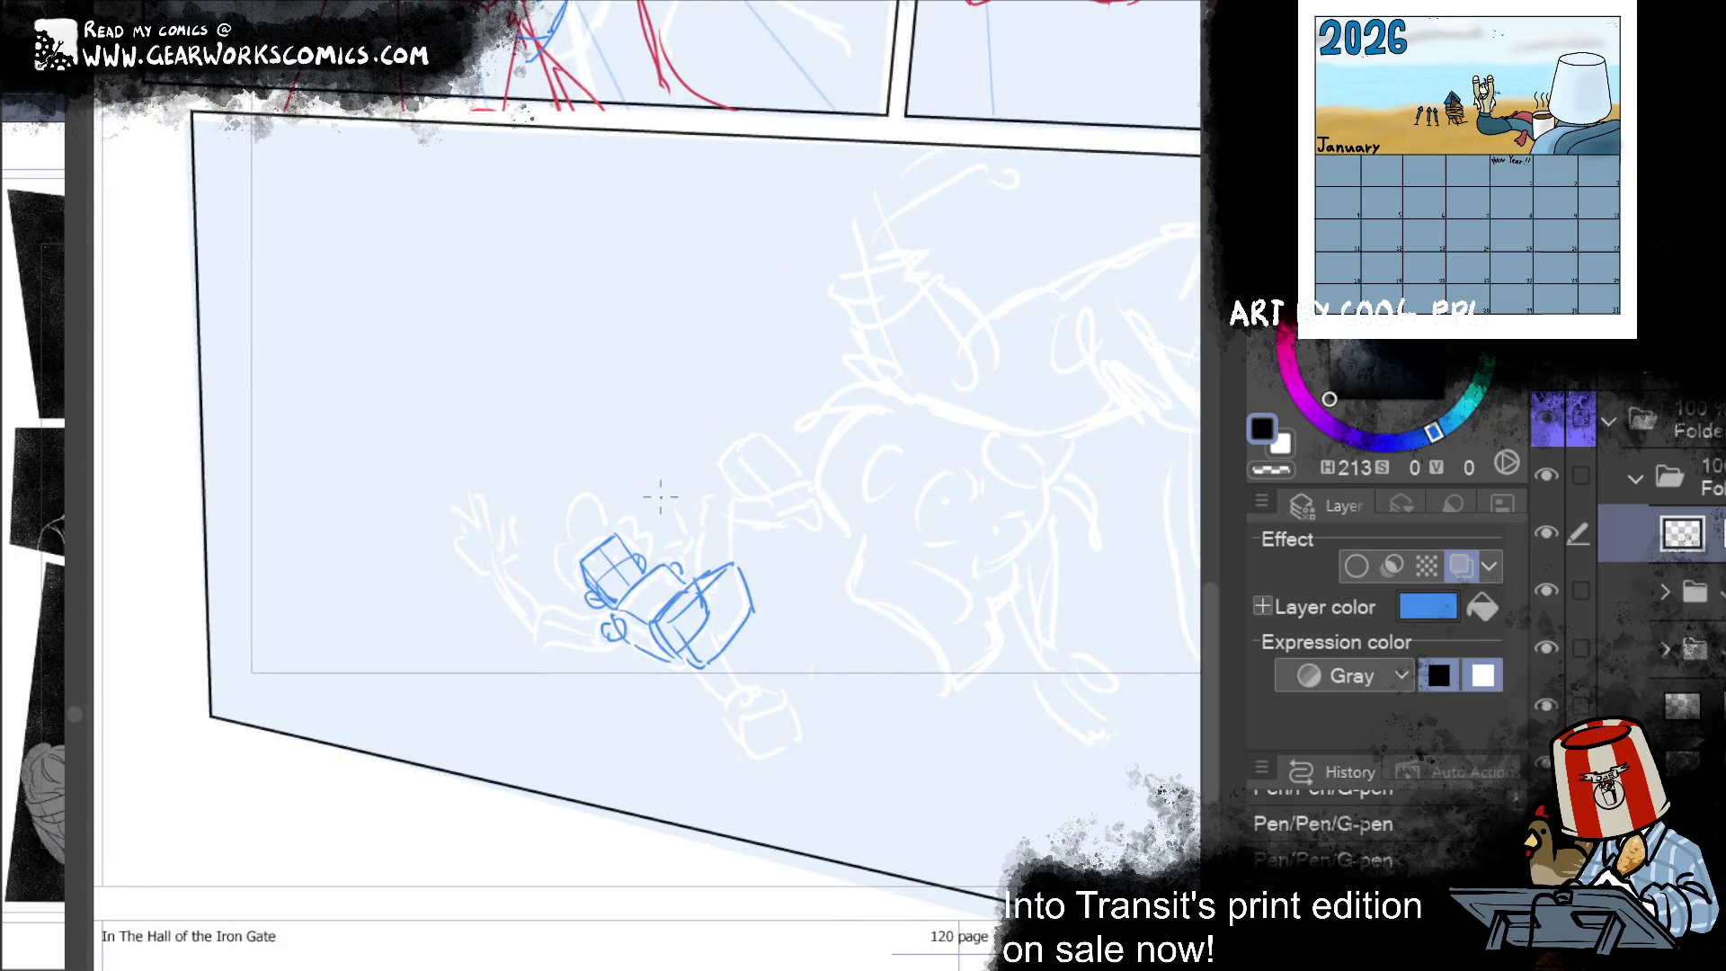
{"action": "left_click_drag", "start_coordinate": [685, 577], "coordinate": [716, 525]}
Step: Sketch the falling figure's torso and horizontal arm, erasing a stray blue mark
{"action": "left_click_drag", "start_coordinate": [550, 618], "coordinate": [616, 637]}
{"action": "key", "text": "ctrl+z"}
{"action": "key", "text": "ctrl+z"}
{"action": "key", "text": "ctrl+z"}
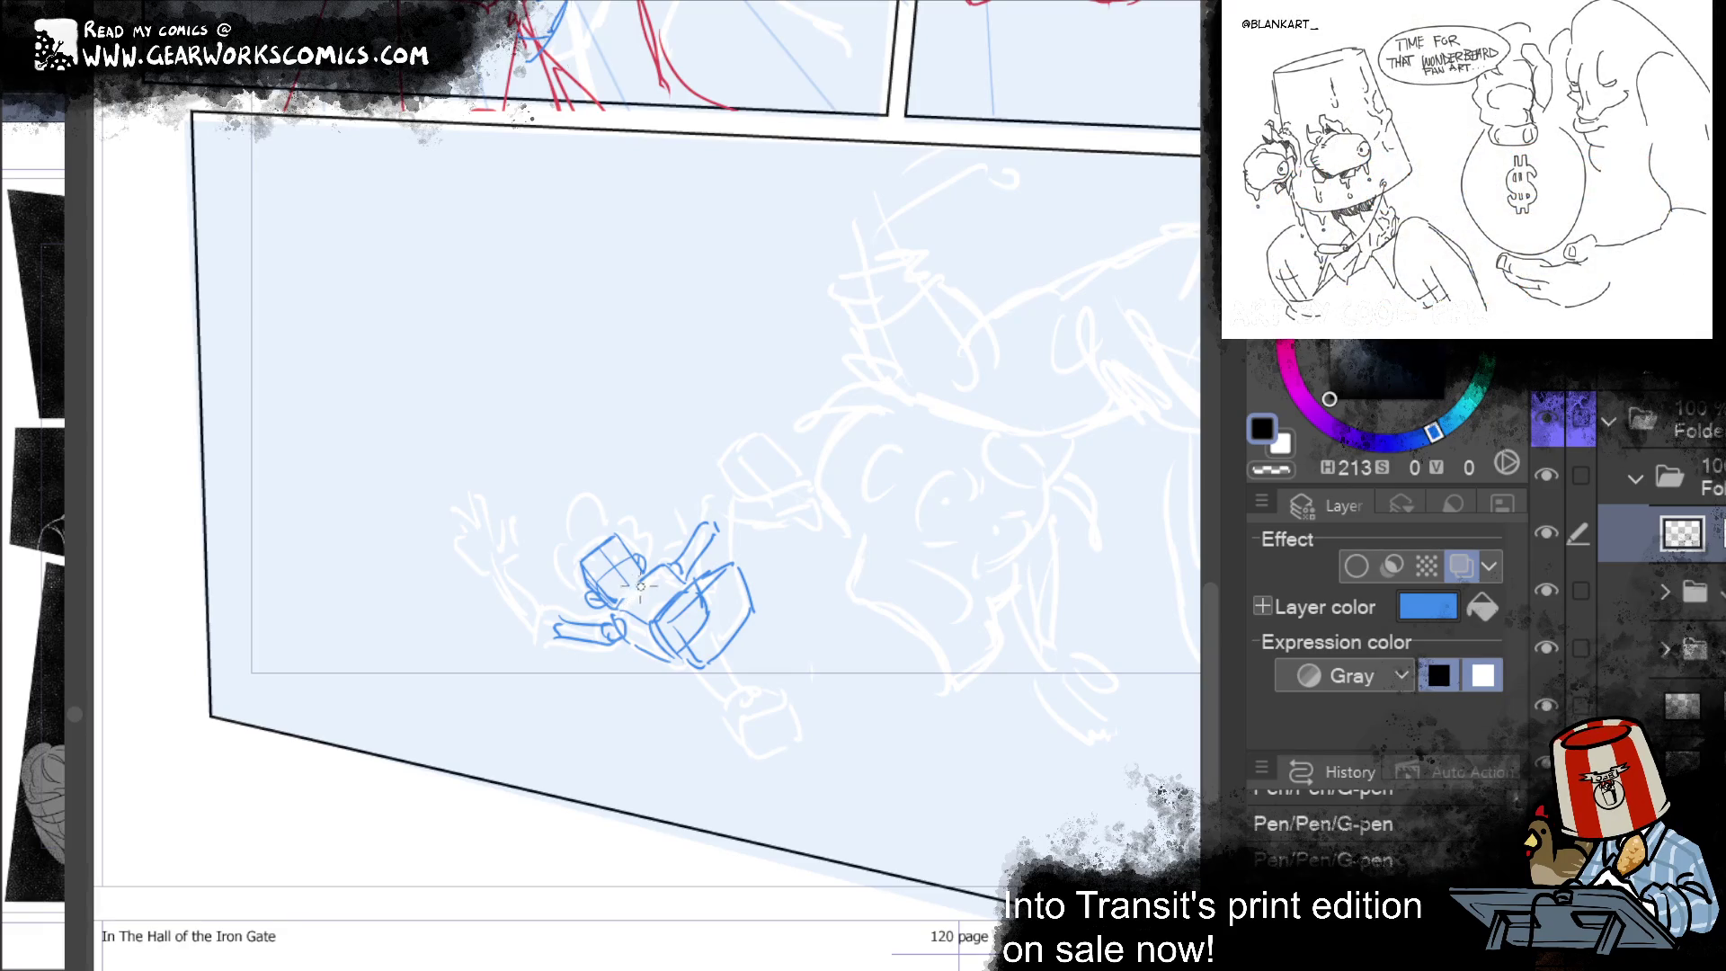
{"action": "mouse_move", "coordinate": [640, 593]}
{"action": "left_mouse_down"}
{"action": "mouse_move", "coordinate": [667, 564]}
{"action": "mouse_move", "coordinate": [599, 616]}
{"action": "left_mouse_up"}
{"action": "left_click_drag", "start_coordinate": [662, 568], "coordinate": [643, 603]}
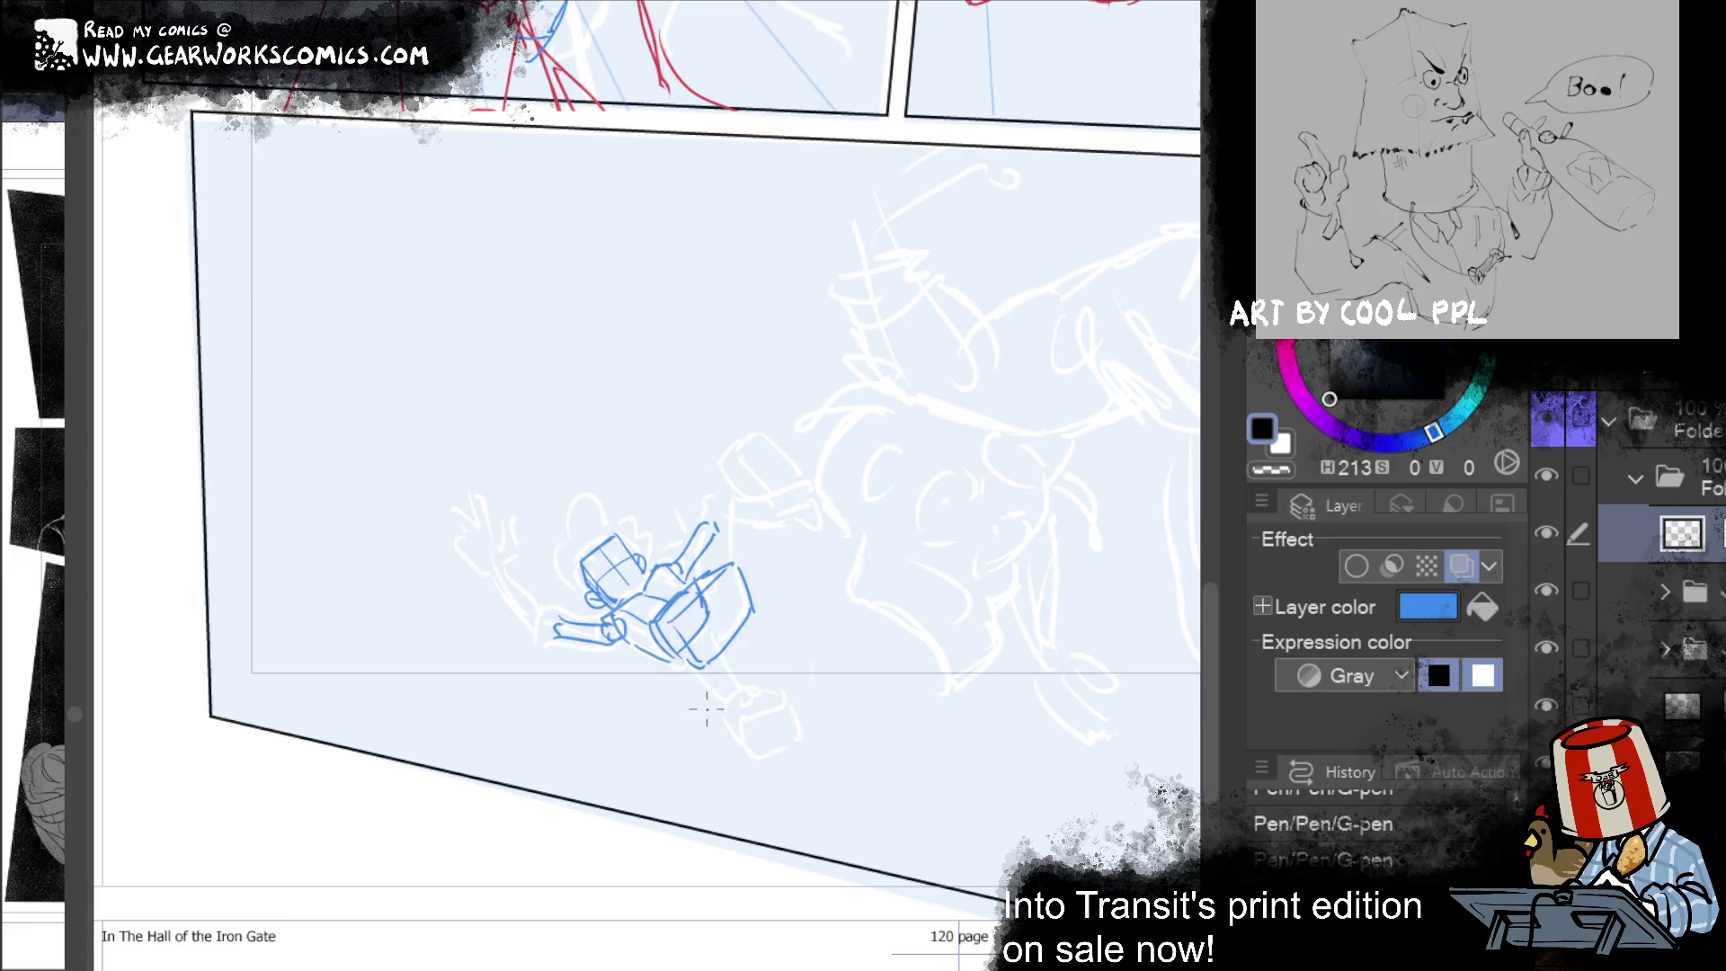
{"action": "mouse_move", "coordinate": [701, 620]}
{"action": "left_mouse_down"}
{"action": "mouse_move", "coordinate": [702, 641]}
{"action": "mouse_move", "coordinate": [727, 622]}
{"action": "mouse_move", "coordinate": [706, 588]}
{"action": "left_mouse_up"}
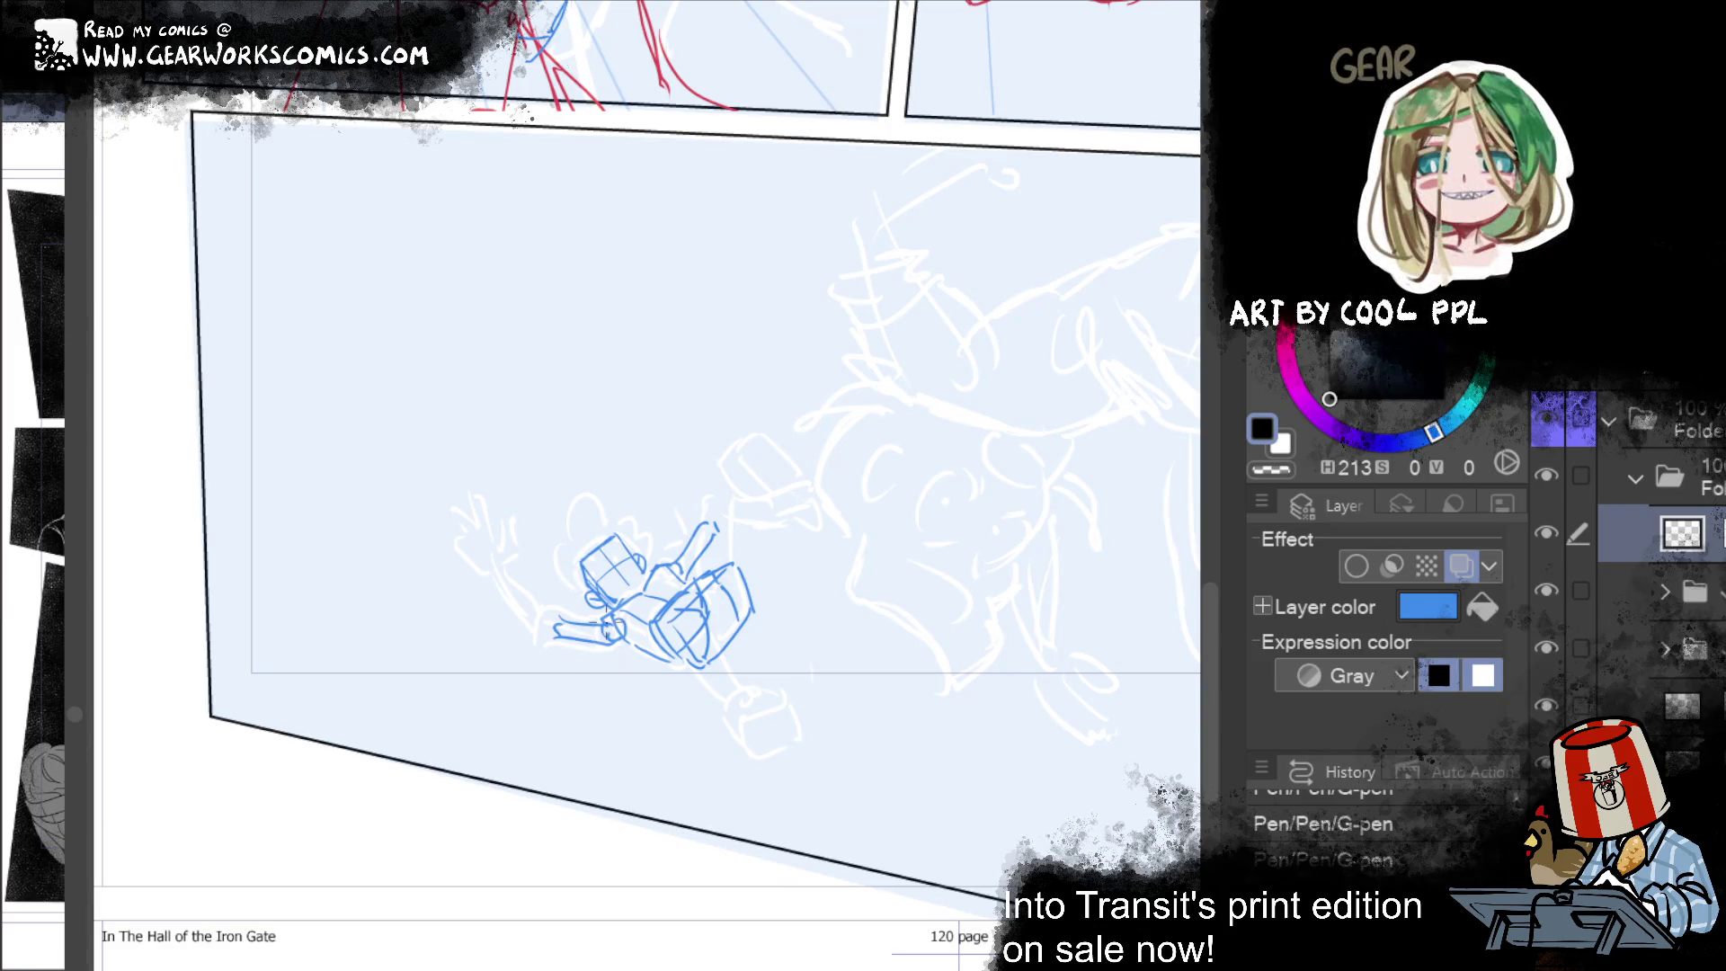
{"action": "left_click_drag", "start_coordinate": [617, 618], "coordinate": [561, 618]}
{"action": "key", "text": "ctrl+z"}
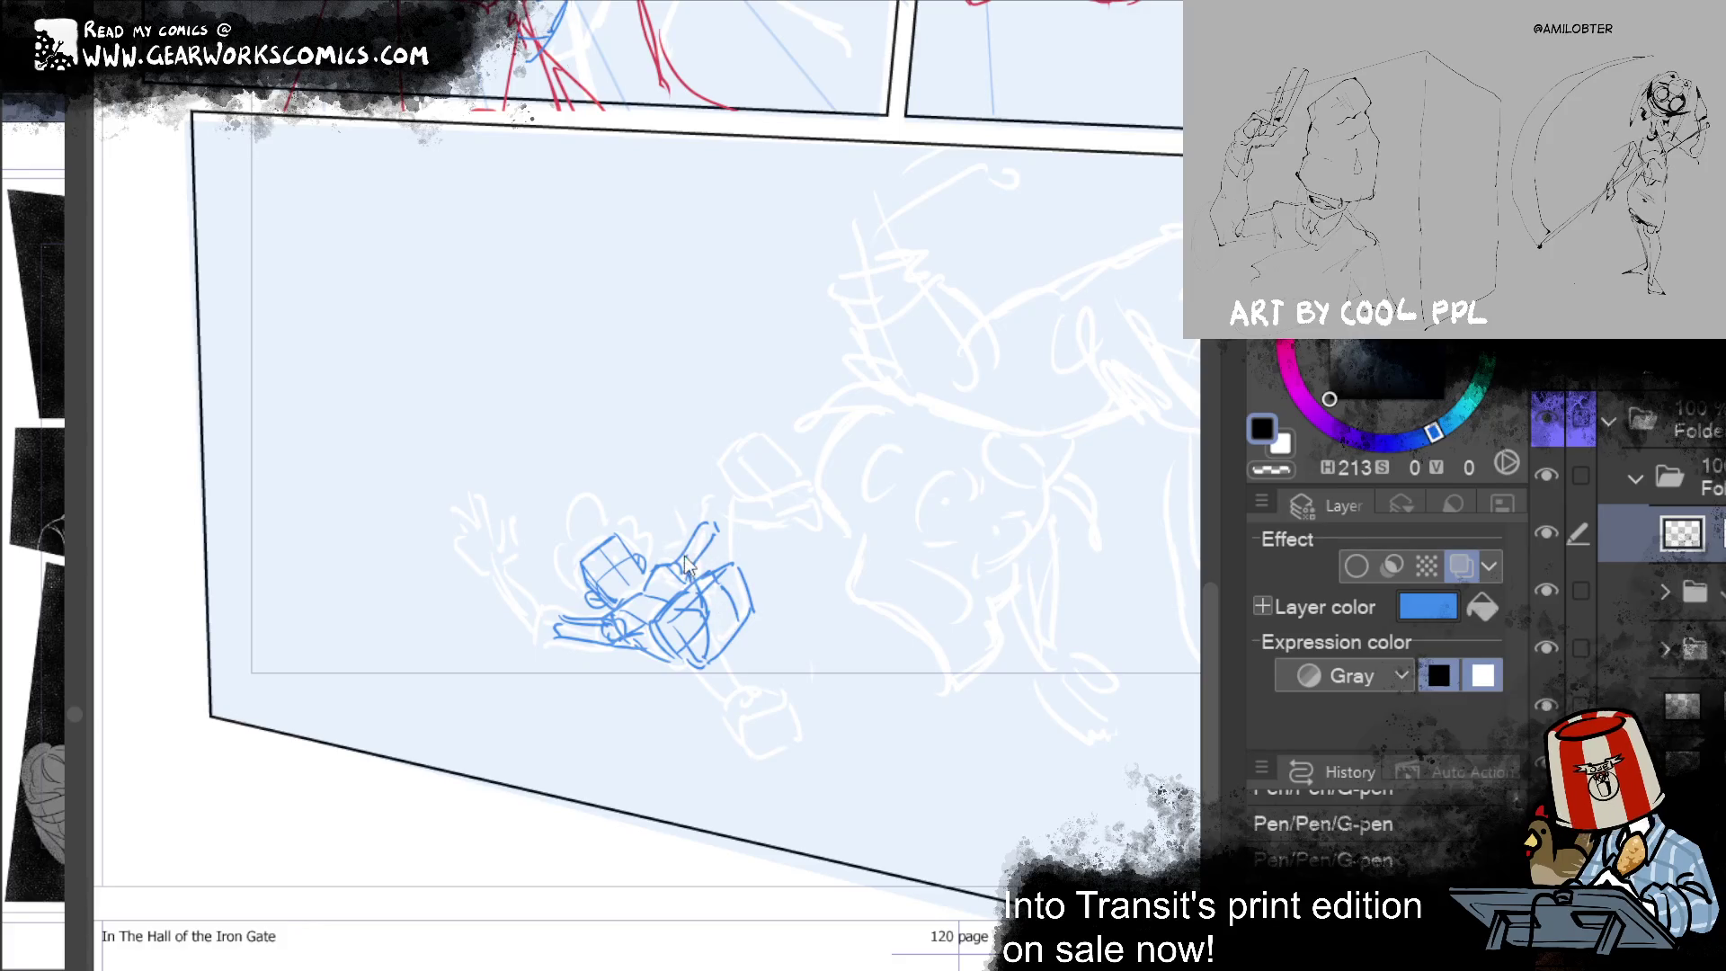
Step: Draw the raised arm reaching upward with two outlines and a lower-arm stroke
{"action": "left_click_drag", "start_coordinate": [710, 534], "coordinate": [726, 515]}
{"action": "left_click_drag", "start_coordinate": [554, 632], "coordinate": [539, 629]}
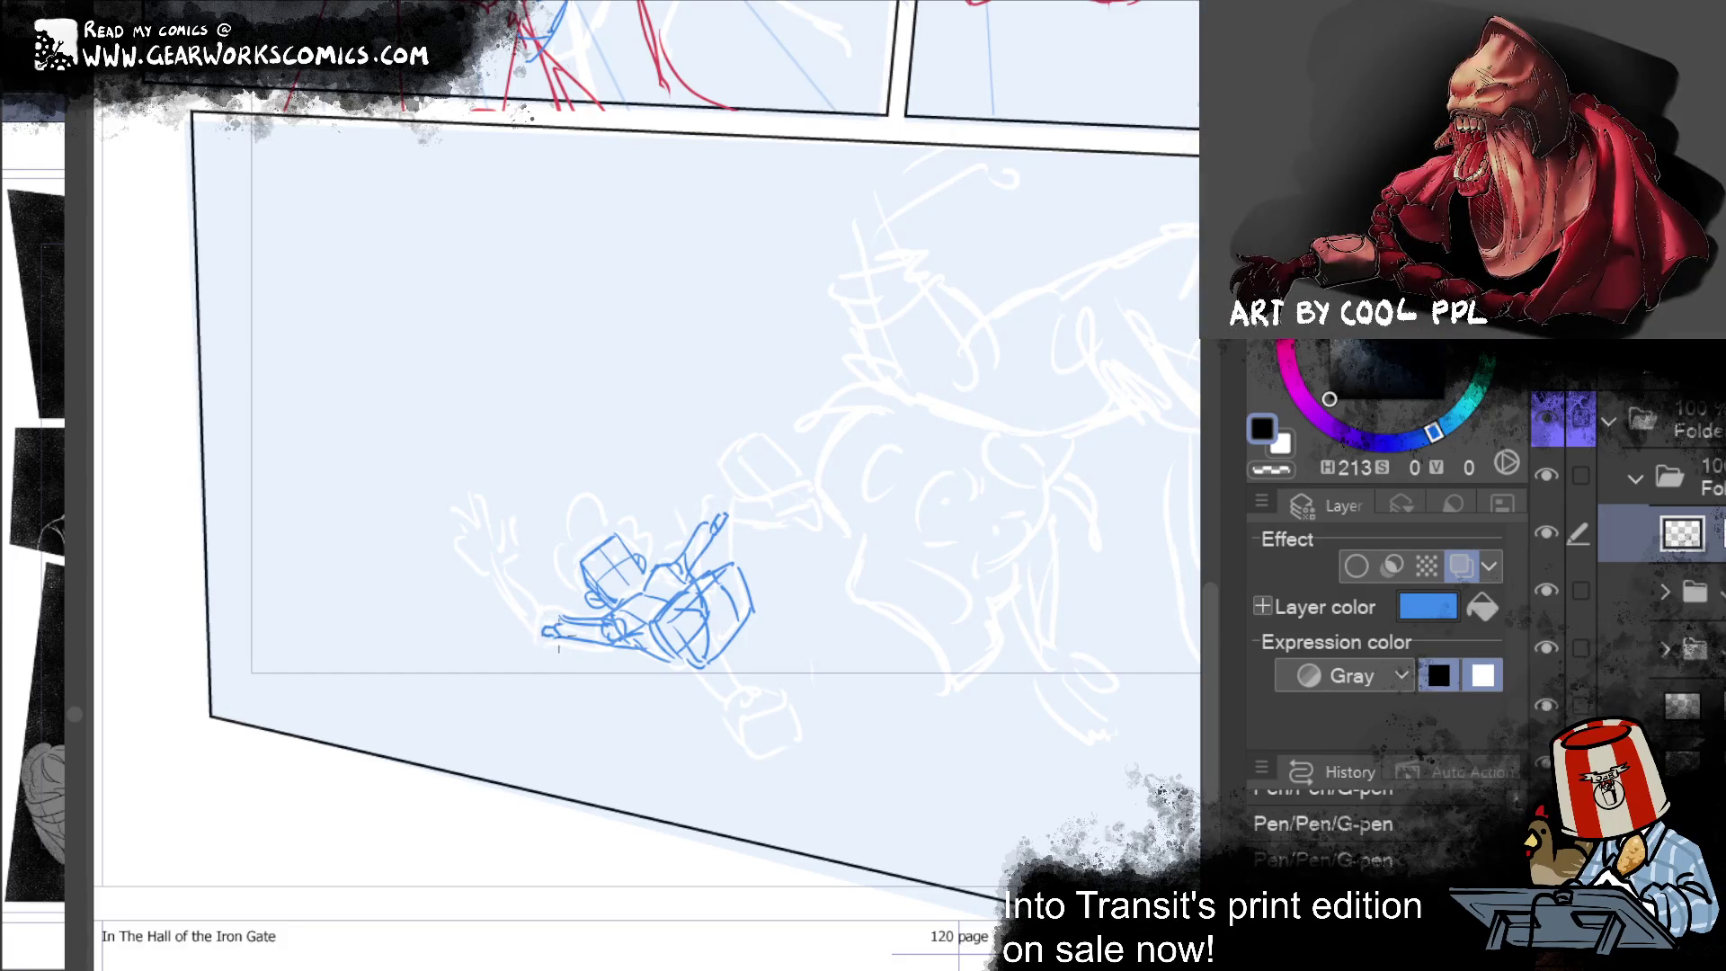
{"action": "left_click_drag", "start_coordinate": [708, 529], "coordinate": [723, 460]}
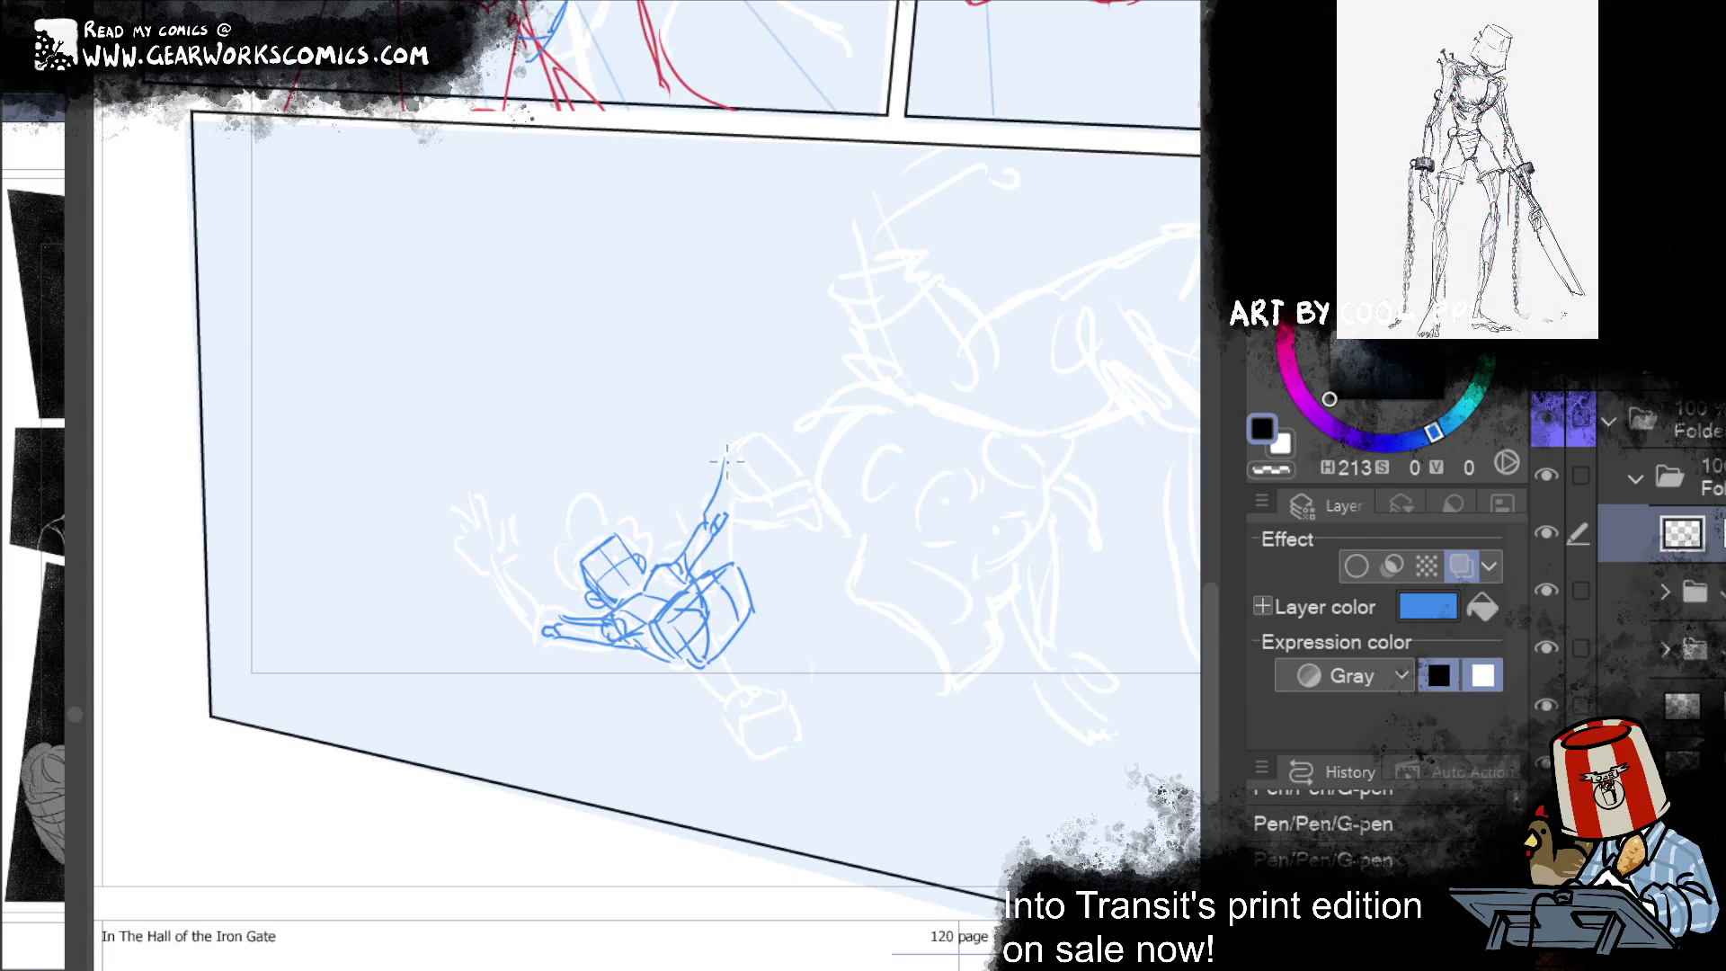
{"action": "left_click_drag", "start_coordinate": [722, 521], "coordinate": [735, 462]}
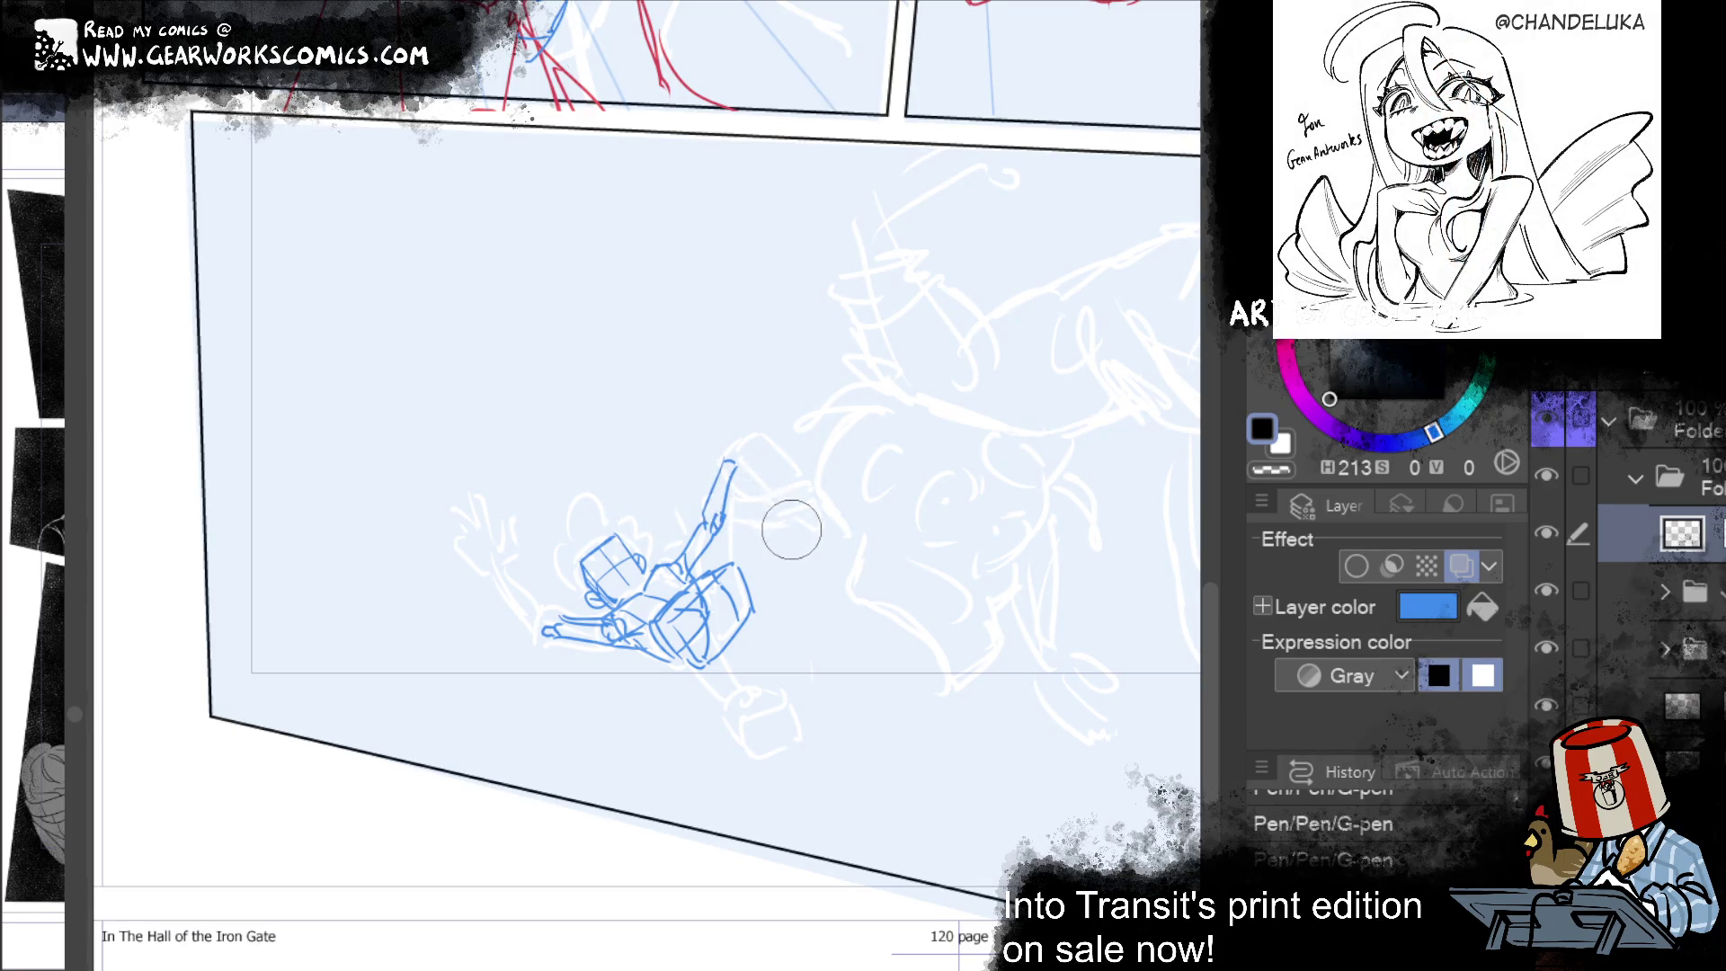
Step: Liquify the raised hand into shape and add its fingertips
{"action": "left_click_drag", "start_coordinate": [746, 455], "coordinate": [719, 521]}
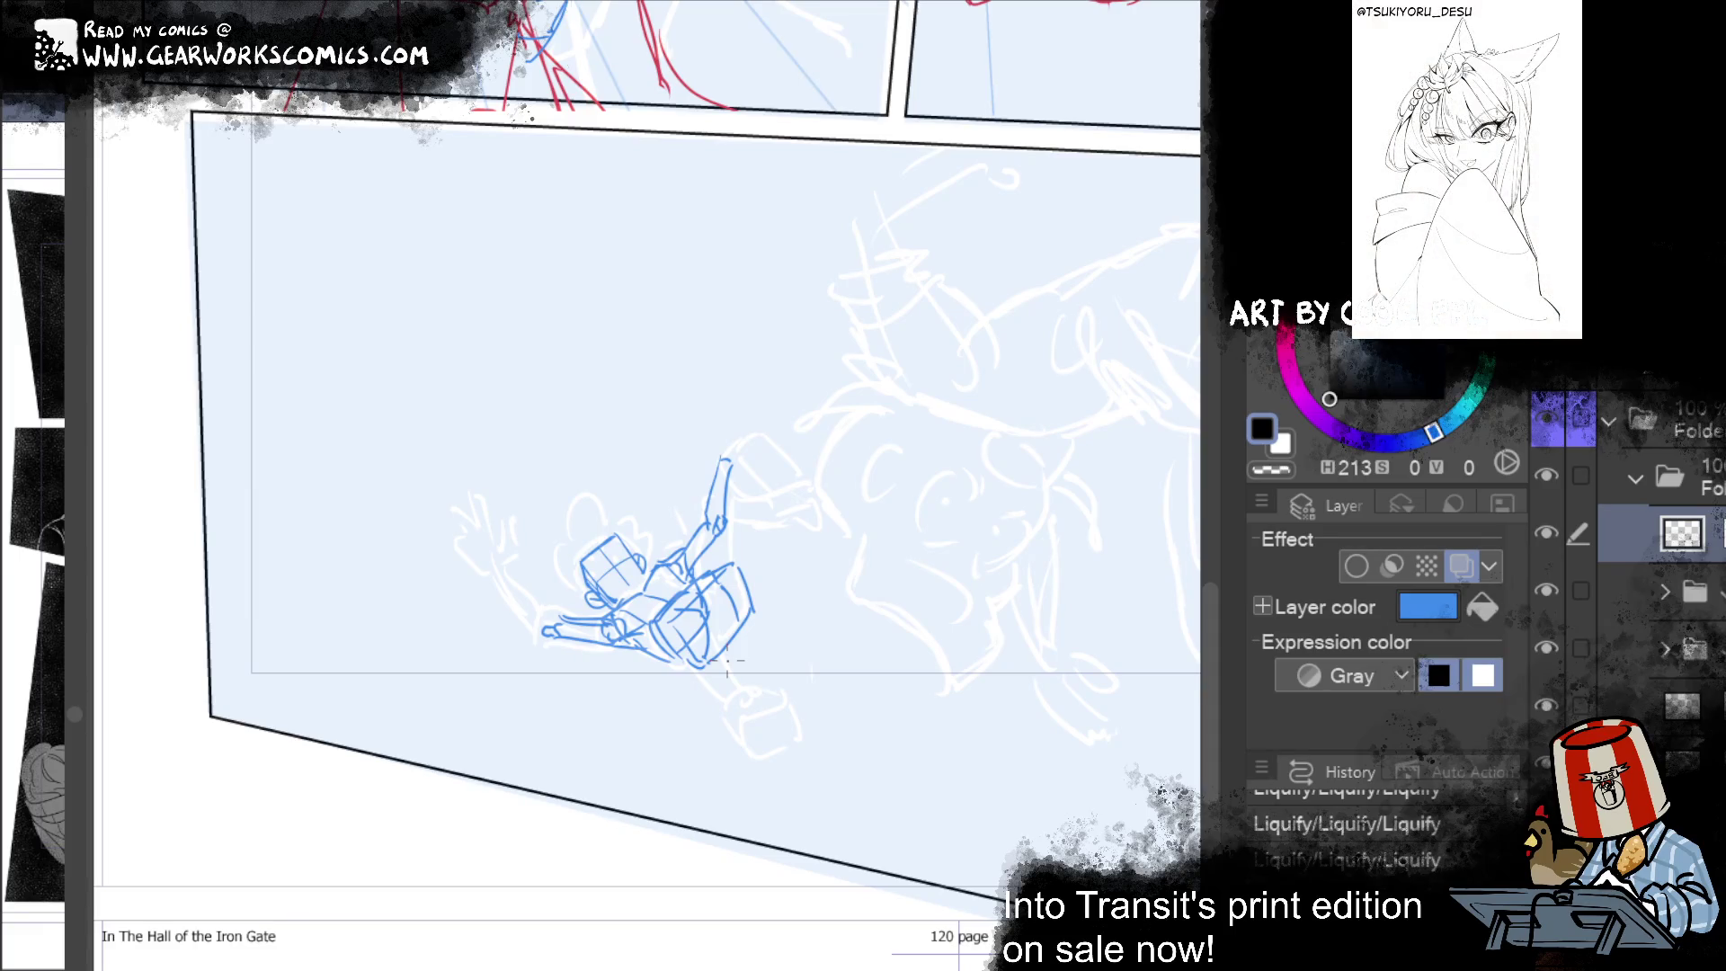
{"action": "mouse_move", "coordinate": [715, 469]}
{"action": "left_mouse_down"}
{"action": "mouse_move", "coordinate": [712, 452]}
{"action": "mouse_move", "coordinate": [735, 471]}
{"action": "mouse_move", "coordinate": [710, 442]}
{"action": "left_mouse_up"}
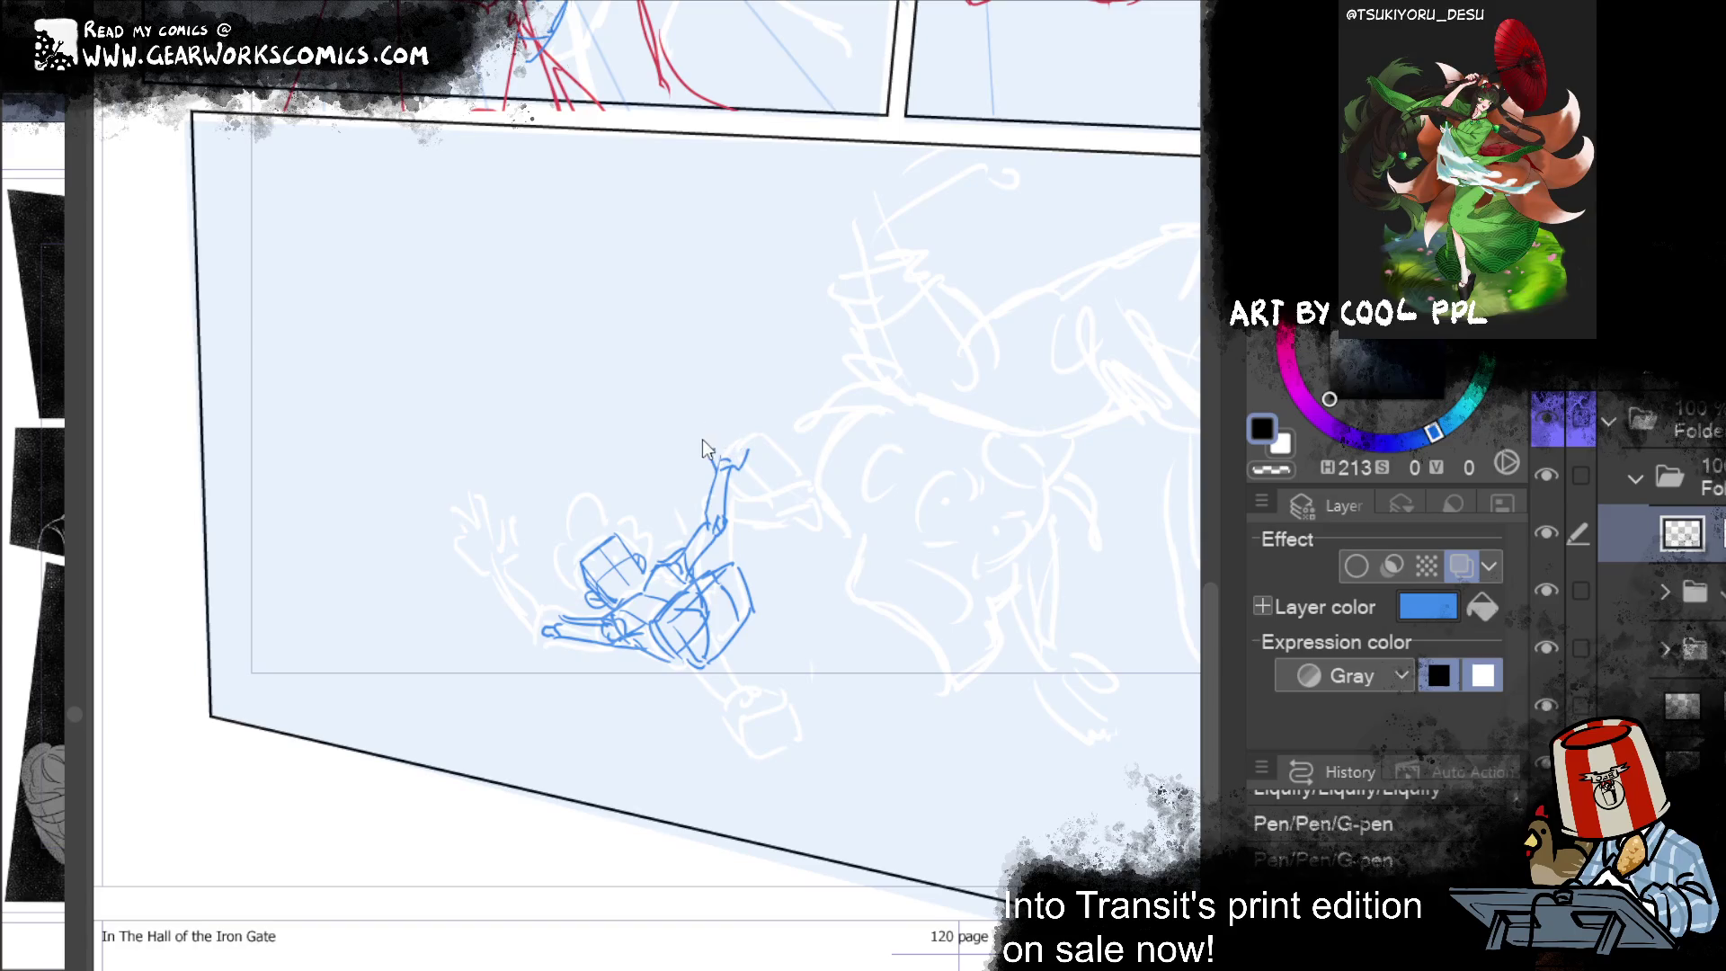
Step: Warp the raised fingertips, erase a stray mark, and draw a raised finger on the upper hand
{"action": "left_click_drag", "start_coordinate": [728, 466], "coordinate": [739, 442]}
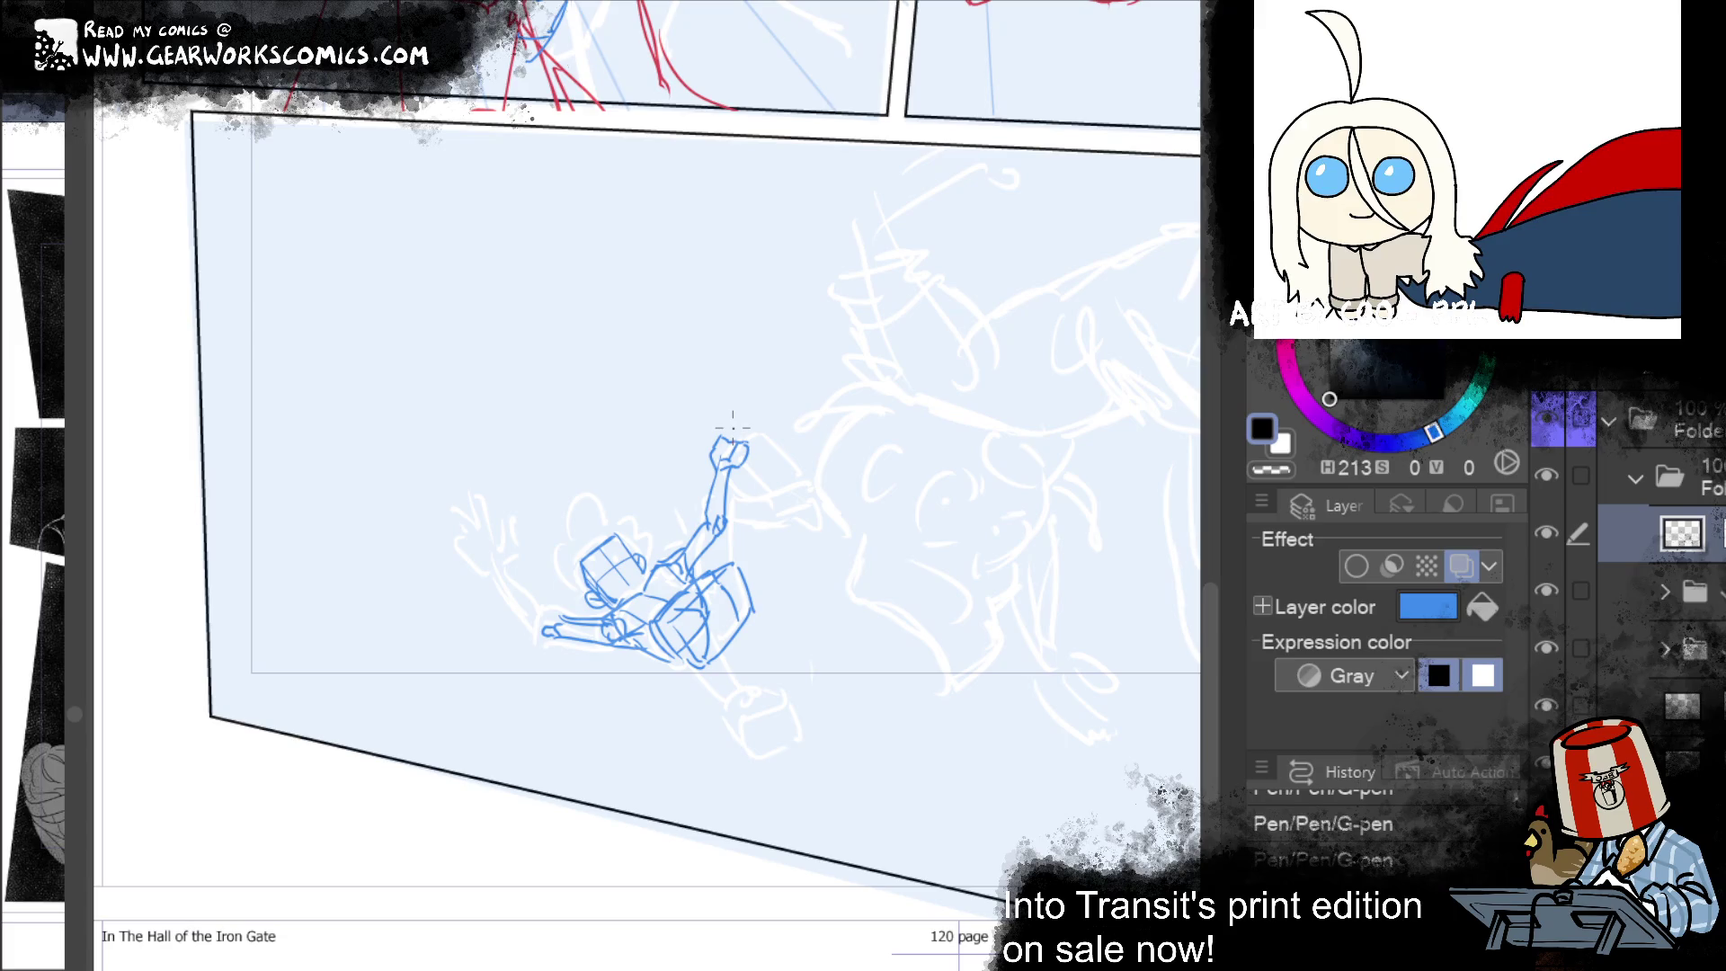
{"action": "left_click_drag", "start_coordinate": [915, 375], "coordinate": [990, 375]}
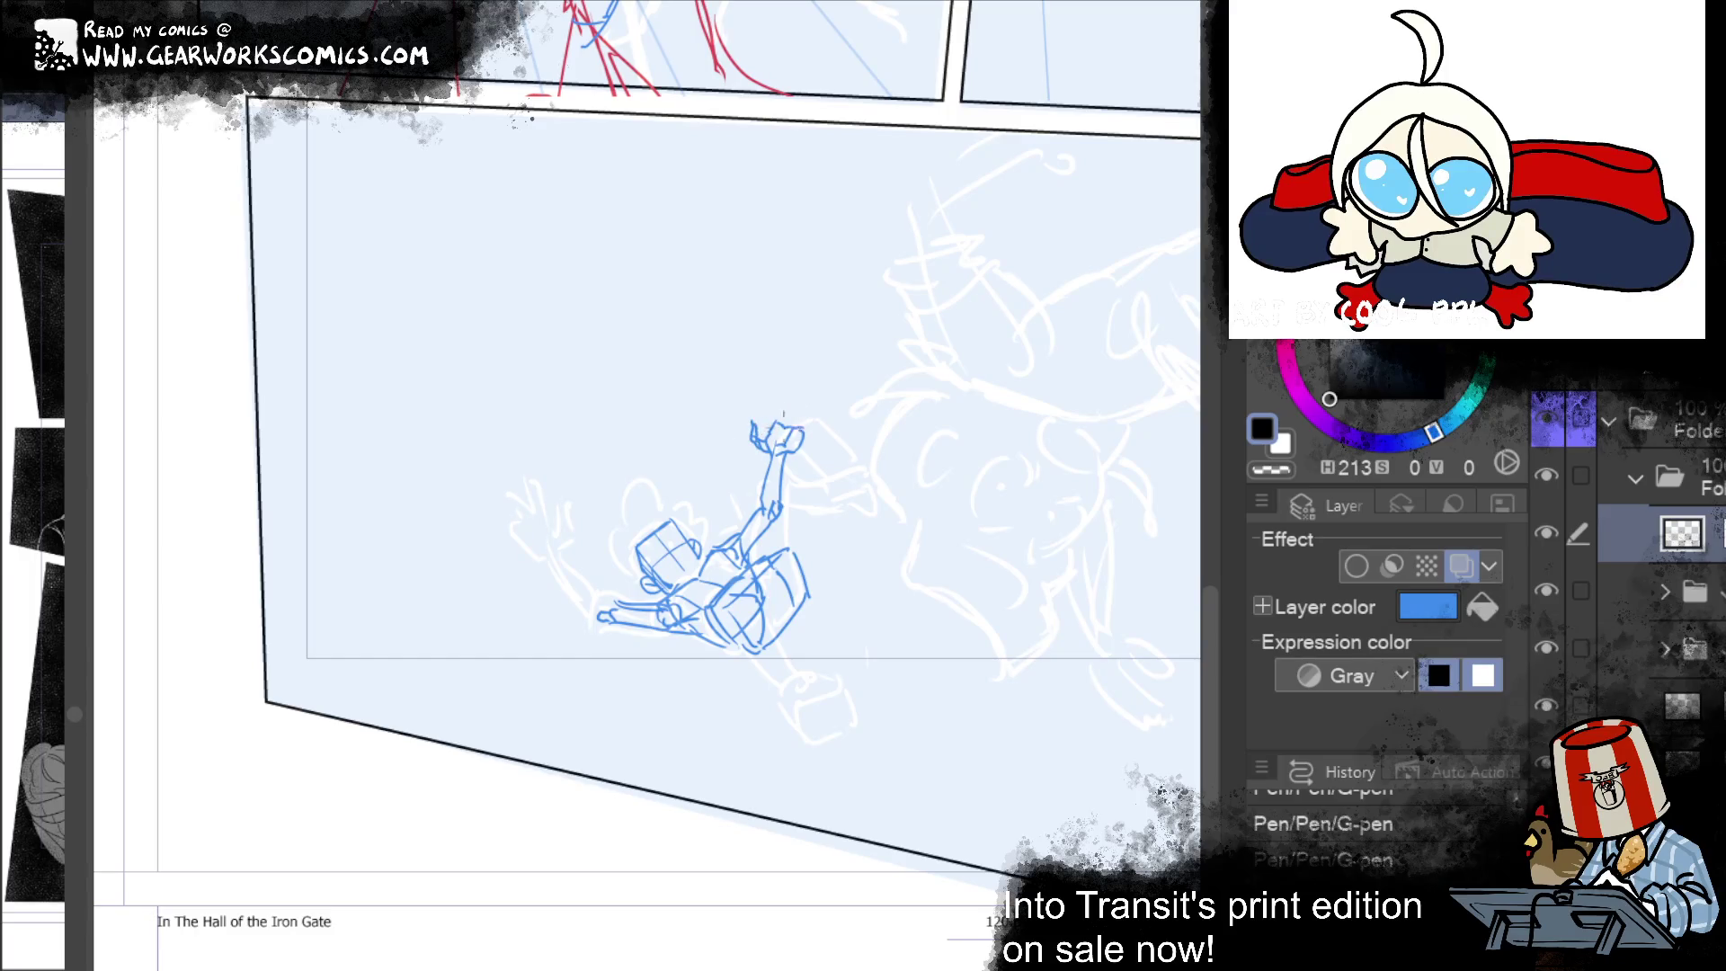
{"action": "left_click_drag", "start_coordinate": [961, 313], "coordinate": [905, 385]}
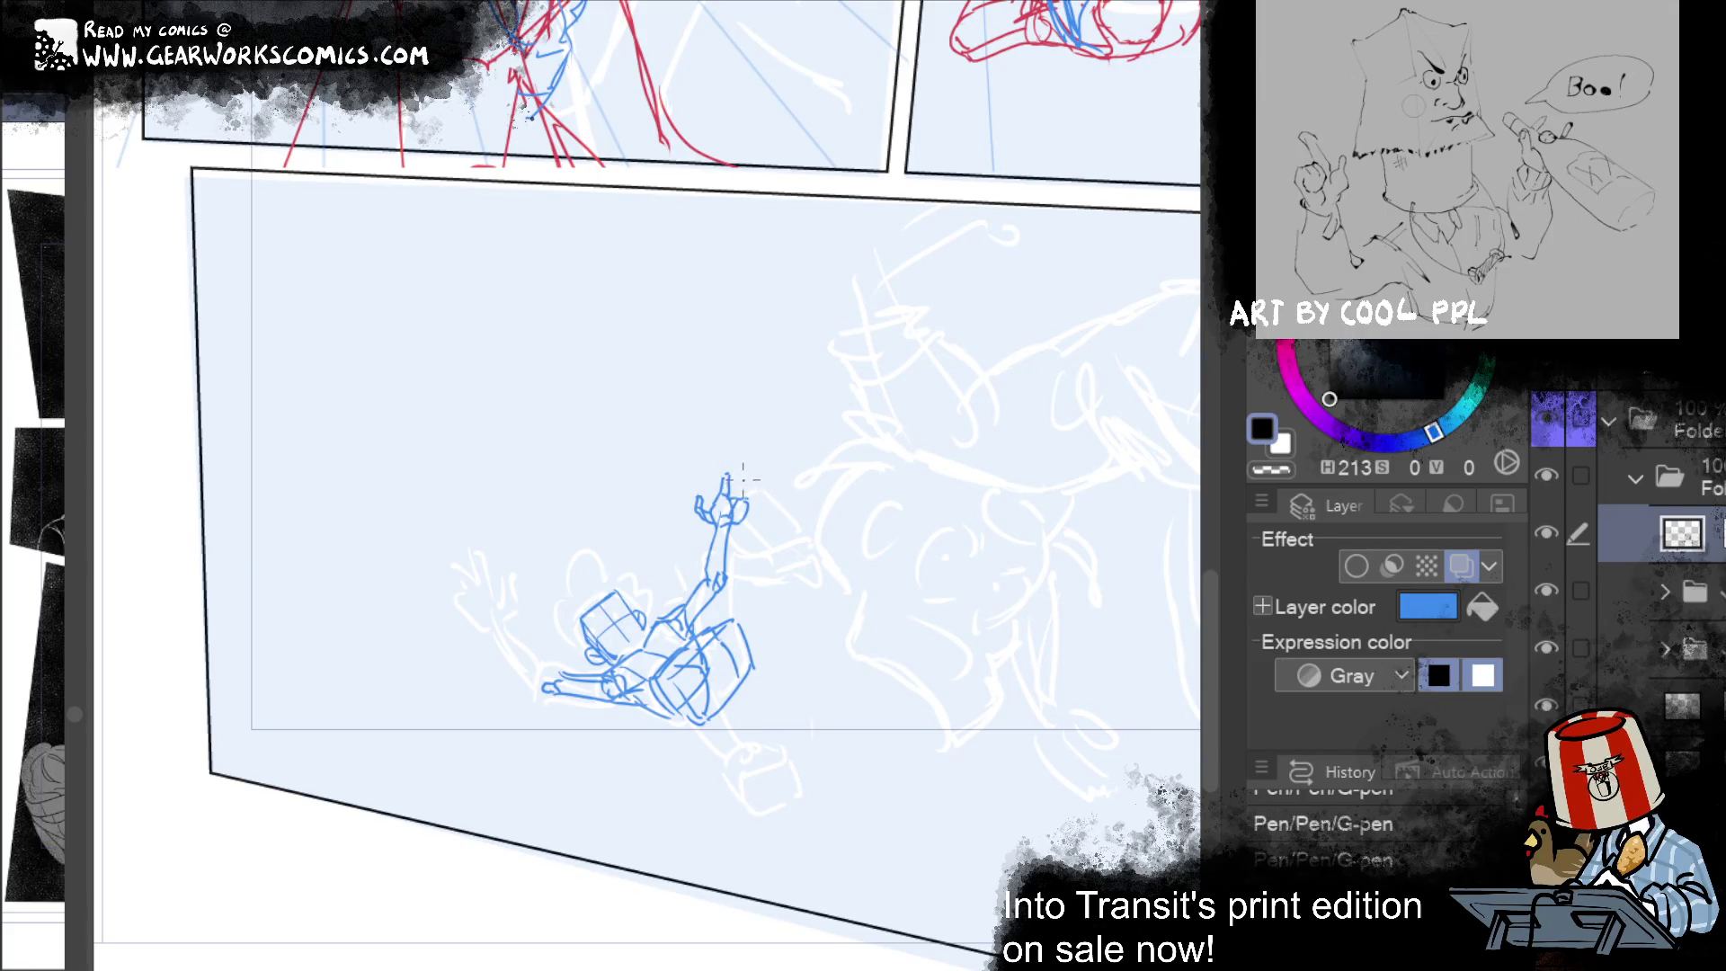
{"action": "left_click", "coordinate": [728, 487]}
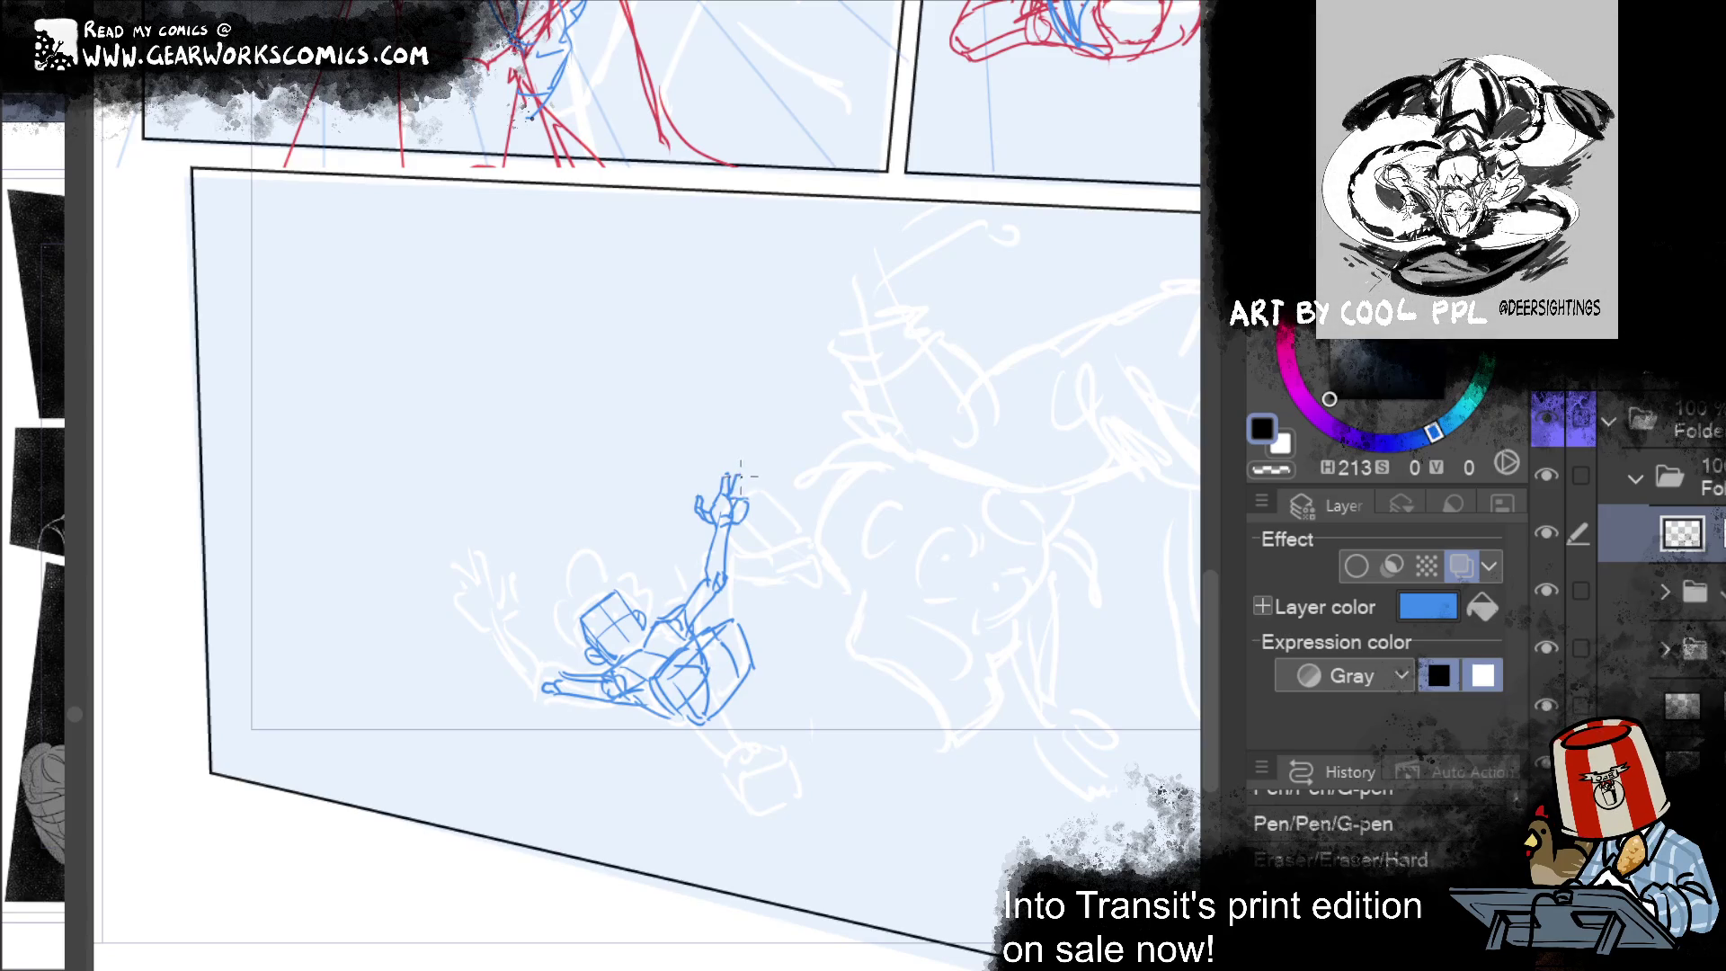
{"action": "left_click", "coordinate": [755, 487]}
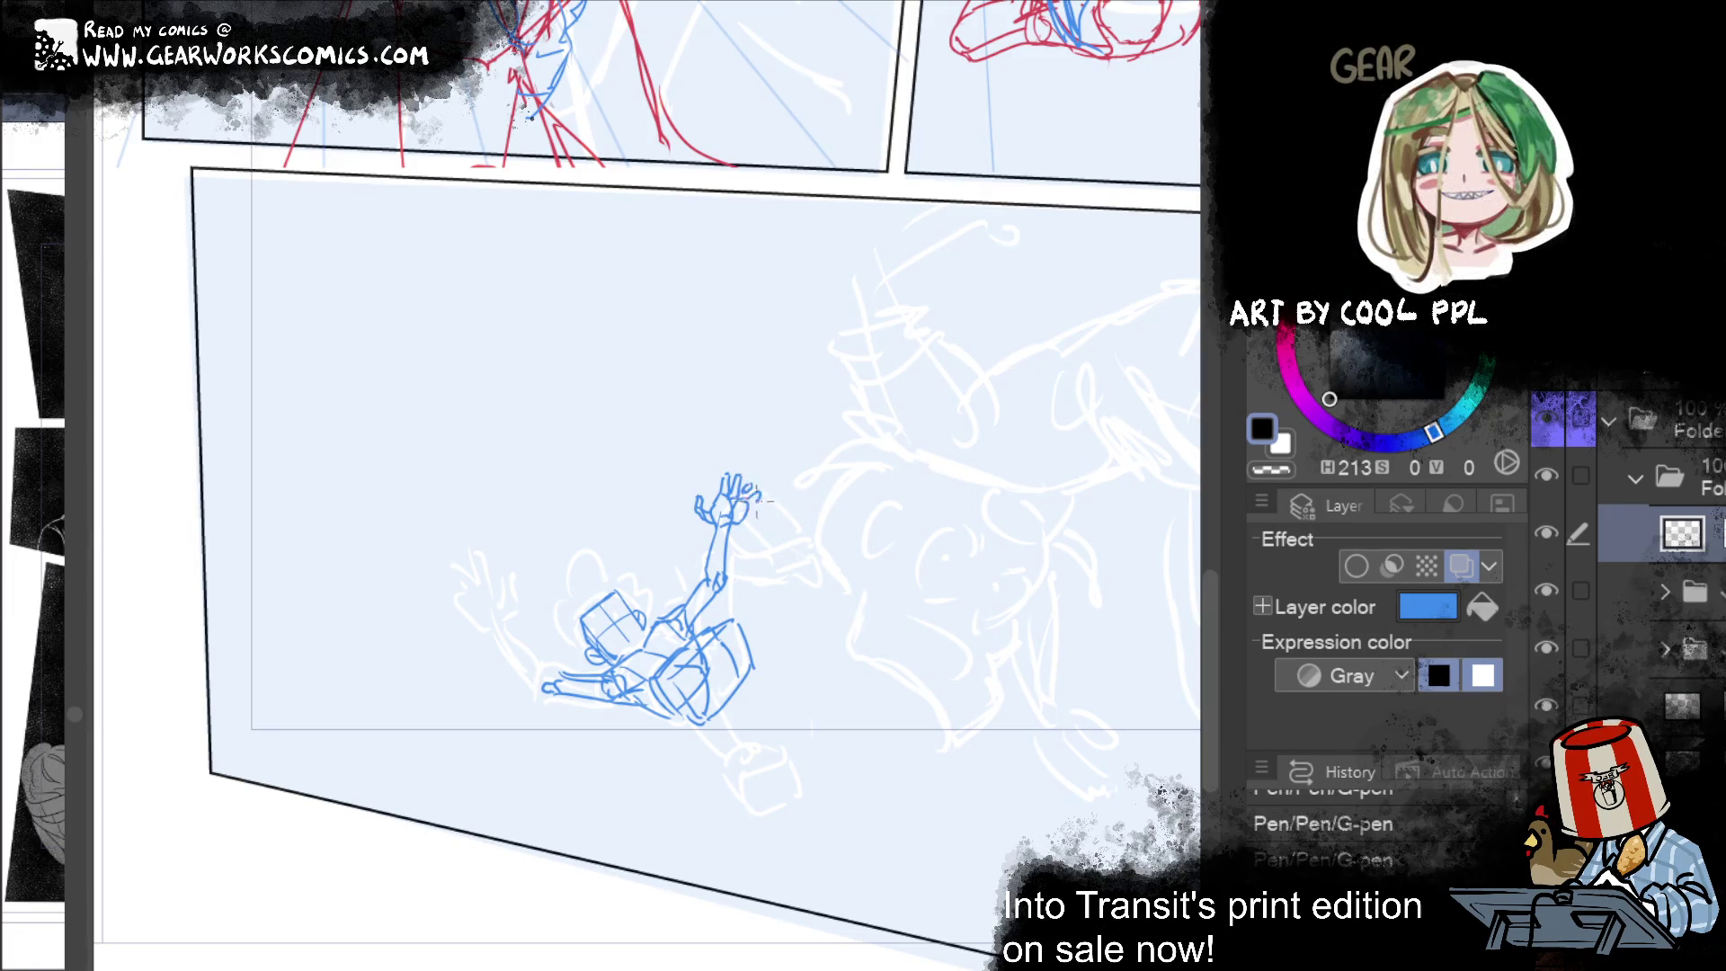
{"action": "left_click_drag", "start_coordinate": [731, 483], "coordinate": [730, 463]}
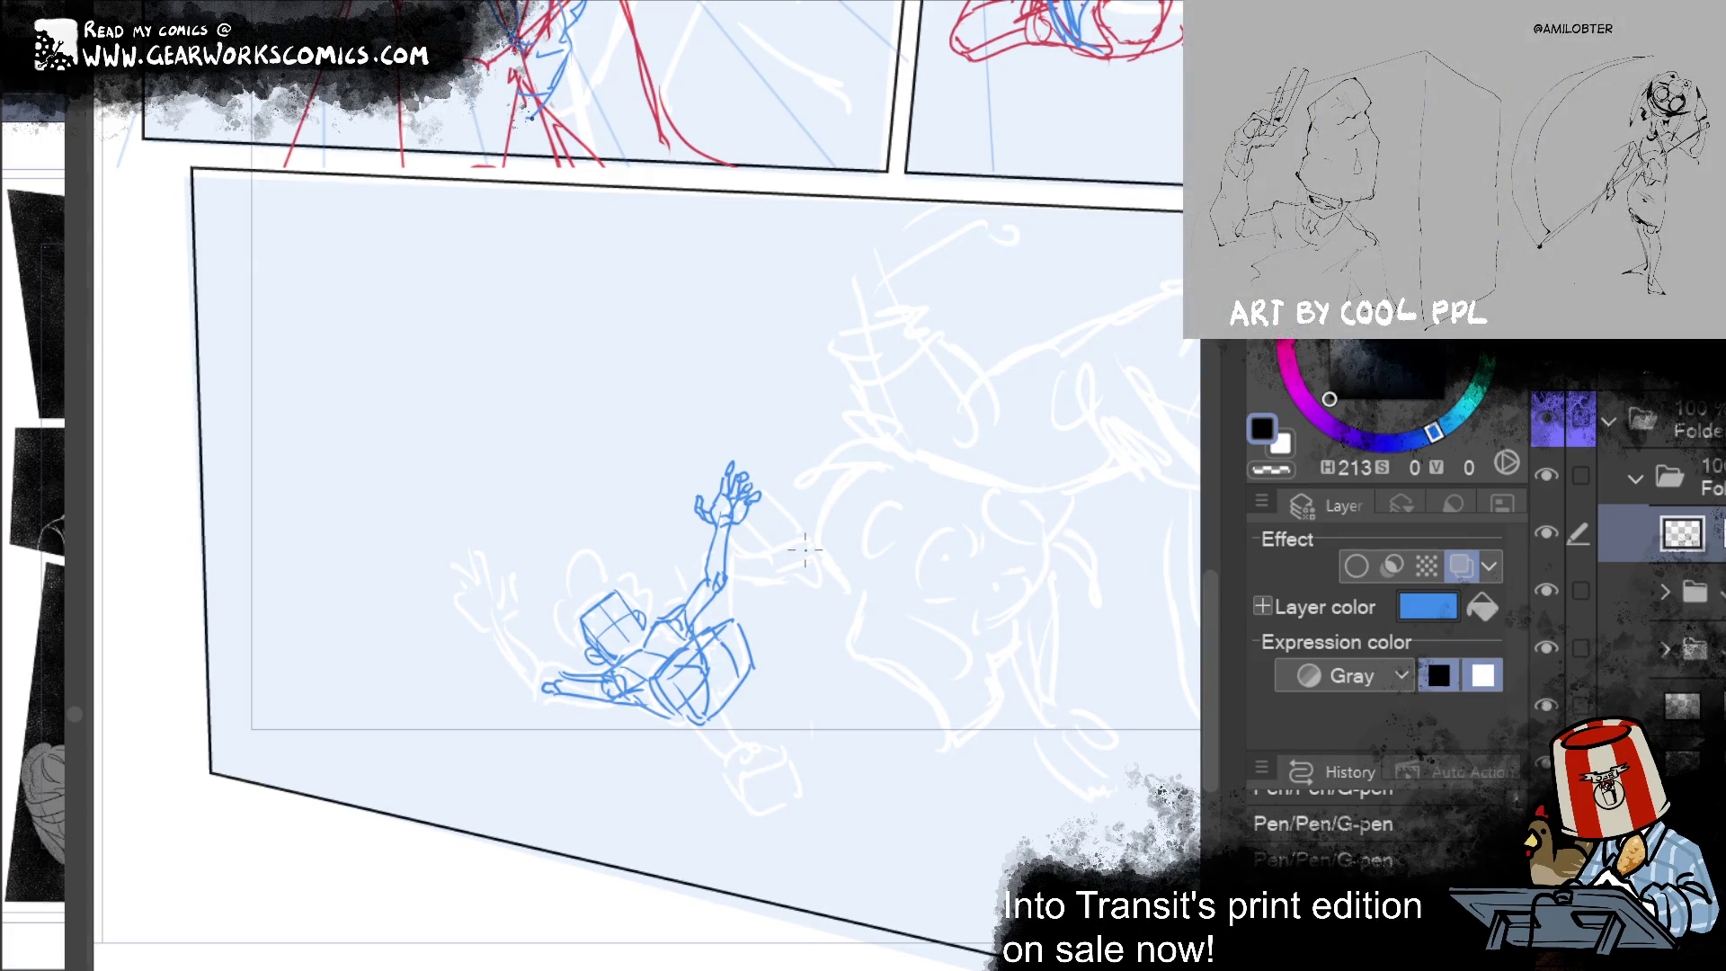
Step: Redraw the left arm and give the left hand open, spread finger strokes
{"action": "left_click_drag", "start_coordinate": [512, 620], "coordinate": [553, 681]}
{"action": "left_click_drag", "start_coordinate": [503, 627], "coordinate": [550, 693]}
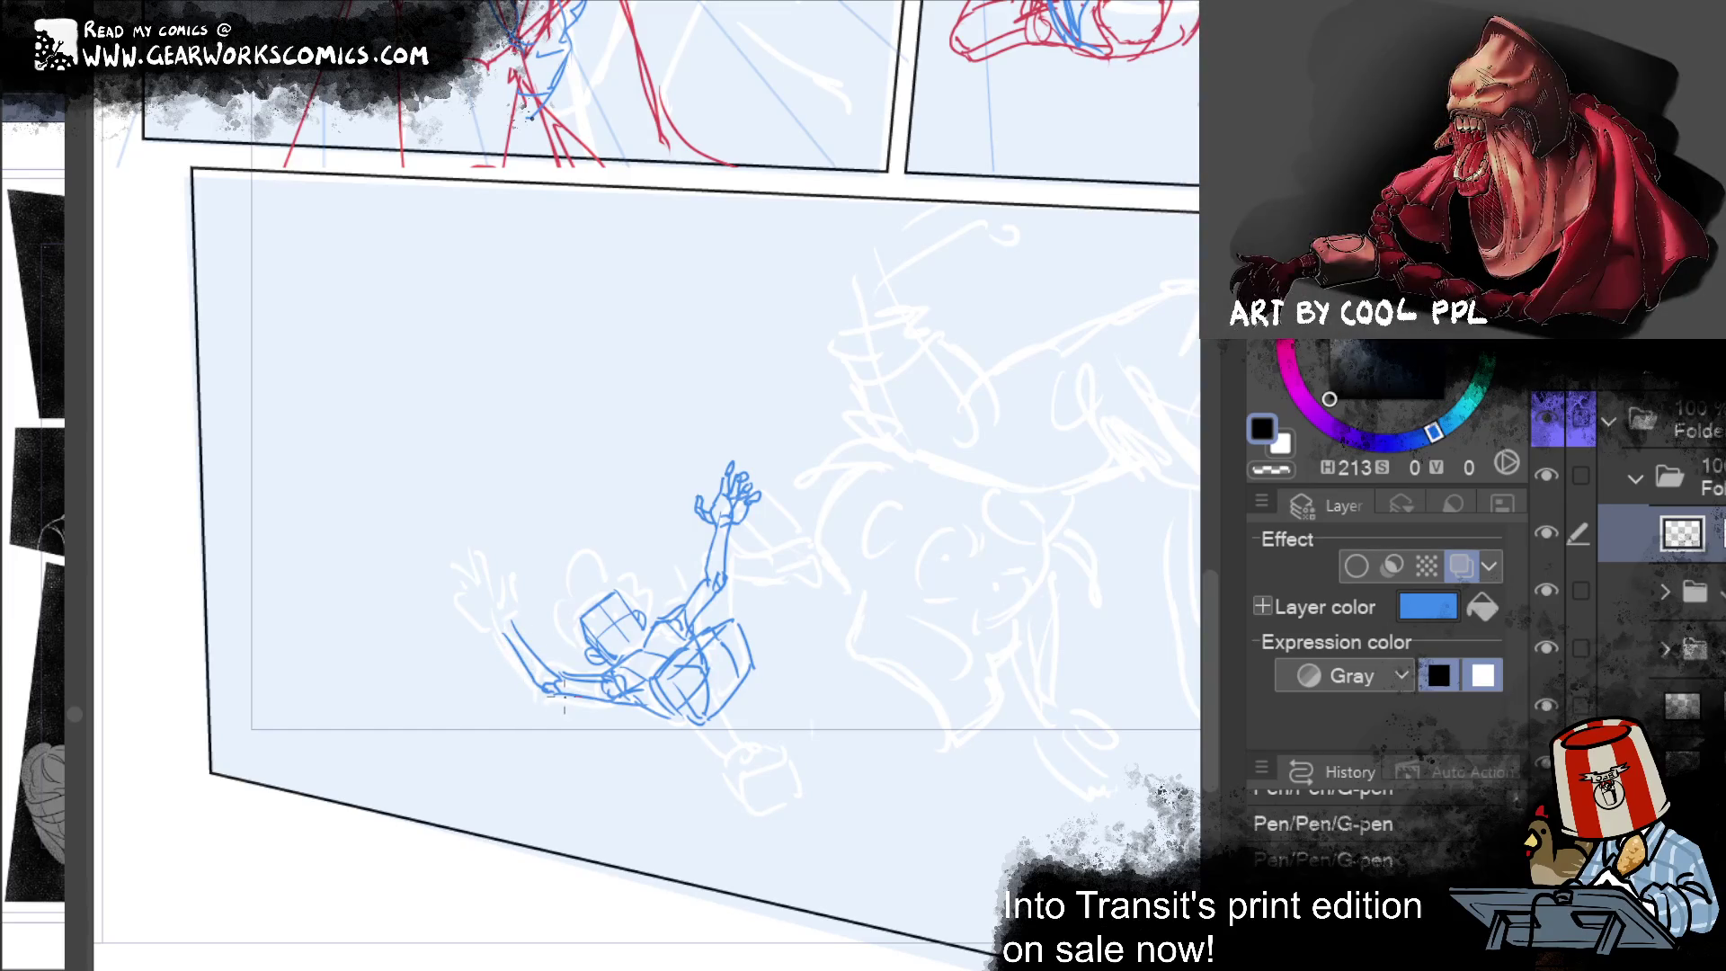
{"action": "mouse_move", "coordinate": [515, 623]}
{"action": "left_mouse_down"}
{"action": "mouse_move", "coordinate": [555, 675]}
{"action": "mouse_move", "coordinate": [509, 643]}
{"action": "left_mouse_up"}
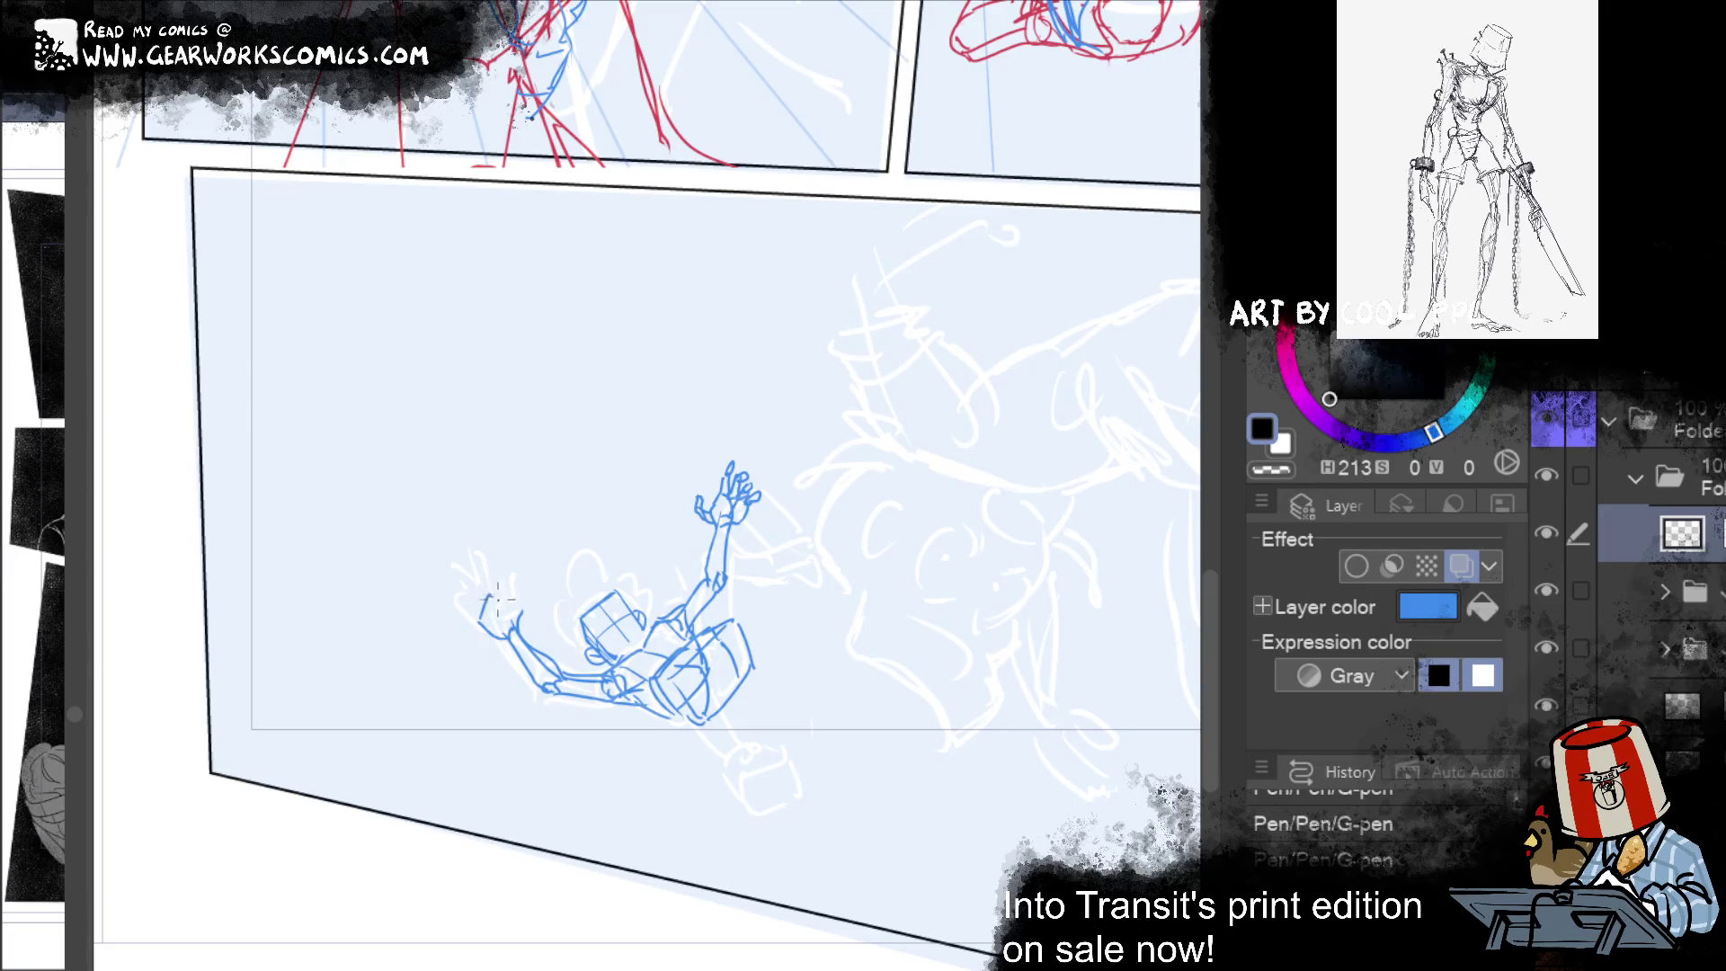
{"action": "left_click_drag", "start_coordinate": [497, 597], "coordinate": [515, 612]}
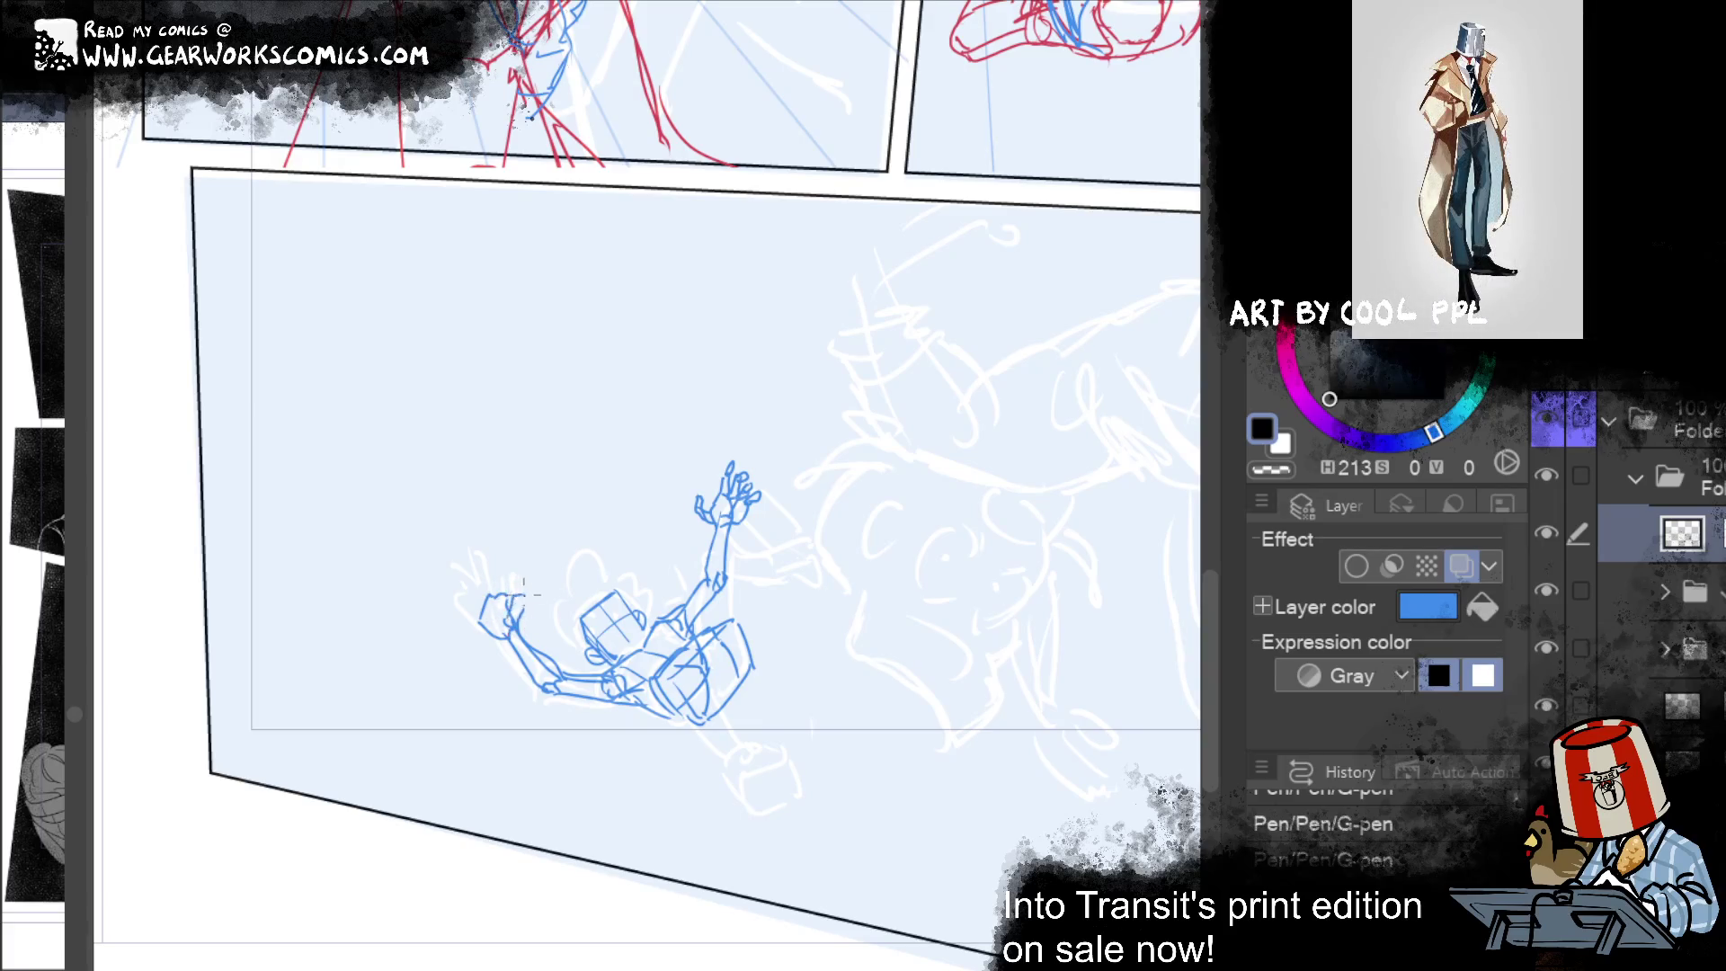
{"action": "left_click_drag", "start_coordinate": [533, 606], "coordinate": [527, 577]}
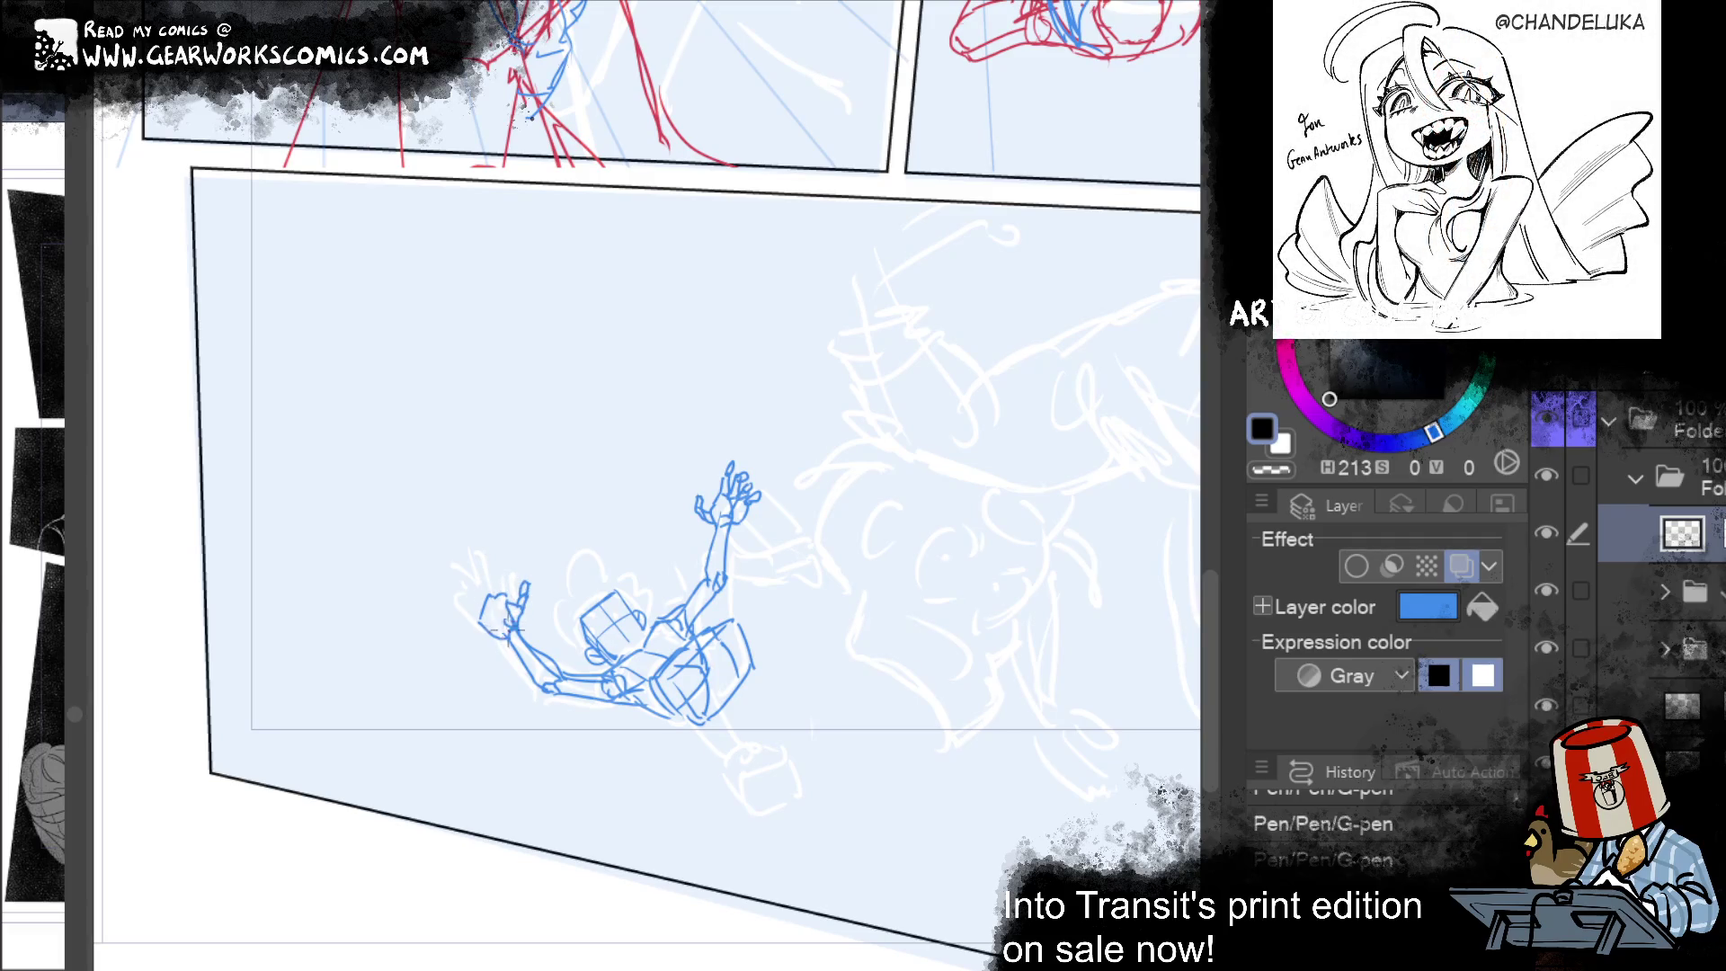
{"action": "mouse_move", "coordinate": [471, 589]}
{"action": "left_mouse_down"}
{"action": "mouse_move", "coordinate": [470, 568]}
{"action": "mouse_move", "coordinate": [463, 600]}
{"action": "left_mouse_up"}
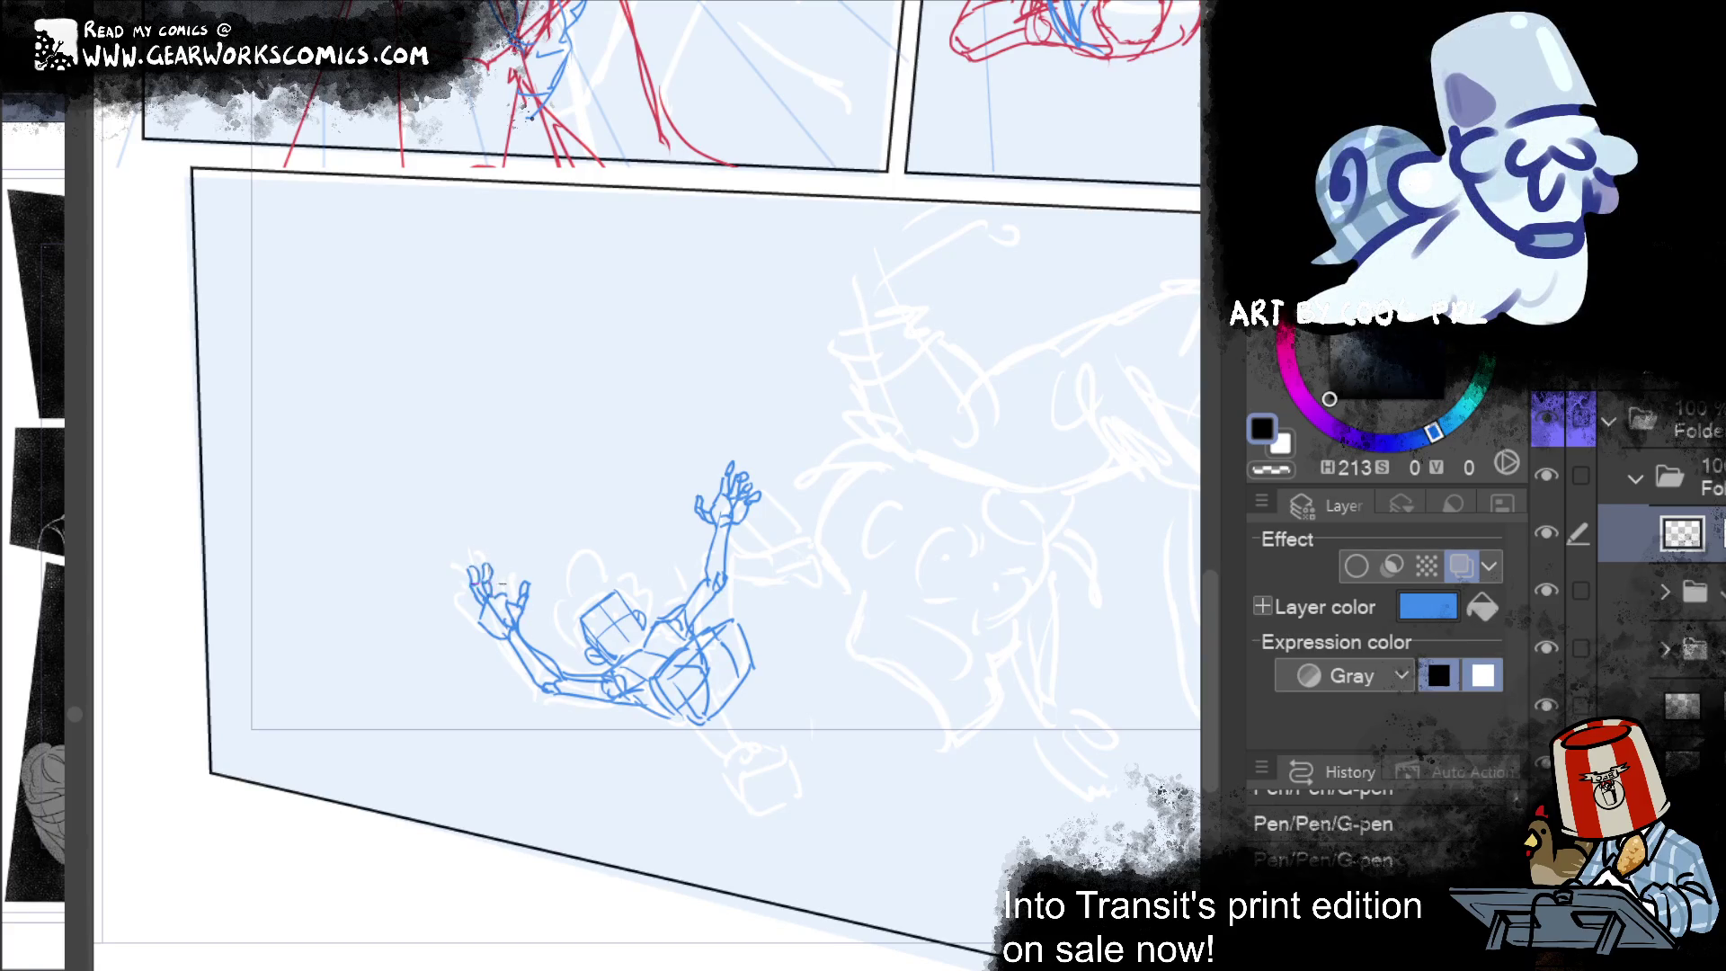
{"action": "left_click_drag", "start_coordinate": [471, 619], "coordinate": [472, 586]}
{"action": "left_click_drag", "start_coordinate": [469, 602], "coordinate": [466, 634]}
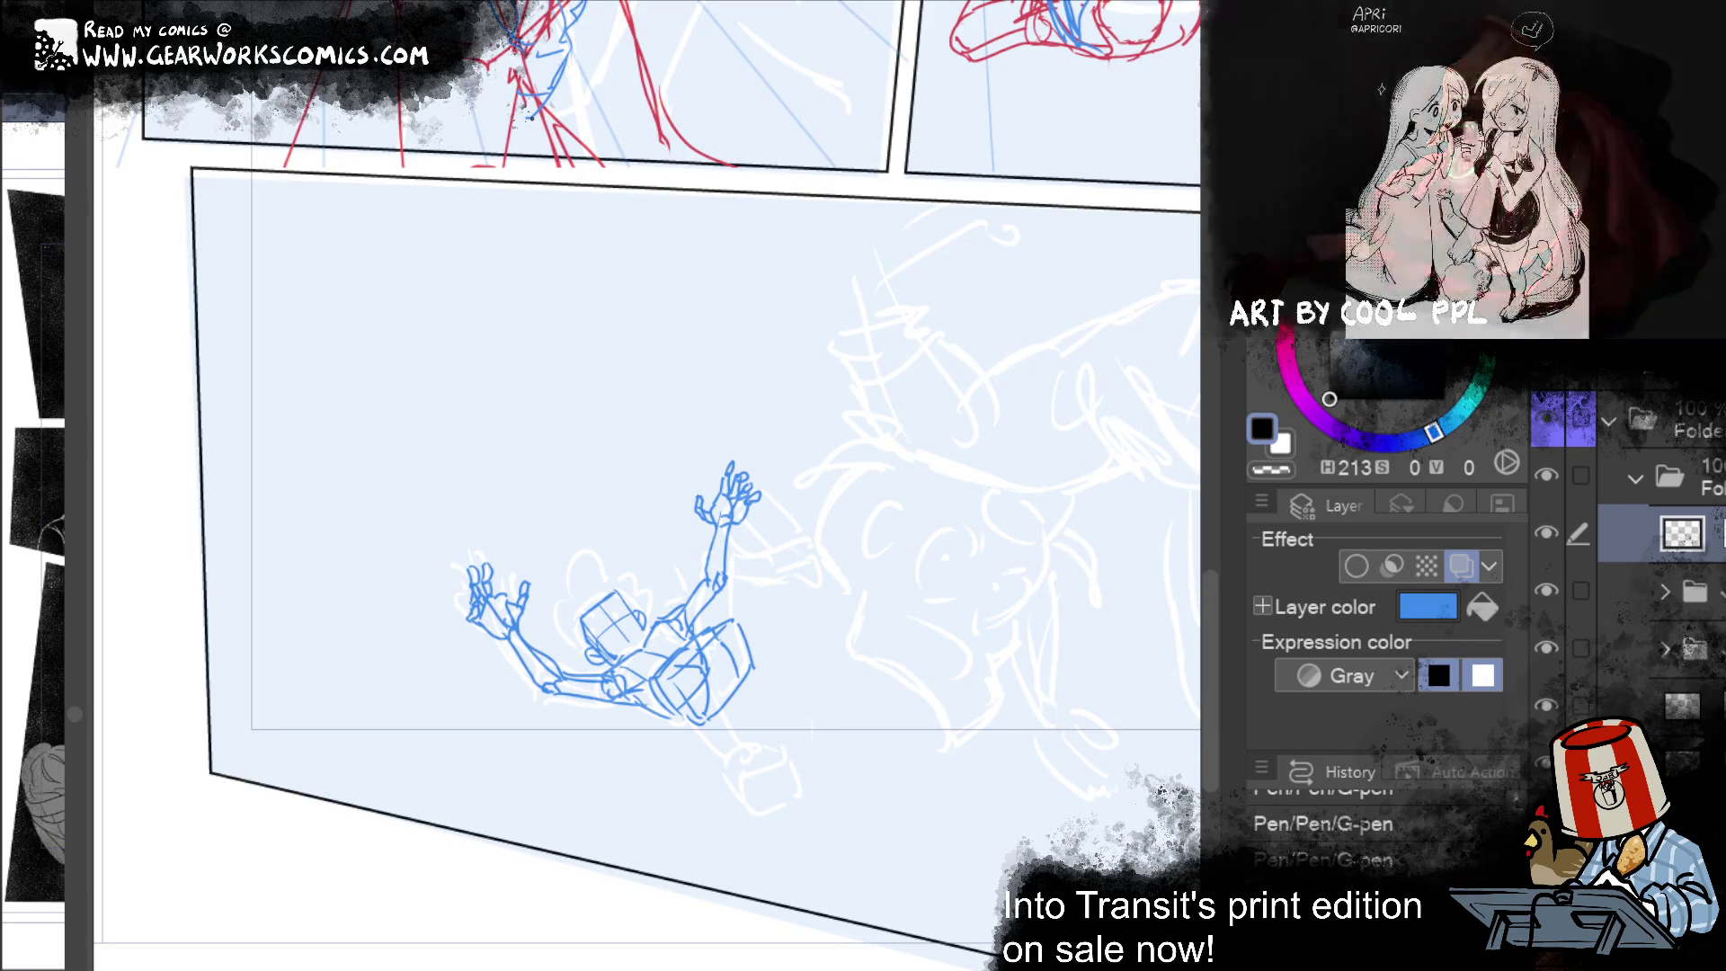
{"action": "left_click_drag", "start_coordinate": [520, 635], "coordinate": [526, 627]}
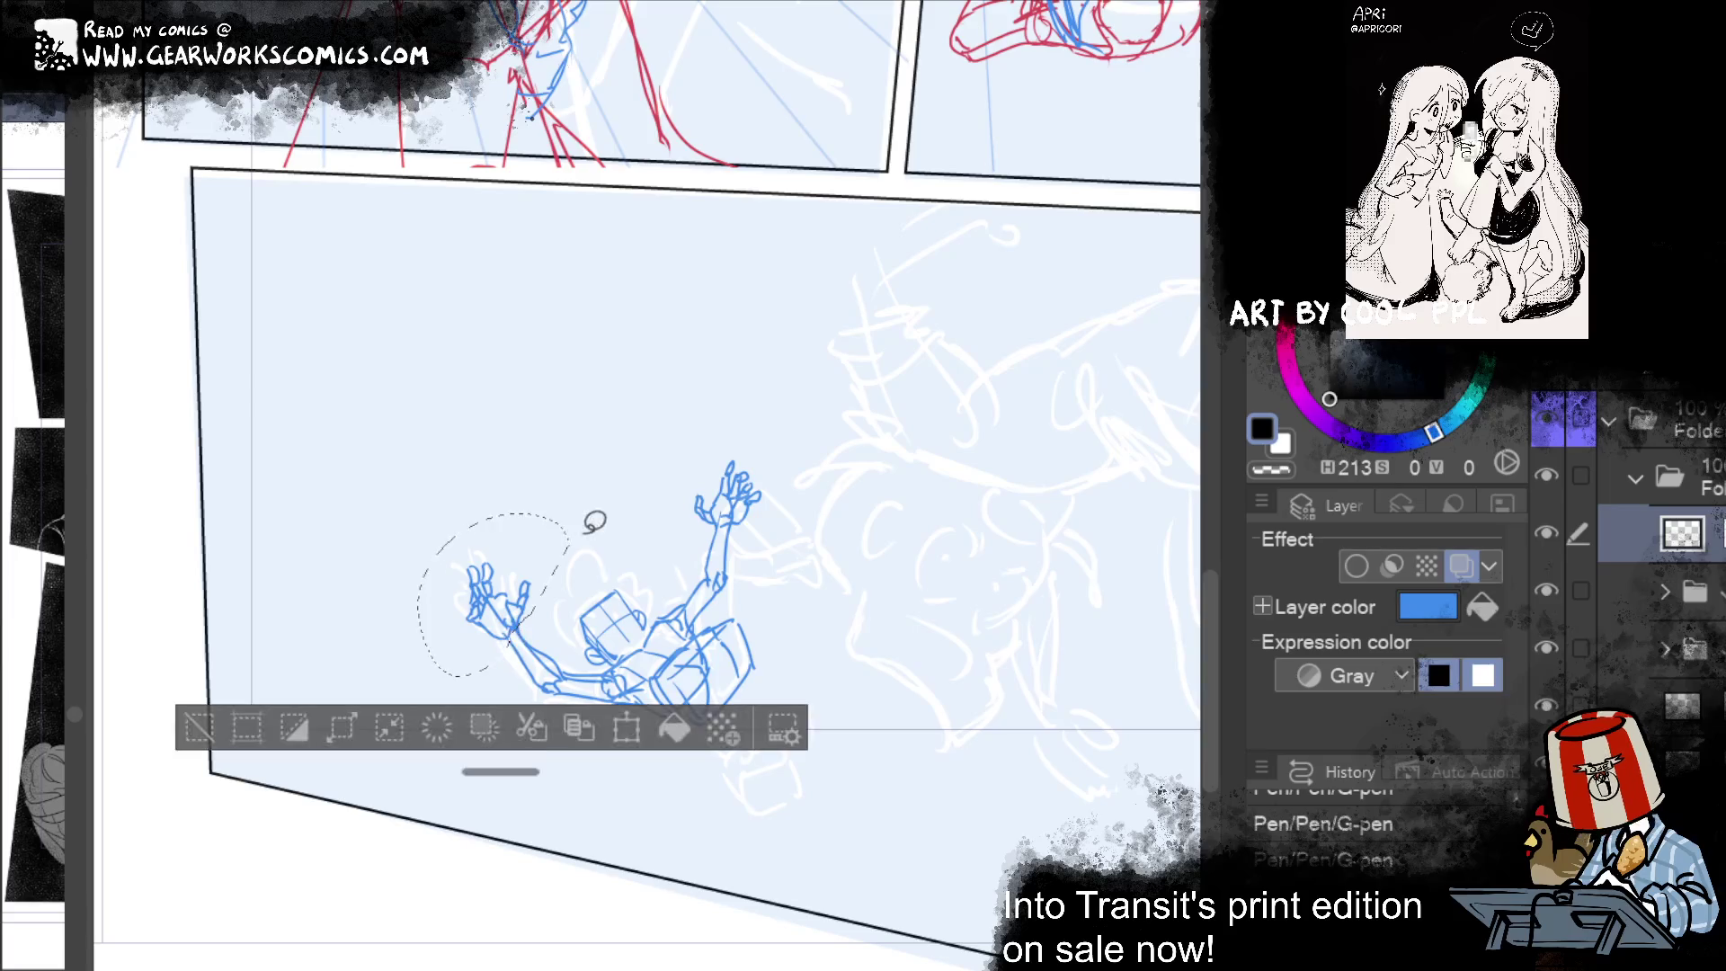
Step: Move the blue figure's left hand slightly up and right, deselect it, and add a new layer
{"action": "left_click", "coordinate": [628, 717]}
{"action": "mouse_move", "coordinate": [559, 527]}
{"action": "left_mouse_down"}
{"action": "mouse_move", "coordinate": [532, 571]}
{"action": "mouse_move", "coordinate": [555, 563]}
{"action": "left_mouse_up"}
{"action": "left_click", "coordinate": [444, 714]}
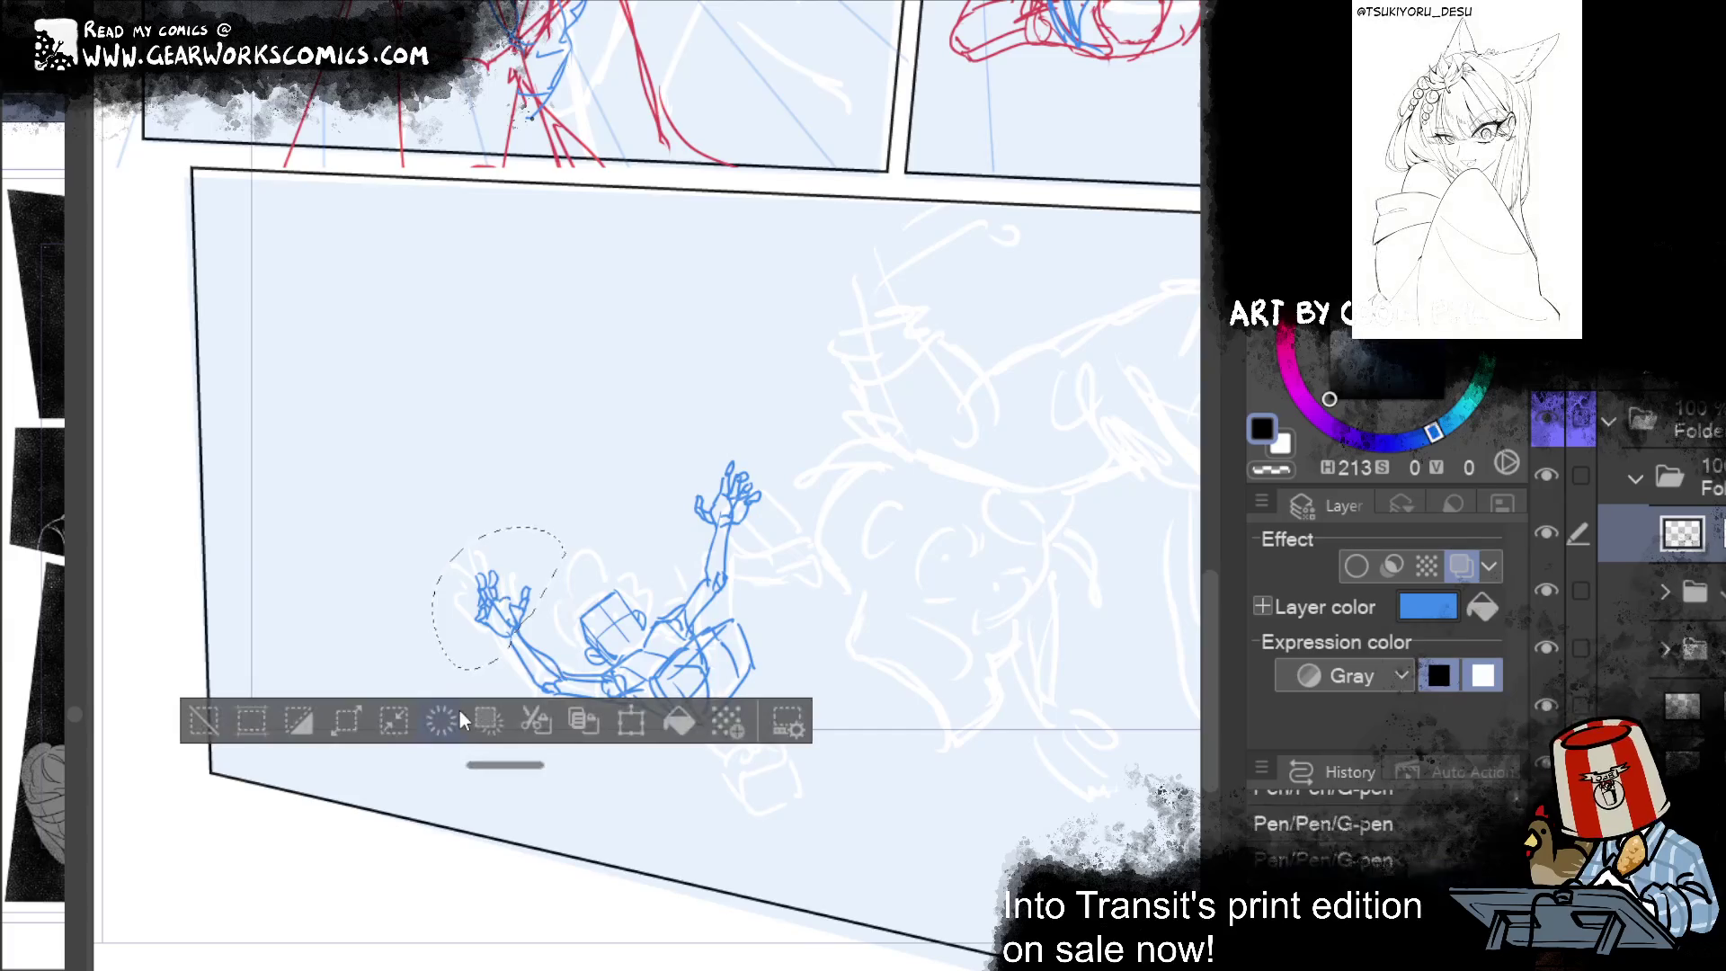
{"action": "left_click", "coordinate": [193, 733]}
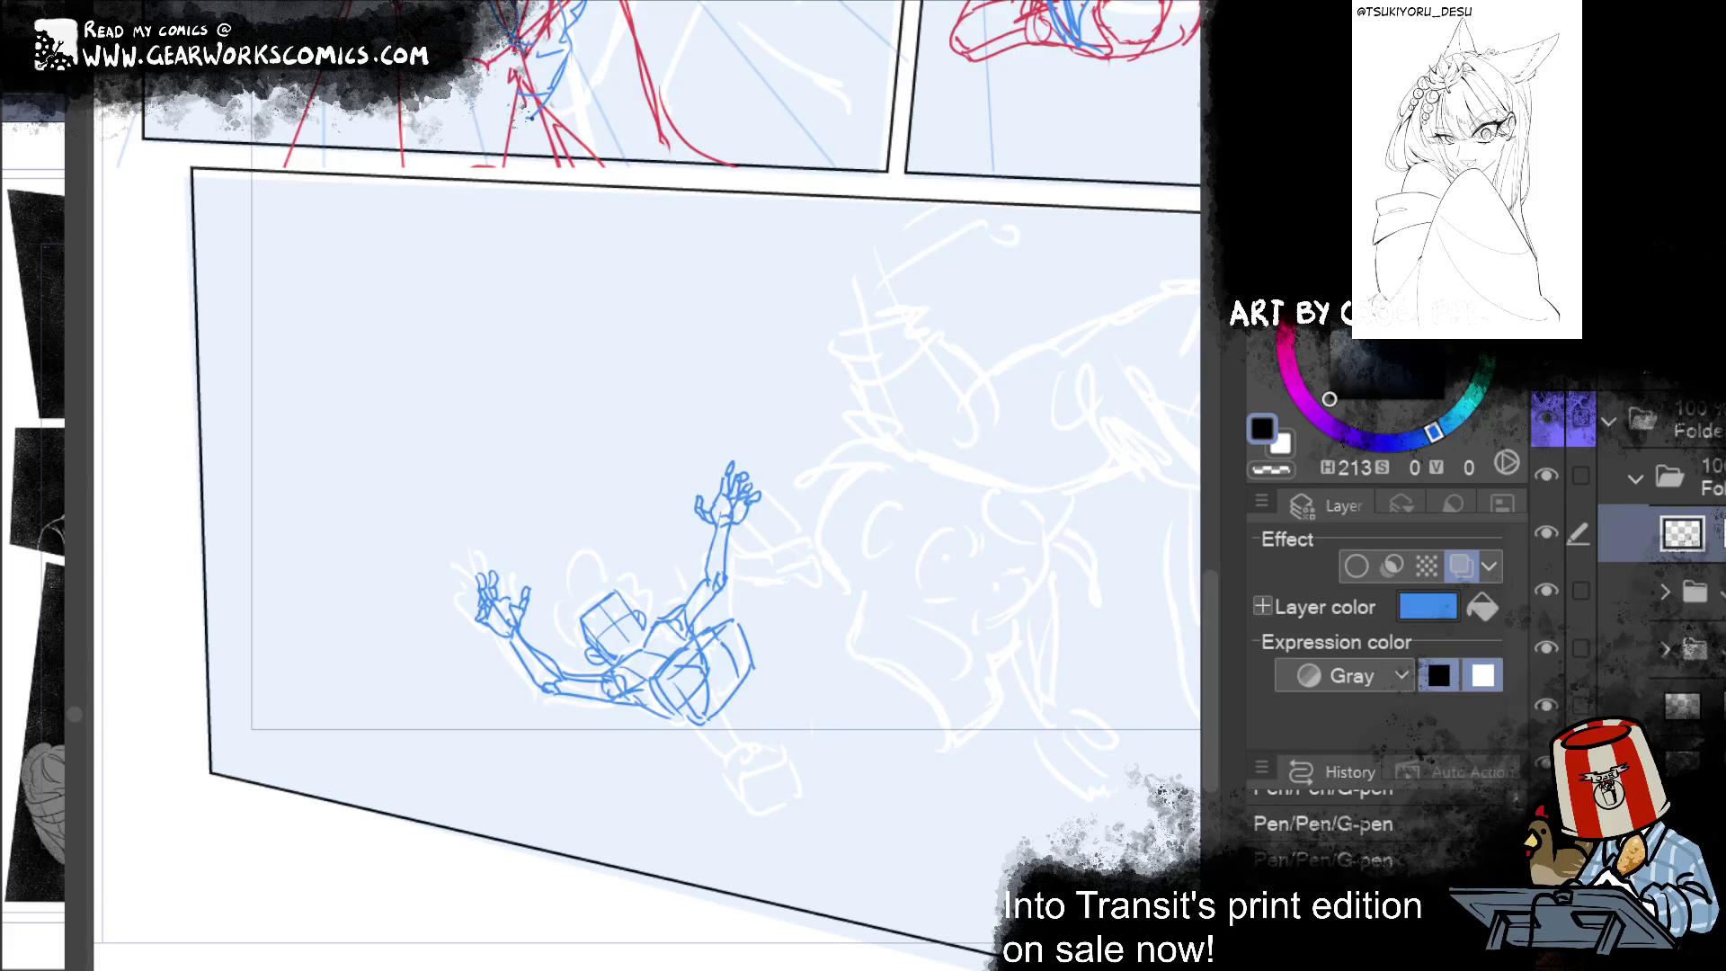
{"action": "mouse_move", "coordinate": [1096, 733]}
{"action": "left_mouse_down"}
{"action": "mouse_move", "coordinate": [978, 689]}
{"action": "mouse_move", "coordinate": [924, 755]}
{"action": "left_mouse_up"}
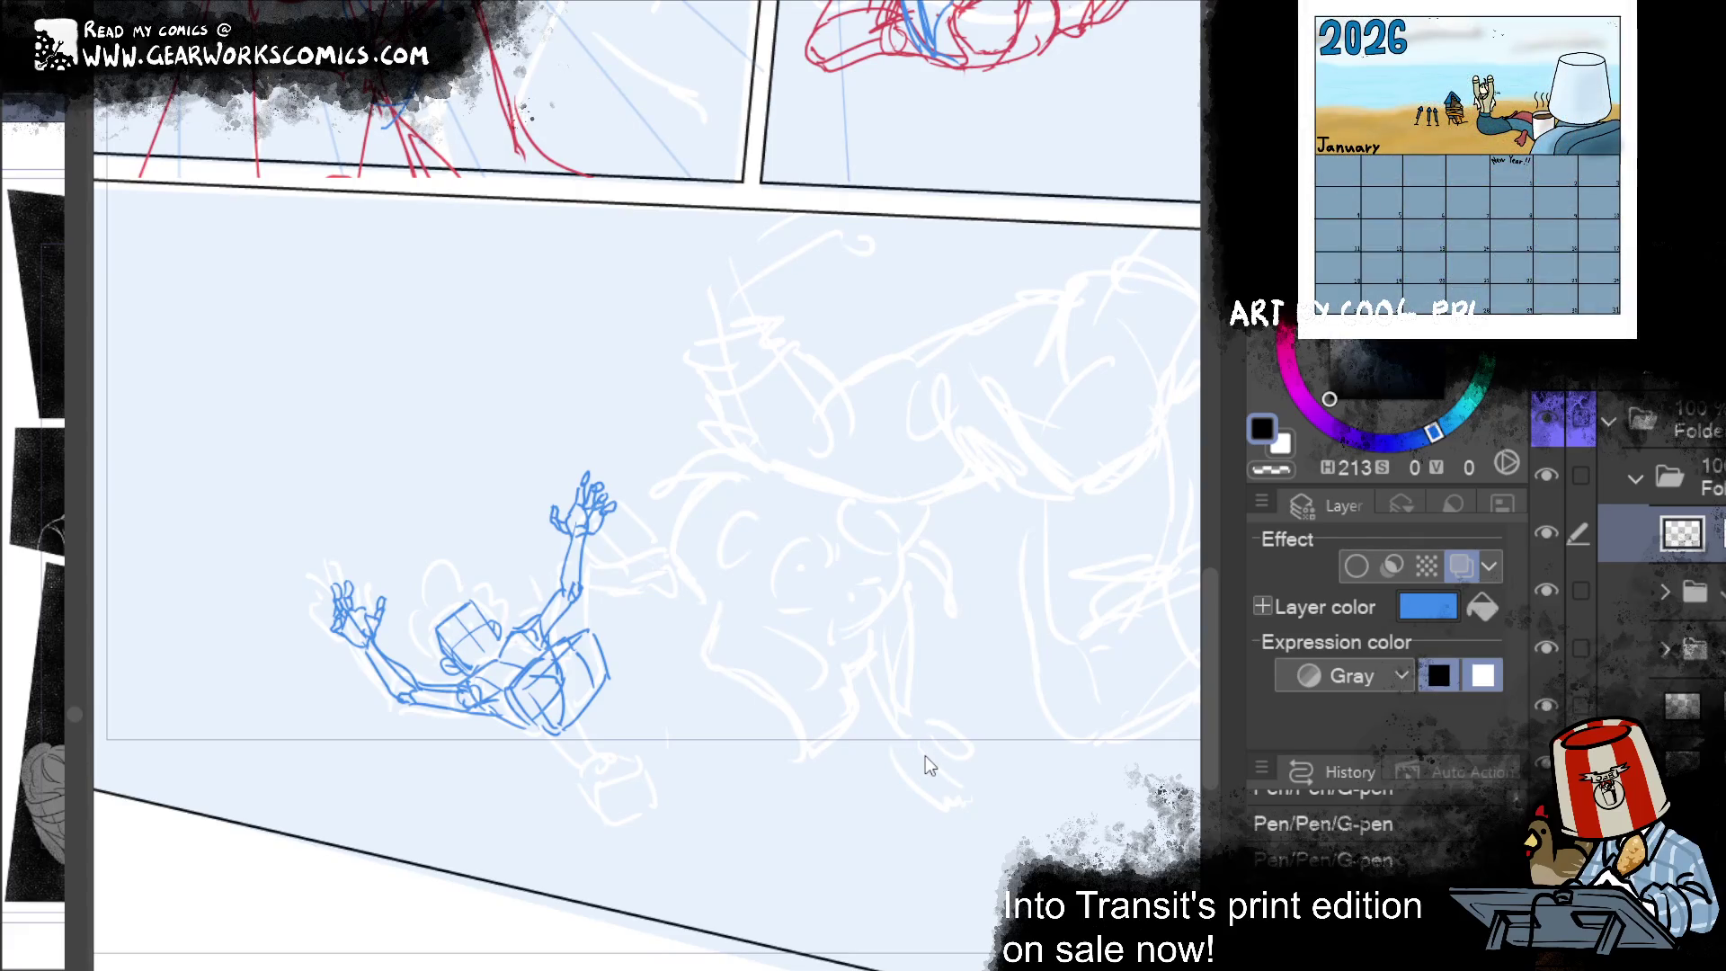
{"action": "key", "text": "ctrl+shift+n"}
Step: On the new layer, ink black lines over the figure's thigh, hip and leg
{"action": "left_click", "coordinate": [1672, 591]}
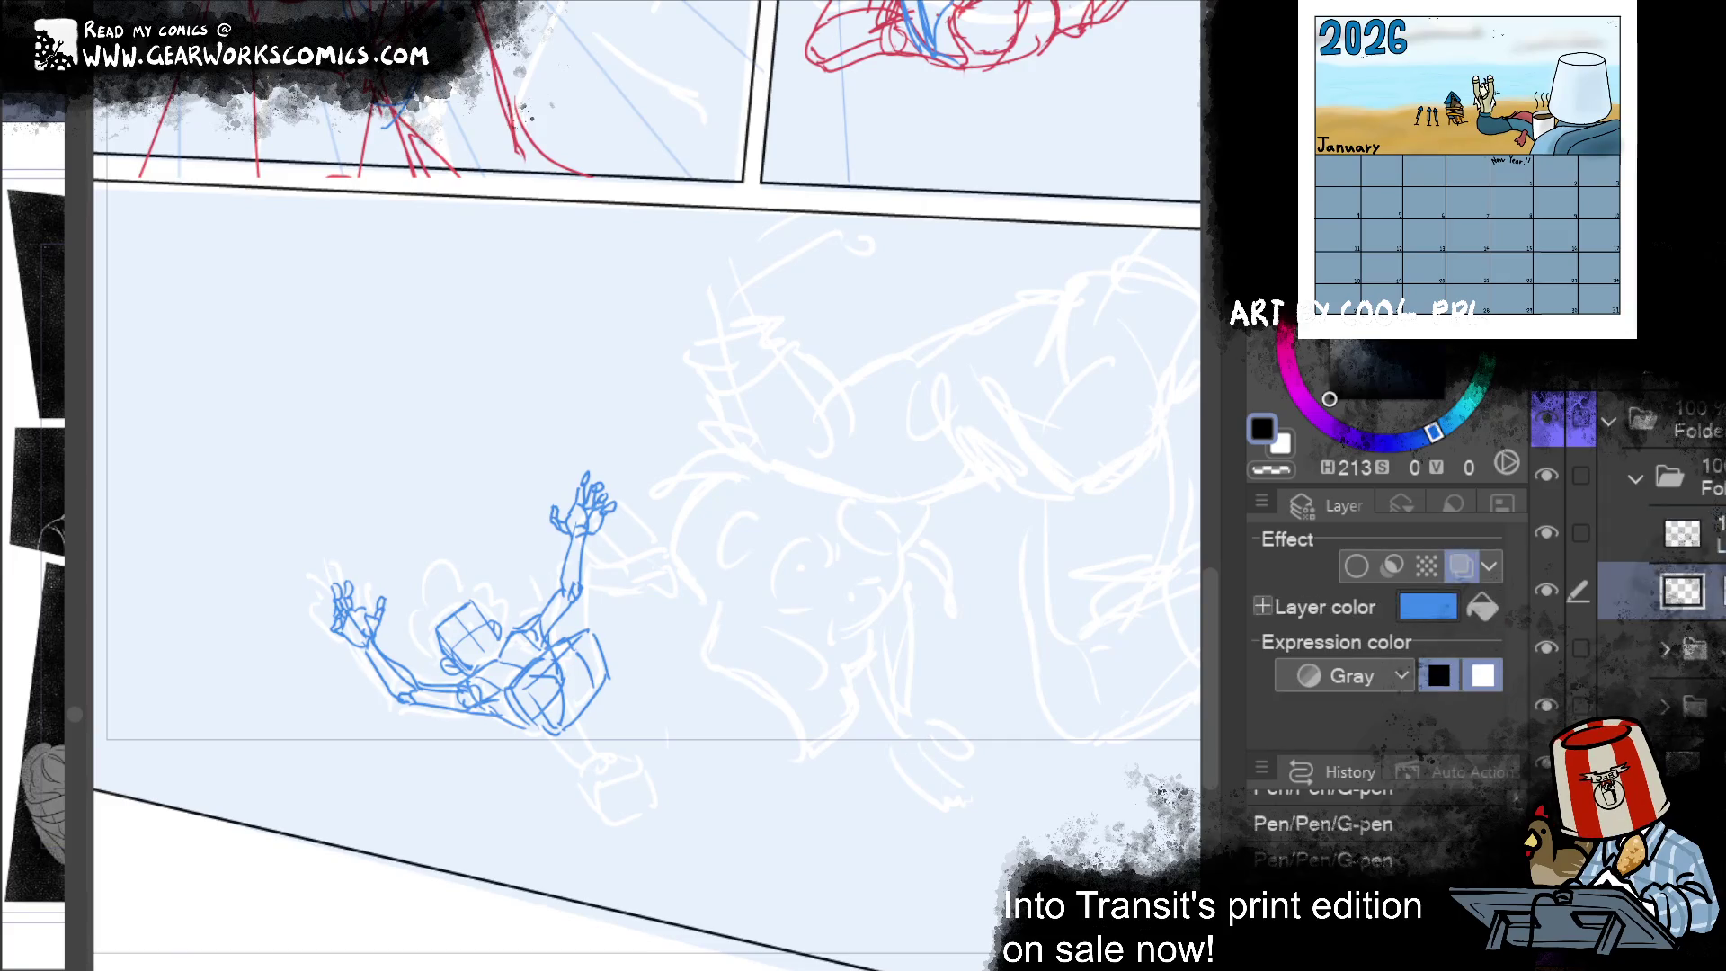
{"action": "left_click", "coordinate": [1680, 533]}
{"action": "mouse_move", "coordinate": [539, 728]}
{"action": "left_mouse_down"}
{"action": "mouse_move", "coordinate": [514, 676]}
{"action": "mouse_move", "coordinate": [540, 651]}
{"action": "mouse_move", "coordinate": [576, 712]}
{"action": "left_mouse_up"}
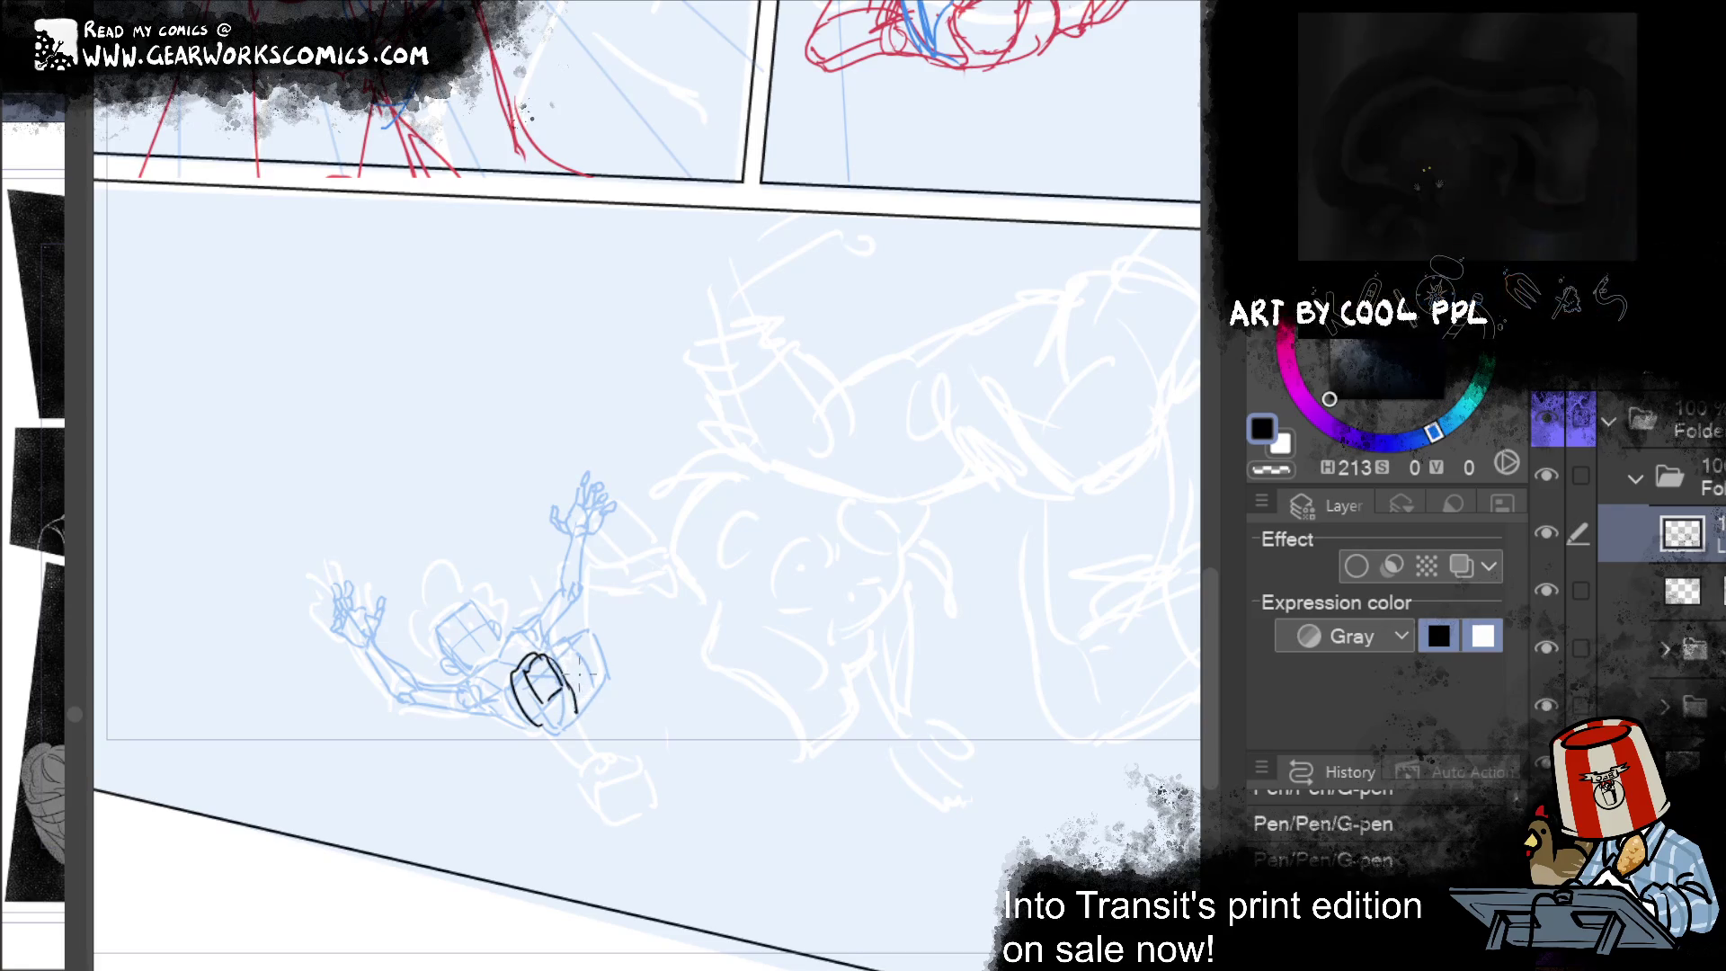
{"action": "key", "text": "ctrl+z"}
{"action": "mouse_move", "coordinate": [571, 690]}
{"action": "left_mouse_down"}
{"action": "mouse_move", "coordinate": [588, 717]}
{"action": "mouse_move", "coordinate": [540, 726]}
{"action": "mouse_move", "coordinate": [600, 784]}
{"action": "left_mouse_up"}
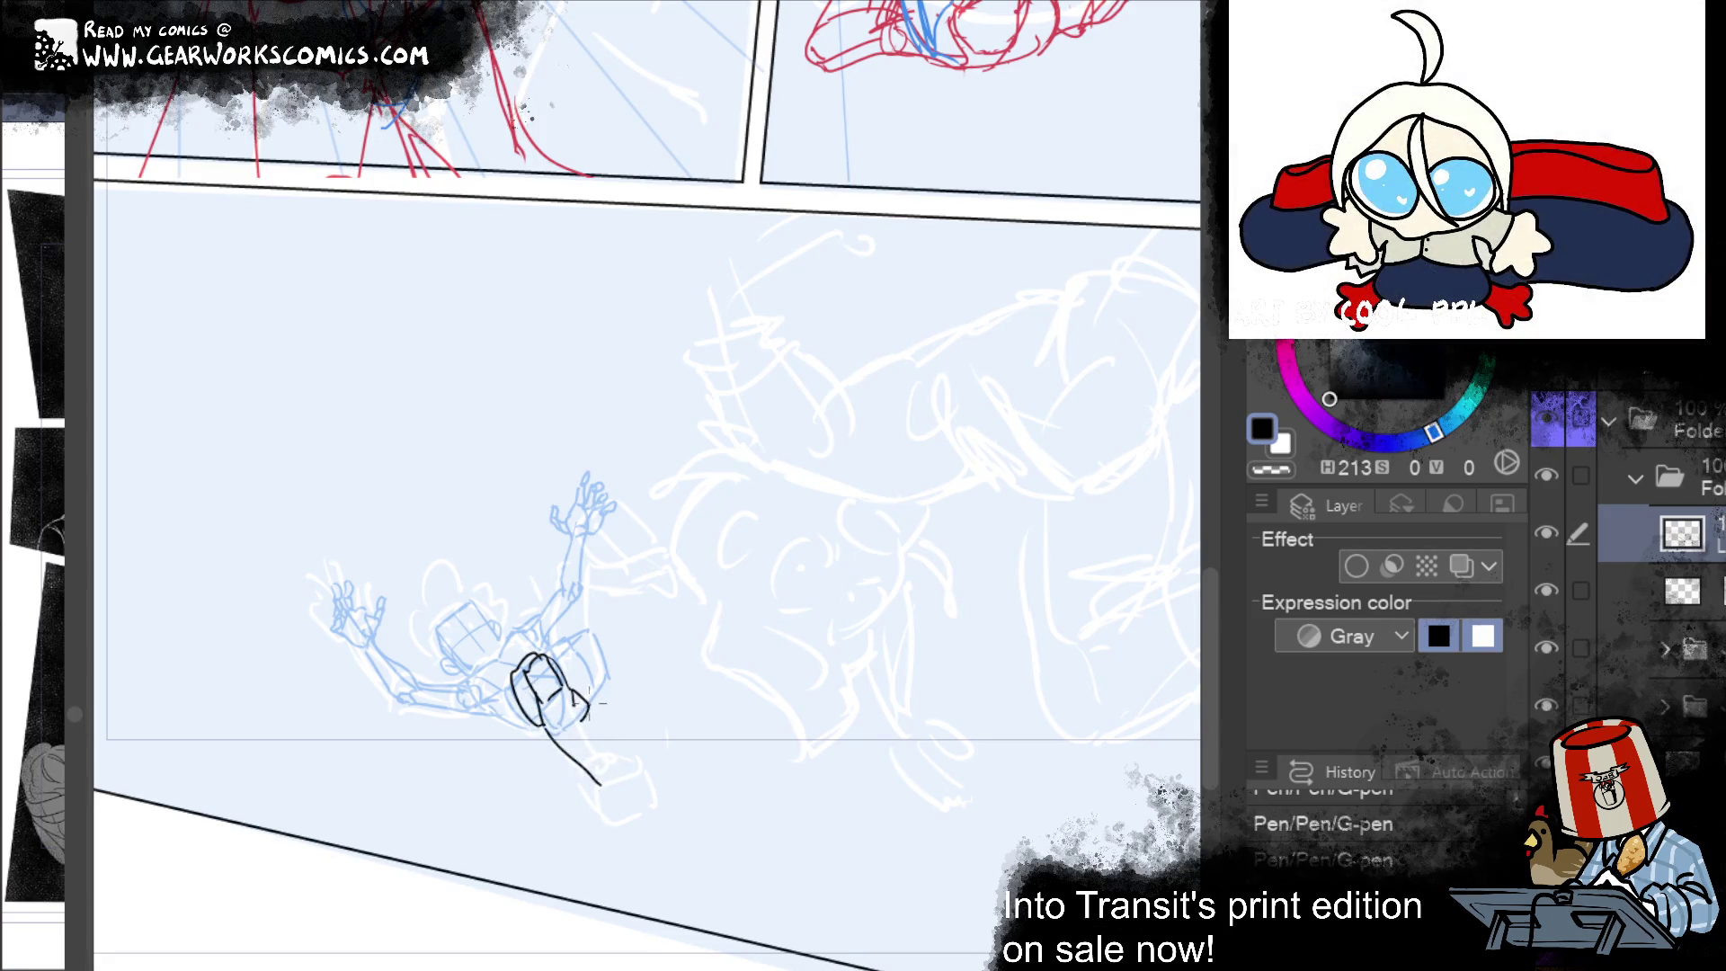
{"action": "mouse_move", "coordinate": [574, 692]}
{"action": "left_mouse_down"}
{"action": "mouse_move", "coordinate": [604, 766]}
{"action": "mouse_move", "coordinate": [586, 769]}
{"action": "mouse_move", "coordinate": [629, 782]}
{"action": "mouse_move", "coordinate": [619, 816]}
{"action": "mouse_move", "coordinate": [634, 775]}
{"action": "mouse_move", "coordinate": [608, 757]}
{"action": "left_mouse_up"}
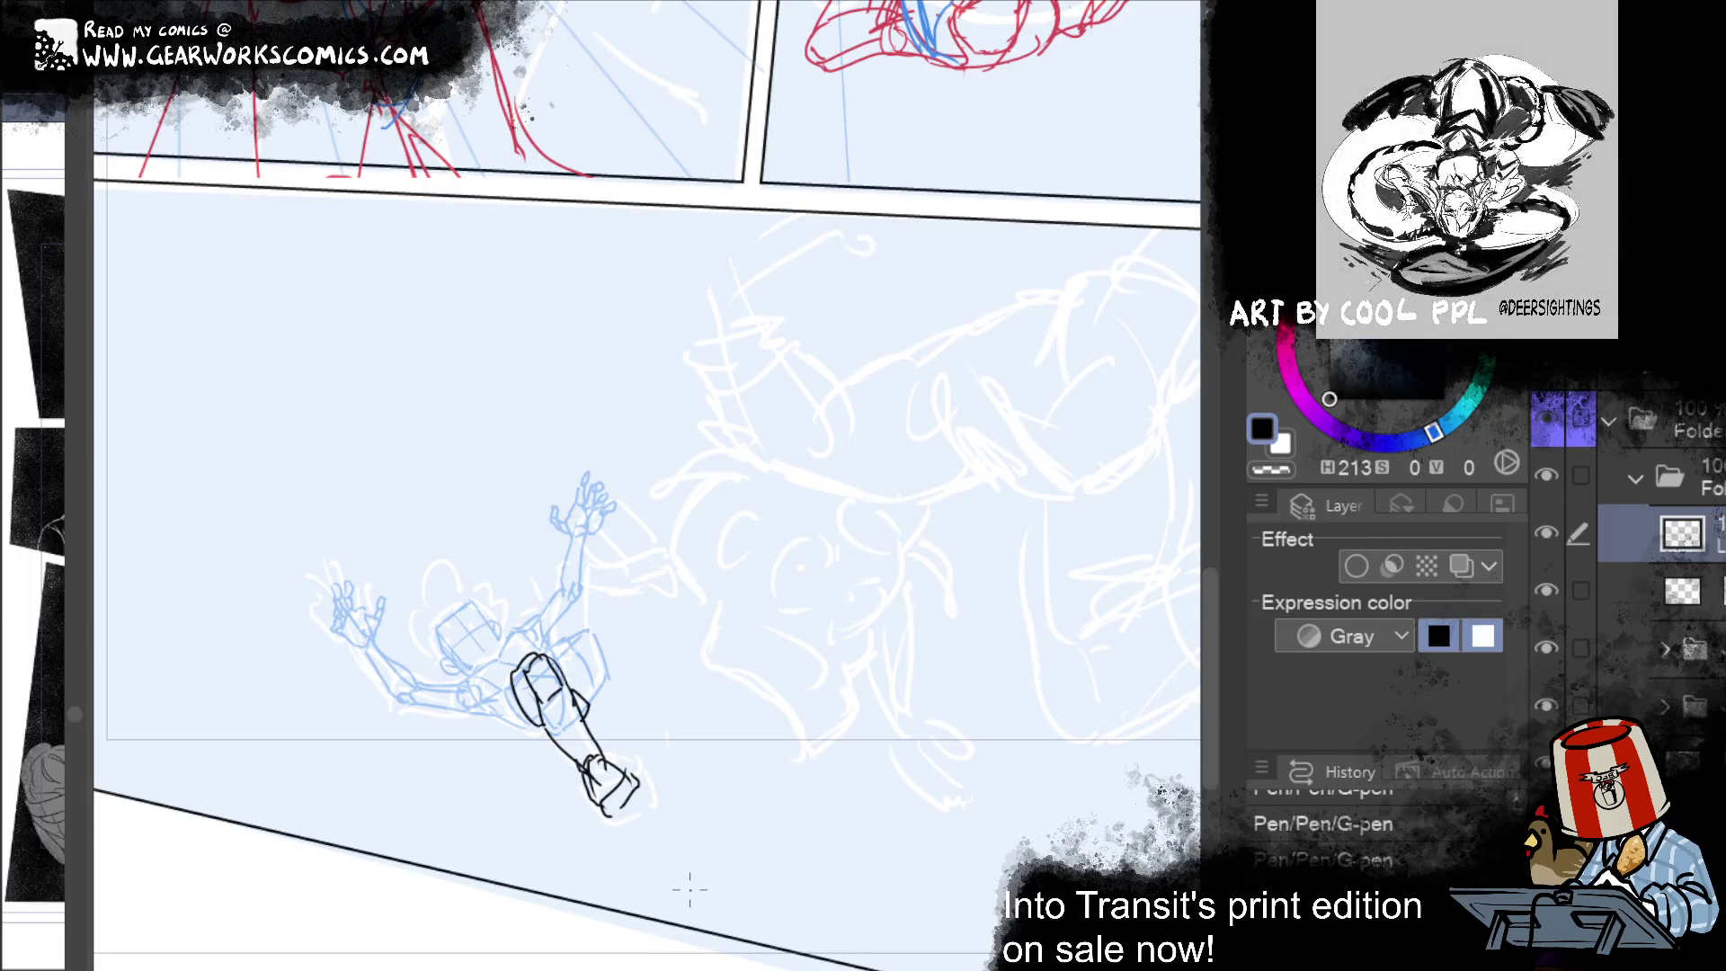
Step: Ink the figure's foot in black, retrying the strokes with undo and redo
{"action": "key", "text": "ctrl+z"}
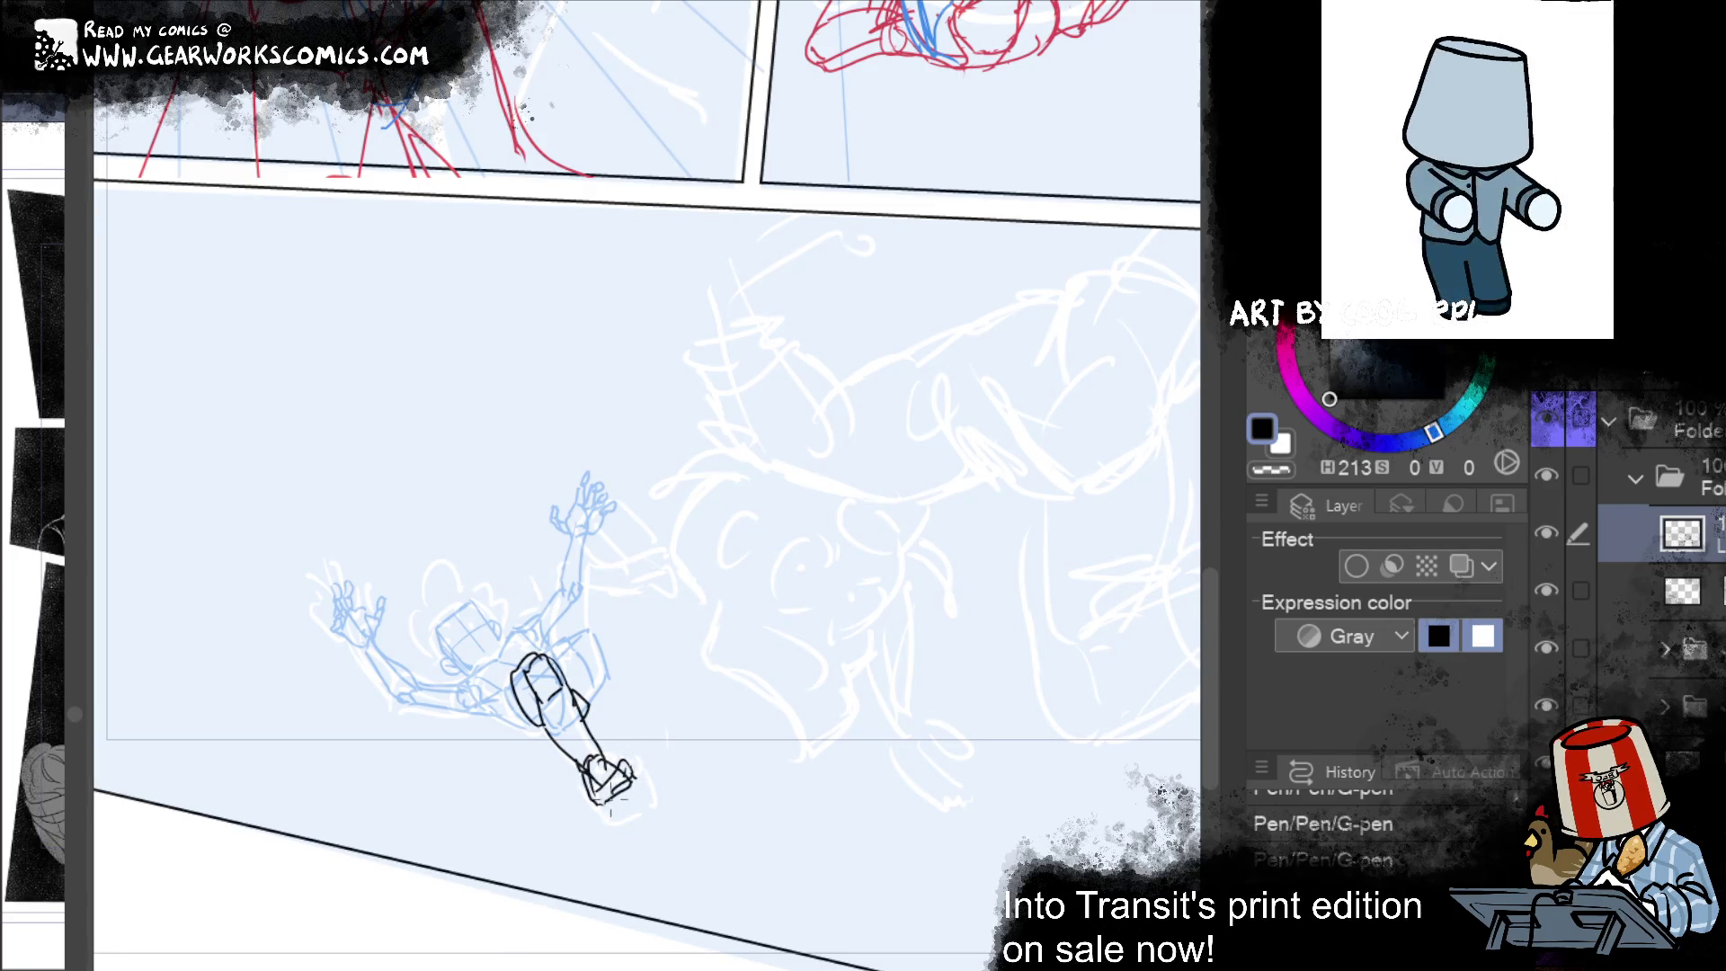
{"action": "key", "text": "ctrl+z"}
{"action": "key", "text": "ctrl+z"}
{"action": "mouse_move", "coordinate": [602, 795]}
{"action": "left_mouse_down"}
{"action": "mouse_move", "coordinate": [625, 755]}
{"action": "mouse_move", "coordinate": [604, 765]}
{"action": "mouse_move", "coordinate": [629, 752]}
{"action": "mouse_move", "coordinate": [626, 798]}
{"action": "left_mouse_up"}
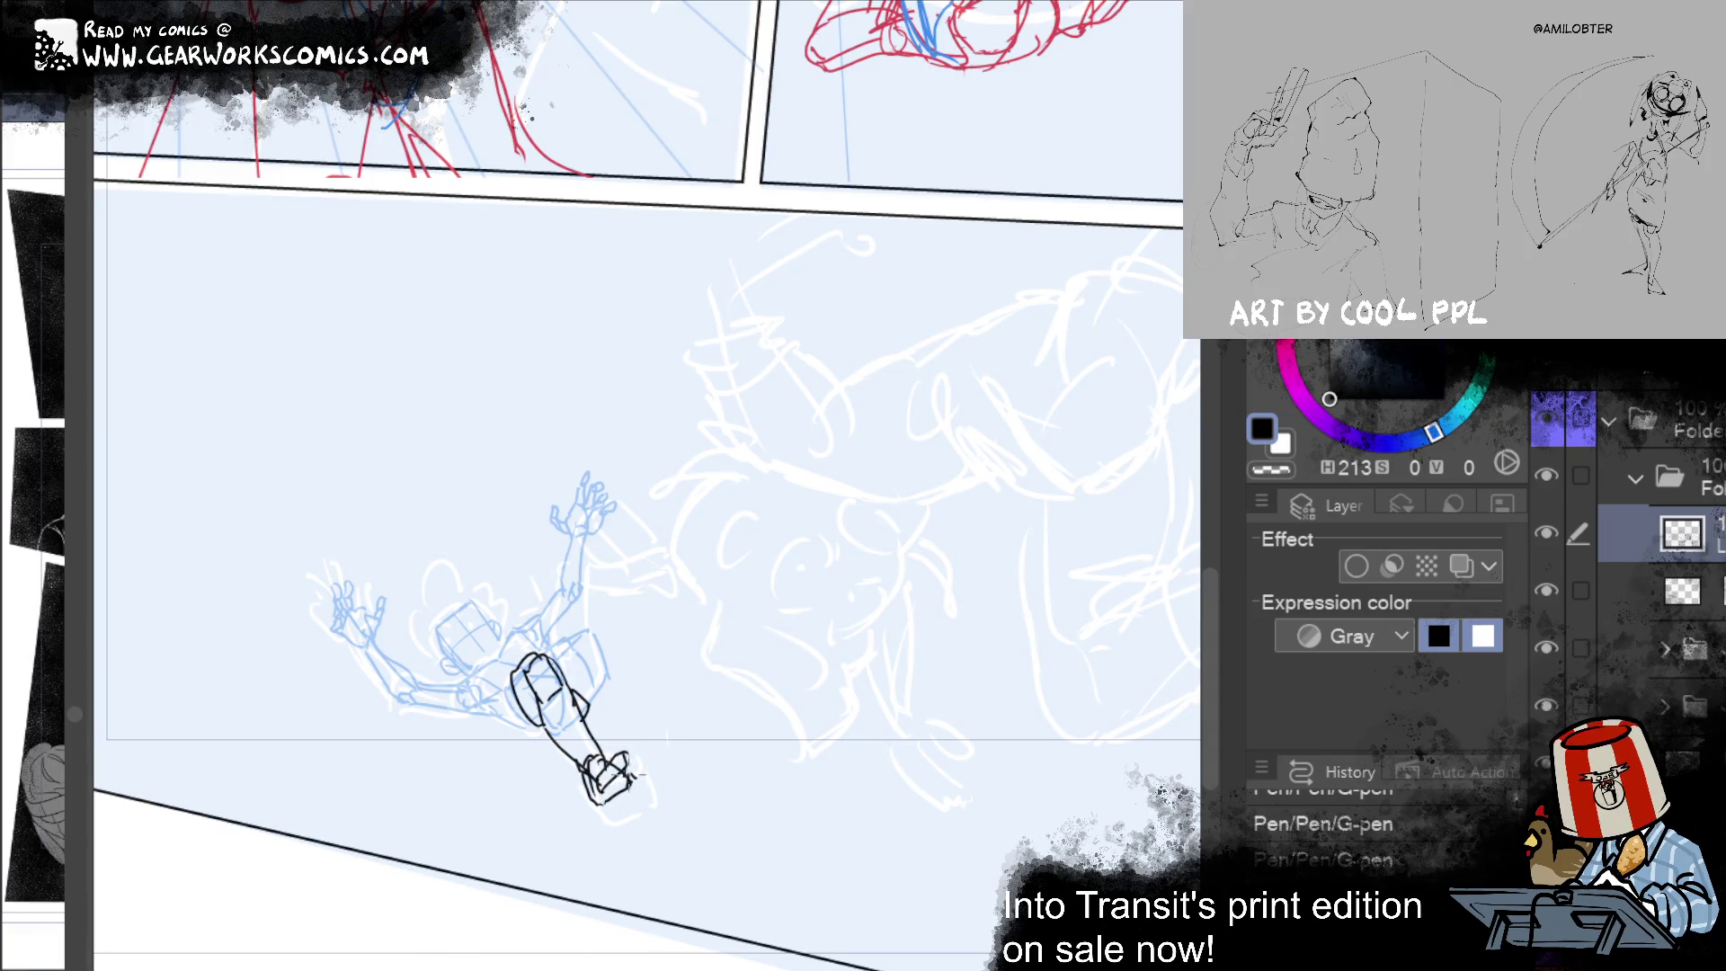
{"action": "key", "text": "ctrl+y"}
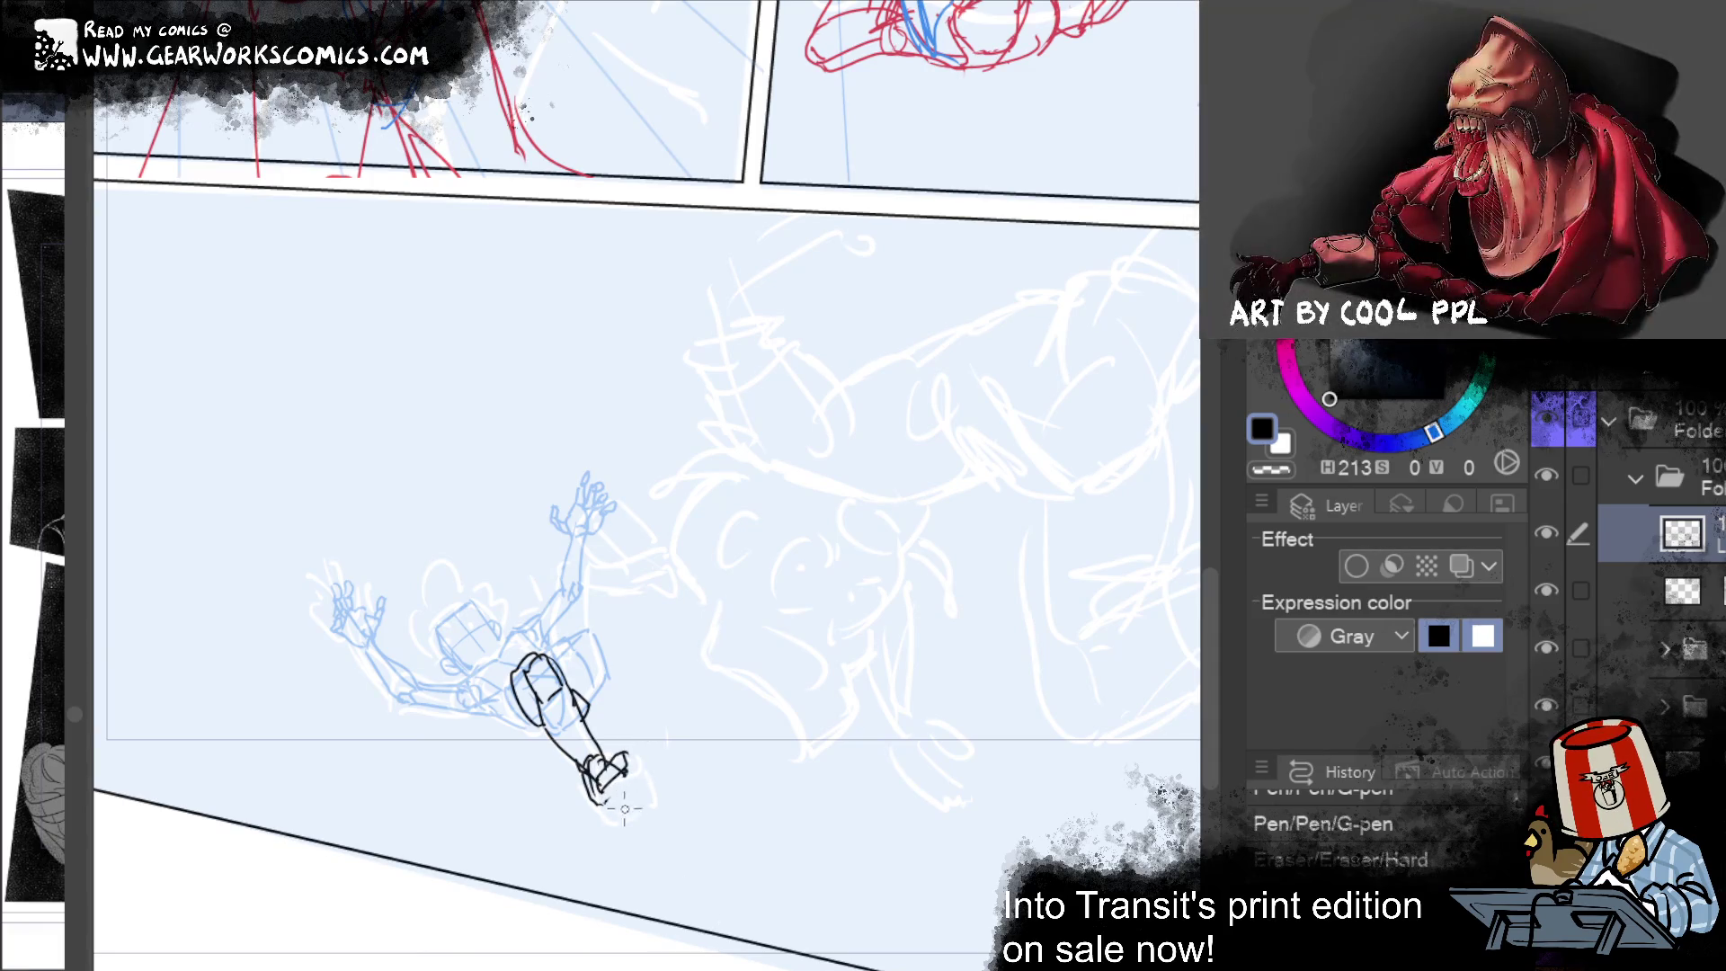
{"action": "key", "text": "ctrl+y"}
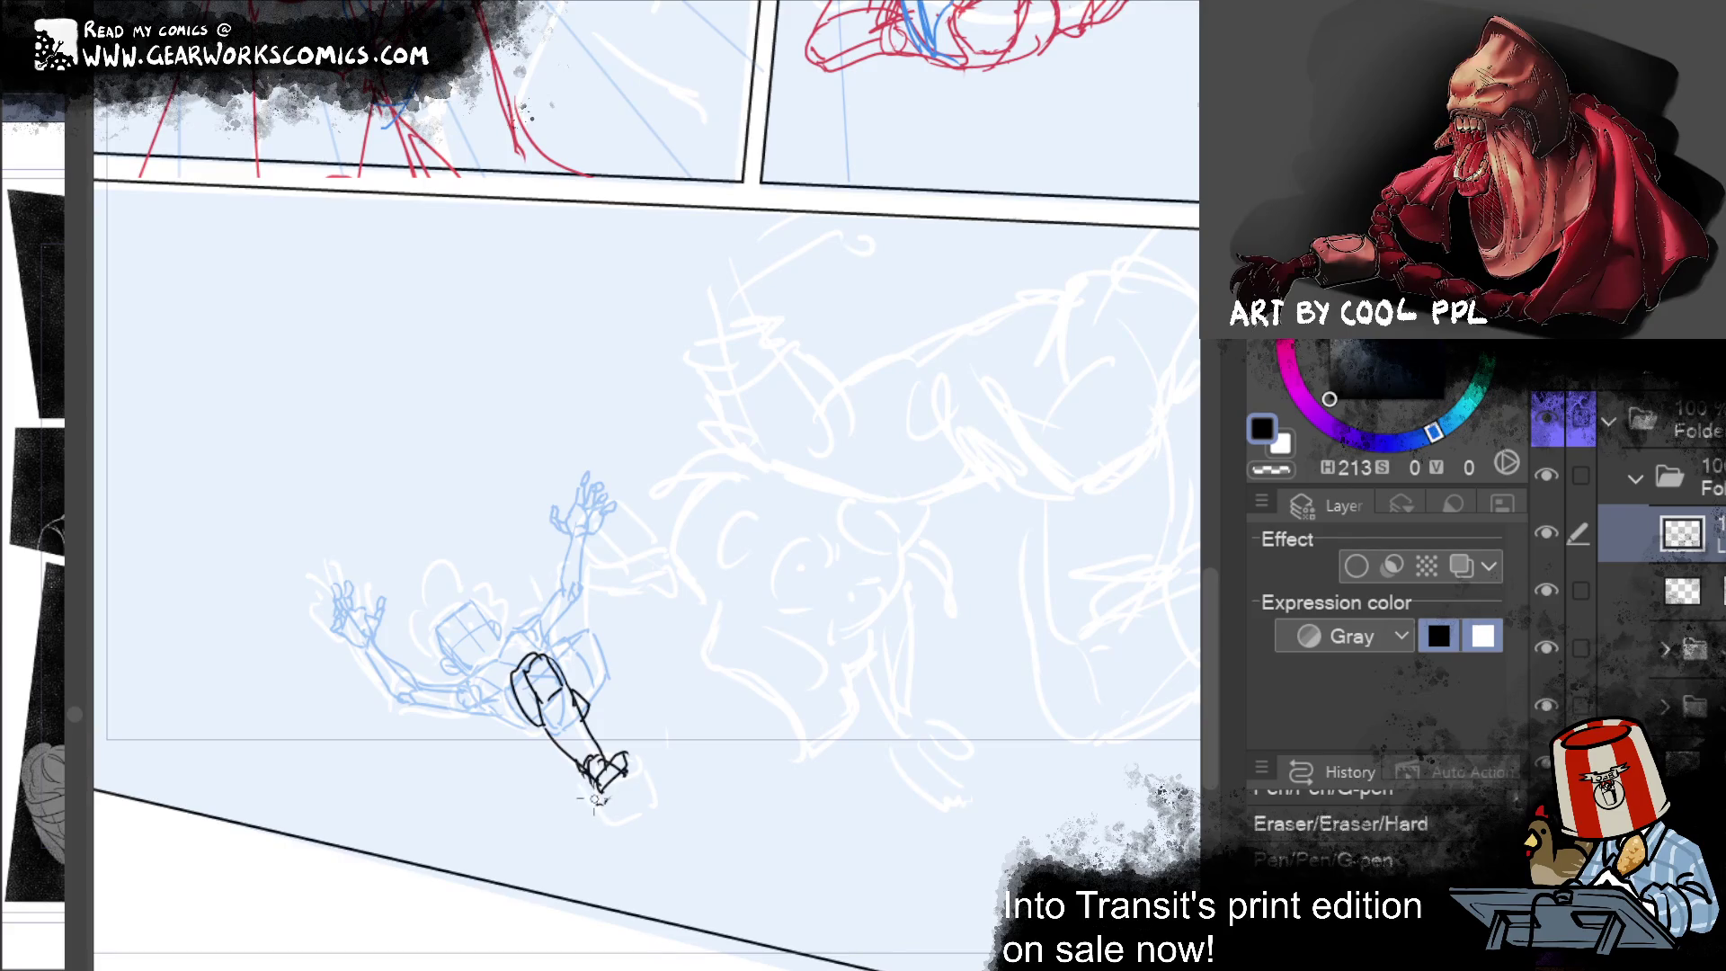
{"action": "key", "text": "ctrl+y"}
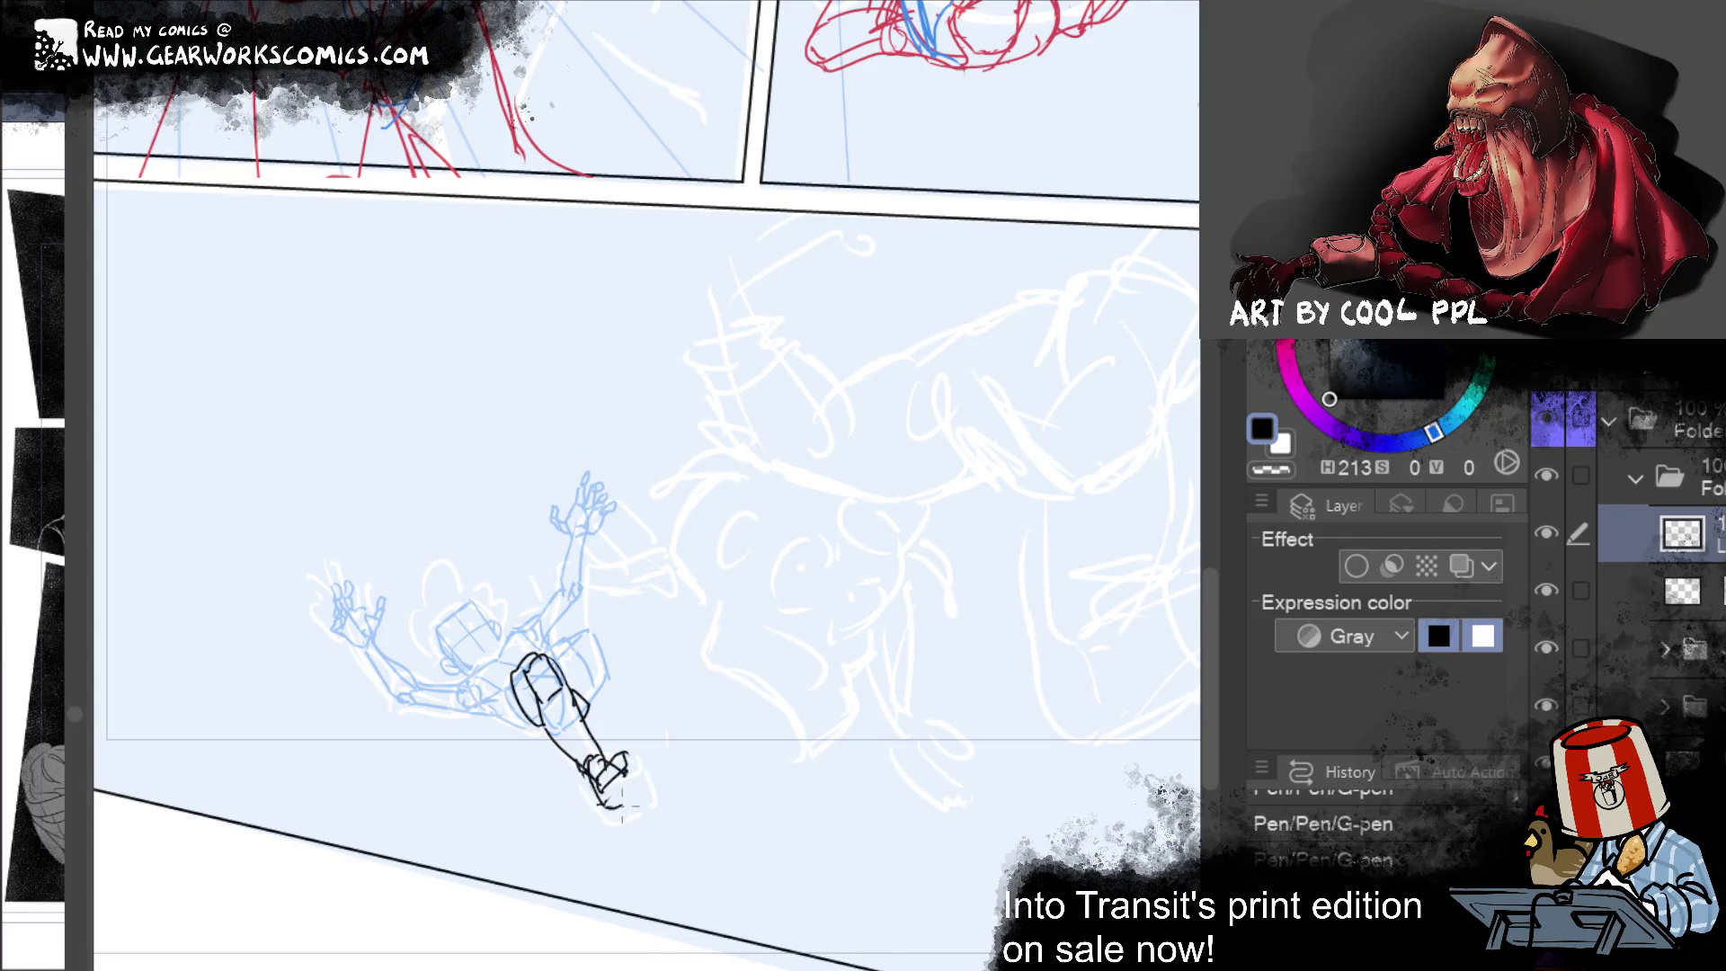
{"action": "key", "text": "ctrl+y"}
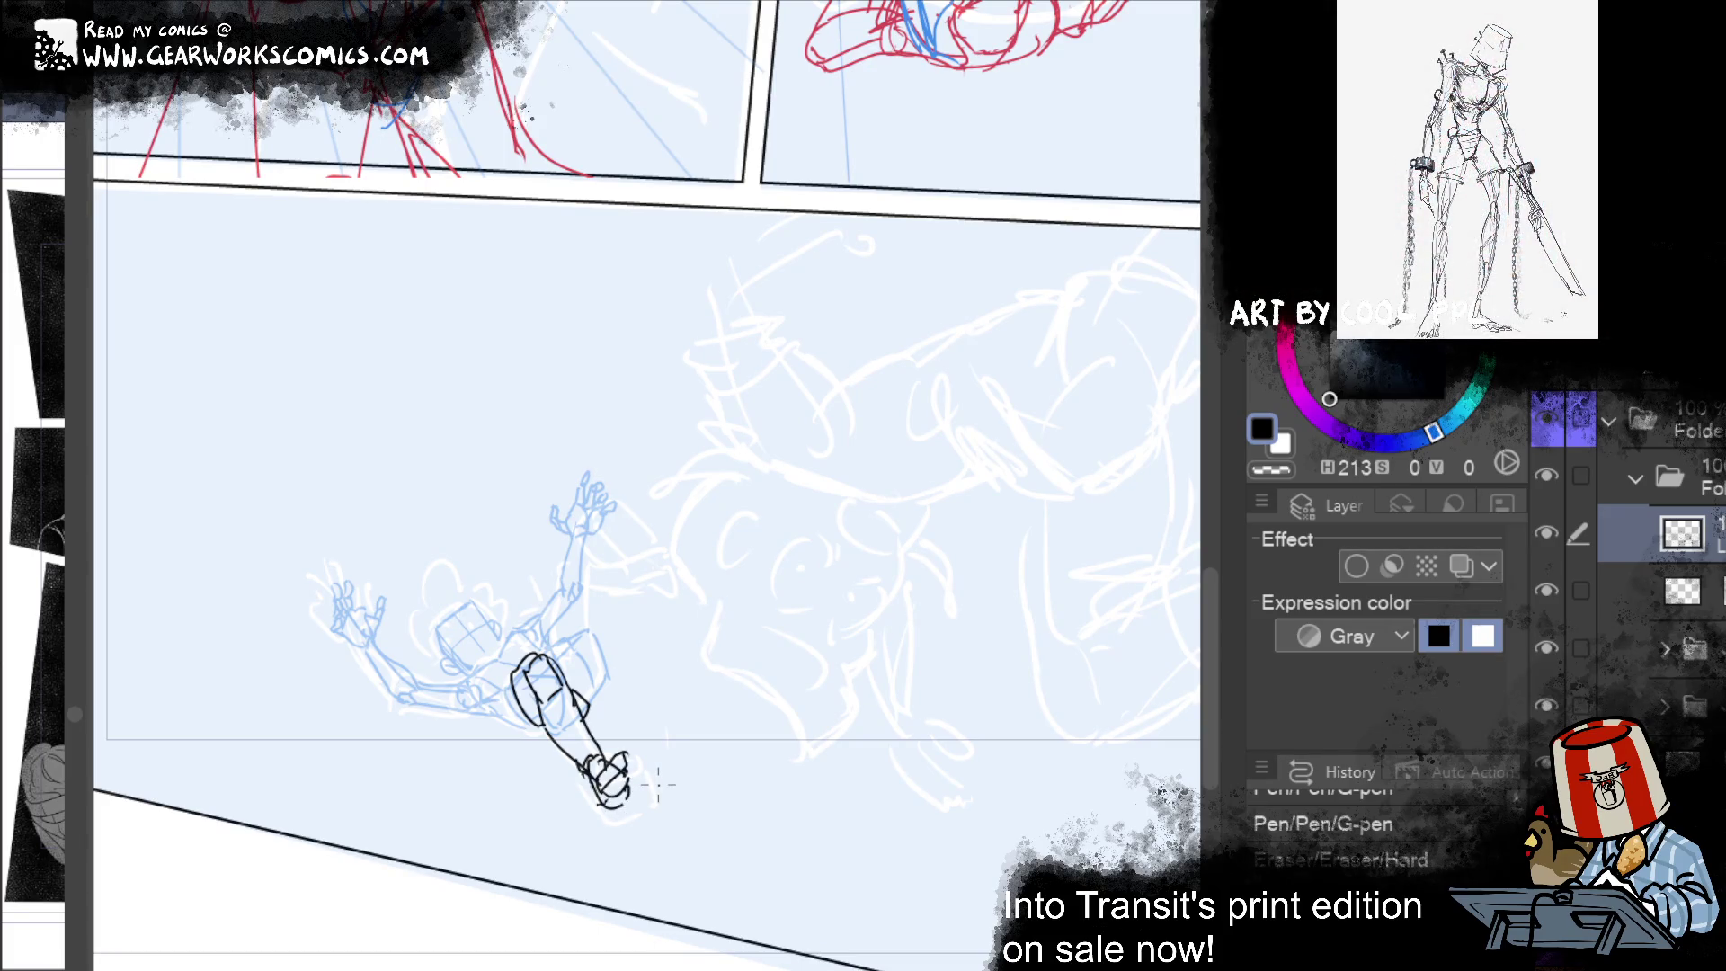
{"action": "key", "text": "ctrl+z"}
{"action": "key", "text": "ctrl+z"}
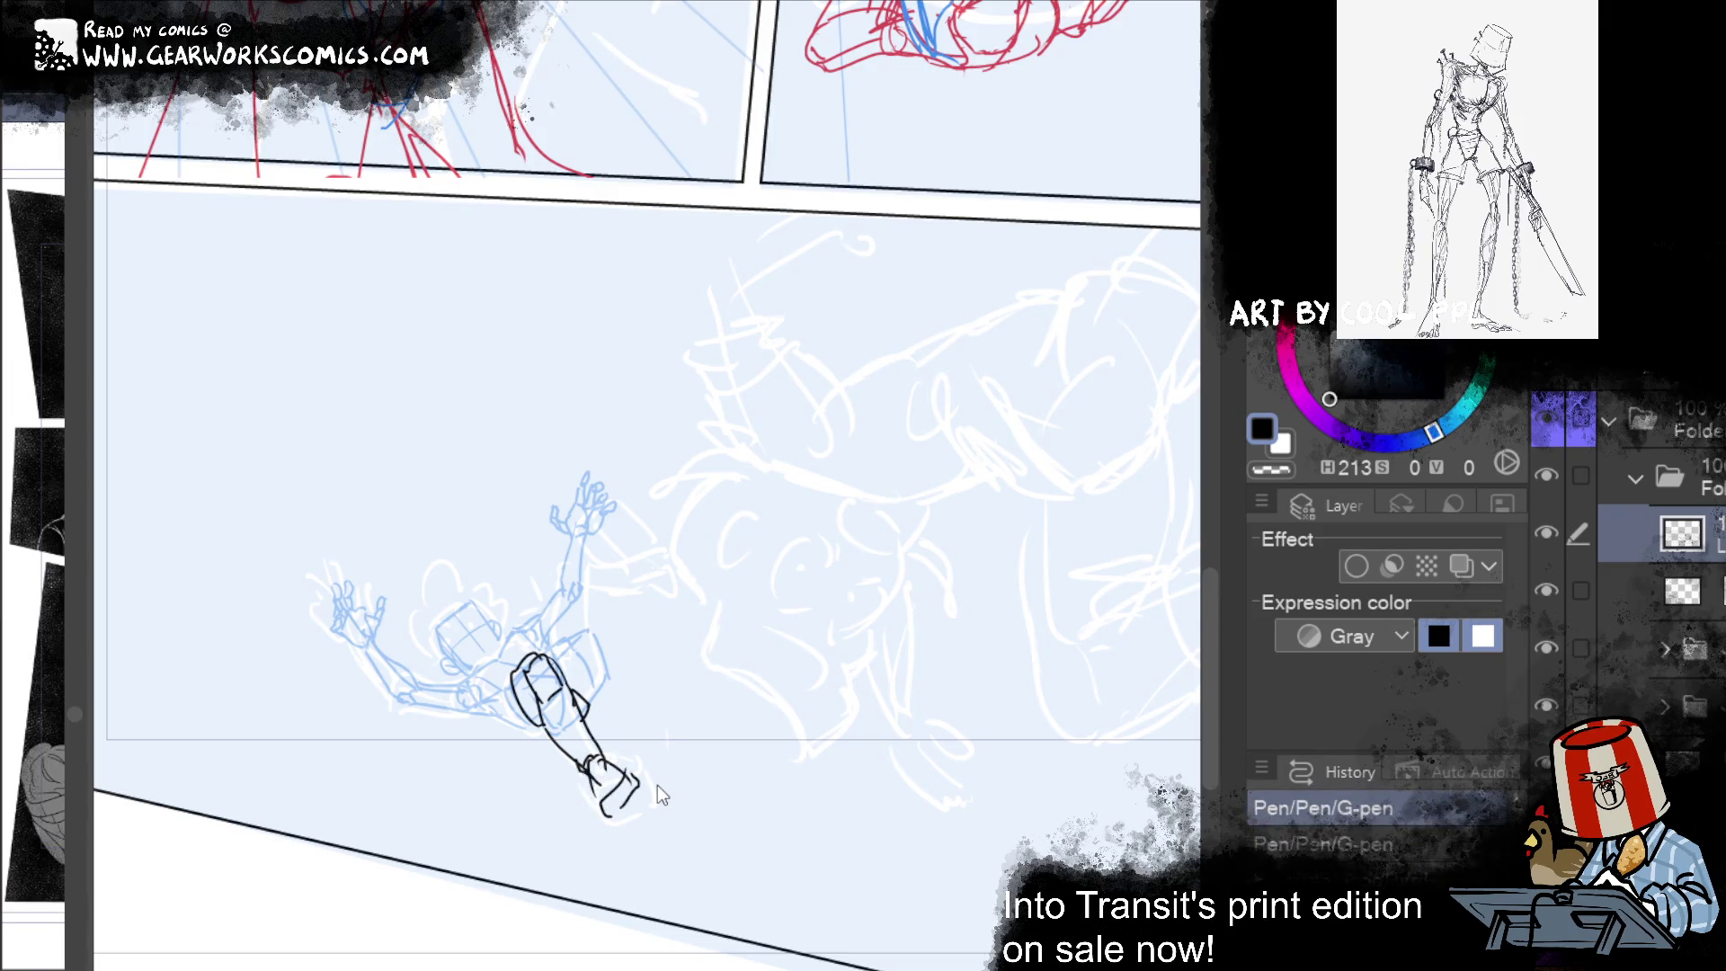
{"action": "key", "text": "ctrl+z"}
{"action": "key", "text": "ctrl+z"}
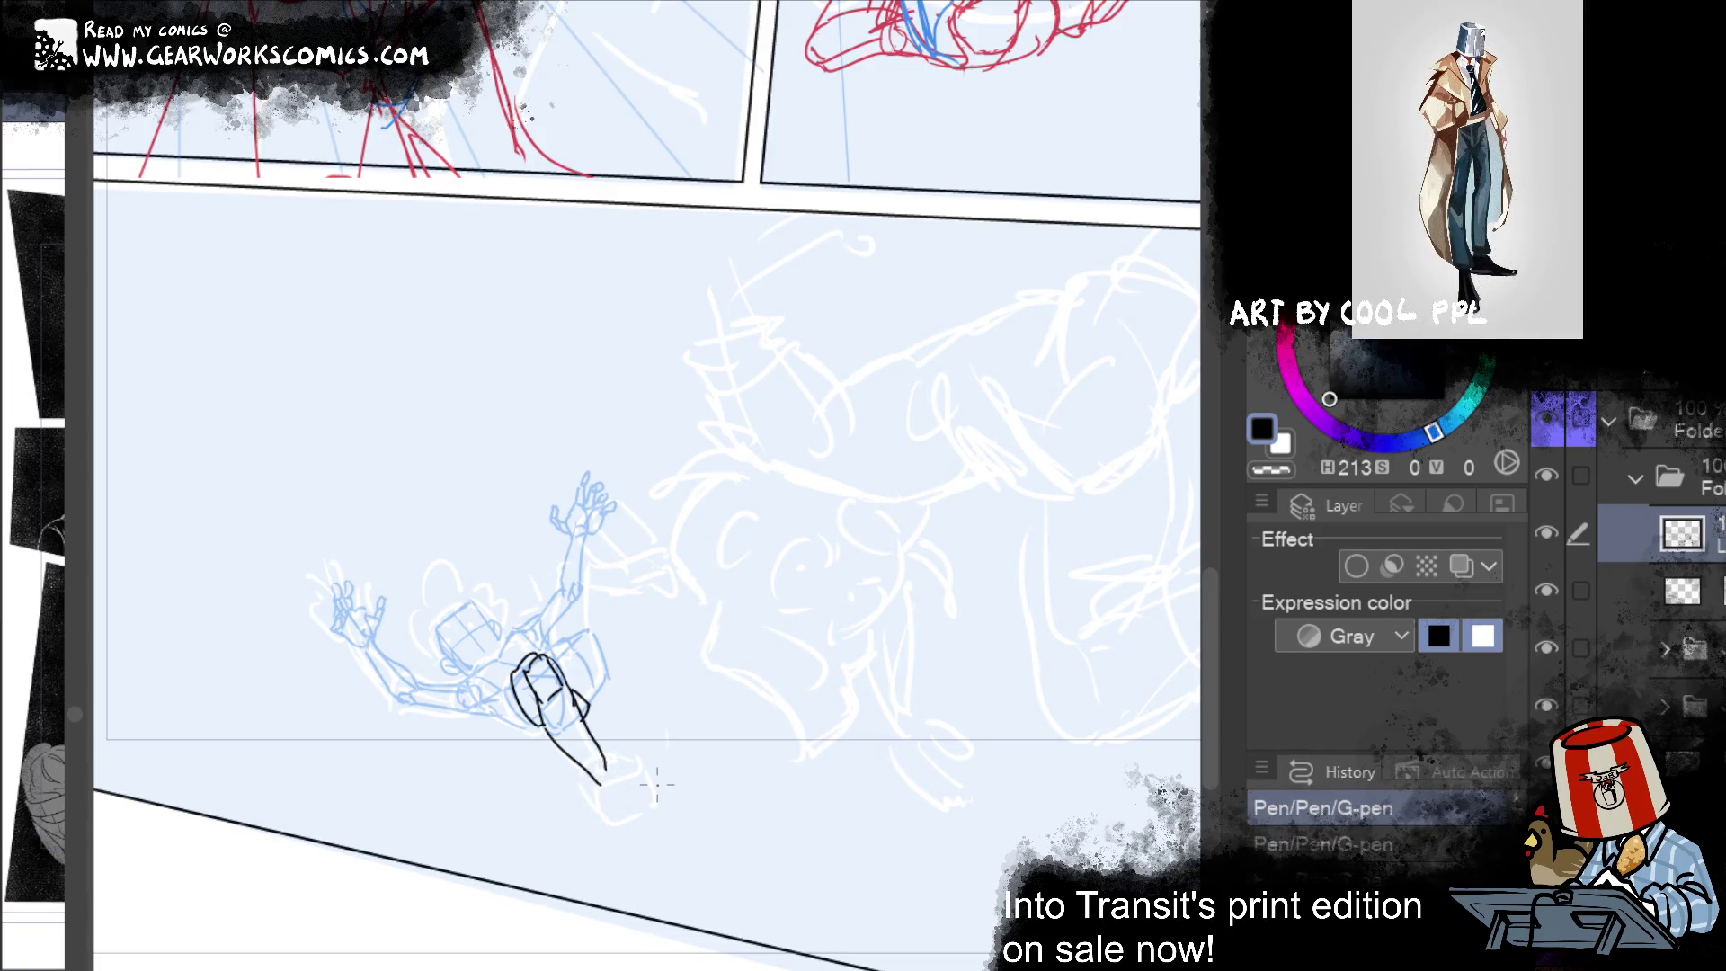
{"action": "mouse_move", "coordinate": [602, 784]}
{"action": "left_mouse_down"}
{"action": "mouse_move", "coordinate": [611, 807]}
{"action": "mouse_move", "coordinate": [633, 765]}
{"action": "mouse_move", "coordinate": [610, 766]}
{"action": "mouse_move", "coordinate": [651, 775]}
{"action": "mouse_move", "coordinate": [637, 821]}
{"action": "left_mouse_up"}
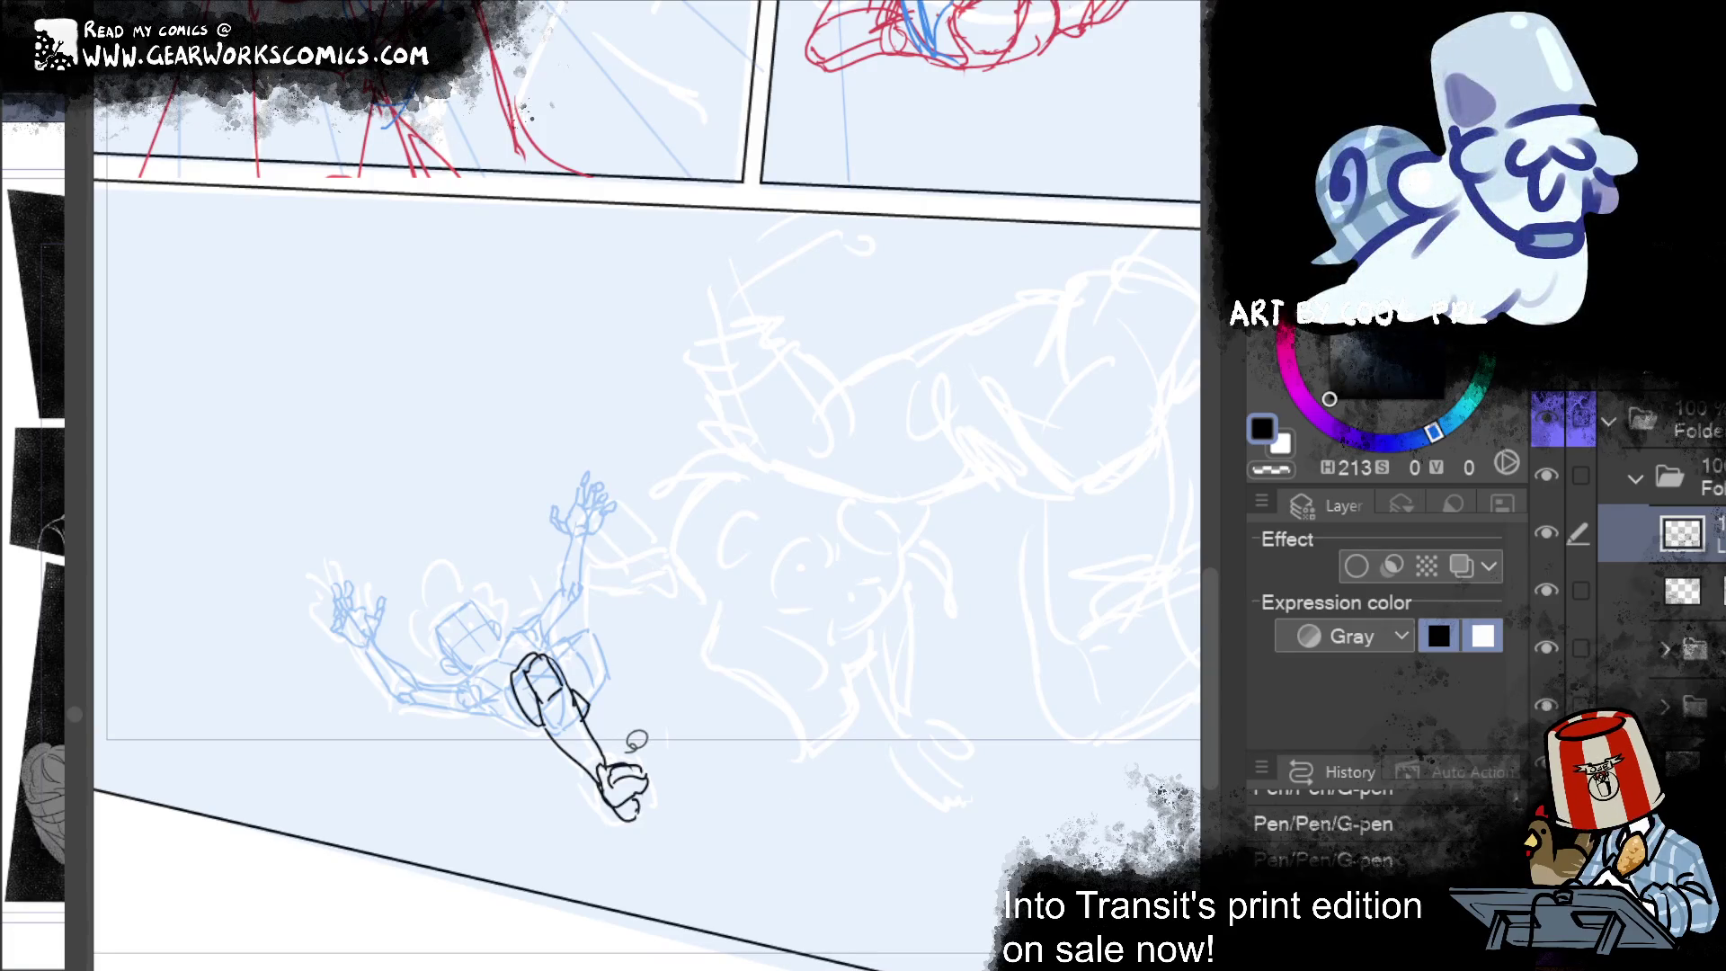
Step: Try mirroring and rotating the lassoed foot, then cancel the transform to keep it unchanged
{"action": "mouse_move", "coordinate": [618, 739]}
{"action": "left_mouse_down"}
{"action": "mouse_move", "coordinate": [669, 870]}
{"action": "mouse_move", "coordinate": [629, 719]}
{"action": "left_mouse_up"}
{"action": "key", "text": "ctrl+t"}
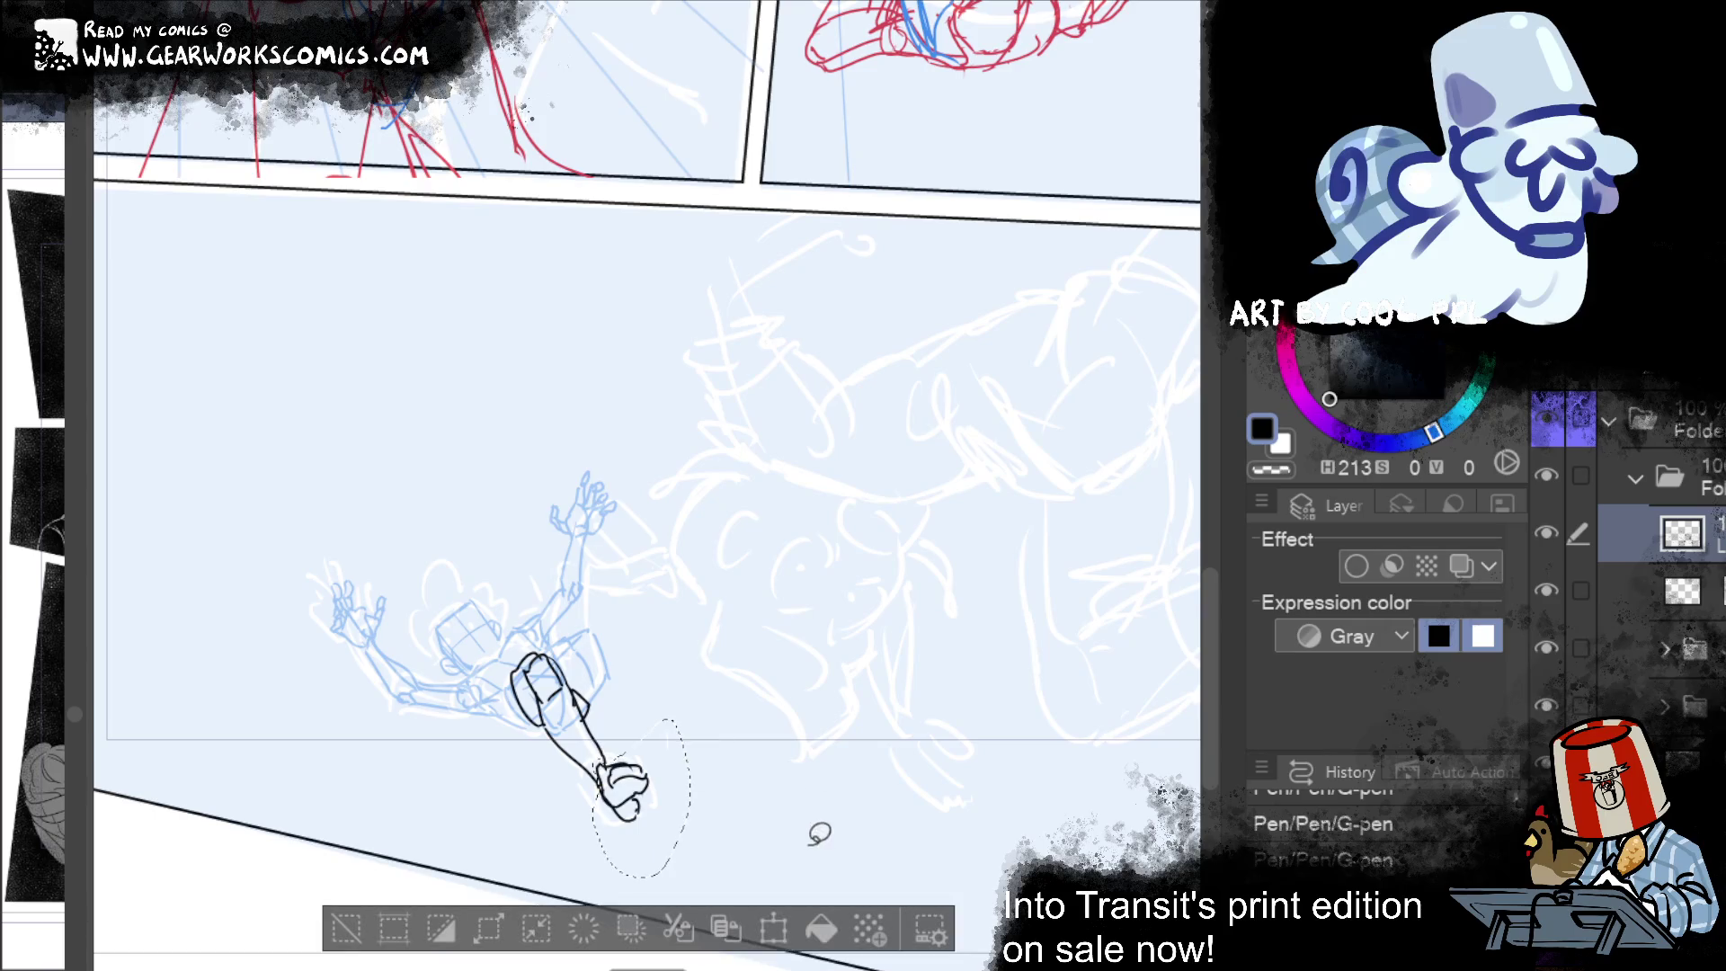
{"action": "key", "text": "h"}
{"action": "mouse_move", "coordinate": [828, 662]}
{"action": "left_mouse_down"}
{"action": "mouse_move", "coordinate": [817, 623]}
{"action": "mouse_move", "coordinate": [721, 822]}
{"action": "mouse_move", "coordinate": [588, 798]}
{"action": "left_mouse_up"}
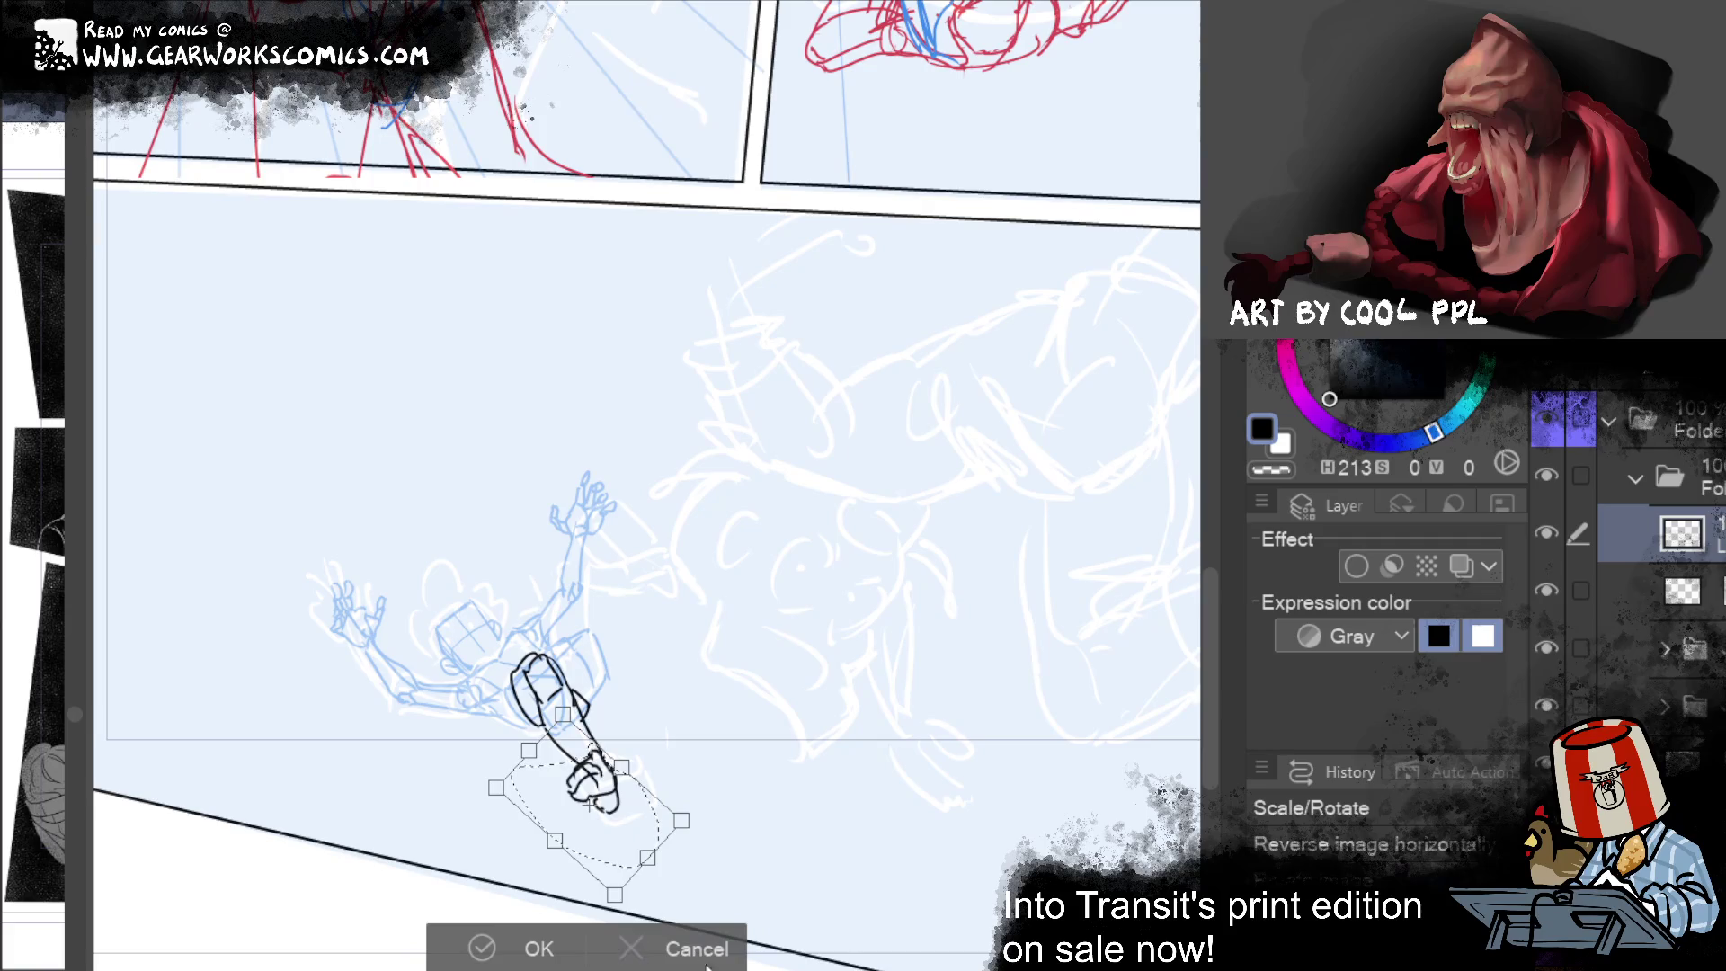
{"action": "left_click", "coordinate": [721, 951]}
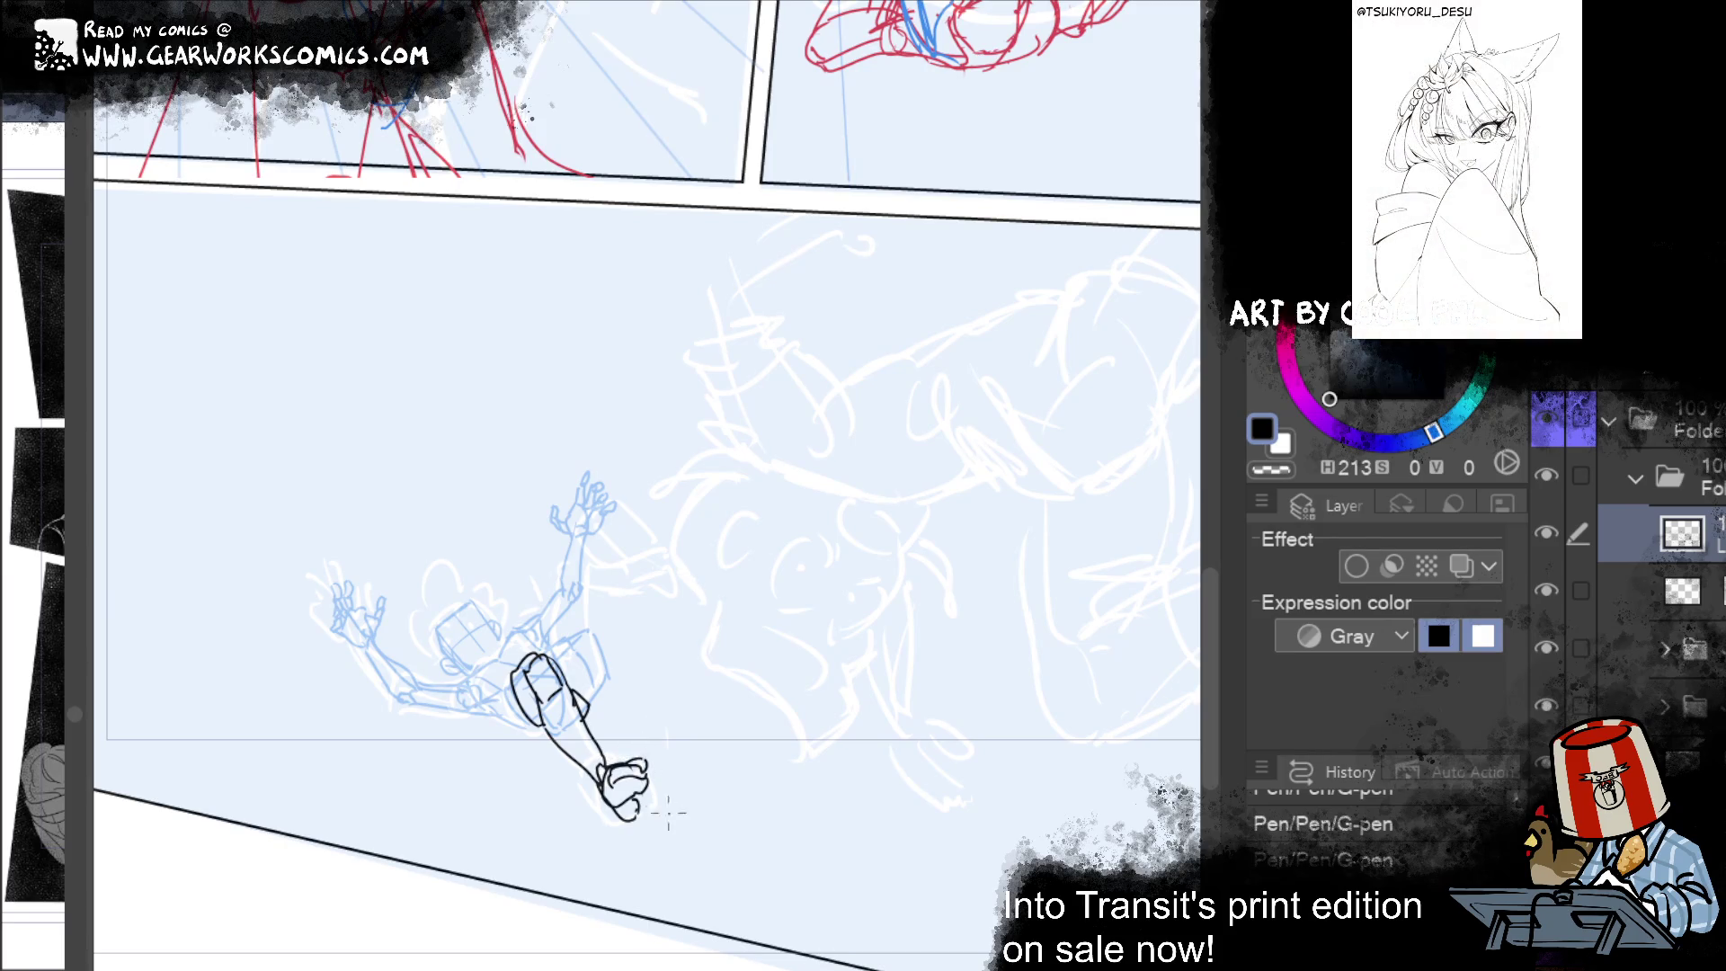
Step: Touch up the foot area with a short black line and a small erasure
{"action": "key", "text": "m"}
{"action": "left_click_drag", "start_coordinate": [638, 762], "coordinate": [635, 766]}
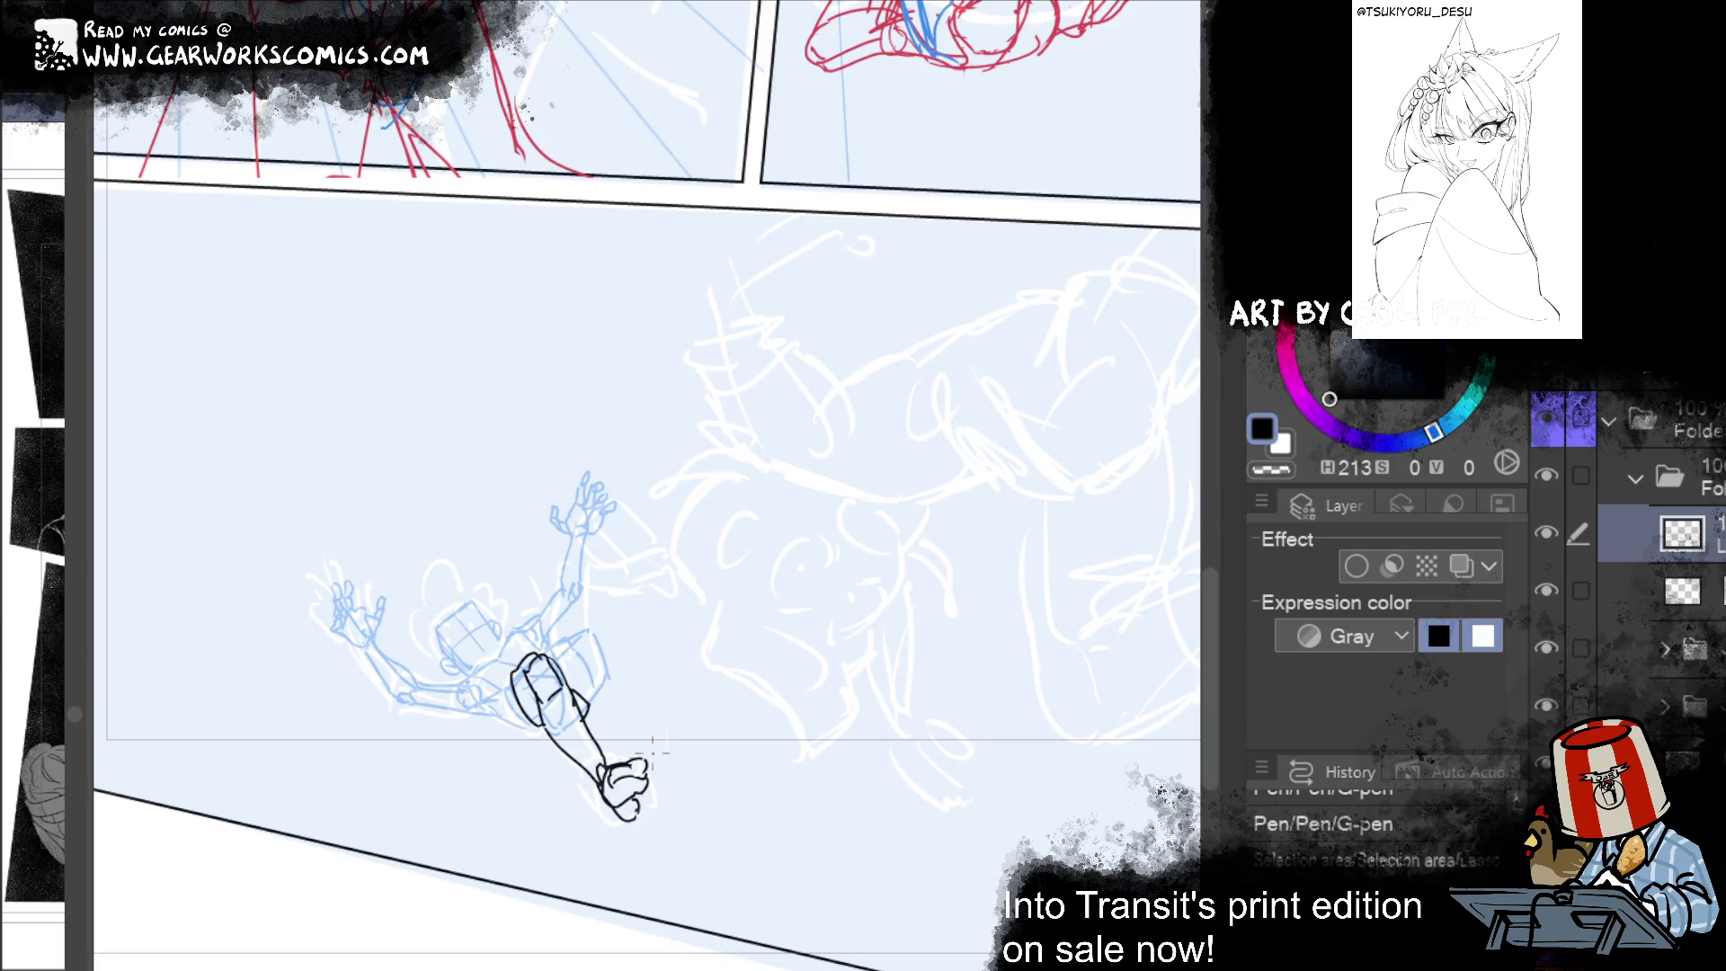
{"action": "key", "text": "ctrl+d"}
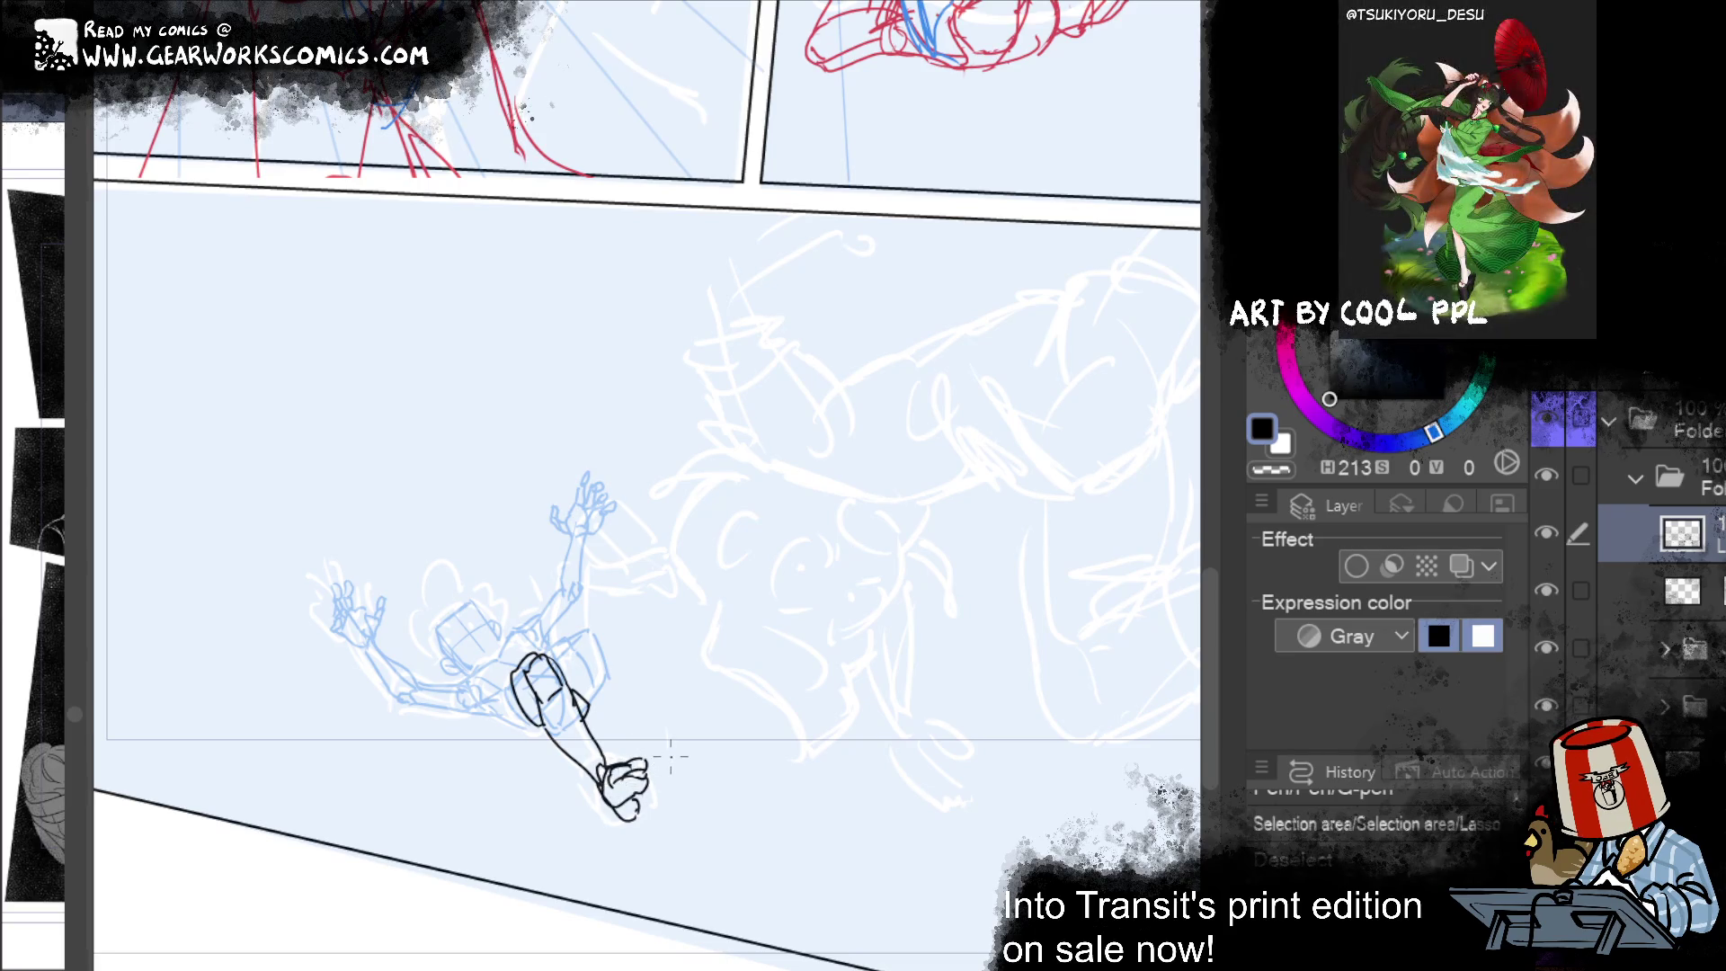
{"action": "left_click_drag", "start_coordinate": [654, 778], "coordinate": [640, 794]}
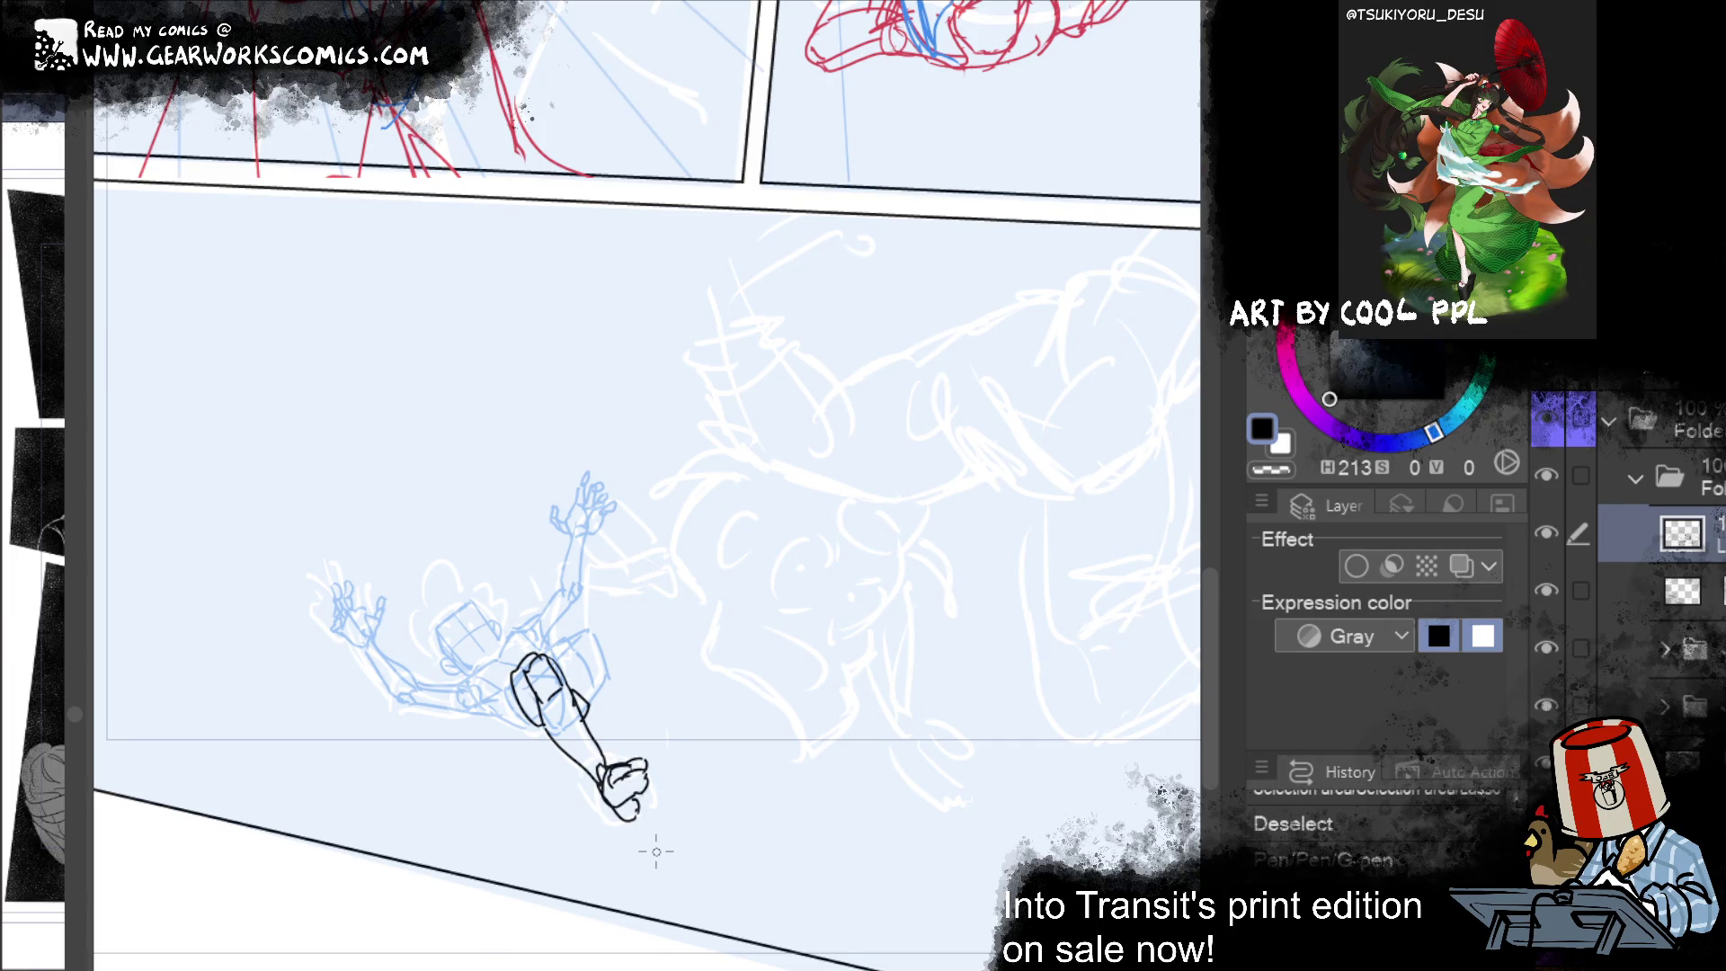
{"action": "key", "text": "ctrl+y"}
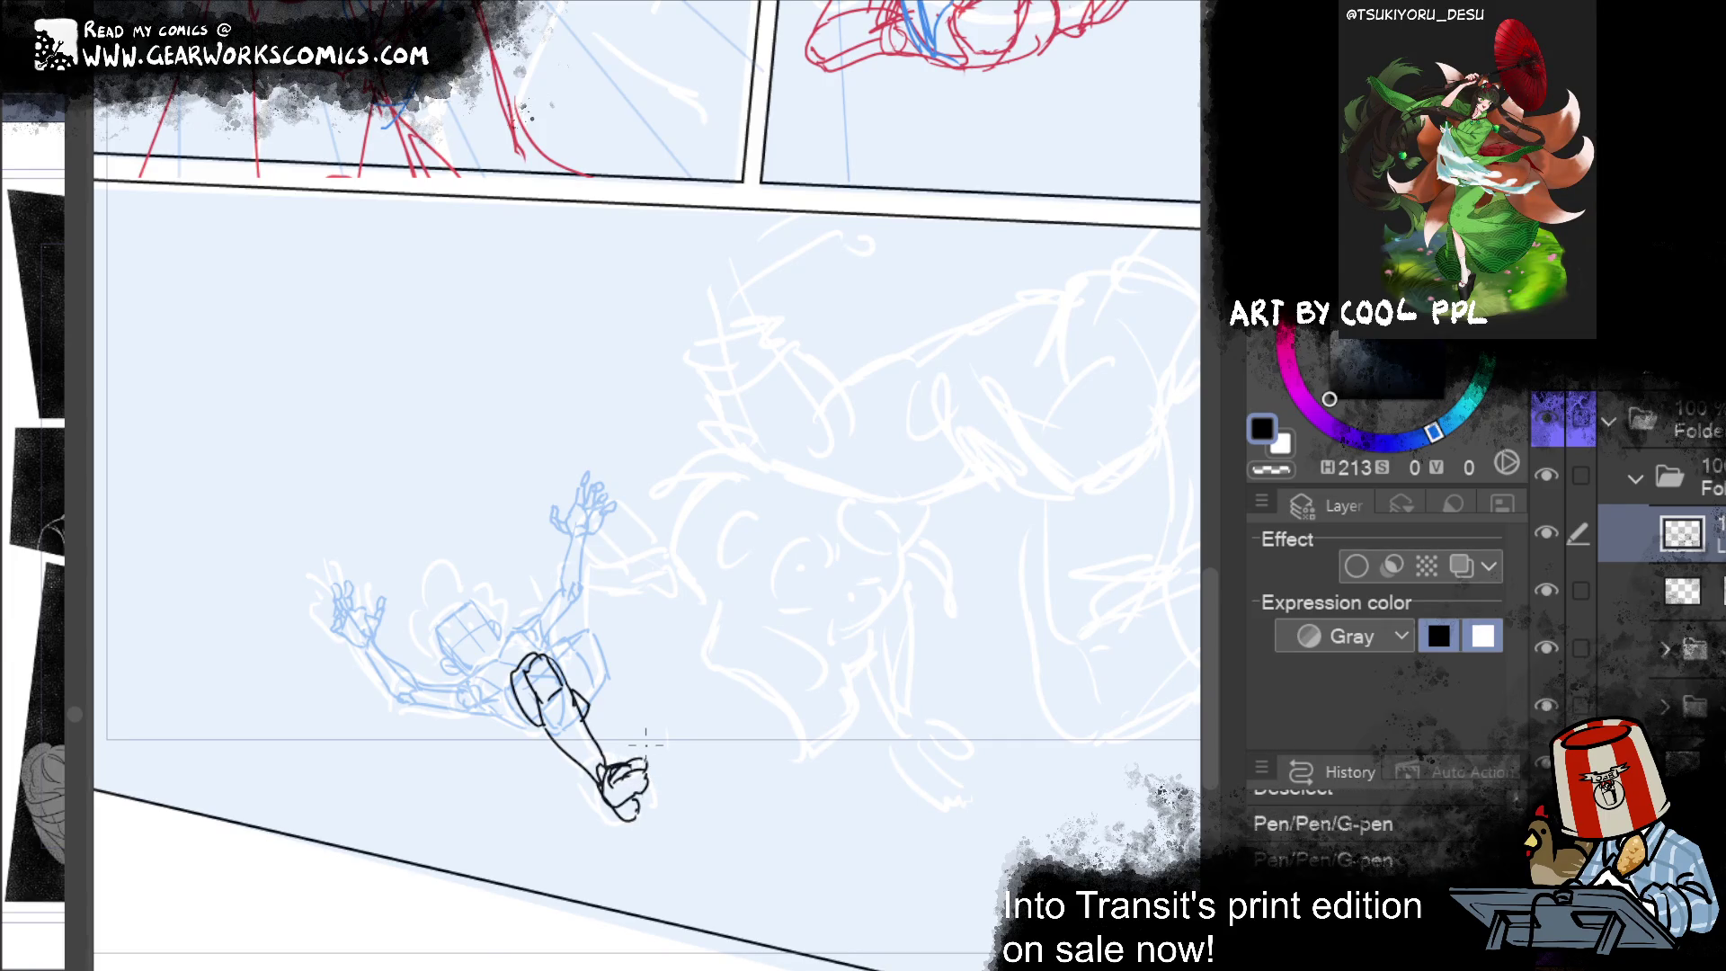
{"action": "key", "text": "ctrl+y"}
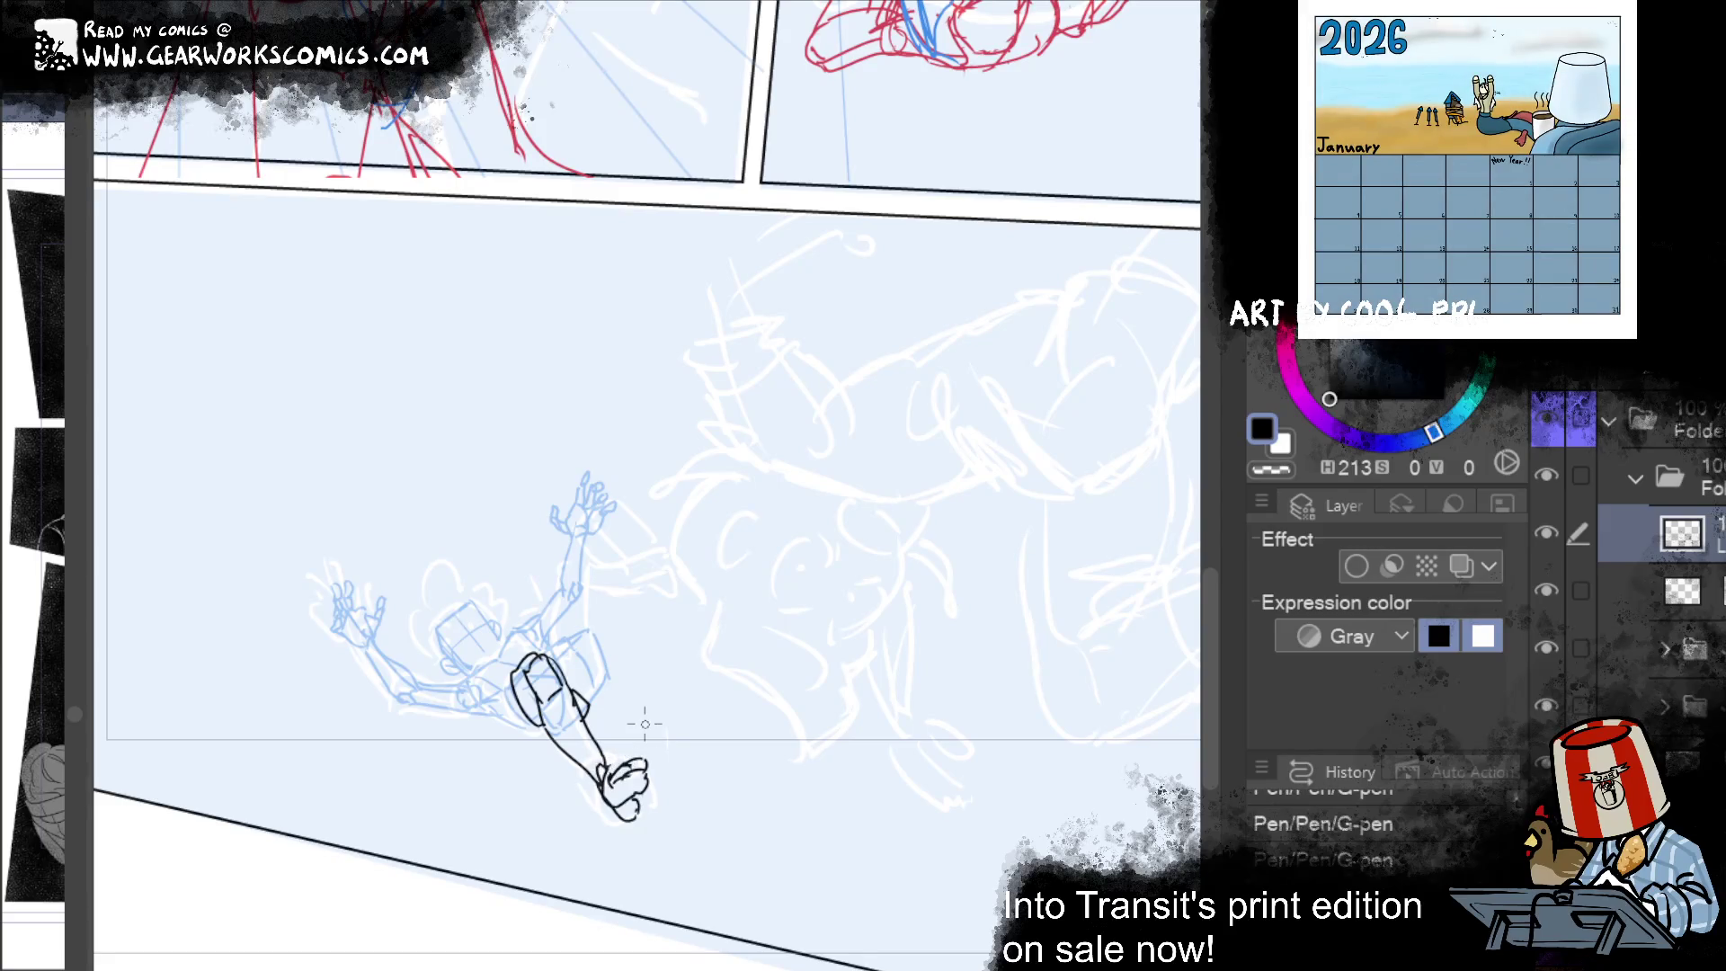
{"action": "left_click_drag", "start_coordinate": [625, 796], "coordinate": [580, 796]}
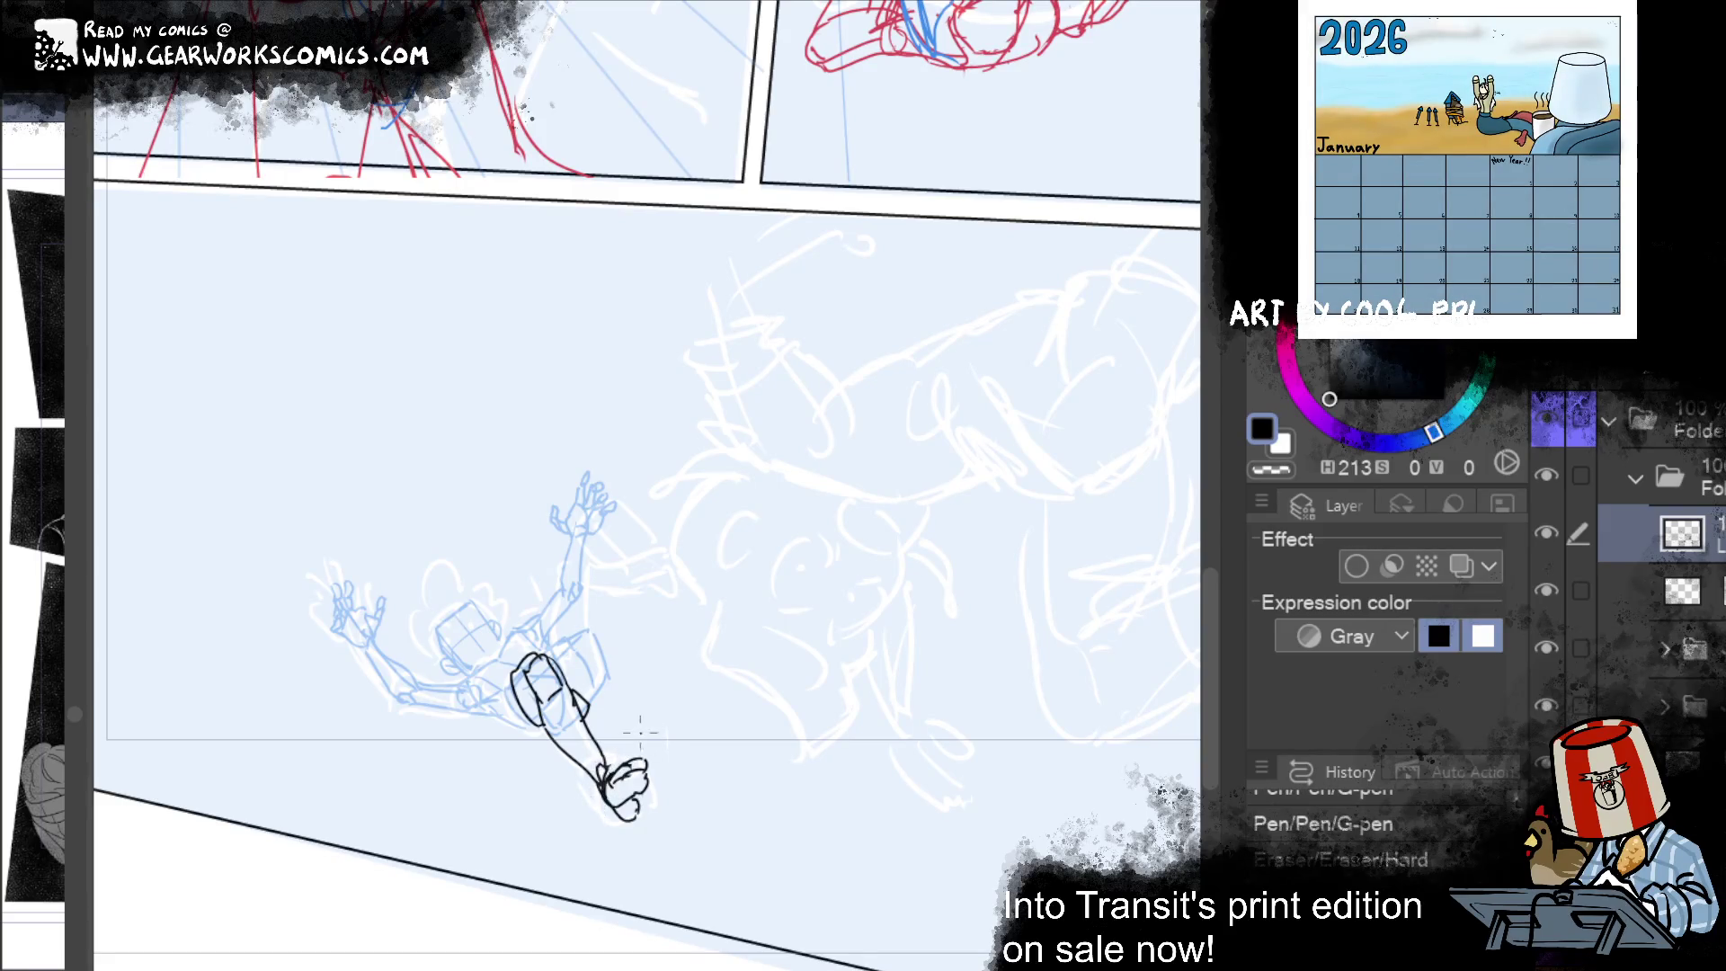
{"action": "key", "text": "ctrl+y"}
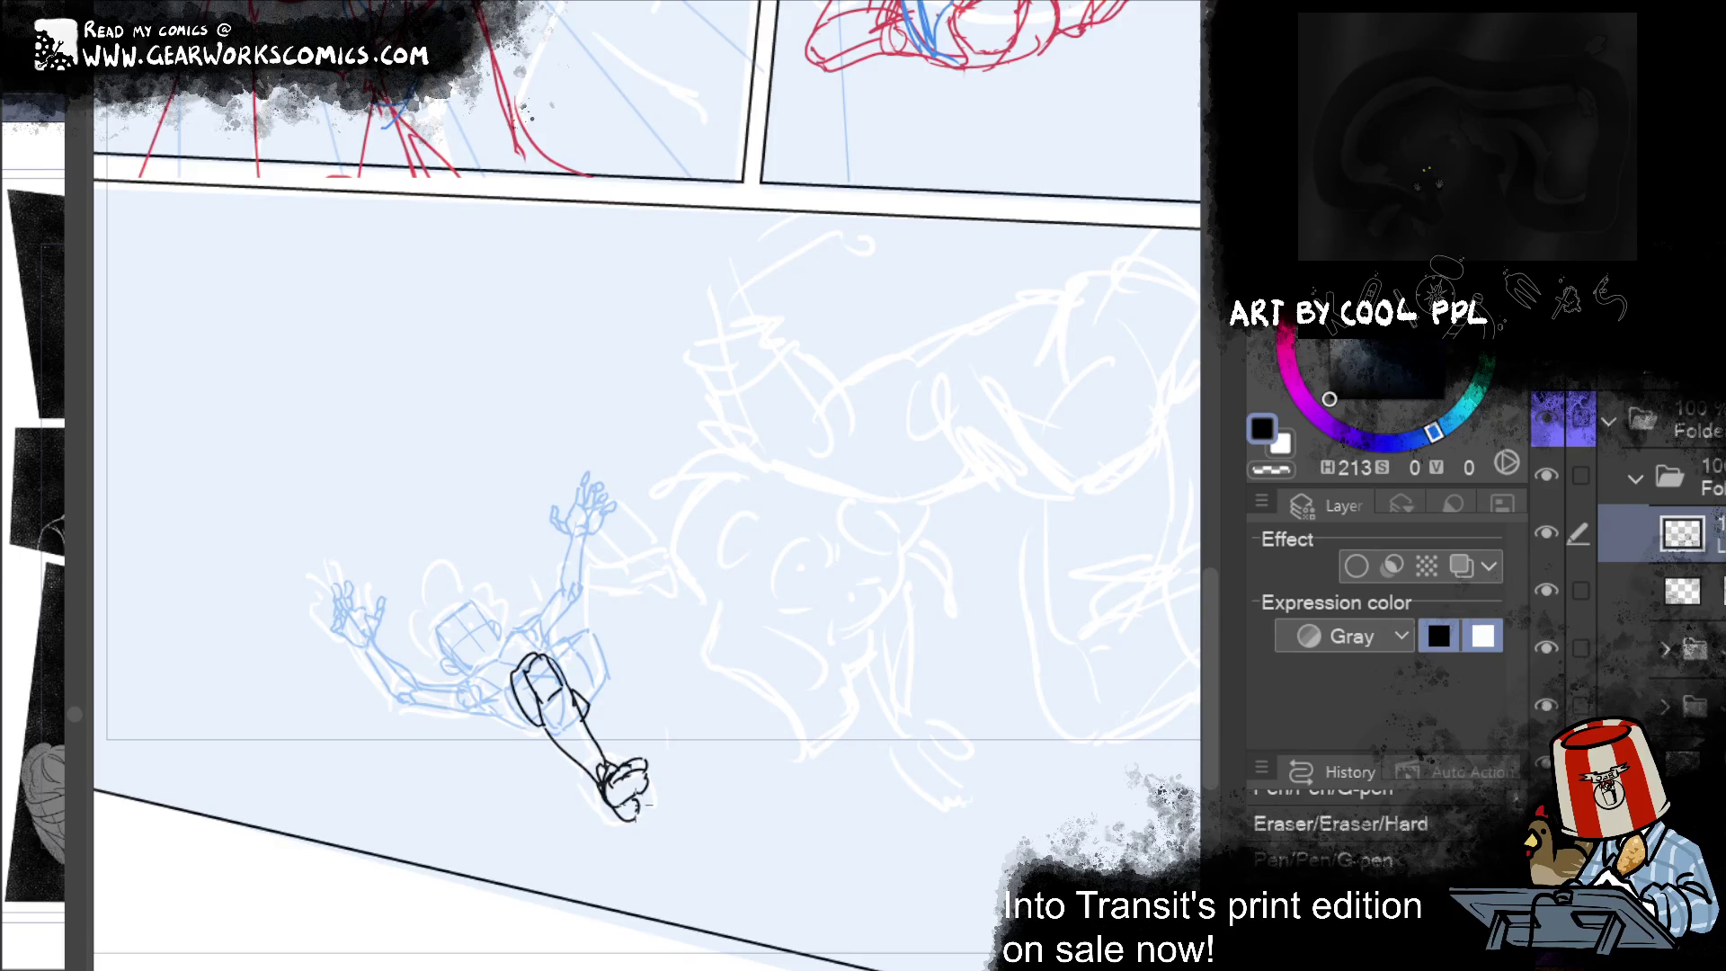
Step: Draw black lines across the hip and up the inside of the raised leg
{"action": "left_click_drag", "start_coordinate": [579, 644], "coordinate": [588, 699]}
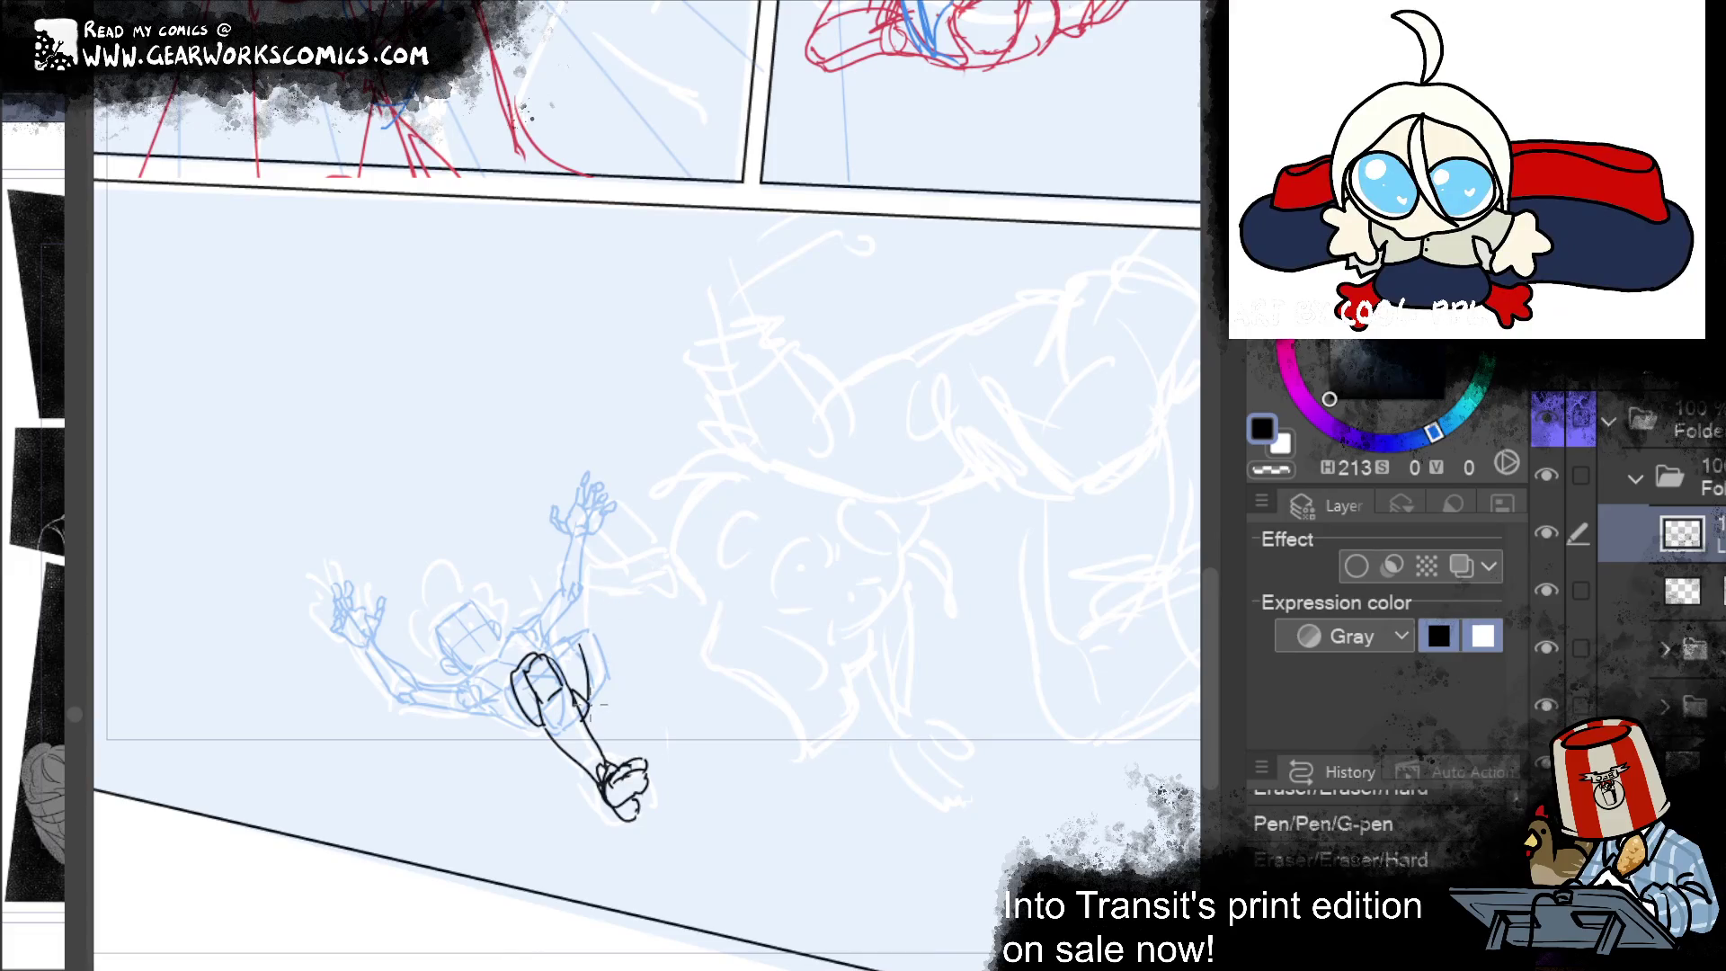
{"action": "mouse_move", "coordinate": [611, 685]}
{"action": "left_mouse_down"}
{"action": "mouse_move", "coordinate": [598, 707]}
{"action": "mouse_move", "coordinate": [615, 665]}
{"action": "left_mouse_up"}
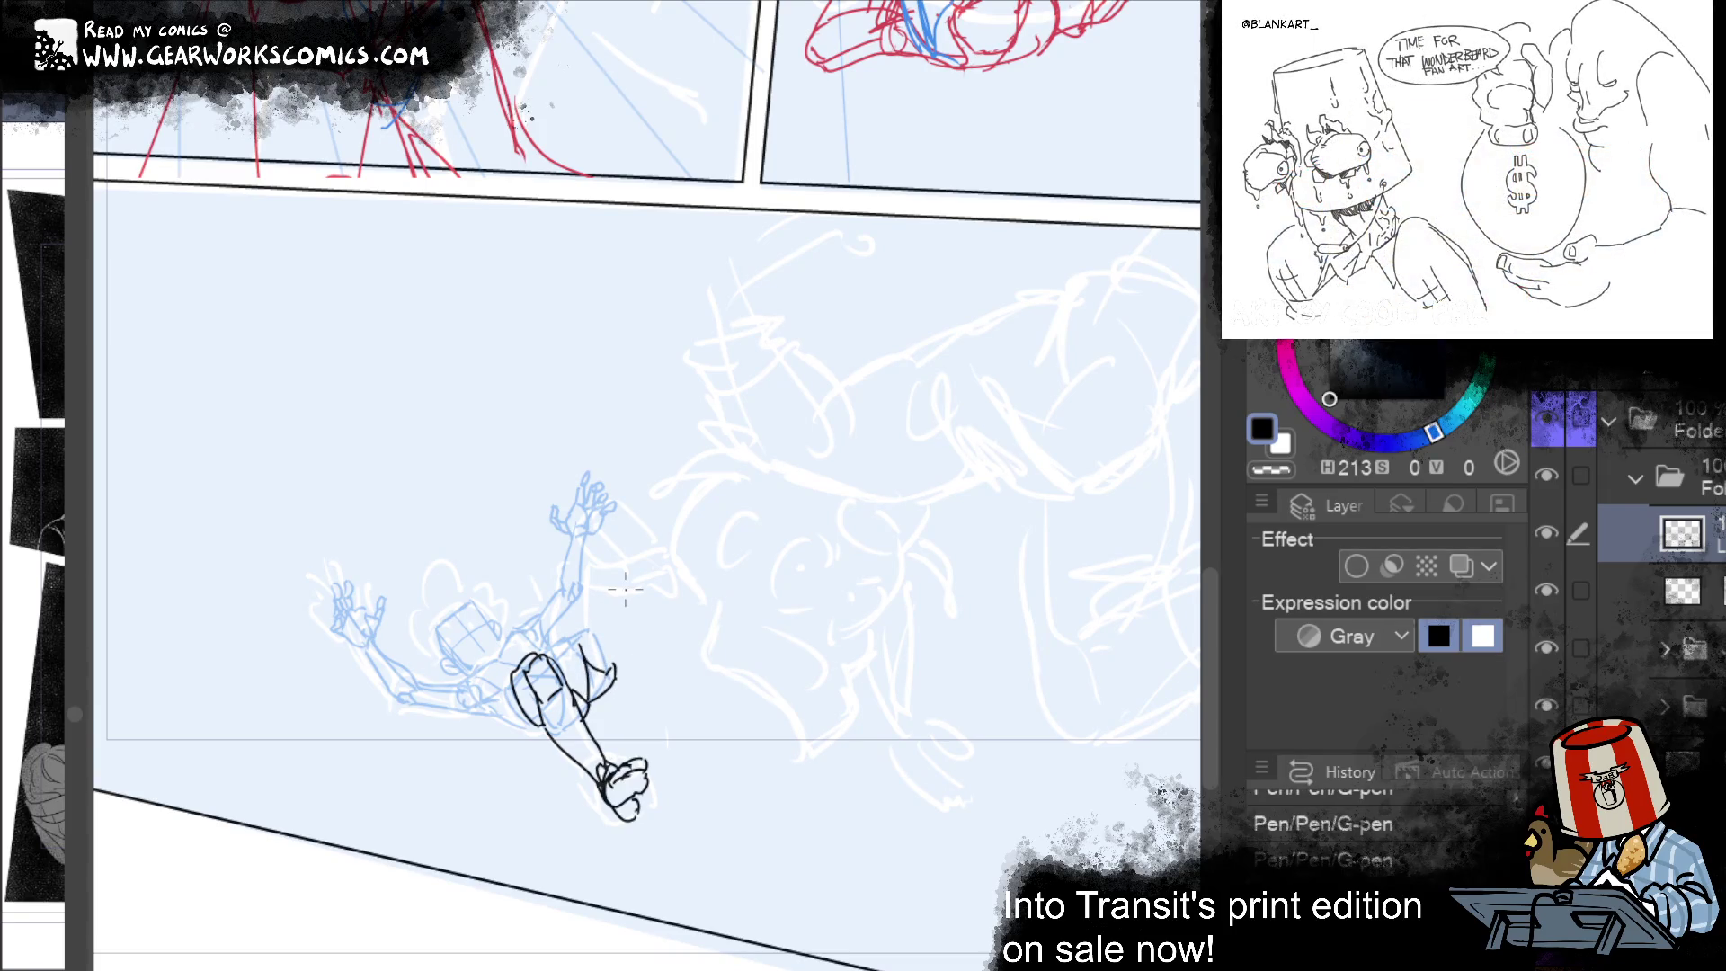
{"action": "left_click_drag", "start_coordinate": [550, 649], "coordinate": [582, 641]}
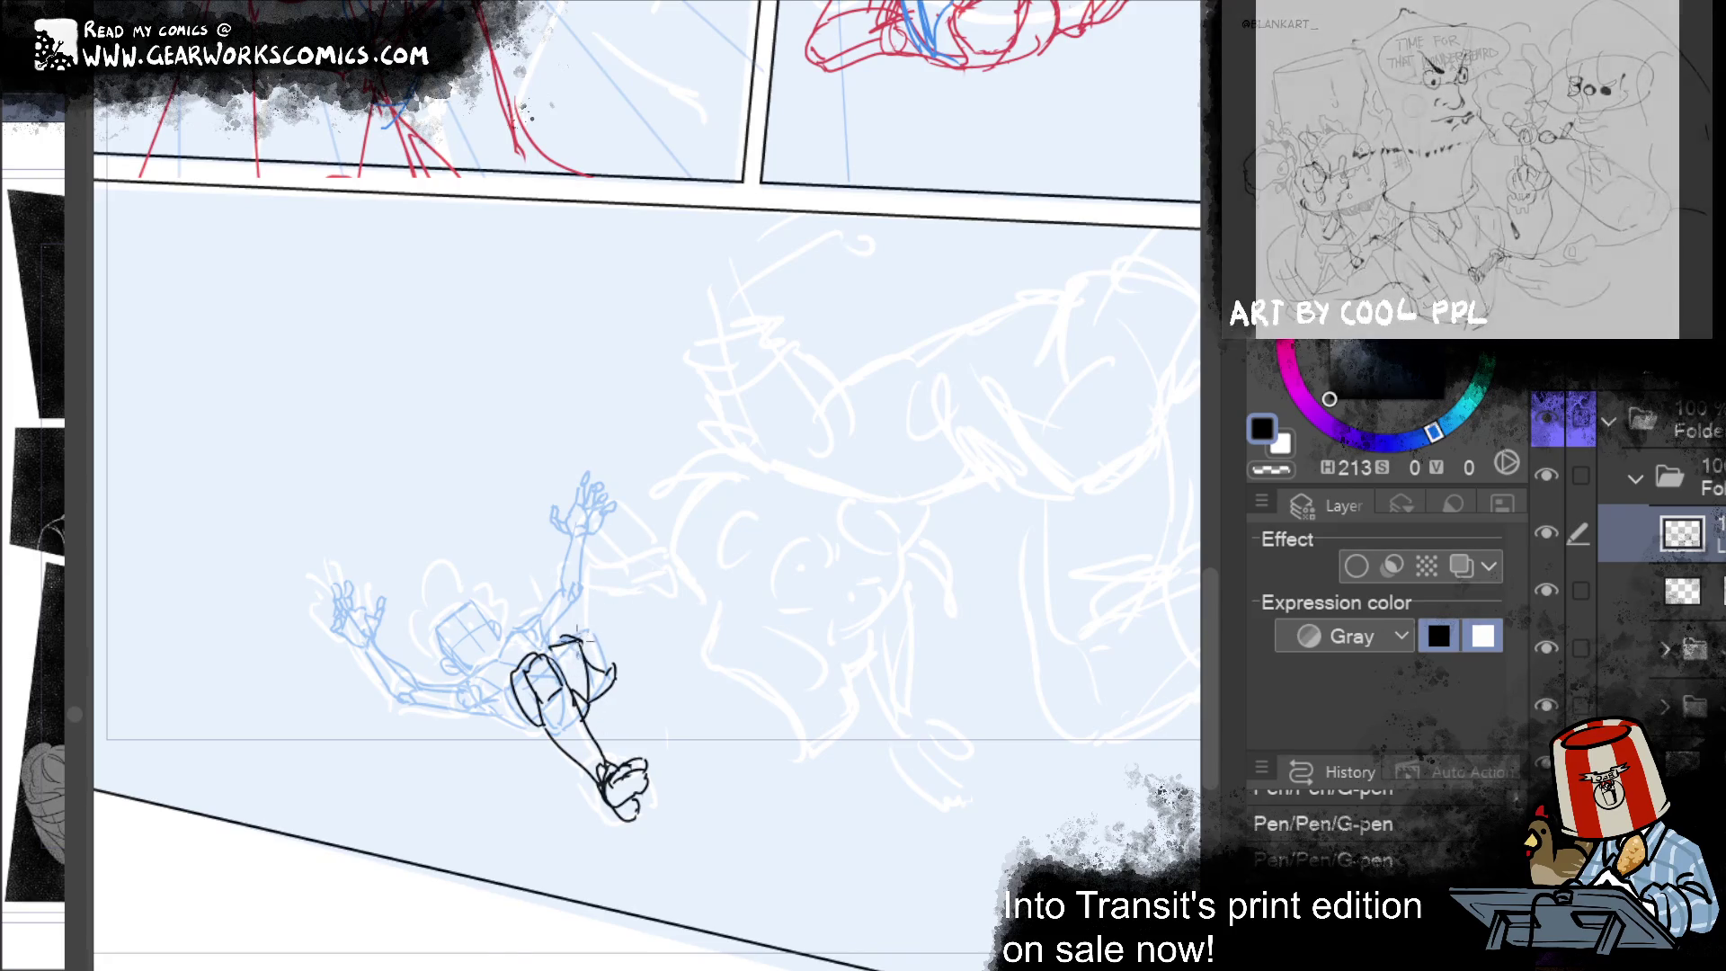
{"action": "mouse_move", "coordinate": [587, 591]}
{"action": "left_mouse_down"}
{"action": "mouse_move", "coordinate": [566, 634]}
{"action": "mouse_move", "coordinate": [590, 572]}
{"action": "left_mouse_up"}
{"action": "key", "text": "ctrl+z"}
{"action": "mouse_move", "coordinate": [616, 665]}
{"action": "left_mouse_down"}
{"action": "mouse_move", "coordinate": [627, 580]}
{"action": "mouse_move", "coordinate": [595, 572]}
{"action": "mouse_move", "coordinate": [627, 585]}
{"action": "mouse_move", "coordinate": [602, 674]}
{"action": "left_mouse_up"}
{"action": "left_click_drag", "start_coordinate": [622, 607], "coordinate": [594, 676]}
{"action": "key", "text": "ctrl+z"}
{"action": "key", "text": "ctrl+z"}
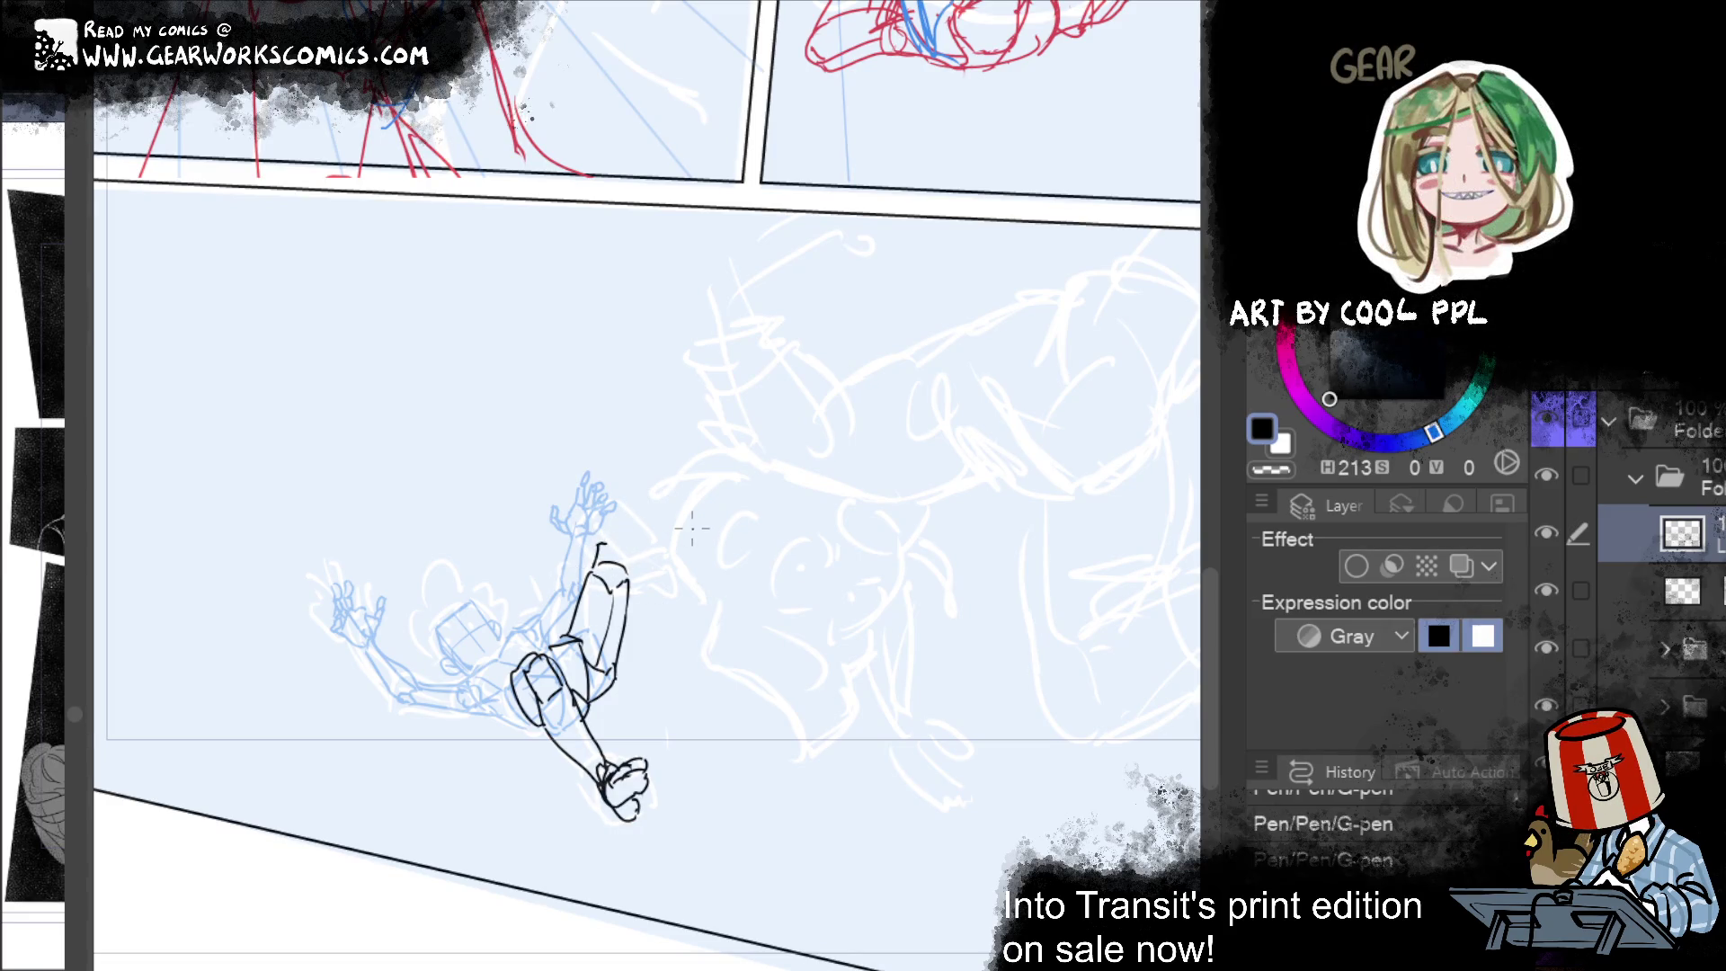
{"action": "left_click_drag", "start_coordinate": [660, 534], "coordinate": [599, 544]}
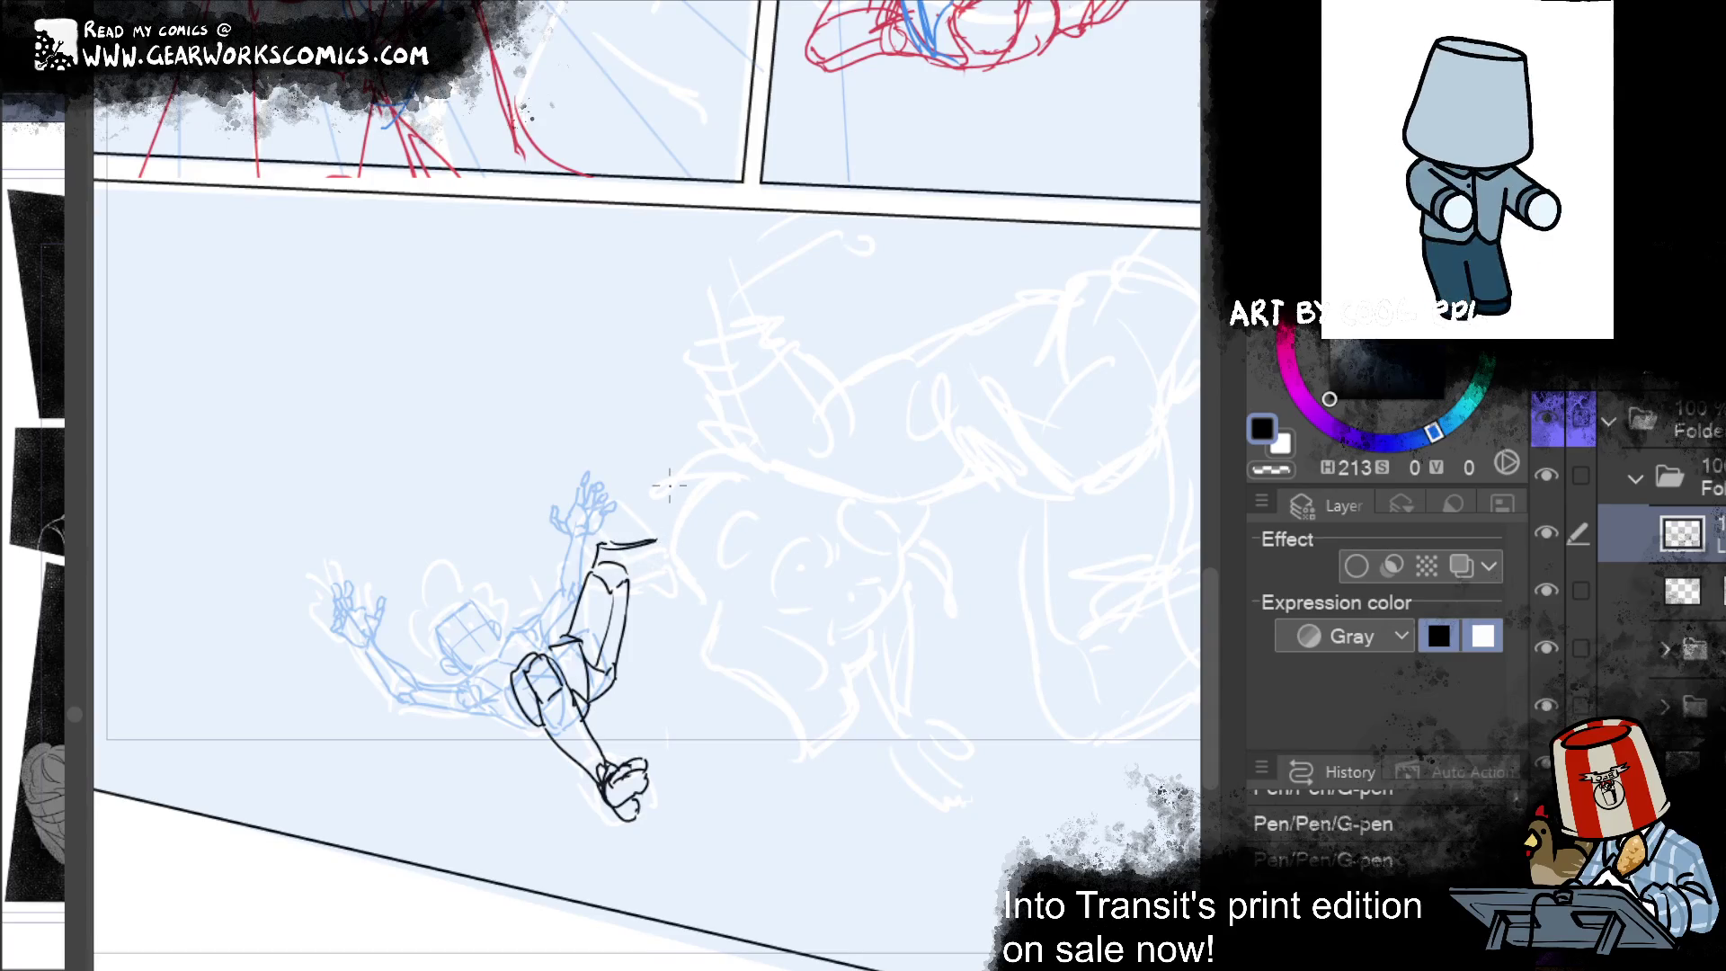
Step: Ink a small box at the raised leg's top with an inner vertical line, erasing a stray spot
{"action": "key", "text": "ctrl+z"}
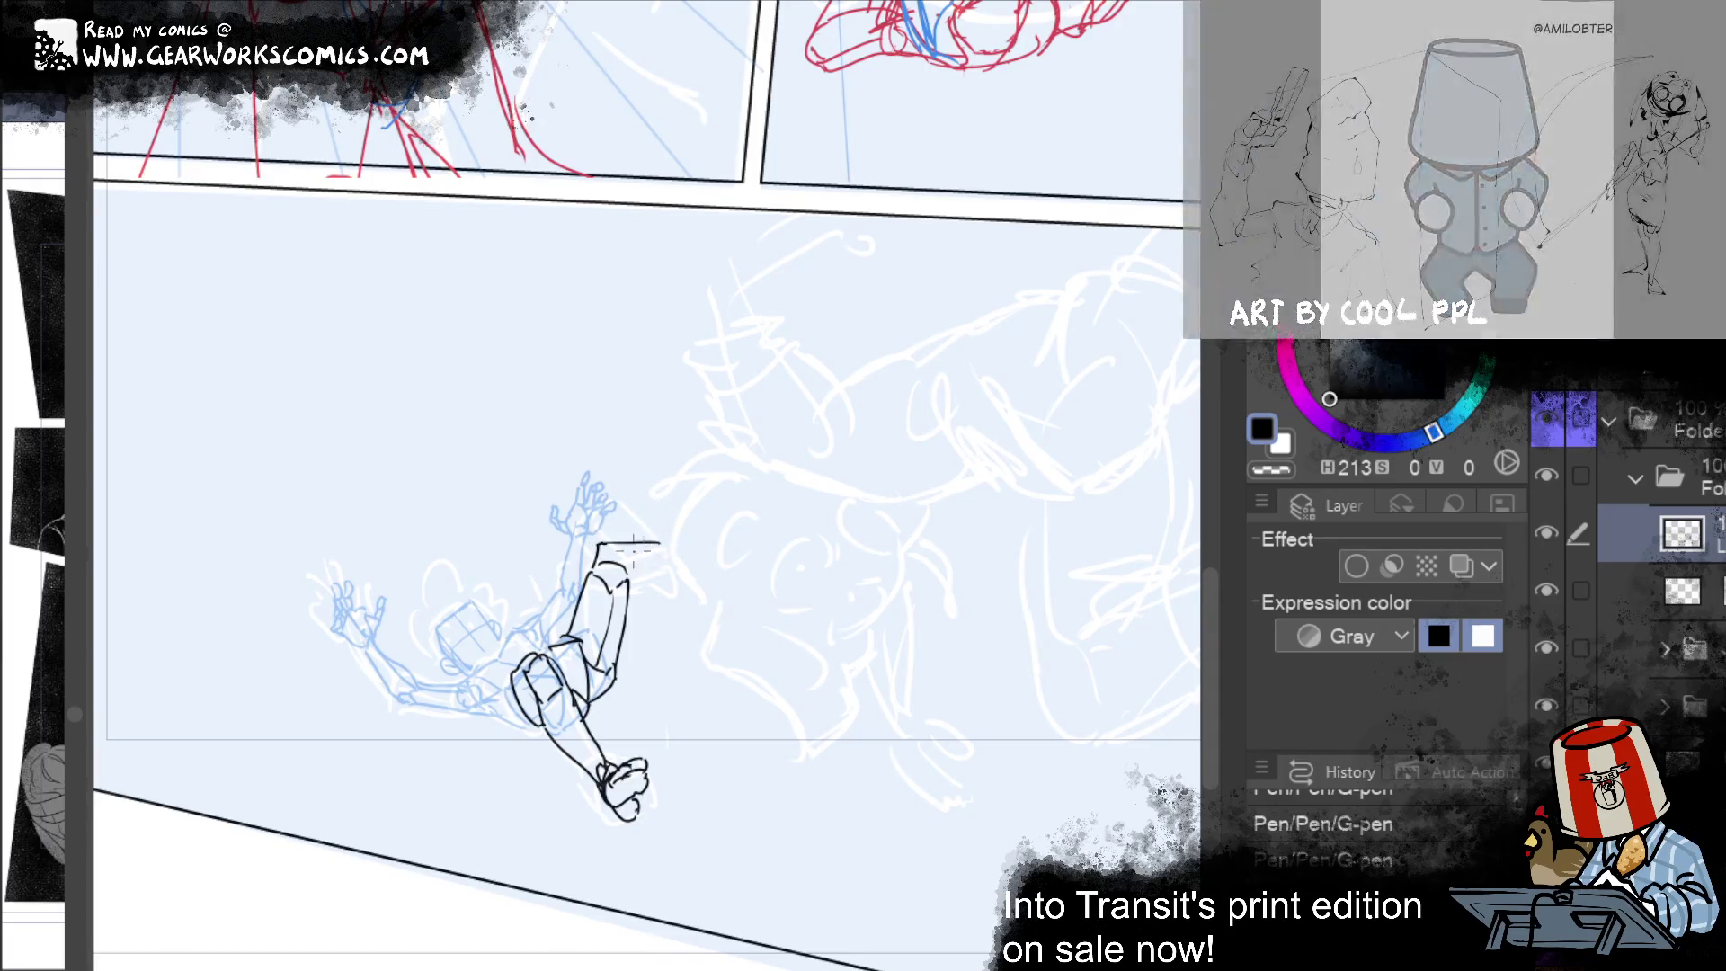
{"action": "mouse_move", "coordinate": [647, 566]}
{"action": "left_mouse_down"}
{"action": "mouse_move", "coordinate": [659, 535]}
{"action": "mouse_move", "coordinate": [667, 575]}
{"action": "mouse_move", "coordinate": [642, 538]}
{"action": "mouse_move", "coordinate": [665, 534]}
{"action": "mouse_move", "coordinate": [615, 535]}
{"action": "mouse_move", "coordinate": [619, 596]}
{"action": "mouse_move", "coordinate": [670, 574]}
{"action": "left_mouse_up"}
{"action": "key", "text": "ctrl+z"}
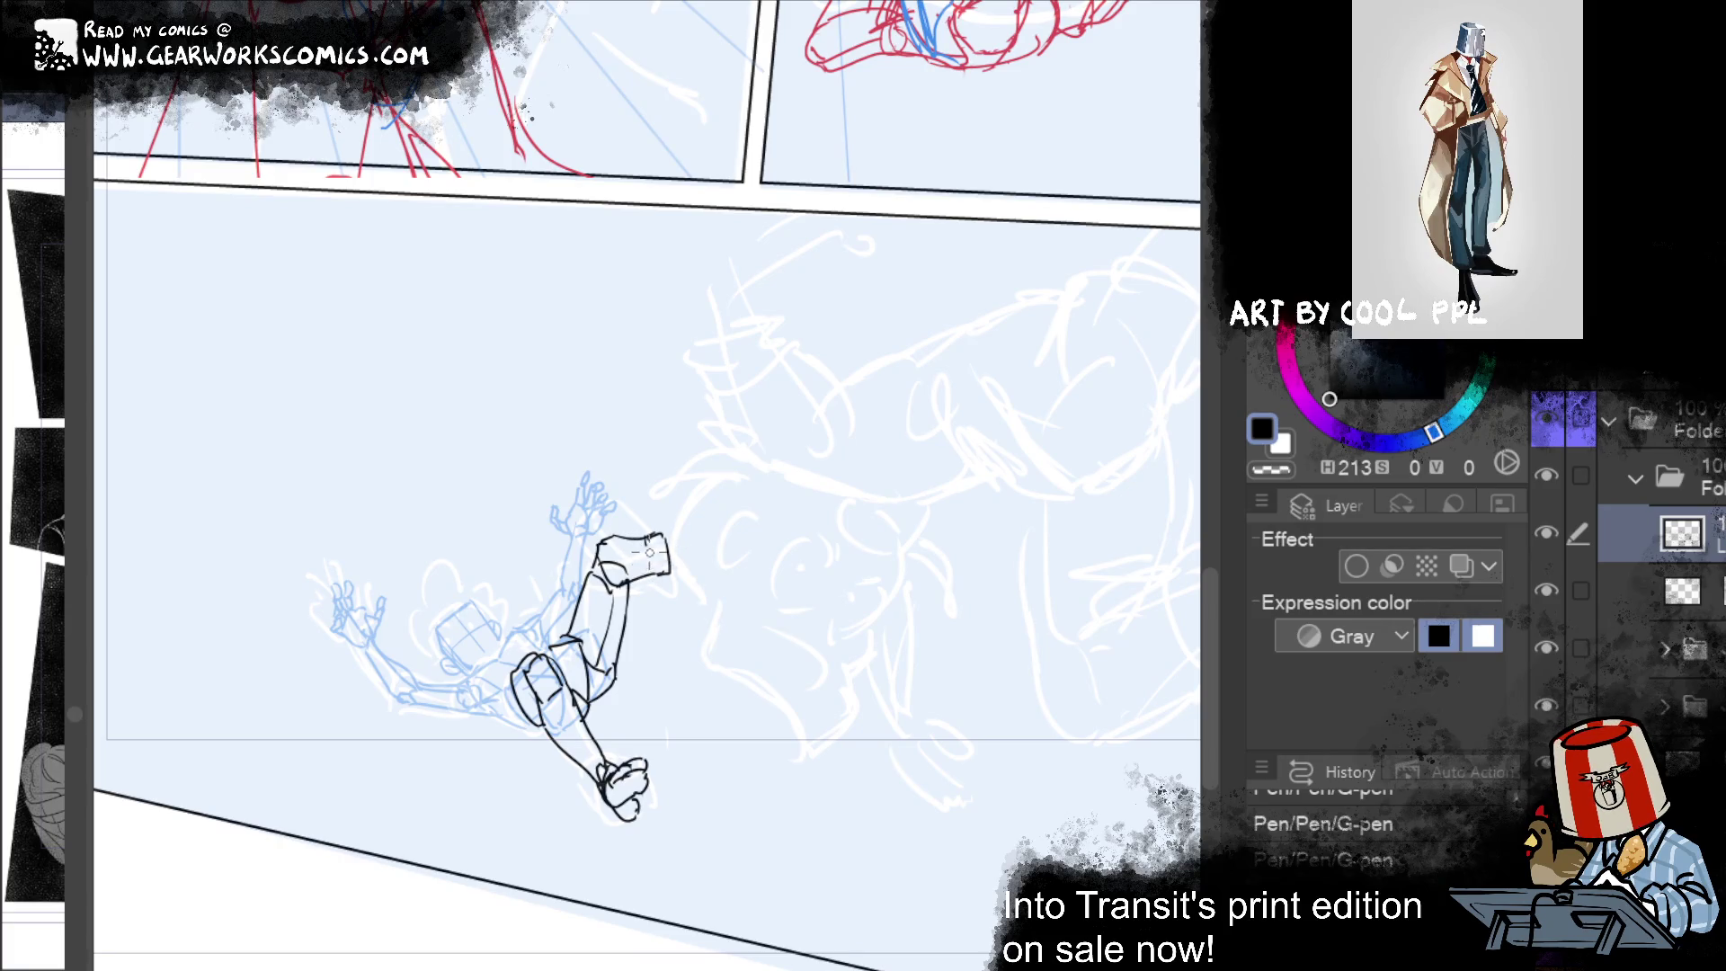
{"action": "mouse_move", "coordinate": [639, 547]}
{"action": "left_mouse_down"}
{"action": "mouse_move", "coordinate": [644, 576]}
{"action": "mouse_move", "coordinate": [634, 539]}
{"action": "left_mouse_up"}
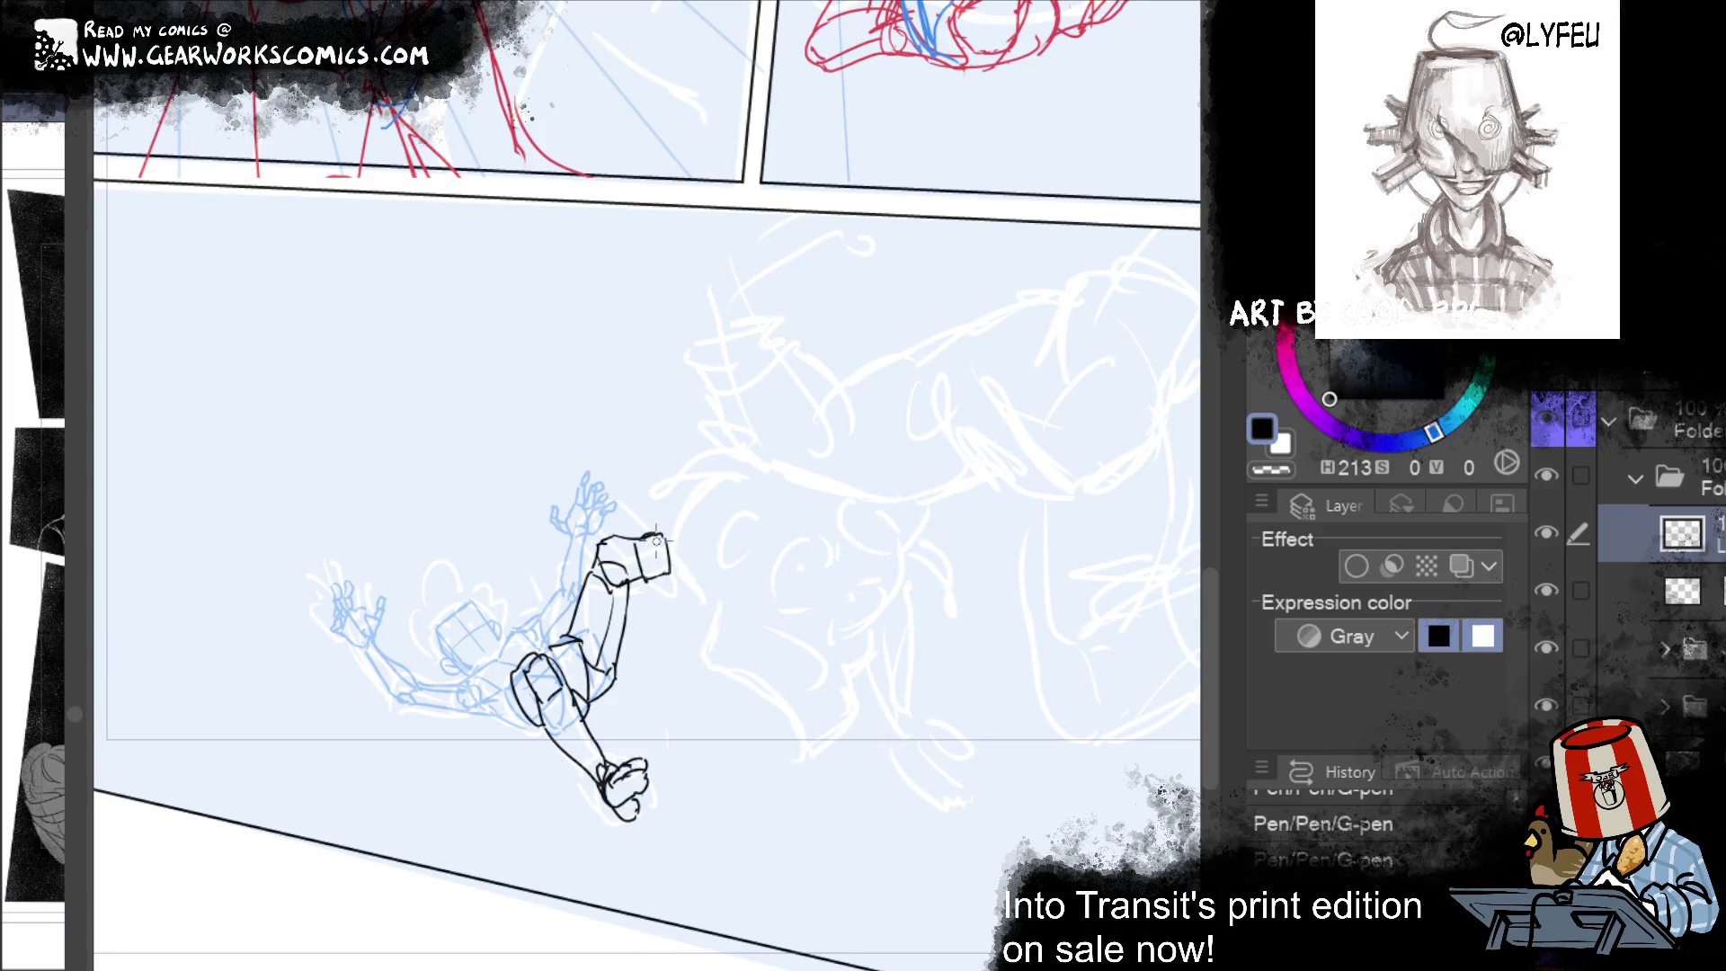
{"action": "left_click_drag", "start_coordinate": [638, 595], "coordinate": [649, 602]}
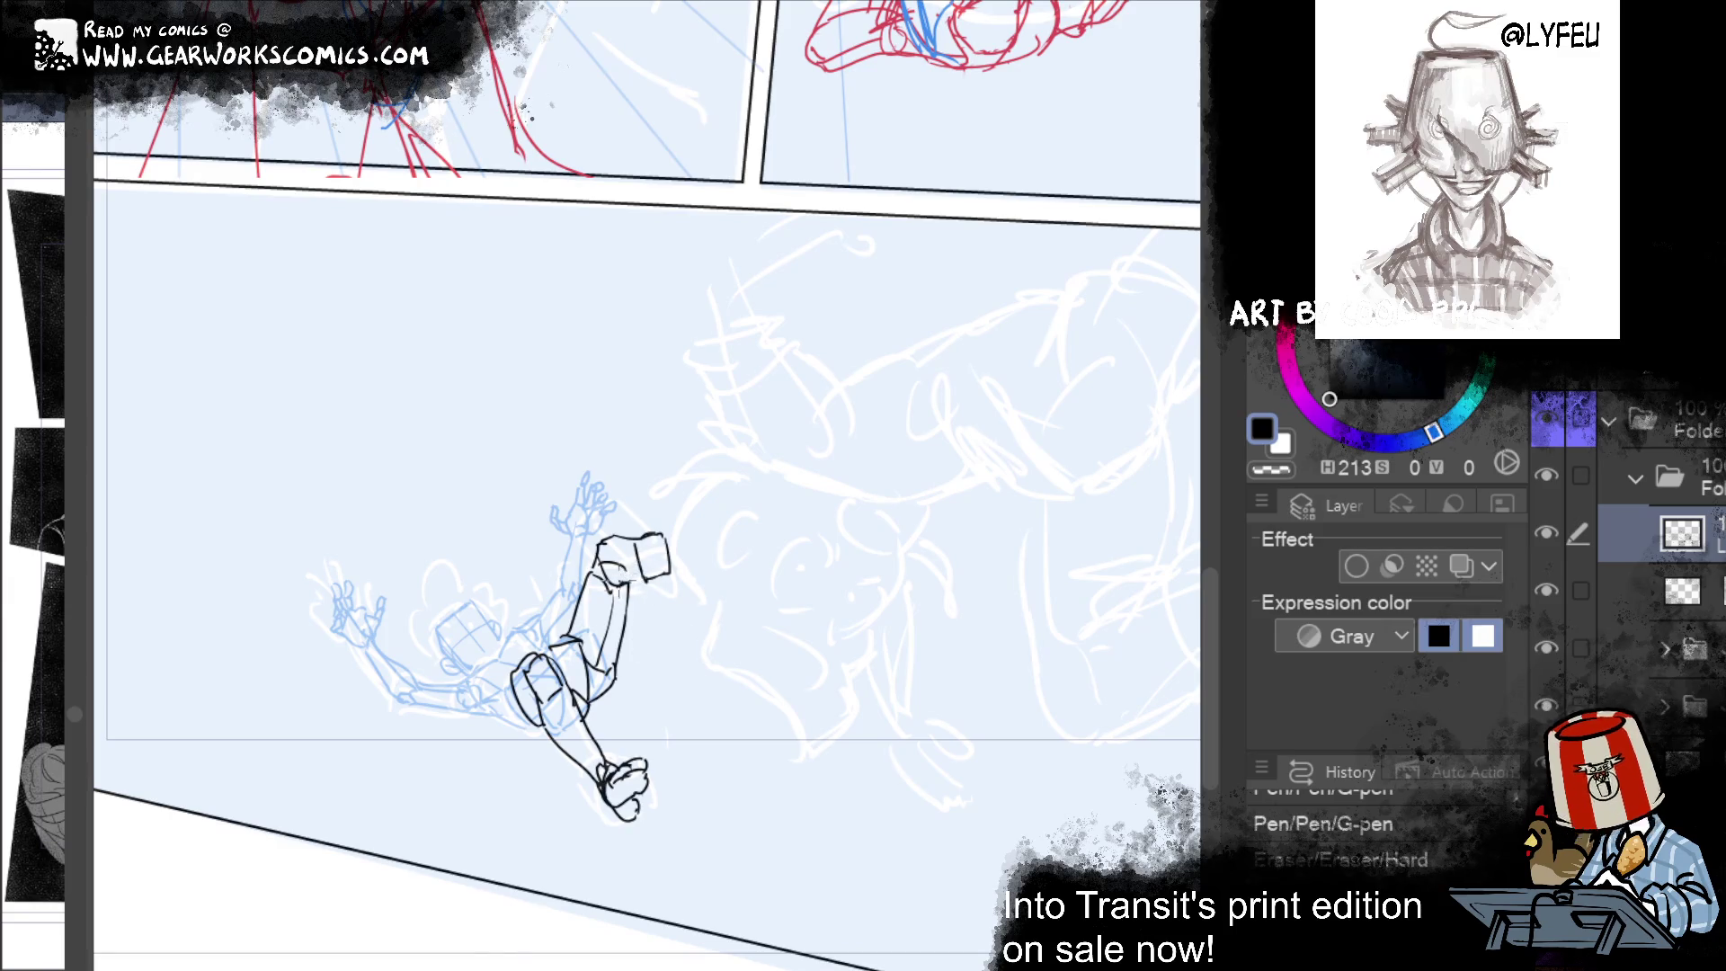
{"action": "key", "text": "ctrl+y"}
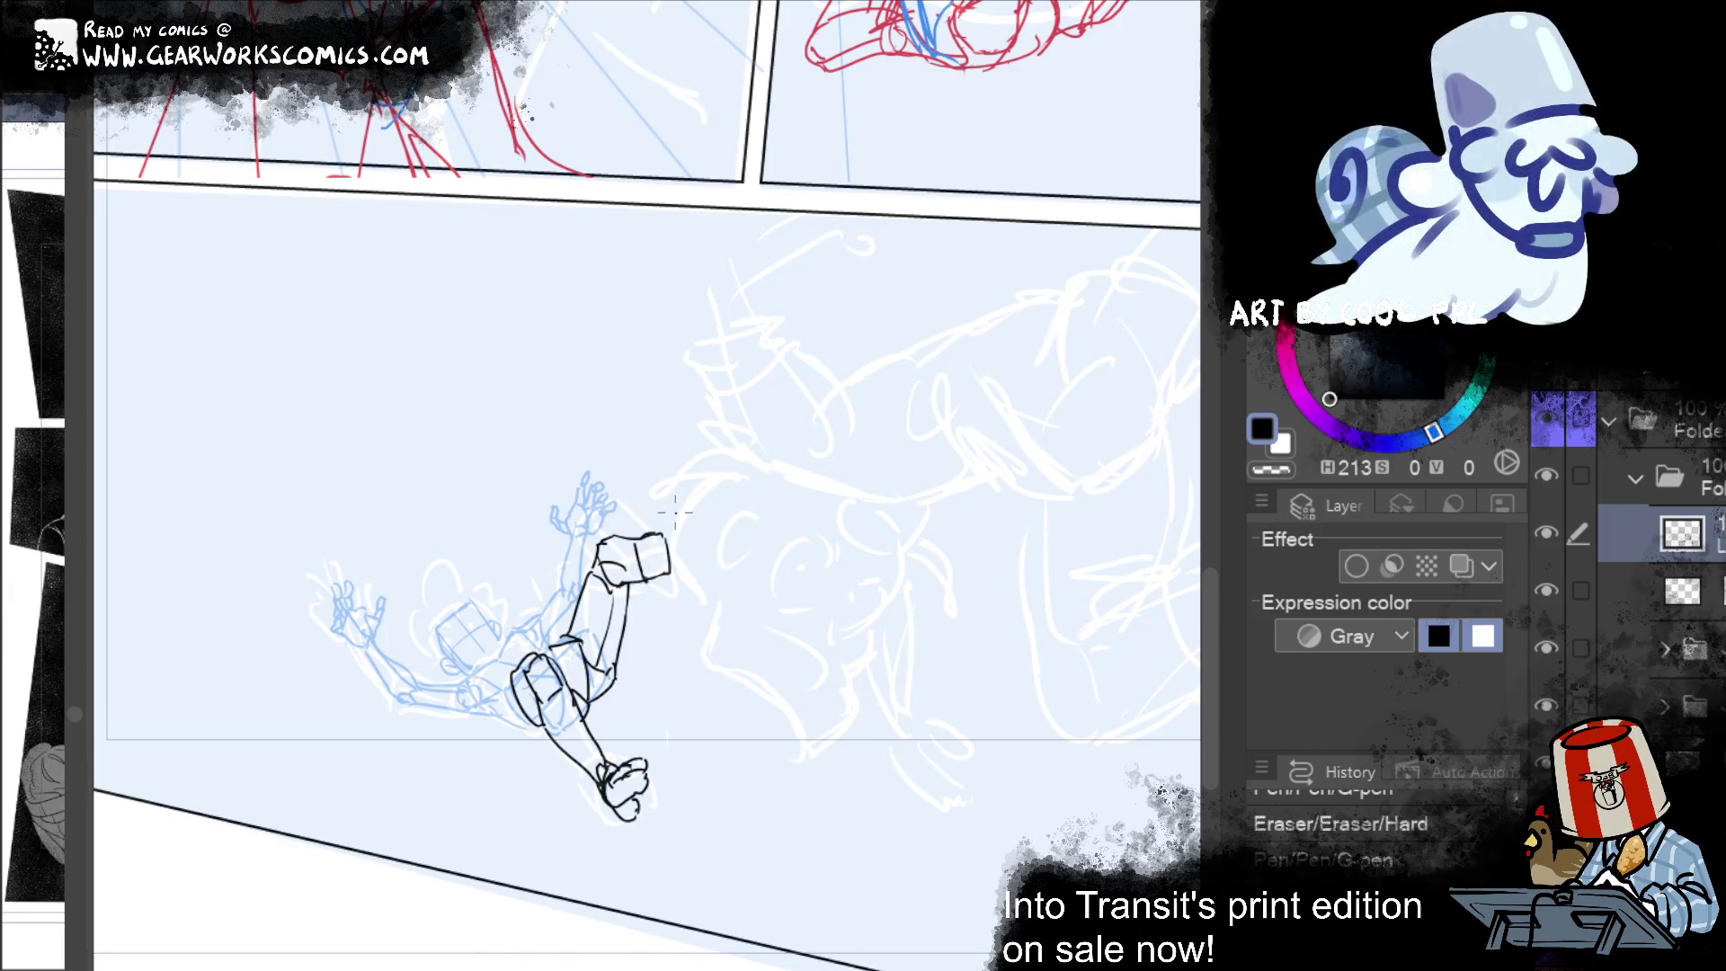
Step: Shrink the brush and push the box and arm lines into a new shape with Liquify
{"action": "key", "text": "ctrl+y"}
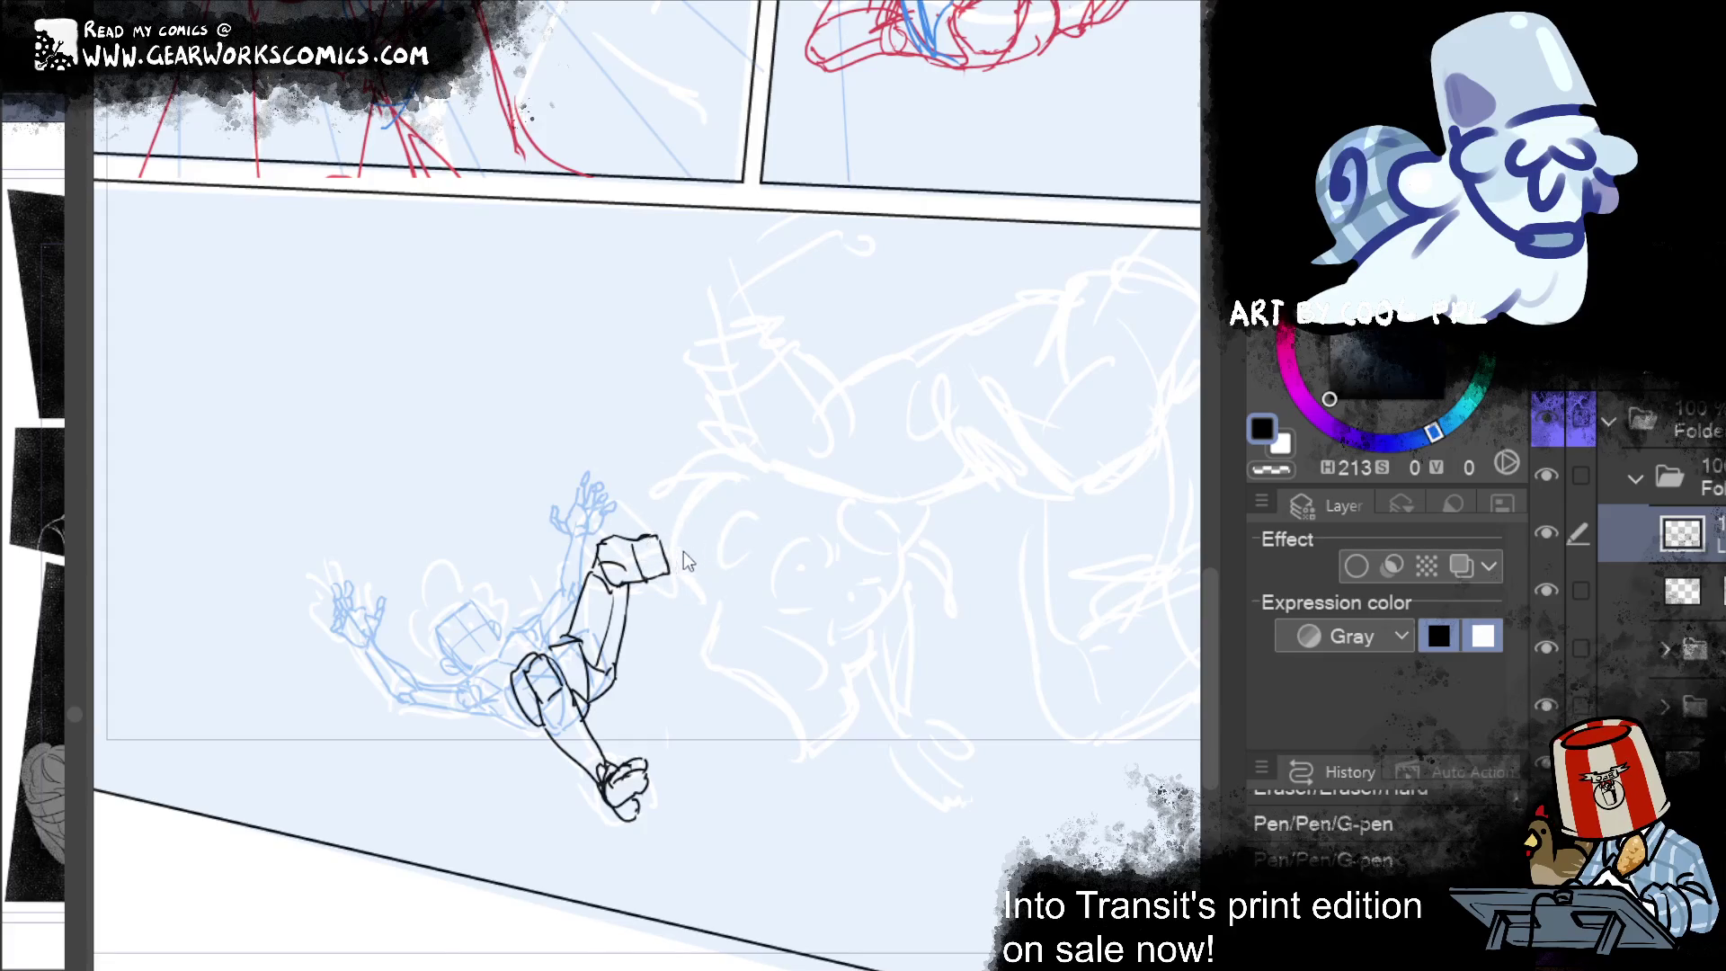
{"action": "key", "text": "ctrl+z"}
{"action": "key", "text": "ctrl+z"}
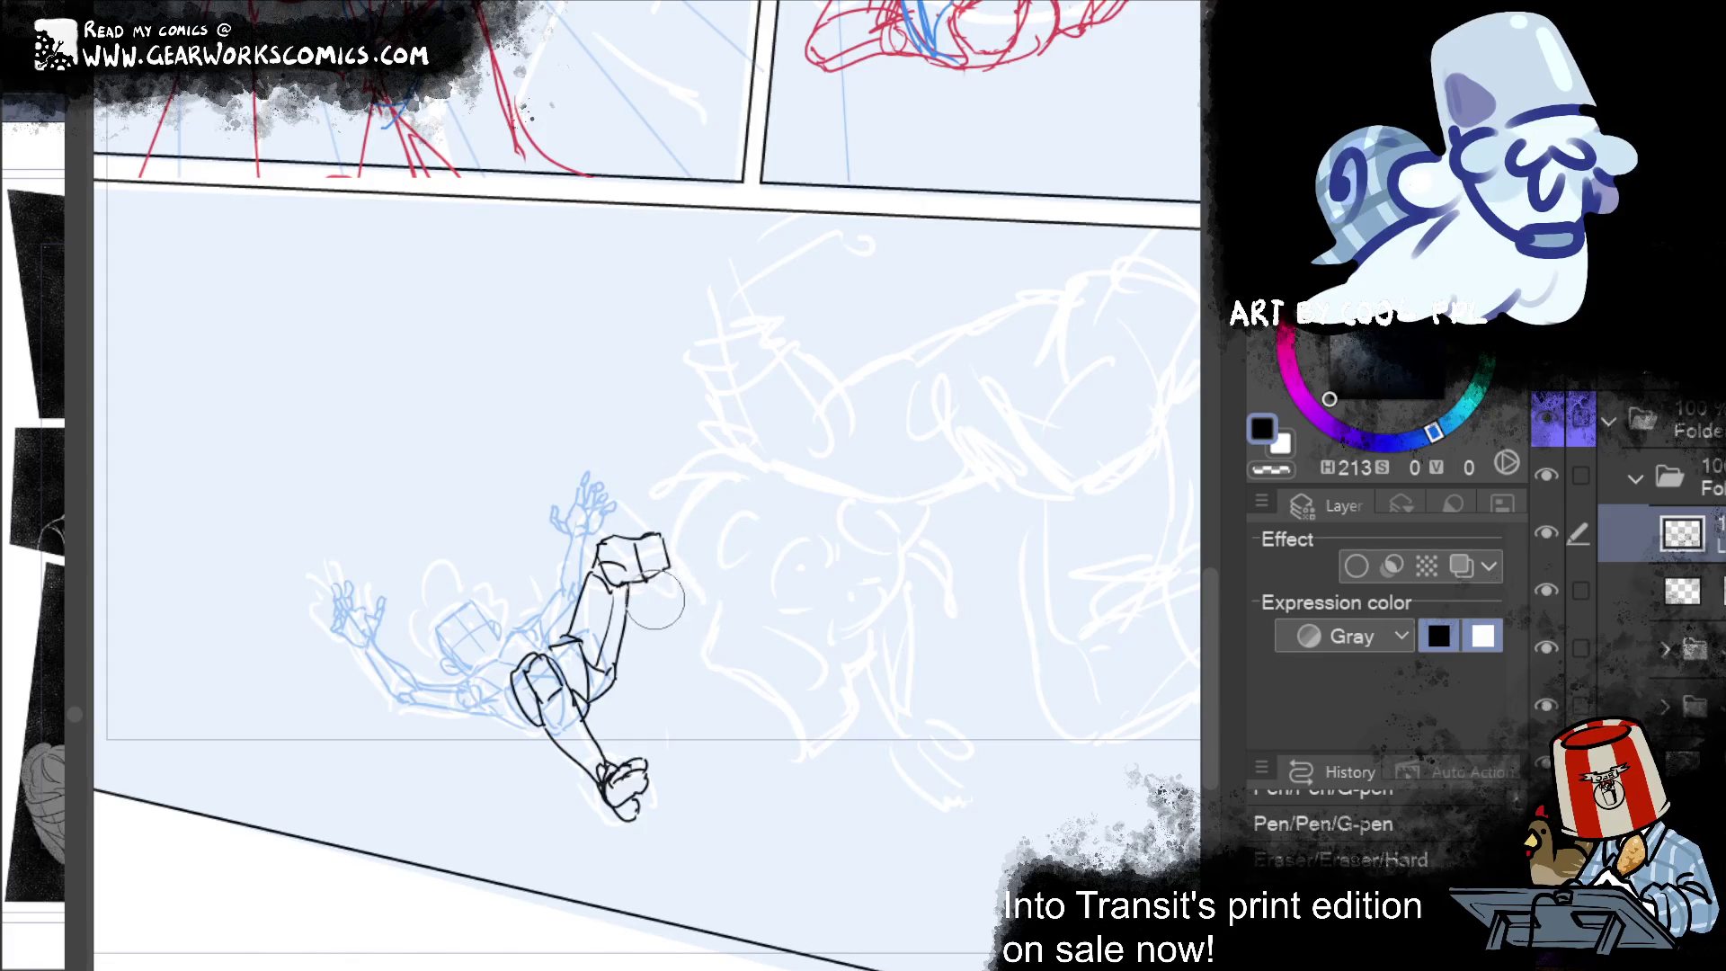
{"action": "key", "text": "ctrl+y"}
{"action": "key", "text": "e"}
{"action": "key", "text": "bracketleft"}
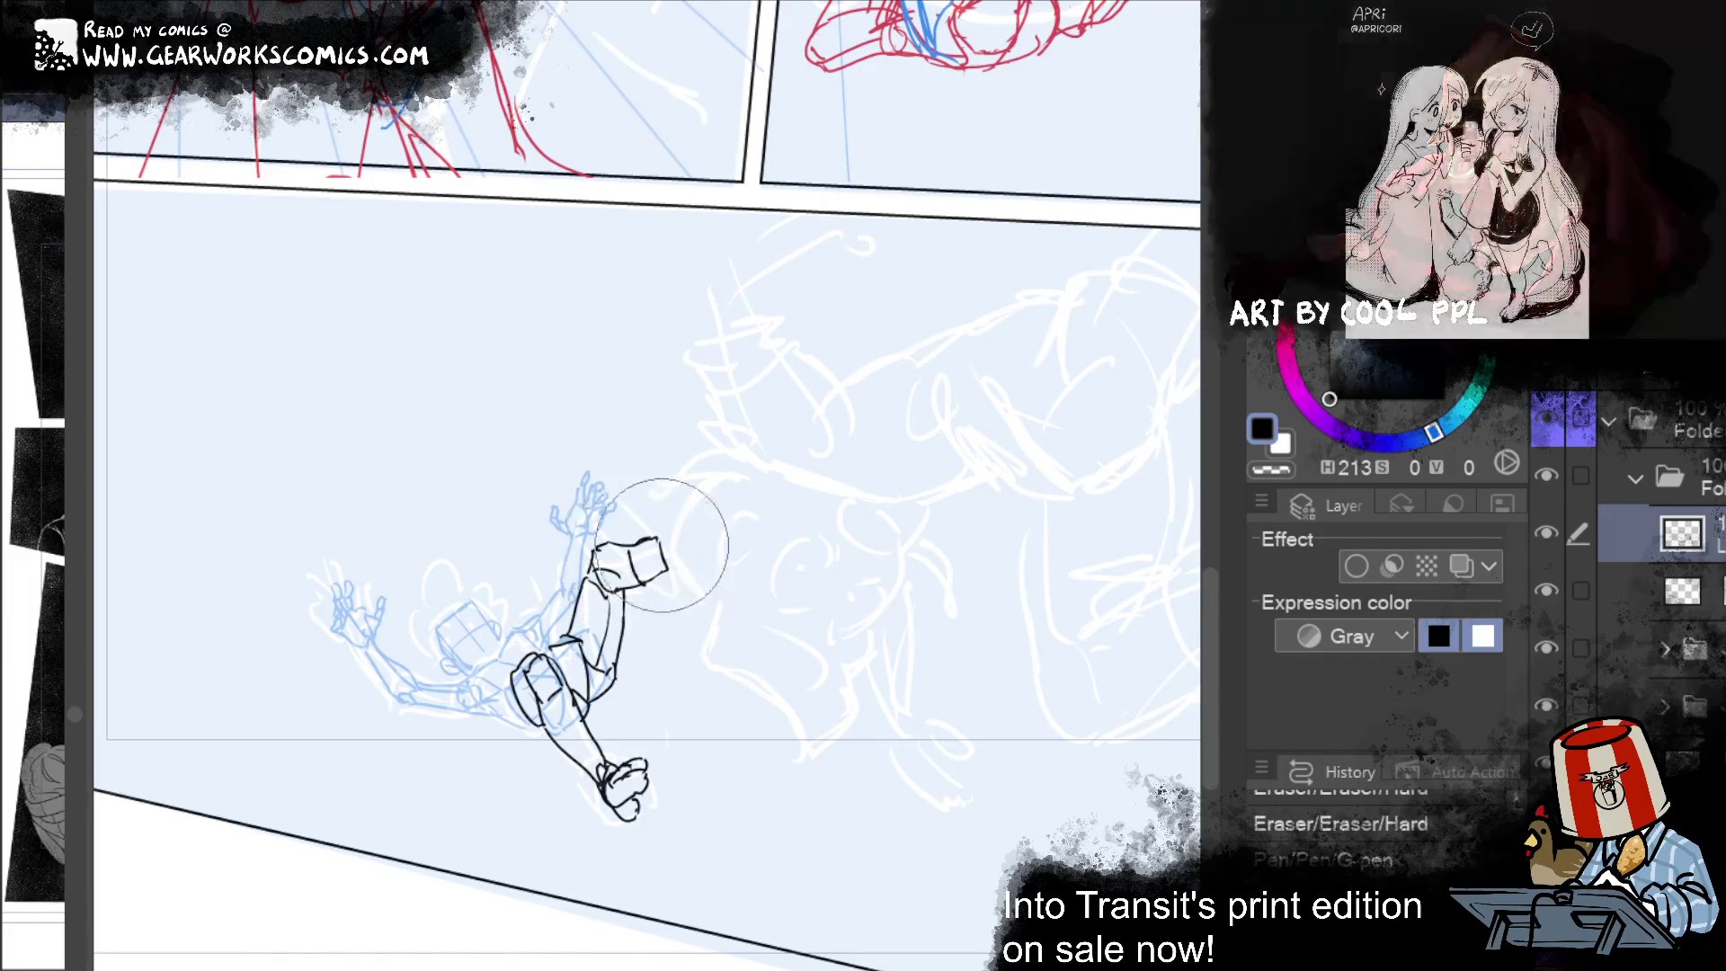
{"action": "mouse_move", "coordinate": [593, 565]}
{"action": "left_mouse_down"}
{"action": "mouse_move", "coordinate": [662, 566]}
{"action": "mouse_move", "coordinate": [662, 551]}
{"action": "mouse_move", "coordinate": [709, 570]}
{"action": "mouse_move", "coordinate": [723, 519]}
{"action": "left_mouse_up"}
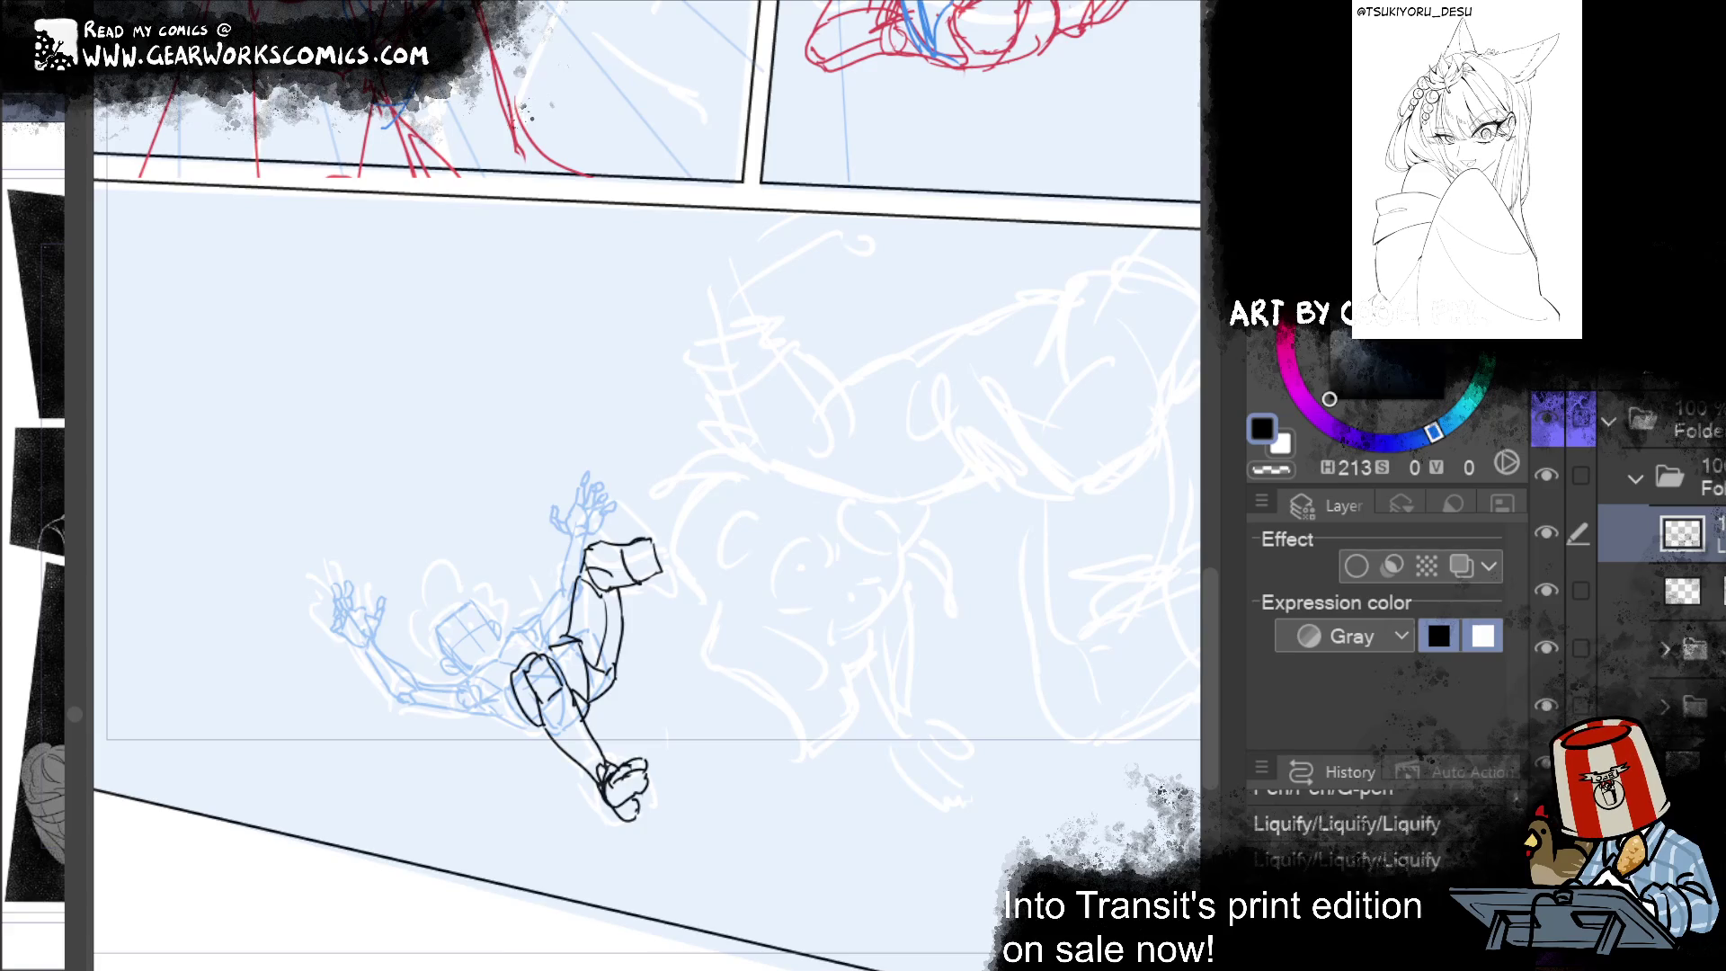
{"action": "left_click_drag", "start_coordinate": [635, 598], "coordinate": [647, 576]}
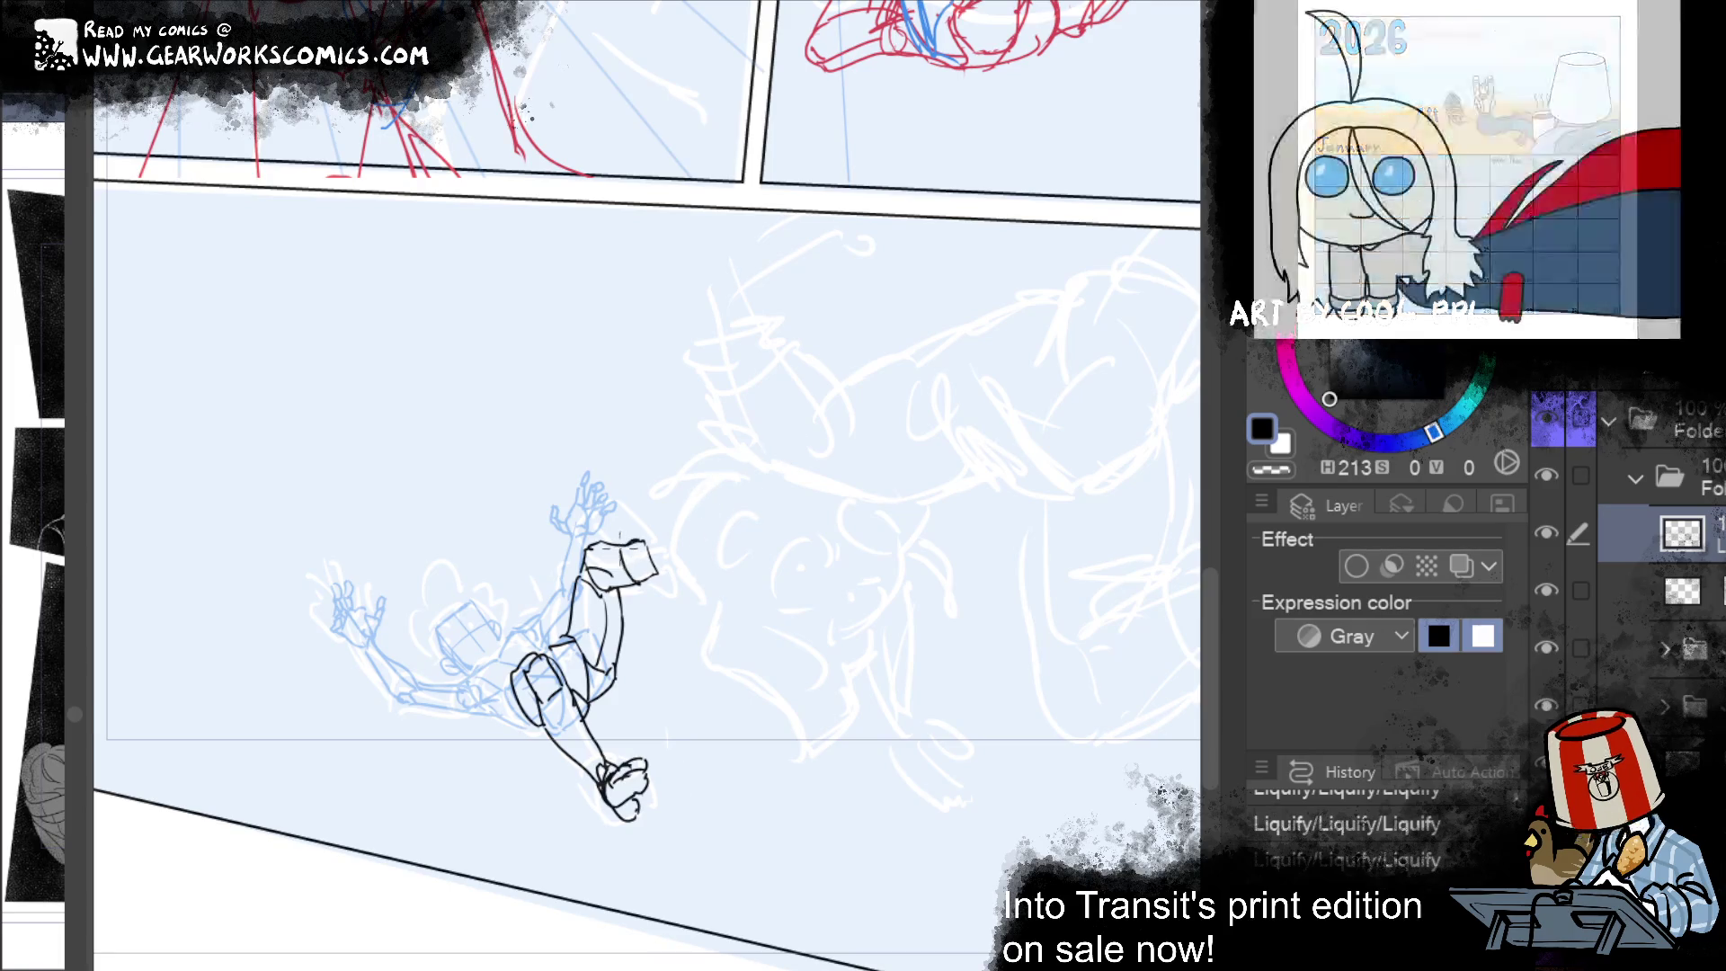
Step: Add black strokes closing the top of the raised hand, dropping the extra cuff lines
{"action": "mouse_move", "coordinate": [645, 515]}
{"action": "left_mouse_down"}
{"action": "mouse_move", "coordinate": [629, 545]}
{"action": "mouse_move", "coordinate": [643, 506]}
{"action": "mouse_move", "coordinate": [604, 534]}
{"action": "mouse_move", "coordinate": [665, 525]}
{"action": "mouse_move", "coordinate": [665, 541]}
{"action": "mouse_move", "coordinate": [653, 490]}
{"action": "mouse_move", "coordinate": [669, 508]}
{"action": "left_mouse_up"}
{"action": "key", "text": "ctrl+z"}
{"action": "key", "text": "ctrl+z"}
{"action": "mouse_move", "coordinate": [647, 484]}
{"action": "left_mouse_down"}
{"action": "mouse_move", "coordinate": [626, 487]}
{"action": "mouse_move", "coordinate": [676, 545]}
{"action": "mouse_move", "coordinate": [669, 584]}
{"action": "mouse_move", "coordinate": [684, 575]}
{"action": "mouse_move", "coordinate": [645, 584]}
{"action": "mouse_move", "coordinate": [688, 573]}
{"action": "mouse_move", "coordinate": [633, 581]}
{"action": "left_mouse_up"}
{"action": "key", "text": "ctrl+z"}
{"action": "key", "text": "ctrl+z"}
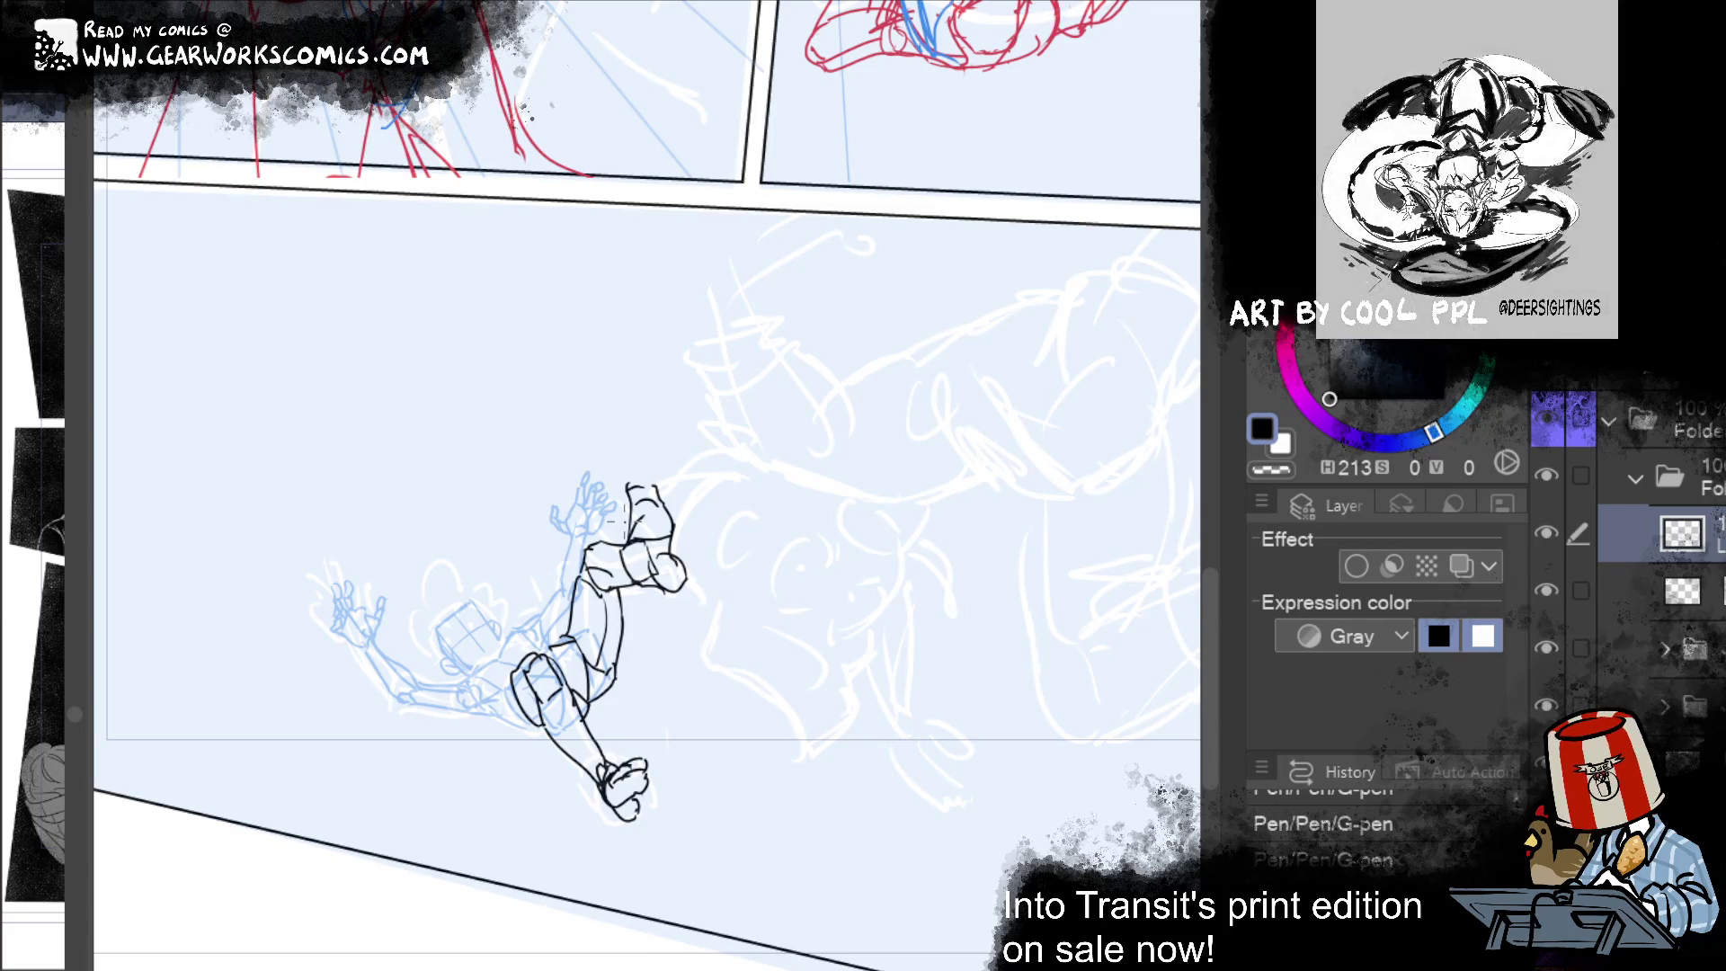
Step: Add a layer mask to the lower sketch layer and mask out stray torso and thigh lines
{"action": "right_click", "coordinate": [1679, 590]}
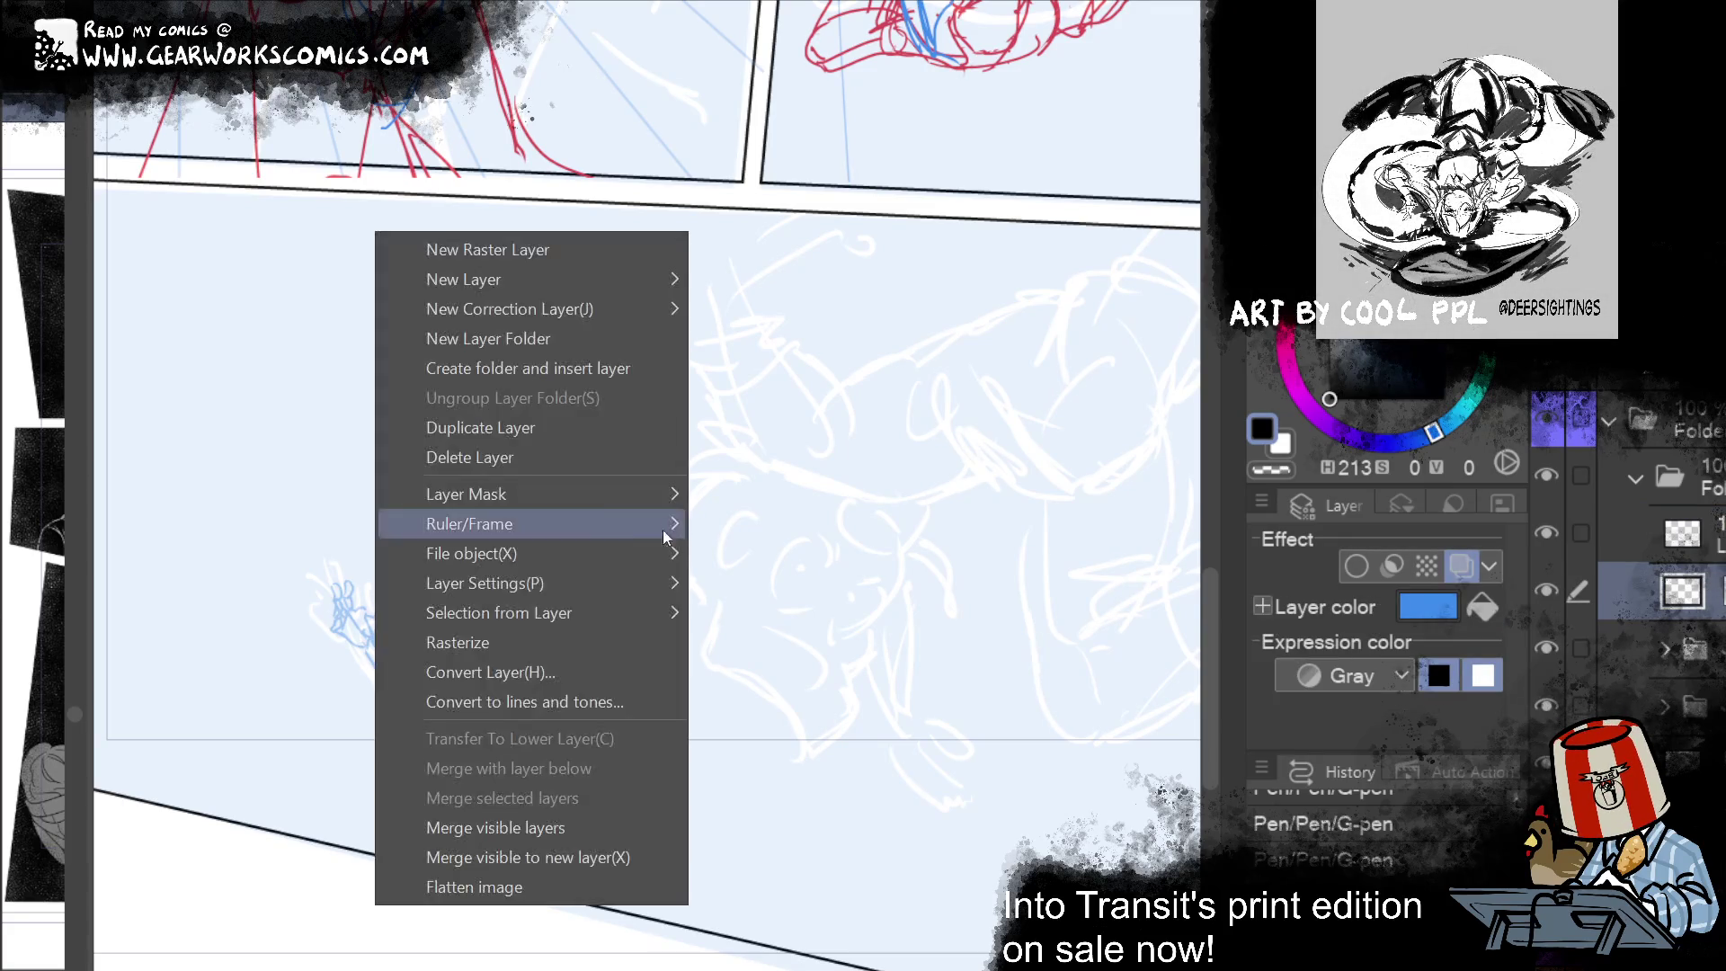
{"action": "left_click", "coordinate": [746, 494]}
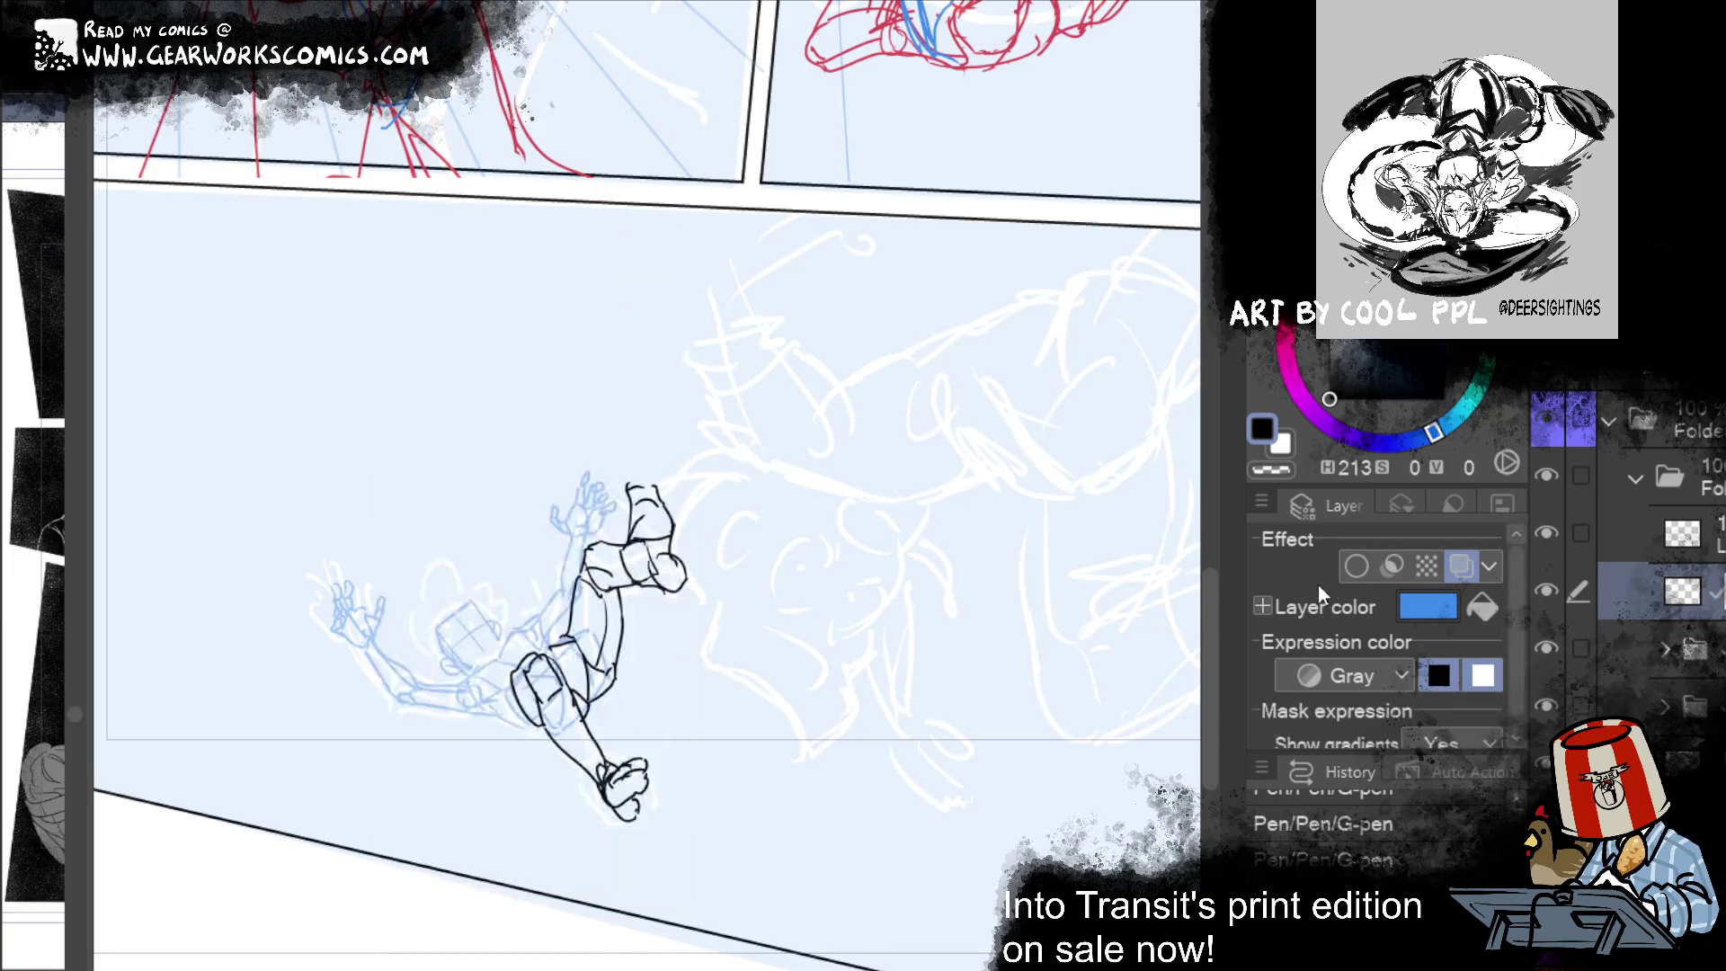
{"action": "left_click", "coordinate": [1278, 465]}
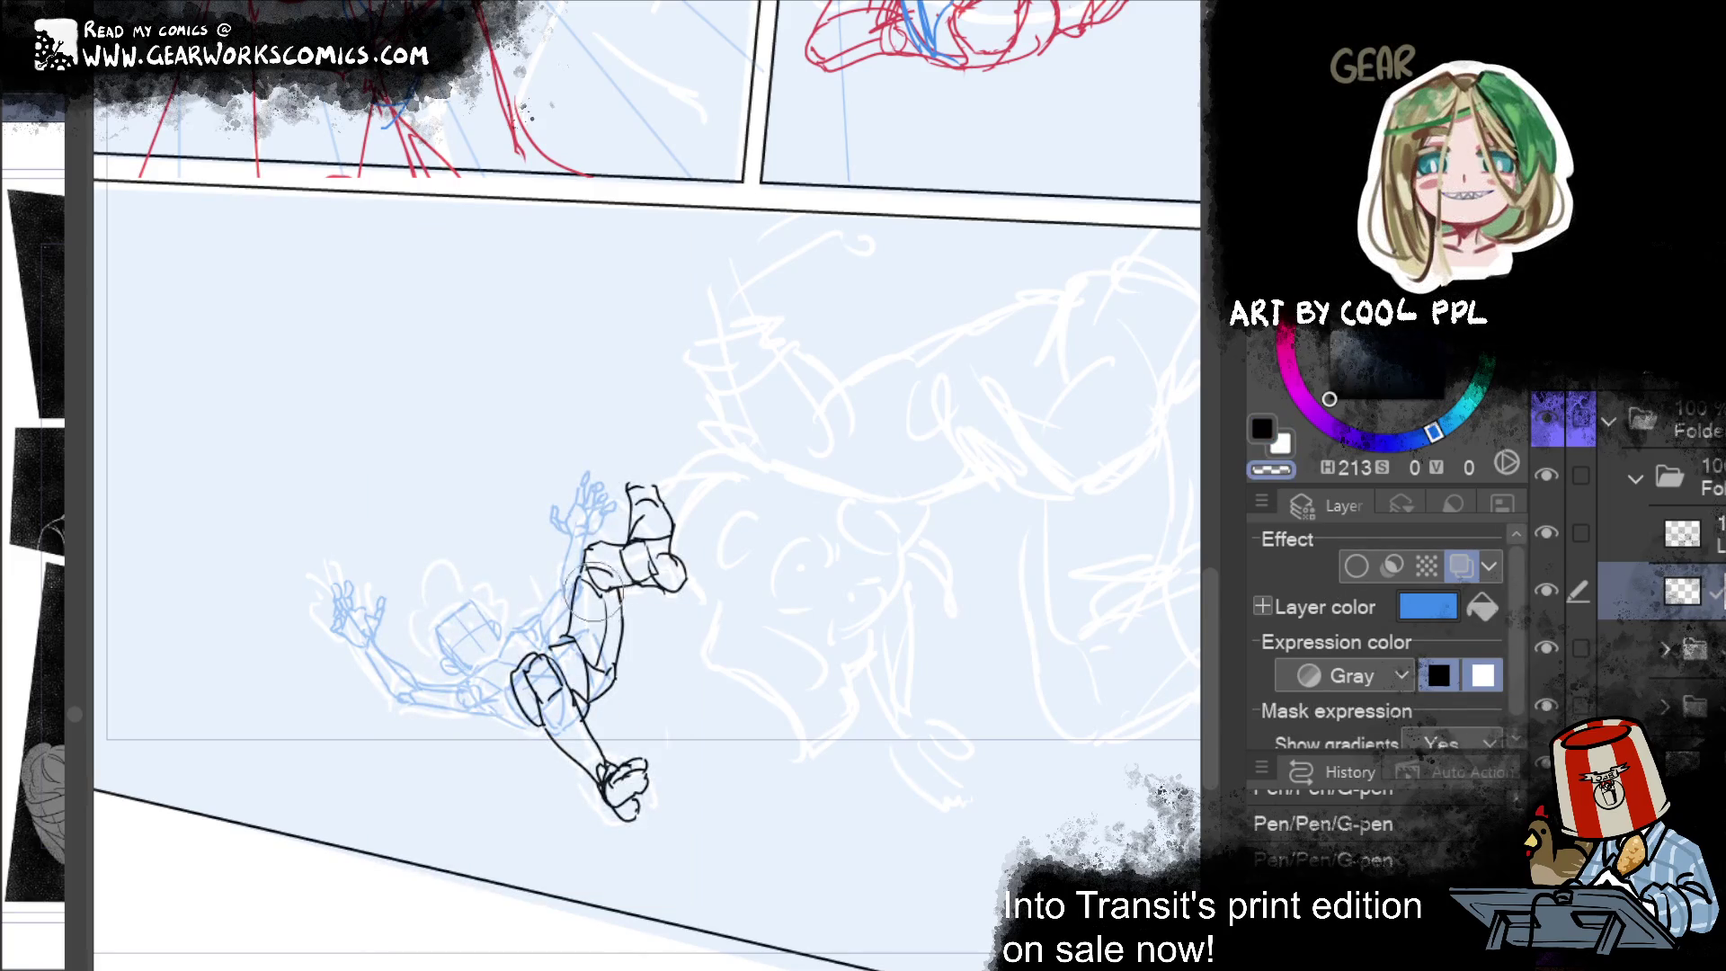
{"action": "mouse_move", "coordinate": [589, 628]}
{"action": "left_mouse_down"}
{"action": "mouse_move", "coordinate": [543, 692]}
{"action": "mouse_move", "coordinate": [613, 674]}
{"action": "left_mouse_up"}
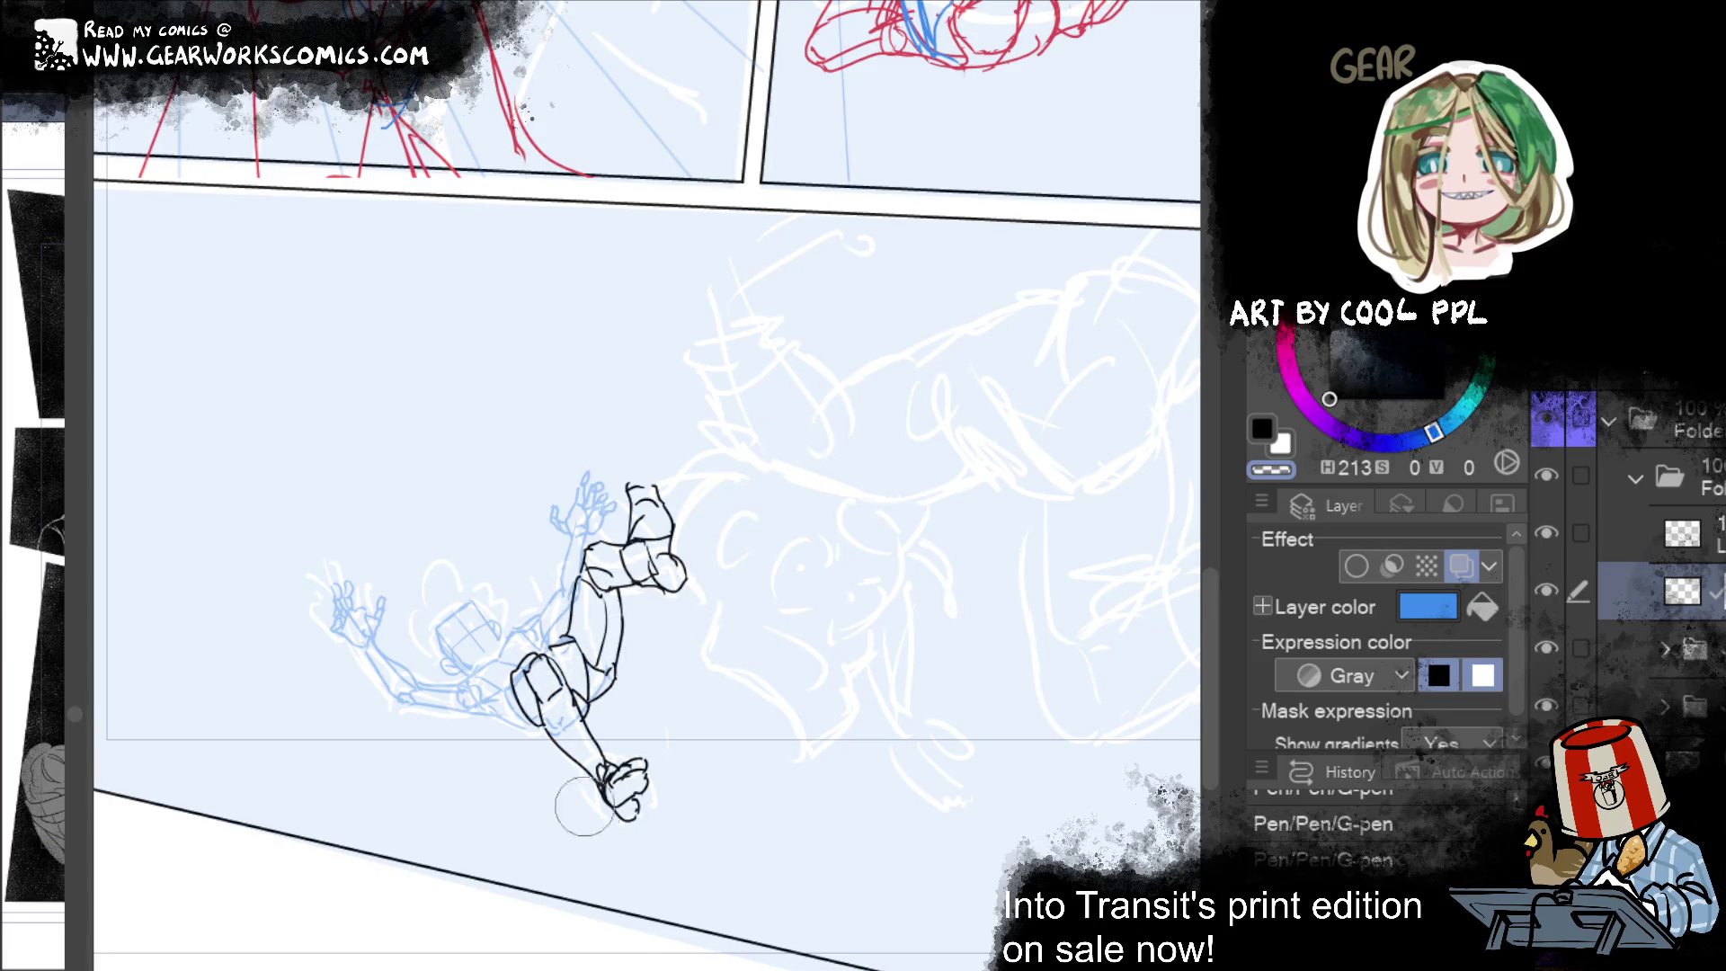
{"action": "key", "text": "ctrl+z"}
{"action": "key", "text": "ctrl+z"}
{"action": "key", "text": "ctrl+z"}
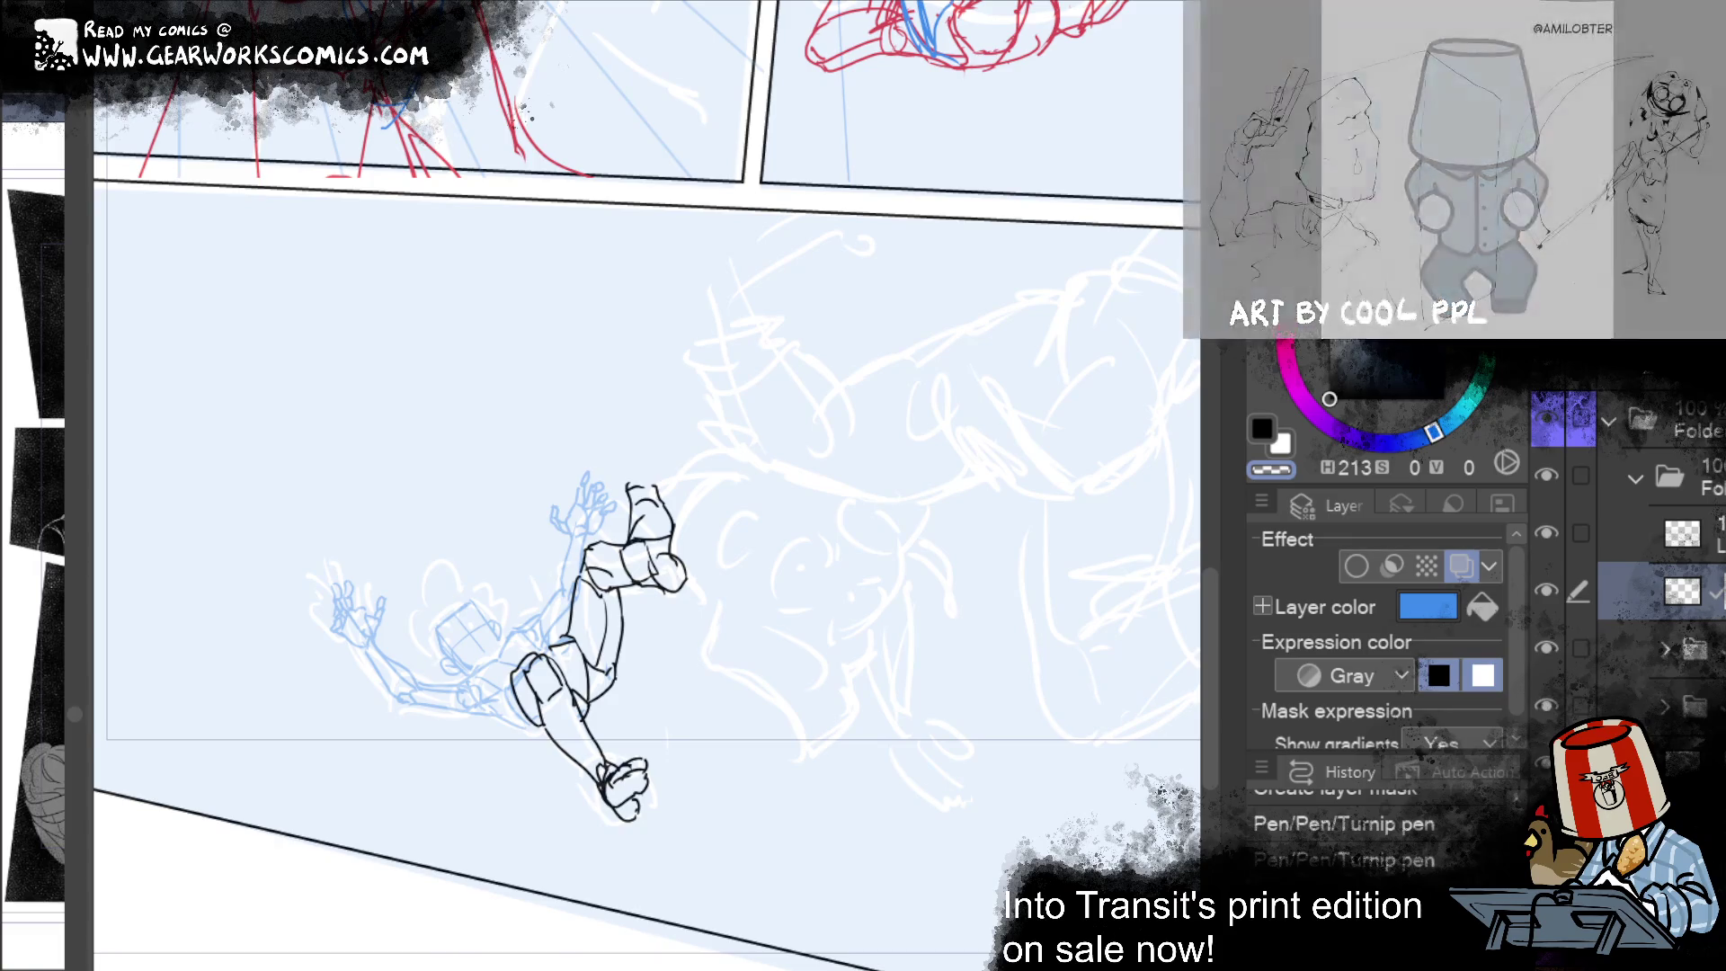
{"action": "key", "text": "ctrl+y"}
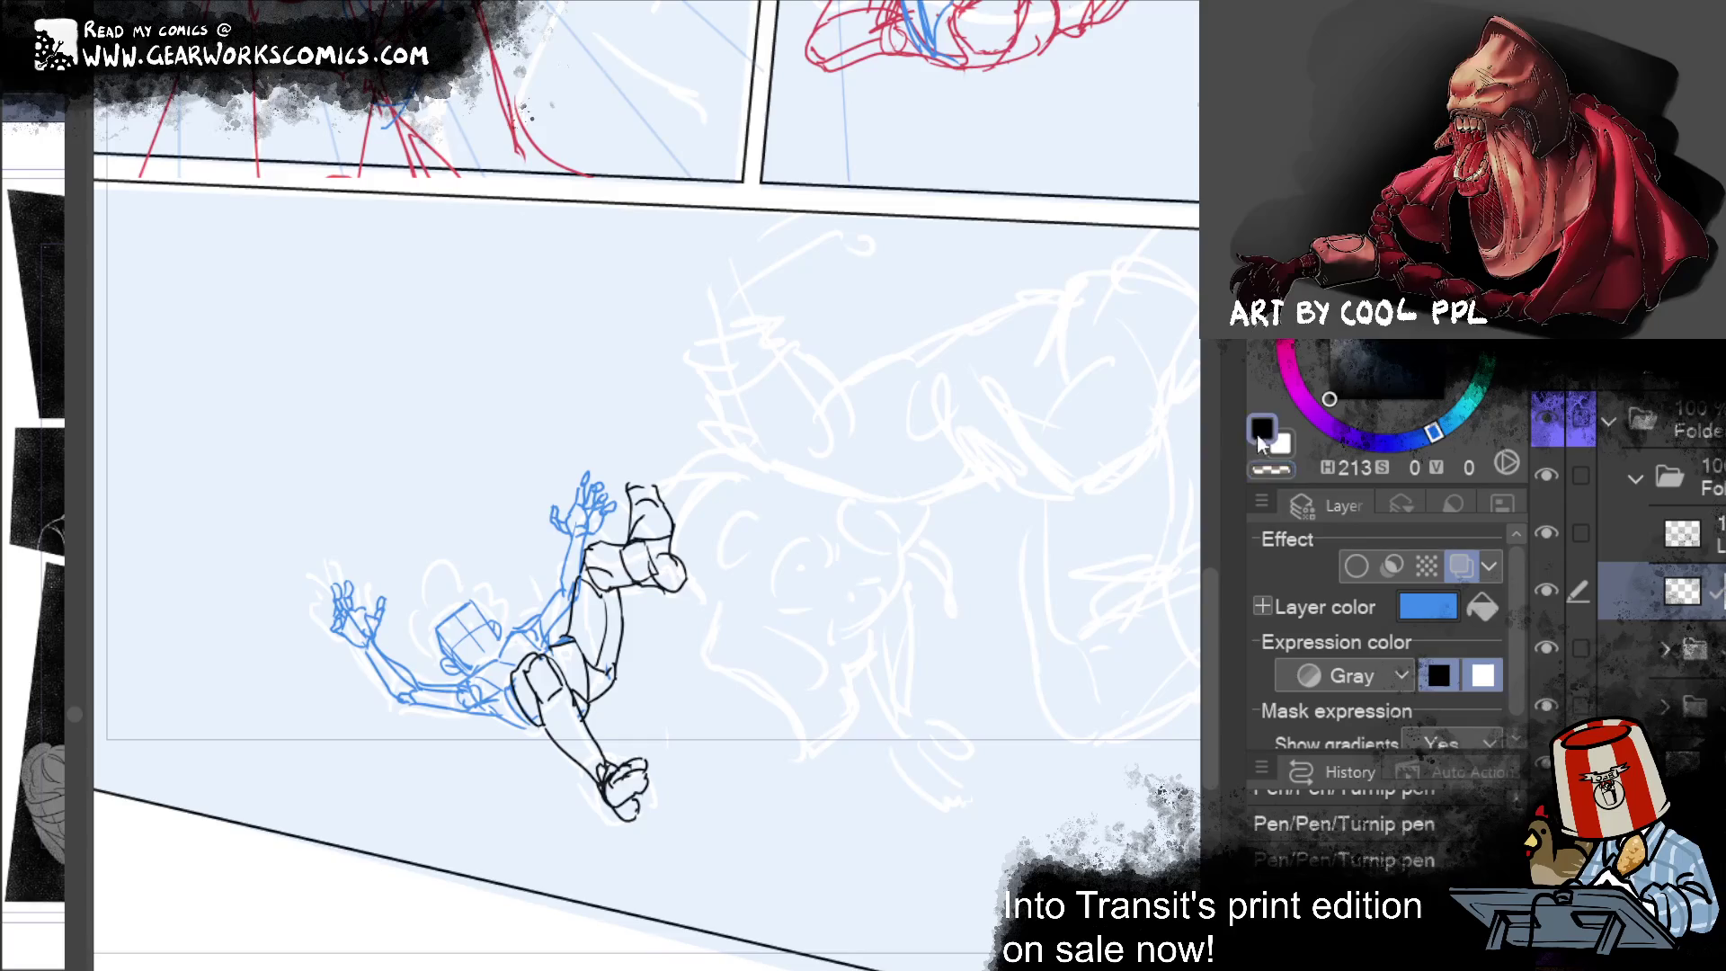
{"action": "mouse_move", "coordinate": [1020, 619]}
{"action": "left_mouse_down"}
{"action": "mouse_move", "coordinate": [866, 662]}
{"action": "mouse_move", "coordinate": [1025, 639]}
{"action": "mouse_move", "coordinate": [913, 504]}
{"action": "mouse_move", "coordinate": [751, 414]}
{"action": "mouse_move", "coordinate": [878, 855]}
{"action": "mouse_move", "coordinate": [1107, 900]}
{"action": "left_mouse_up"}
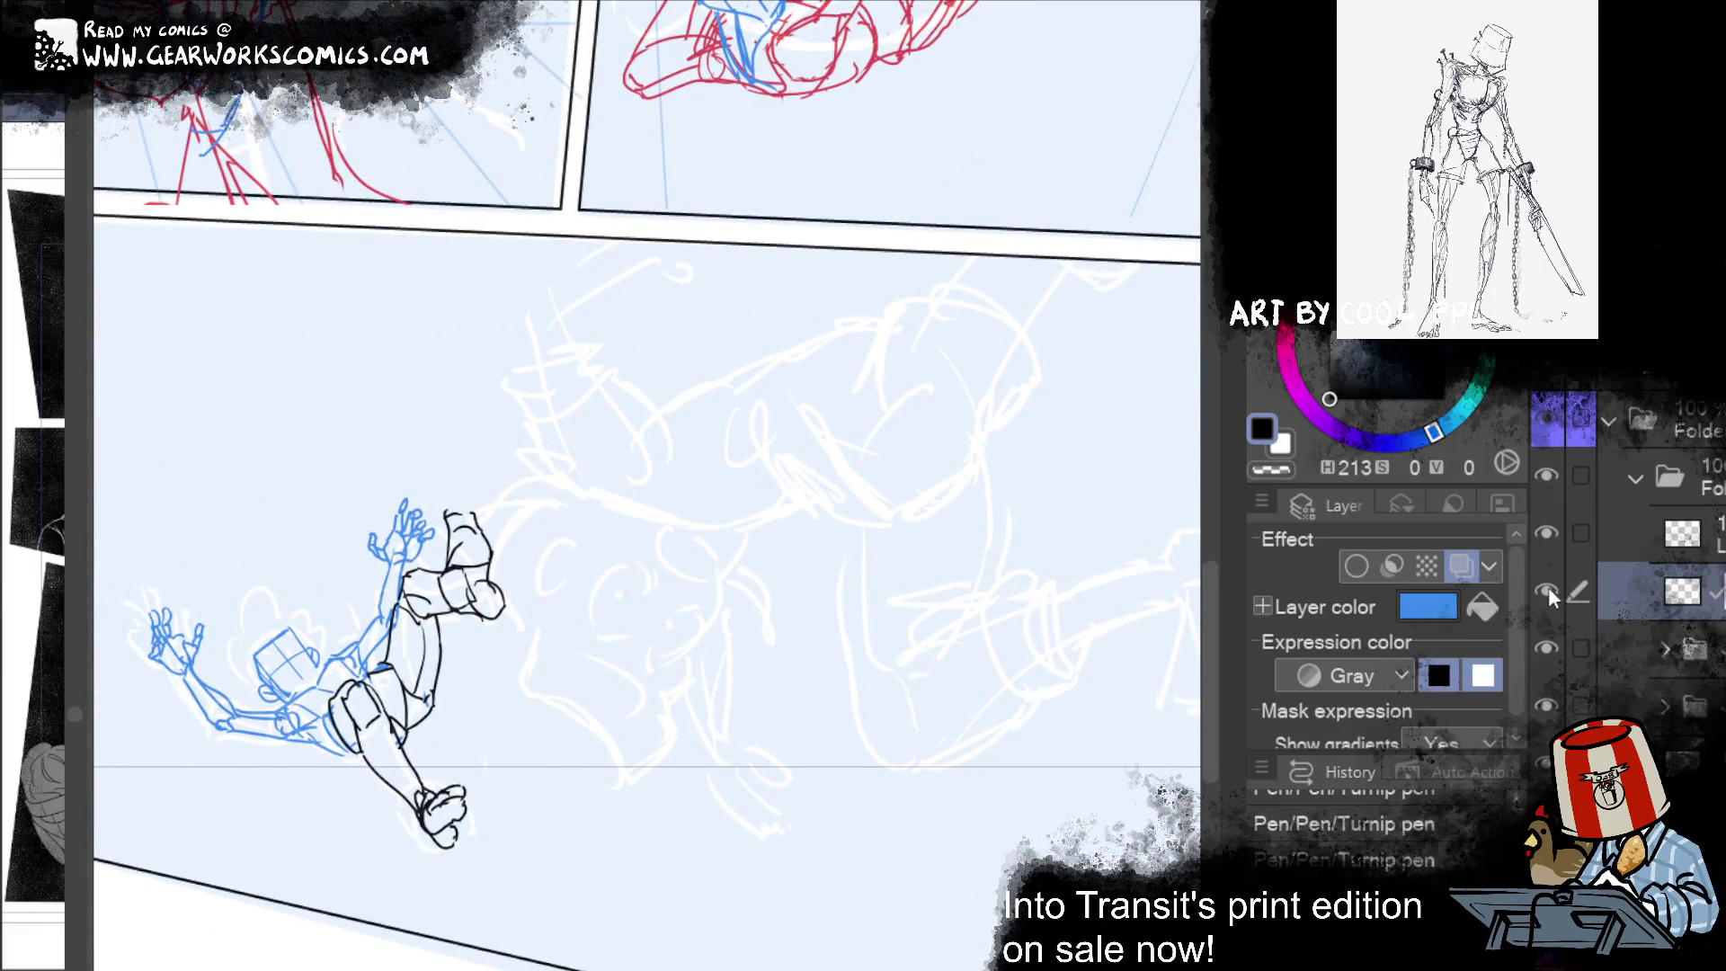
Step: Turn on Layer color for the black figure sketch layer so it displays blue
{"action": "left_click", "coordinate": [1458, 563]}
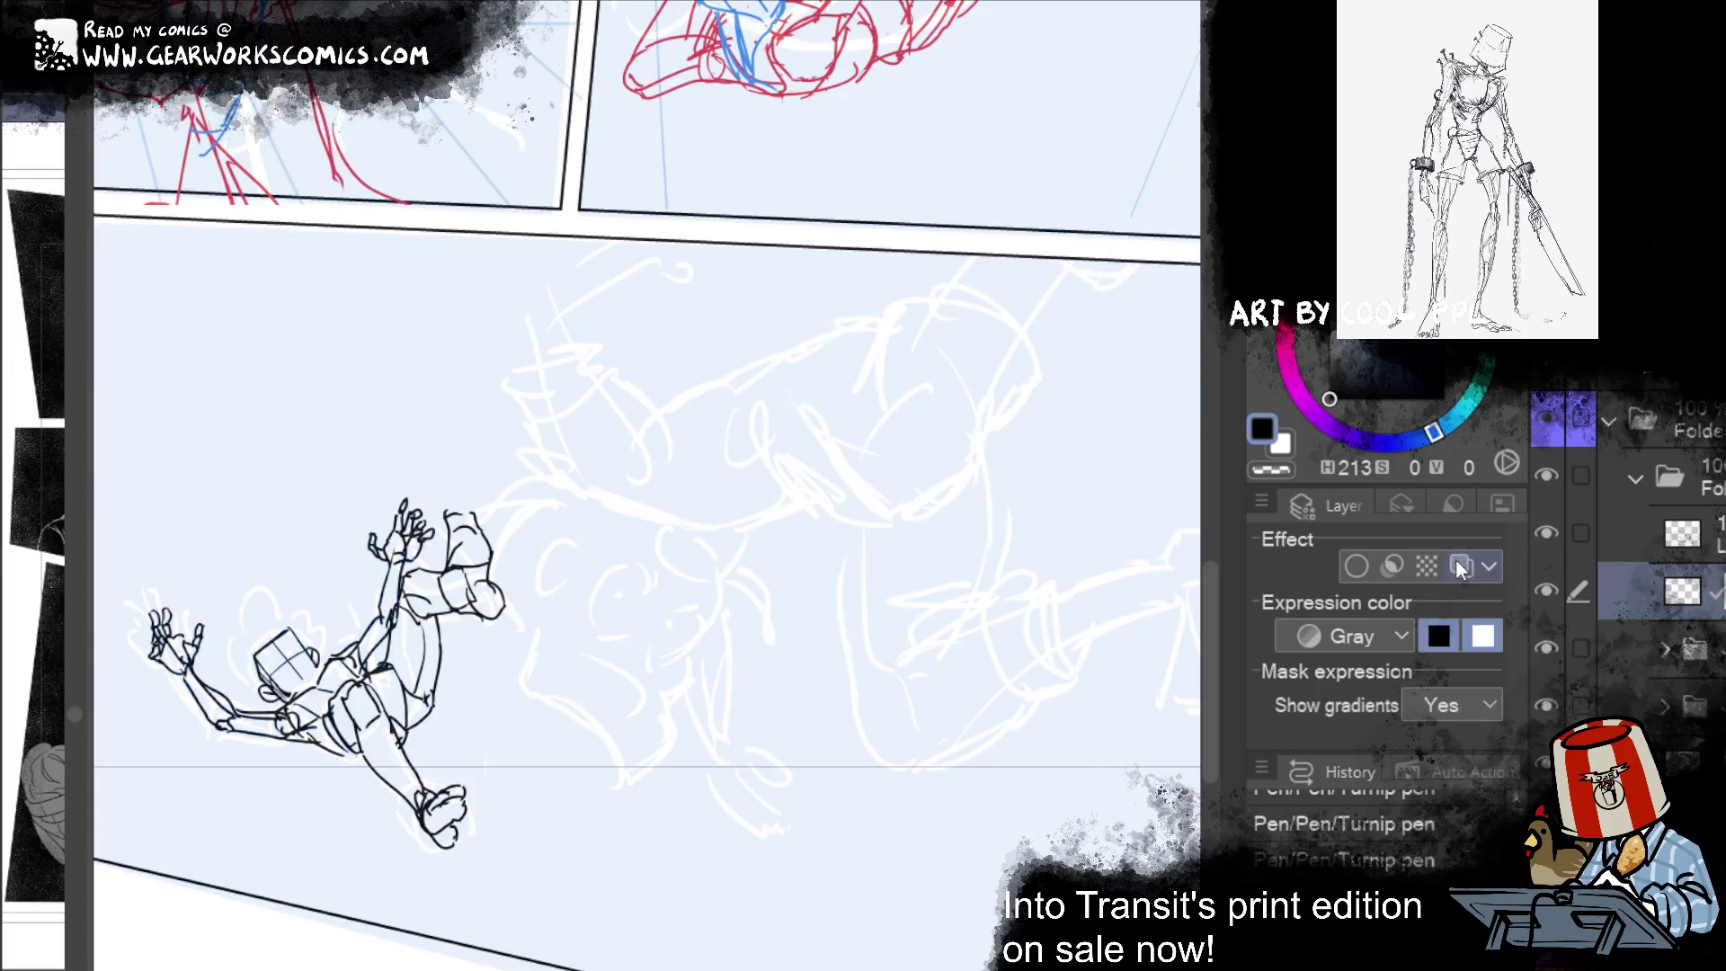
{"action": "left_click", "coordinate": [1463, 564]}
{"action": "left_click", "coordinate": [1641, 543]}
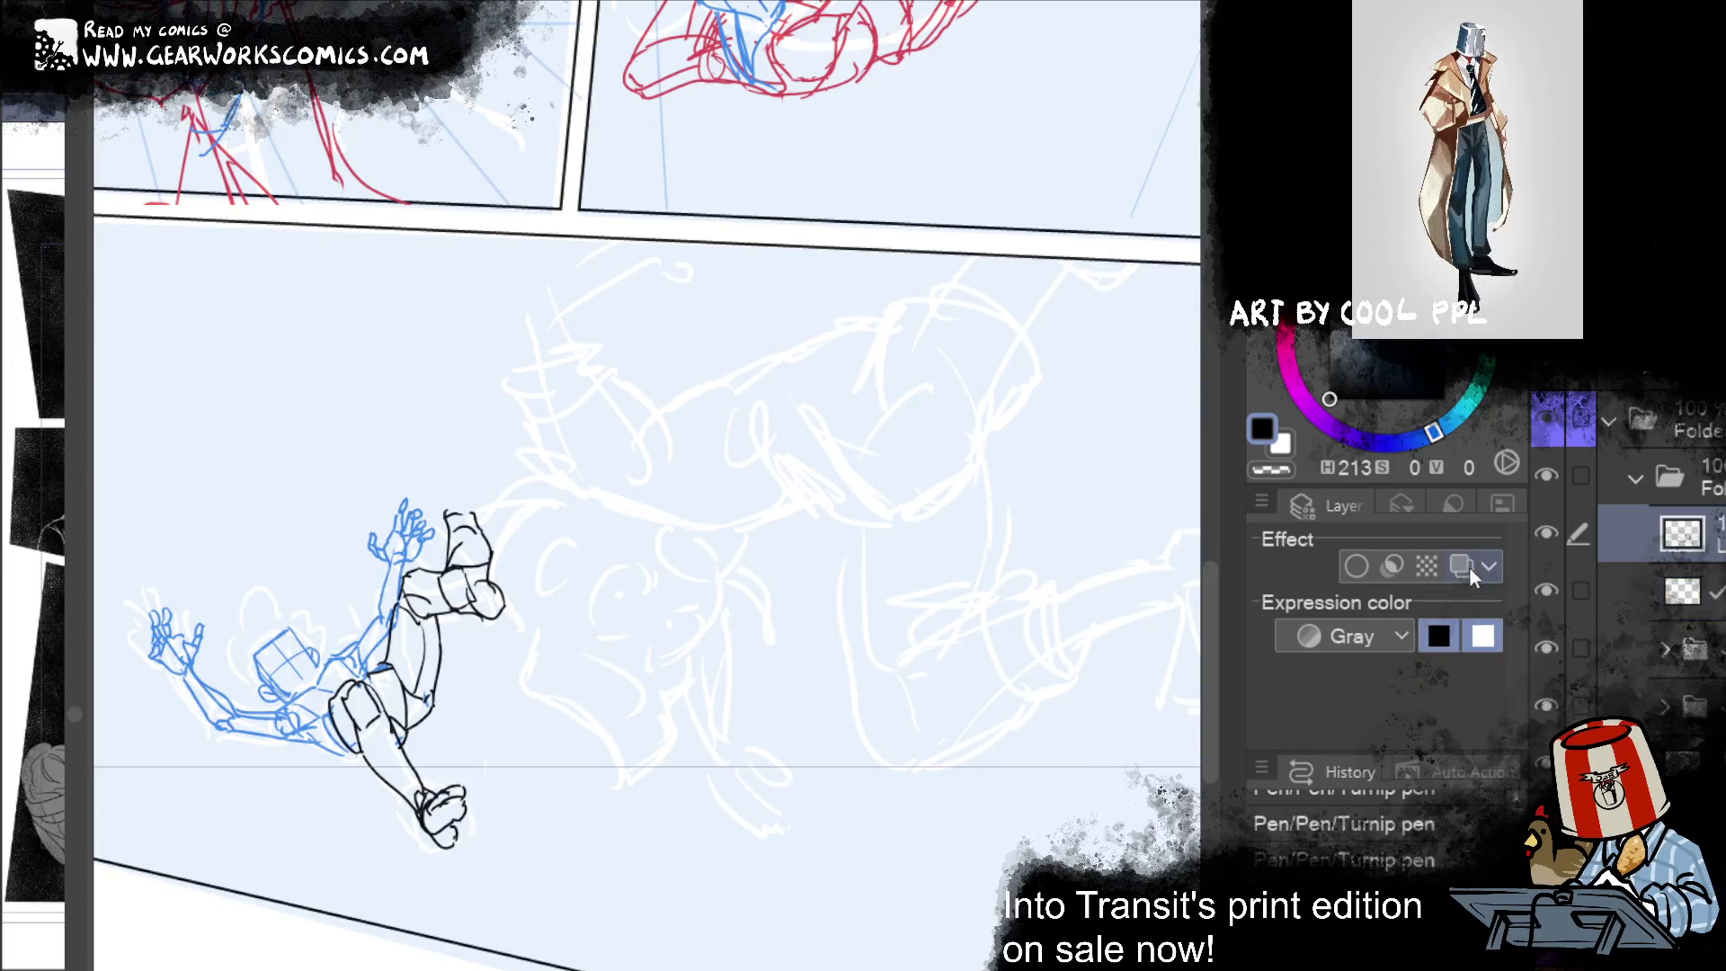
{"action": "left_click", "coordinate": [1465, 565]}
{"action": "left_click", "coordinate": [1460, 564]}
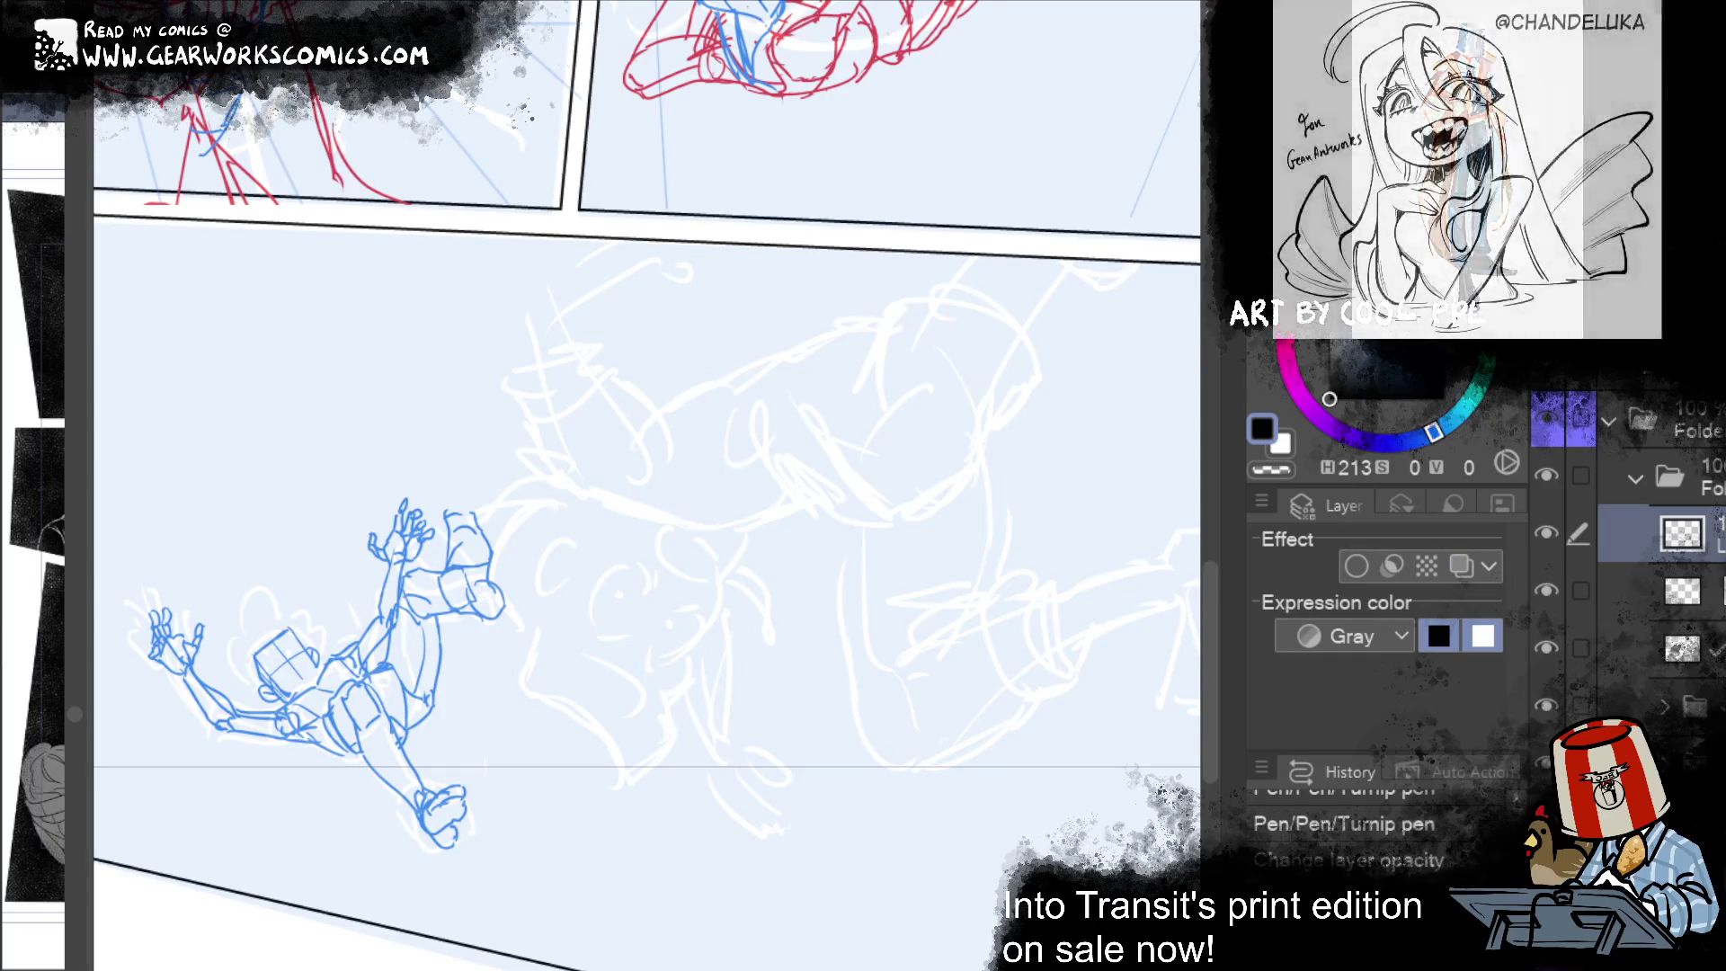
Step: Sketch the bucket head's black box outline over the bottom panel's rough figure
{"action": "mouse_move", "coordinate": [944, 824]}
{"action": "left_mouse_down"}
{"action": "mouse_move", "coordinate": [990, 828]}
{"action": "mouse_move", "coordinate": [980, 730]}
{"action": "mouse_move", "coordinate": [1045, 746]}
{"action": "left_mouse_up"}
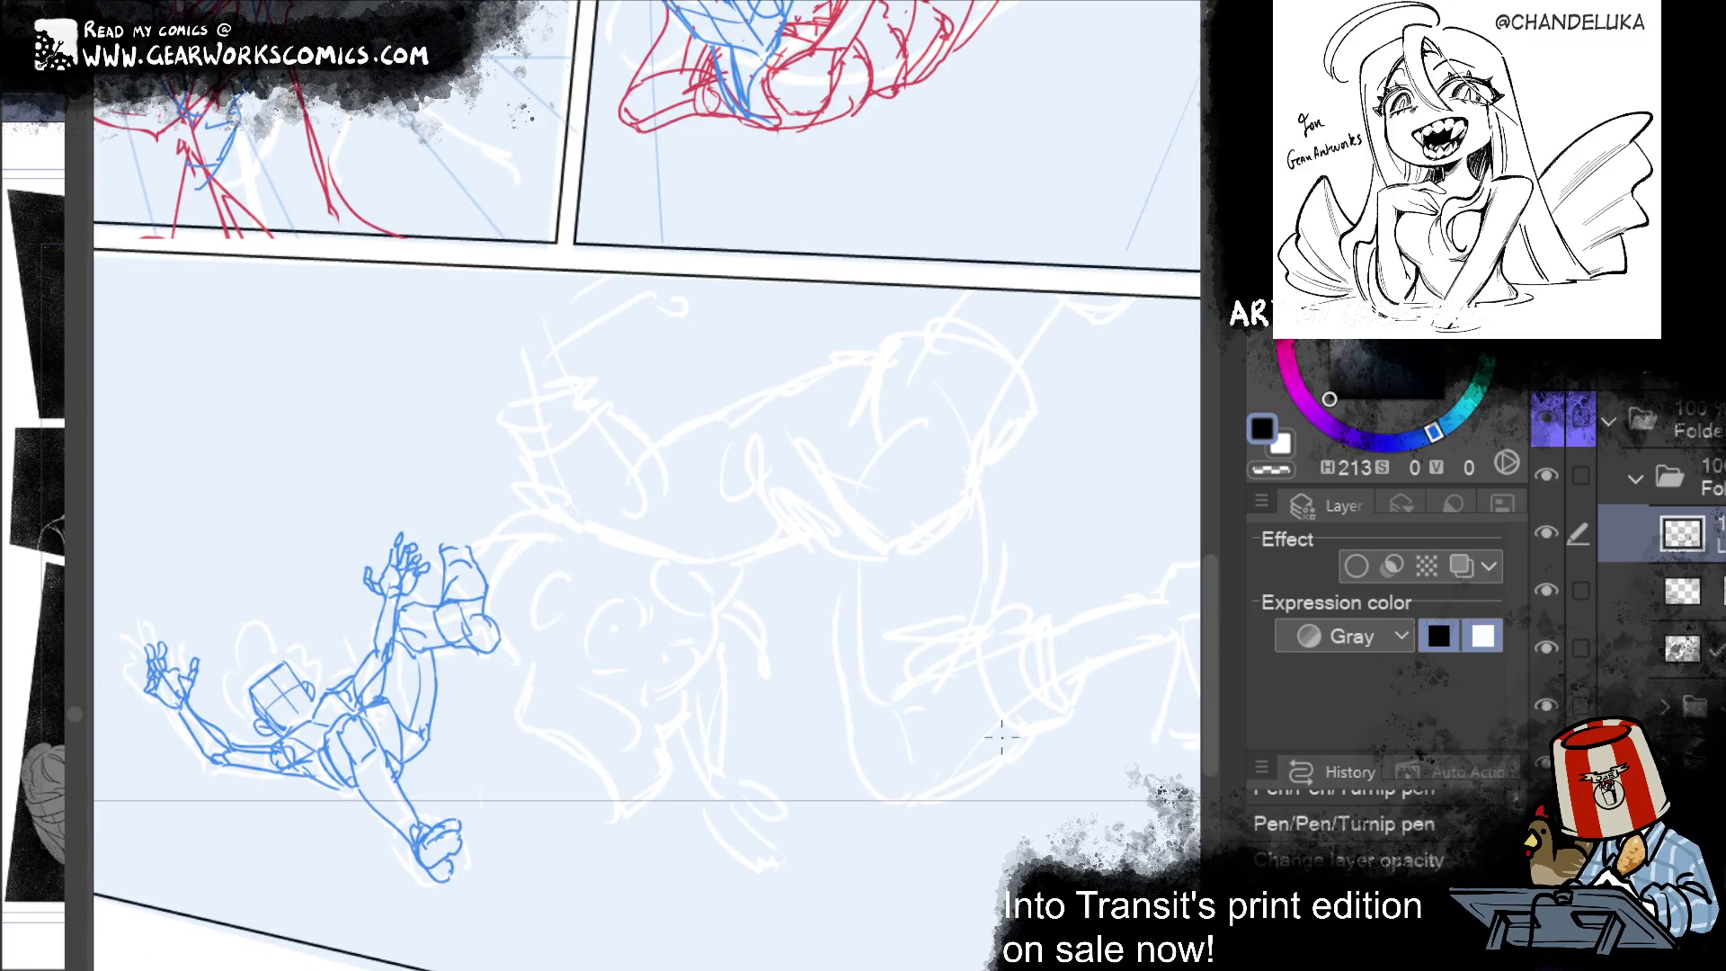
{"action": "left_click_drag", "start_coordinate": [558, 643], "coordinate": [659, 541]}
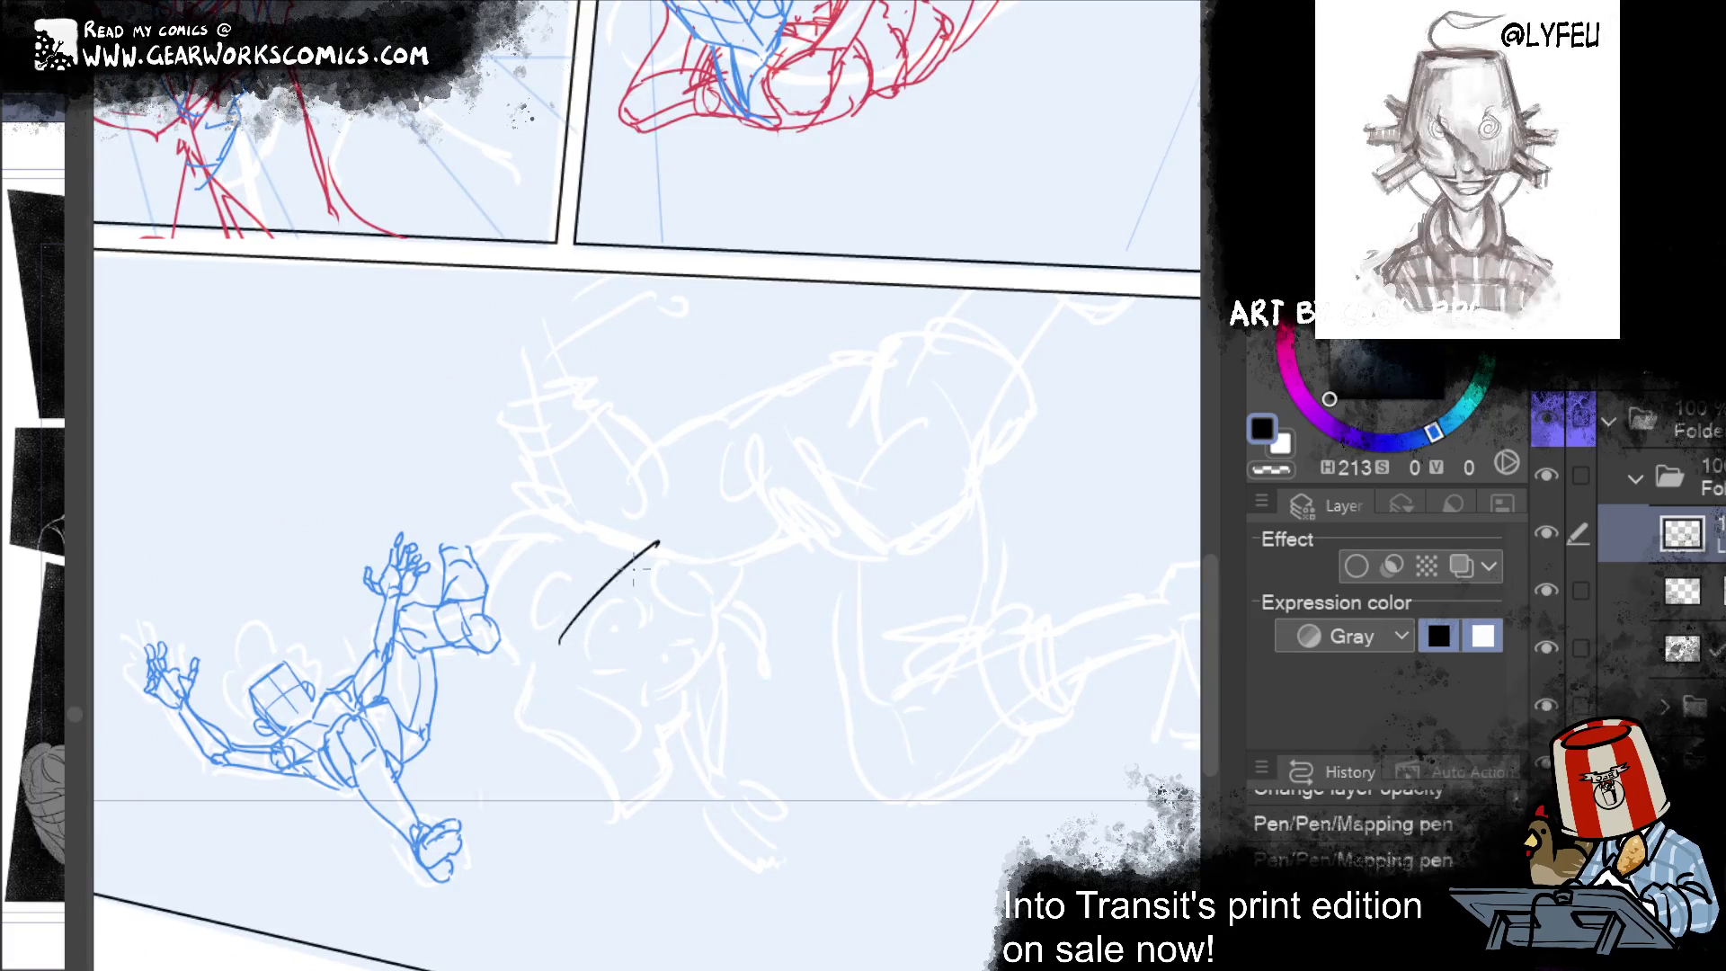
{"action": "left_click_drag", "start_coordinate": [558, 651], "coordinate": [644, 703]}
{"action": "left_click_drag", "start_coordinate": [683, 540], "coordinate": [726, 600]}
{"action": "left_click_drag", "start_coordinate": [652, 703], "coordinate": [738, 598]}
{"action": "key", "text": "ctrl+z"}
{"action": "left_click_drag", "start_coordinate": [645, 703], "coordinate": [727, 600]}
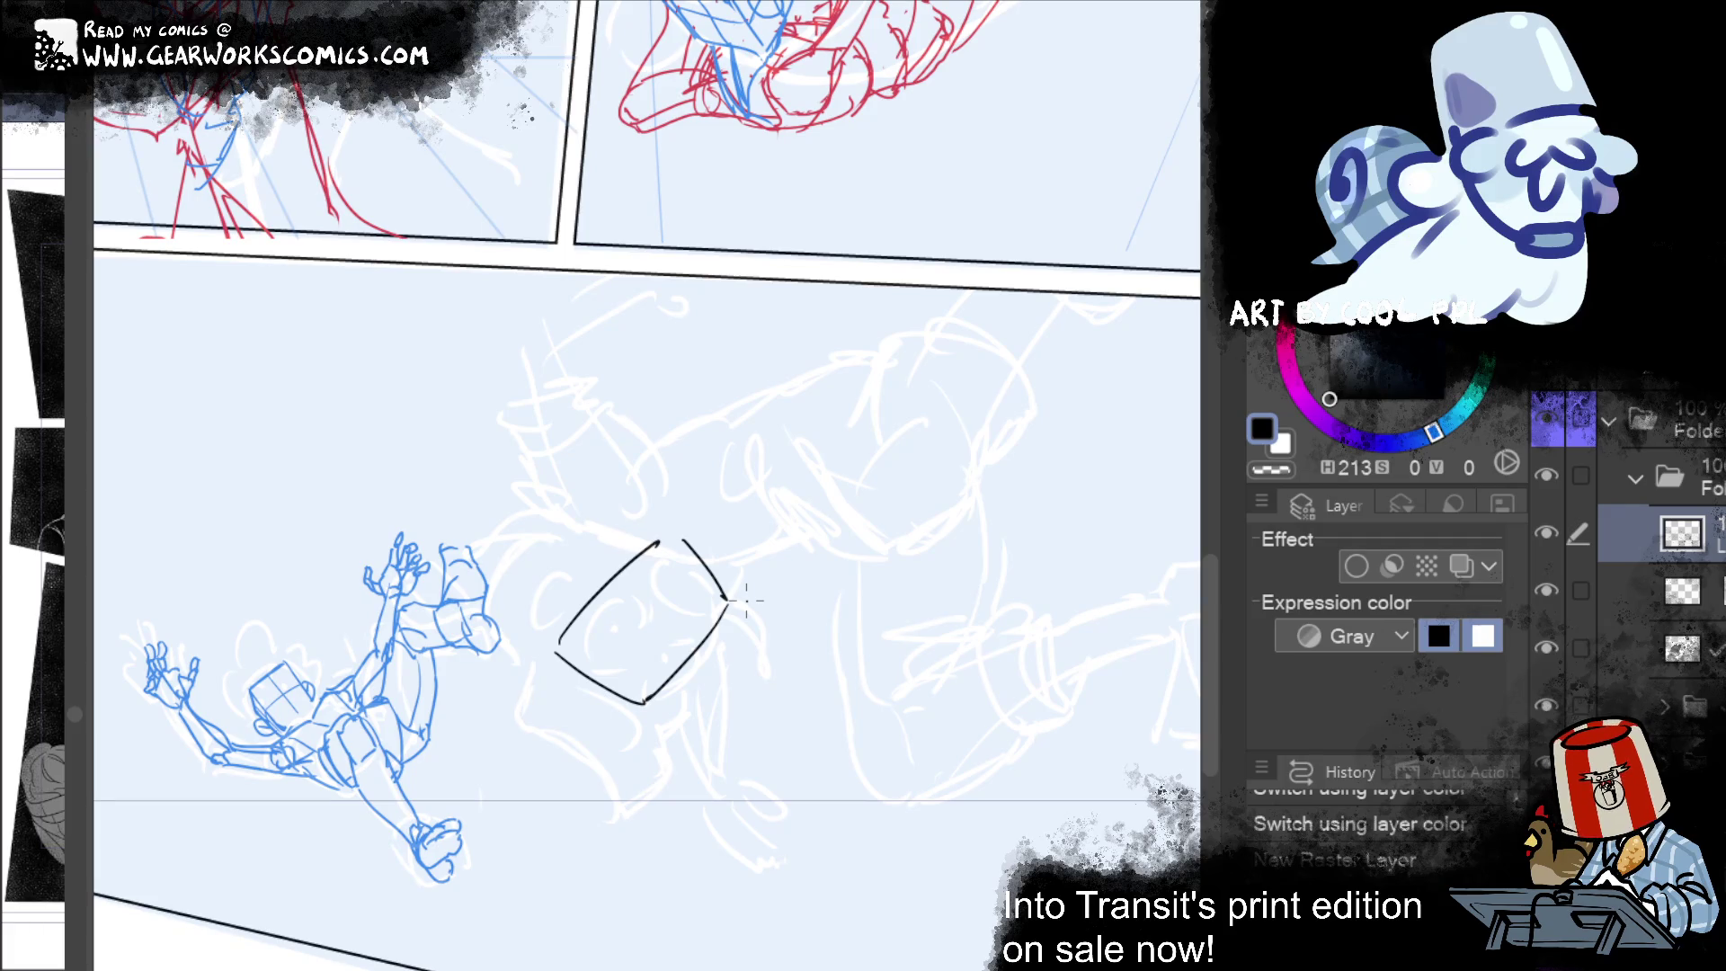
Step: Add the box's upper edges and crossing diagonal lines inside the head
{"action": "left_click_drag", "start_coordinate": [618, 589], "coordinate": [683, 649]}
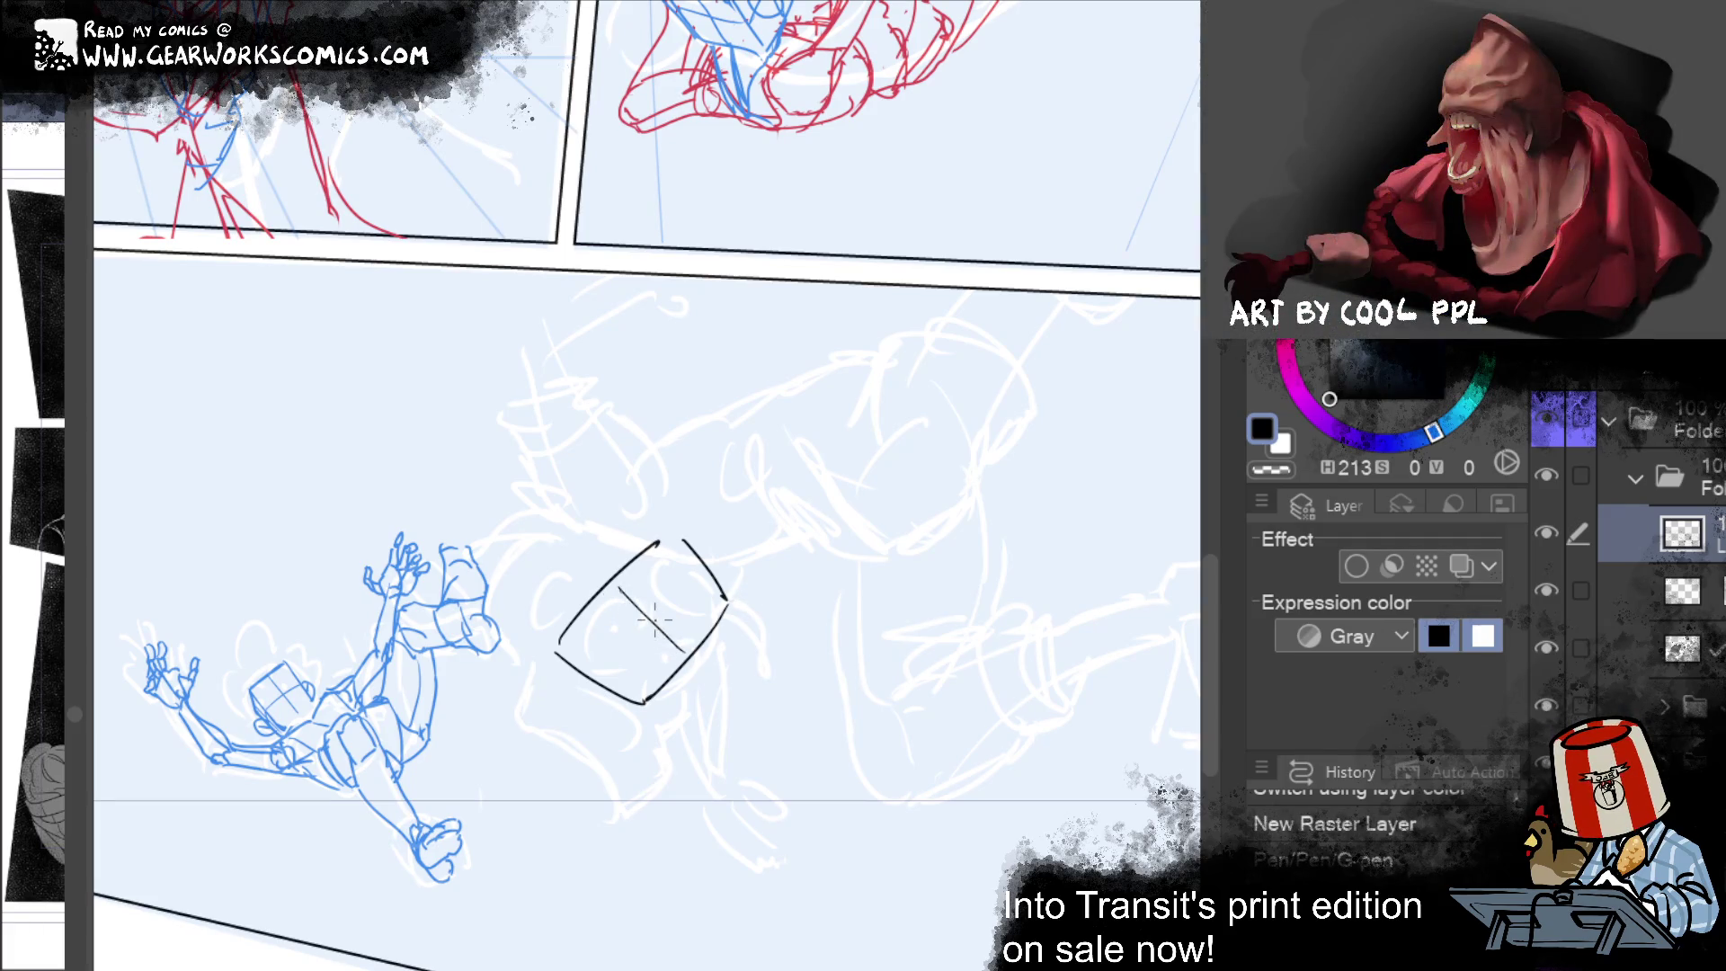
{"action": "left_click_drag", "start_coordinate": [534, 597], "coordinate": [545, 644]}
{"action": "key", "text": "ctrl+z"}
{"action": "mouse_move", "coordinate": [530, 577]}
{"action": "left_mouse_down"}
{"action": "mouse_move", "coordinate": [621, 491]}
{"action": "mouse_move", "coordinate": [667, 530]}
{"action": "left_mouse_up"}
{"action": "left_click_drag", "start_coordinate": [595, 681], "coordinate": [697, 572]}
{"action": "key", "text": "ctrl+z"}
{"action": "left_click_drag", "start_coordinate": [595, 680], "coordinate": [697, 572]}
{"action": "mouse_move", "coordinate": [577, 535]}
{"action": "left_mouse_down"}
{"action": "mouse_move", "coordinate": [602, 578]}
{"action": "mouse_move", "coordinate": [638, 513]}
{"action": "left_mouse_up"}
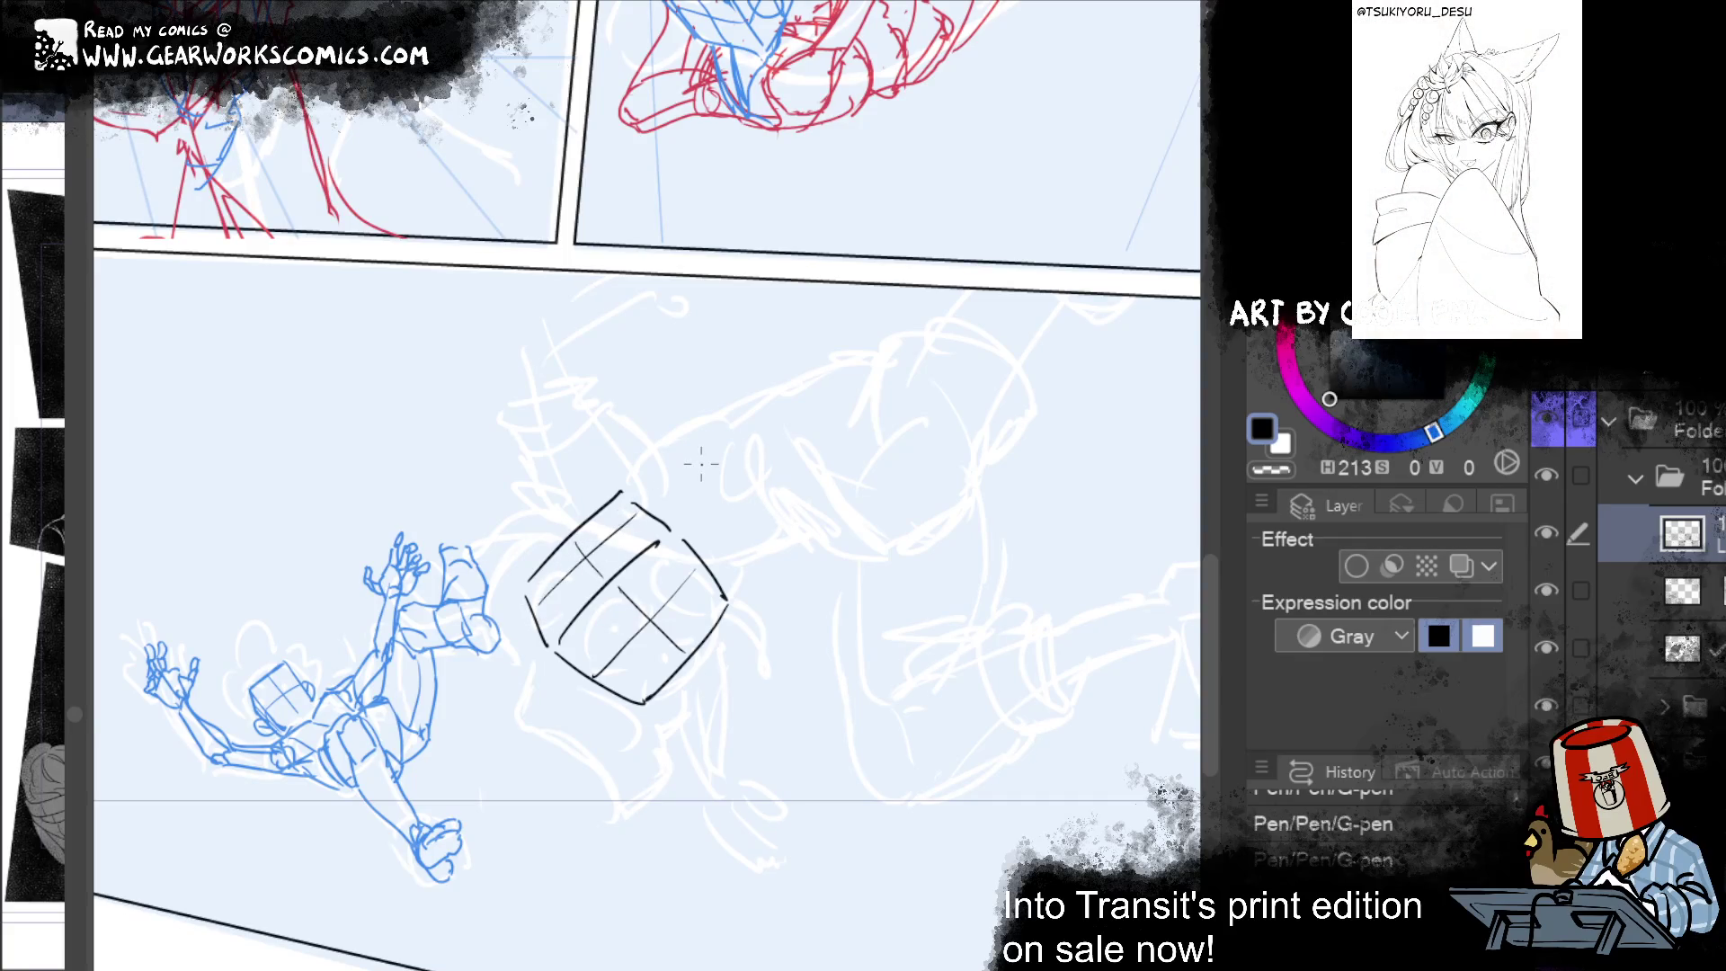
{"action": "key", "text": "ctrl+z"}
{"action": "left_click_drag", "start_coordinate": [539, 609], "coordinate": [641, 505]}
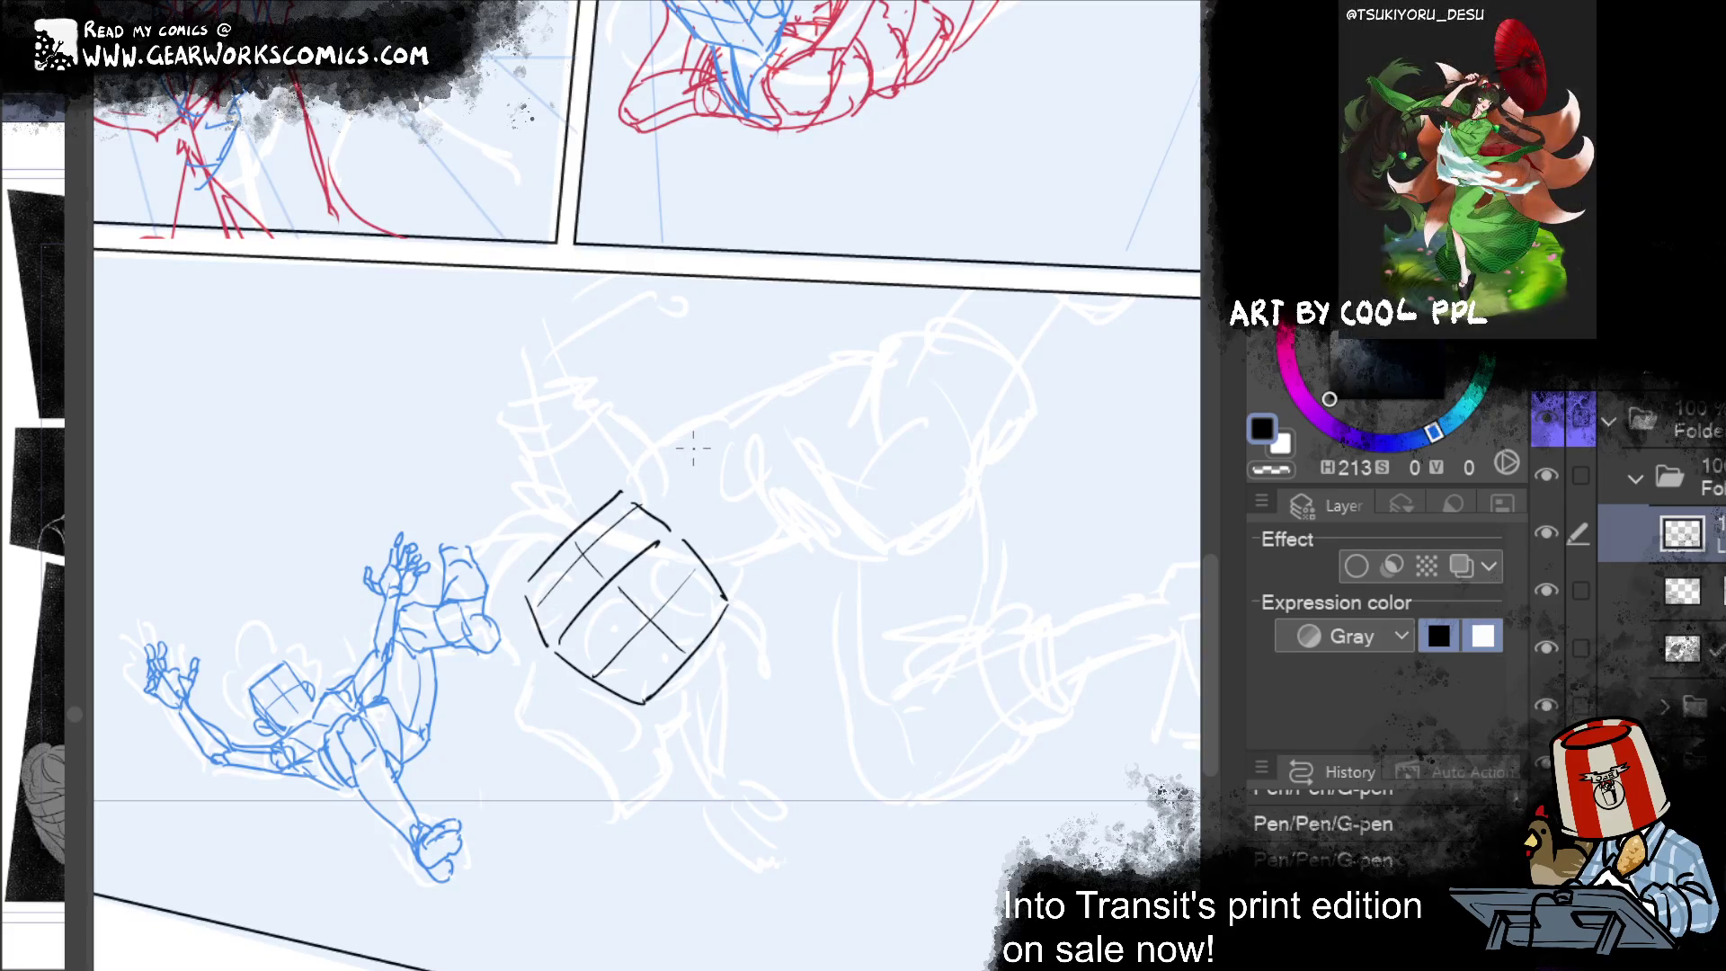
Step: Rotate the view and retrace the head box's bottom and top-right edges, discarding a long diagonal line
{"action": "mouse_move", "coordinate": [994, 539]}
{"action": "left_mouse_down"}
{"action": "mouse_move", "coordinate": [412, 878]}
{"action": "mouse_move", "coordinate": [820, 793]}
{"action": "mouse_move", "coordinate": [758, 787]}
{"action": "left_mouse_up"}
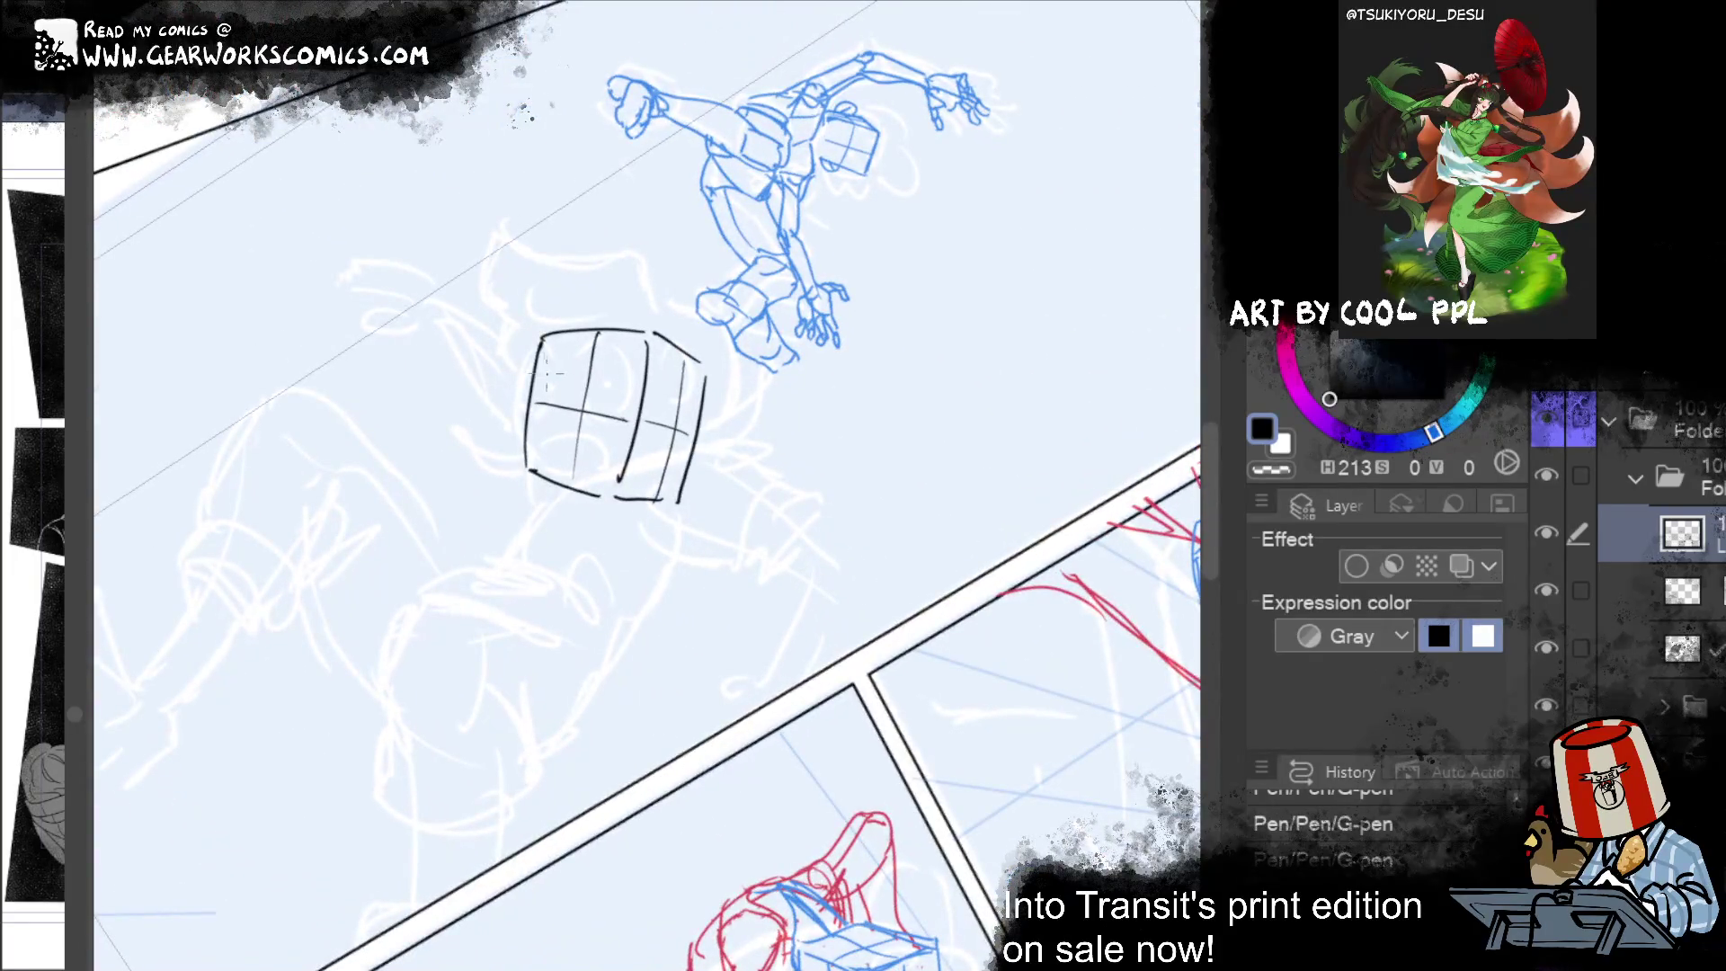
{"action": "left_click_drag", "start_coordinate": [528, 478], "coordinate": [680, 500]}
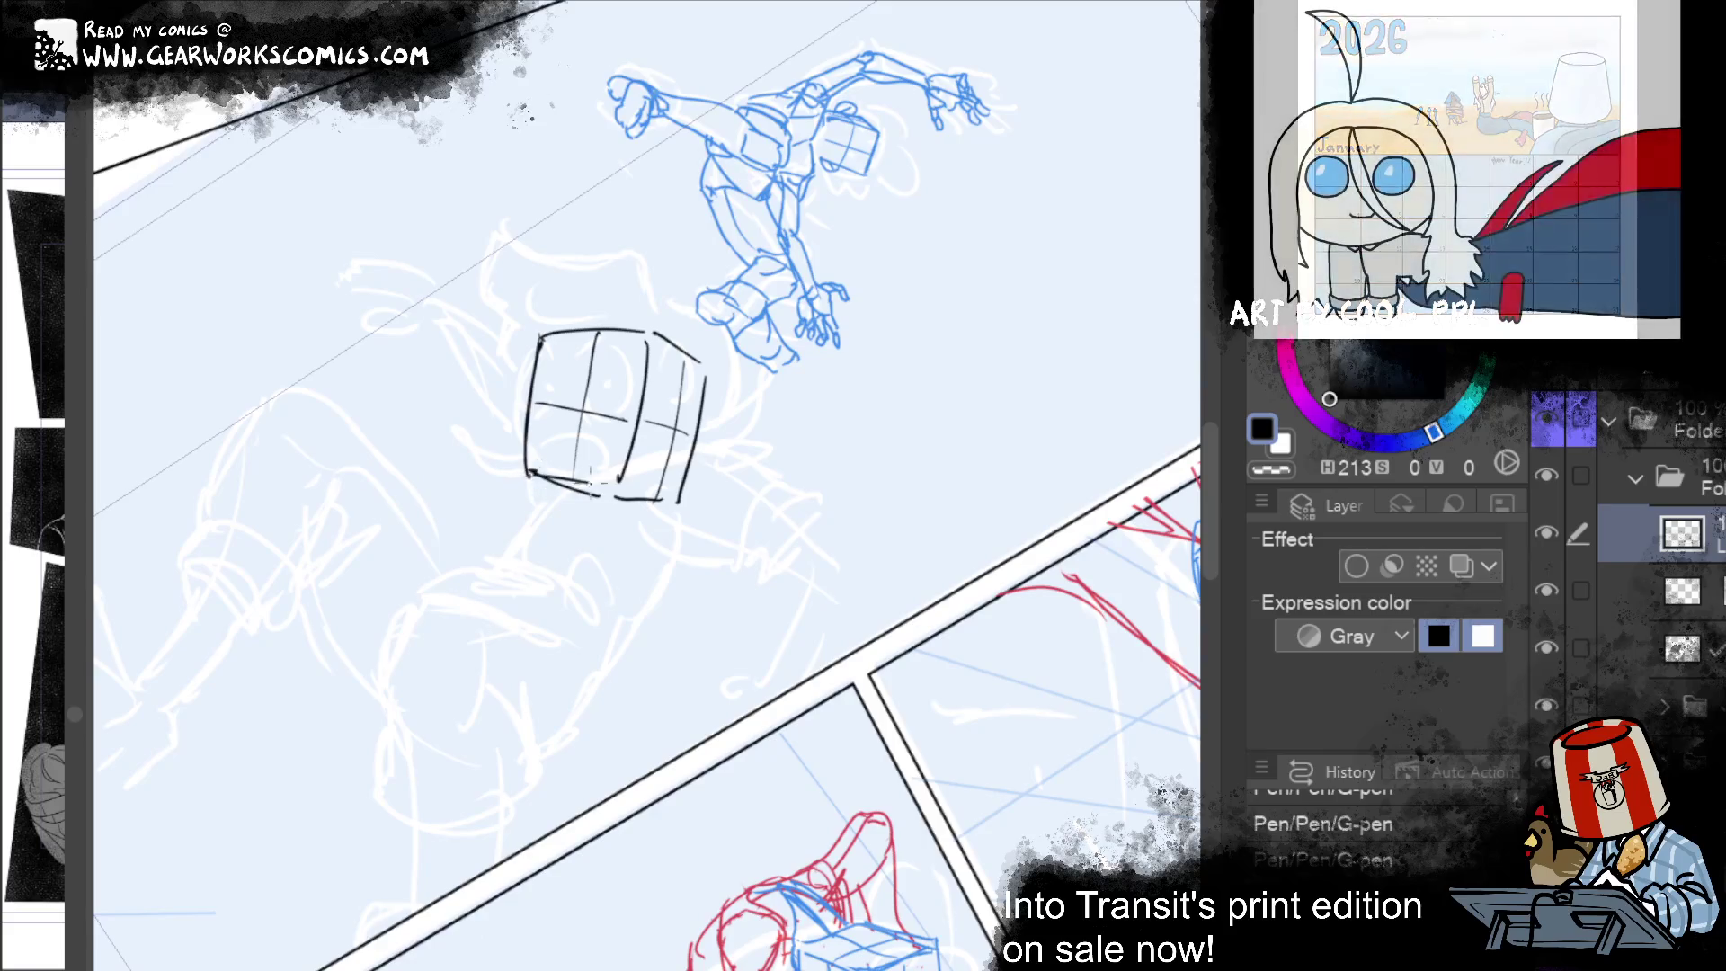
{"action": "left_click_drag", "start_coordinate": [610, 490], "coordinate": [677, 503]}
{"action": "key", "text": "ctrl+z"}
{"action": "left_click_drag", "start_coordinate": [647, 335], "coordinate": [704, 370]}
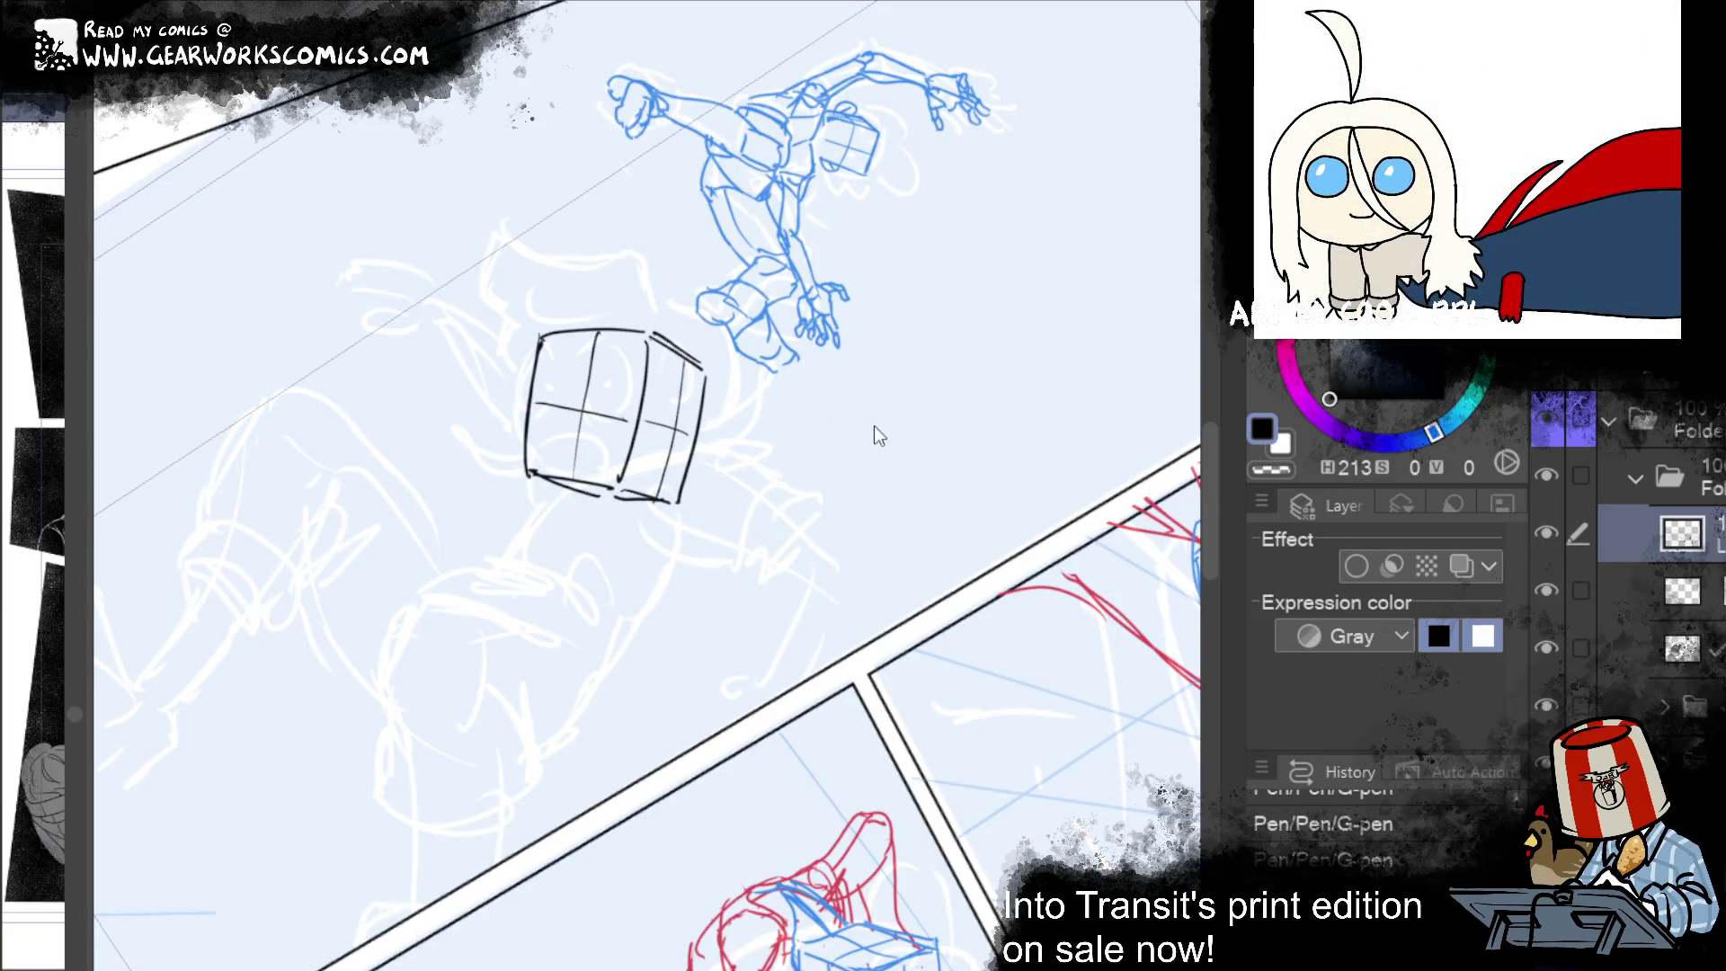
{"action": "left_click_drag", "start_coordinate": [530, 475], "coordinate": [676, 504]}
{"action": "key", "text": "ctrl+z"}
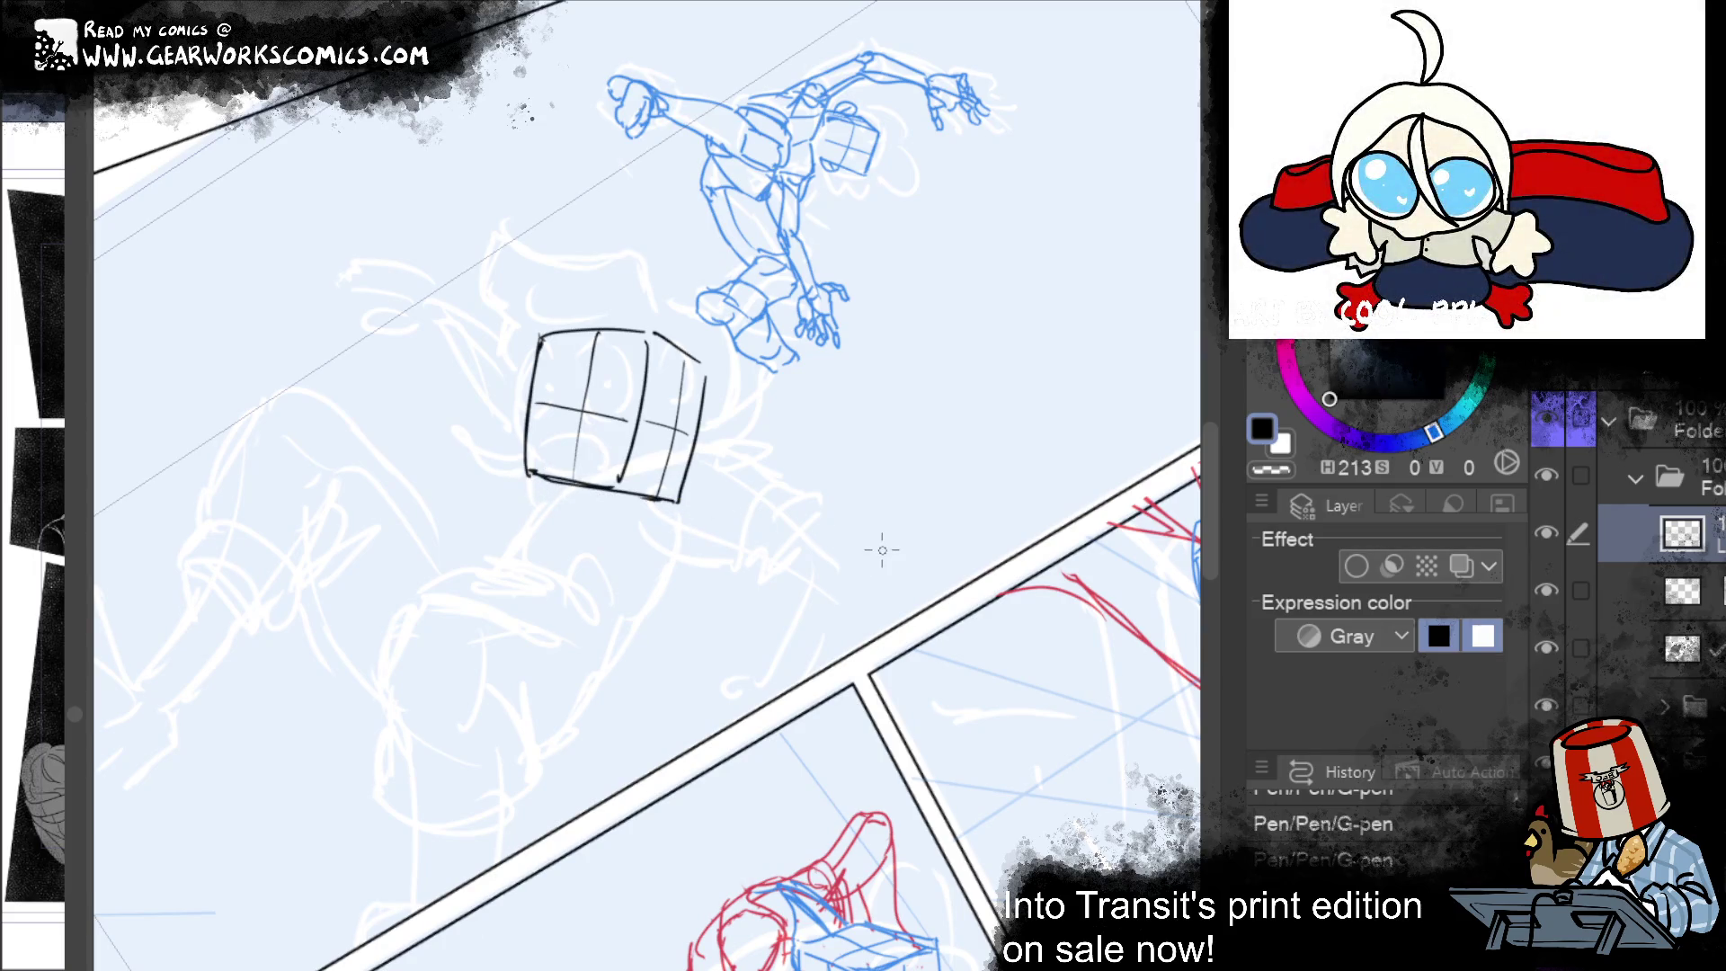
{"action": "mouse_move", "coordinate": [1048, 249]}
{"action": "left_mouse_down"}
{"action": "mouse_move", "coordinate": [637, 486]}
{"action": "mouse_move", "coordinate": [101, 836]}
{"action": "left_mouse_up"}
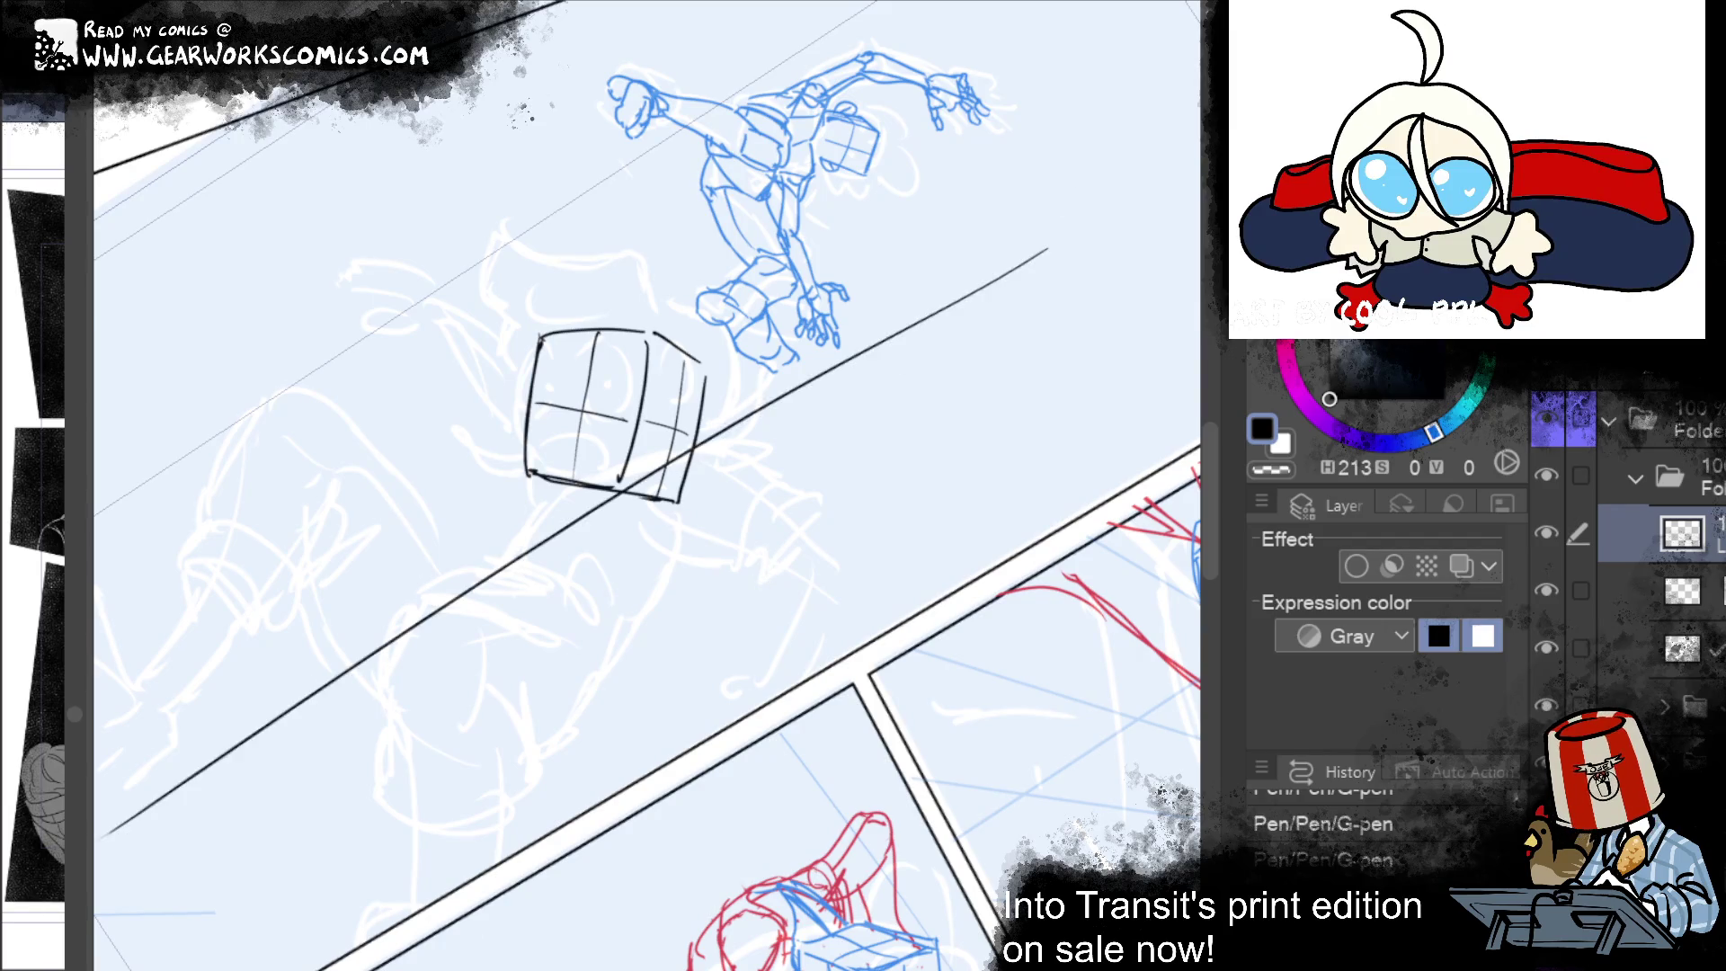
{"action": "key", "text": "ctrl+z"}
{"action": "left_click_drag", "start_coordinate": [892, 663], "coordinate": [1024, 656]}
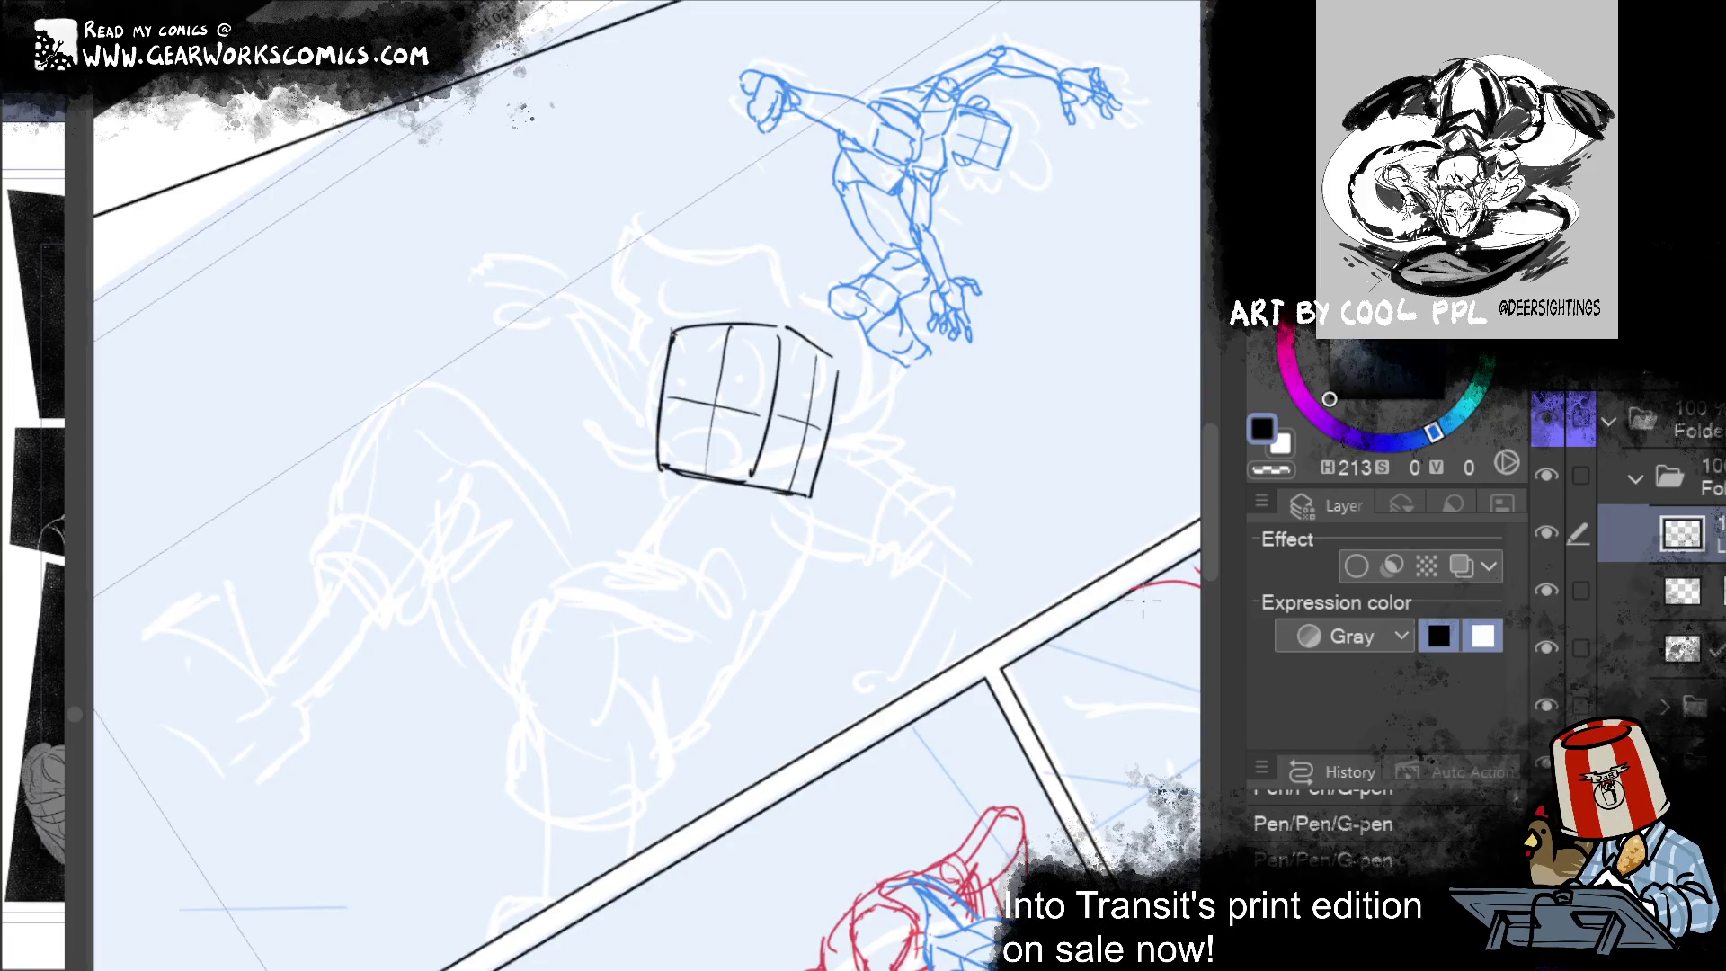
Step: Add a curved side panel to the head box and rework its bottom edge
{"action": "mouse_move", "coordinate": [1048, 693]}
{"action": "left_mouse_down"}
{"action": "mouse_move", "coordinate": [1001, 701]}
{"action": "mouse_move", "coordinate": [999, 686]}
{"action": "left_mouse_up"}
{"action": "mouse_move", "coordinate": [748, 436]}
{"action": "left_mouse_down"}
{"action": "mouse_move", "coordinate": [786, 444]}
{"action": "mouse_move", "coordinate": [773, 471]}
{"action": "mouse_move", "coordinate": [741, 476]}
{"action": "mouse_move", "coordinate": [753, 425]}
{"action": "left_mouse_up"}
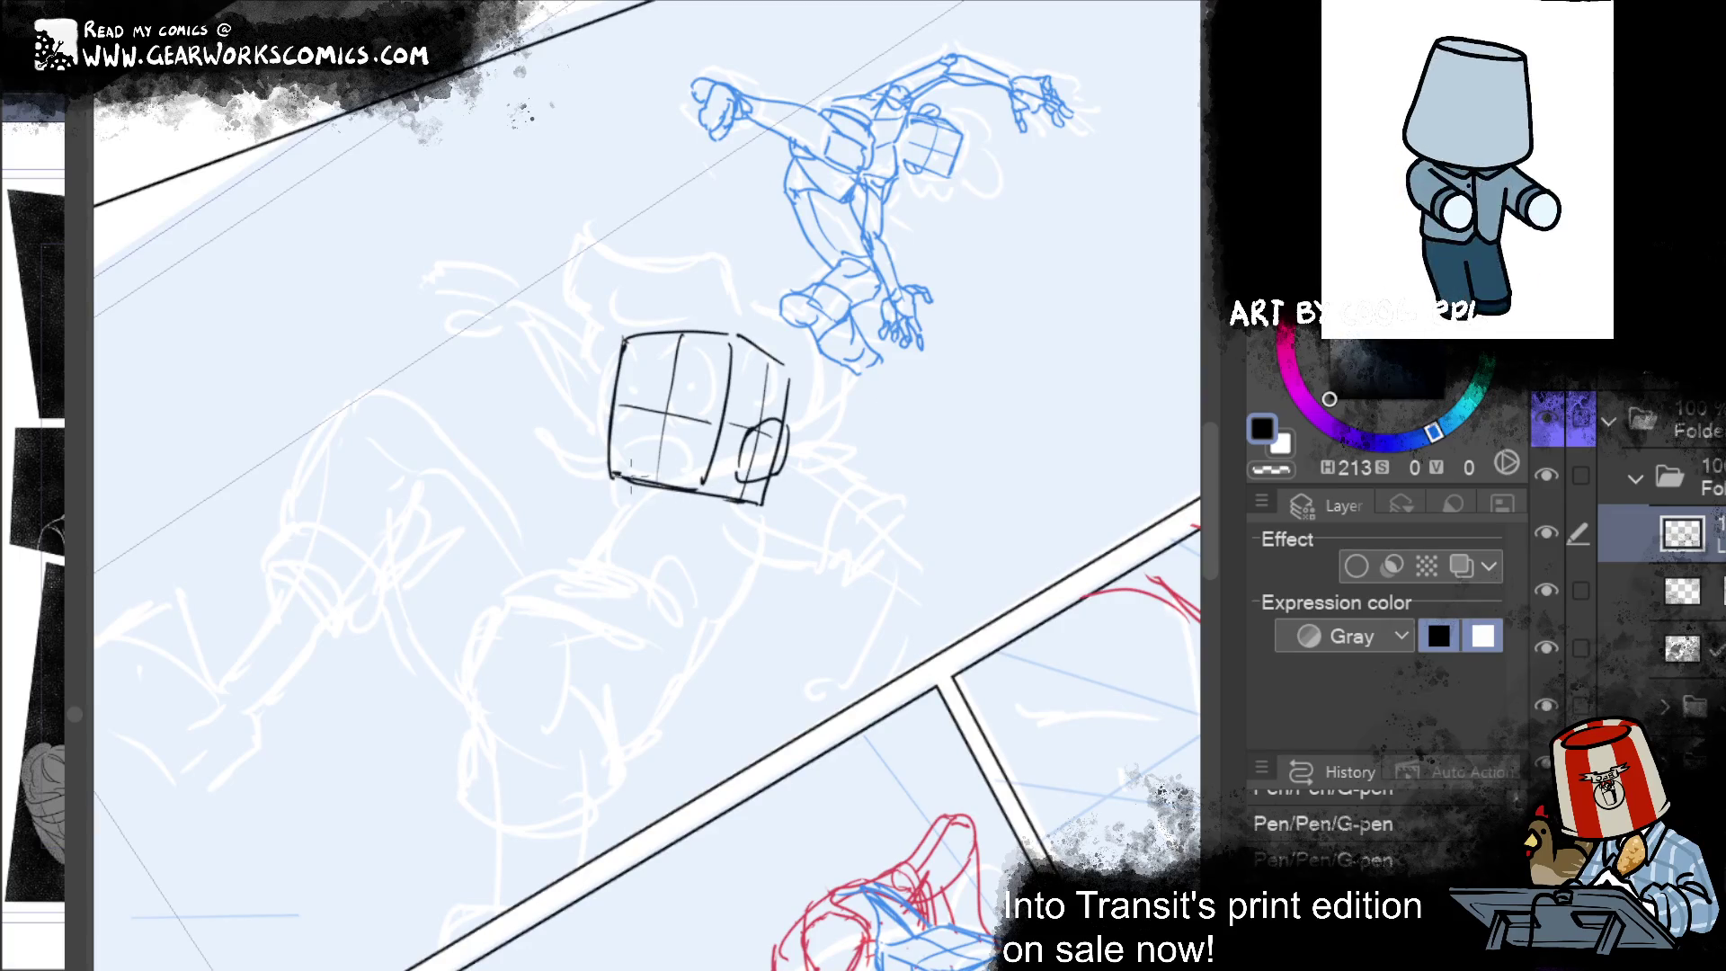
{"action": "left_click_drag", "start_coordinate": [701, 483], "coordinate": [739, 490]}
{"action": "mouse_move", "coordinate": [637, 477]}
{"action": "left_mouse_down"}
{"action": "mouse_move", "coordinate": [753, 505]}
{"action": "mouse_move", "coordinate": [641, 495]}
{"action": "left_mouse_up"}
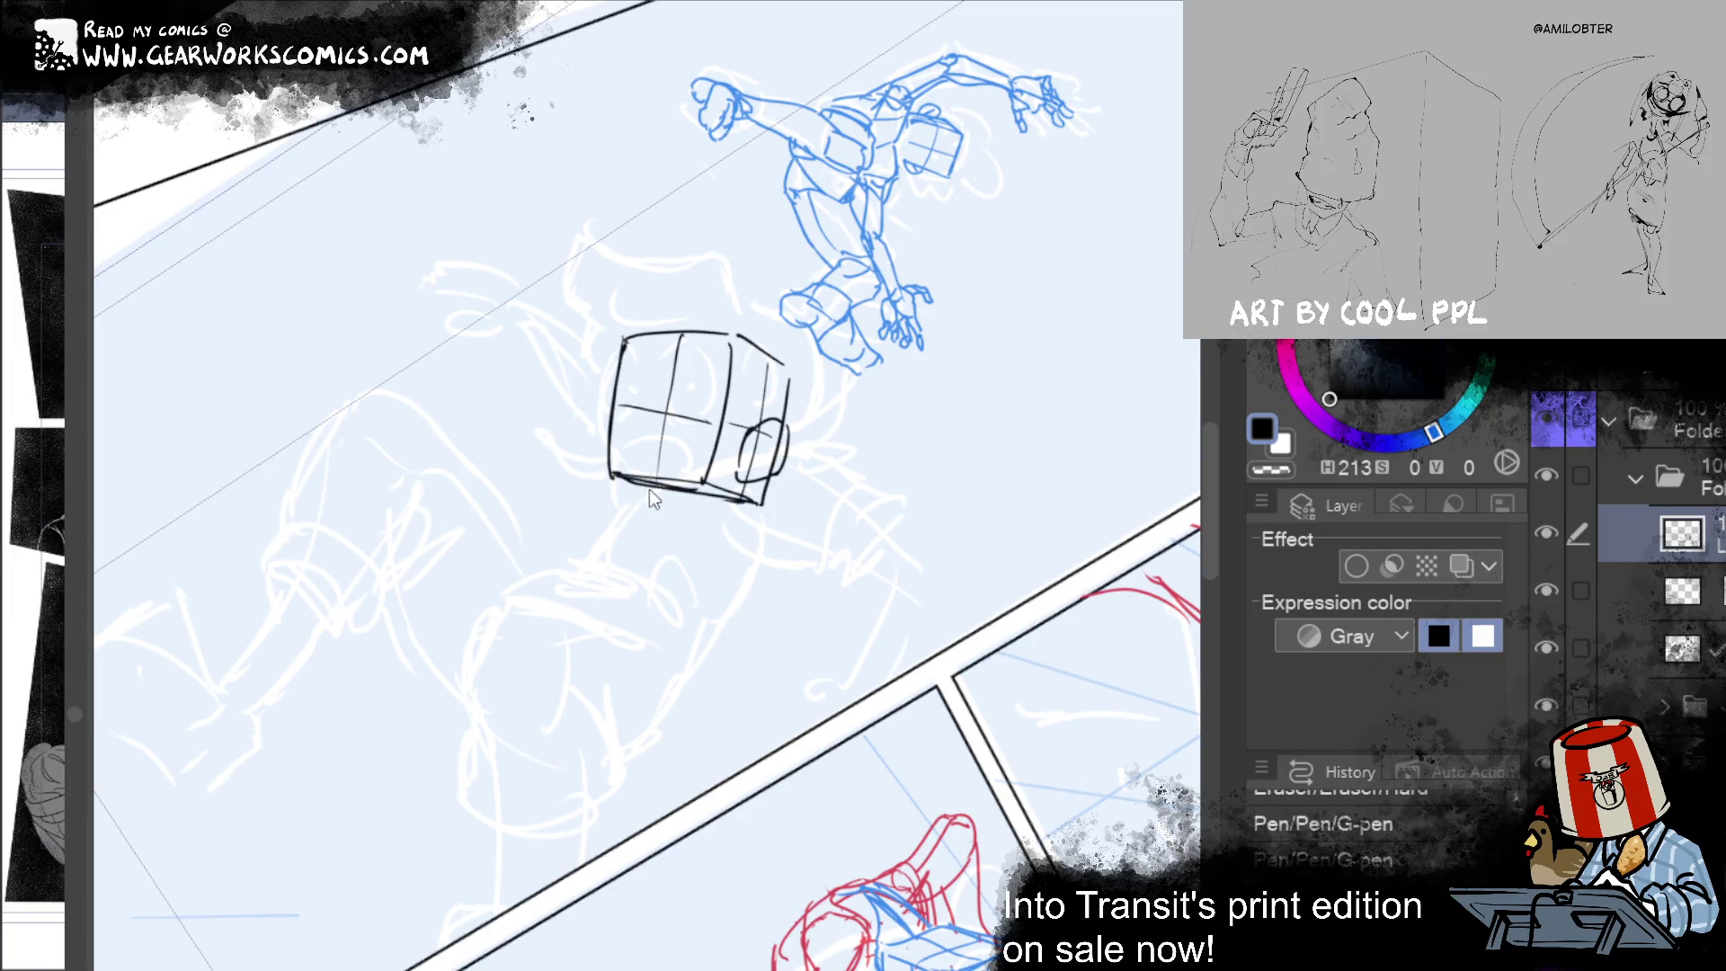
{"action": "mouse_move", "coordinate": [638, 496]}
{"action": "left_mouse_down"}
{"action": "mouse_move", "coordinate": [688, 490]}
{"action": "mouse_move", "coordinate": [640, 515]}
{"action": "mouse_move", "coordinate": [766, 494]}
{"action": "left_mouse_up"}
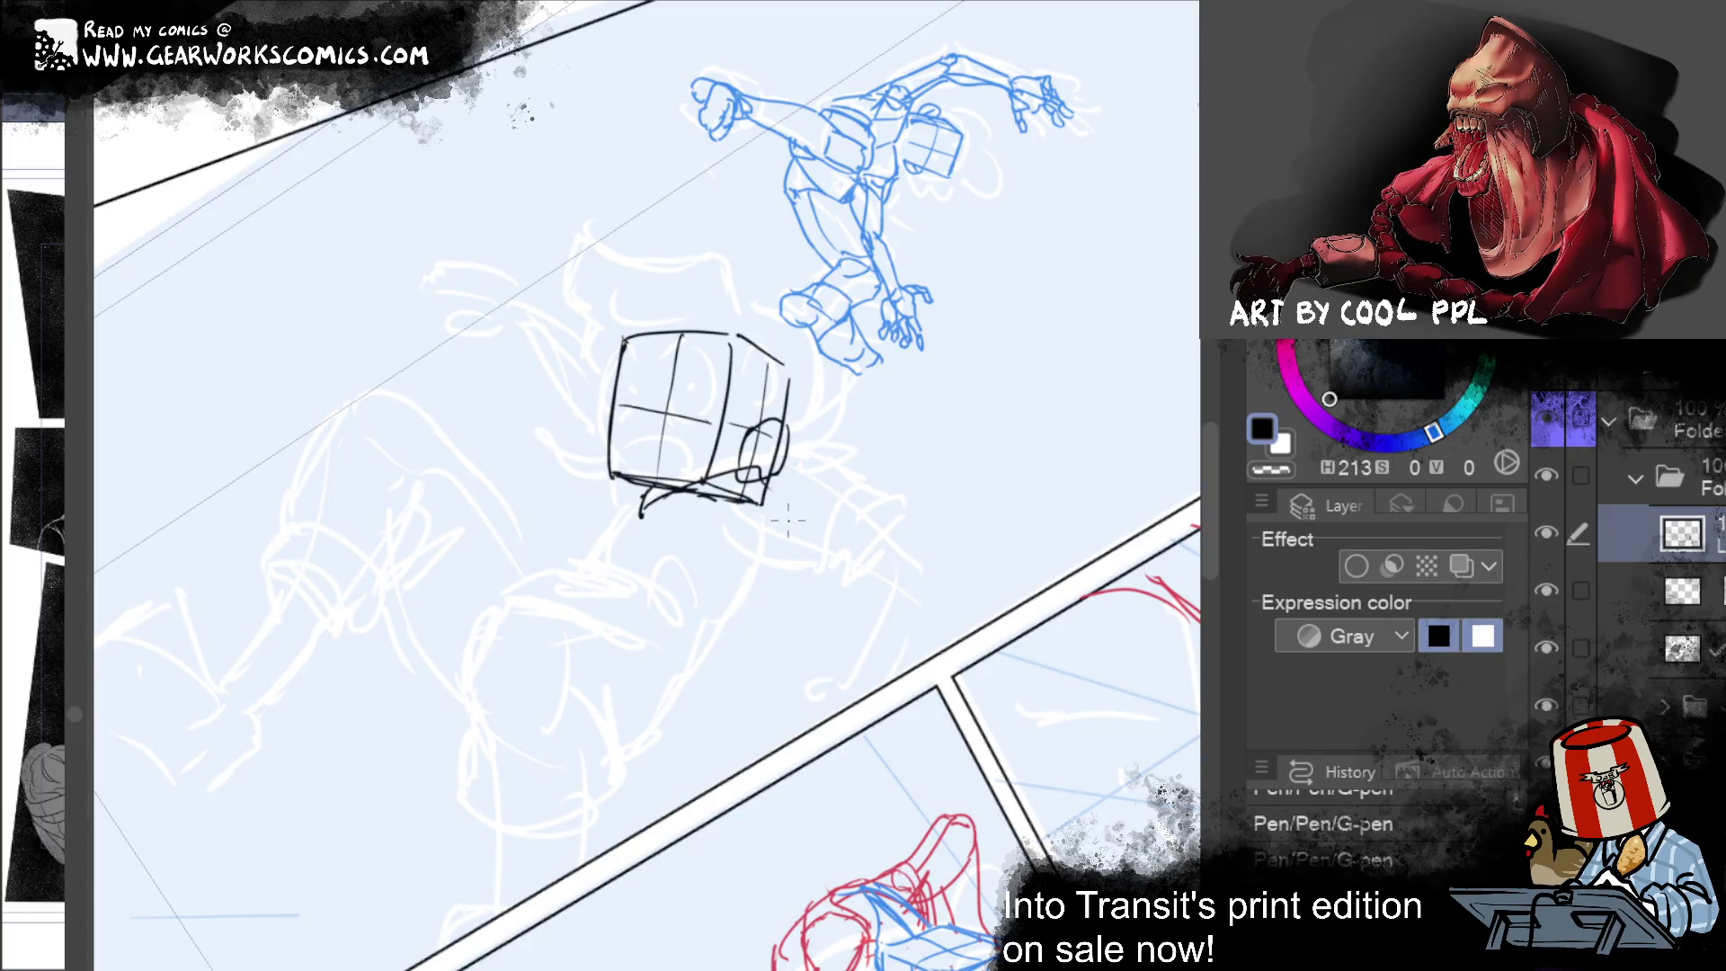
{"action": "left_click_drag", "start_coordinate": [647, 493], "coordinate": [764, 500]}
{"action": "mouse_move", "coordinate": [658, 497]}
{"action": "left_mouse_down"}
{"action": "mouse_move", "coordinate": [776, 495]}
{"action": "mouse_move", "coordinate": [769, 571]}
{"action": "mouse_move", "coordinate": [673, 663]}
{"action": "left_mouse_up"}
{"action": "key", "text": "ctrl+z"}
Step: Sketch a stroke to the small circle and a rounded loop form beneath the box
{"action": "left_click_drag", "start_coordinate": [775, 525], "coordinate": [666, 659]}
{"action": "key", "text": "ctrl+z"}
{"action": "left_click_drag", "start_coordinate": [775, 543], "coordinate": [724, 629]}
{"action": "key", "text": "ctrl+z"}
{"action": "mouse_move", "coordinate": [710, 497]}
{"action": "left_mouse_down"}
{"action": "mouse_move", "coordinate": [760, 540]}
{"action": "mouse_move", "coordinate": [752, 586]}
{"action": "mouse_move", "coordinate": [713, 662]}
{"action": "mouse_move", "coordinate": [648, 665]}
{"action": "left_mouse_up"}
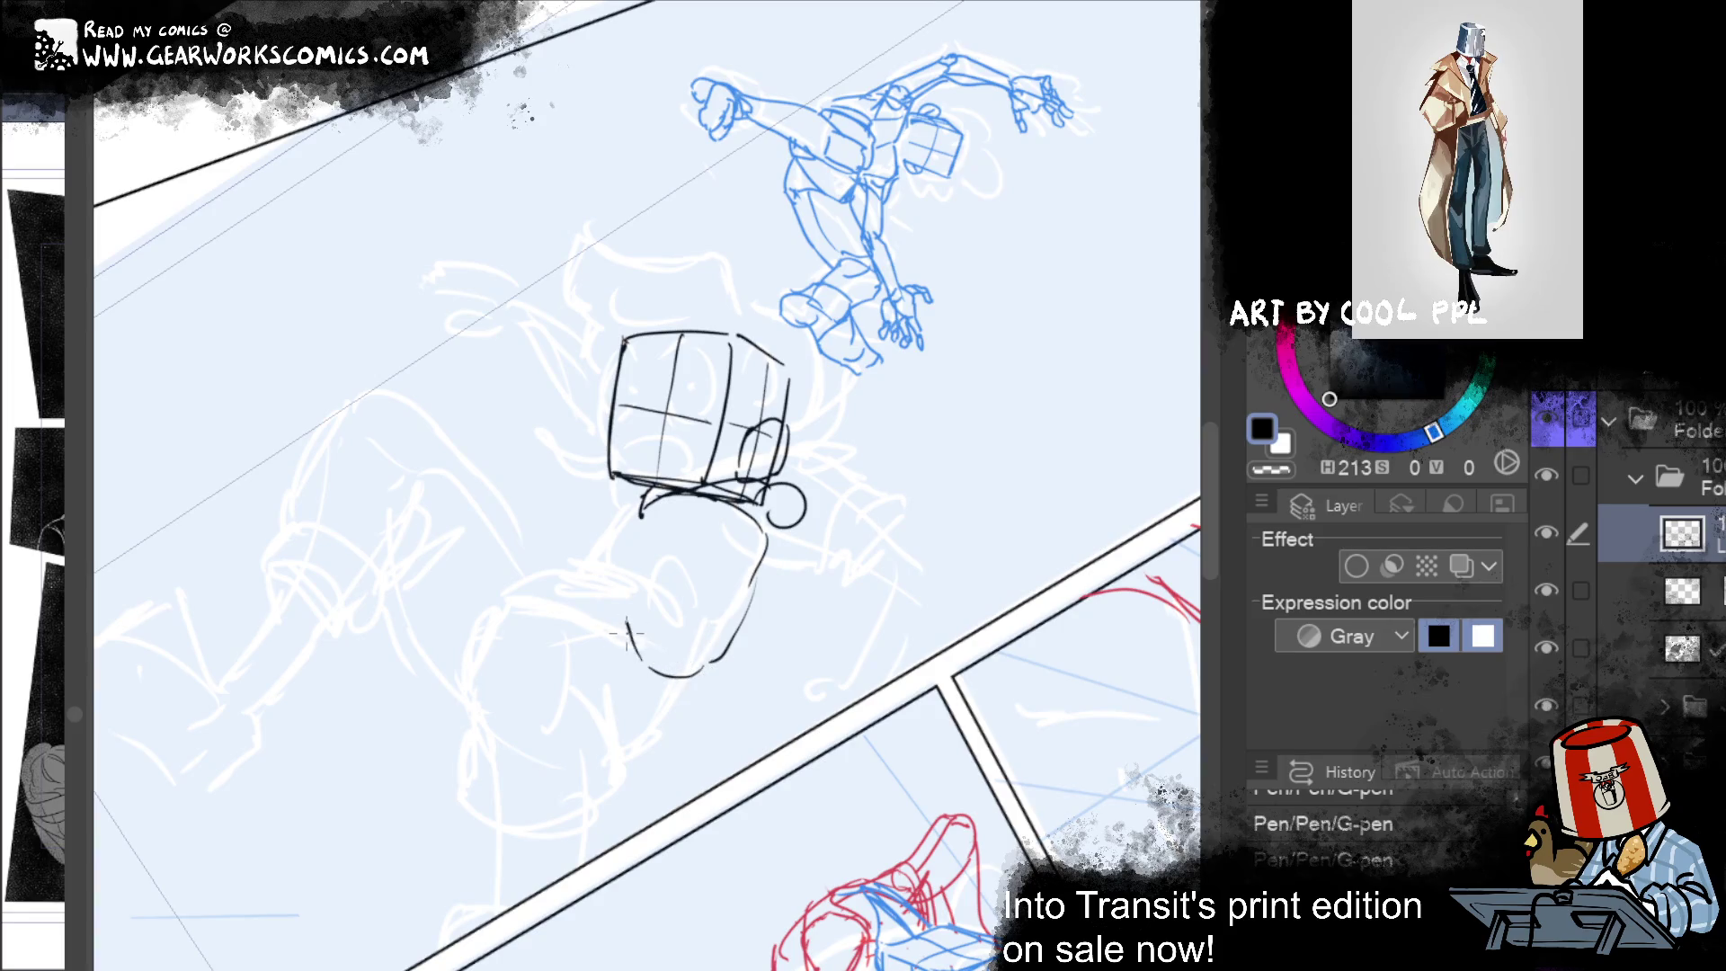
{"action": "mouse_move", "coordinate": [625, 615]}
{"action": "left_mouse_down"}
{"action": "mouse_move", "coordinate": [597, 578]}
{"action": "mouse_move", "coordinate": [550, 611]}
{"action": "left_mouse_up"}
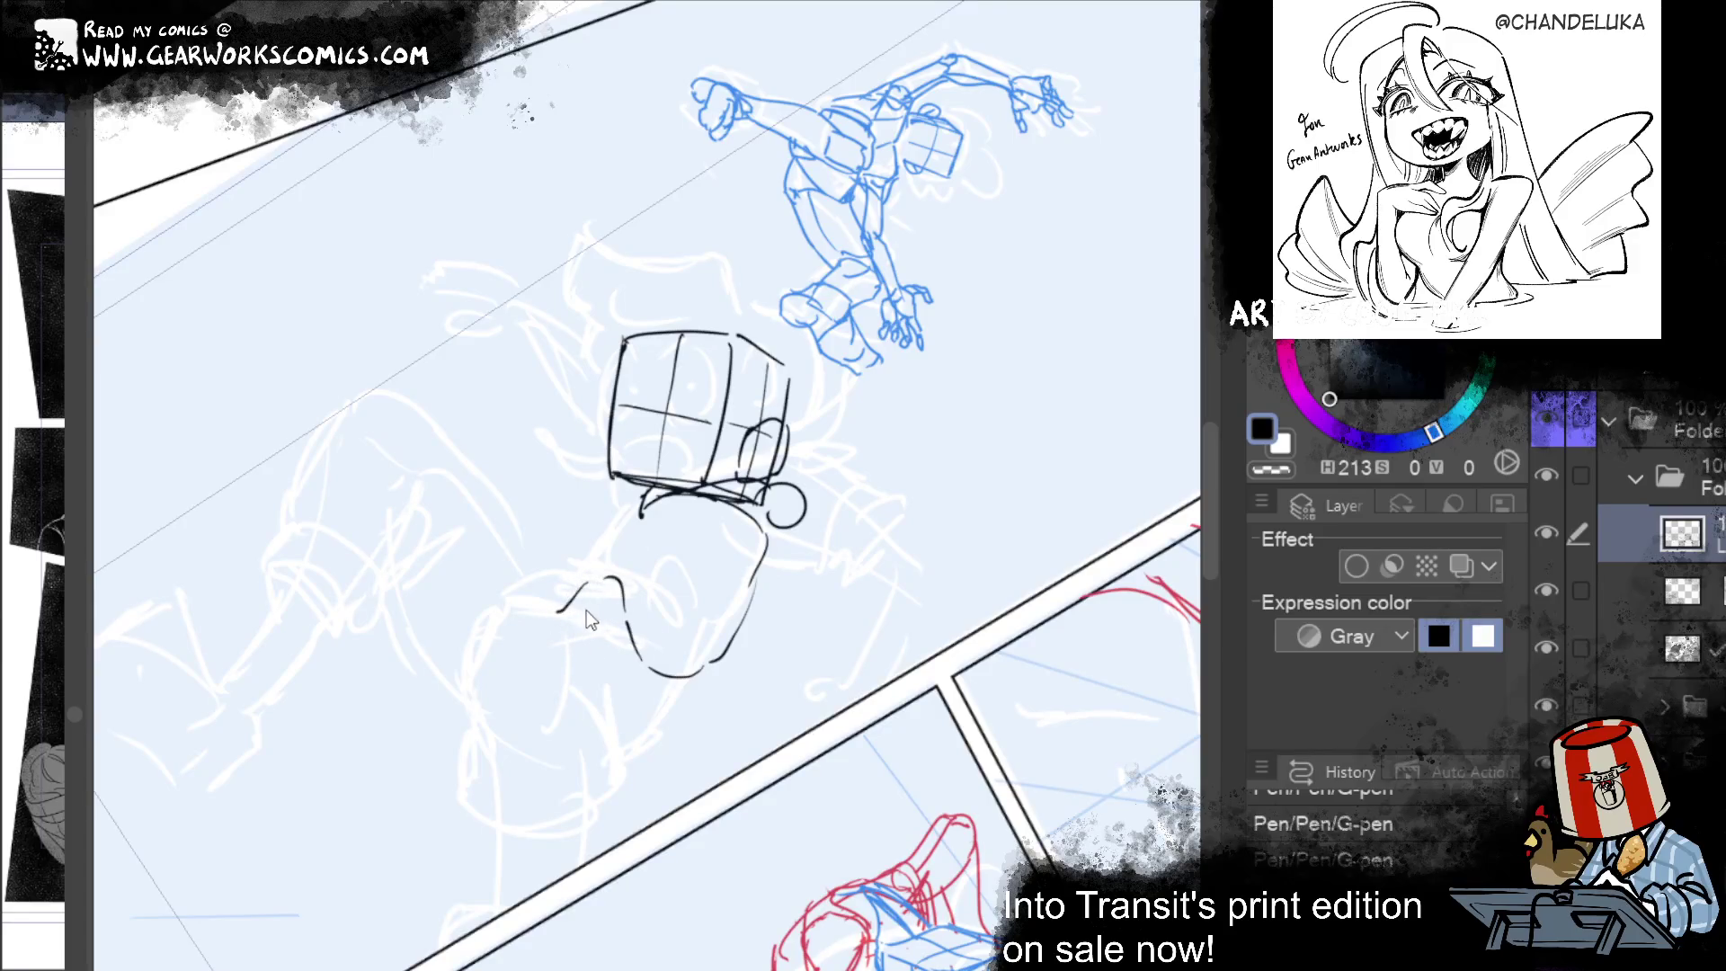
{"action": "key", "text": "ctrl+z"}
{"action": "left_click_drag", "start_coordinate": [590, 584], "coordinate": [562, 629]}
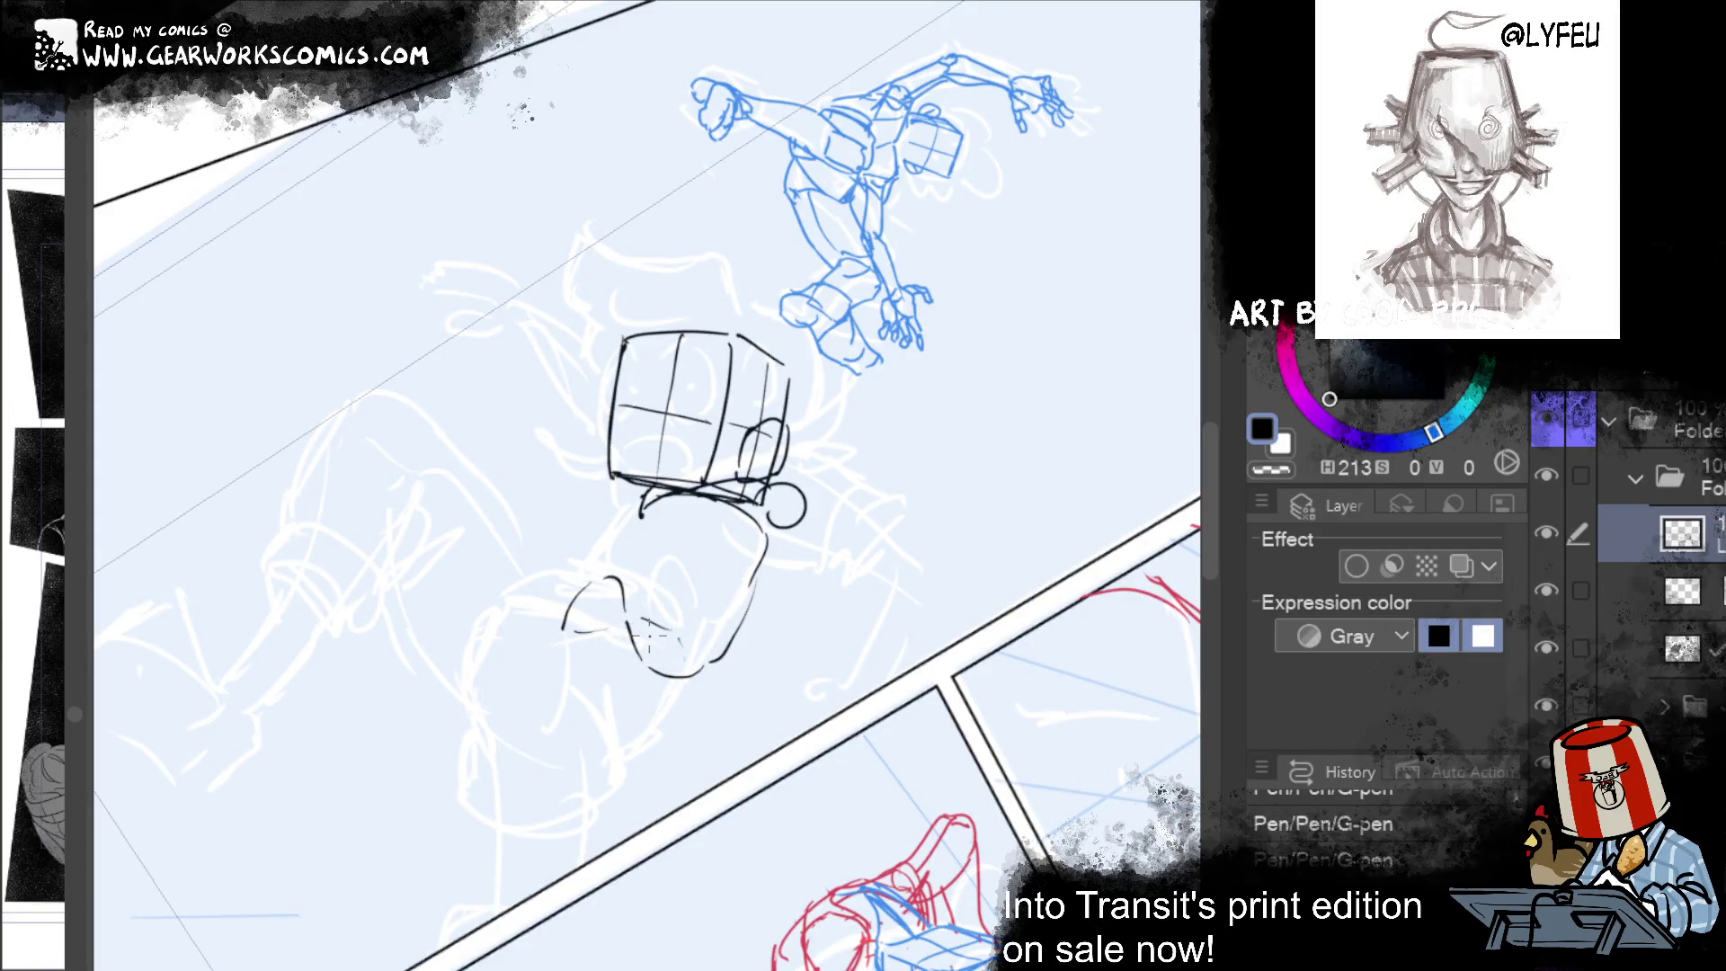
{"action": "left_click_drag", "start_coordinate": [620, 625], "coordinate": [563, 640]}
{"action": "left_click_drag", "start_coordinate": [559, 620], "coordinate": [629, 497]}
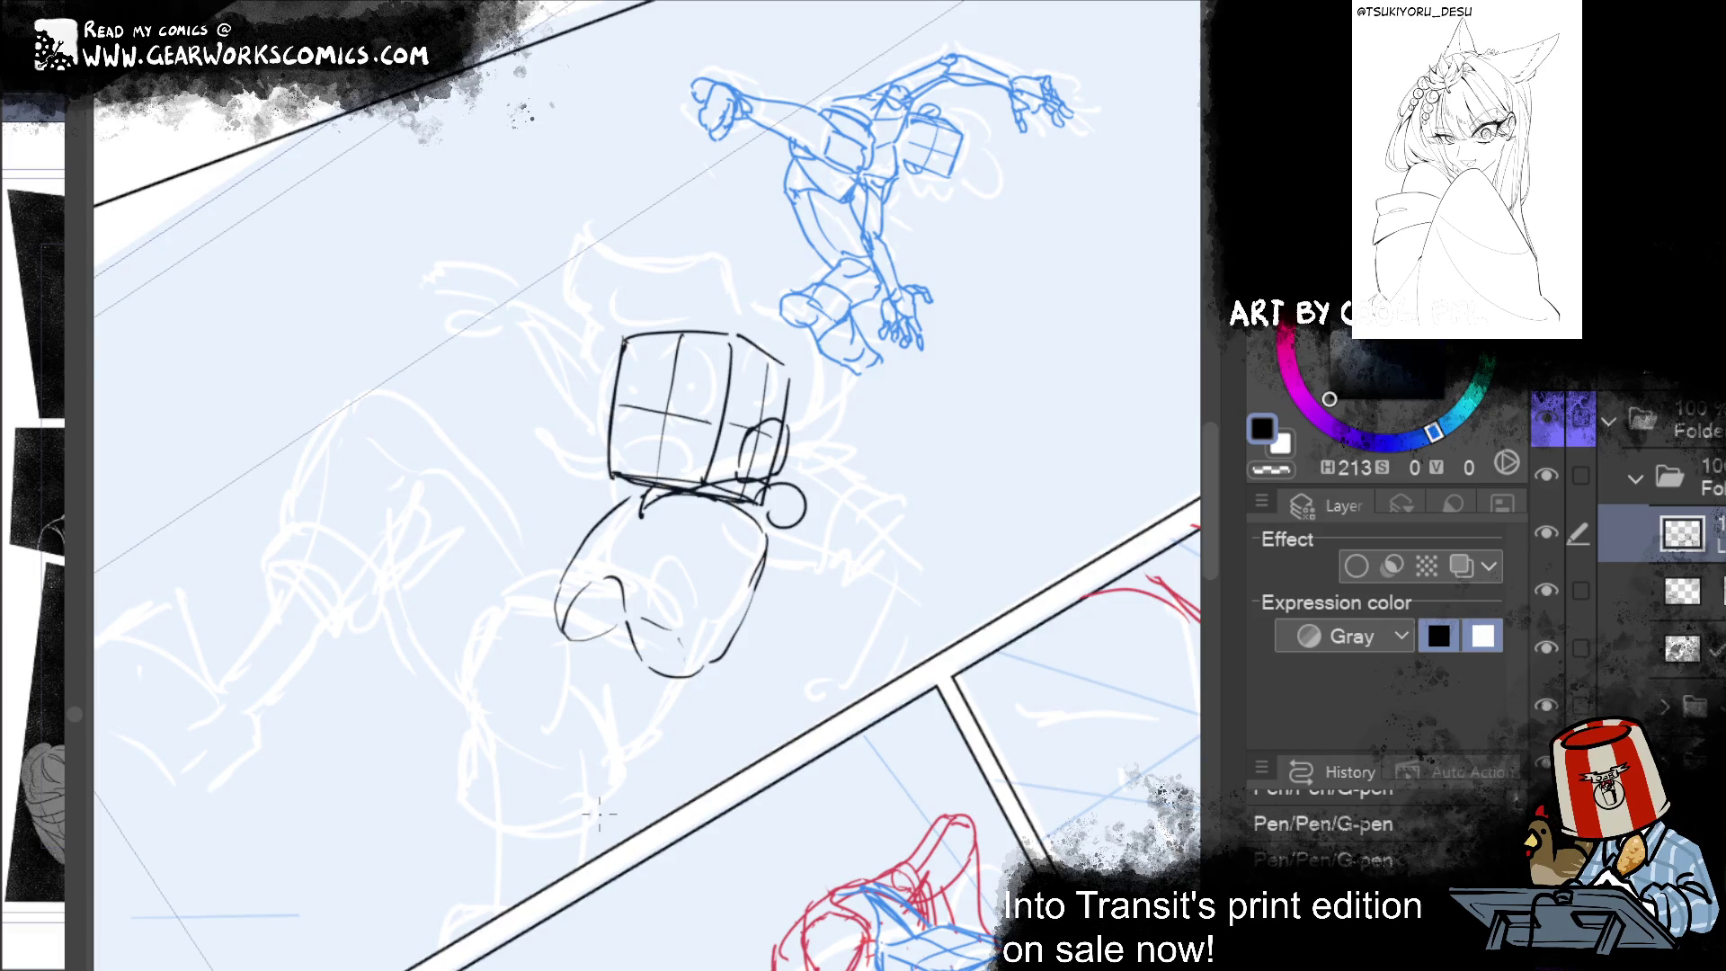
Step: Try curves and diagonal strokes left of the figure, undo them, and select the black head layer
{"action": "left_click_drag", "start_coordinate": [456, 724], "coordinate": [463, 639]}
{"action": "key", "text": "ctrl+z"}
{"action": "mouse_move", "coordinate": [423, 737]}
{"action": "left_mouse_down"}
{"action": "mouse_move", "coordinate": [436, 640]}
{"action": "mouse_move", "coordinate": [435, 757]}
{"action": "left_mouse_up"}
{"action": "key", "text": "ctrl+z"}
{"action": "left_click_drag", "start_coordinate": [437, 630], "coordinate": [591, 710]}
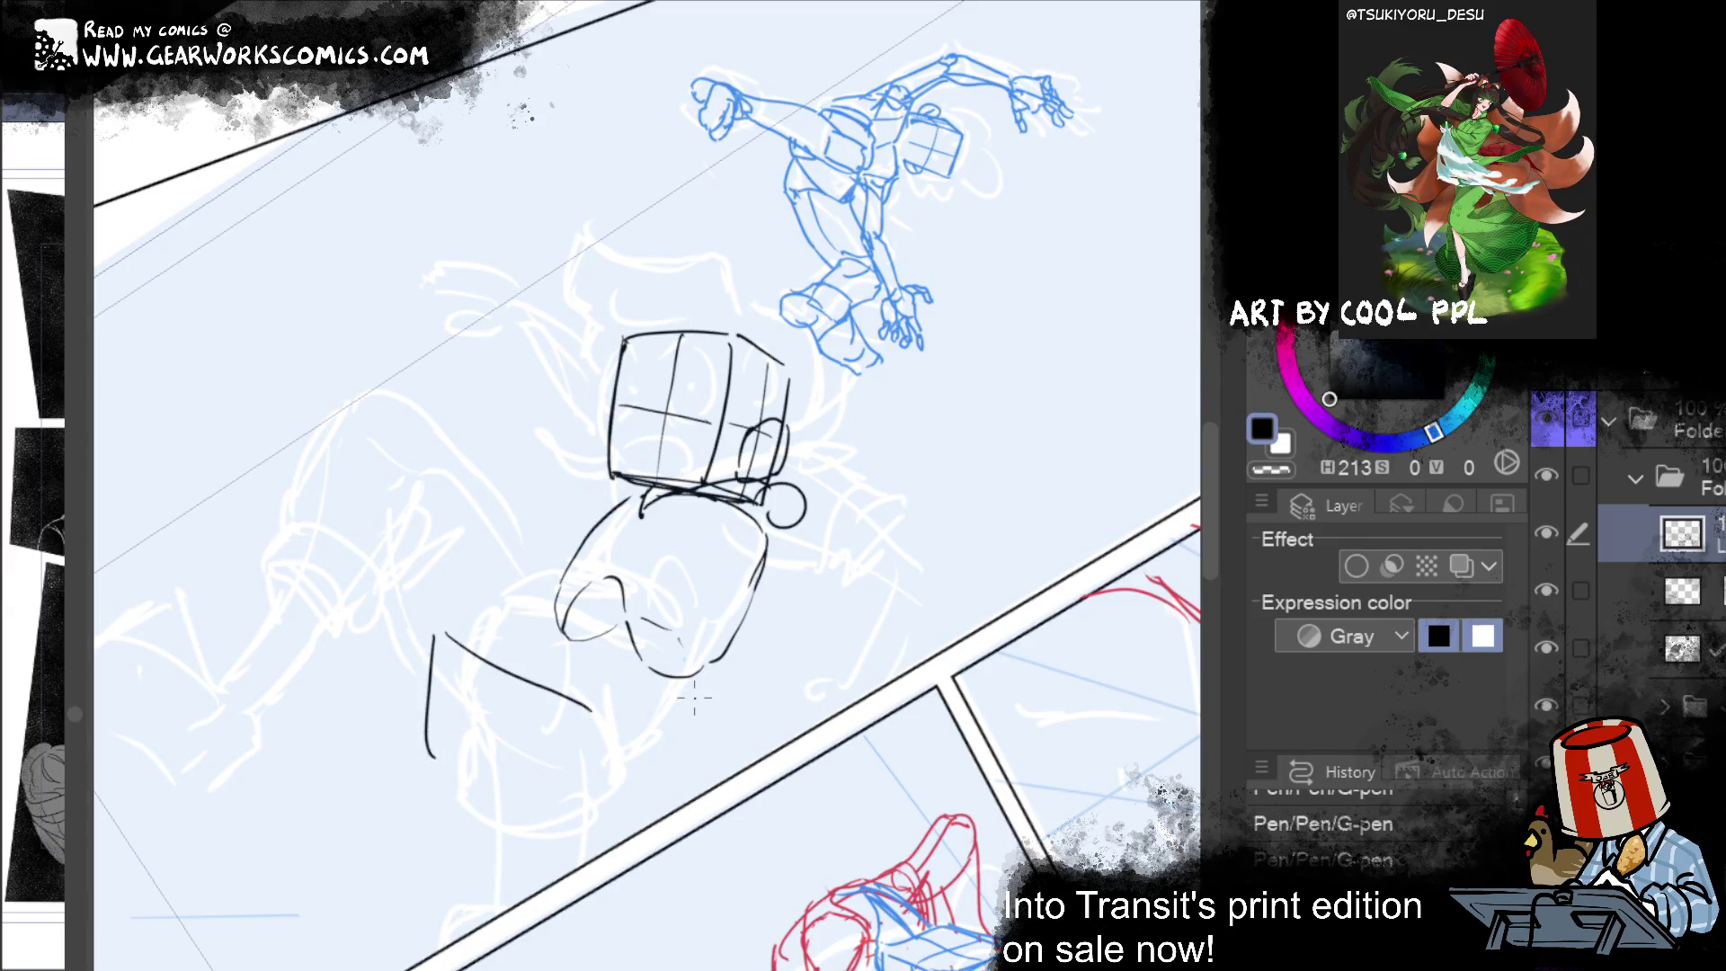
{"action": "left_click_drag", "start_coordinate": [433, 627], "coordinate": [525, 602]}
{"action": "key", "text": "ctrl+z"}
{"action": "key", "text": "ctrl+z"}
{"action": "key", "text": "ctrl+z"}
{"action": "left_click", "coordinate": [1632, 591]}
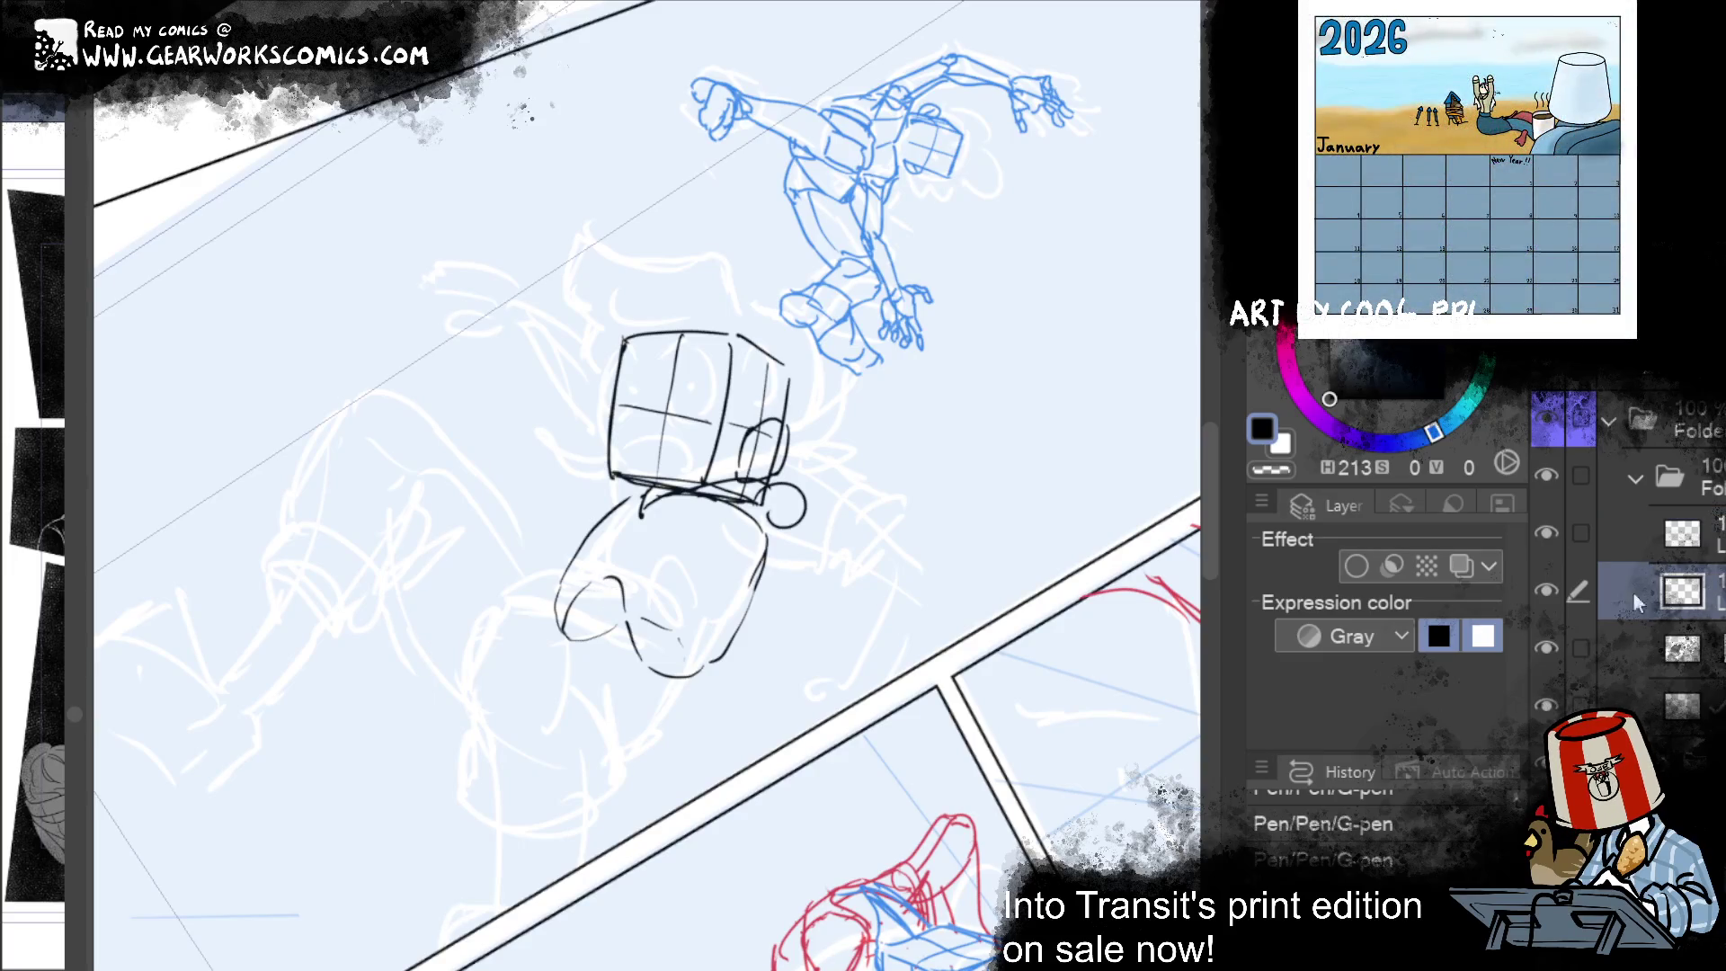
Step: Show the head sketch layer in blue, then try rough black strokes at the head and undo them
{"action": "left_click", "coordinate": [1460, 566]}
{"action": "left_click", "coordinate": [1632, 533]}
{"action": "left_click_drag", "start_coordinate": [510, 608], "coordinate": [645, 661]}
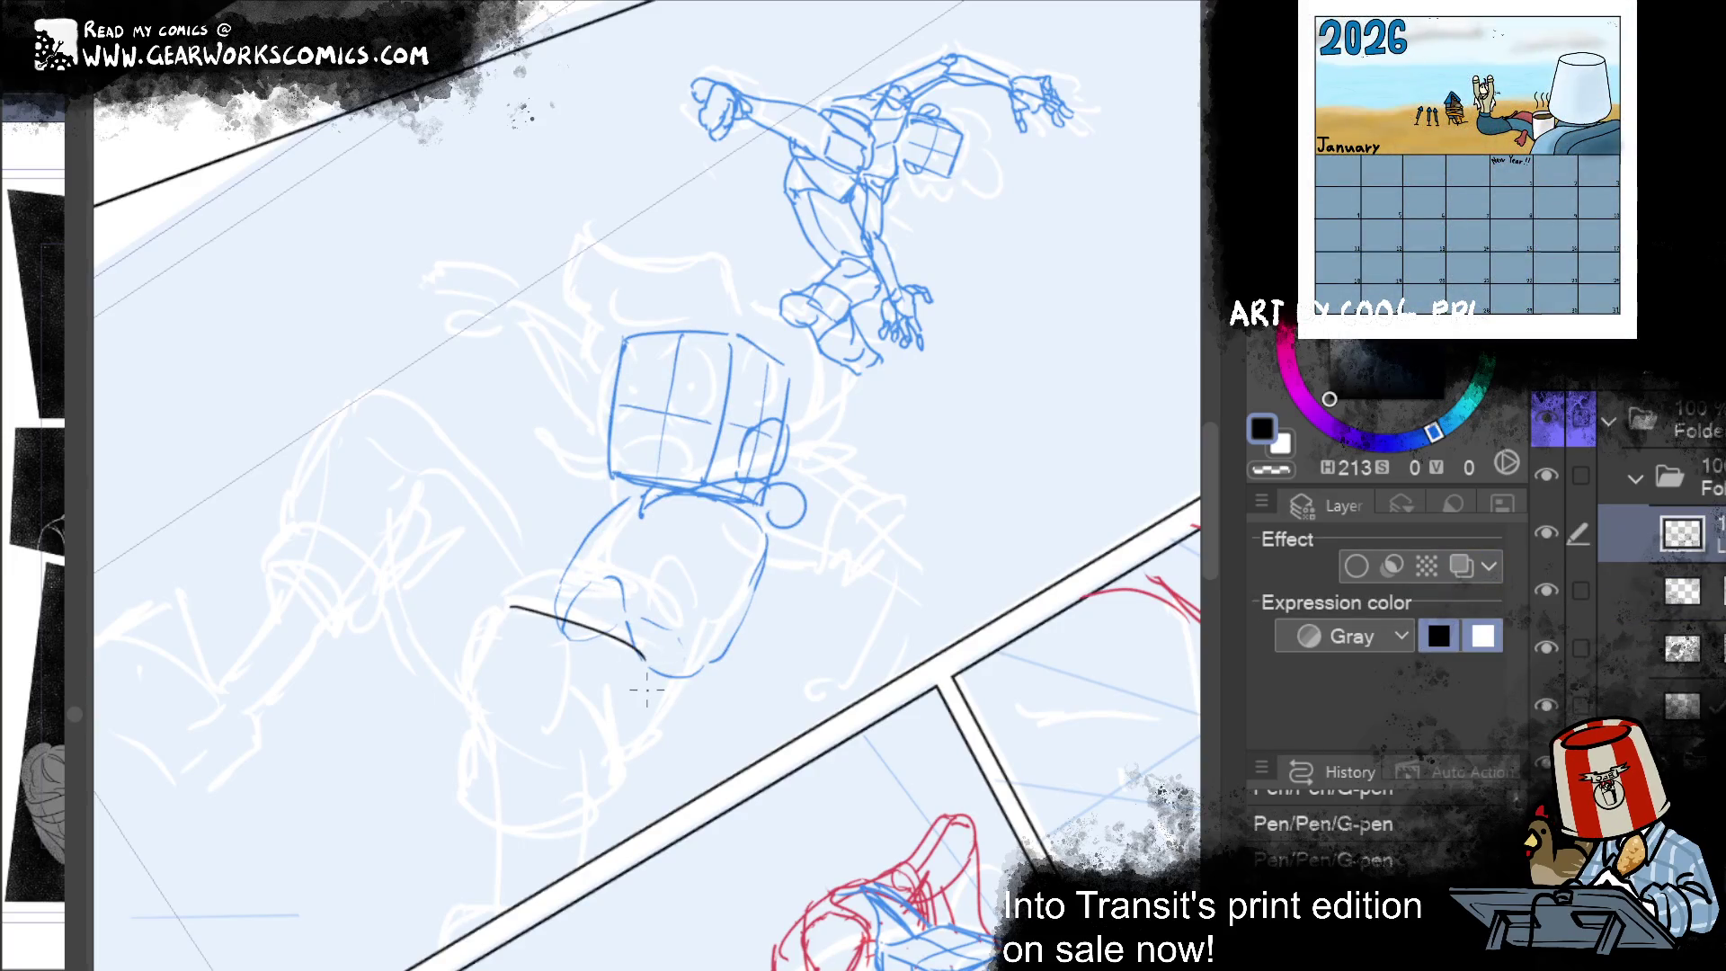
{"action": "mouse_move", "coordinate": [519, 618]}
{"action": "left_mouse_down"}
{"action": "mouse_move", "coordinate": [626, 635]}
{"action": "mouse_move", "coordinate": [671, 730]}
{"action": "left_mouse_up"}
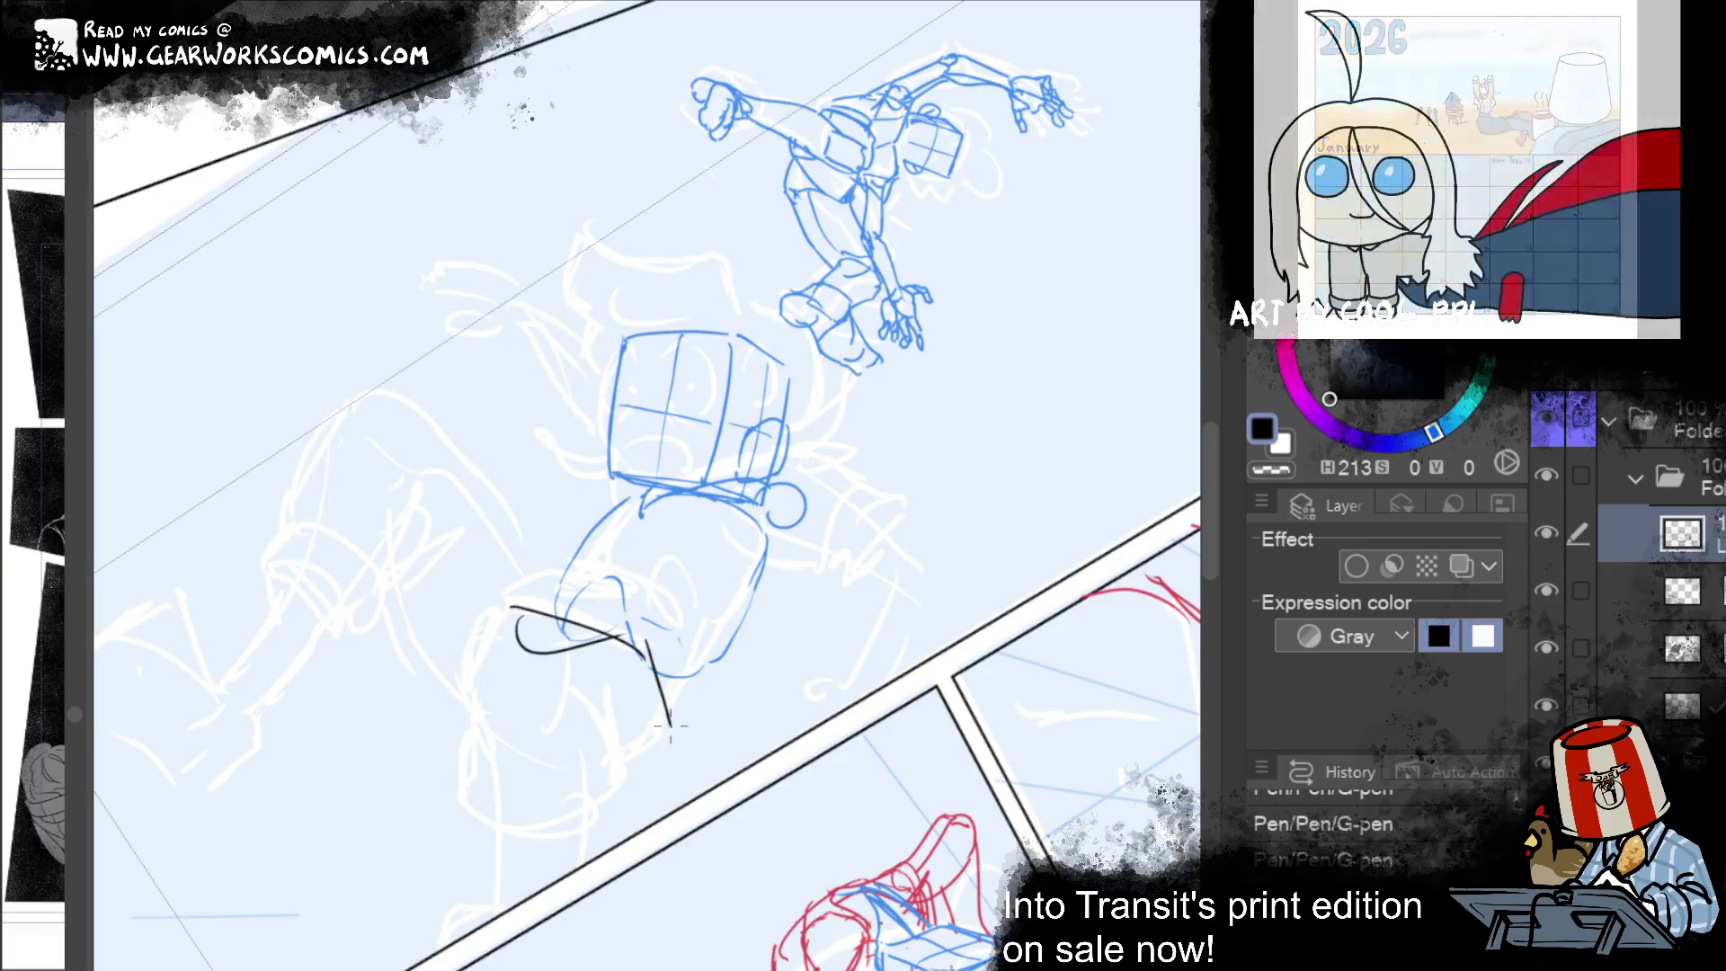
{"action": "mouse_move", "coordinate": [418, 667]}
{"action": "left_mouse_down"}
{"action": "mouse_move", "coordinate": [539, 726]}
{"action": "mouse_move", "coordinate": [638, 660]}
{"action": "left_mouse_up"}
{"action": "key", "text": "ctrl+z"}
{"action": "key", "text": "ctrl+z"}
{"action": "key", "text": "ctrl+z"}
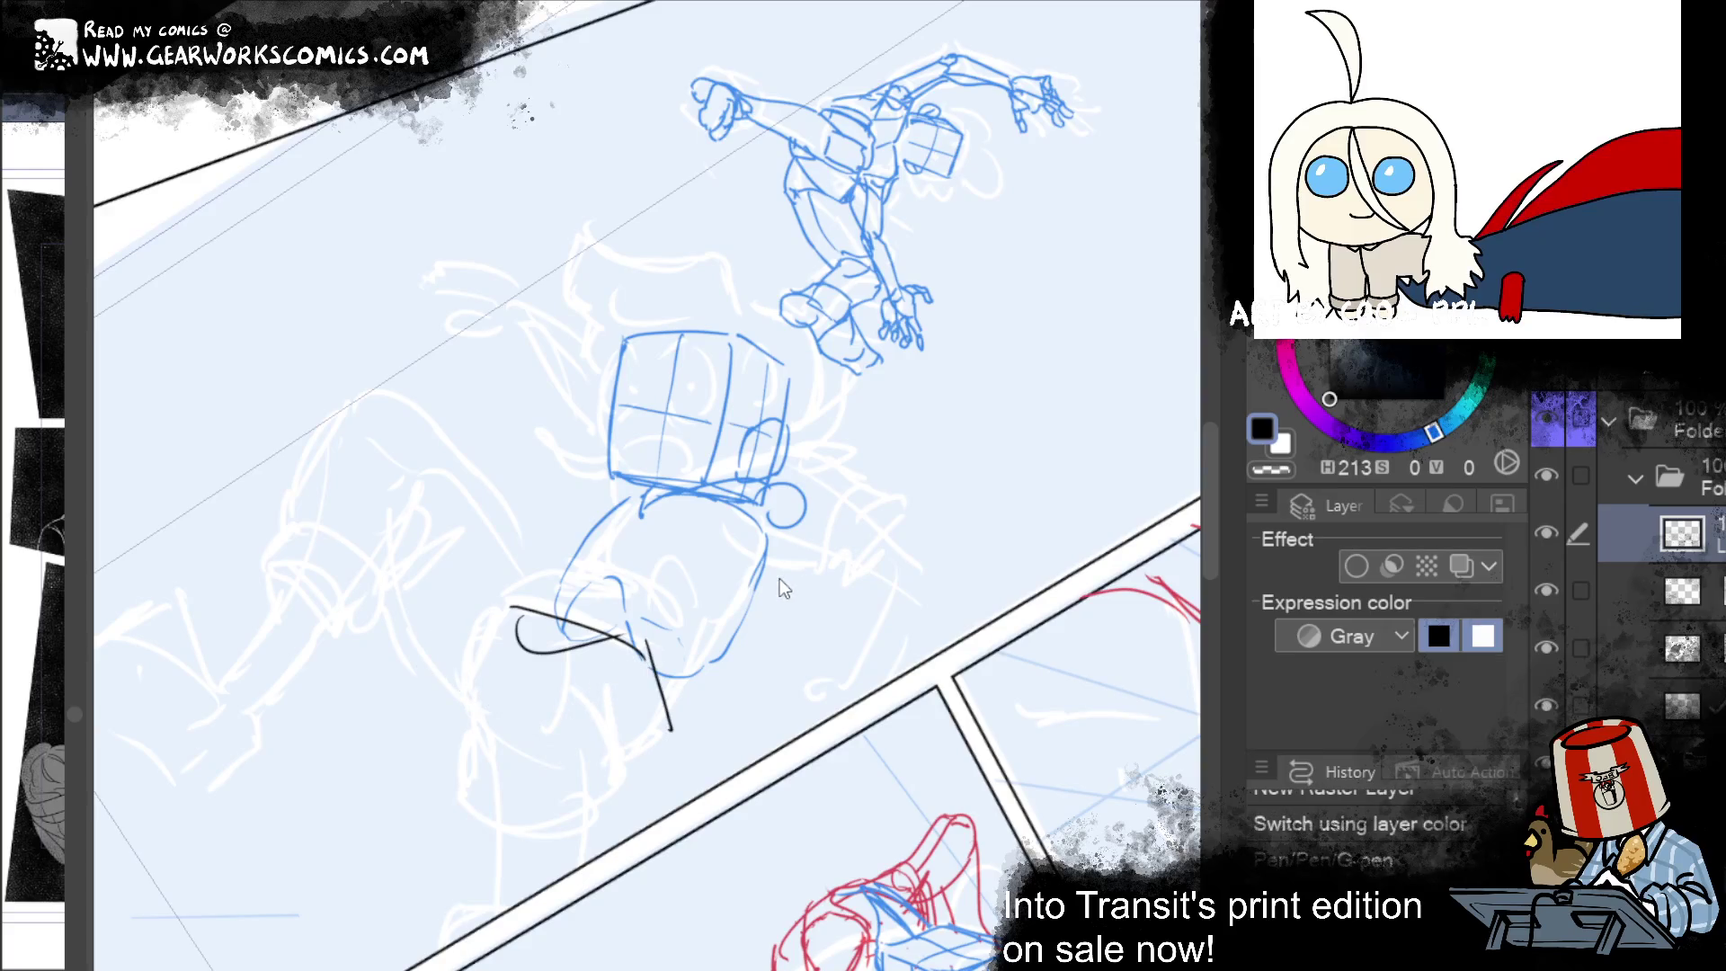
Step: Sketch a new black box head: top edge, right side and lower edges
{"action": "left_click_drag", "start_coordinate": [526, 590], "coordinate": [645, 629]}
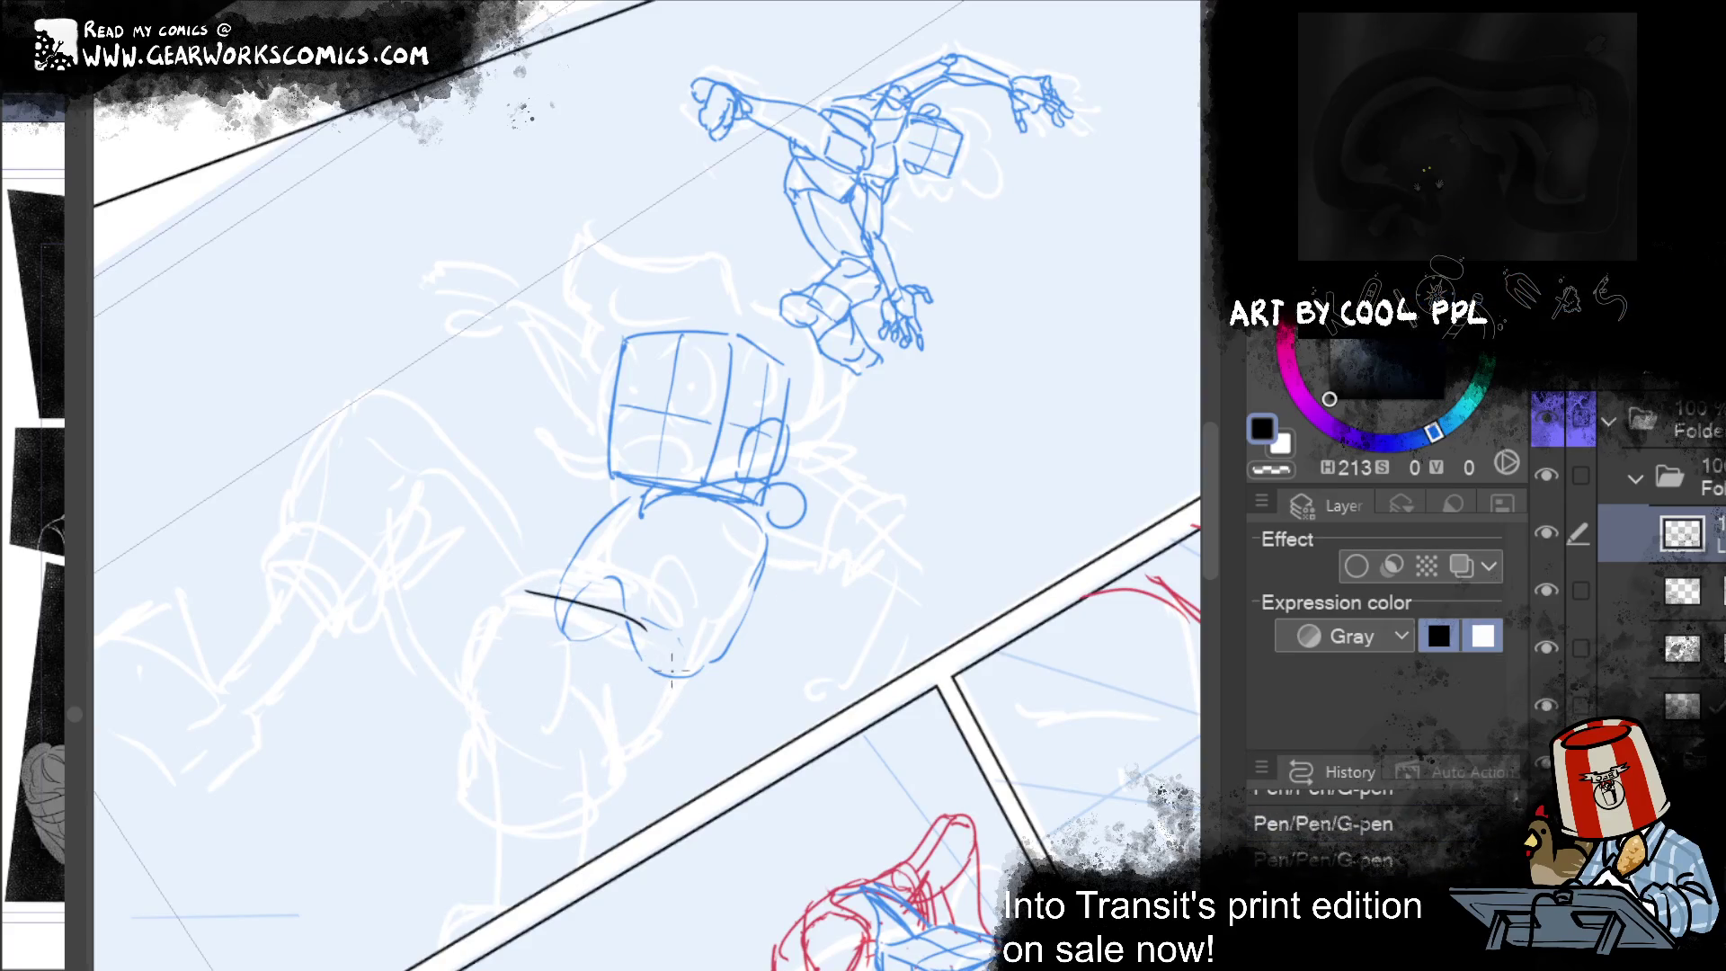
{"action": "left_click_drag", "start_coordinate": [441, 599], "coordinate": [526, 596]}
{"action": "left_click_drag", "start_coordinate": [581, 665], "coordinate": [641, 634]}
{"action": "mouse_move", "coordinate": [457, 606]}
{"action": "left_mouse_down"}
{"action": "mouse_move", "coordinate": [616, 649]}
{"action": "mouse_move", "coordinate": [654, 634]}
{"action": "mouse_move", "coordinate": [641, 716]}
{"action": "left_mouse_up"}
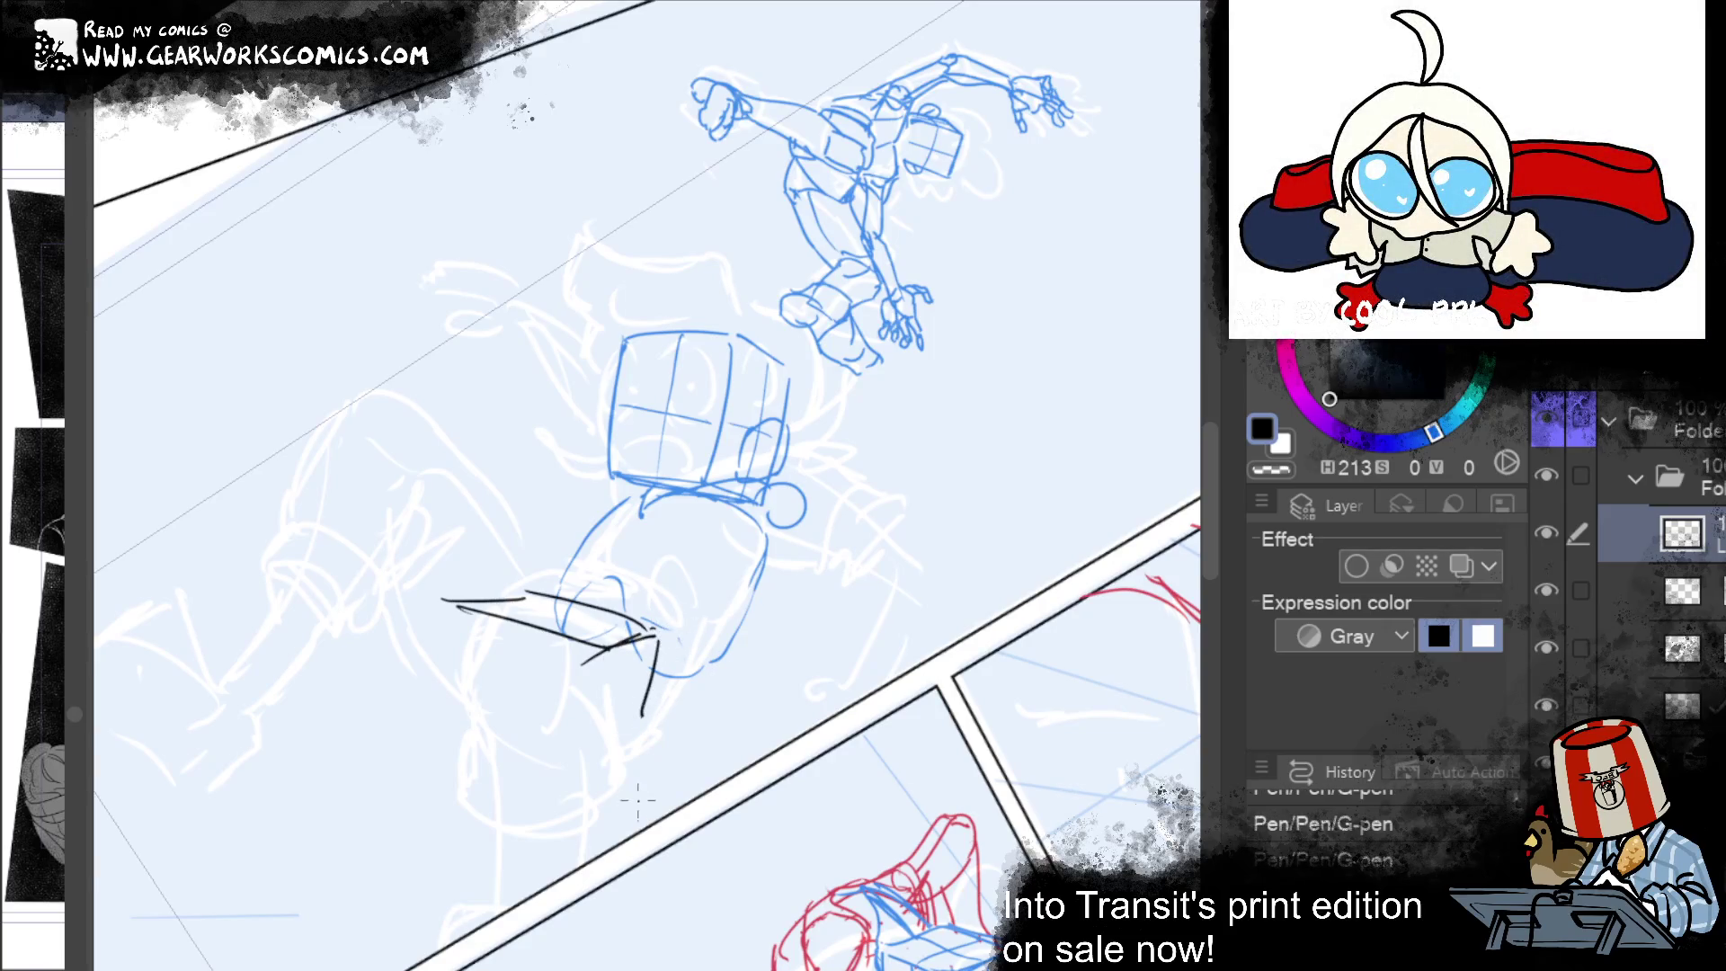
{"action": "key", "text": "ctrl+z"}
{"action": "left_click_drag", "start_coordinate": [656, 635], "coordinate": [652, 728]}
{"action": "mouse_move", "coordinate": [589, 667]}
{"action": "left_mouse_down"}
{"action": "mouse_move", "coordinate": [574, 780]}
{"action": "mouse_move", "coordinate": [634, 735]}
{"action": "left_mouse_up"}
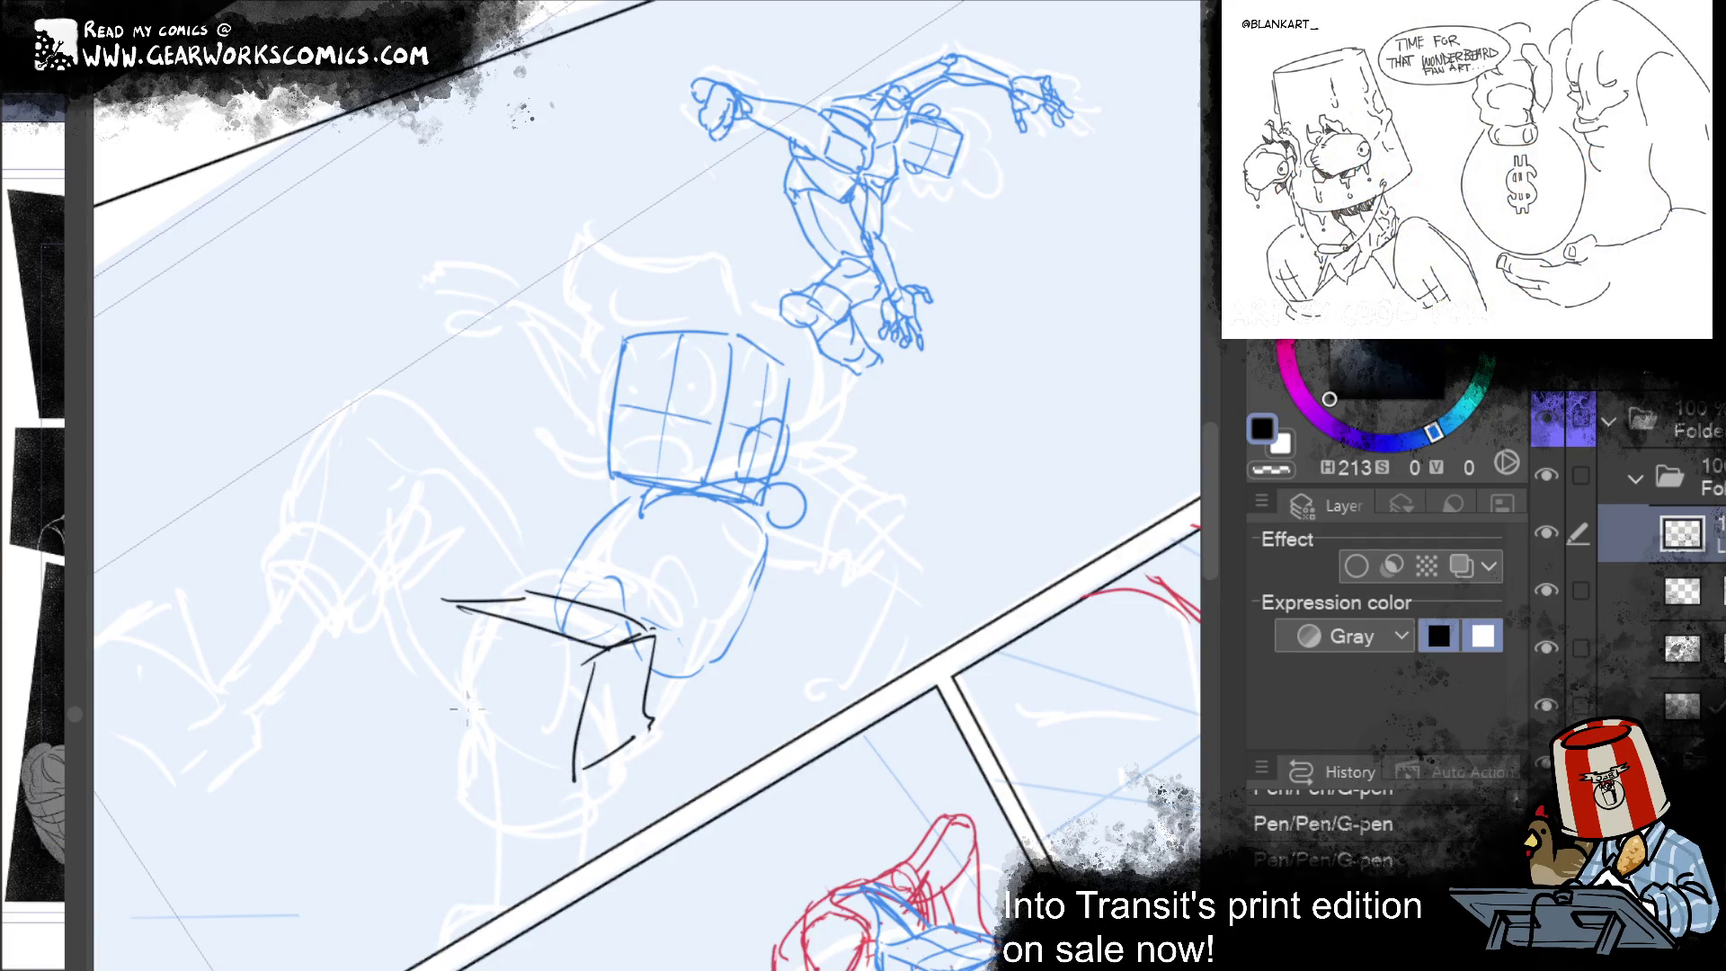
{"action": "left_click_drag", "start_coordinate": [395, 692], "coordinate": [572, 778]}
{"action": "key", "text": "ctrl+z"}
Step: Finish the black box with a curved bottom, left edge, inner curves and a reinforced top
{"action": "left_click_drag", "start_coordinate": [413, 703], "coordinate": [558, 771]}
{"action": "left_click_drag", "start_coordinate": [444, 604], "coordinate": [435, 719]}
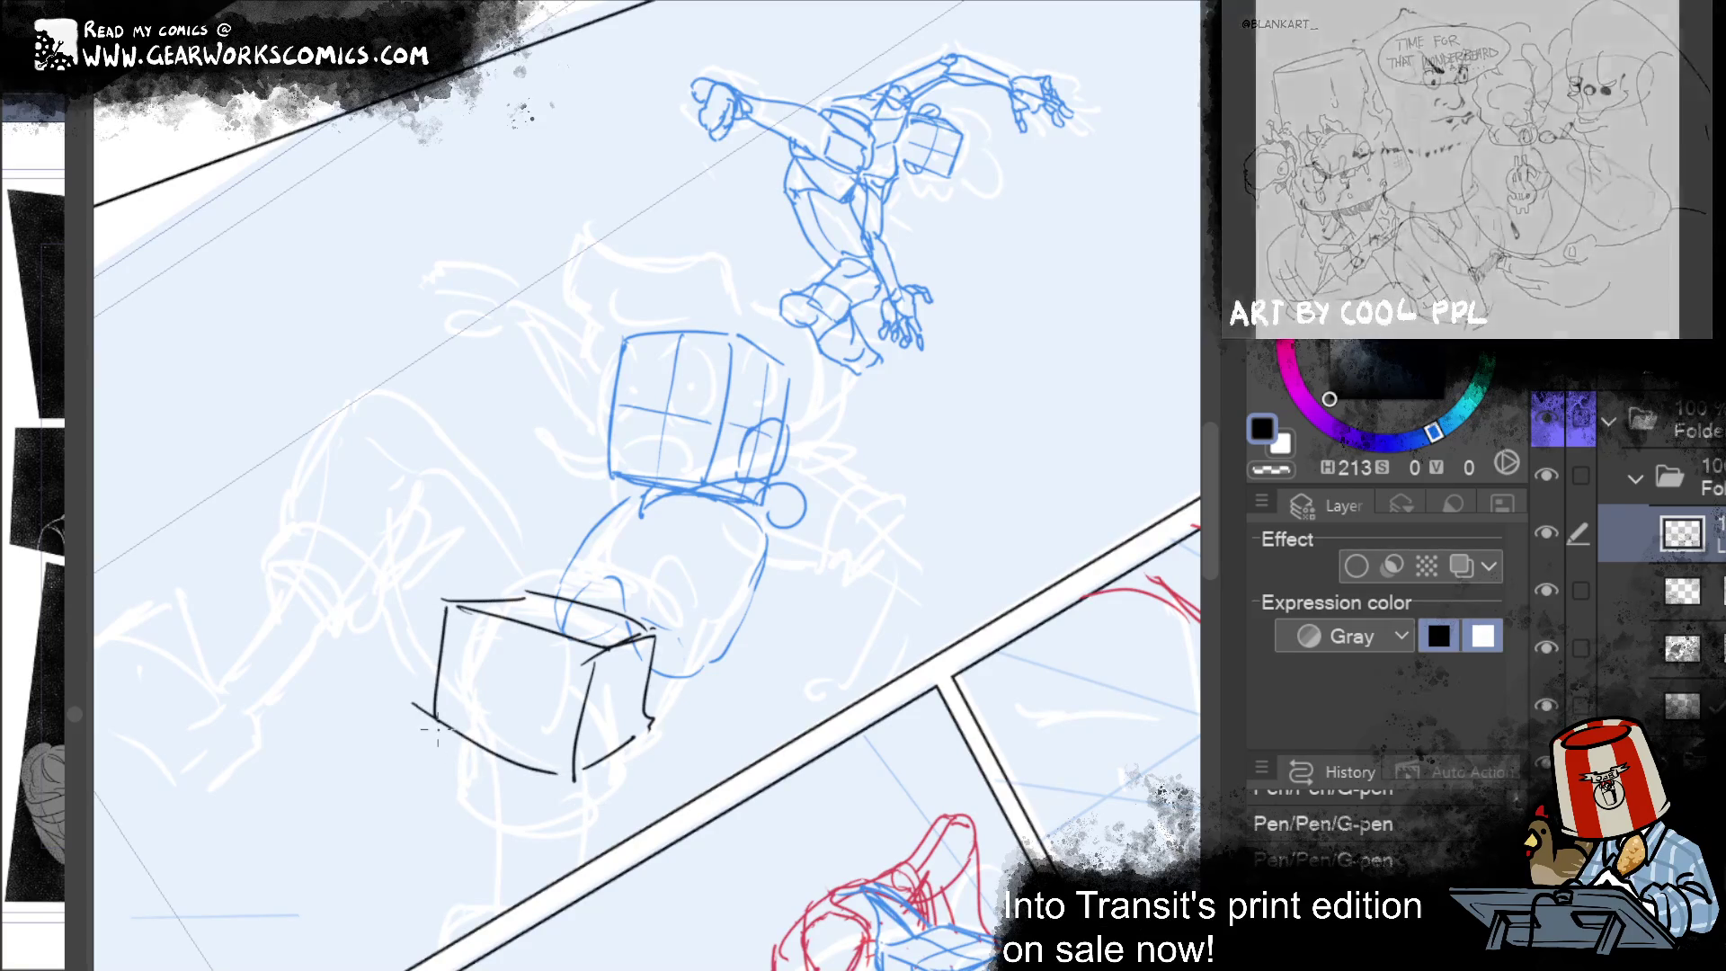
{"action": "left_click_drag", "start_coordinate": [529, 590], "coordinate": [440, 709]}
{"action": "mouse_move", "coordinate": [626, 656]}
{"action": "left_mouse_down"}
{"action": "mouse_move", "coordinate": [632, 703]}
{"action": "mouse_move", "coordinate": [544, 649]}
{"action": "mouse_move", "coordinate": [527, 717]}
{"action": "mouse_move", "coordinate": [650, 690]}
{"action": "left_mouse_up"}
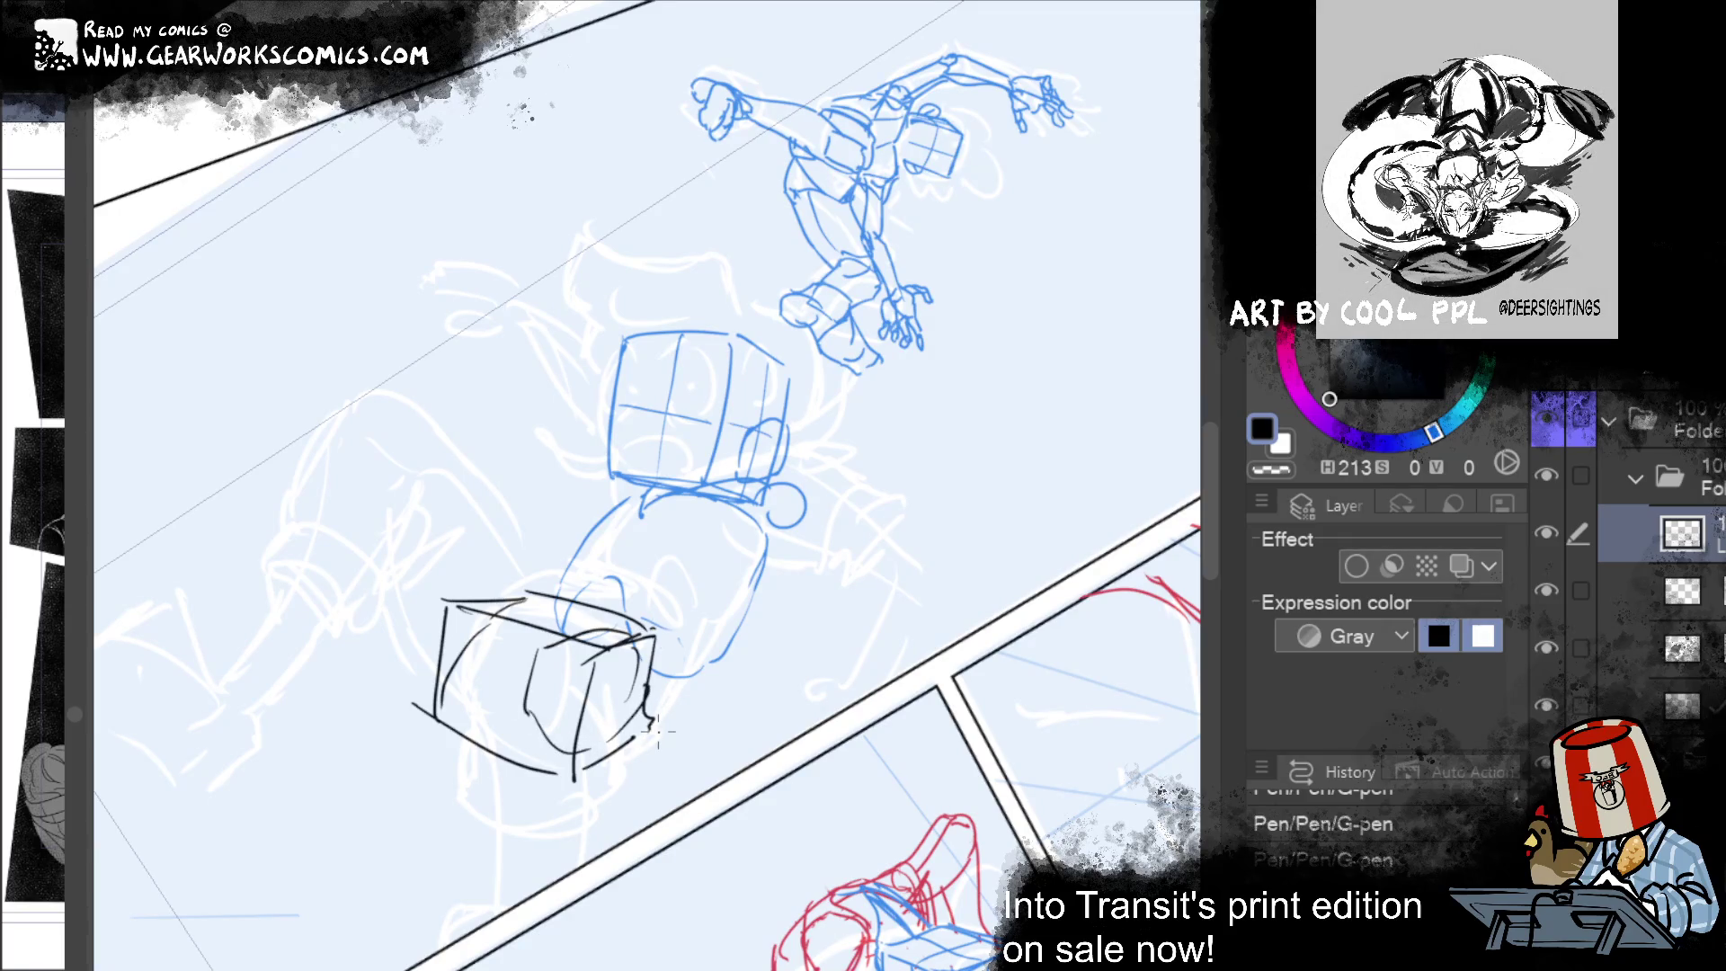
{"action": "left_click_drag", "start_coordinate": [475, 683], "coordinate": [452, 741]}
{"action": "mouse_move", "coordinate": [546, 586]}
{"action": "left_mouse_down"}
{"action": "mouse_move", "coordinate": [615, 618]}
{"action": "mouse_move", "coordinate": [622, 600]}
{"action": "left_mouse_up"}
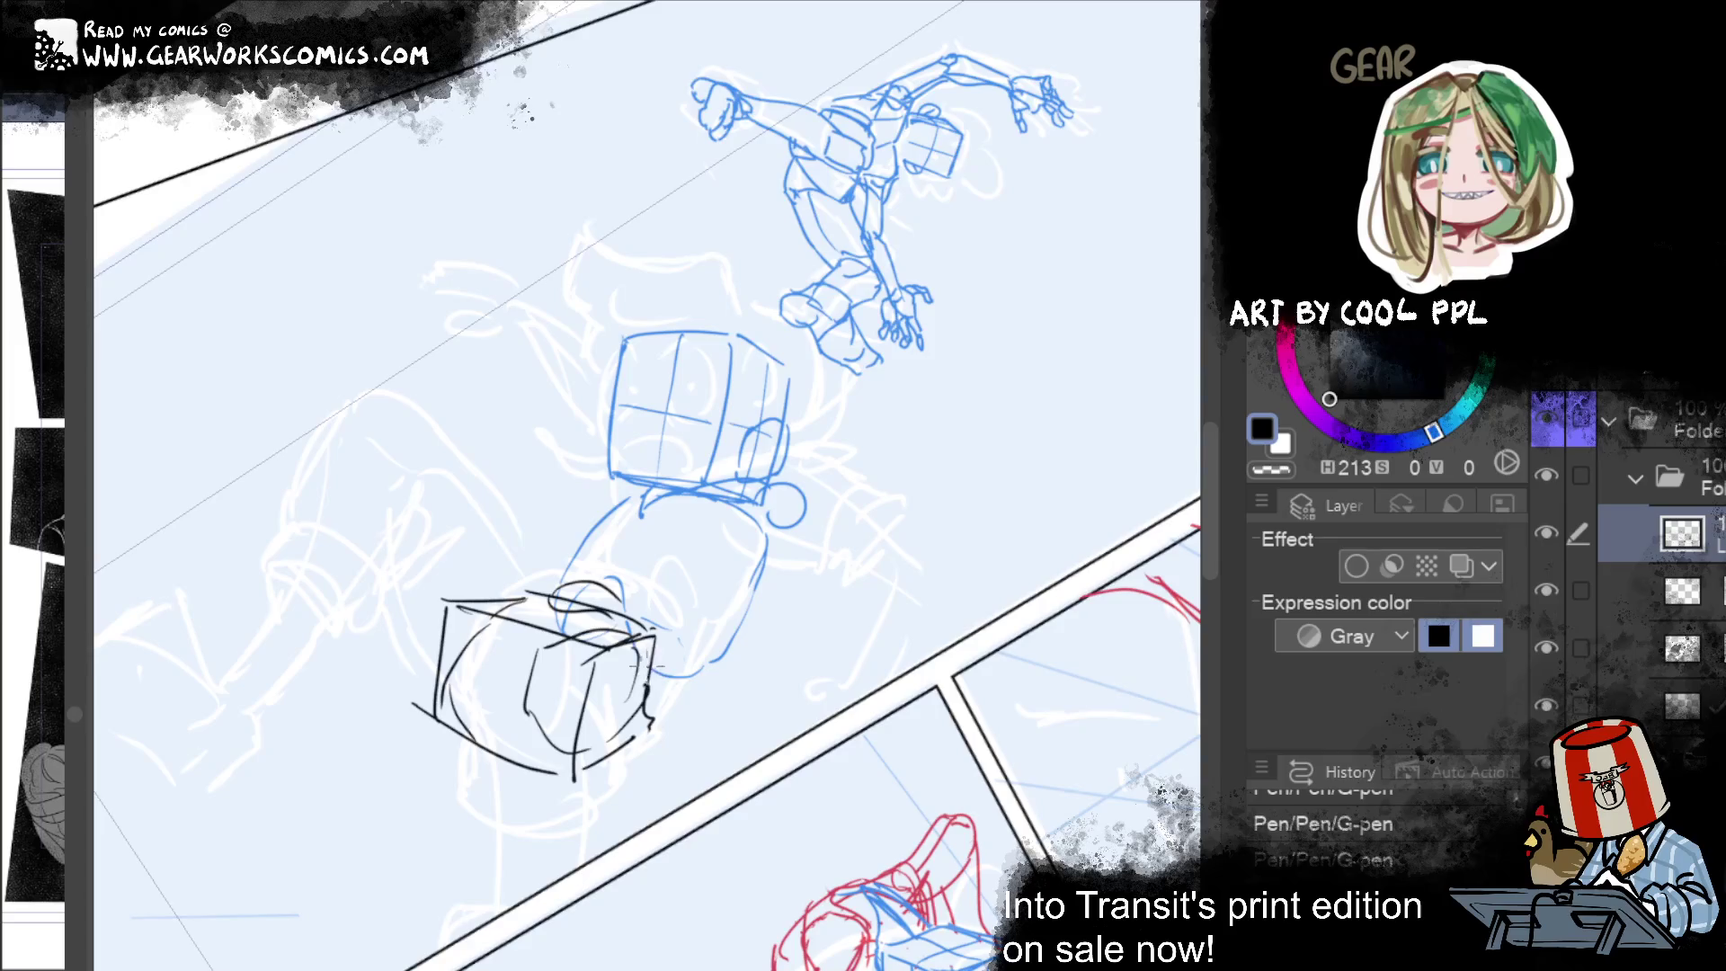
{"action": "left_click_drag", "start_coordinate": [701, 668], "coordinate": [641, 718]}
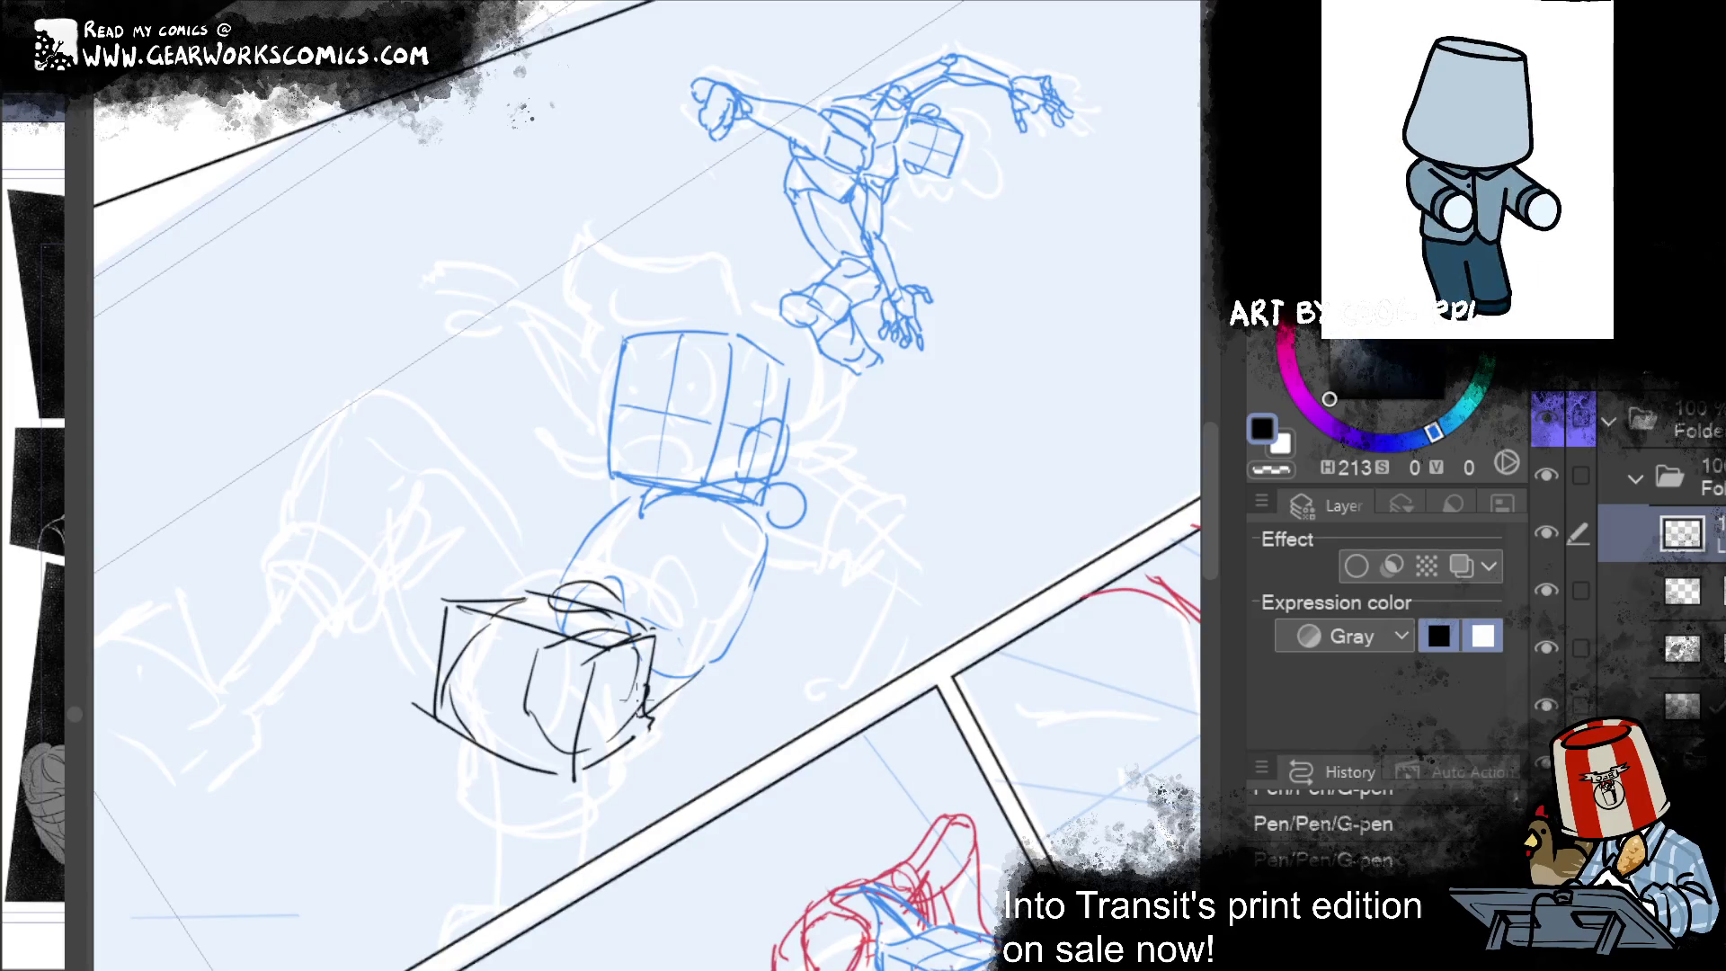
Step: Switch to the eraser and rub out parts of the black box head sketch
{"action": "key", "text": "e"}
{"action": "left_click_drag", "start_coordinate": [449, 629], "coordinate": [468, 701]}
{"action": "left_click_drag", "start_coordinate": [874, 780], "coordinate": [926, 723]}
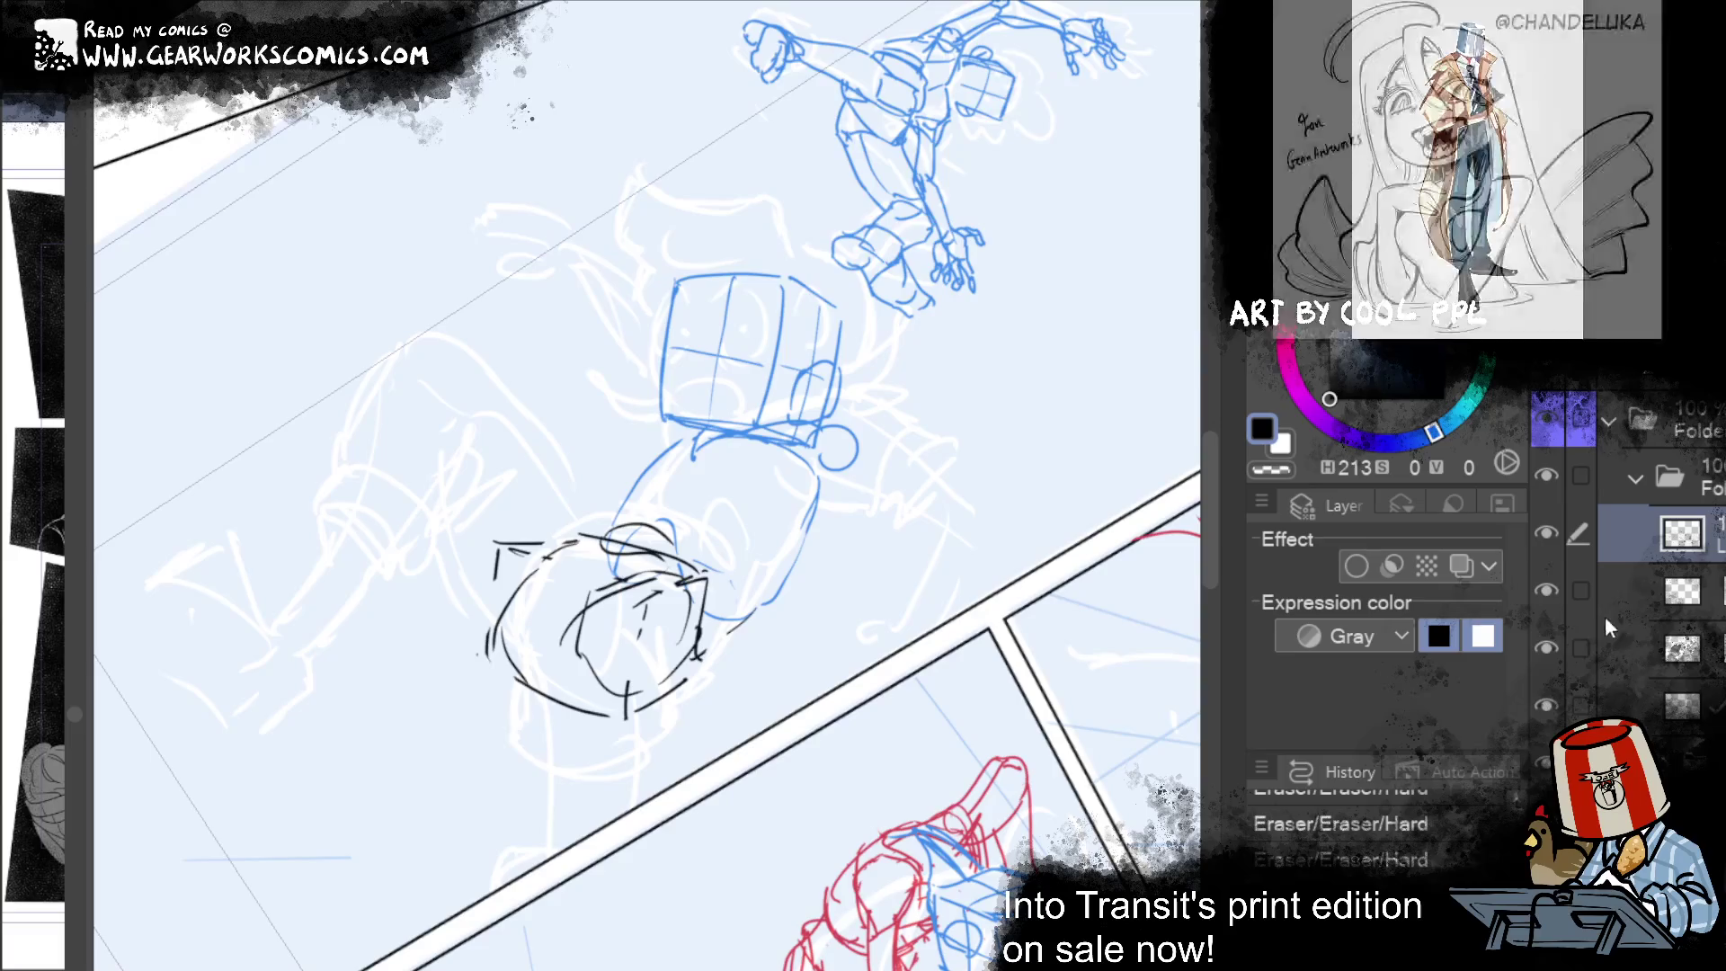
Step: Turn on the sketch layer's Layer color and set it to red
{"action": "left_click", "coordinate": [1463, 563]}
{"action": "left_click", "coordinate": [1471, 565]}
{"action": "left_click", "coordinate": [1470, 566]}
{"action": "left_click", "coordinate": [1437, 613]}
{"action": "left_click", "coordinate": [778, 433]}
{"action": "left_click", "coordinate": [1033, 293]}
{"action": "left_click_drag", "start_coordinate": [1051, 628], "coordinate": [1073, 654]}
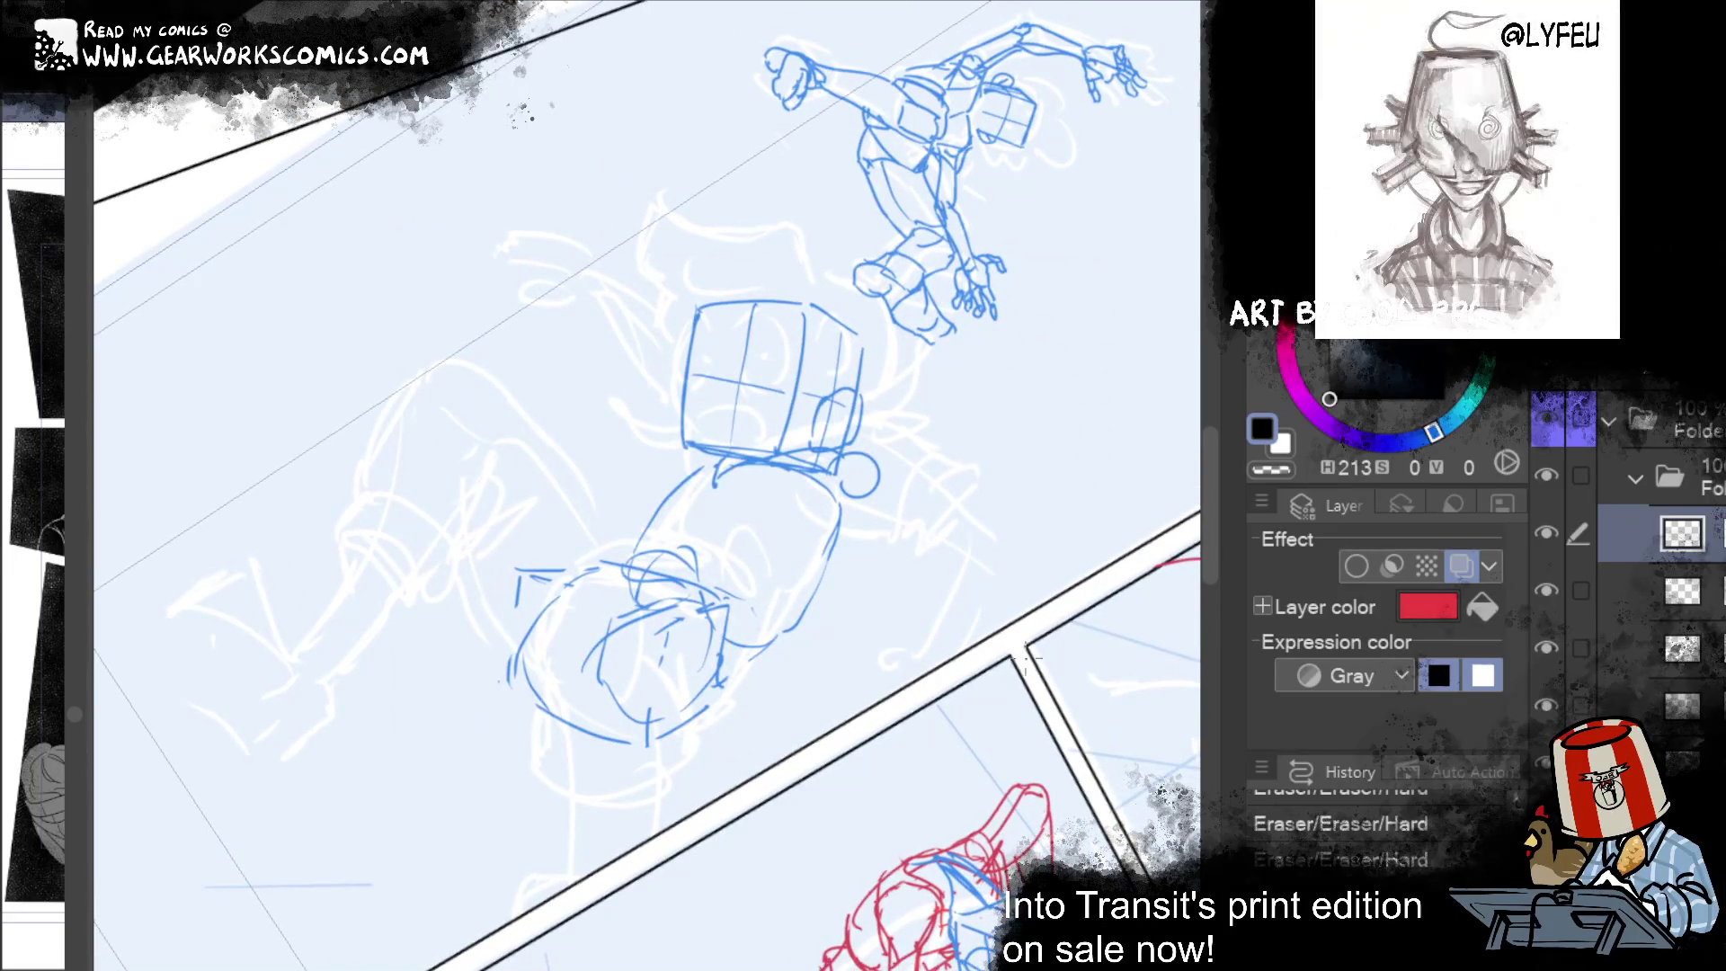
Step: Draw the red round head outline, undoing stray strokes inside the head
{"action": "left_click_drag", "start_coordinate": [712, 600], "coordinate": [701, 733]}
{"action": "key", "text": "ctrl+z"}
{"action": "left_click_drag", "start_coordinate": [716, 620], "coordinate": [676, 745]}
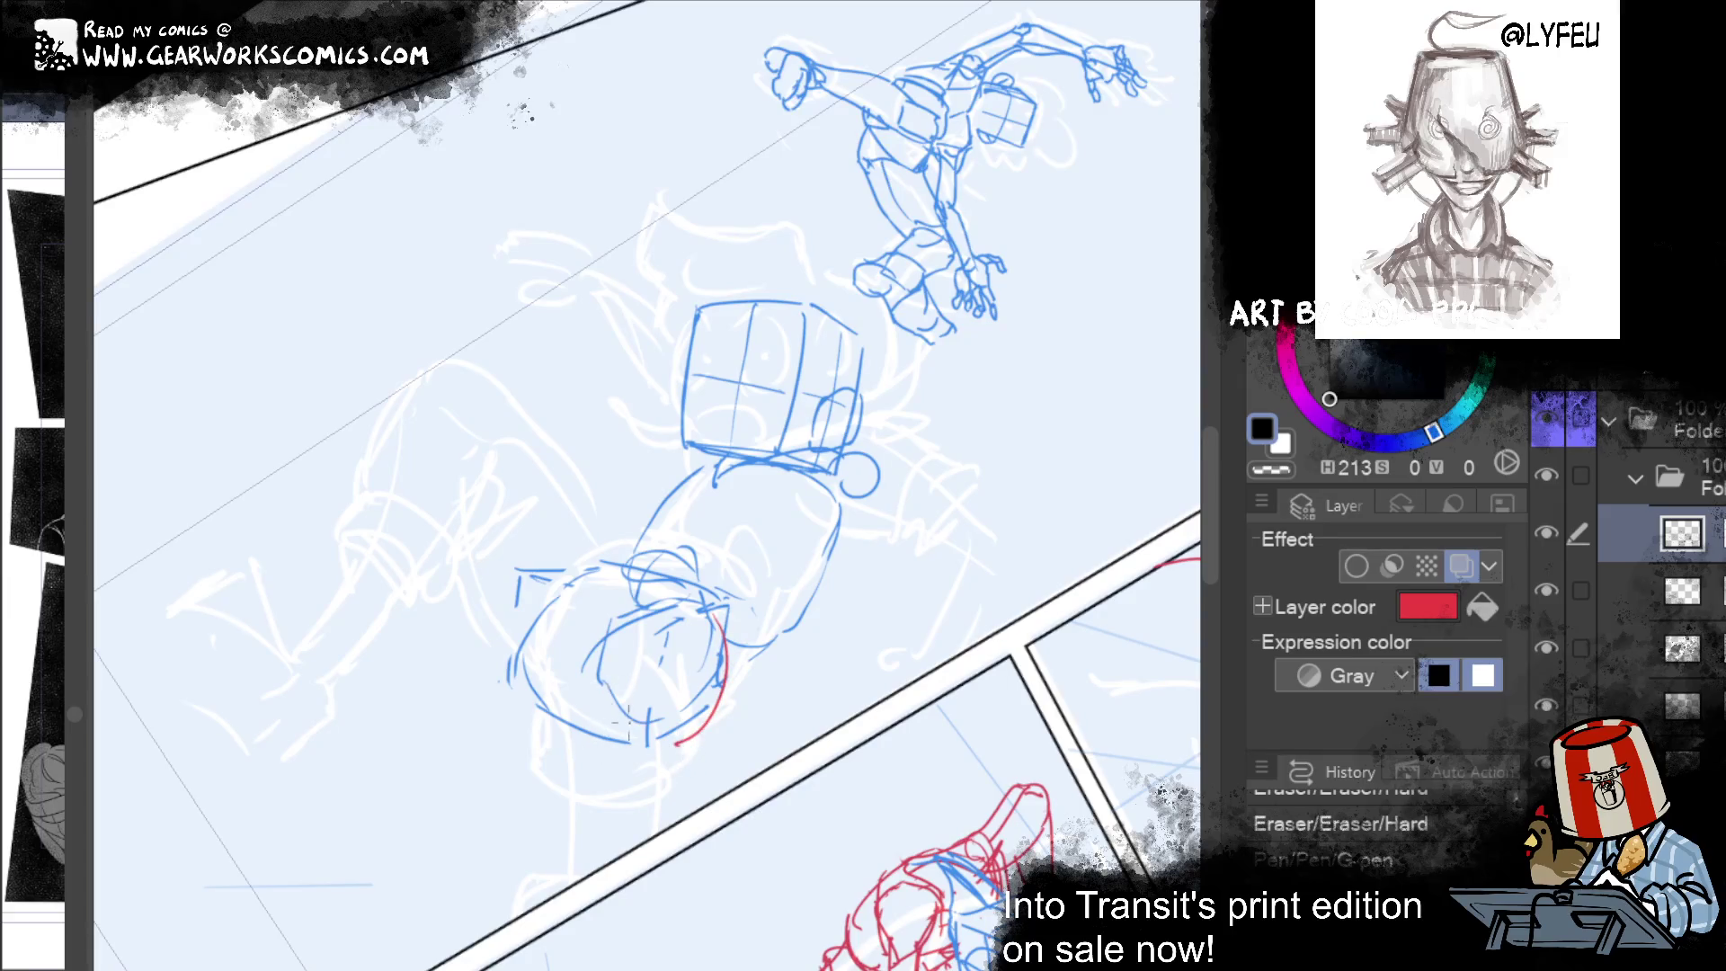
{"action": "mouse_move", "coordinate": [676, 742]}
{"action": "left_mouse_down"}
{"action": "mouse_move", "coordinate": [589, 660]}
{"action": "mouse_move", "coordinate": [640, 584]}
{"action": "mouse_move", "coordinate": [724, 634]}
{"action": "mouse_move", "coordinate": [681, 678]}
{"action": "mouse_move", "coordinate": [699, 648]}
{"action": "left_mouse_up"}
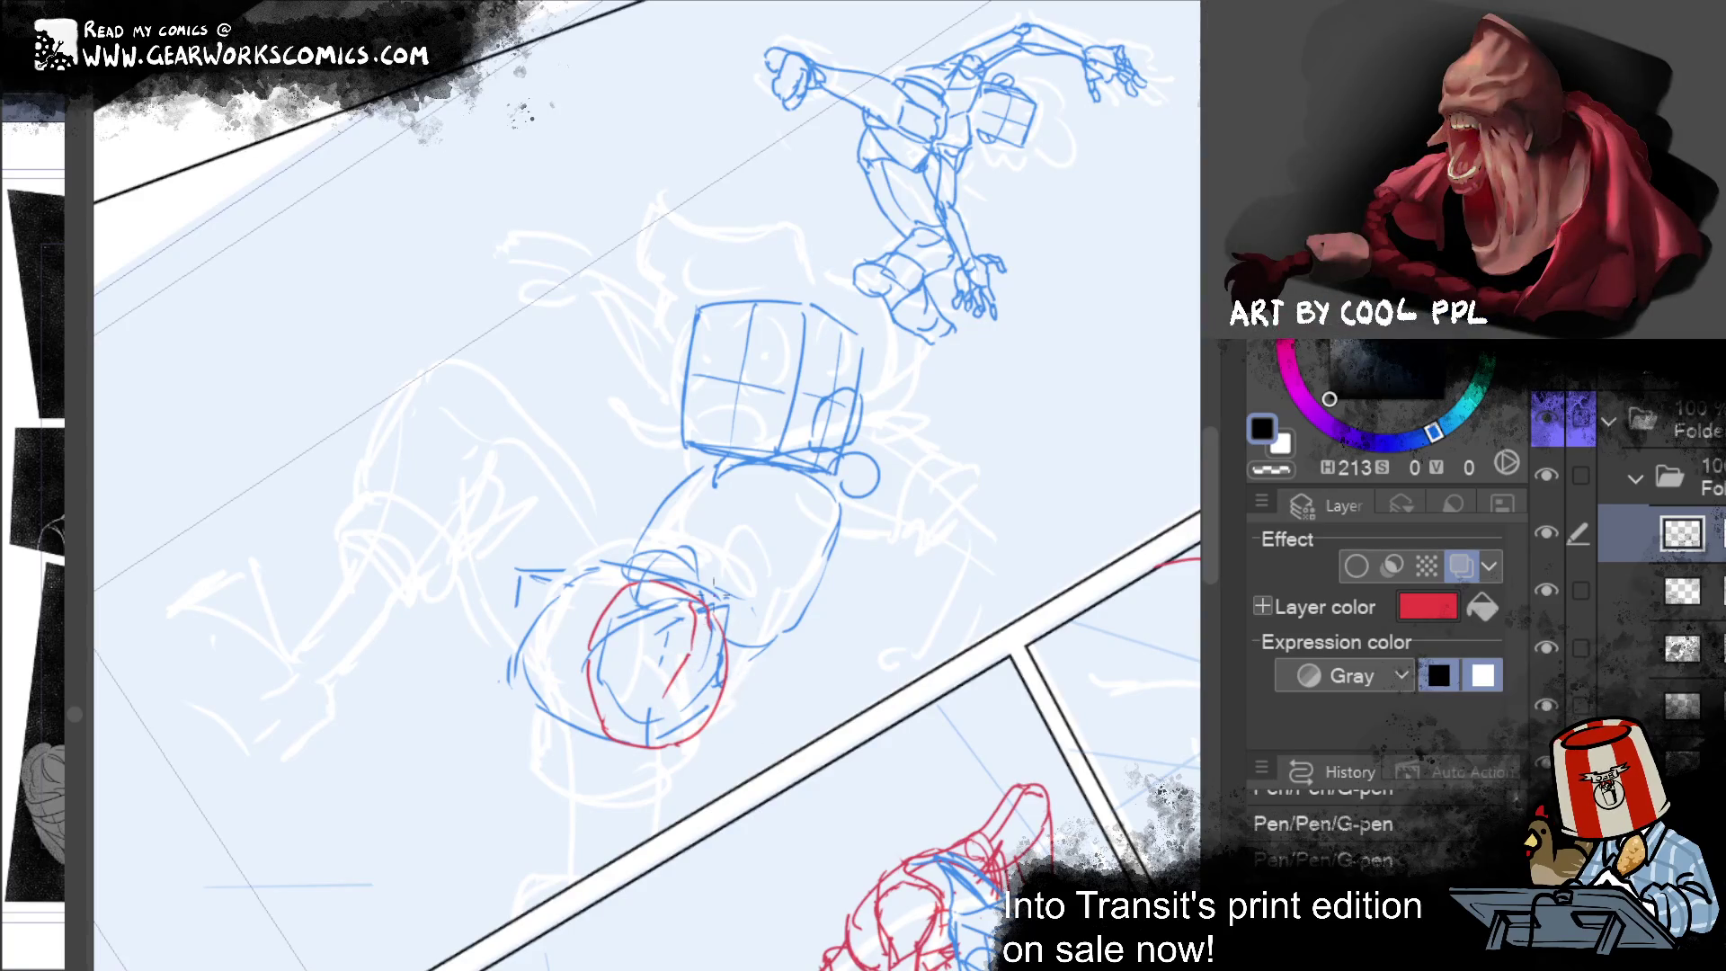
{"action": "key", "text": "ctrl+z"}
{"action": "key", "text": "ctrl+z"}
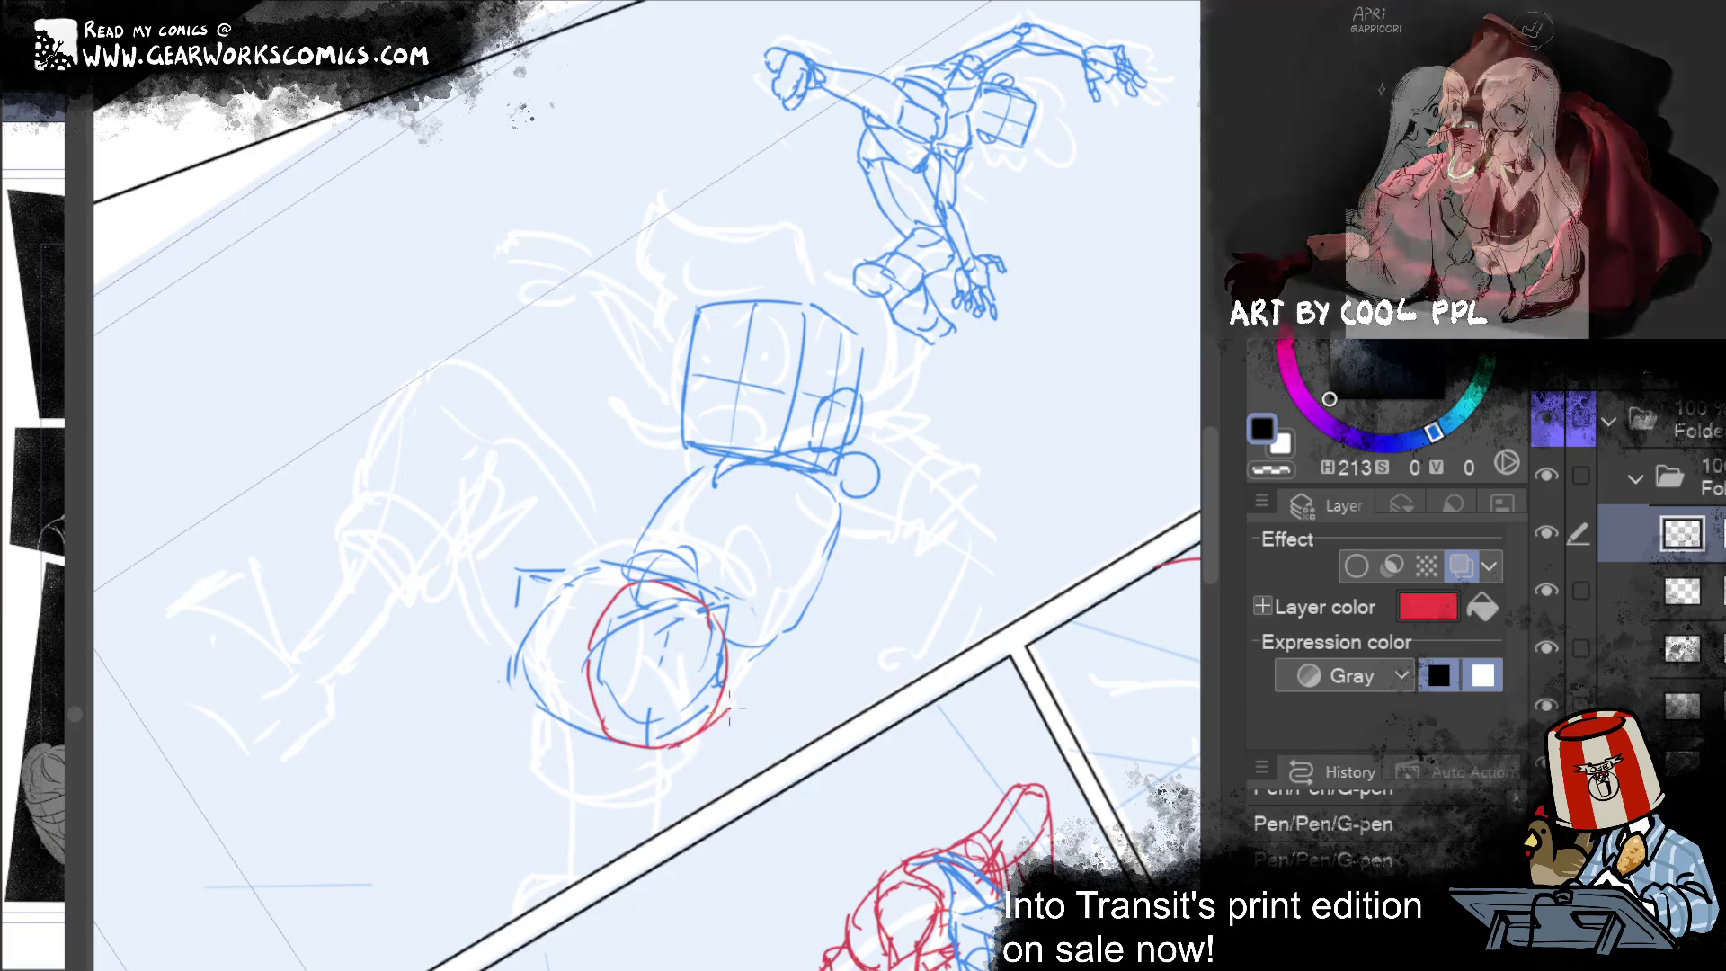
{"action": "left_click_drag", "start_coordinate": [674, 744], "coordinate": [735, 672]}
{"action": "left_click_drag", "start_coordinate": [719, 607], "coordinate": [737, 684]}
{"action": "key", "text": "ctrl+z"}
{"action": "mouse_move", "coordinate": [717, 609]}
{"action": "left_mouse_down"}
{"action": "mouse_move", "coordinate": [735, 687]}
{"action": "mouse_move", "coordinate": [662, 633]}
{"action": "left_mouse_up"}
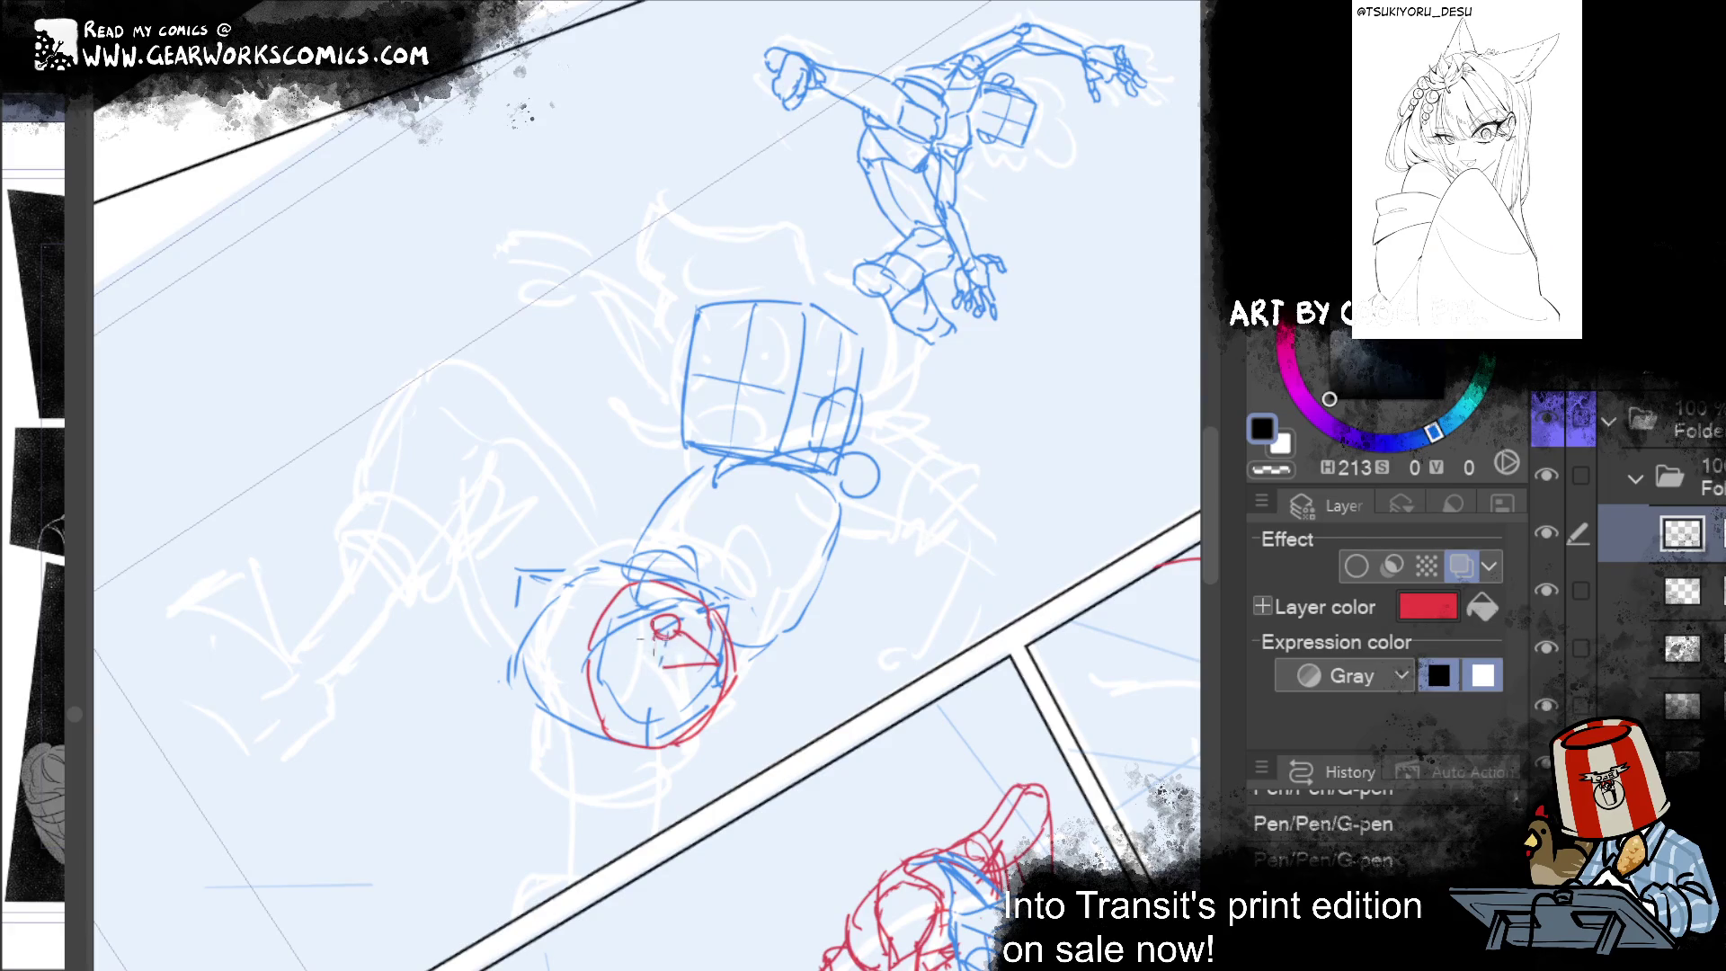
{"action": "key", "text": "ctrl+z"}
{"action": "key", "text": "ctrl+z"}
{"action": "key", "text": "ctrl+z"}
Step: Sketch red body lines running down and left from the head
{"action": "mouse_move", "coordinate": [627, 643]}
{"action": "left_mouse_down"}
{"action": "mouse_move", "coordinate": [593, 894]}
{"action": "mouse_move", "coordinate": [676, 649]}
{"action": "mouse_move", "coordinate": [638, 892]}
{"action": "left_mouse_up"}
{"action": "key", "text": "ctrl+z"}
{"action": "left_click_drag", "start_coordinate": [676, 660], "coordinate": [607, 924]}
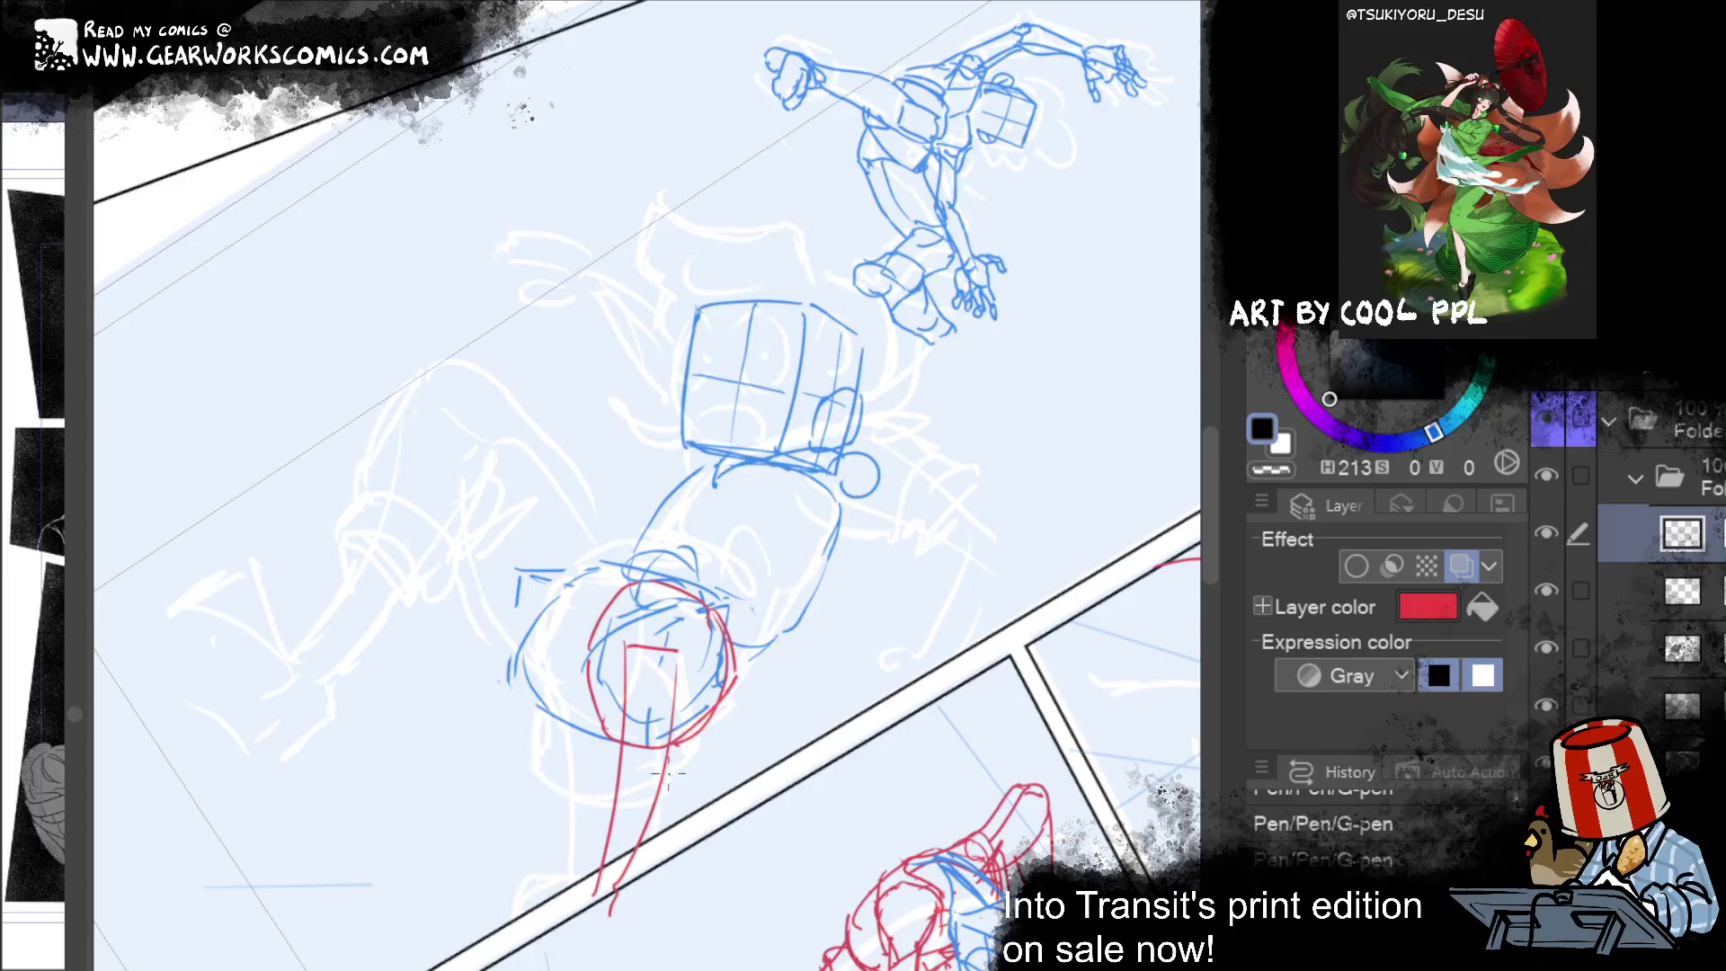
{"action": "mouse_move", "coordinate": [680, 683]}
{"action": "left_mouse_down"}
{"action": "mouse_move", "coordinate": [629, 903]}
{"action": "mouse_move", "coordinate": [611, 912]}
{"action": "left_mouse_up"}
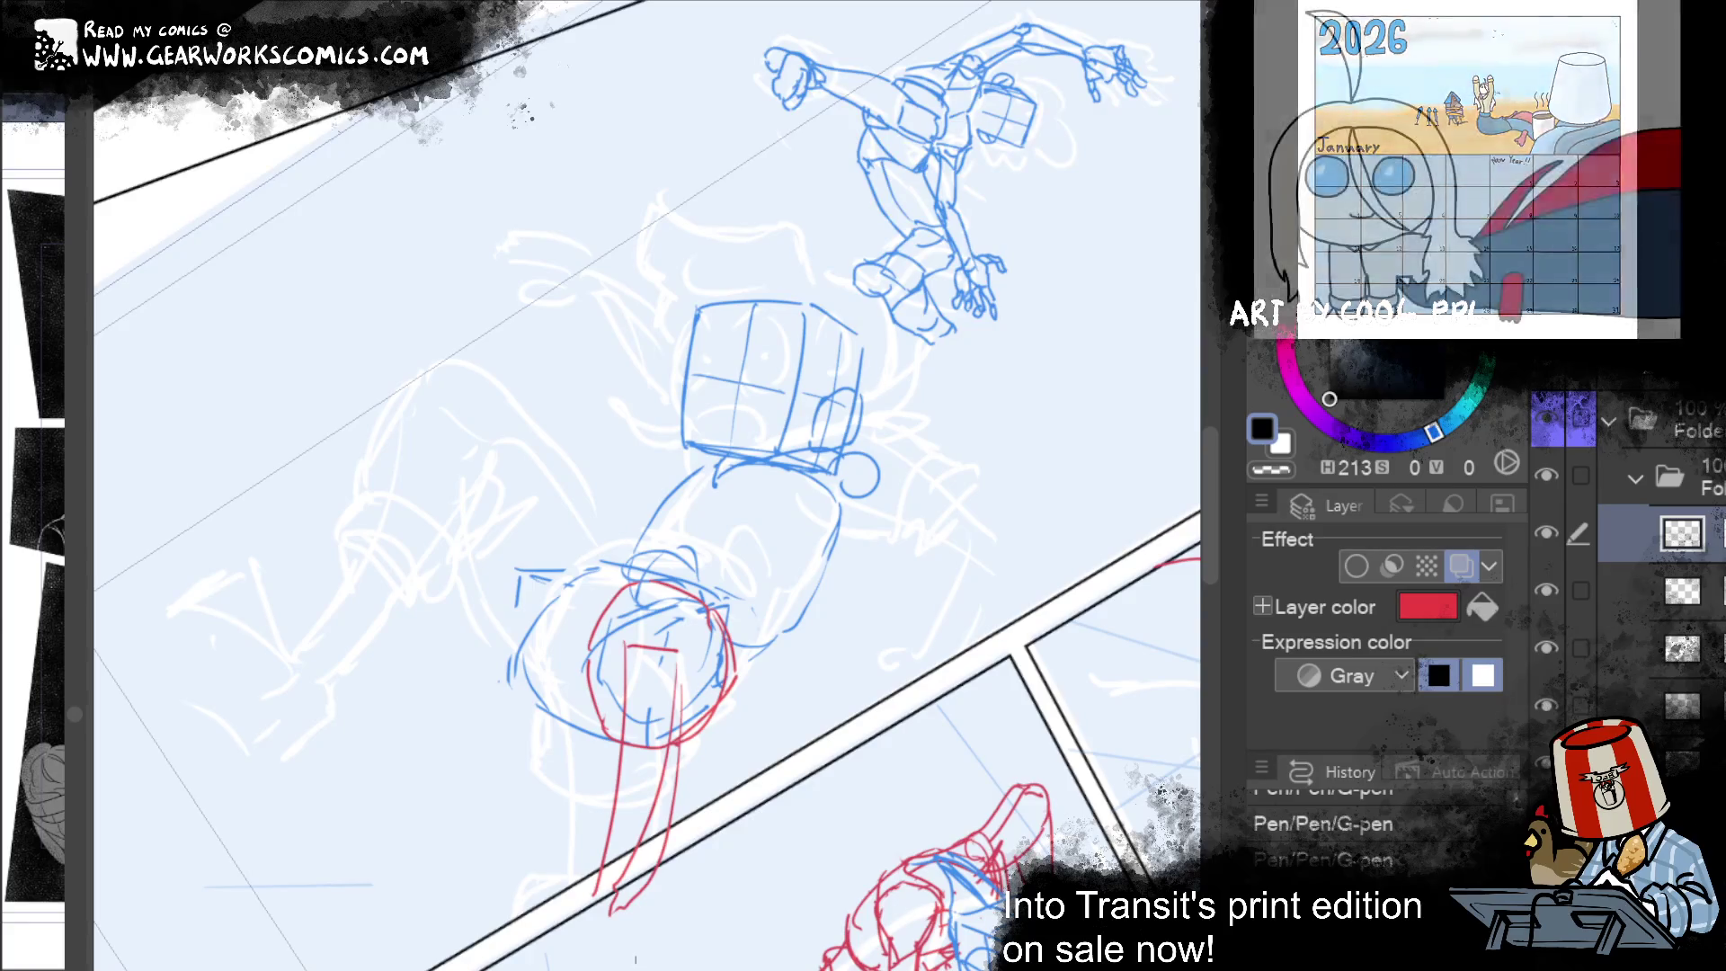
{"action": "mouse_move", "coordinate": [887, 699]}
{"action": "left_mouse_down"}
{"action": "mouse_move", "coordinate": [907, 682]}
{"action": "mouse_move", "coordinate": [887, 648]}
{"action": "left_mouse_up"}
{"action": "left_click_drag", "start_coordinate": [659, 797], "coordinate": [698, 698]}
{"action": "left_click_drag", "start_coordinate": [708, 589], "coordinate": [694, 710]}
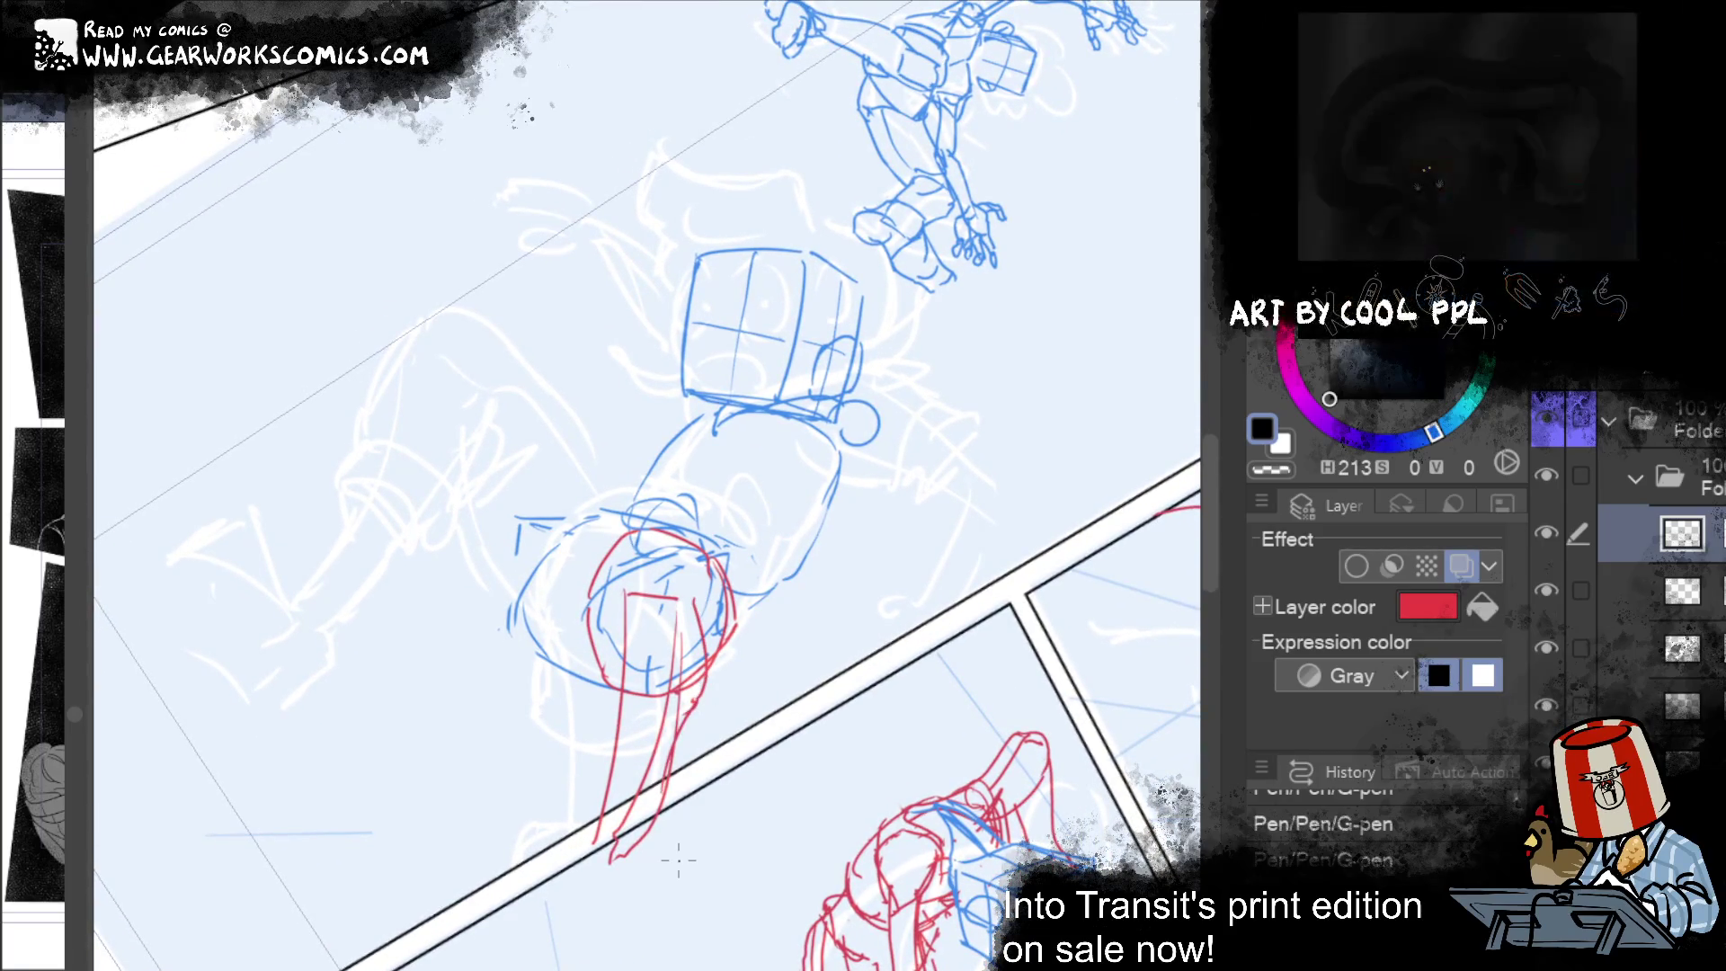
{"action": "key", "text": "ctrl+z"}
{"action": "left_click_drag", "start_coordinate": [686, 613], "coordinate": [692, 710]}
{"action": "left_click_drag", "start_coordinate": [624, 637], "coordinate": [601, 809]}
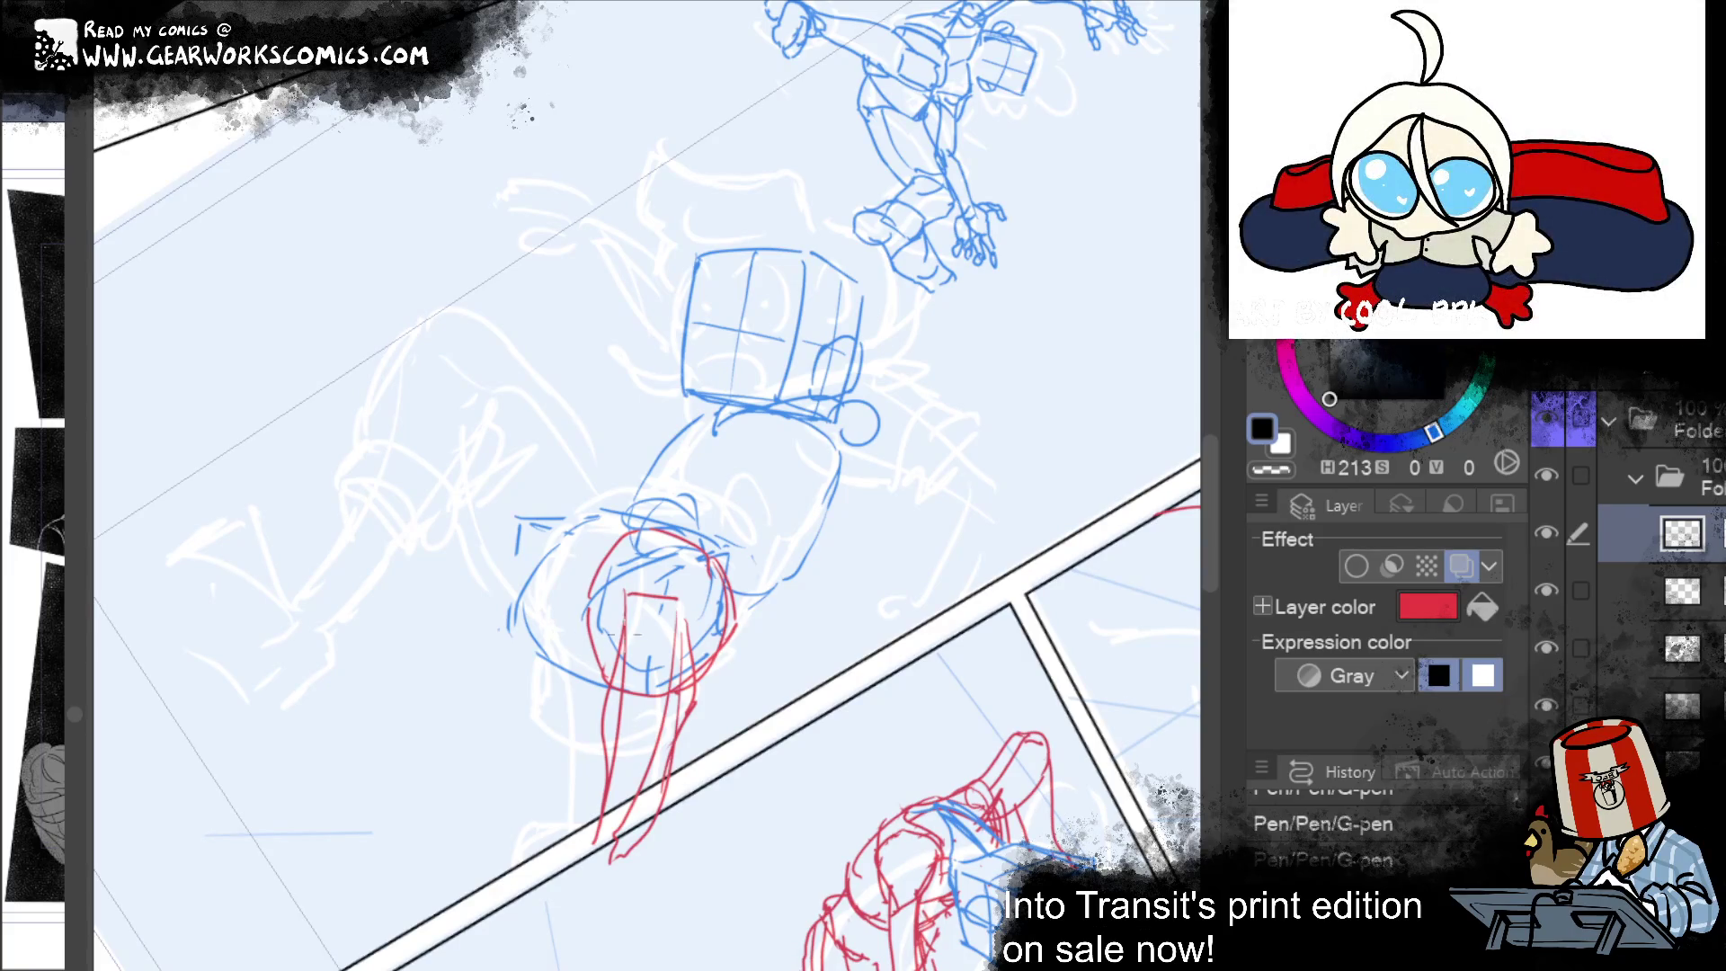
Step: Sketch the hair's lower-left and left edges and arc a stroke over the head
{"action": "left_click_drag", "start_coordinate": [609, 646], "coordinate": [627, 617]}
{"action": "key", "text": "ctrl+z"}
{"action": "mouse_move", "coordinate": [610, 671]}
{"action": "left_mouse_down"}
{"action": "mouse_move", "coordinate": [584, 677]}
{"action": "mouse_move", "coordinate": [614, 697]}
{"action": "mouse_move", "coordinate": [521, 659]}
{"action": "left_mouse_up"}
{"action": "key", "text": "ctrl+z"}
{"action": "key", "text": "ctrl+z"}
{"action": "left_click_drag", "start_coordinate": [552, 722], "coordinate": [514, 650]}
{"action": "left_click_drag", "start_coordinate": [494, 575], "coordinate": [508, 653]}
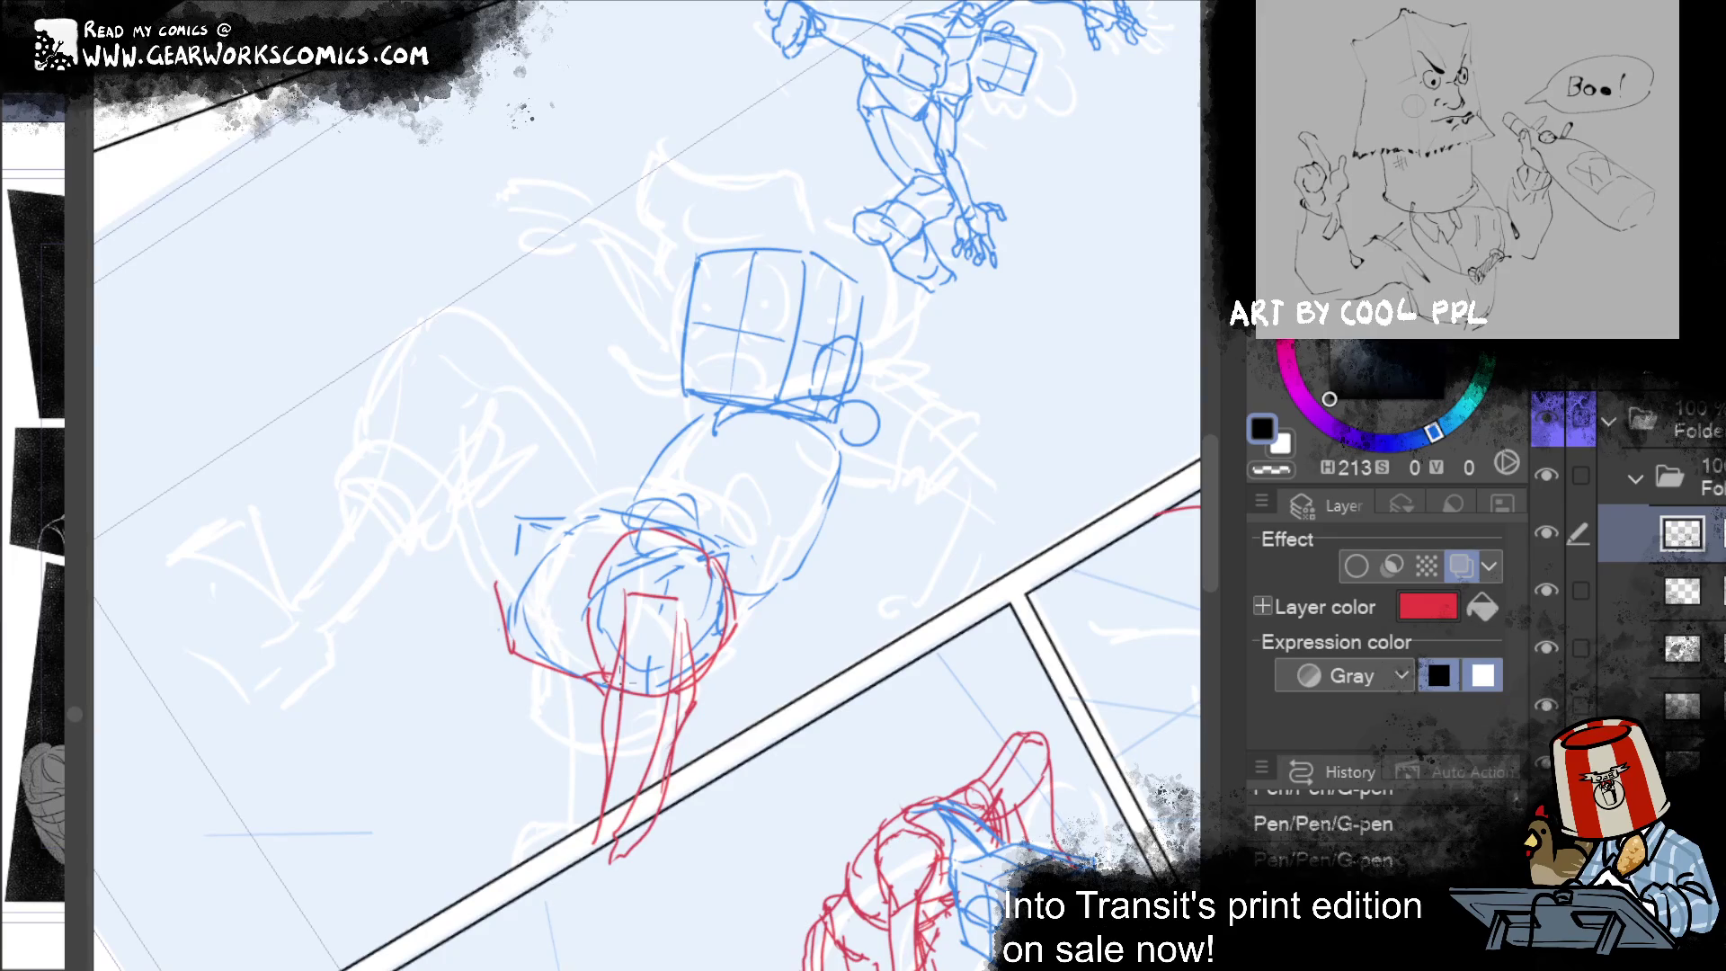
{"action": "mouse_move", "coordinate": [500, 576]}
{"action": "left_mouse_down"}
{"action": "mouse_move", "coordinate": [611, 673]}
{"action": "mouse_move", "coordinate": [619, 746]}
{"action": "mouse_move", "coordinate": [587, 666]}
{"action": "mouse_move", "coordinate": [609, 687]}
{"action": "left_mouse_up"}
{"action": "key", "text": "ctrl+z"}
{"action": "key", "text": "ctrl+z"}
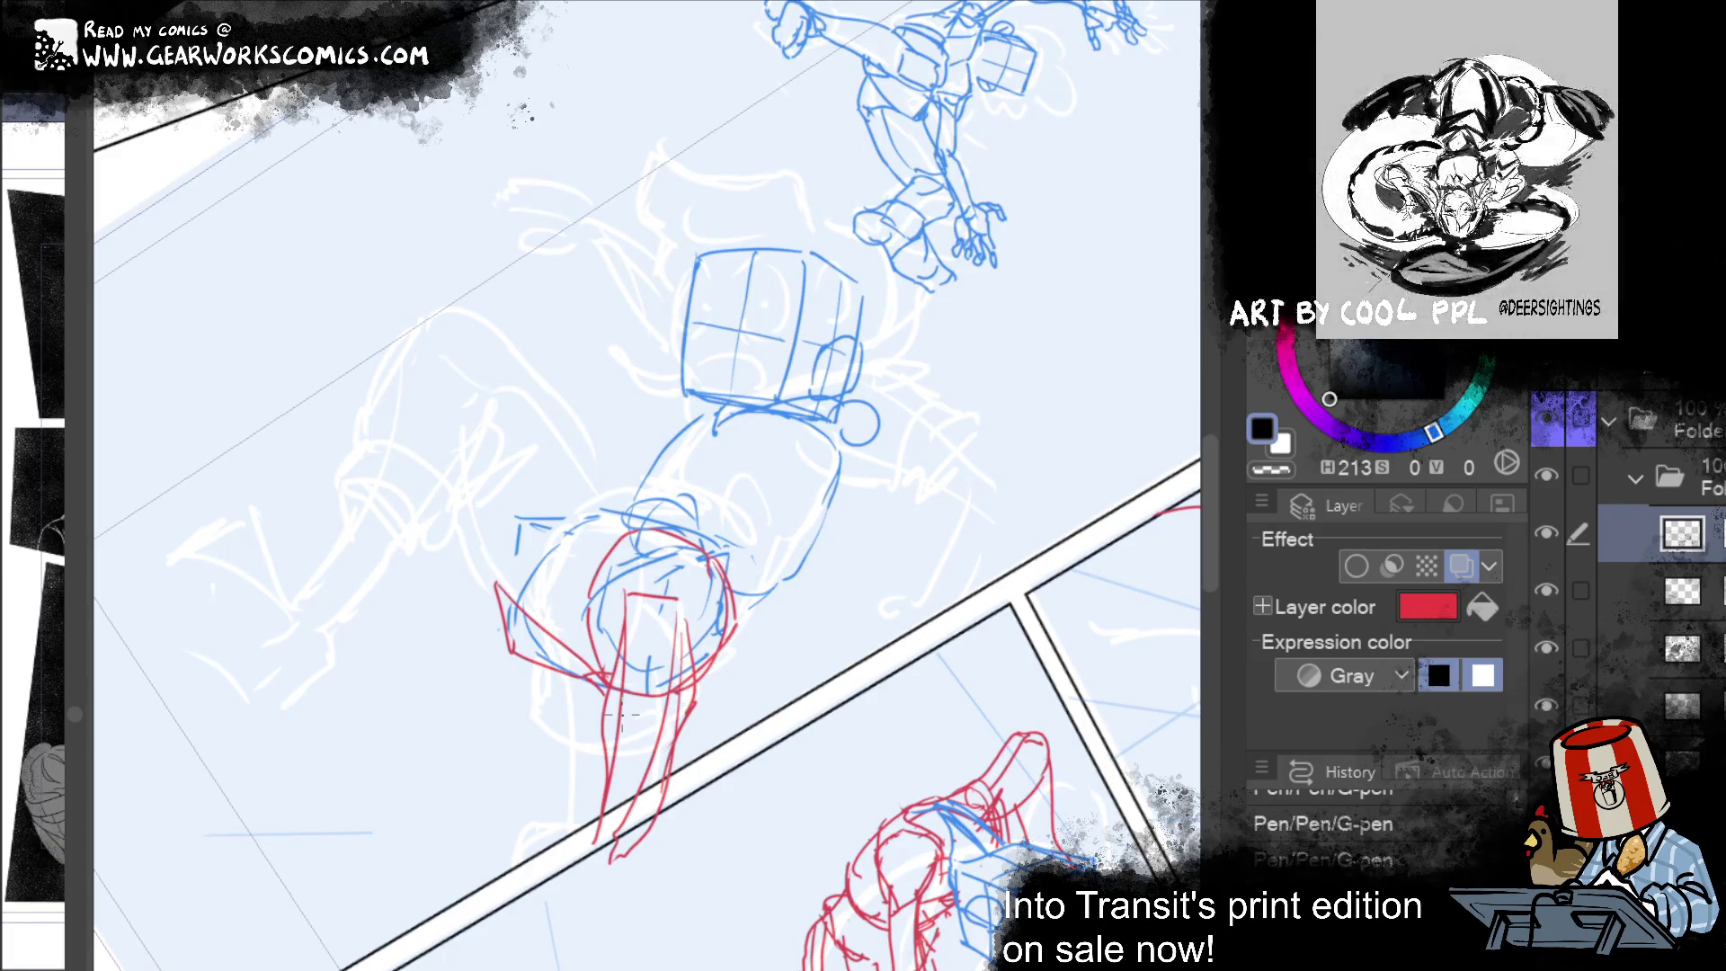
{"action": "mouse_move", "coordinate": [566, 544]}
{"action": "left_mouse_down"}
{"action": "mouse_move", "coordinate": [642, 513]}
{"action": "mouse_move", "coordinate": [624, 508]}
{"action": "left_mouse_up"}
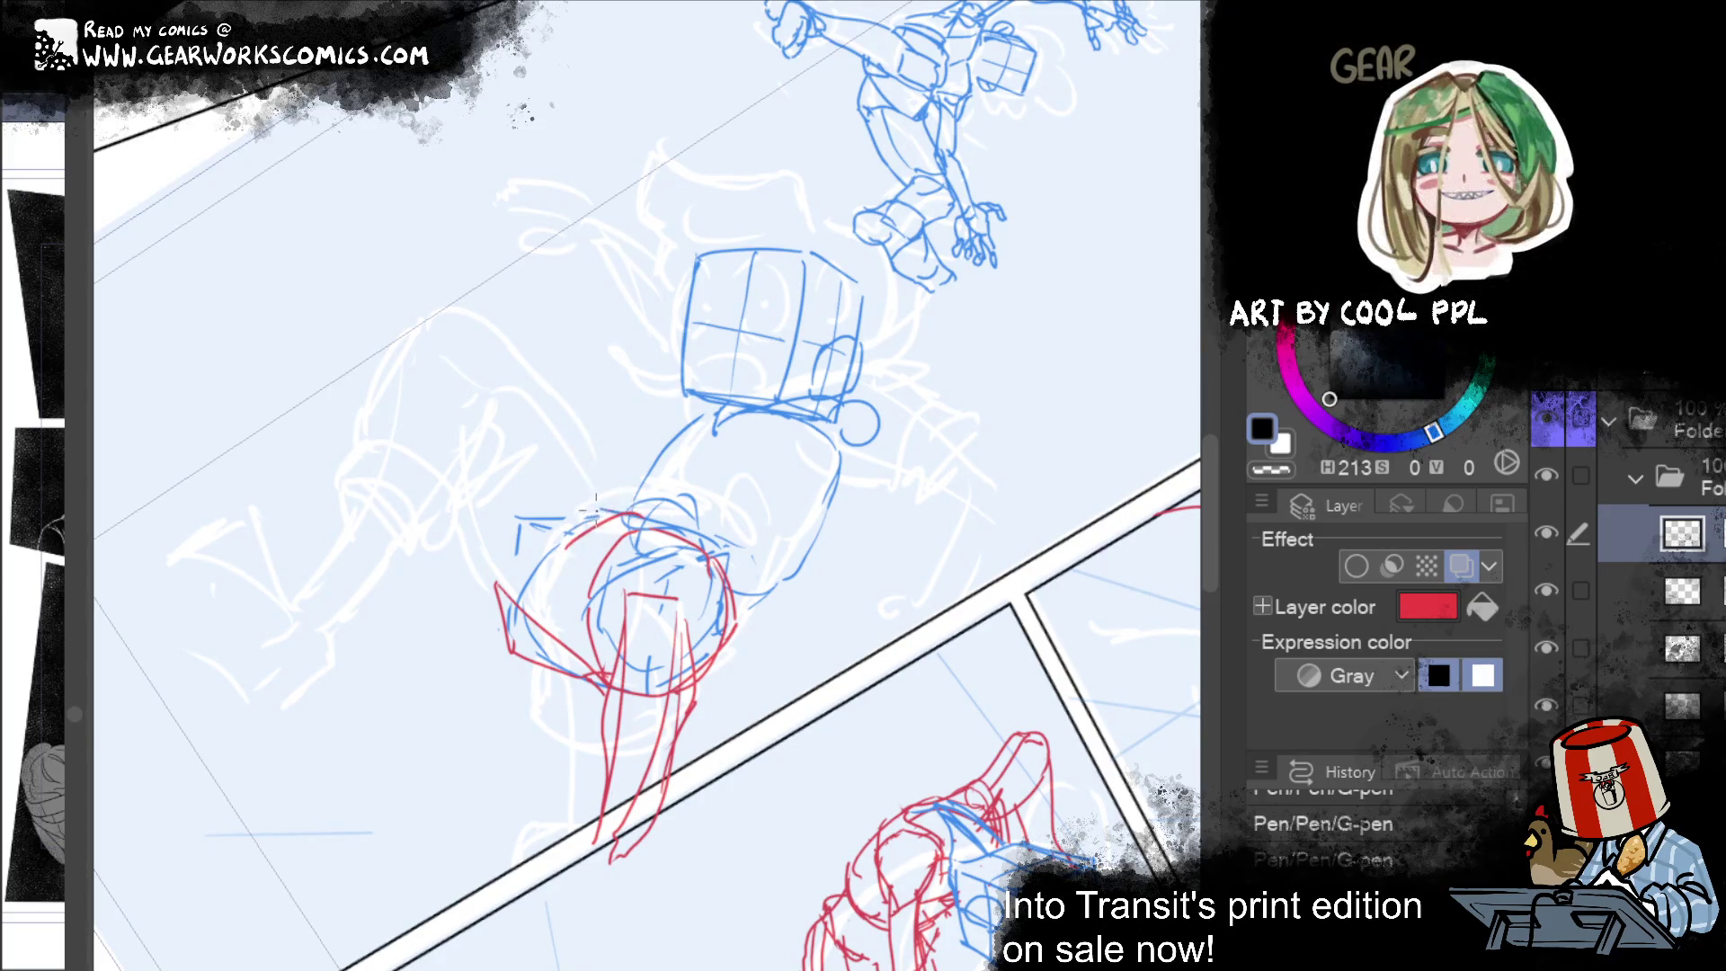
Step: Draw the raised arm's two edges and a hand at its end
{"action": "left_click_drag", "start_coordinate": [501, 347], "coordinate": [586, 508]}
{"action": "left_click_drag", "start_coordinate": [443, 416], "coordinate": [500, 593]}
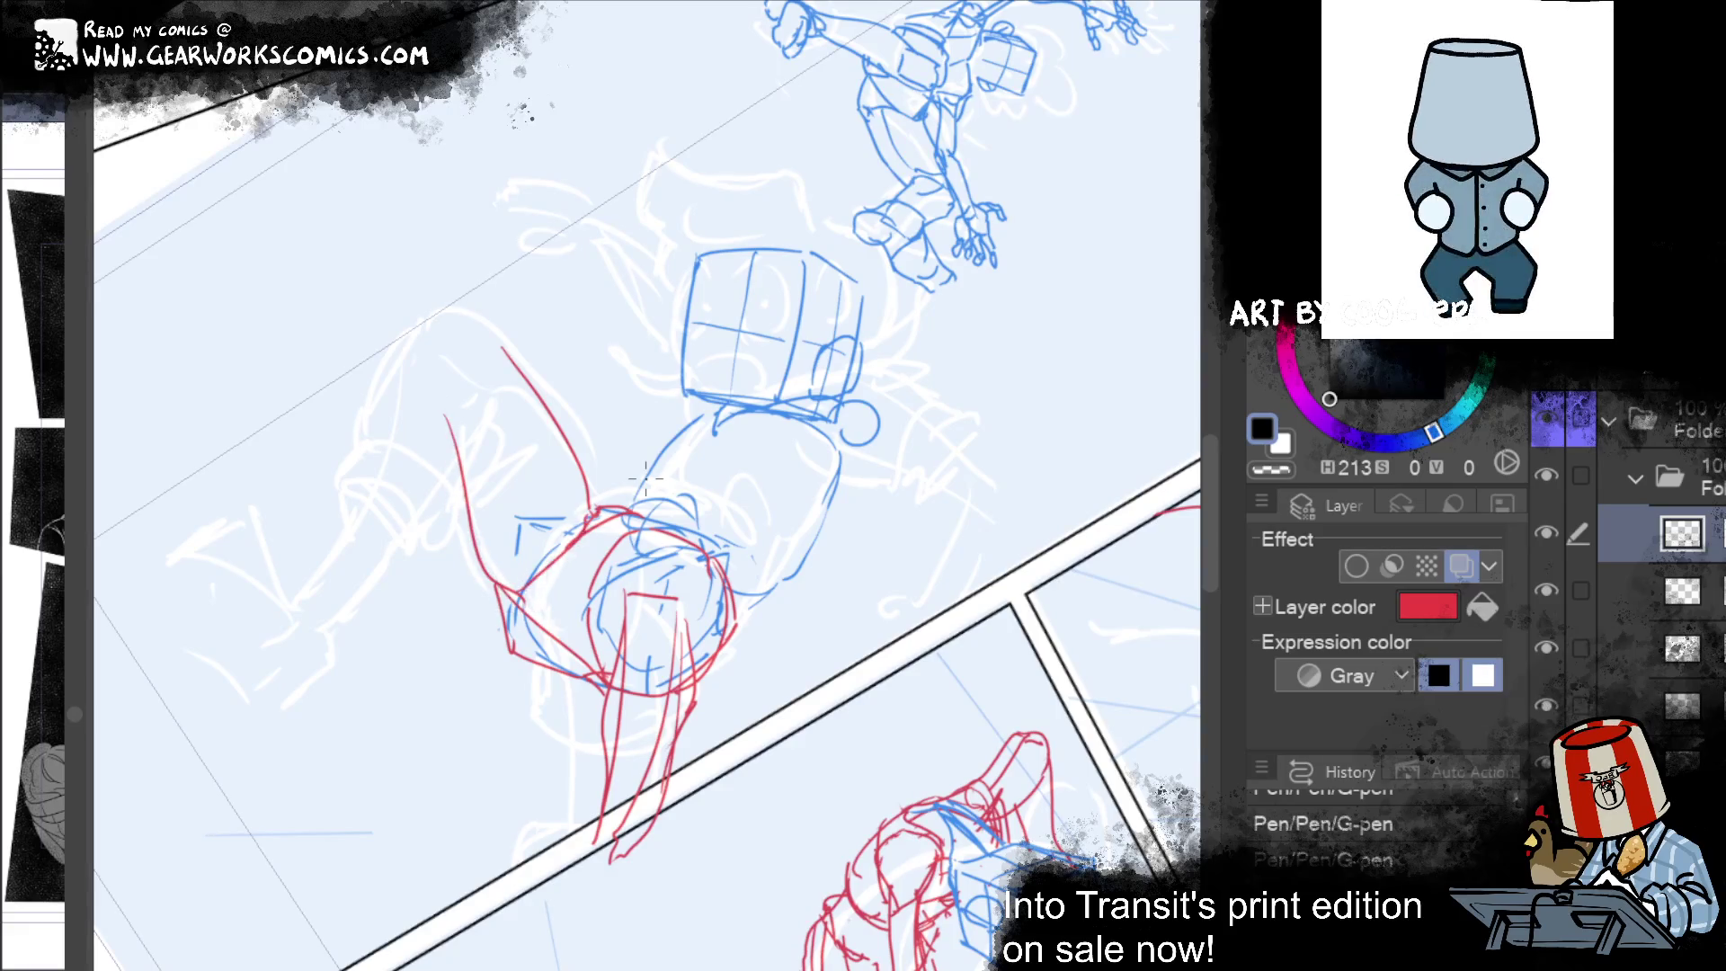
{"action": "mouse_move", "coordinate": [430, 398]}
{"action": "left_mouse_down"}
{"action": "mouse_move", "coordinate": [440, 347]}
{"action": "mouse_move", "coordinate": [493, 331]}
{"action": "left_mouse_up"}
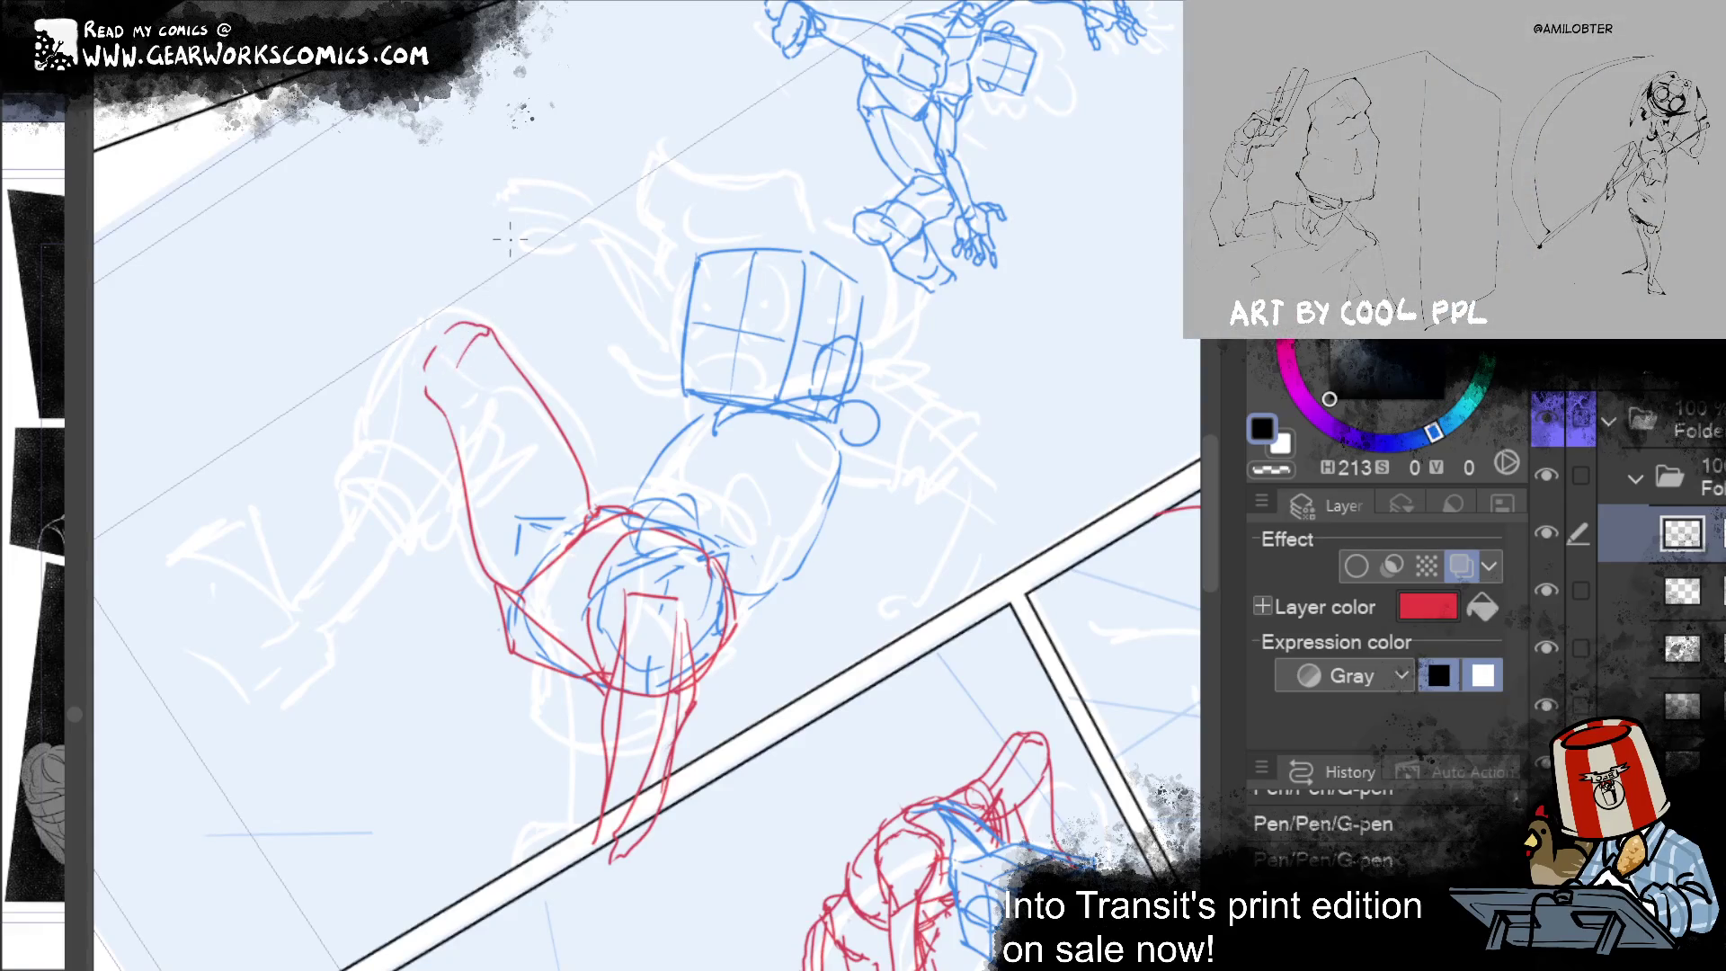
{"action": "mouse_move", "coordinate": [508, 231]}
{"action": "left_mouse_down"}
{"action": "mouse_move", "coordinate": [886, 686]}
{"action": "mouse_move", "coordinate": [1078, 566]}
{"action": "mouse_move", "coordinate": [1053, 566]}
{"action": "mouse_move", "coordinate": [1002, 686]}
{"action": "mouse_move", "coordinate": [1144, 759]}
{"action": "mouse_move", "coordinate": [1140, 662]}
{"action": "mouse_move", "coordinate": [1090, 605]}
{"action": "mouse_move", "coordinate": [1087, 562]}
{"action": "left_mouse_up"}
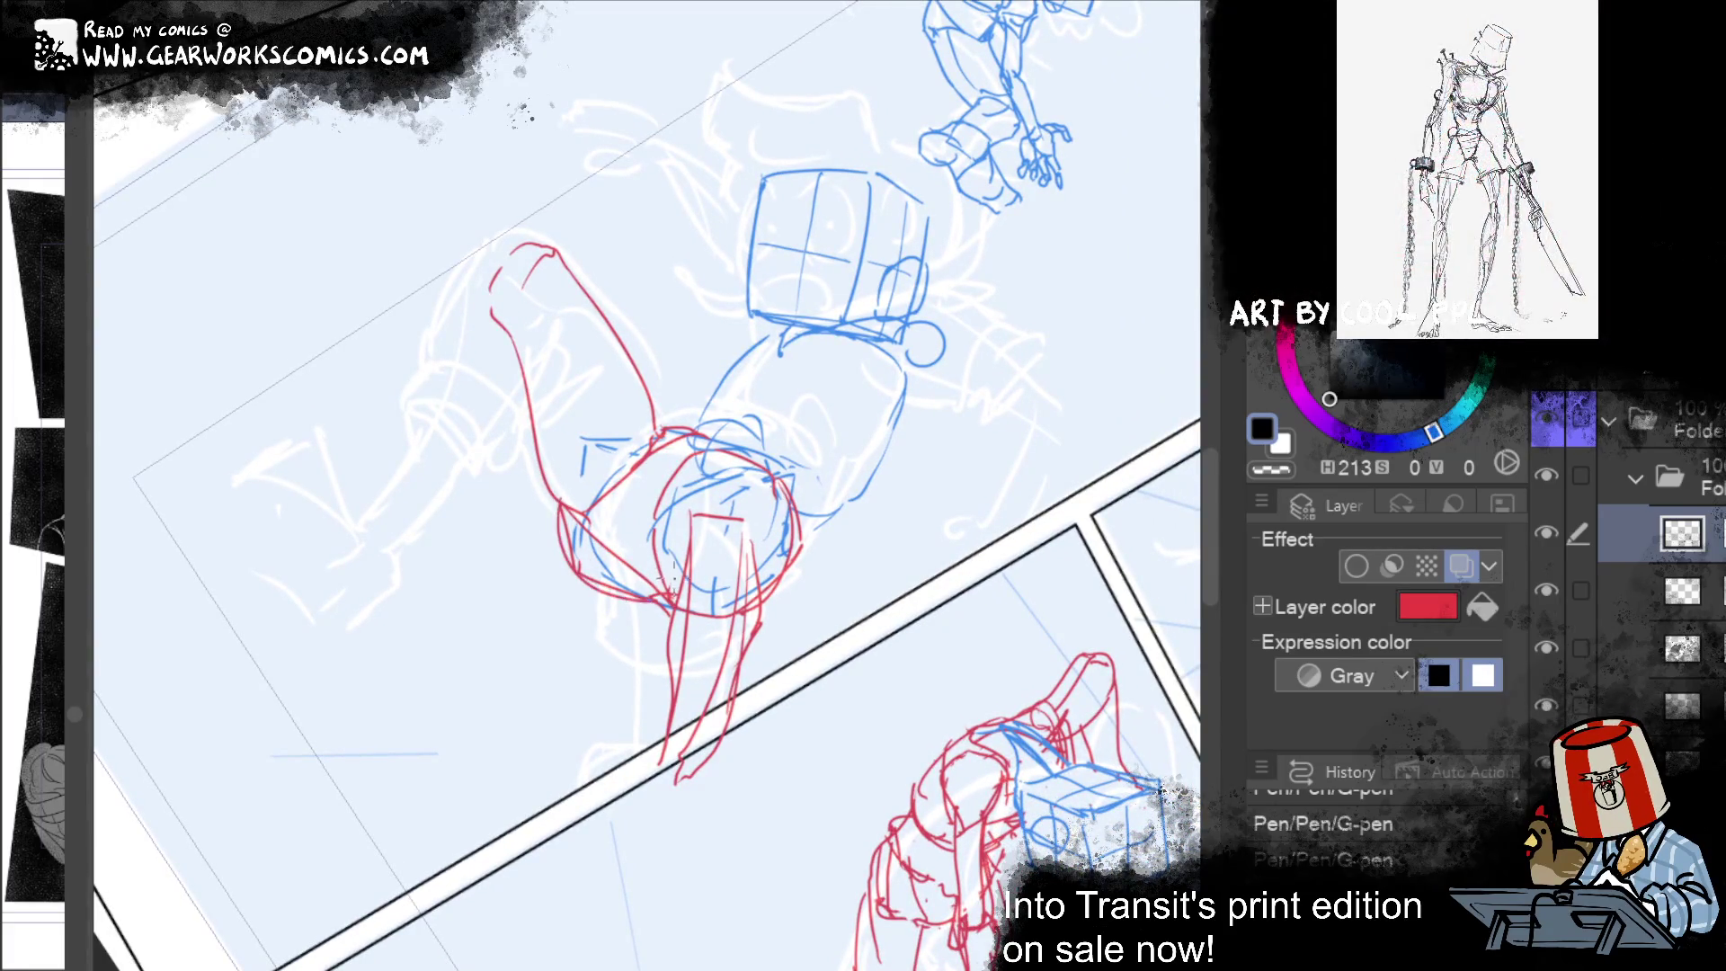
Step: Strengthen the head's left side and bottom outline and erase stray sketch lines
{"action": "left_click_drag", "start_coordinate": [558, 522], "coordinate": [673, 599]}
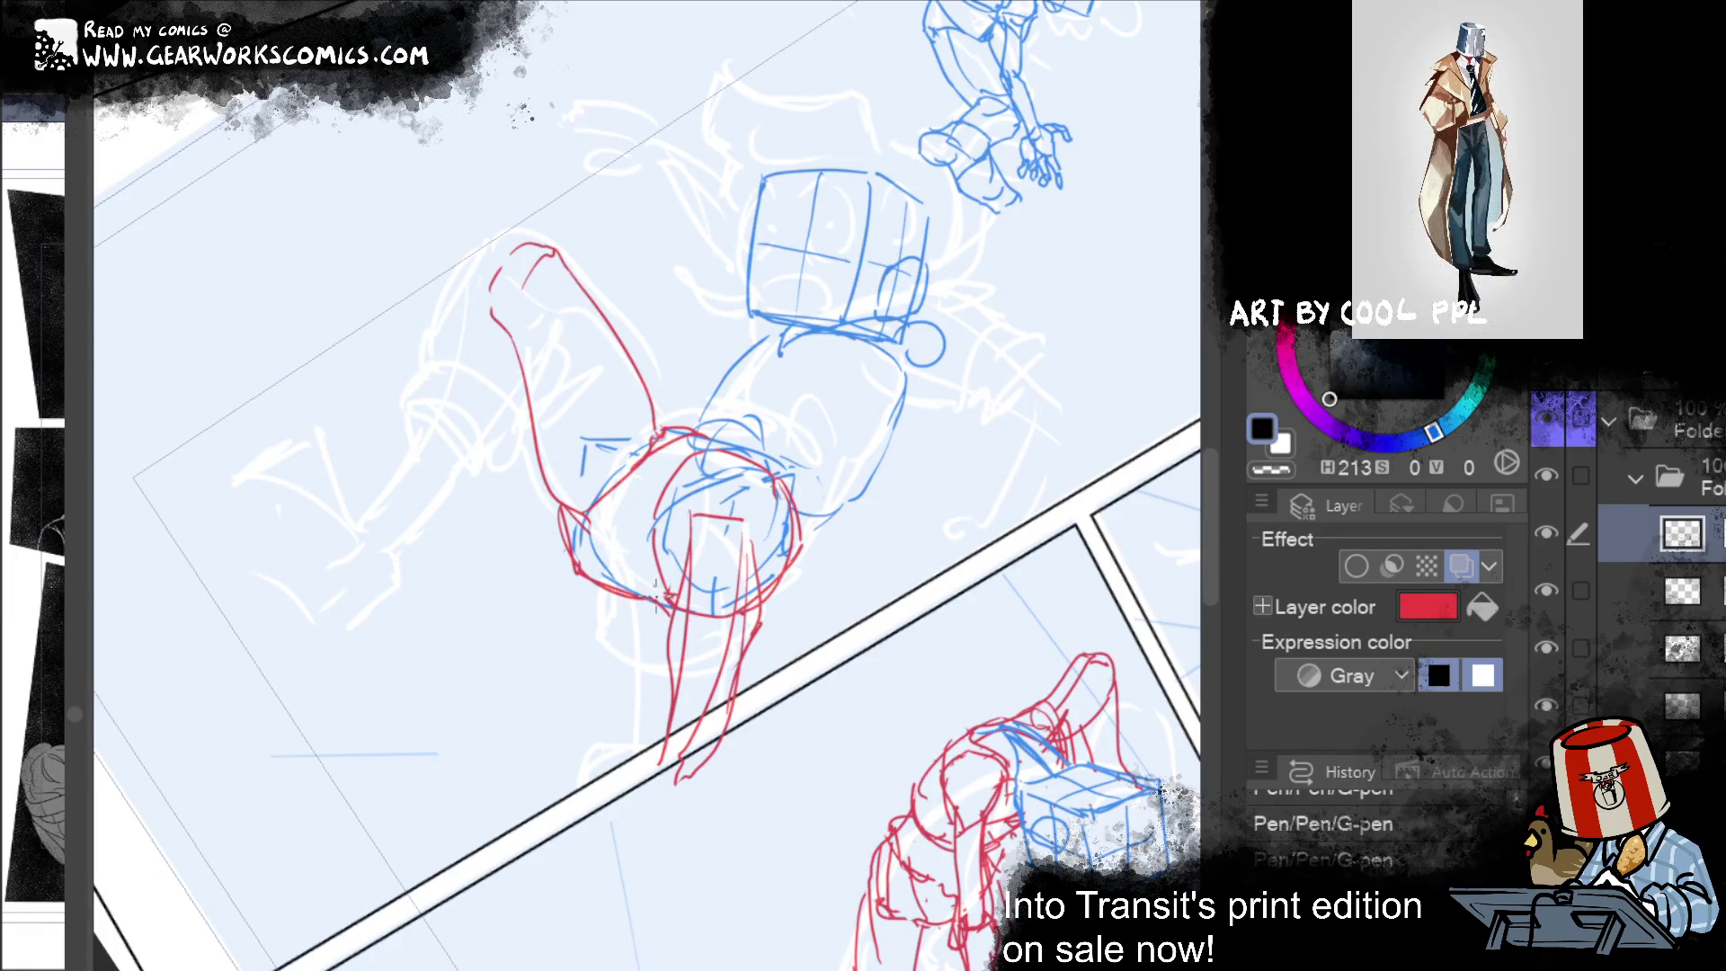
{"action": "left_click_drag", "start_coordinate": [611, 544], "coordinate": [658, 597]}
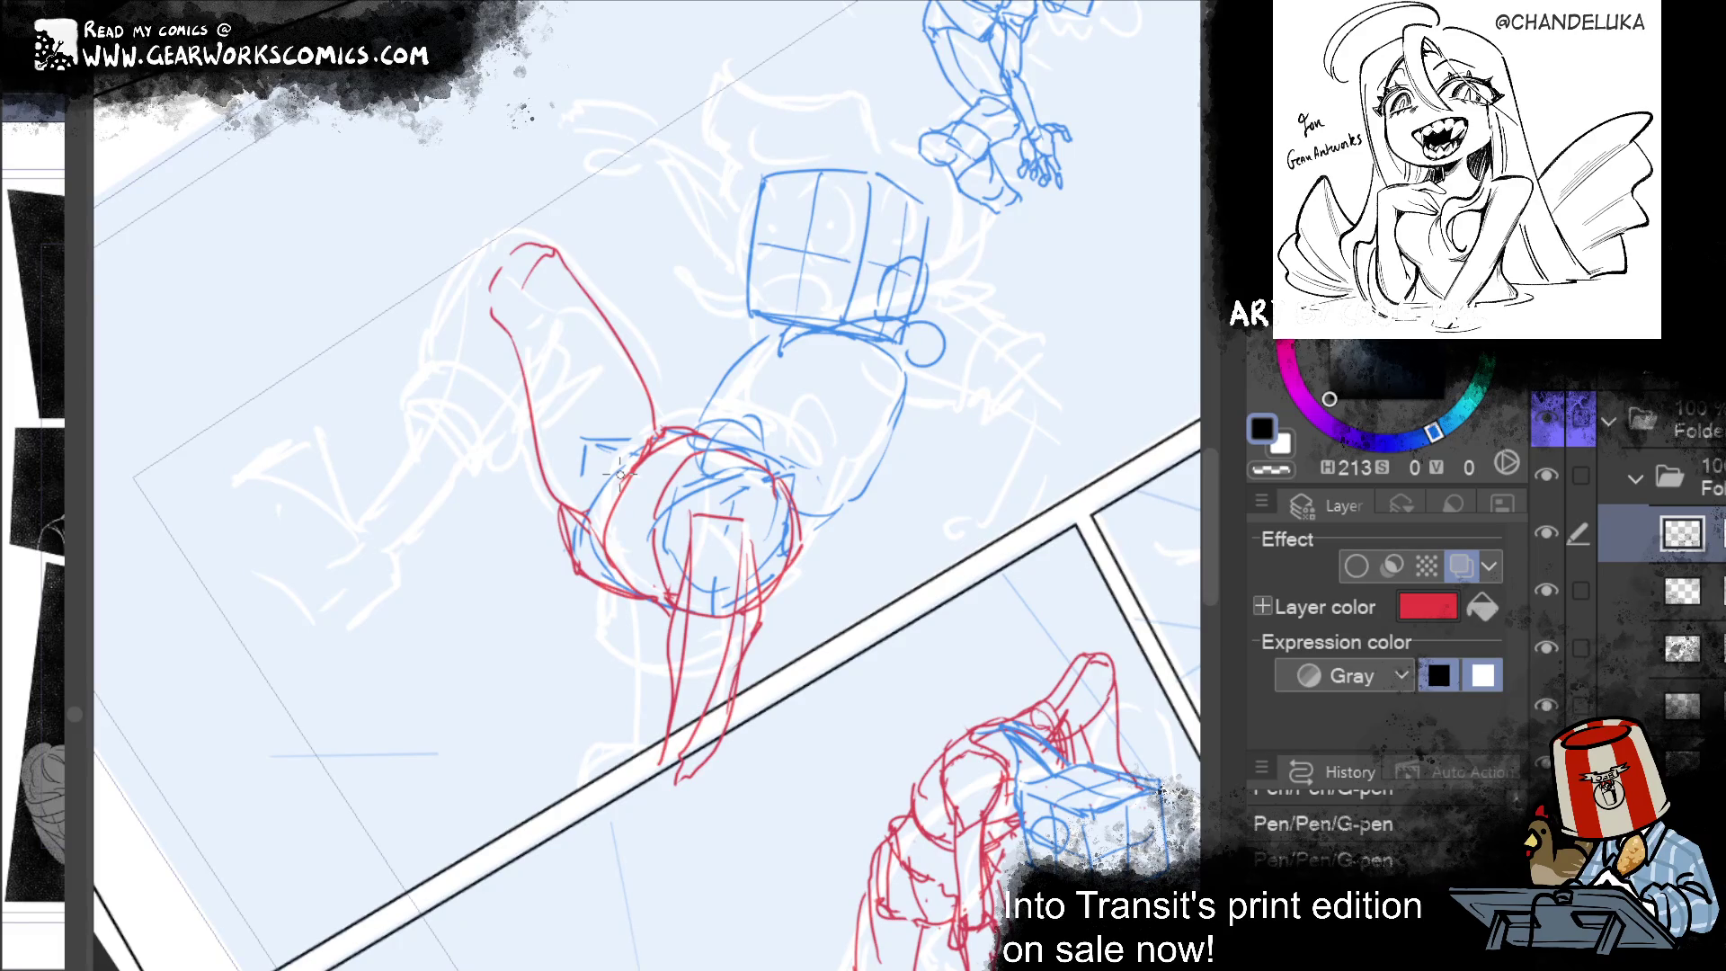
{"action": "left_click_drag", "start_coordinate": [618, 537], "coordinate": [634, 463]}
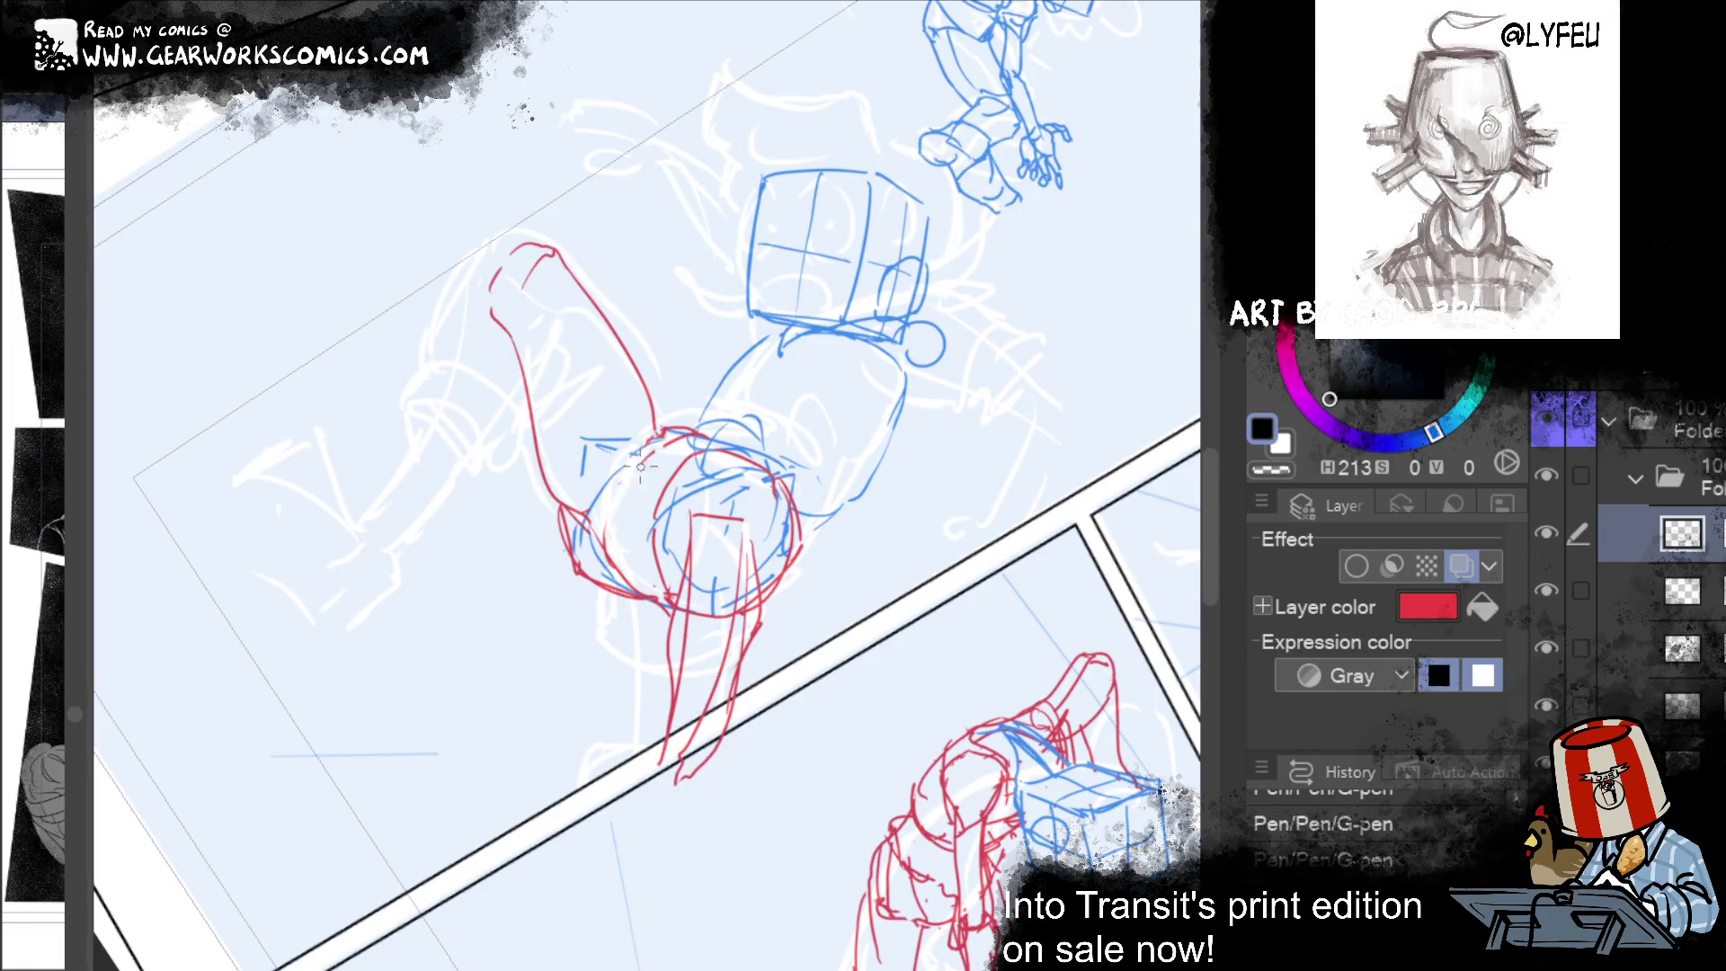
{"action": "key", "text": "ctrl+y"}
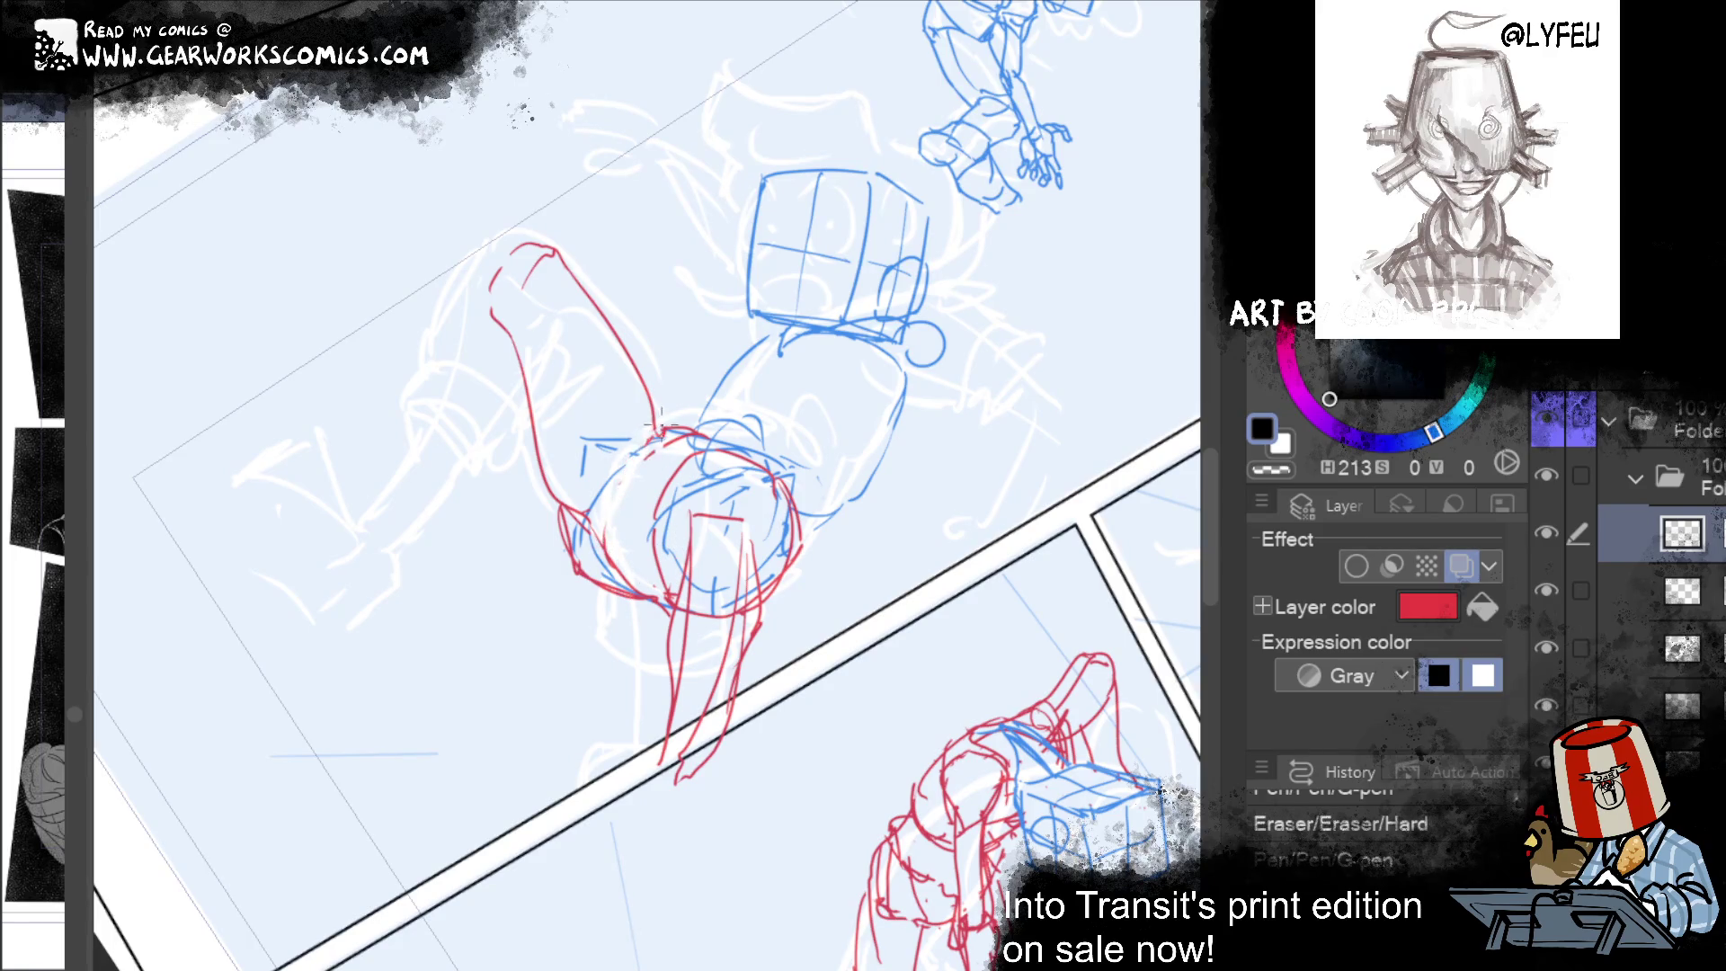
Step: Retrace the red head circle's left side and erase extra red lines around the head
{"action": "left_click", "coordinate": [655, 454], "text": "alt"}
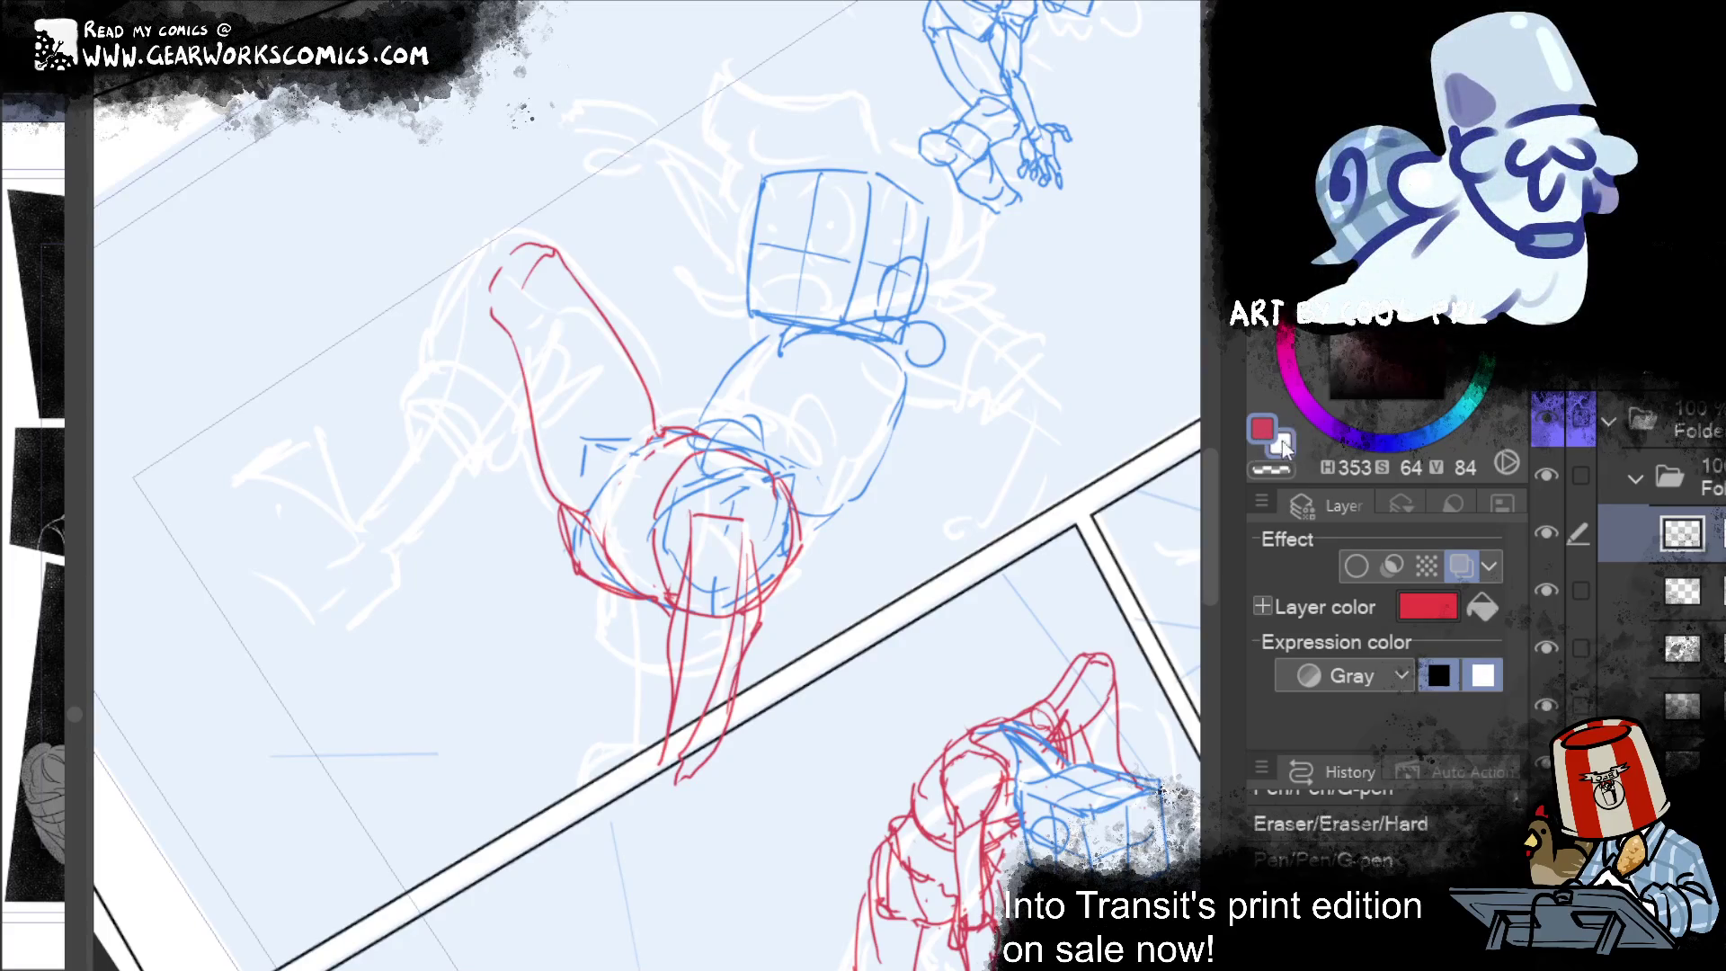
{"action": "left_click", "coordinate": [1329, 398]}
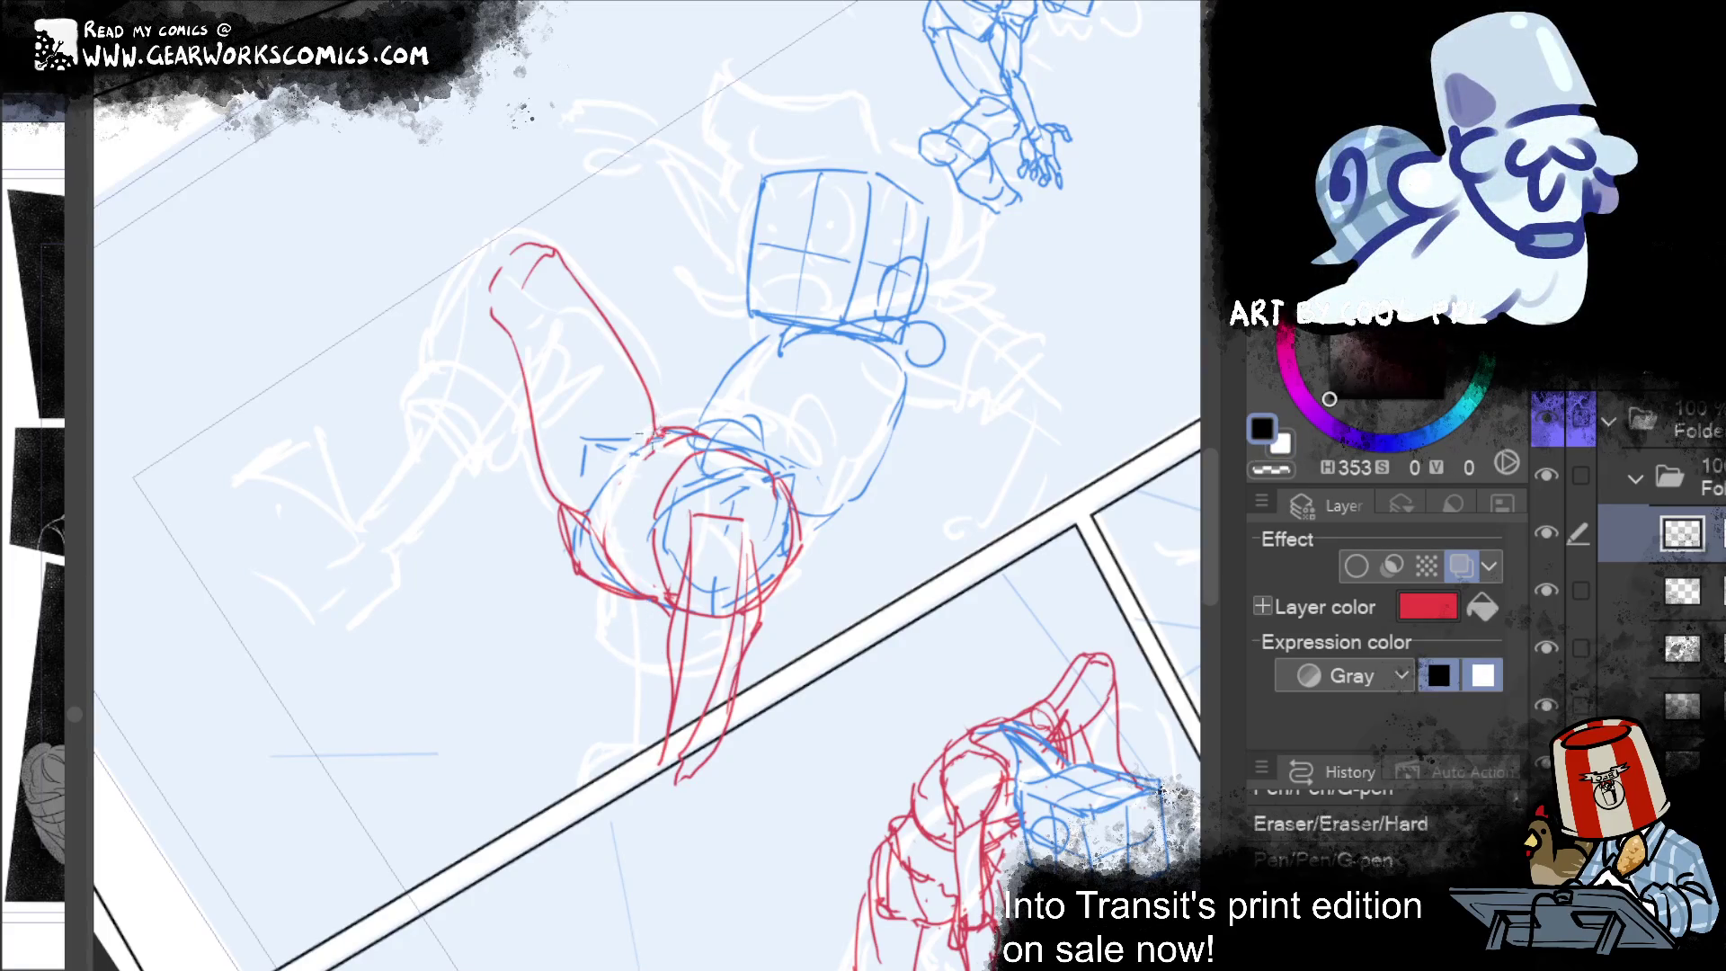
{"action": "left_click_drag", "start_coordinate": [640, 590], "coordinate": [660, 431]}
{"action": "left_click_drag", "start_coordinate": [665, 613], "coordinate": [647, 485]}
{"action": "key", "text": "ctrl+z"}
{"action": "key", "text": "ctrl+z"}
{"action": "left_click_drag", "start_coordinate": [652, 577], "coordinate": [670, 477]}
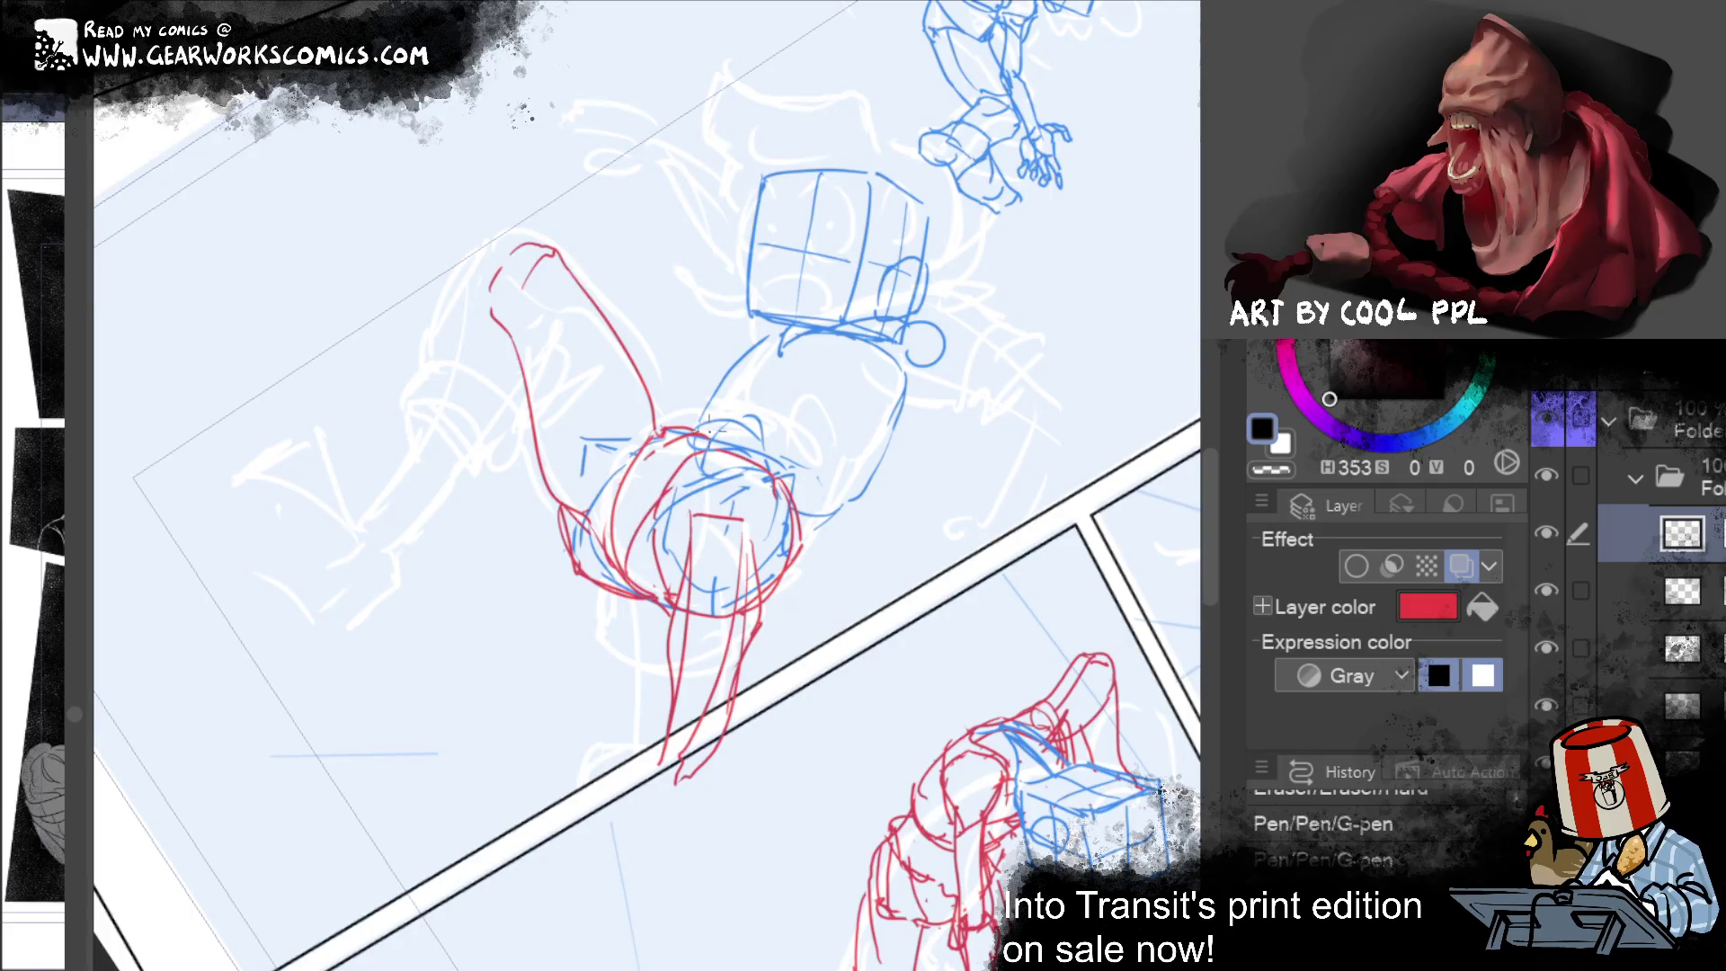
{"action": "left_click_drag", "start_coordinate": [669, 490], "coordinate": [625, 575]}
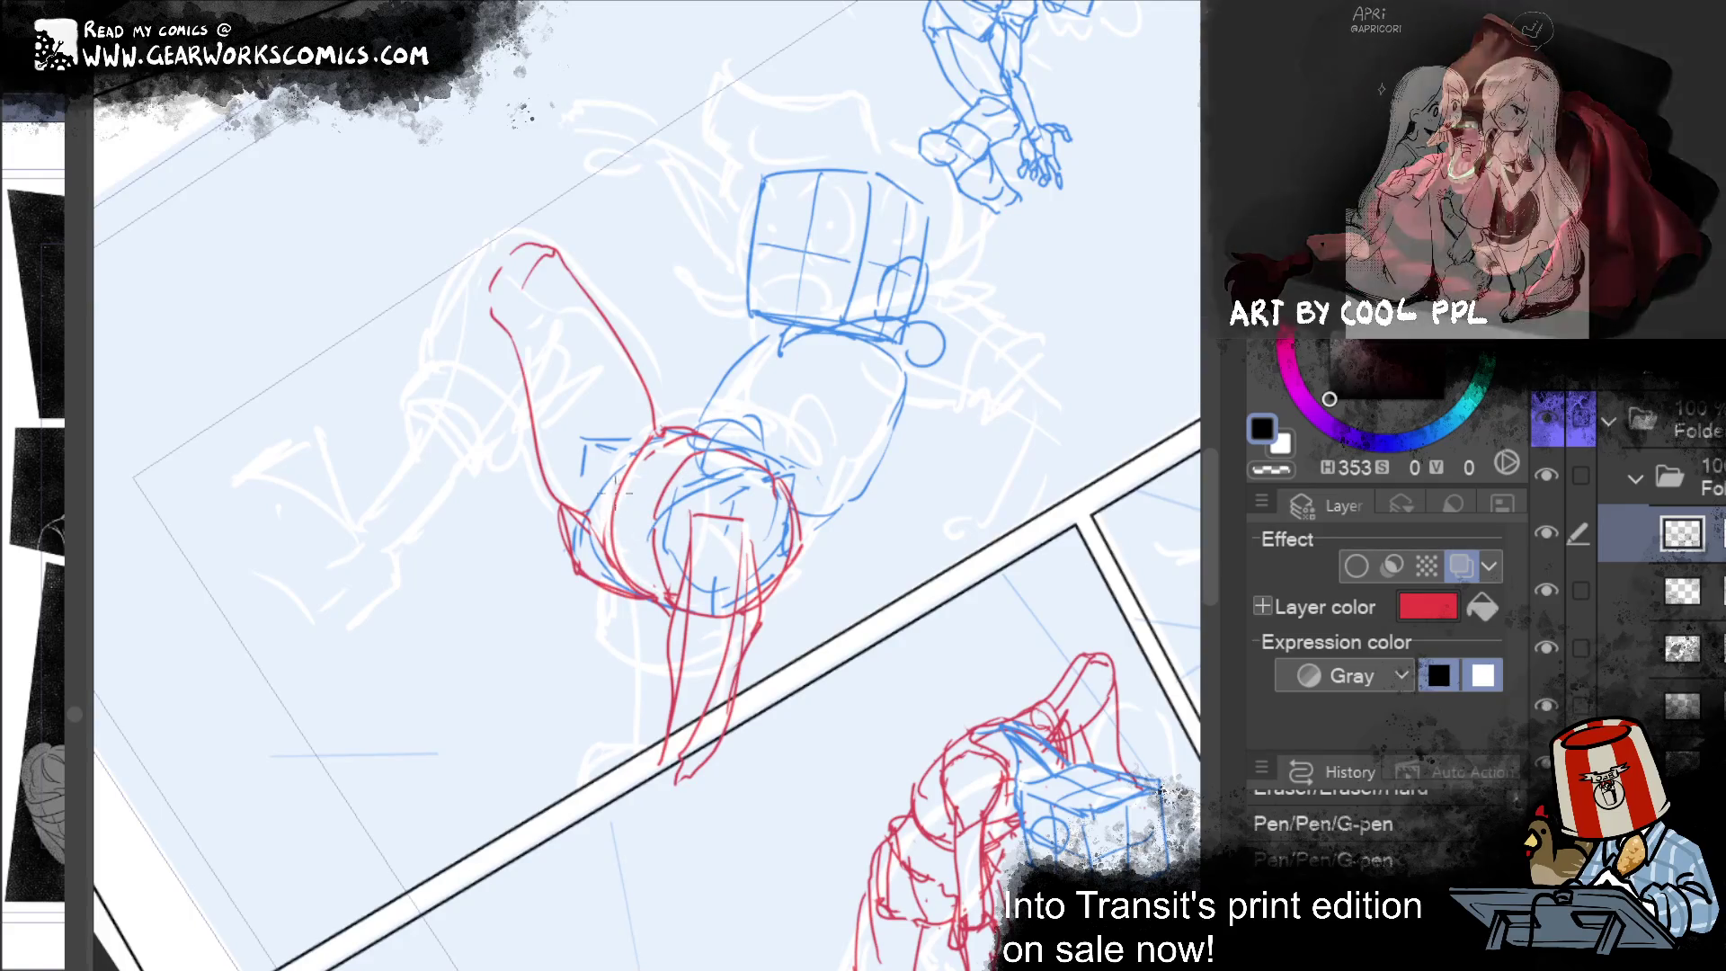
Step: Erase small stray marks and add short strokes at the shoulder
{"action": "left_click_drag", "start_coordinate": [1024, 372], "coordinate": [1033, 296]}
{"action": "left_click_drag", "start_coordinate": [703, 515], "coordinate": [660, 536]}
{"action": "left_click_drag", "start_coordinate": [1030, 316], "coordinate": [1003, 620]}
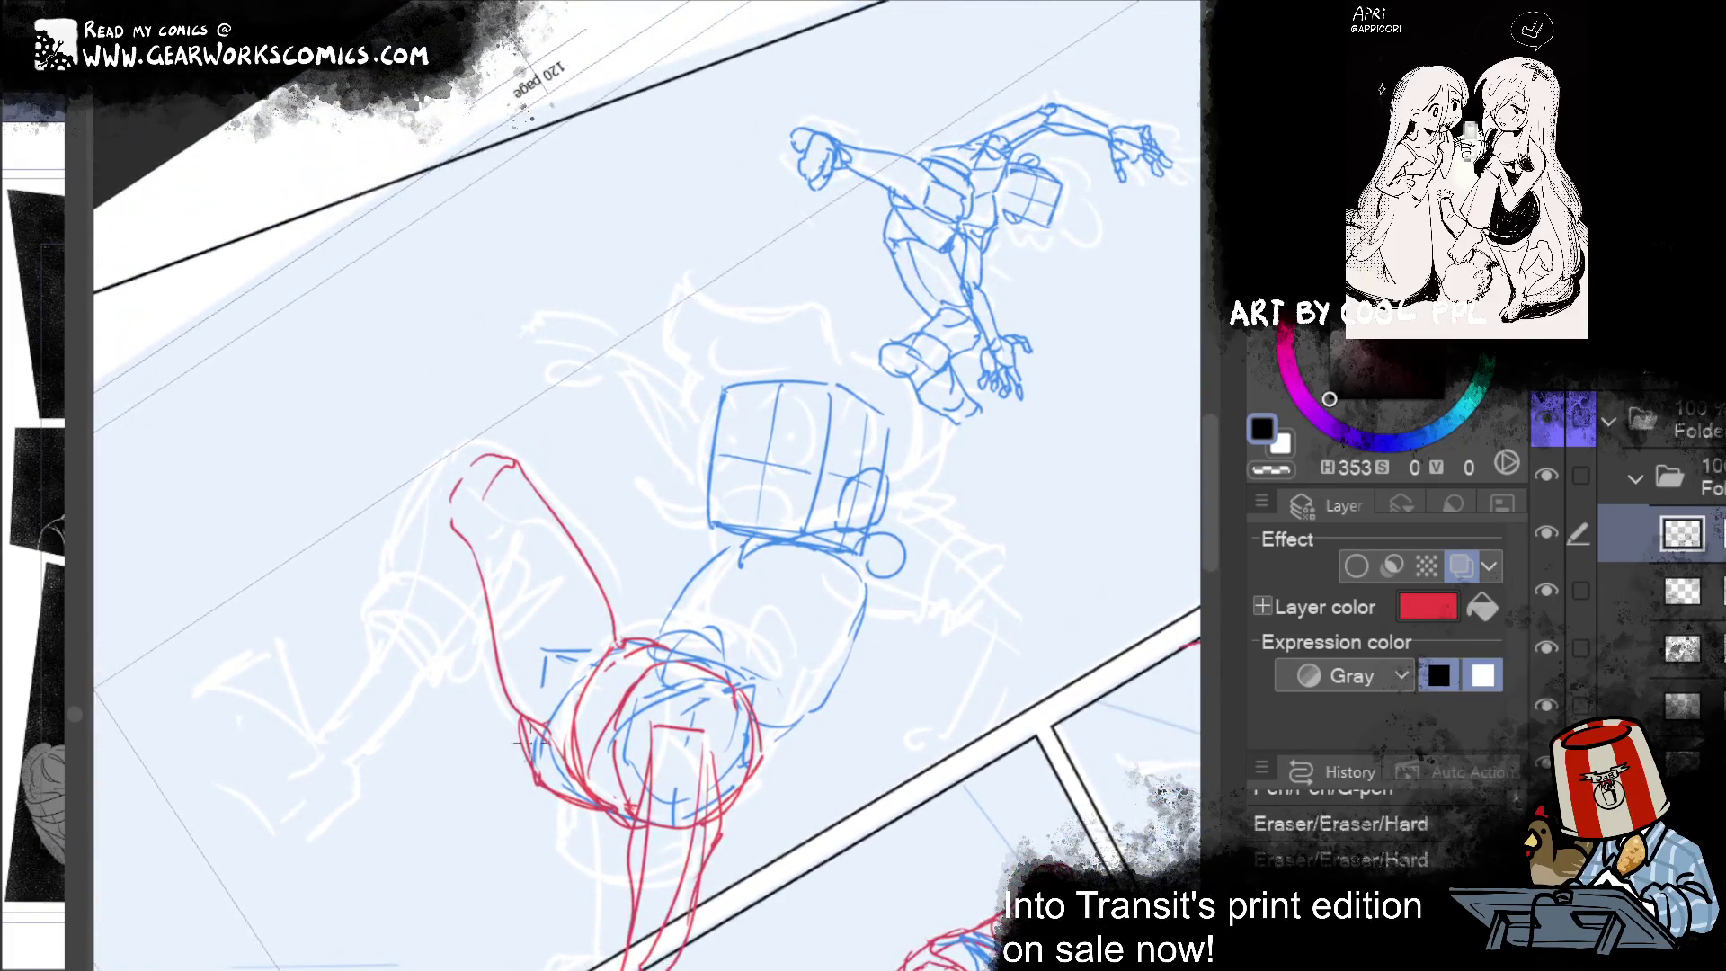
{"action": "left_click", "coordinate": [531, 666]}
{"action": "mouse_move", "coordinate": [519, 620]}
{"action": "left_mouse_down"}
{"action": "mouse_move", "coordinate": [620, 636]}
{"action": "mouse_move", "coordinate": [533, 582]}
{"action": "mouse_move", "coordinate": [516, 487]}
{"action": "mouse_move", "coordinate": [472, 447]}
{"action": "left_mouse_up"}
{"action": "mouse_move", "coordinate": [914, 639]}
{"action": "left_mouse_down"}
{"action": "mouse_move", "coordinate": [1060, 370]}
{"action": "mouse_move", "coordinate": [948, 442]}
{"action": "left_mouse_up"}
Step: Sketch the leg, shin and foot crossing the panel border, plus a stroke along the arm
{"action": "left_click_drag", "start_coordinate": [957, 580], "coordinate": [946, 484]}
{"action": "mouse_move", "coordinate": [580, 757]}
{"action": "left_mouse_down"}
{"action": "mouse_move", "coordinate": [652, 715]}
{"action": "mouse_move", "coordinate": [627, 803]}
{"action": "left_mouse_up"}
{"action": "key", "text": "ctrl+z"}
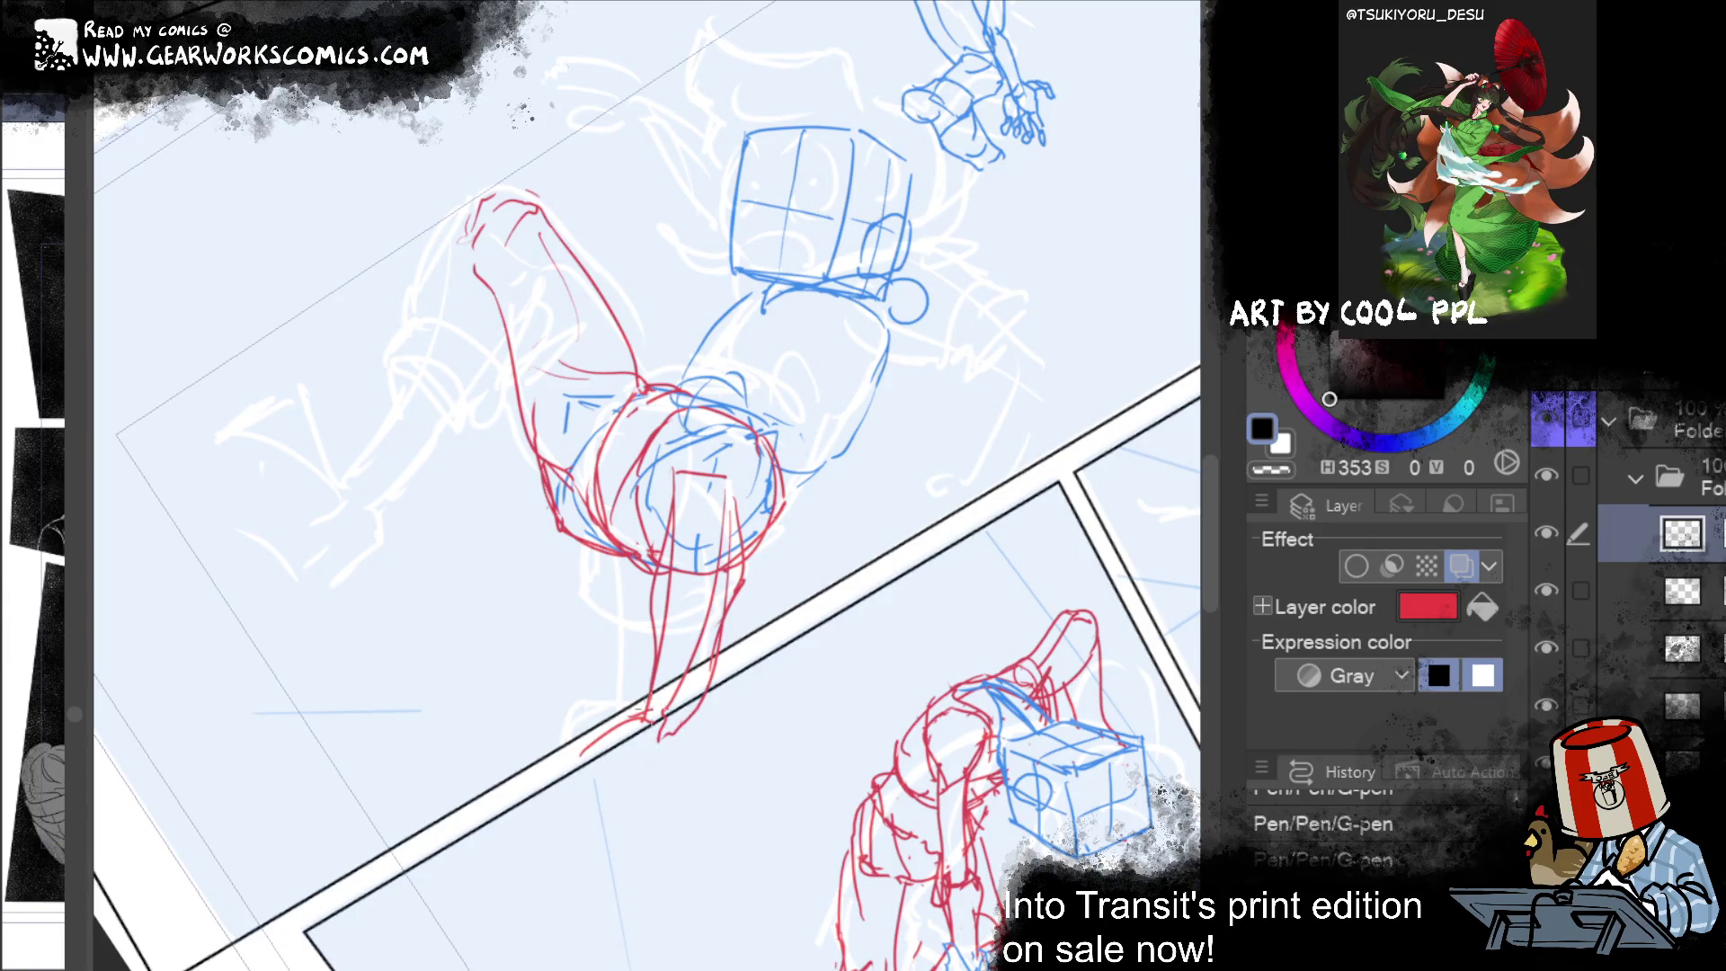
{"action": "mouse_move", "coordinate": [681, 724]}
{"action": "left_mouse_down"}
{"action": "mouse_move", "coordinate": [654, 818]}
{"action": "mouse_move", "coordinate": [580, 806]}
{"action": "mouse_move", "coordinate": [549, 779]}
{"action": "mouse_move", "coordinate": [580, 757]}
{"action": "left_mouse_up"}
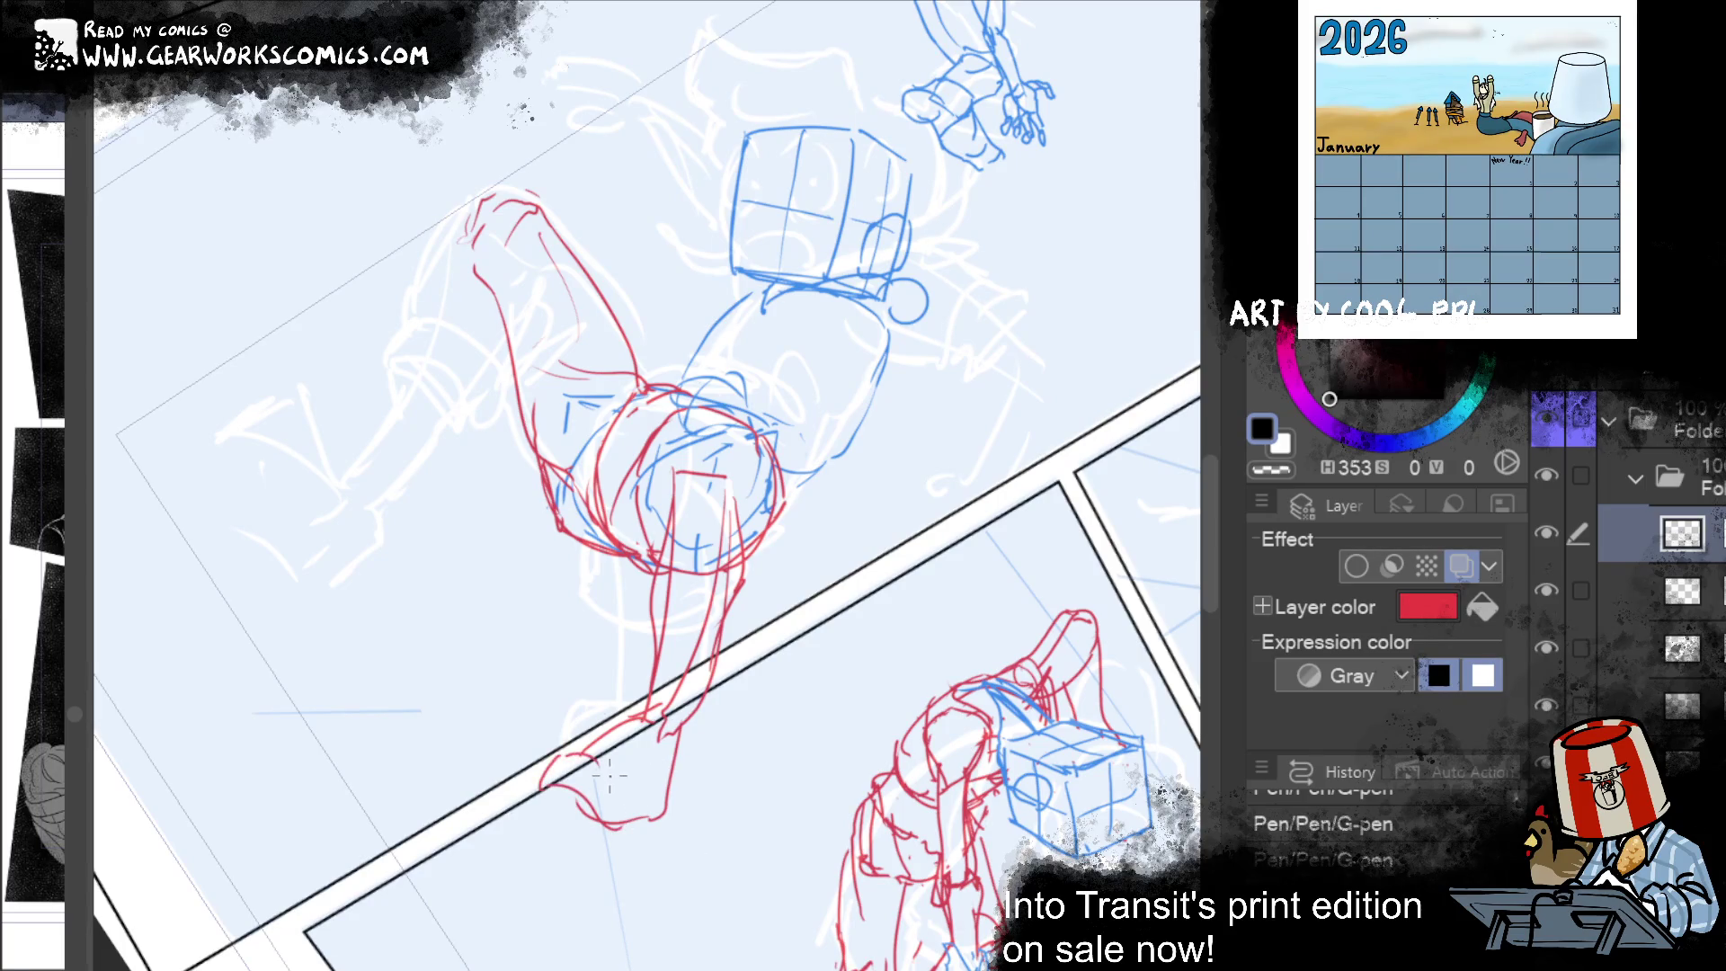
{"action": "left_click_drag", "start_coordinate": [706, 698], "coordinate": [654, 818]}
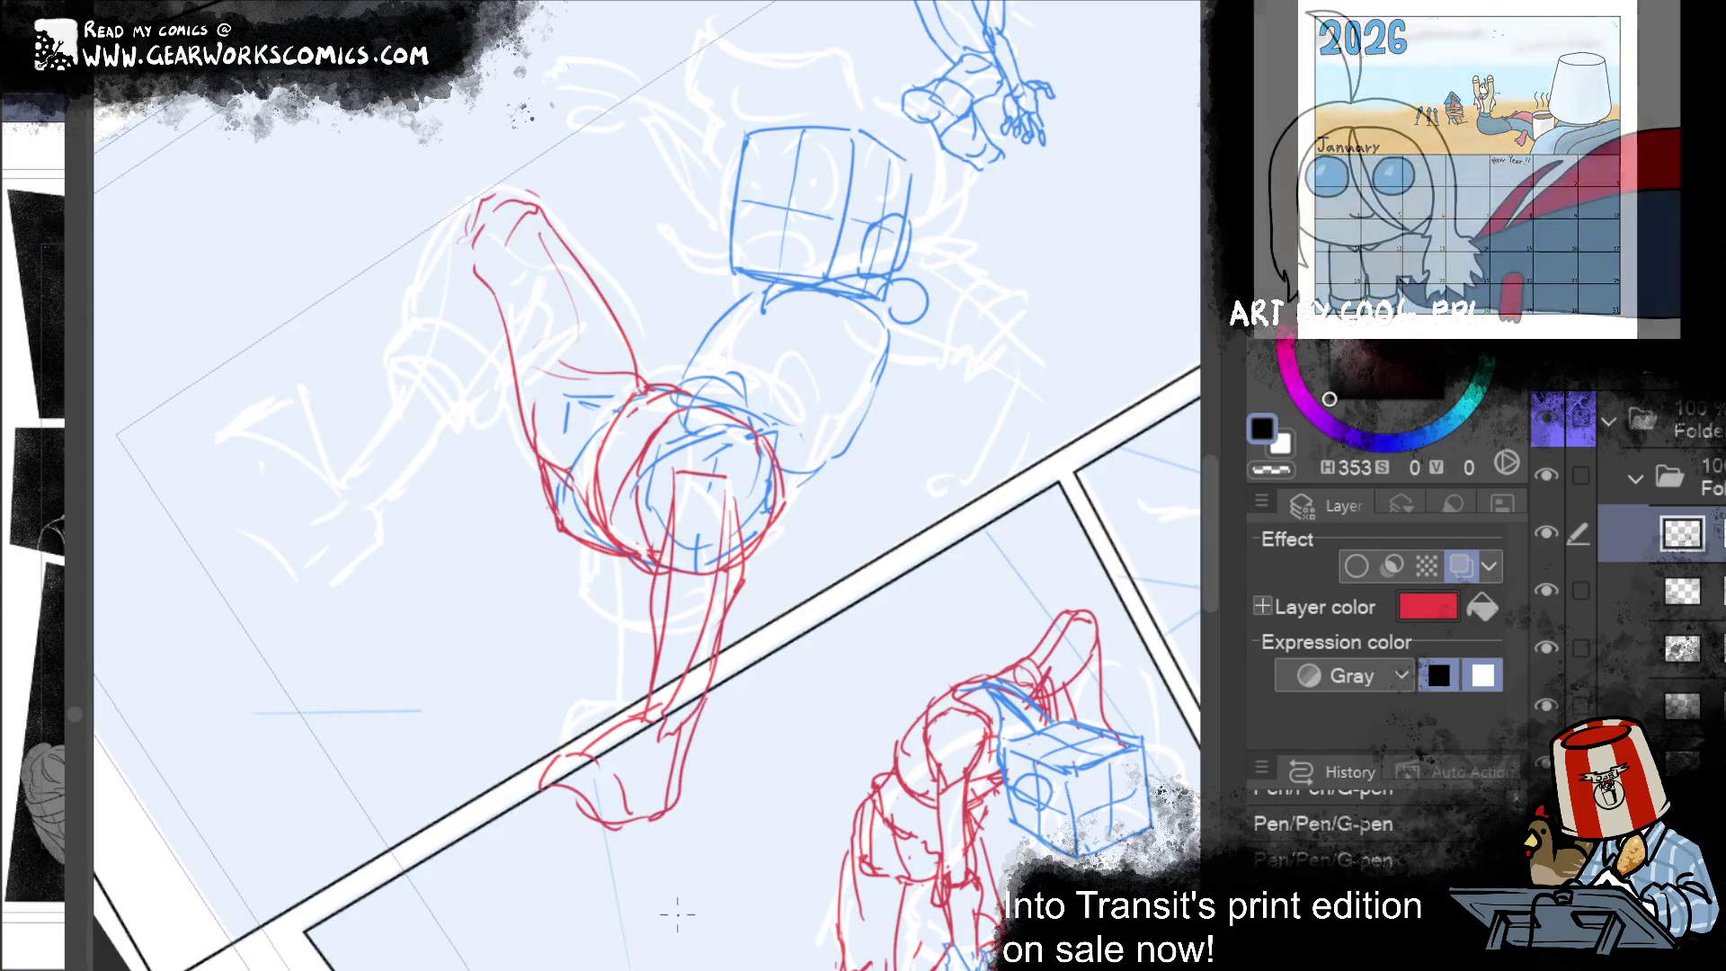
{"action": "left_click_drag", "start_coordinate": [701, 710], "coordinate": [655, 820]}
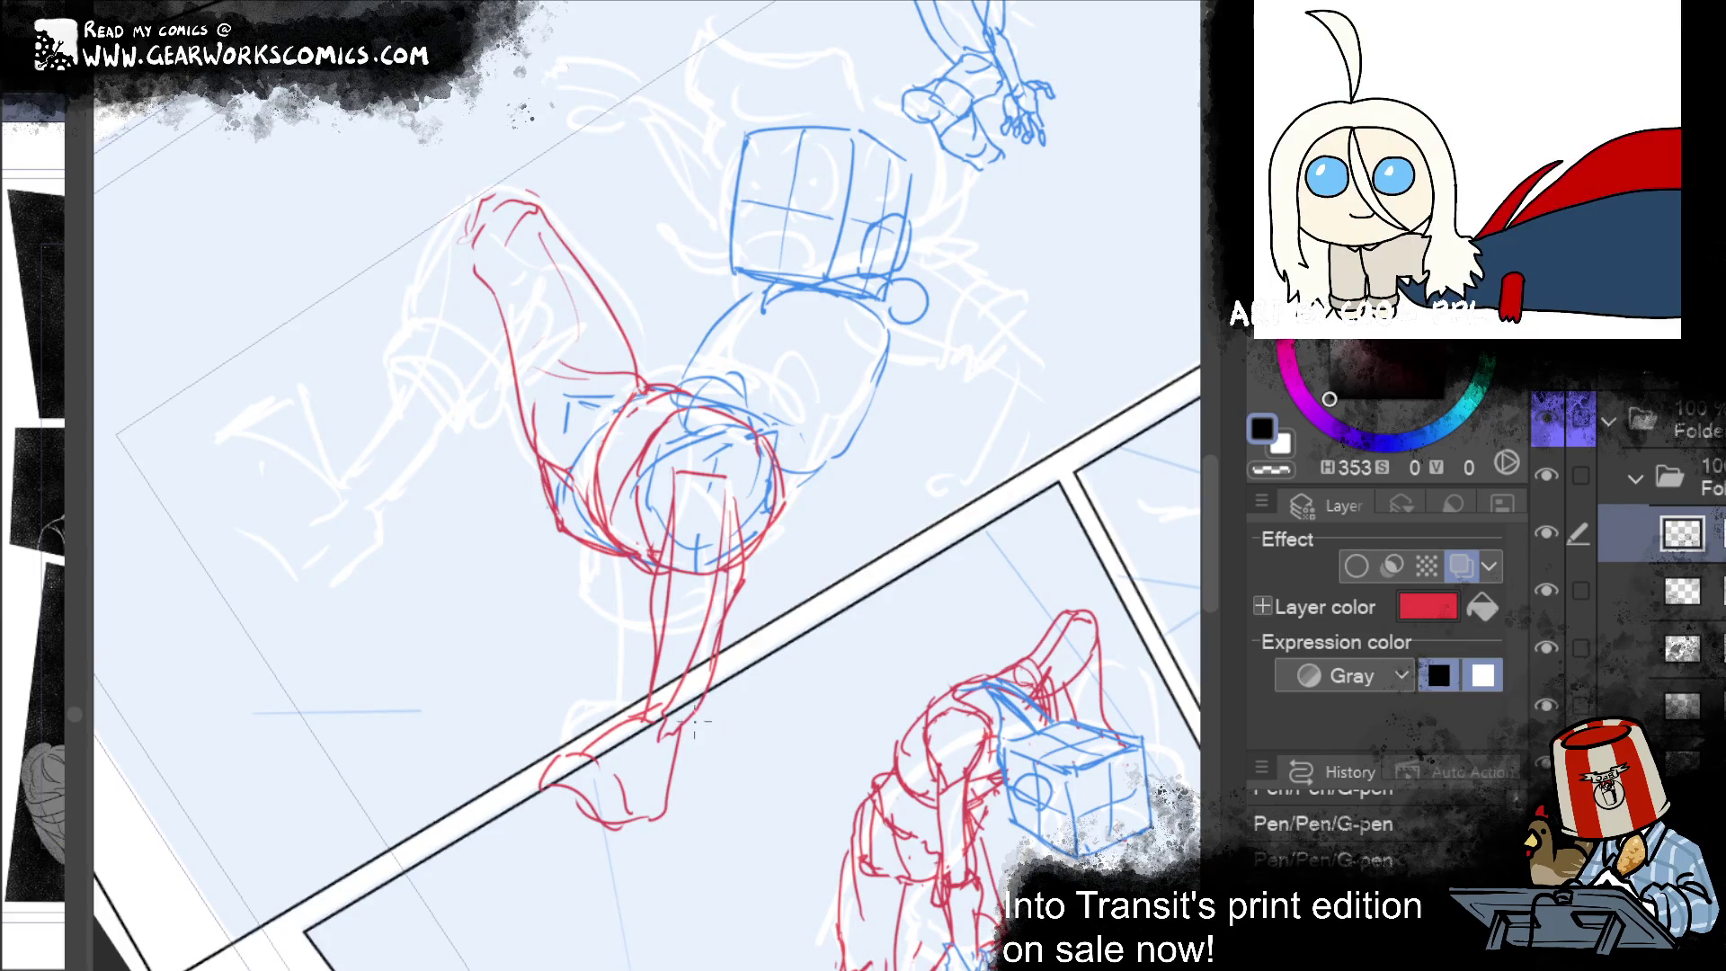
{"action": "left_click_drag", "start_coordinate": [697, 700], "coordinate": [670, 816]}
{"action": "left_click_drag", "start_coordinate": [992, 563], "coordinate": [1027, 558]}
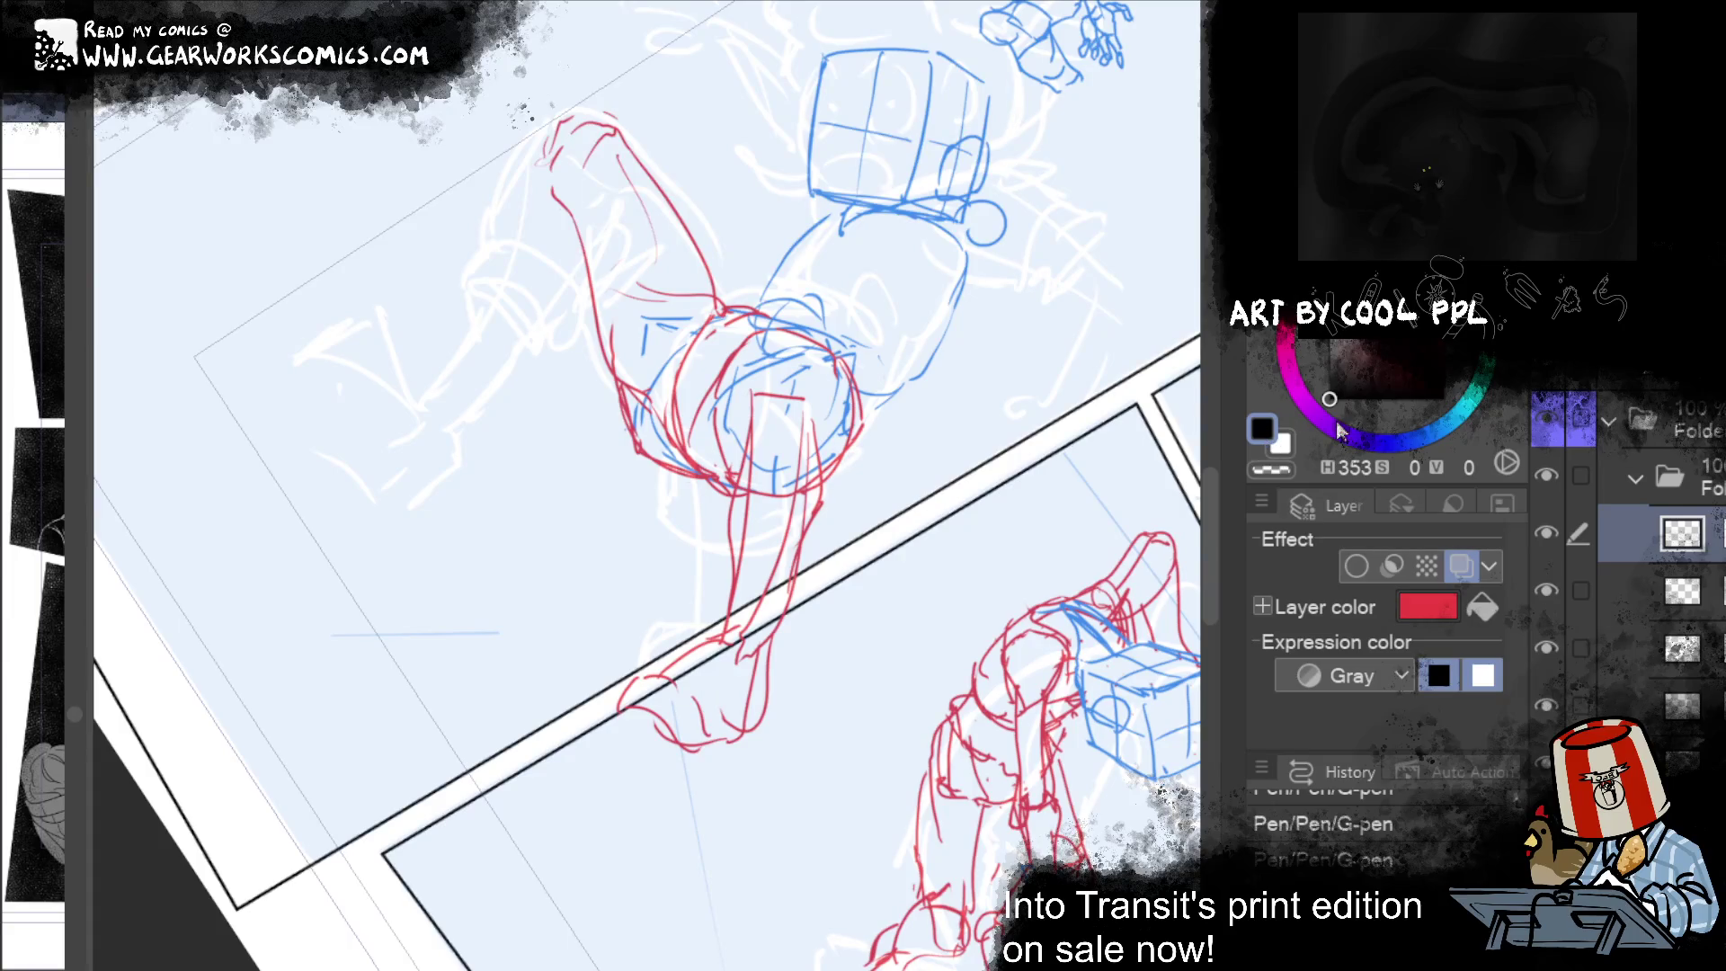
{"action": "mouse_move", "coordinate": [548, 170]}
{"action": "left_mouse_down"}
{"action": "mouse_move", "coordinate": [674, 369]}
{"action": "mouse_move", "coordinate": [572, 517]}
{"action": "left_mouse_up"}
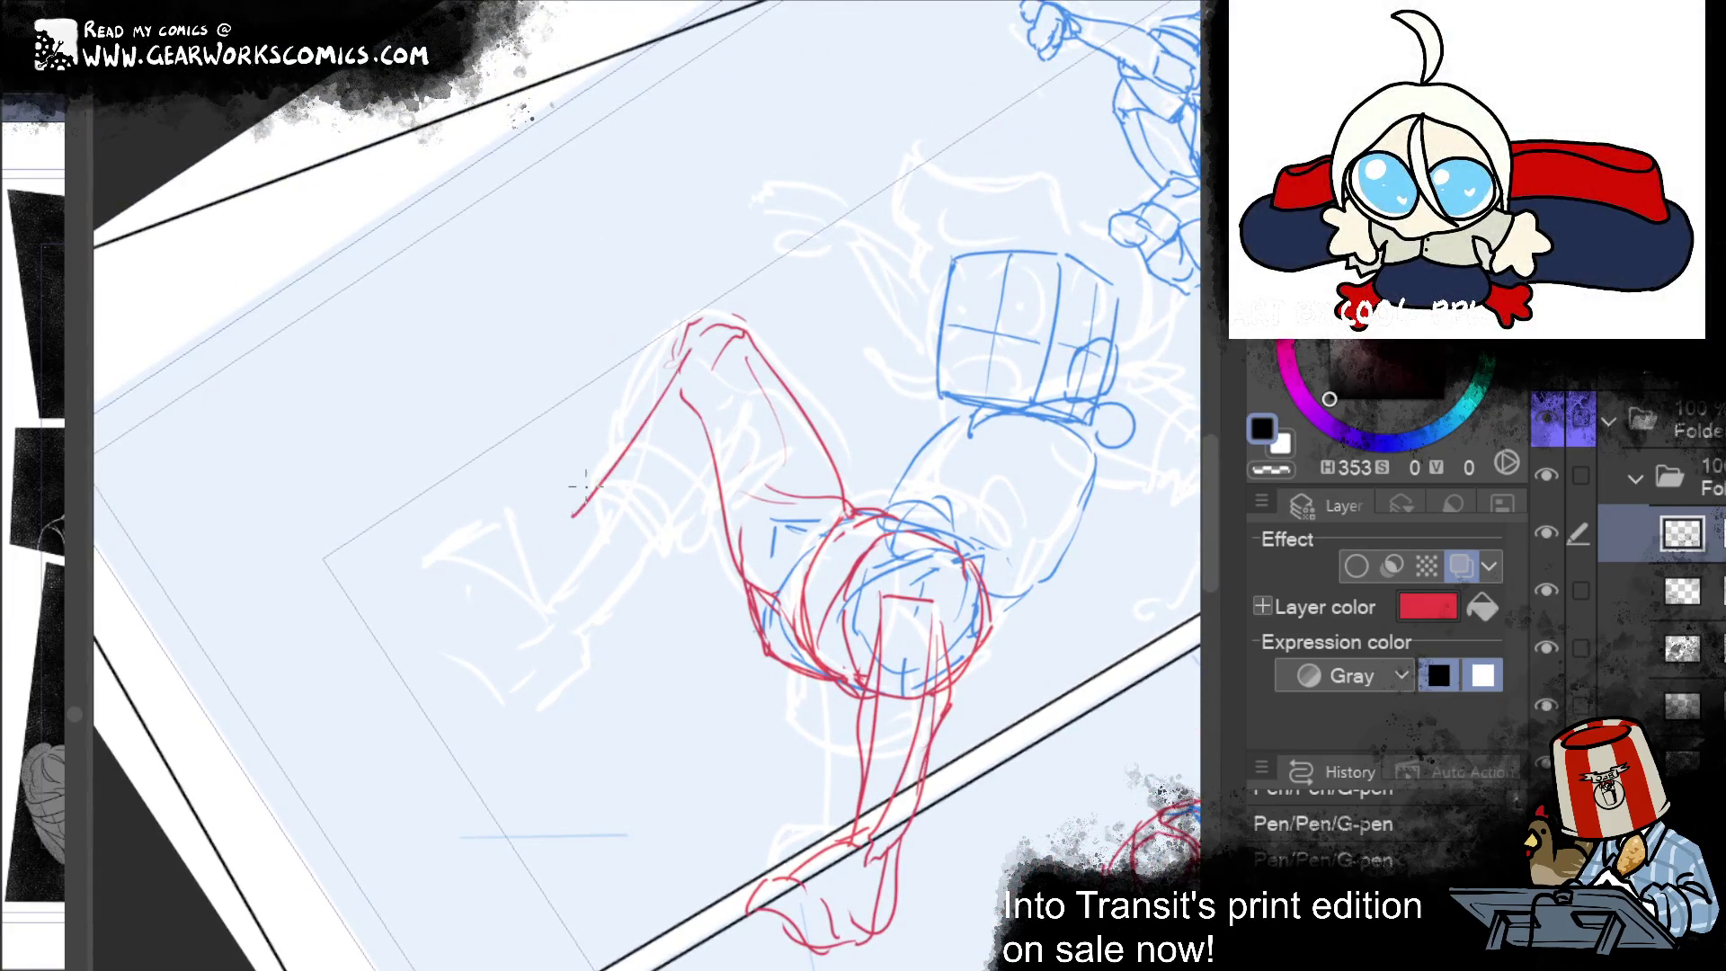
Step: Sketch the red limb running down-left from the shoulder and extend its tip further left
{"action": "left_click_drag", "start_coordinate": [705, 371], "coordinate": [584, 549]}
{"action": "key", "text": "ctrl+z"}
{"action": "left_click_drag", "start_coordinate": [707, 369], "coordinate": [602, 535]}
{"action": "key", "text": "ctrl+z"}
{"action": "key", "text": "ctrl+z"}
{"action": "left_click_drag", "start_coordinate": [701, 334], "coordinate": [575, 471]}
{"action": "key", "text": "ctrl+z"}
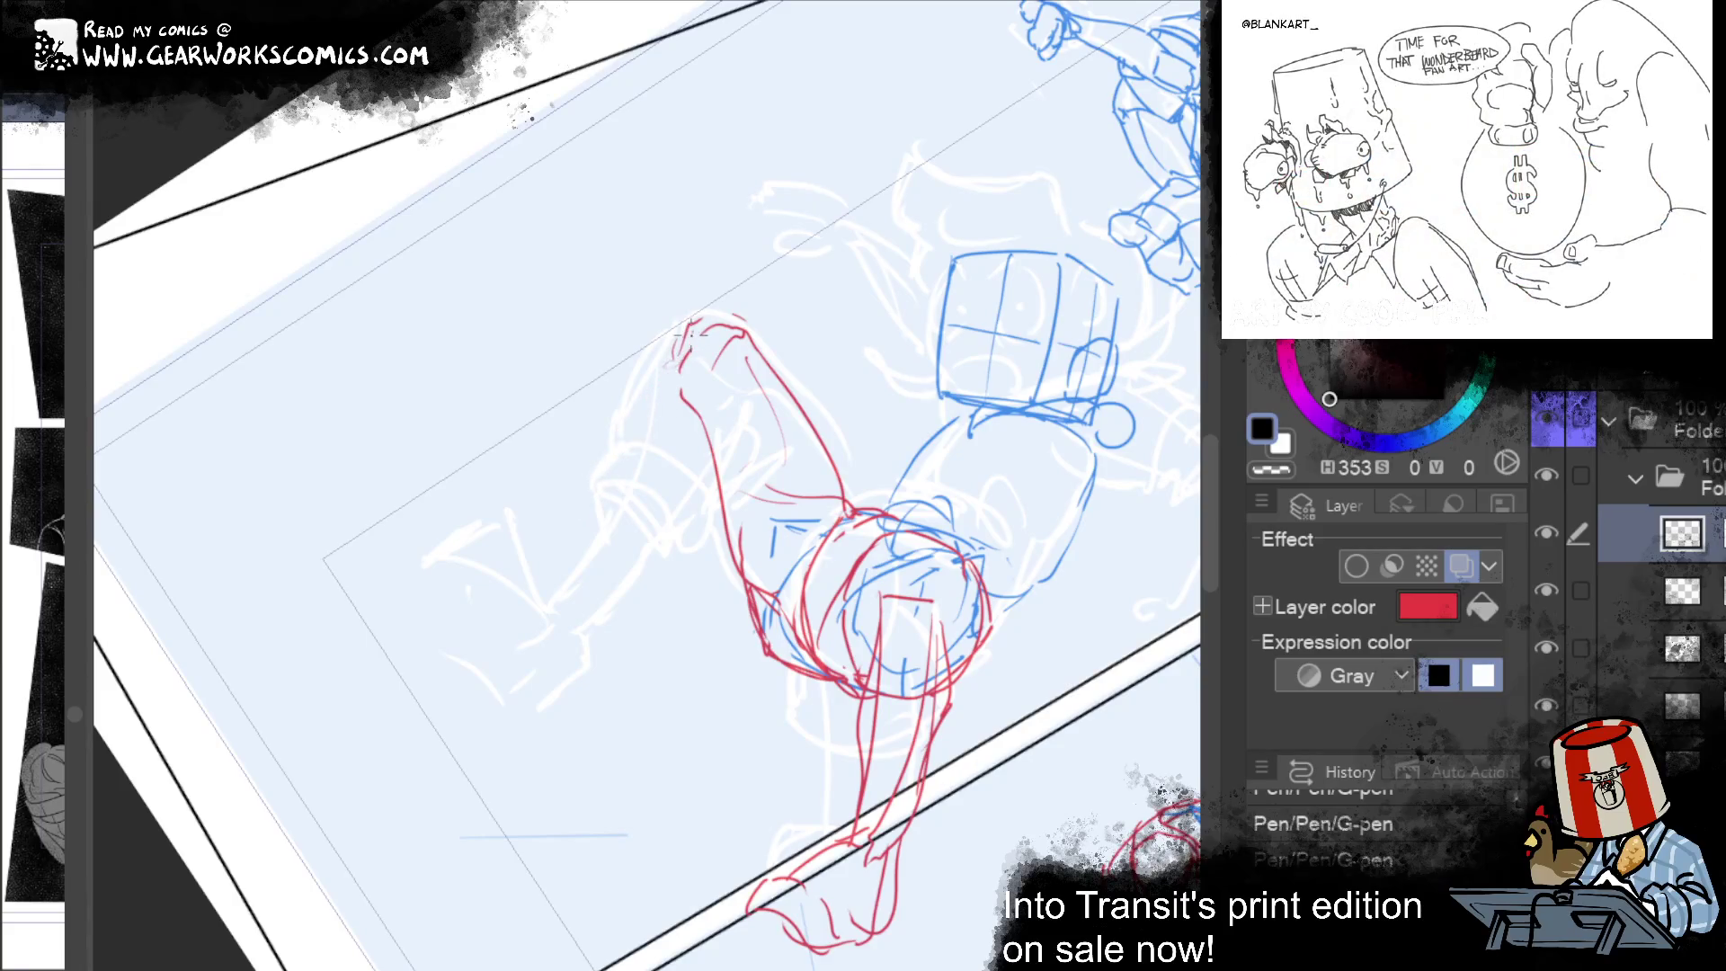
{"action": "left_click_drag", "start_coordinate": [680, 332], "coordinate": [549, 488]}
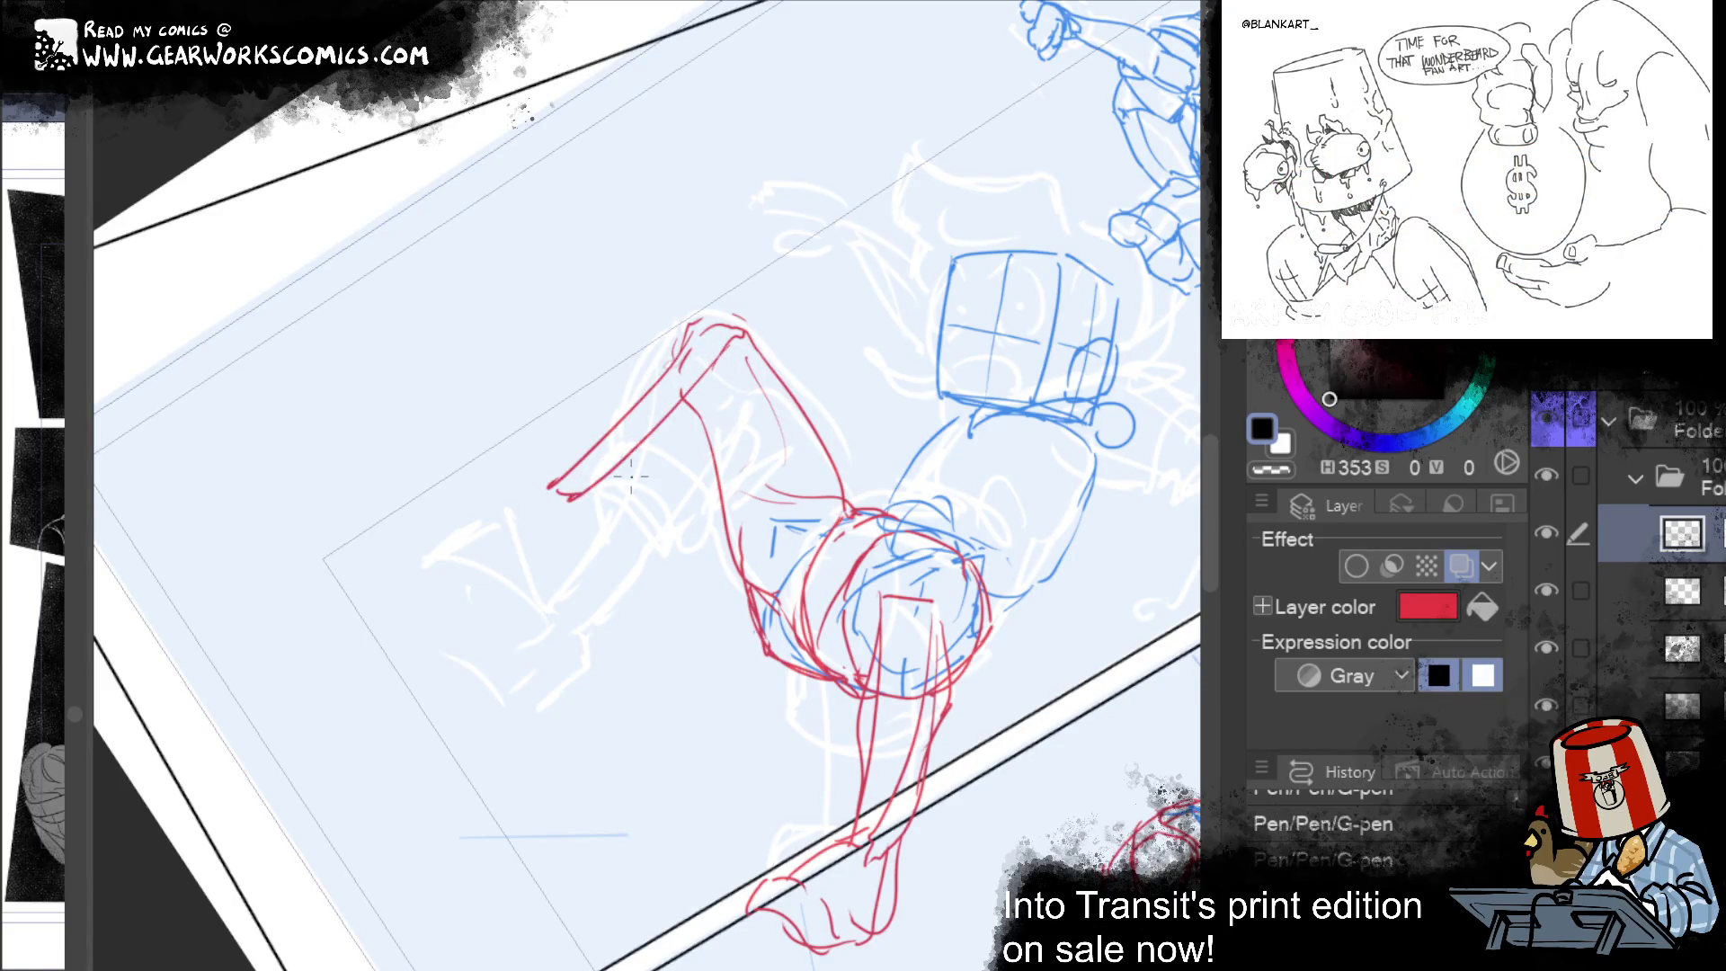
{"action": "left_click_drag", "start_coordinate": [518, 494], "coordinate": [450, 496]}
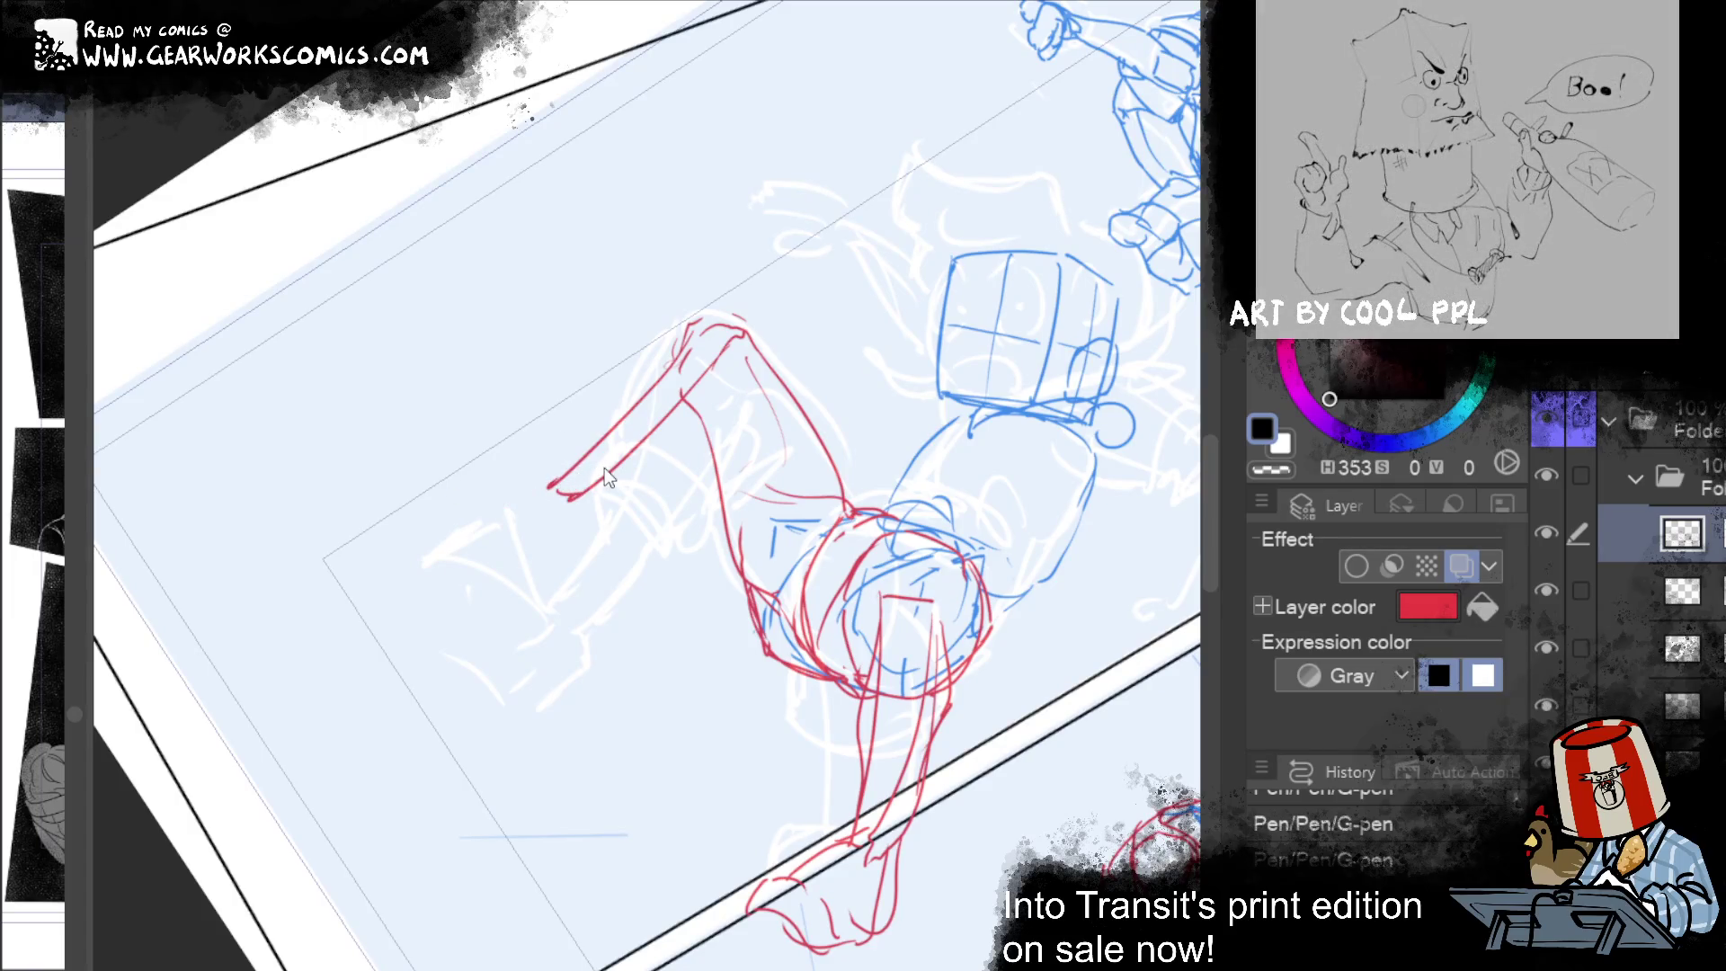
{"action": "left_click_drag", "start_coordinate": [566, 490], "coordinate": [550, 476]}
{"action": "key", "text": "ctrl+z"}
{"action": "left_click_drag", "start_coordinate": [550, 478], "coordinate": [446, 437]}
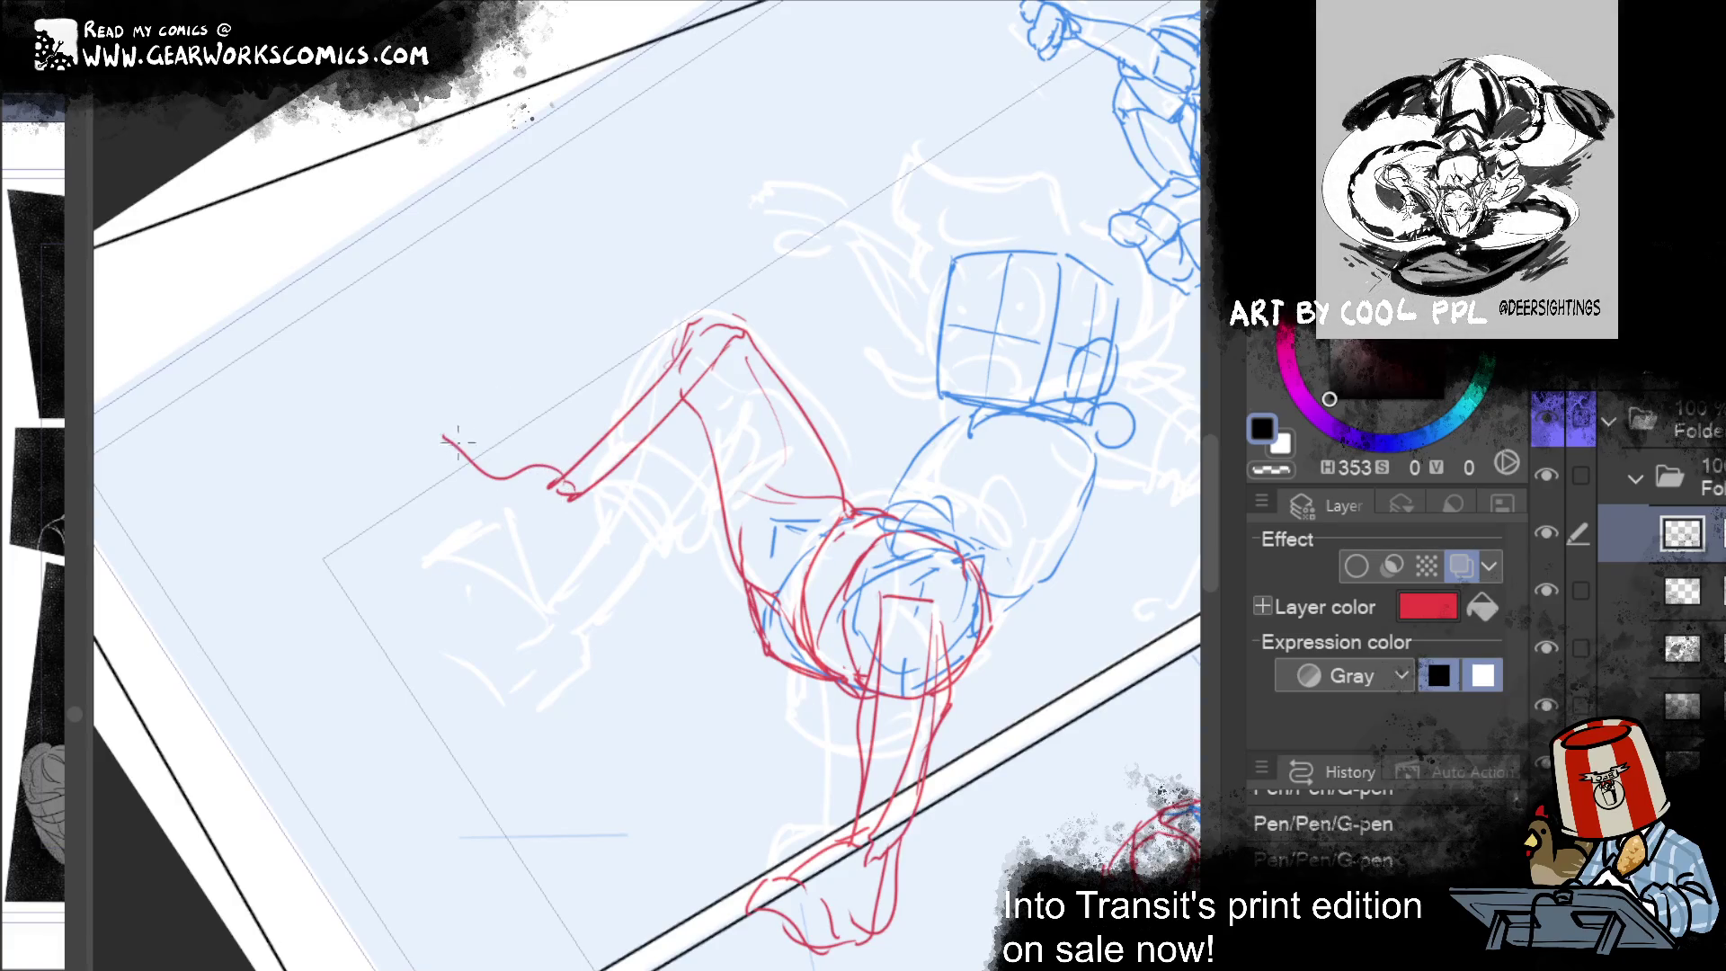
Step: Shape the limb's underside with curved red strokes, then lasso the outstretched limb
{"action": "left_click_drag", "start_coordinate": [519, 475], "coordinate": [543, 524]}
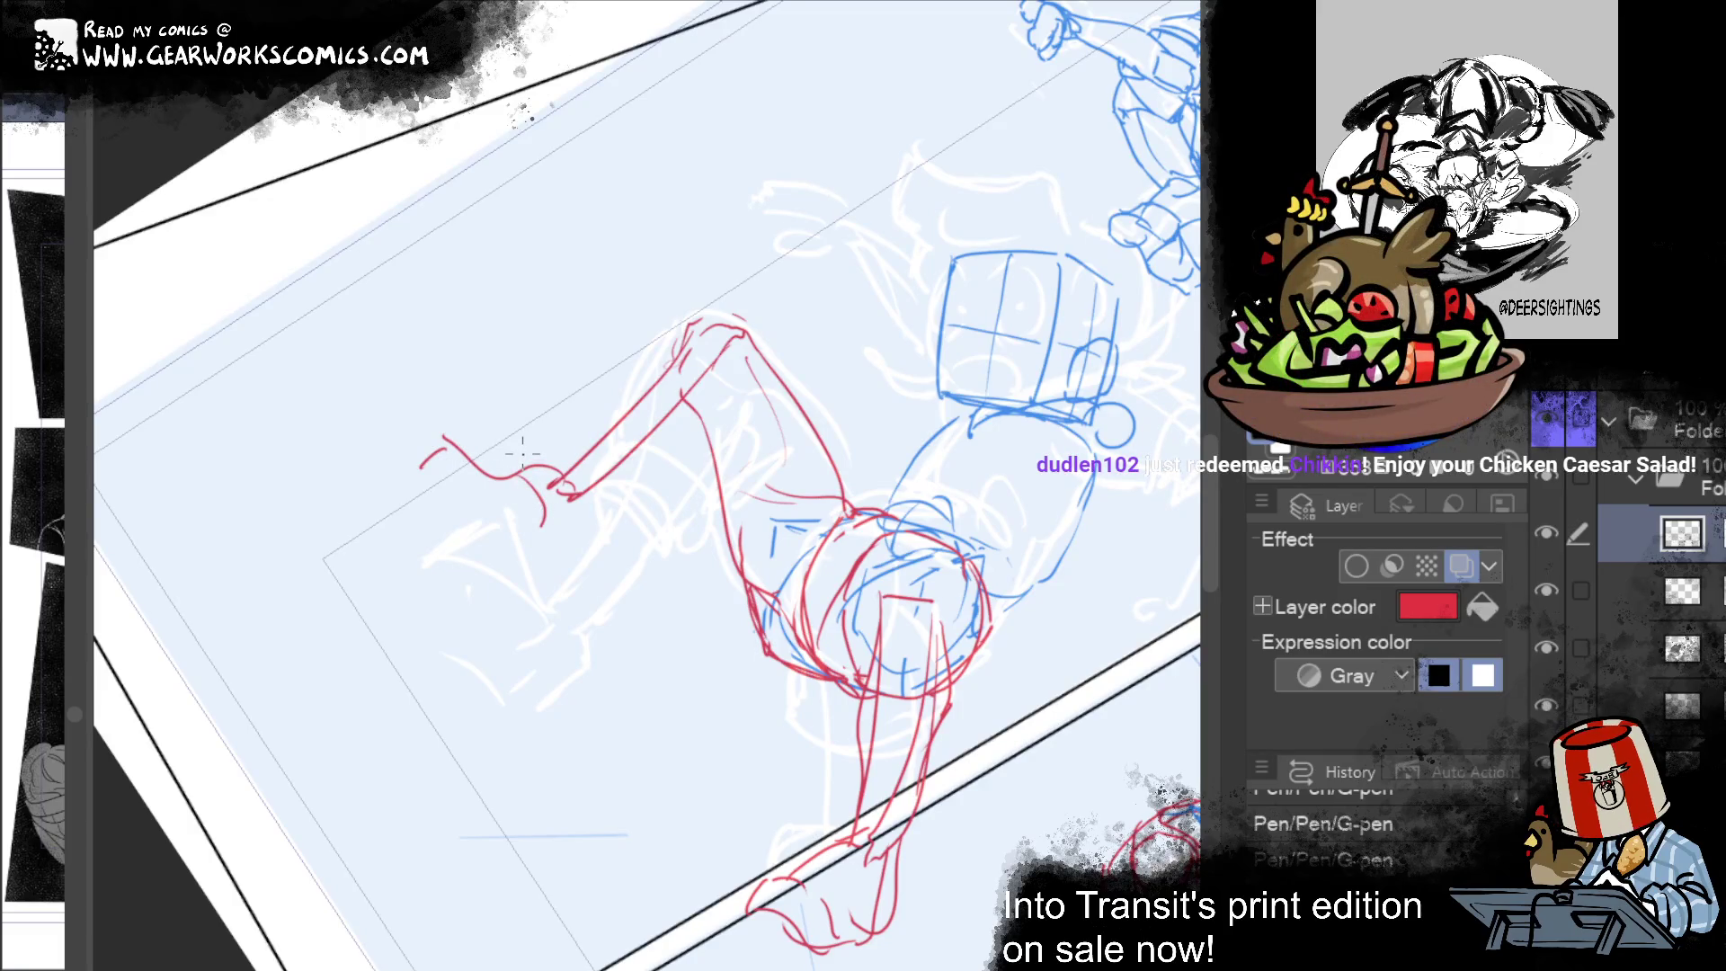
{"action": "left_click_drag", "start_coordinate": [443, 485], "coordinate": [521, 539]}
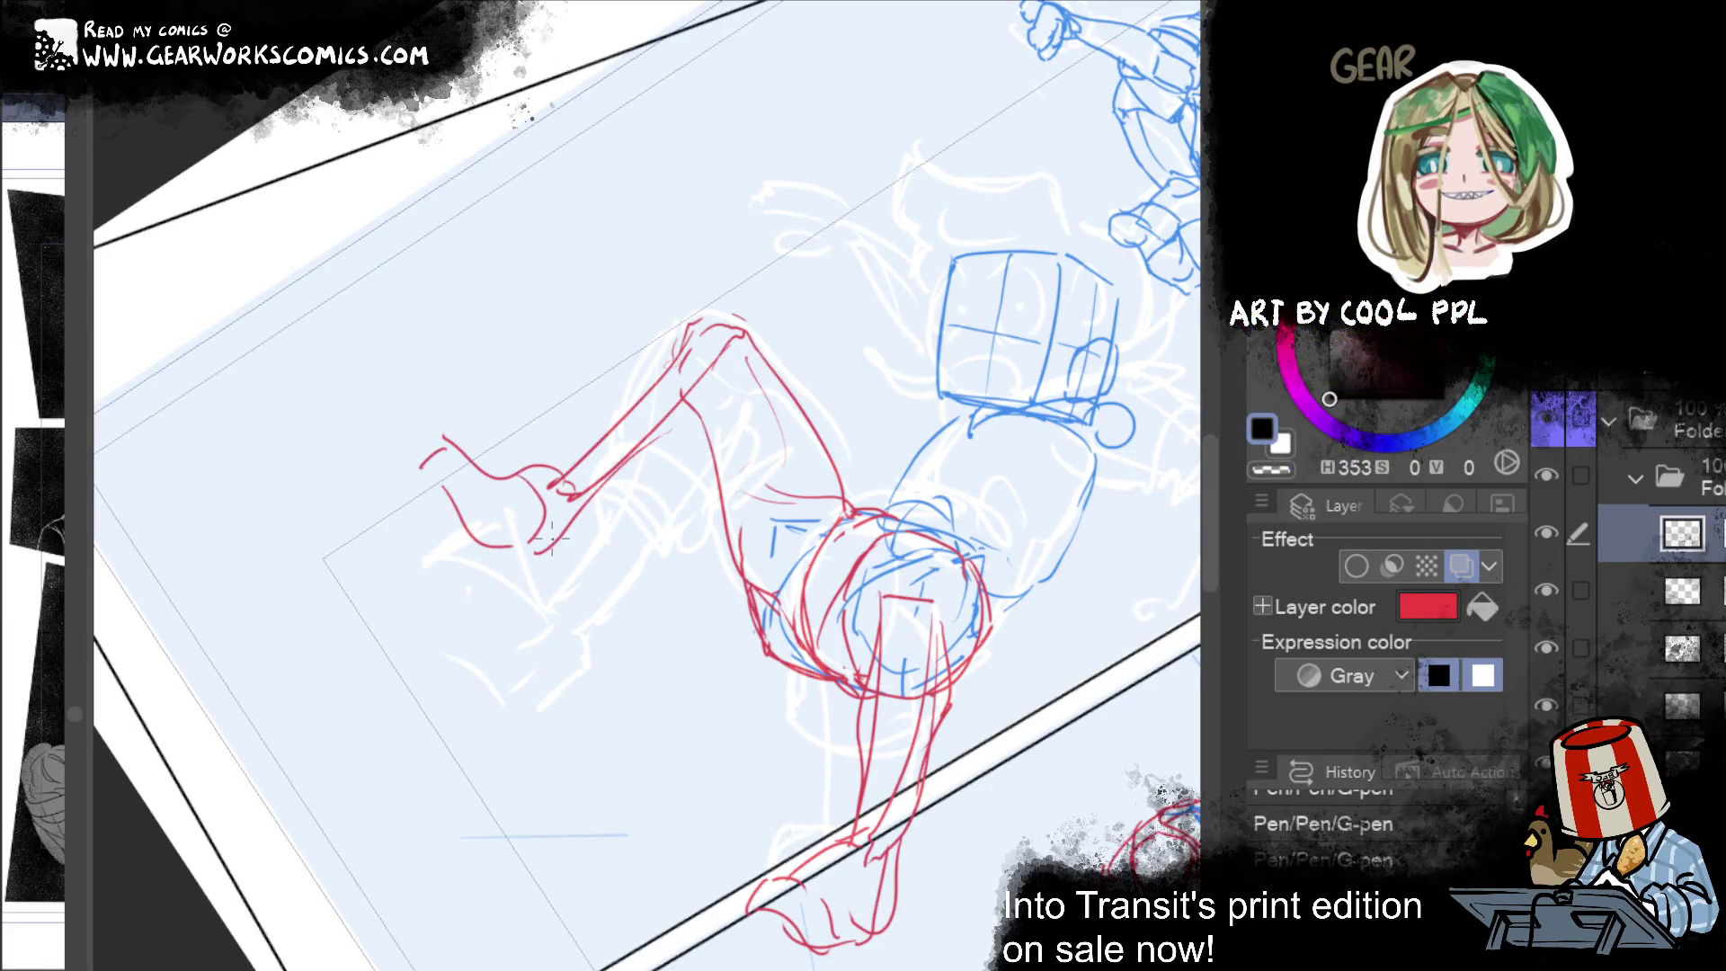
{"action": "left_click_drag", "start_coordinate": [715, 451], "coordinate": [598, 491]}
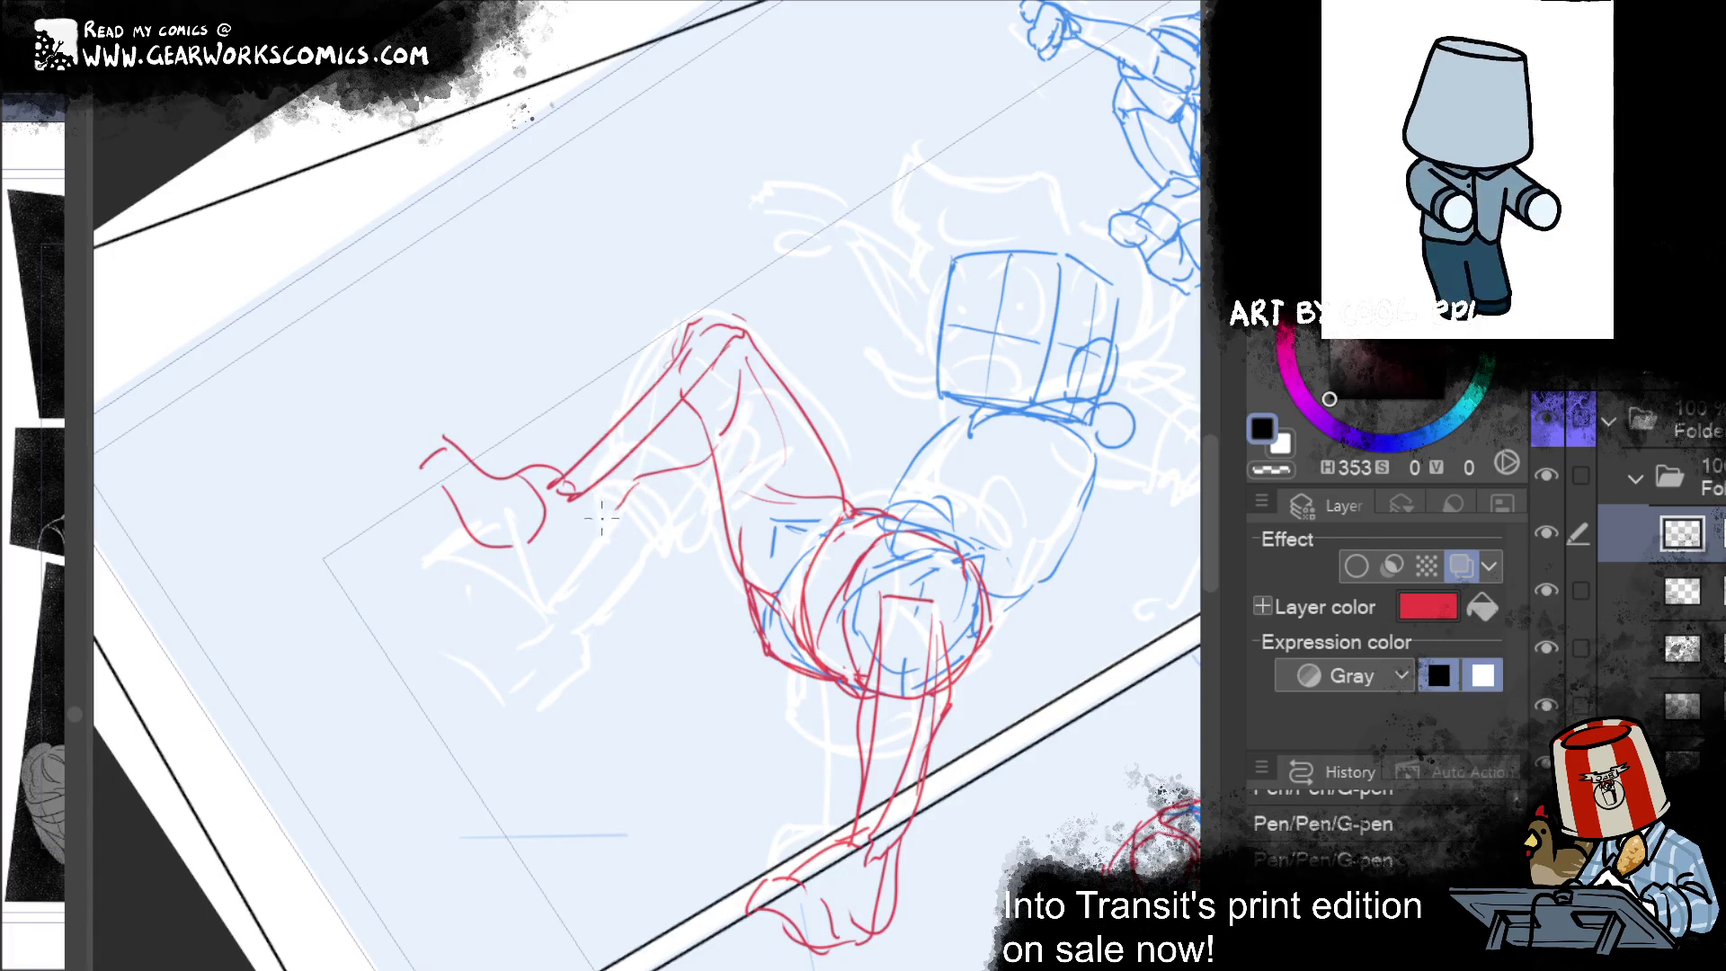
{"action": "left_click_drag", "start_coordinate": [564, 545], "coordinate": [530, 568]}
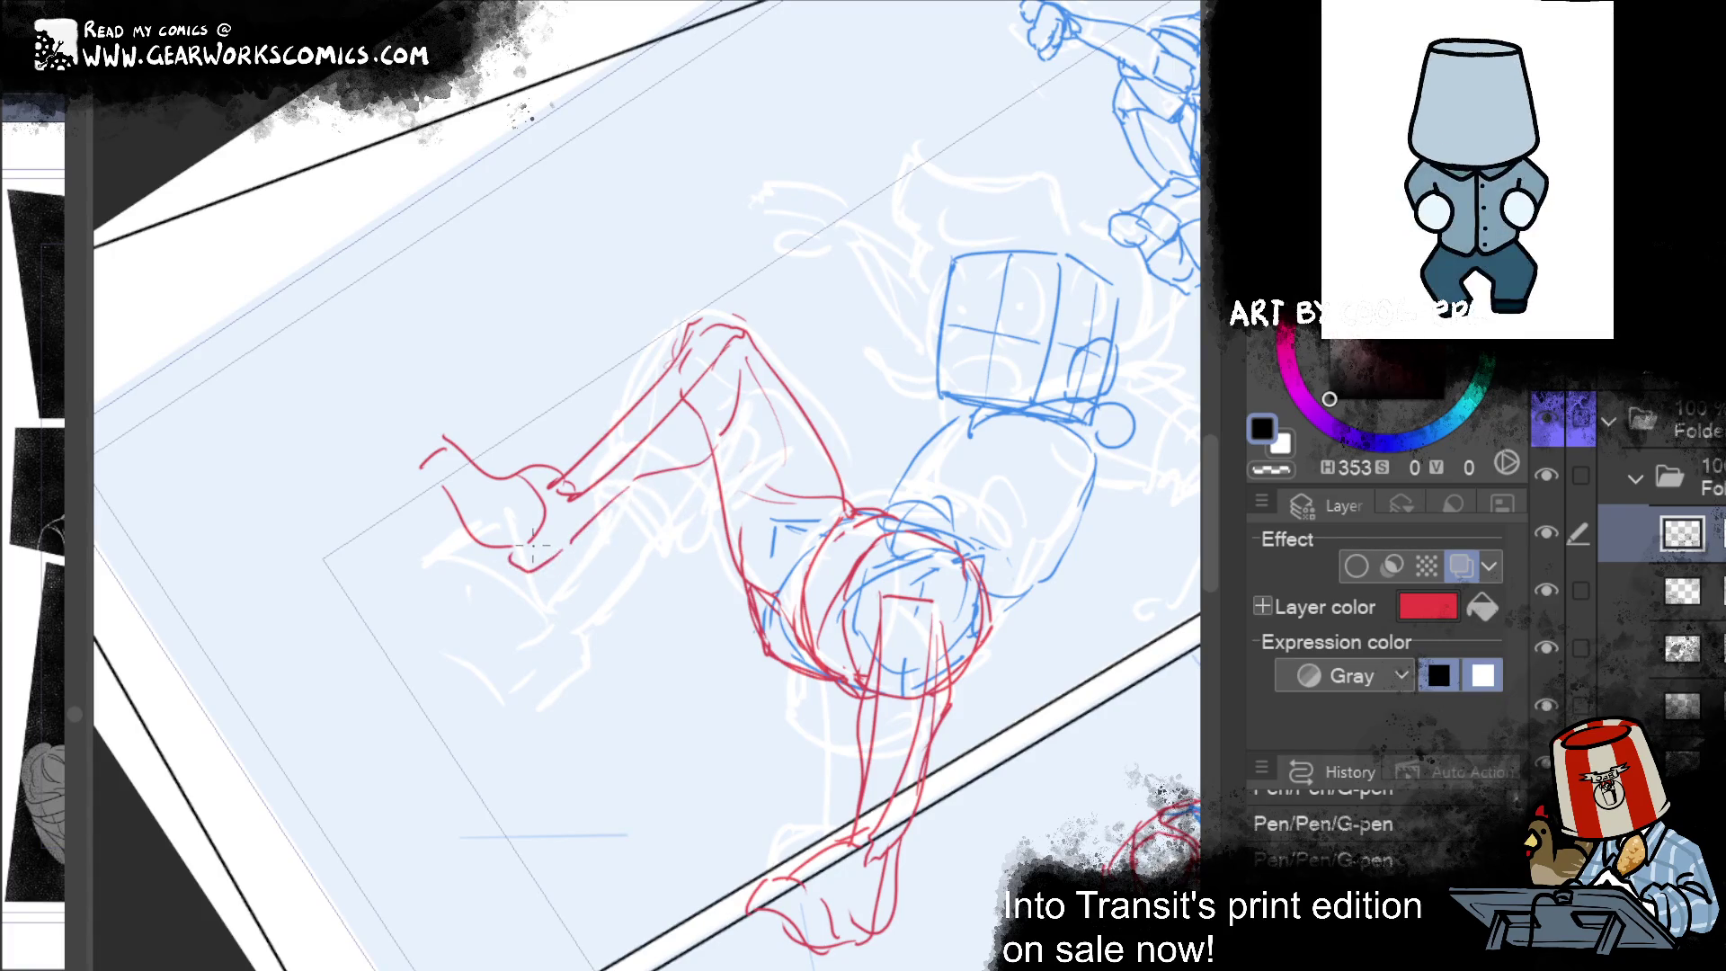
{"action": "mouse_move", "coordinate": [1218, 872]}
{"action": "left_mouse_down"}
{"action": "mouse_move", "coordinate": [968, 850]}
{"action": "mouse_move", "coordinate": [1029, 799]}
{"action": "mouse_move", "coordinate": [1058, 743]}
{"action": "mouse_move", "coordinate": [1016, 503]}
{"action": "left_mouse_up"}
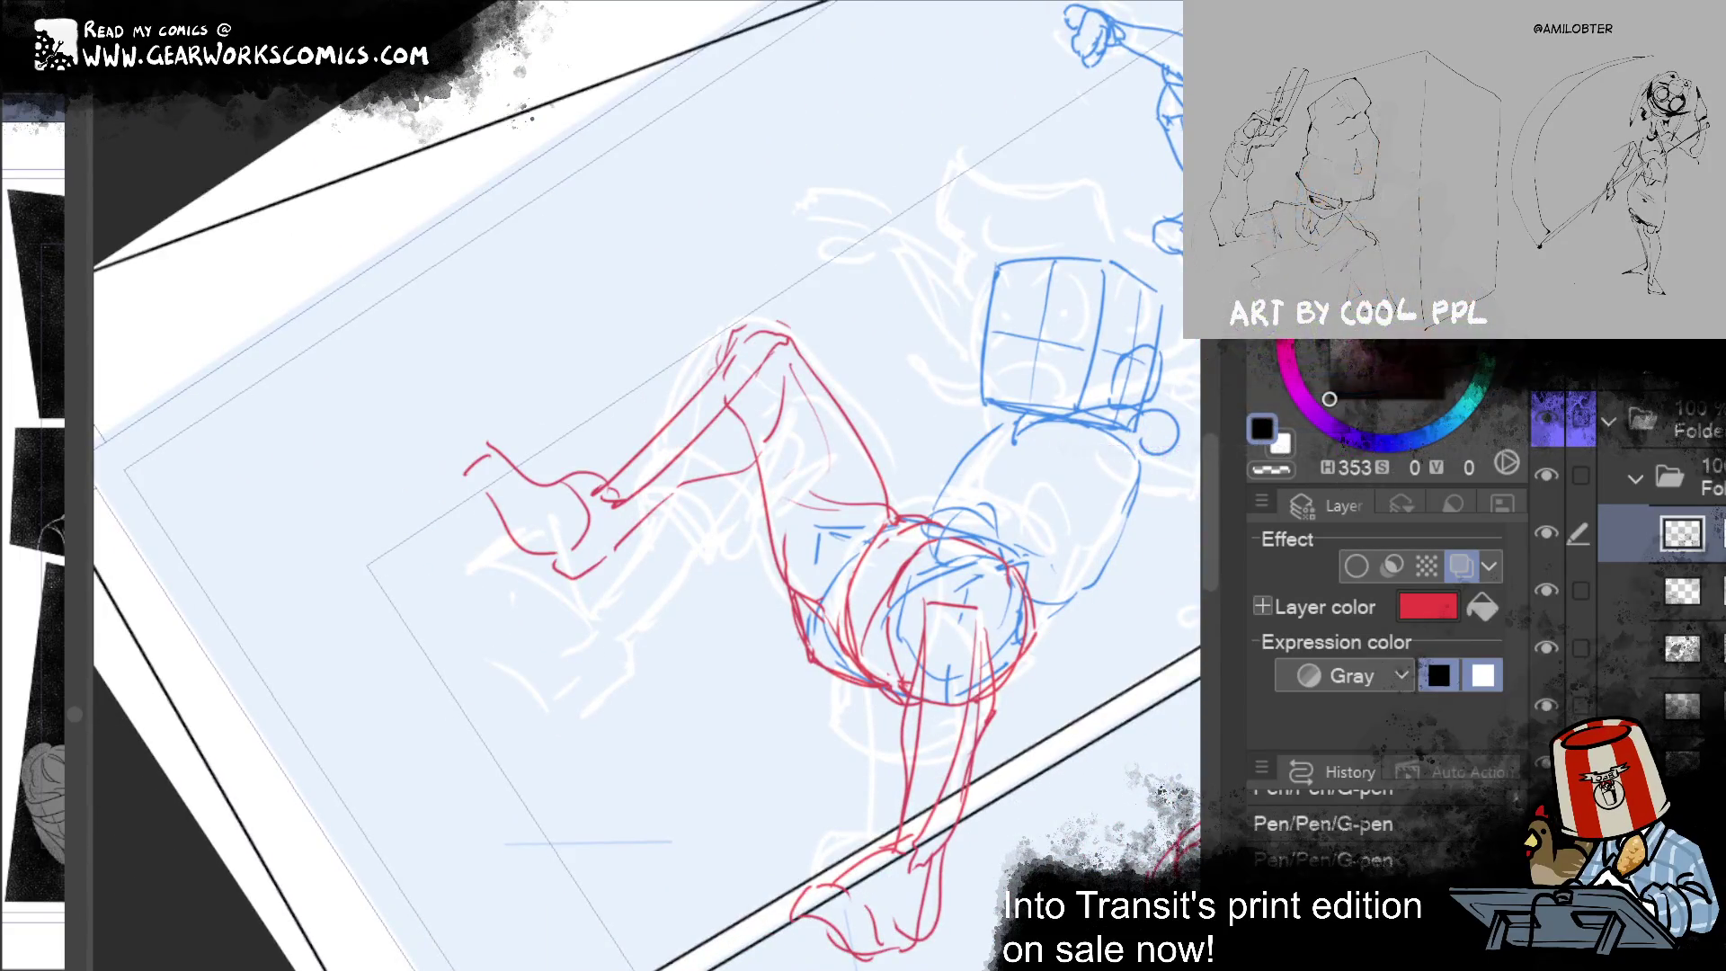
{"action": "mouse_move", "coordinate": [769, 365]}
{"action": "left_mouse_down"}
{"action": "mouse_move", "coordinate": [750, 346]}
{"action": "mouse_move", "coordinate": [581, 375]}
{"action": "mouse_move", "coordinate": [729, 540]}
{"action": "left_mouse_up"}
{"action": "left_click_drag", "start_coordinate": [771, 438], "coordinate": [765, 444]}
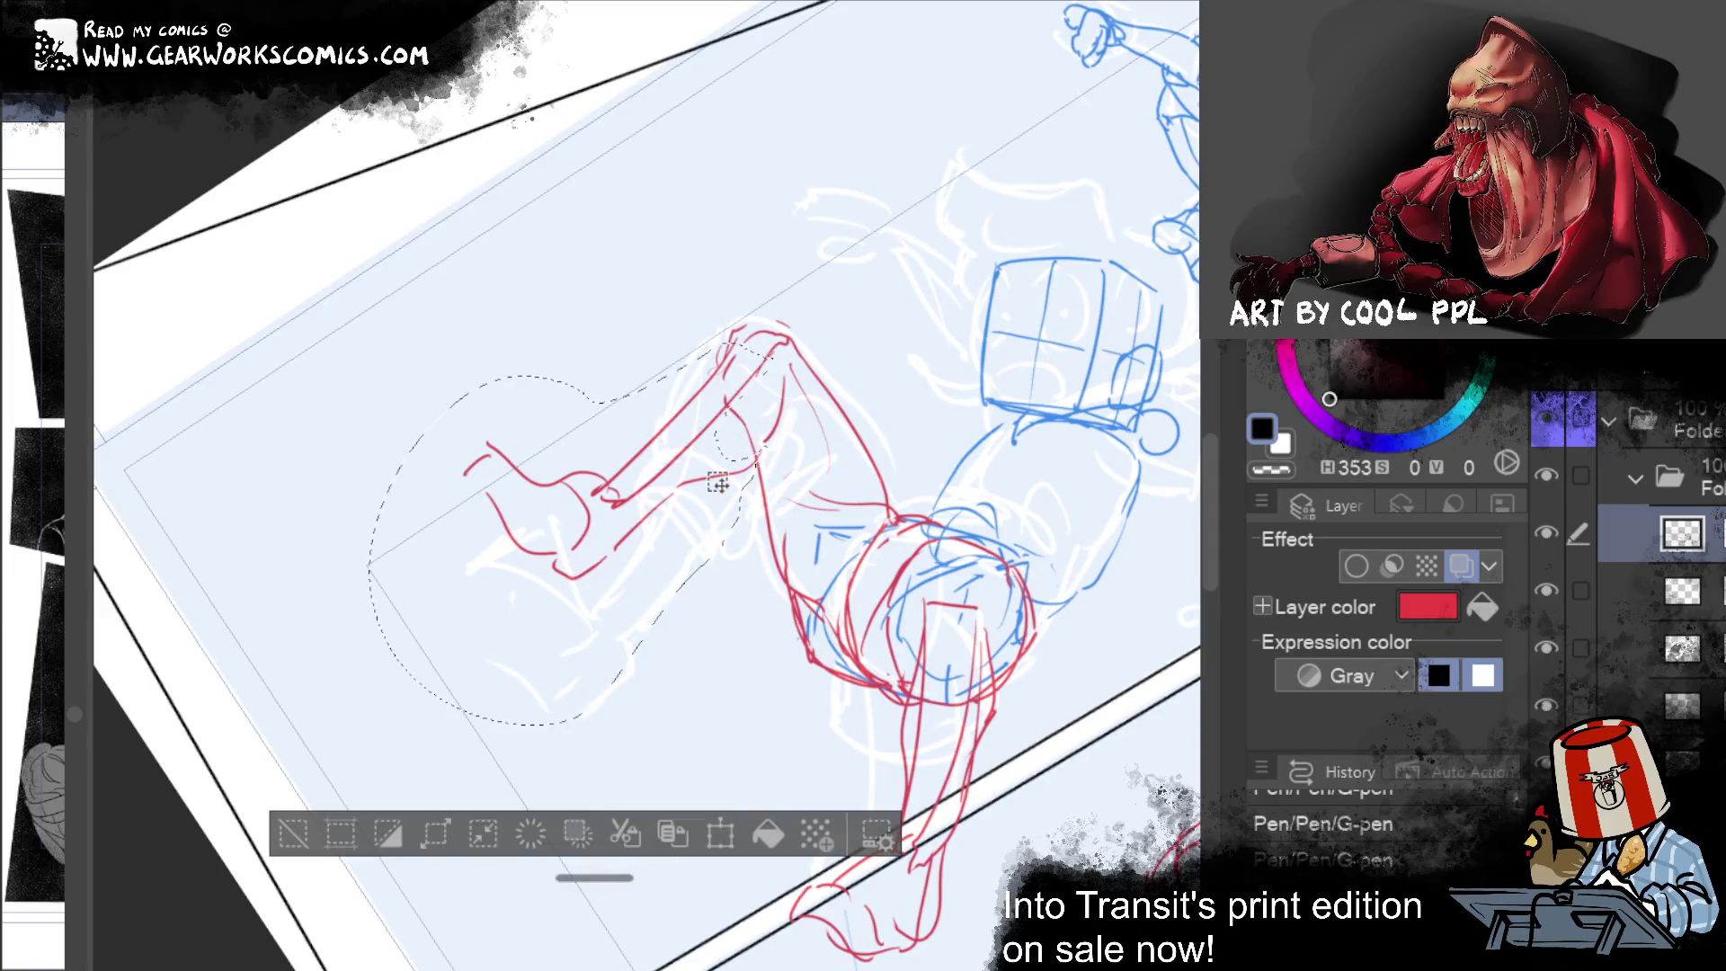
Step: Rotate and lower the selected red leg with Ctrl+T, commit it, and deselect
{"action": "key", "text": "ctrl+t"}
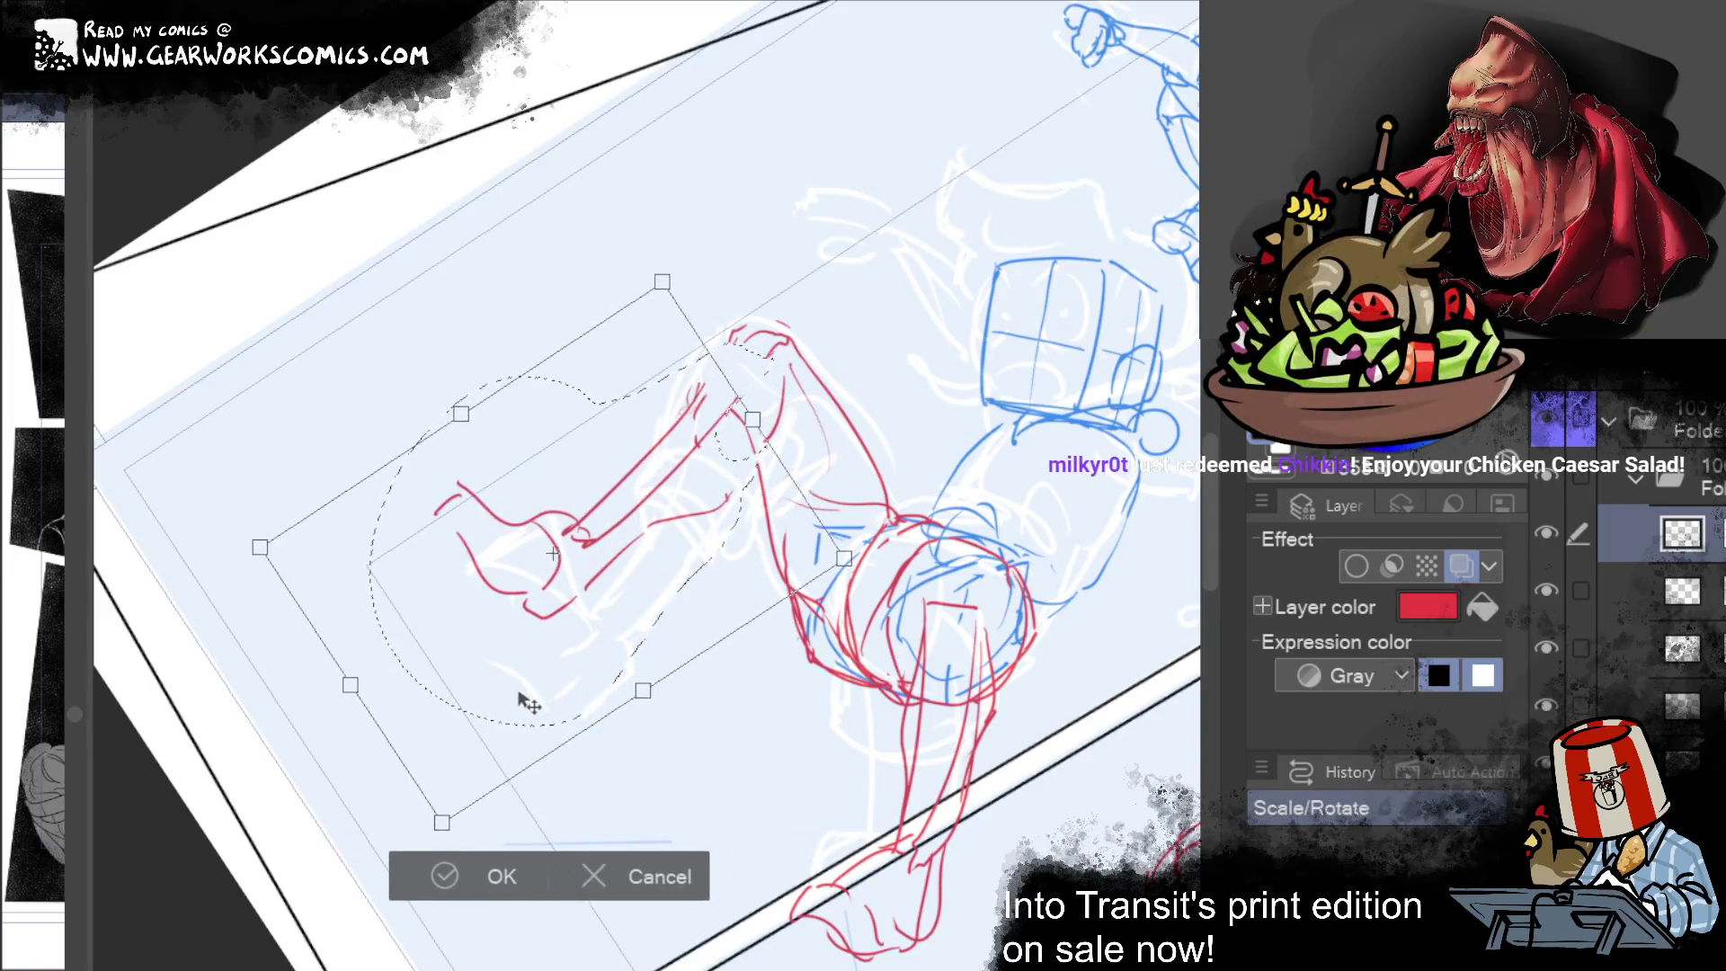
{"action": "key", "text": "Return"}
{"action": "mouse_move", "coordinate": [520, 682]}
{"action": "left_mouse_down"}
{"action": "mouse_move", "coordinate": [951, 501]}
{"action": "mouse_move", "coordinate": [974, 611]}
{"action": "left_mouse_up"}
{"action": "key", "text": "ctrl+t"}
{"action": "mouse_move", "coordinate": [683, 863]}
{"action": "left_mouse_down"}
{"action": "mouse_move", "coordinate": [557, 862]}
{"action": "mouse_move", "coordinate": [443, 817]}
{"action": "left_mouse_up"}
{"action": "left_click_drag", "start_coordinate": [979, 719], "coordinate": [999, 647]}
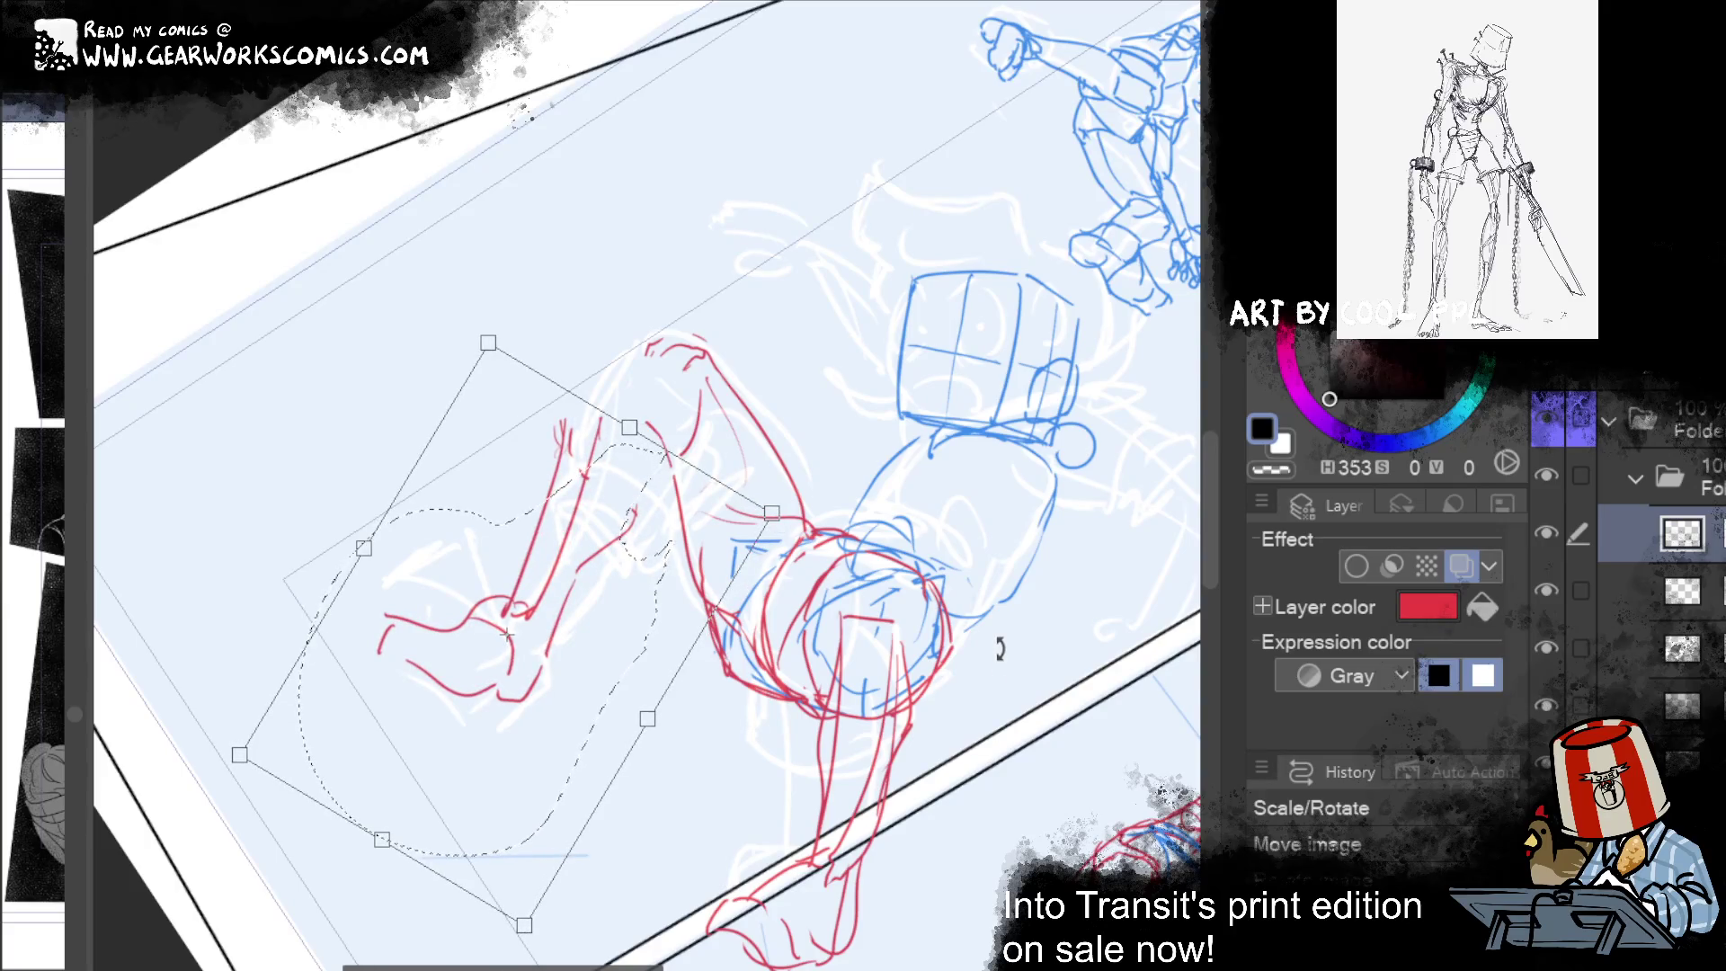
{"action": "mouse_move", "coordinate": [1123, 512]}
{"action": "left_mouse_down"}
{"action": "mouse_move", "coordinate": [1147, 454]}
{"action": "mouse_move", "coordinate": [1009, 585]}
{"action": "mouse_move", "coordinate": [978, 755]}
{"action": "mouse_move", "coordinate": [993, 767]}
{"action": "mouse_move", "coordinate": [953, 770]}
{"action": "left_mouse_up"}
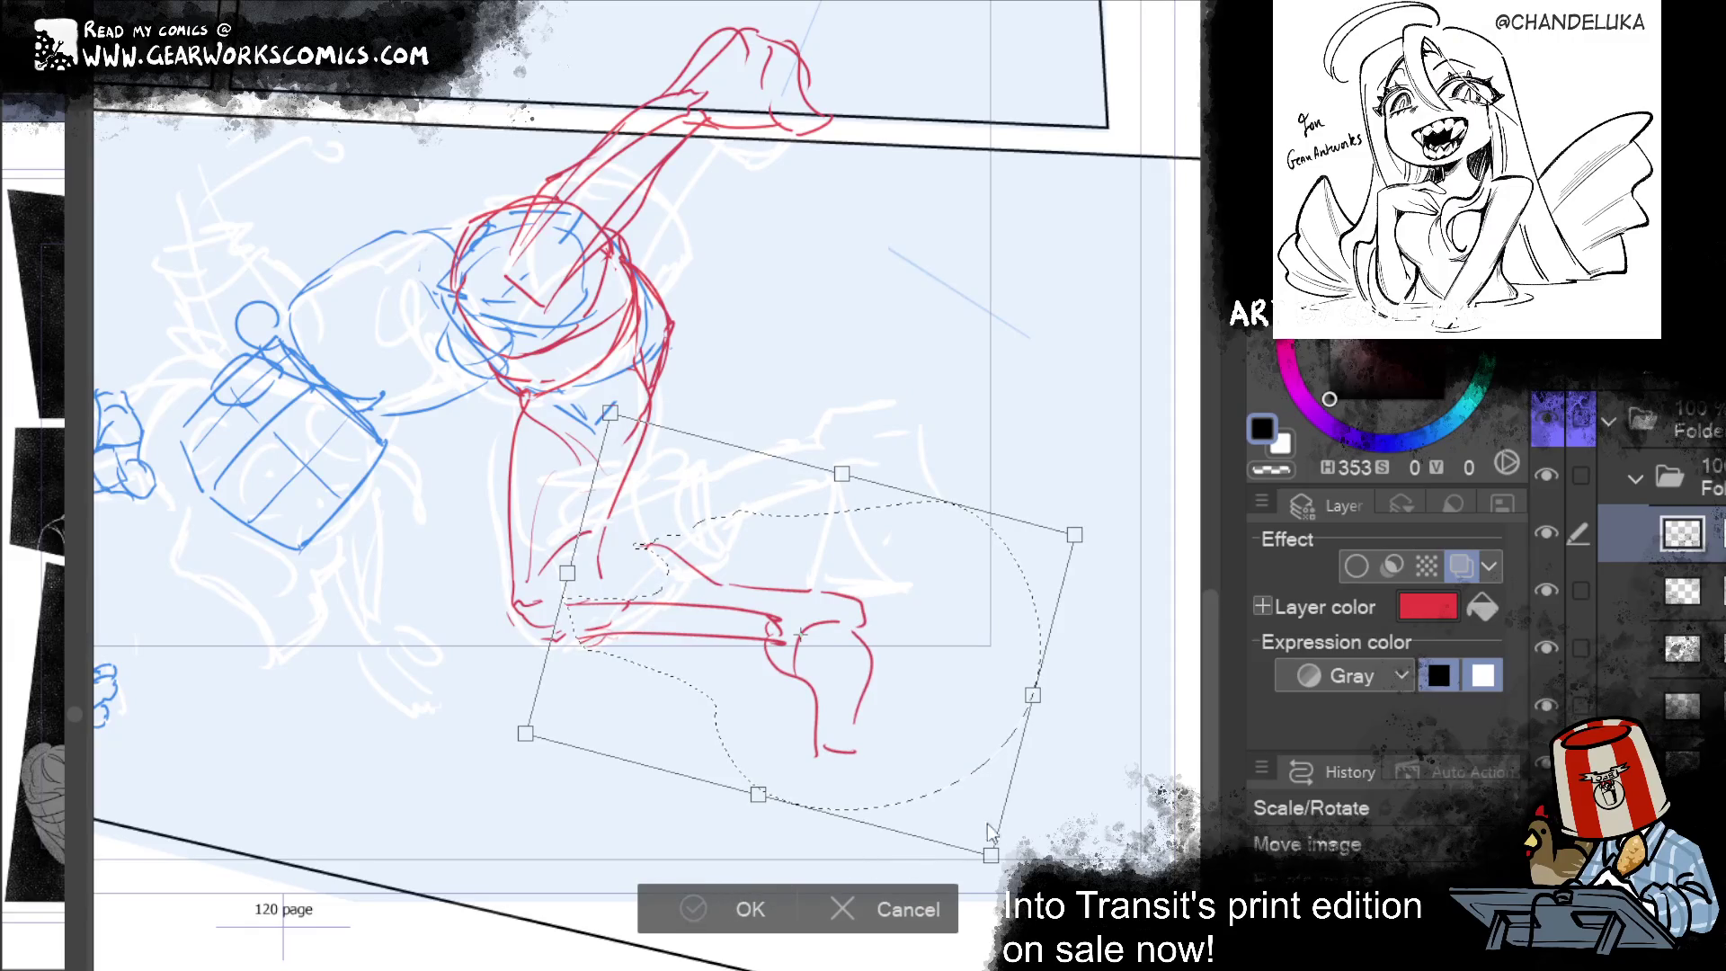
{"action": "key", "text": "Return"}
{"action": "key", "text": "ctrl+d"}
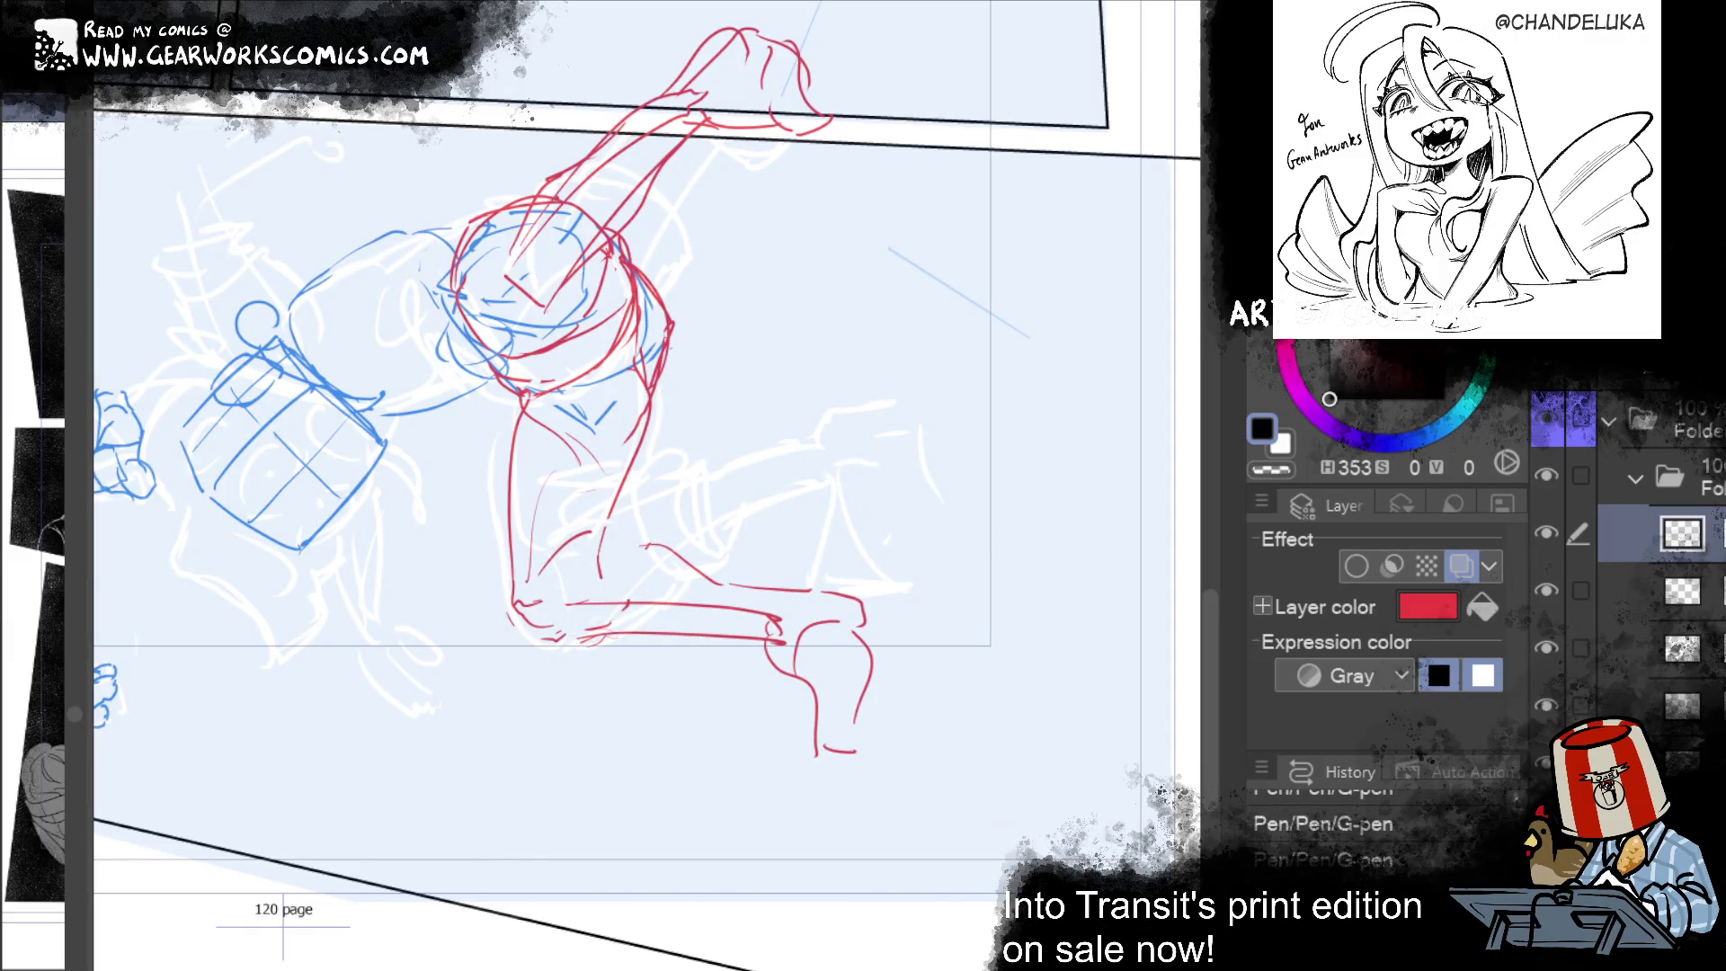
{"action": "mouse_move", "coordinate": [1101, 352]}
{"action": "left_mouse_down"}
{"action": "mouse_move", "coordinate": [1033, 207]}
{"action": "mouse_move", "coordinate": [1006, 575]}
{"action": "mouse_move", "coordinate": [1033, 629]}
{"action": "mouse_move", "coordinate": [983, 675]}
{"action": "left_mouse_up"}
{"action": "mouse_move", "coordinate": [858, 604]}
{"action": "left_mouse_down"}
{"action": "mouse_move", "coordinate": [867, 584]}
{"action": "mouse_move", "coordinate": [795, 480]}
{"action": "mouse_move", "coordinate": [769, 553]}
{"action": "left_mouse_up"}
Step: Lasso the lower leg, move it to a new position, deselect, and redo the edits with Ctrl+Y
{"action": "left_click_drag", "start_coordinate": [730, 680], "coordinate": [858, 604]}
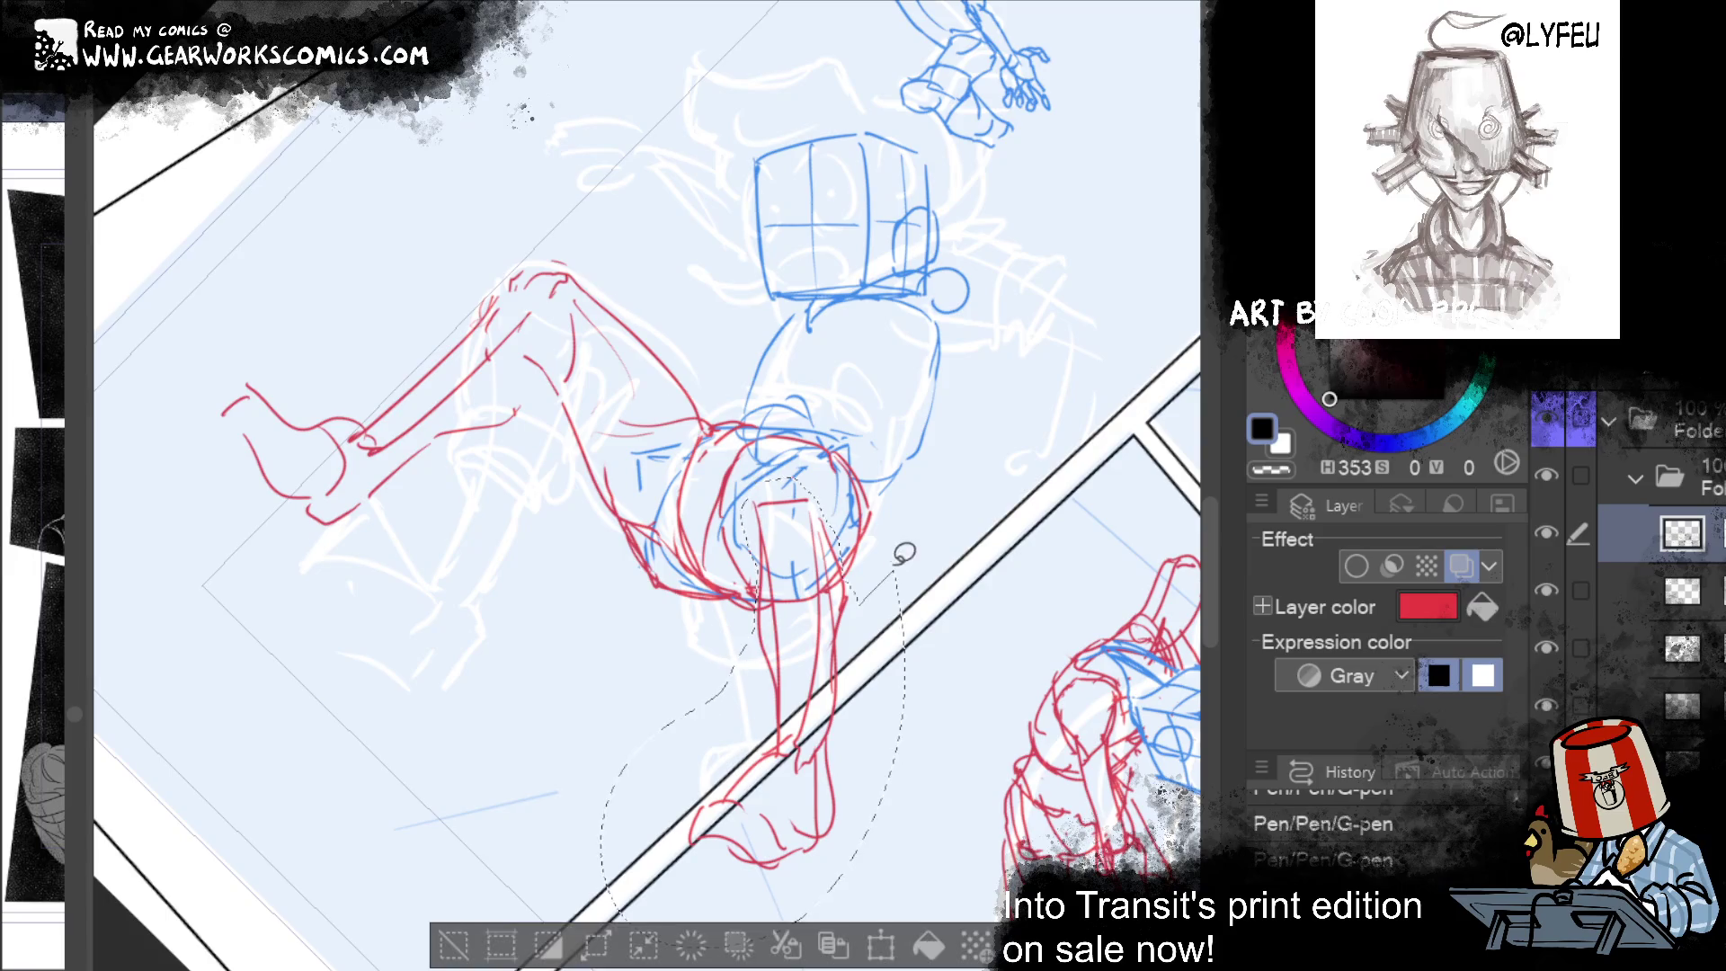
{"action": "key", "text": "ctrl+t"}
{"action": "mouse_move", "coordinate": [791, 853]}
{"action": "left_mouse_down"}
{"action": "mouse_move", "coordinate": [746, 831]}
{"action": "mouse_move", "coordinate": [760, 814]}
{"action": "mouse_move", "coordinate": [736, 762]}
{"action": "mouse_move", "coordinate": [750, 806]}
{"action": "mouse_move", "coordinate": [744, 789]}
{"action": "left_mouse_up"}
{"action": "key", "text": "Return"}
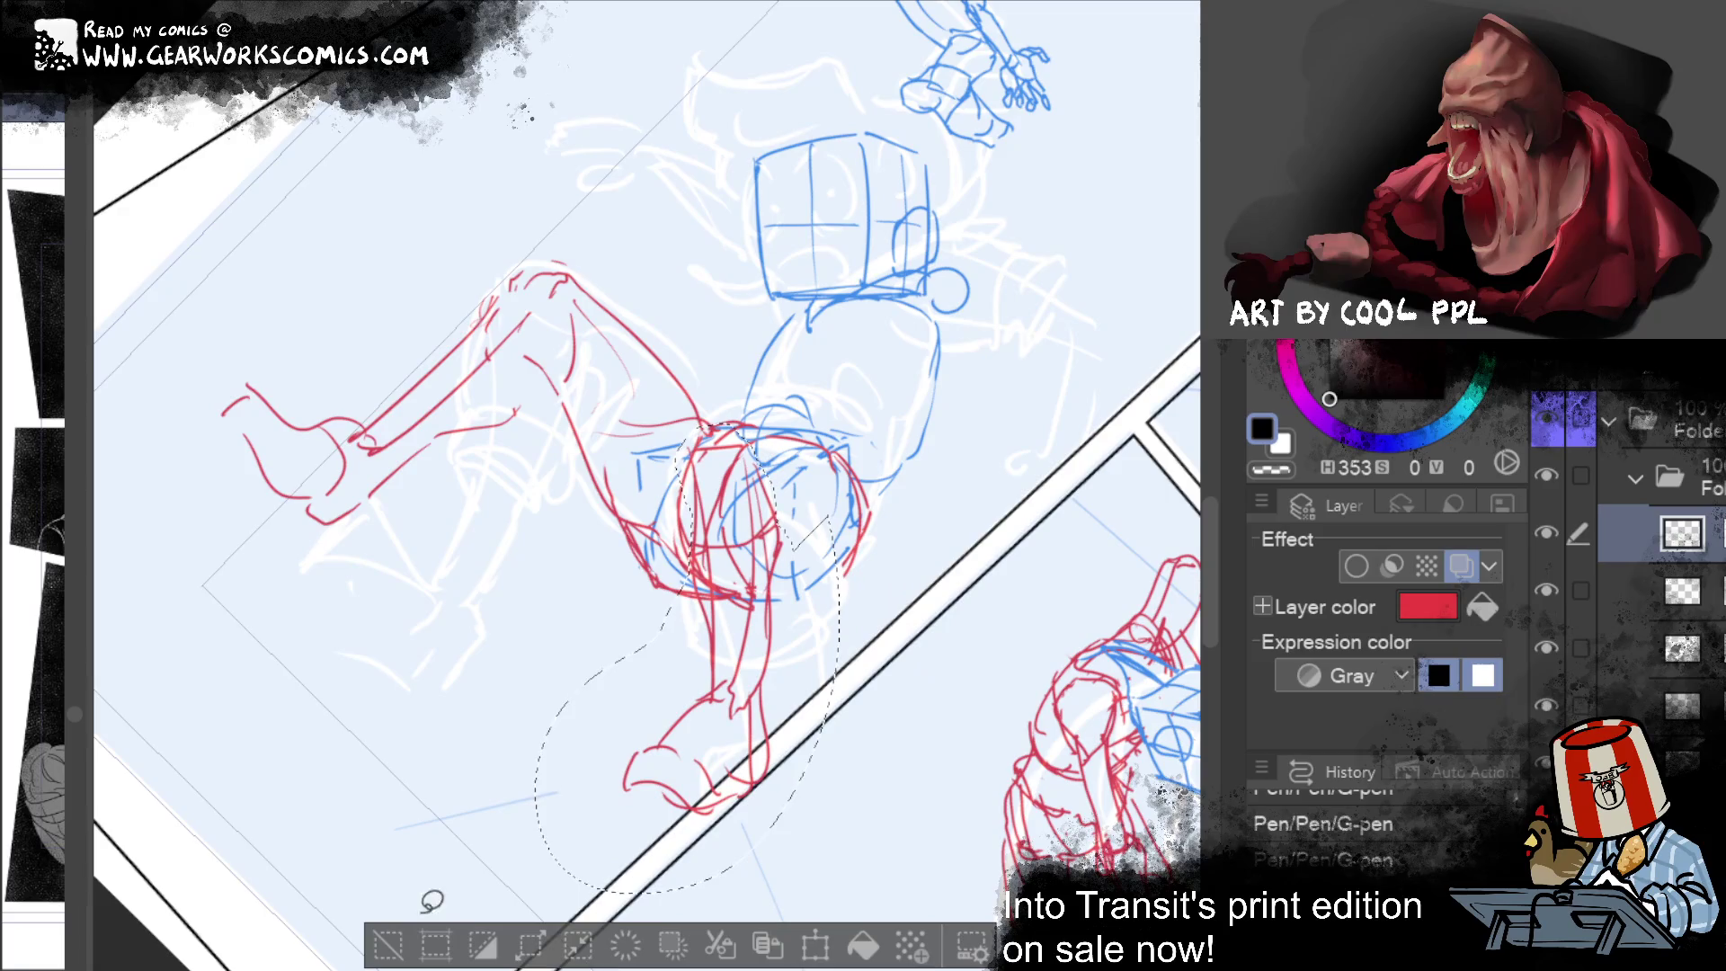
{"action": "left_click", "coordinate": [432, 899]}
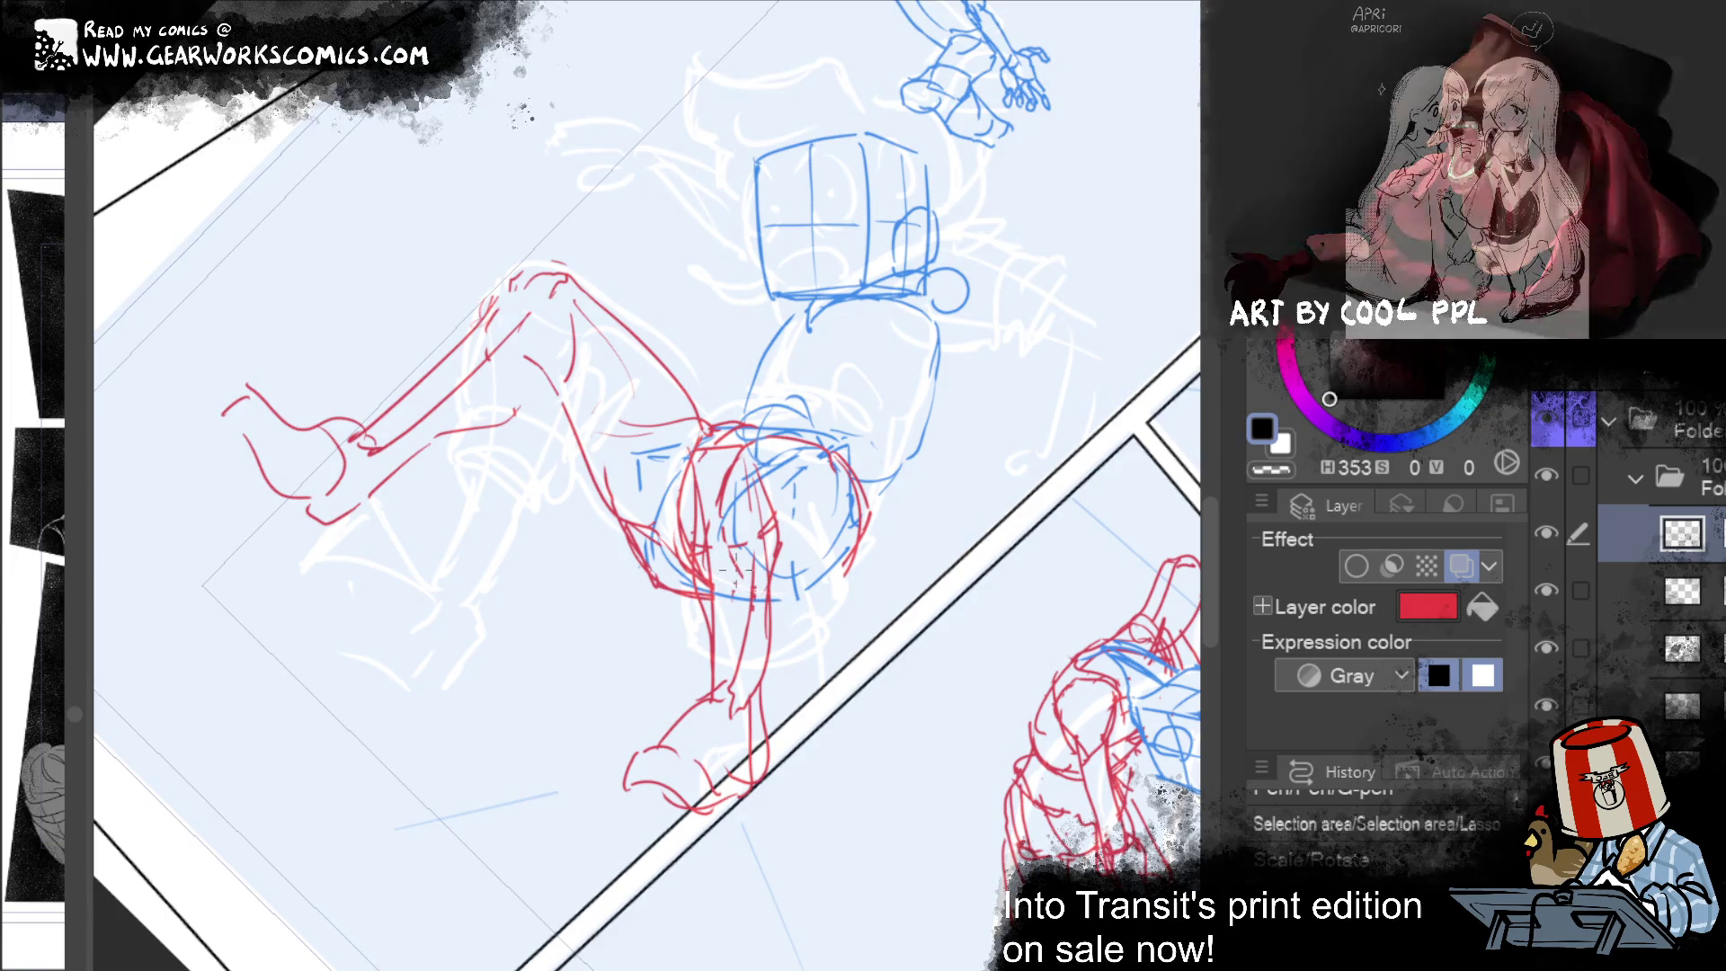
{"action": "key", "text": "ctrl+y"}
{"action": "key", "text": "ctrl+y"}
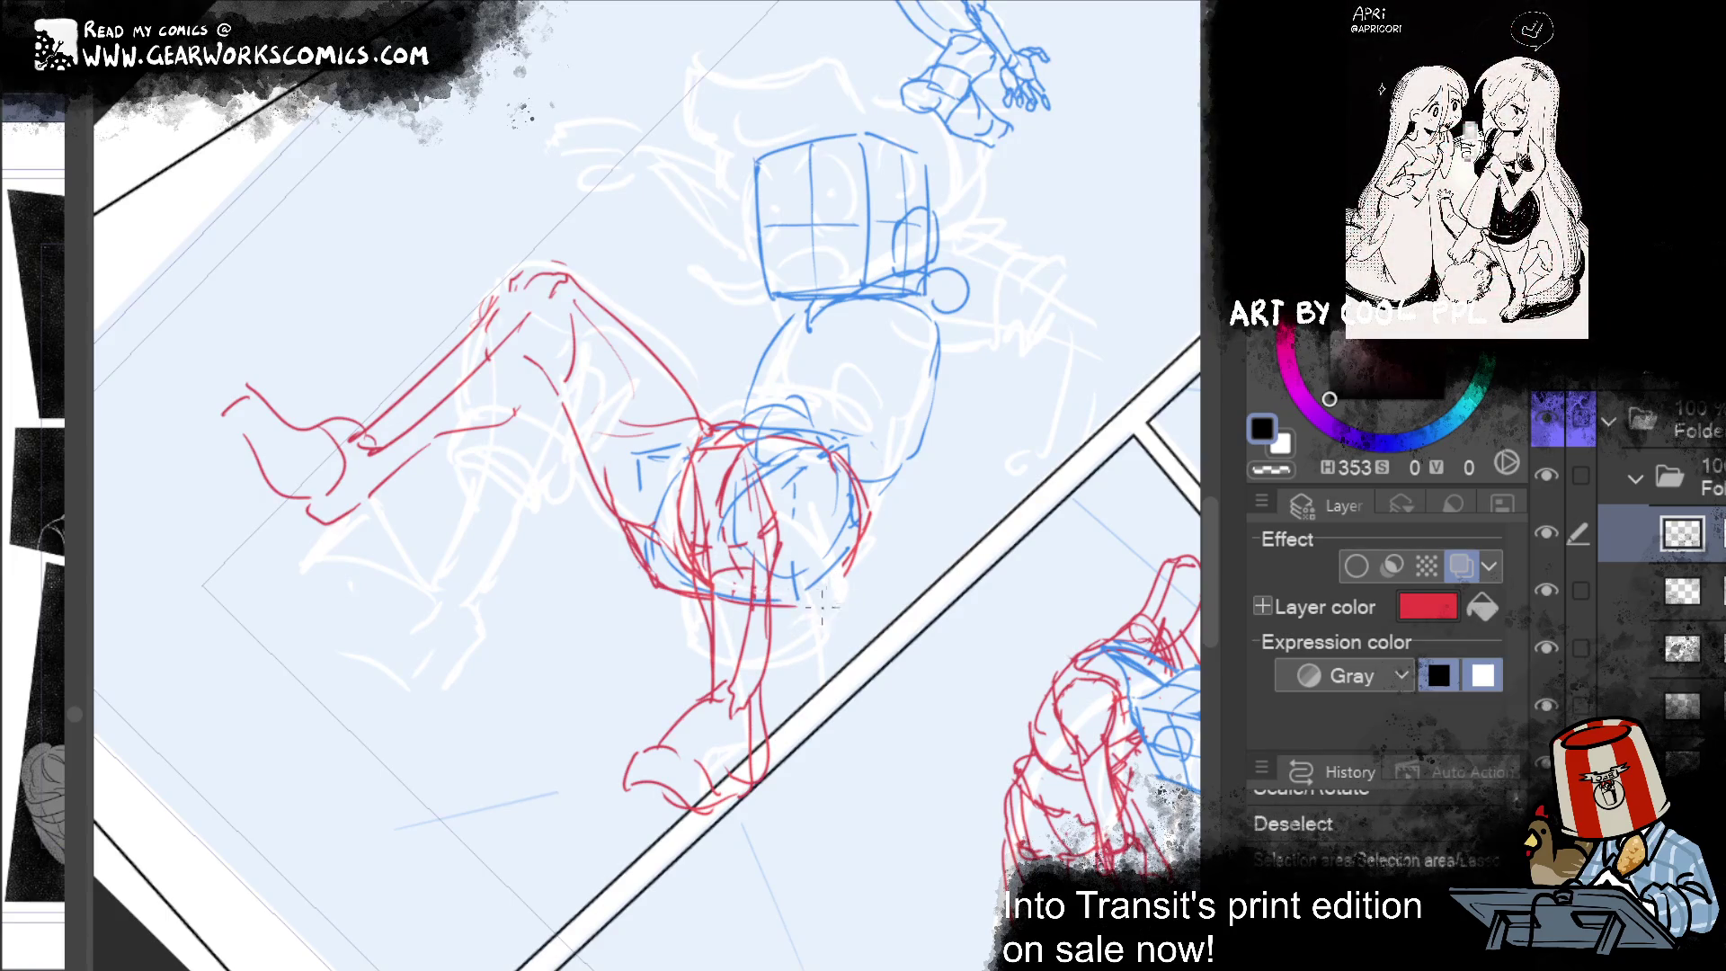
{"action": "key", "text": "ctrl+y"}
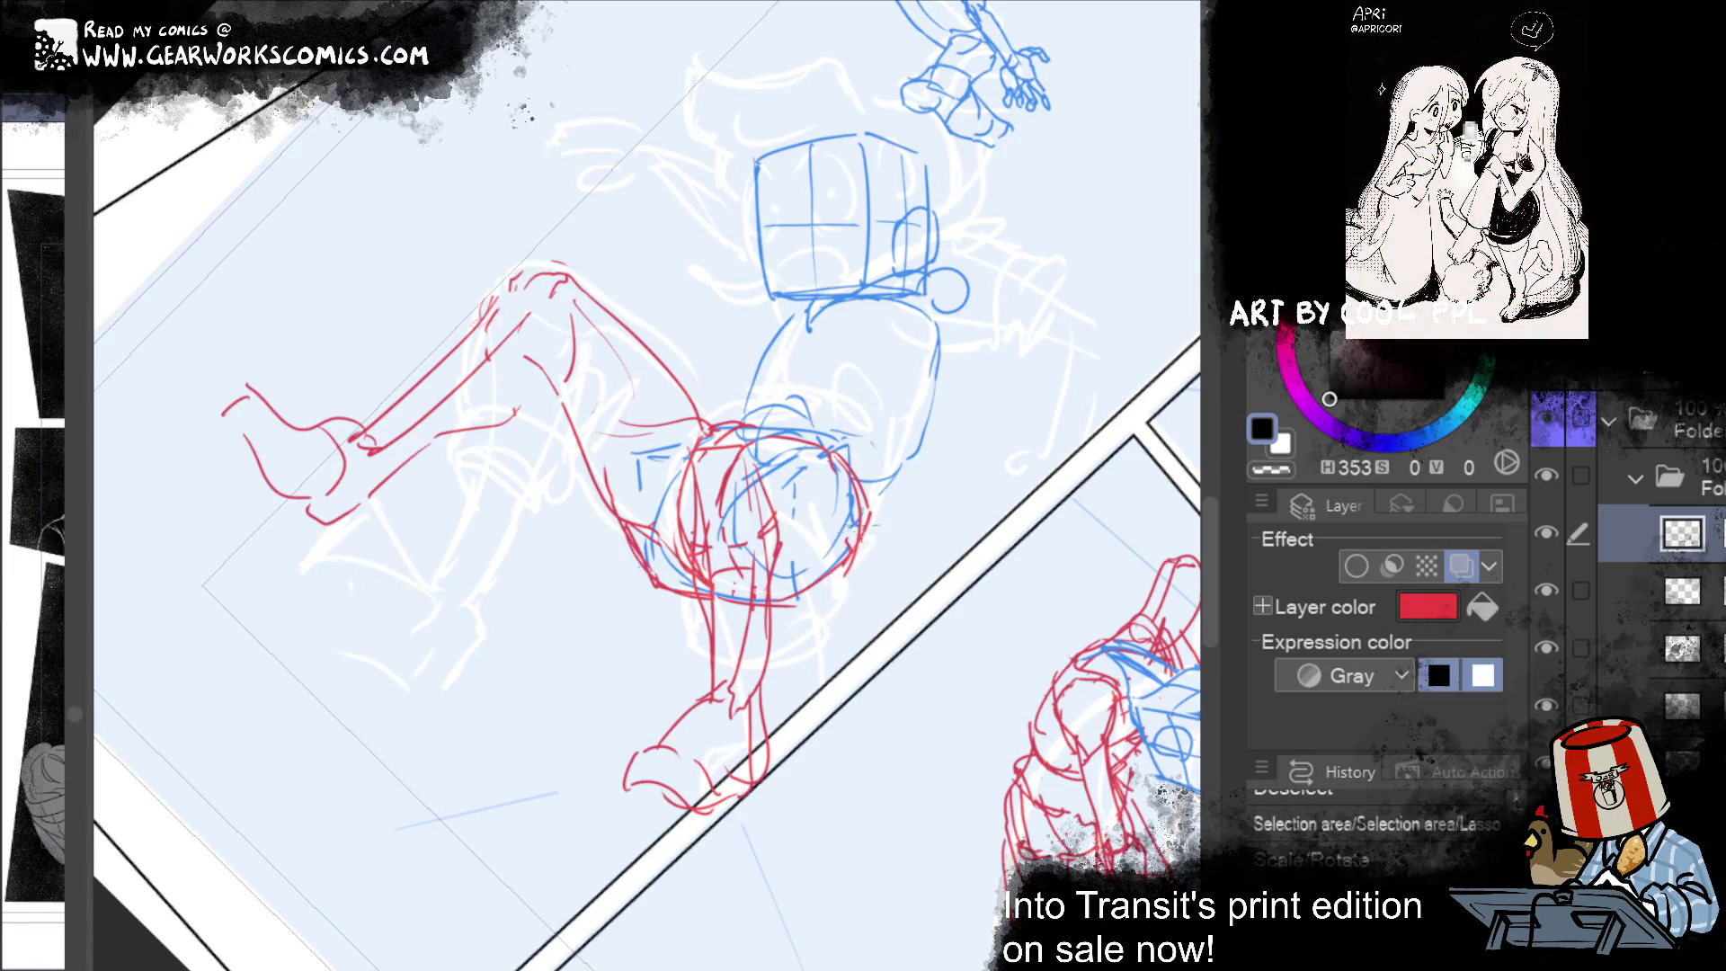
{"action": "key", "text": "ctrl+y"}
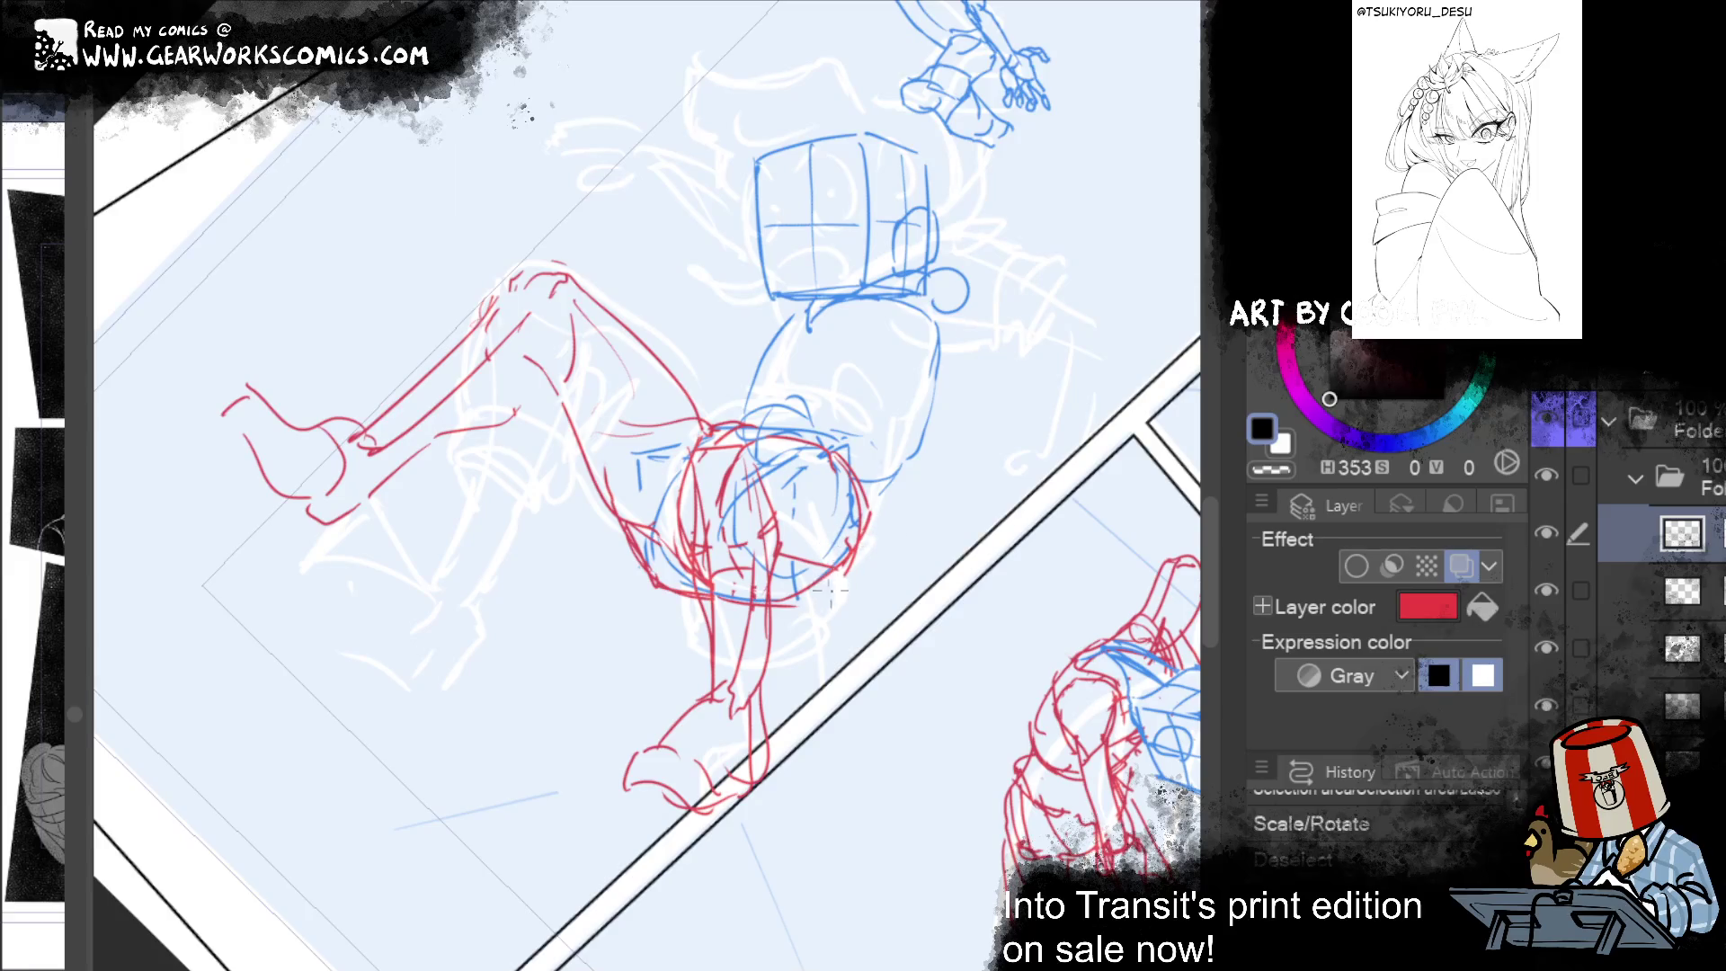
Step: Redo the eraser edits, then lasso the red lower leg and start a Ctrl+T transform on it
{"action": "key", "text": "ctrl+y"}
{"action": "key", "text": "ctrl+y"}
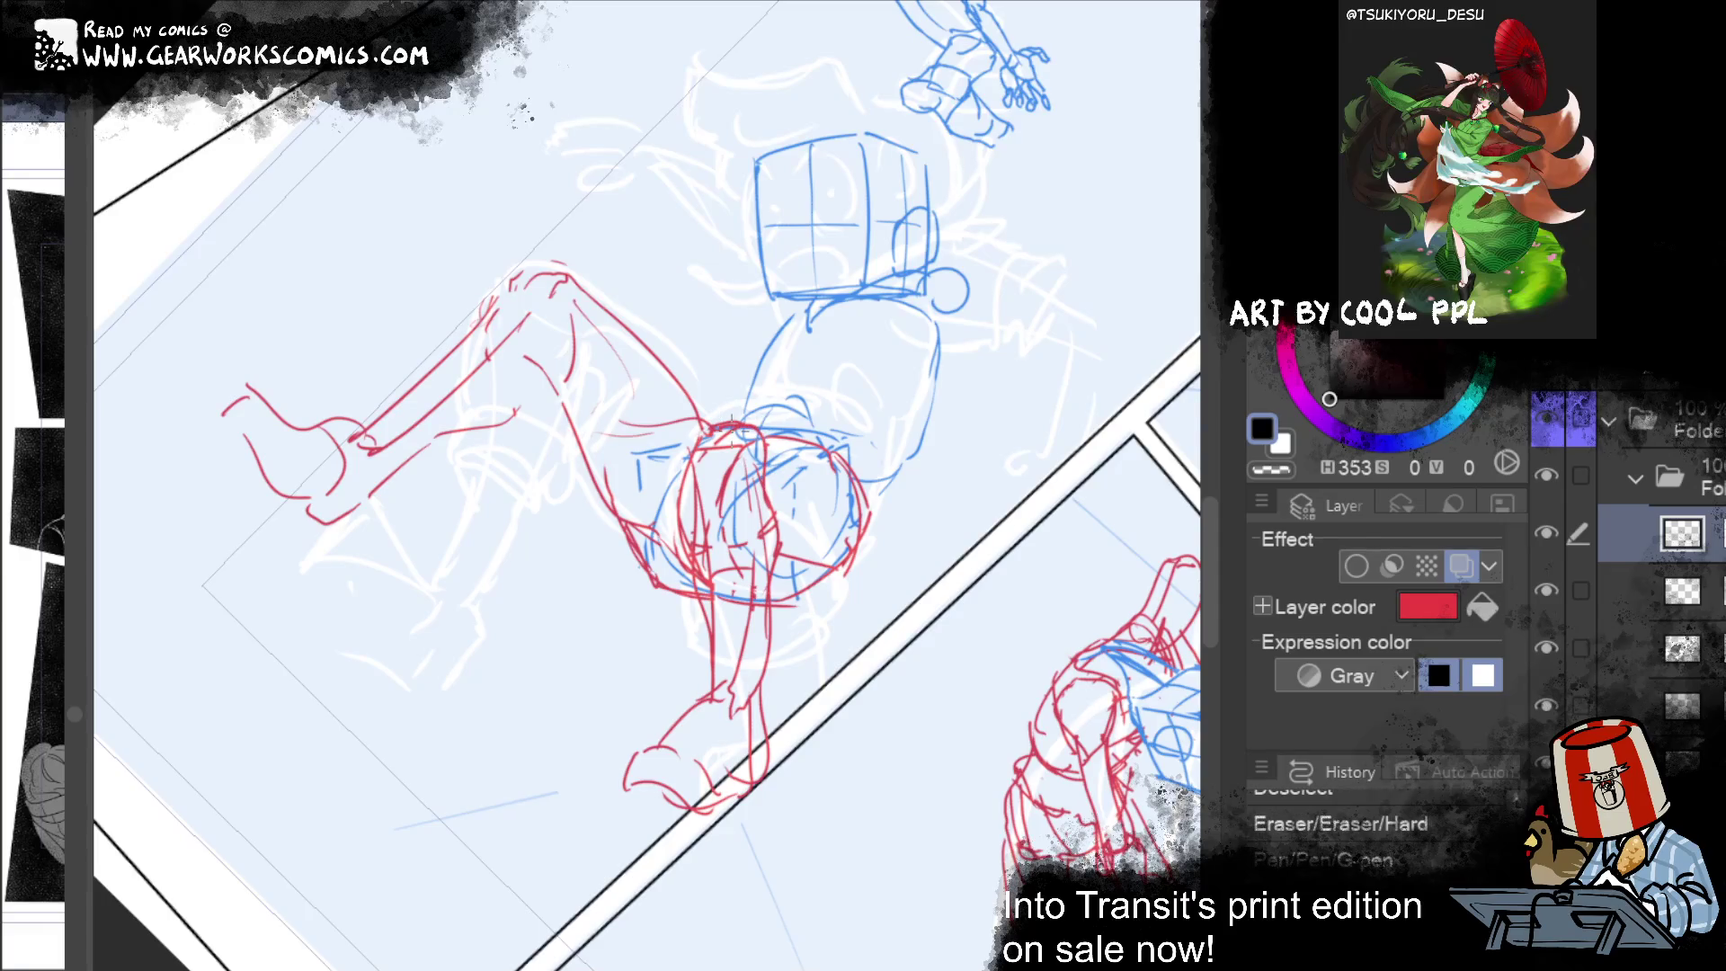
{"action": "mouse_move", "coordinate": [731, 421]}
{"action": "left_mouse_down"}
{"action": "mouse_move", "coordinate": [994, 712]}
{"action": "mouse_move", "coordinate": [1056, 584]}
{"action": "left_mouse_up"}
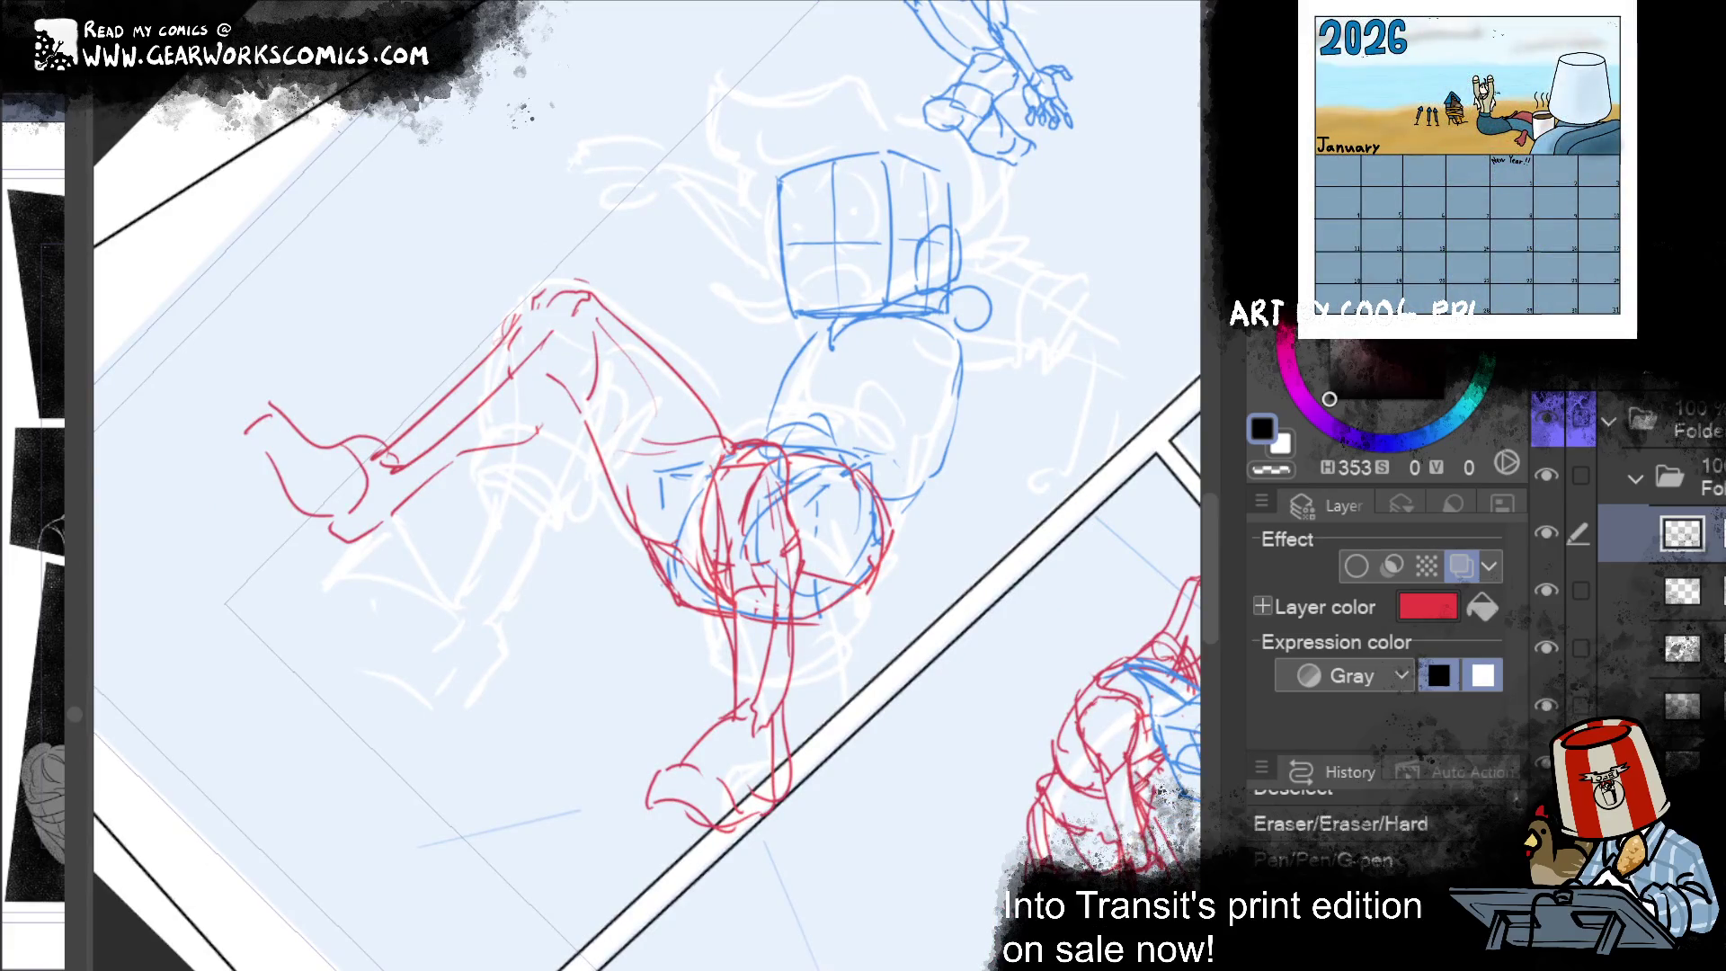
{"action": "mouse_move", "coordinate": [820, 694]}
{"action": "left_mouse_down"}
{"action": "mouse_move", "coordinate": [791, 508]}
{"action": "mouse_move", "coordinate": [730, 440]}
{"action": "mouse_move", "coordinate": [732, 674]}
{"action": "mouse_move", "coordinate": [831, 723]}
{"action": "left_mouse_up"}
{"action": "key", "text": "ctrl+t"}
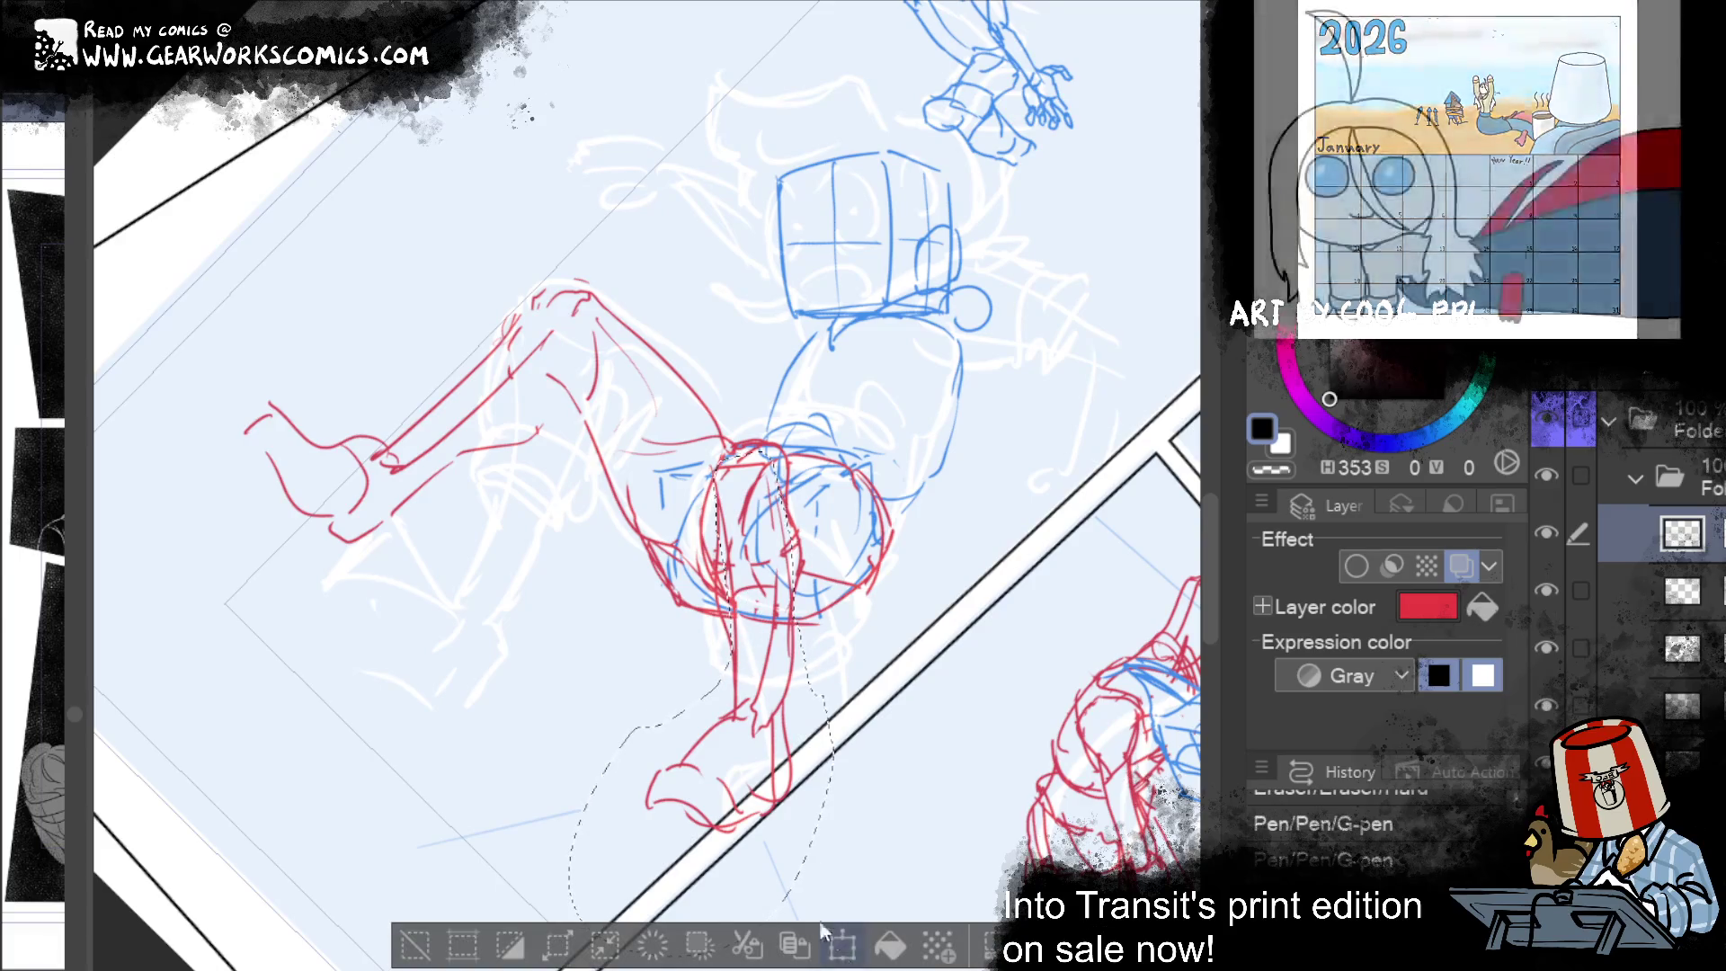
{"action": "scroll", "coordinate": [917, 578], "scroll_direction": "down", "scroll_amount": 3}
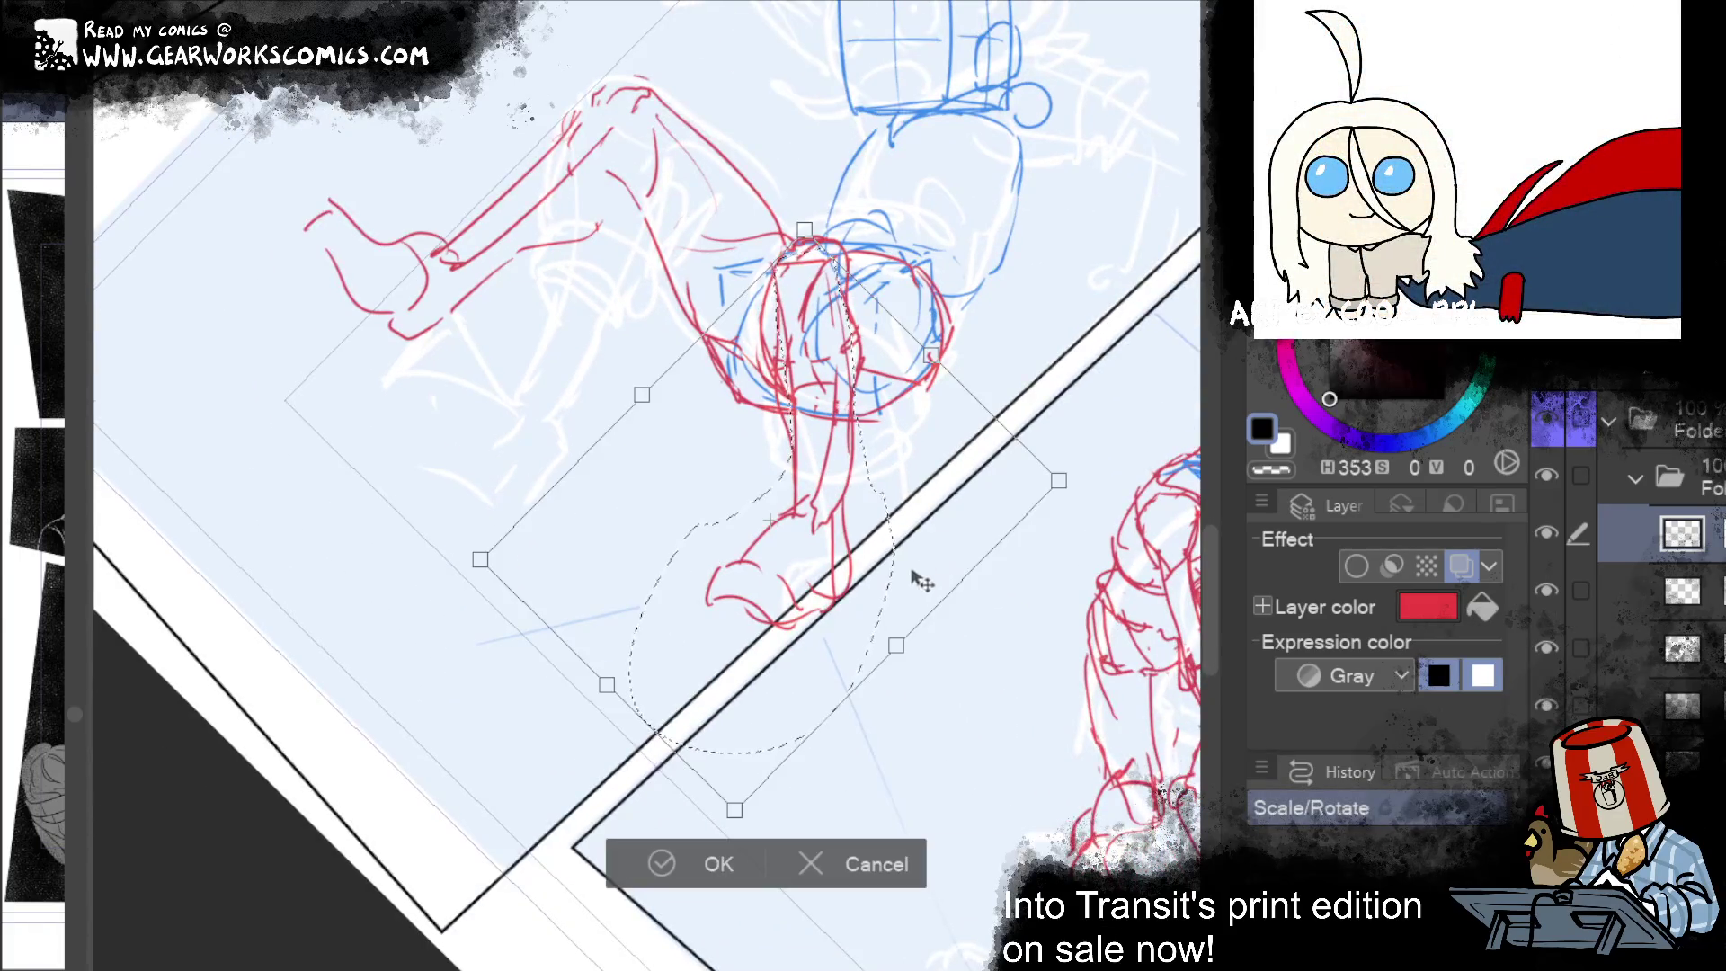
Step: Nudge the red figure's selected lower leg down-right and distort its corners to reshape it
{"action": "left_click_drag", "start_coordinate": [827, 701], "coordinate": [845, 736]}
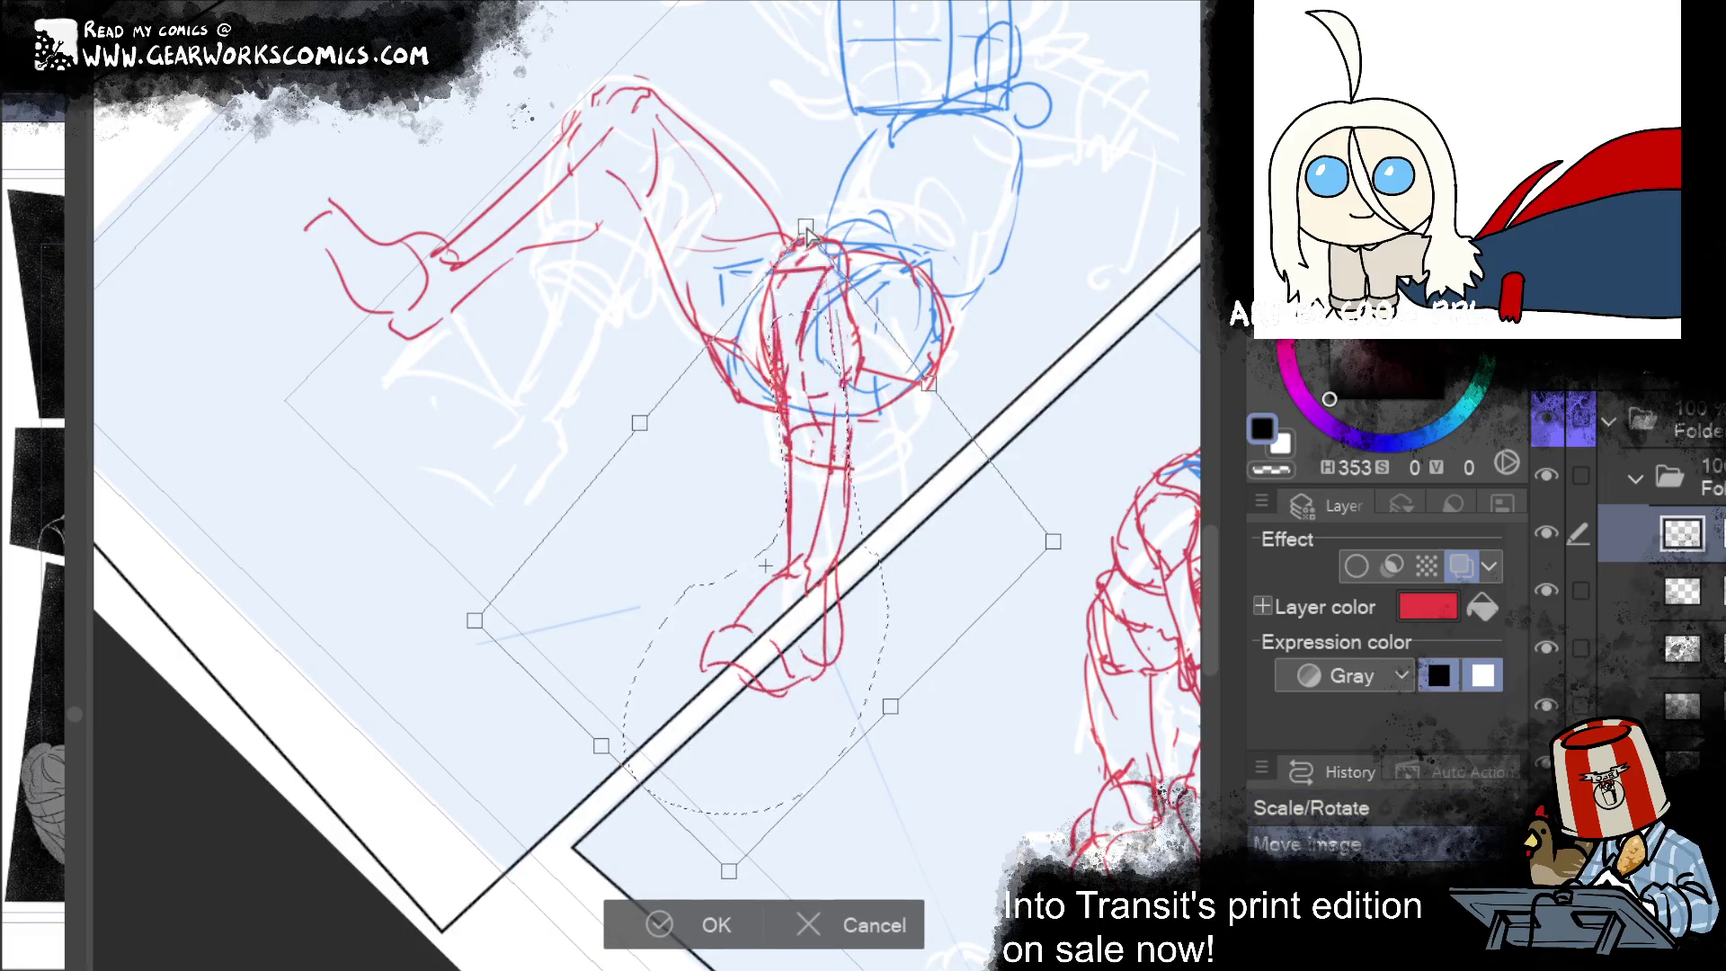
{"action": "key", "text": "Return"}
{"action": "mouse_move", "coordinate": [1072, 447]}
{"action": "left_mouse_down"}
{"action": "mouse_move", "coordinate": [1028, 609]}
{"action": "mouse_move", "coordinate": [1058, 528]}
{"action": "left_mouse_up"}
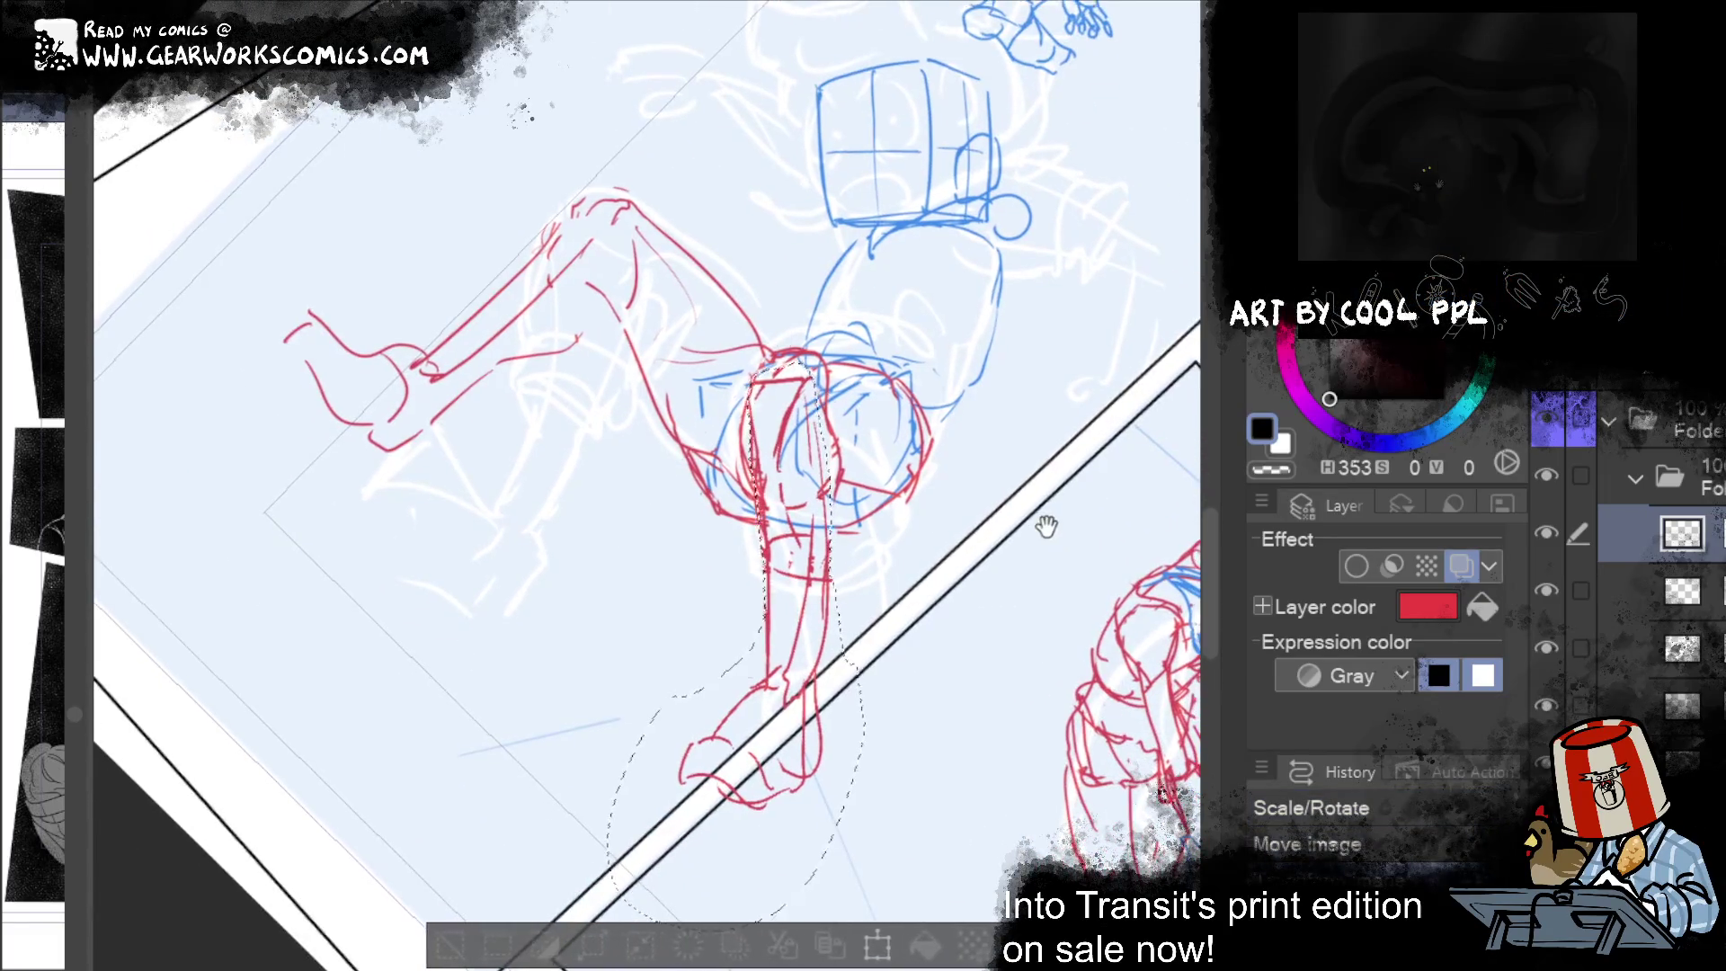
{"action": "key", "text": "ctrl+t"}
{"action": "scroll", "coordinate": [937, 809], "scroll_direction": "down", "scroll_amount": 3}
{"action": "left_click_drag", "start_coordinate": [744, 851], "coordinate": [771, 894]}
{"action": "mouse_move", "coordinate": [490, 600]}
{"action": "left_mouse_down"}
{"action": "mouse_move", "coordinate": [528, 605]}
{"action": "mouse_move", "coordinate": [528, 687]}
{"action": "left_mouse_up"}
{"action": "mouse_move", "coordinate": [771, 894]}
{"action": "left_mouse_down"}
{"action": "mouse_move", "coordinate": [755, 872]}
{"action": "mouse_move", "coordinate": [706, 865]}
{"action": "mouse_move", "coordinate": [744, 850]}
{"action": "left_mouse_up"}
{"action": "left_click_drag", "start_coordinate": [528, 686], "coordinate": [502, 663]}
{"action": "mouse_move", "coordinate": [1063, 530]}
{"action": "left_mouse_down"}
{"action": "mouse_move", "coordinate": [1087, 532]}
{"action": "mouse_move", "coordinate": [1070, 550]}
{"action": "left_mouse_up"}
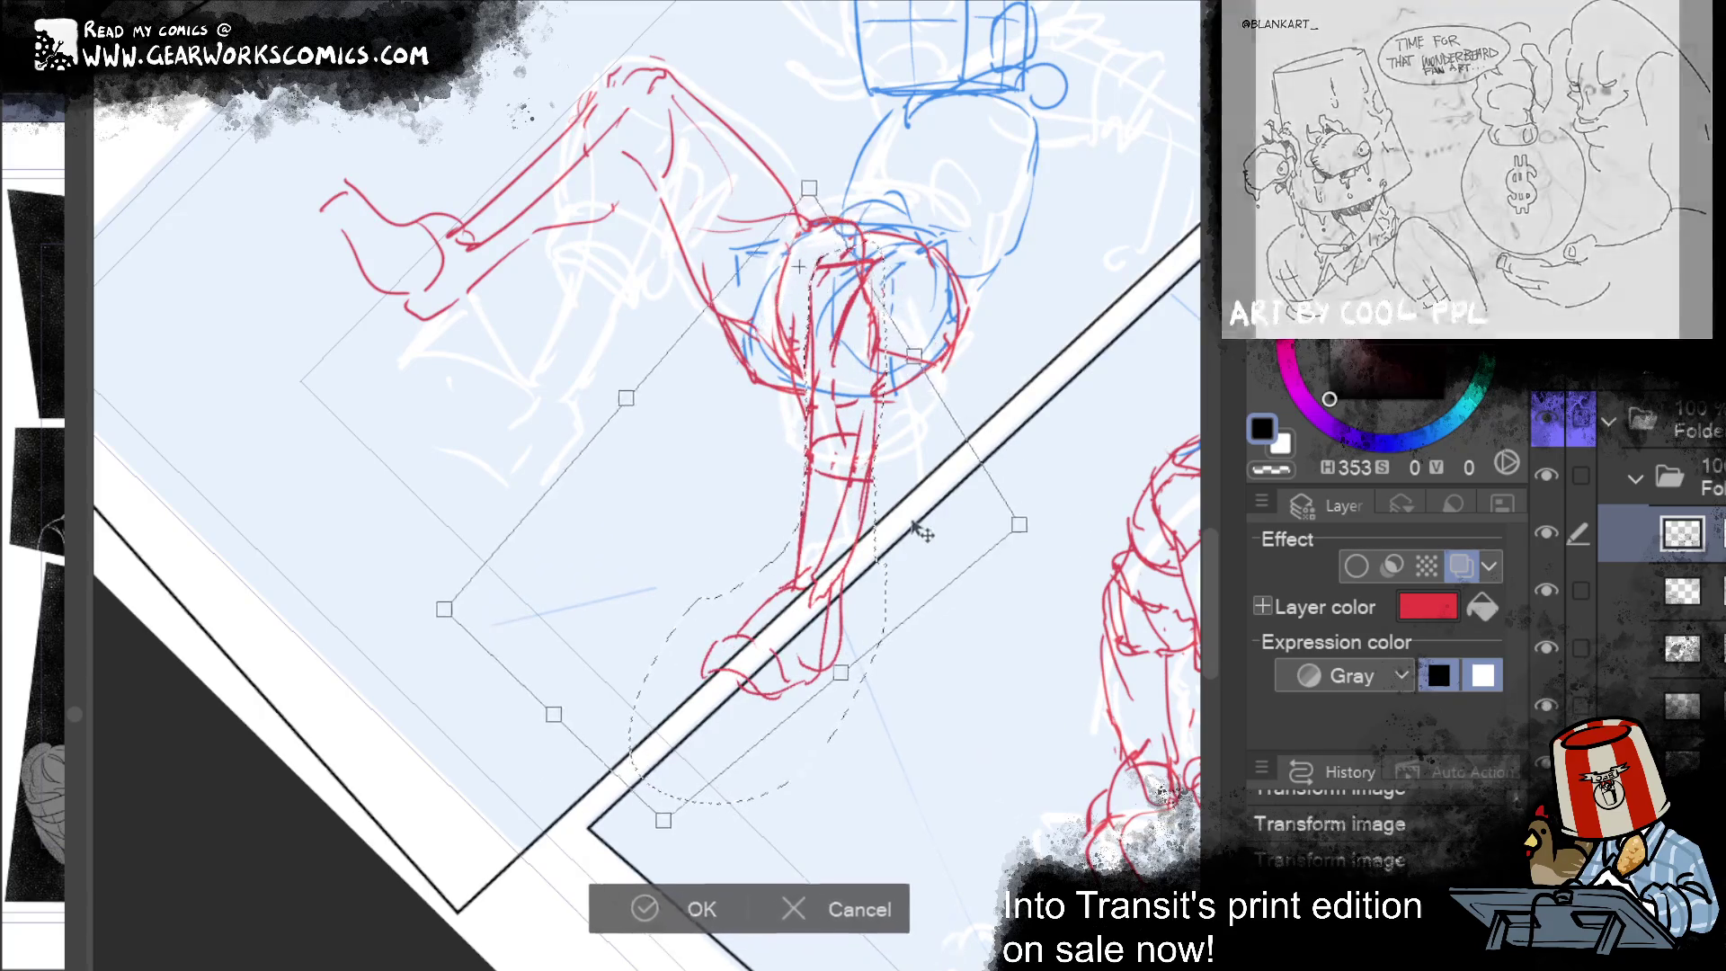
{"action": "key", "text": "Return"}
Step: Rotate the lower leg clockwise so it swings out sideways, then commit the transform
{"action": "mouse_move", "coordinate": [1090, 280]}
{"action": "left_mouse_down"}
{"action": "mouse_move", "coordinate": [1105, 435]}
{"action": "mouse_move", "coordinate": [1075, 512]}
{"action": "mouse_move", "coordinate": [1003, 542]}
{"action": "mouse_move", "coordinate": [1038, 320]}
{"action": "mouse_move", "coordinate": [1059, 401]}
{"action": "left_mouse_up"}
{"action": "key", "text": "ctrl+t"}
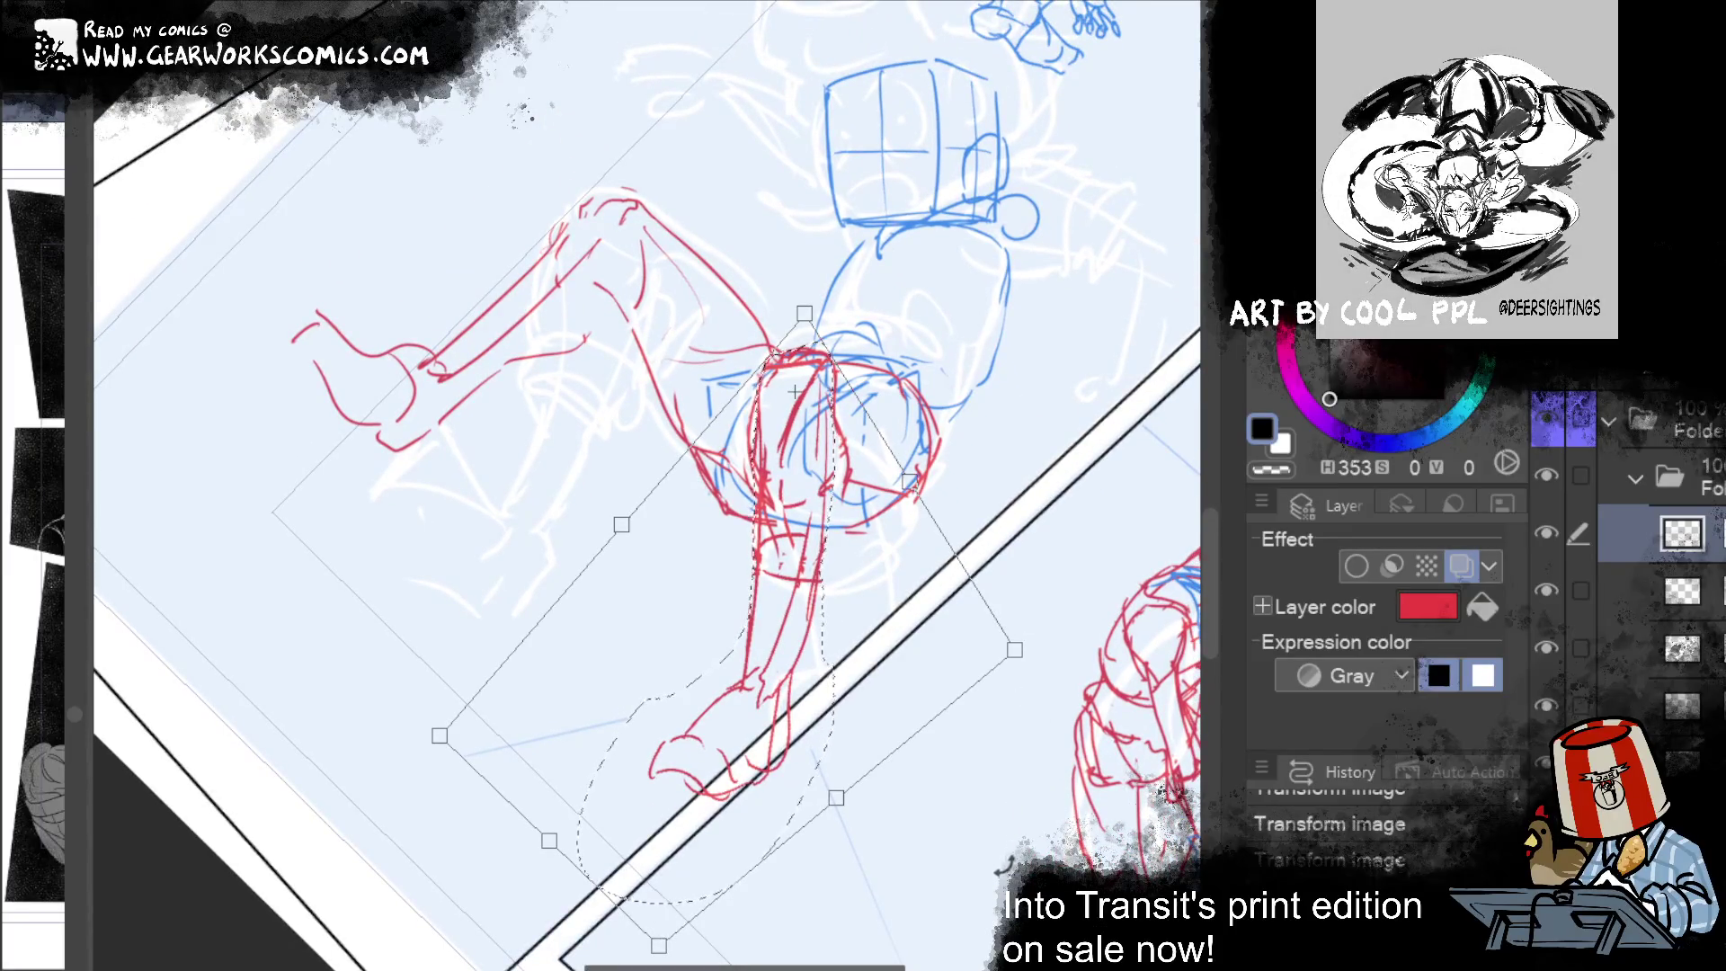
{"action": "left_click_drag", "start_coordinate": [1027, 748], "coordinate": [899, 792]}
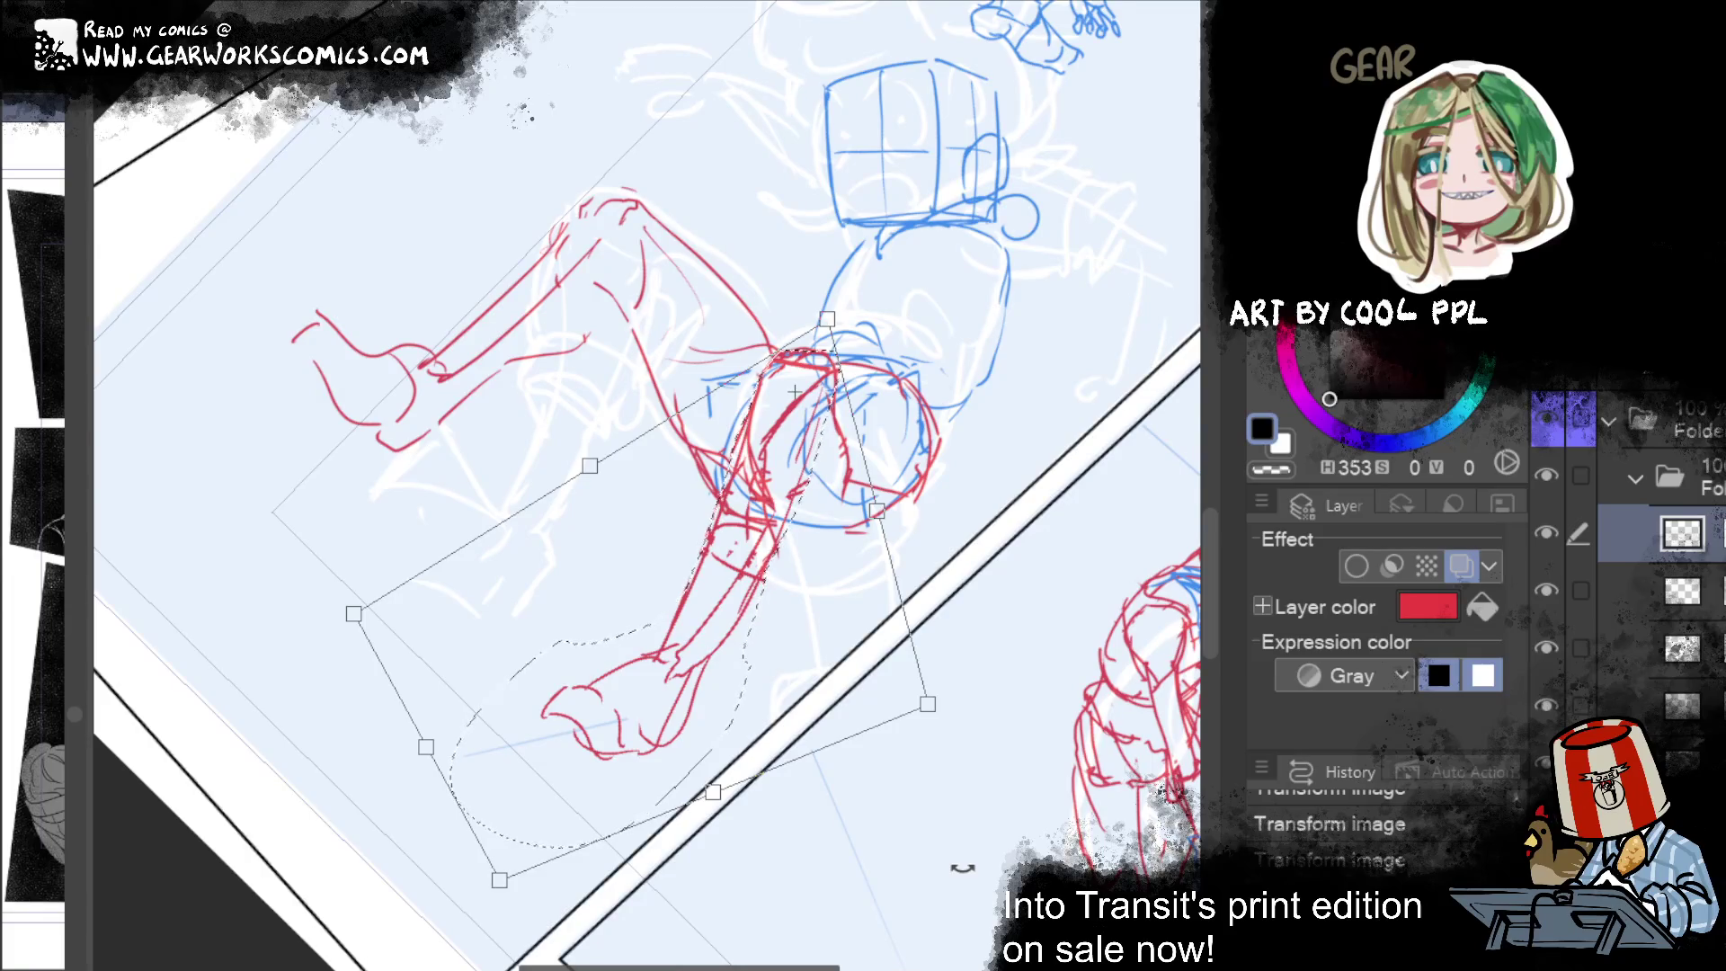
{"action": "mouse_move", "coordinate": [994, 704]}
{"action": "left_mouse_down"}
{"action": "mouse_move", "coordinate": [897, 845]}
{"action": "mouse_move", "coordinate": [728, 823]}
{"action": "mouse_move", "coordinate": [609, 770]}
{"action": "mouse_move", "coordinate": [710, 820]}
{"action": "left_mouse_up"}
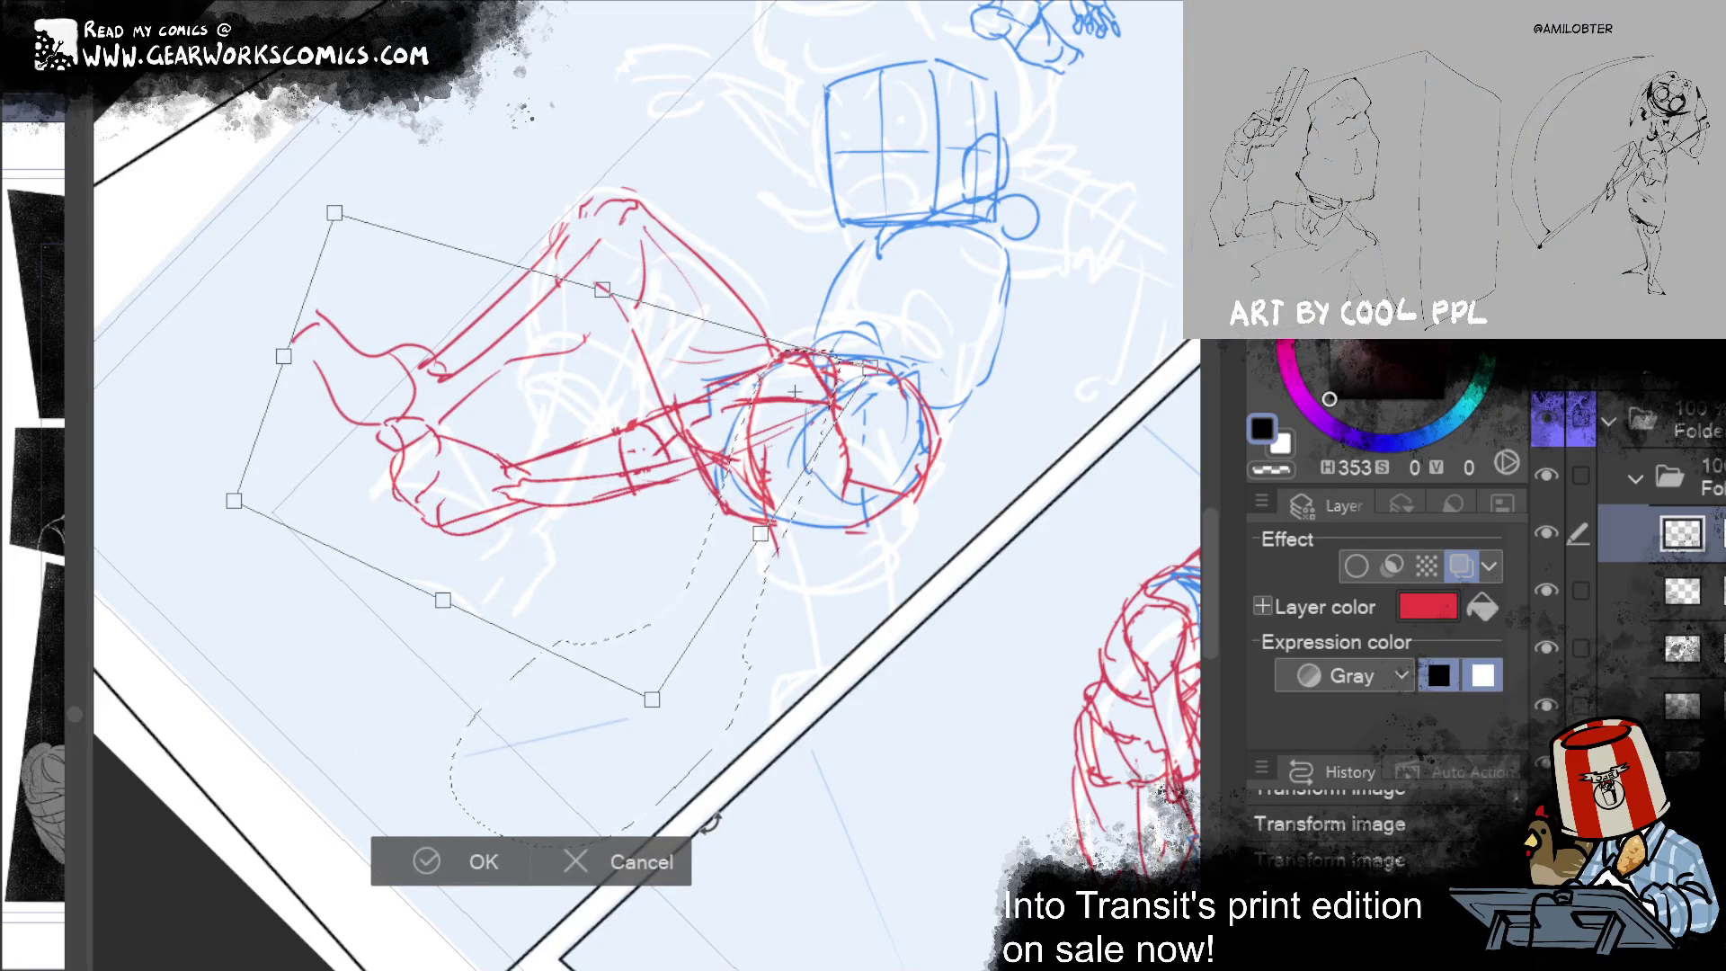
{"action": "mouse_move", "coordinate": [710, 821]}
{"action": "left_mouse_down"}
{"action": "mouse_move", "coordinate": [936, 647]}
{"action": "mouse_move", "coordinate": [989, 701]}
{"action": "mouse_move", "coordinate": [1020, 647]}
{"action": "mouse_move", "coordinate": [1117, 716]}
{"action": "mouse_move", "coordinate": [1109, 685]}
{"action": "left_mouse_up"}
{"action": "mouse_move", "coordinate": [1090, 374]}
{"action": "left_mouse_down"}
{"action": "mouse_move", "coordinate": [1059, 460]}
{"action": "mouse_move", "coordinate": [1062, 384]}
{"action": "left_mouse_up"}
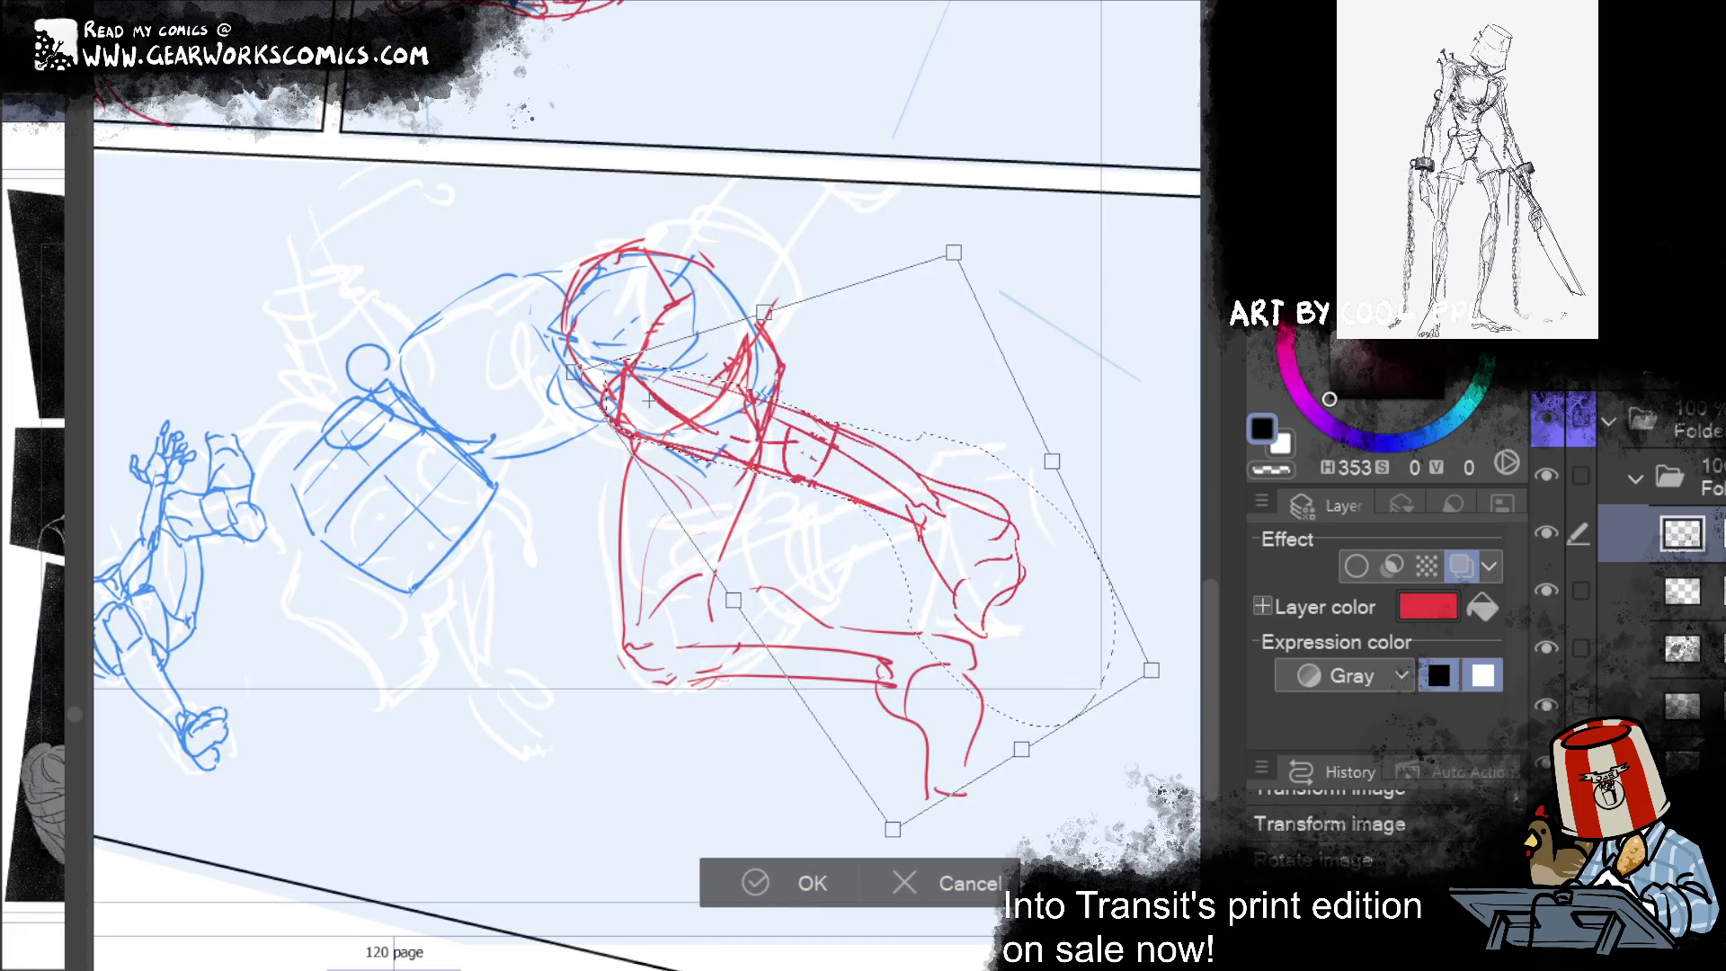
{"action": "scroll", "coordinate": [1066, 384], "scroll_direction": "up", "scroll_amount": 10}
{"action": "scroll", "coordinate": [778, 426], "scroll_direction": "down", "scroll_amount": 10}
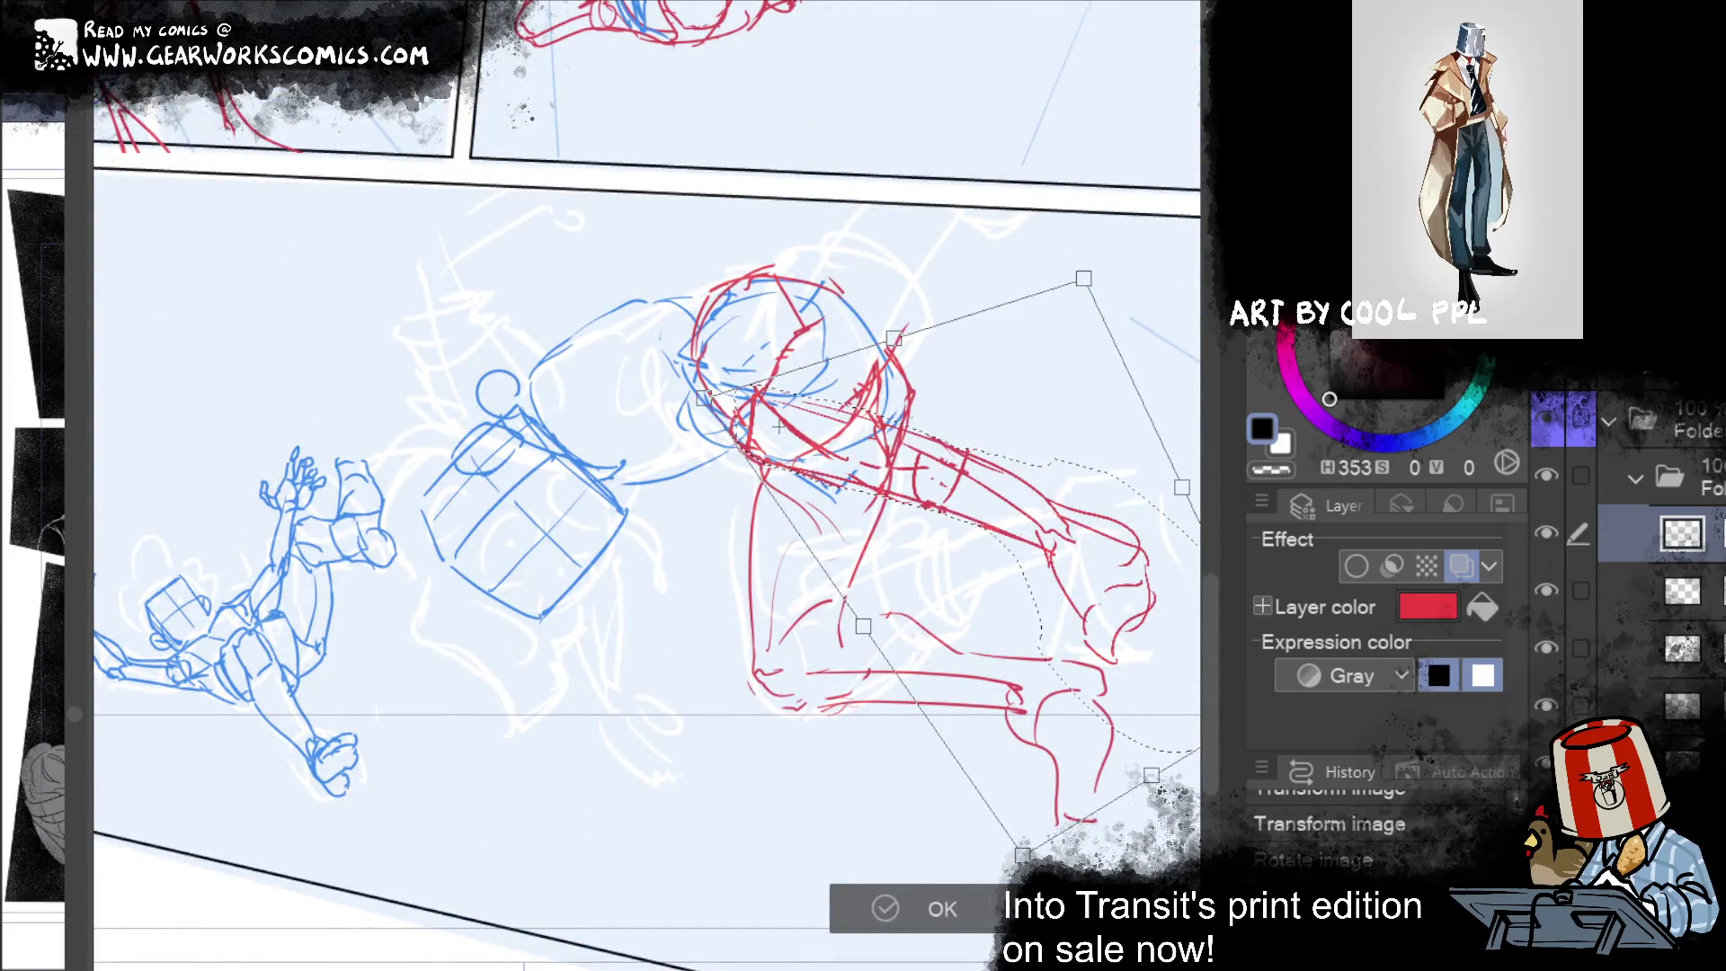
{"action": "left_click", "coordinate": [937, 886]}
{"action": "left_click", "coordinate": [597, 791]}
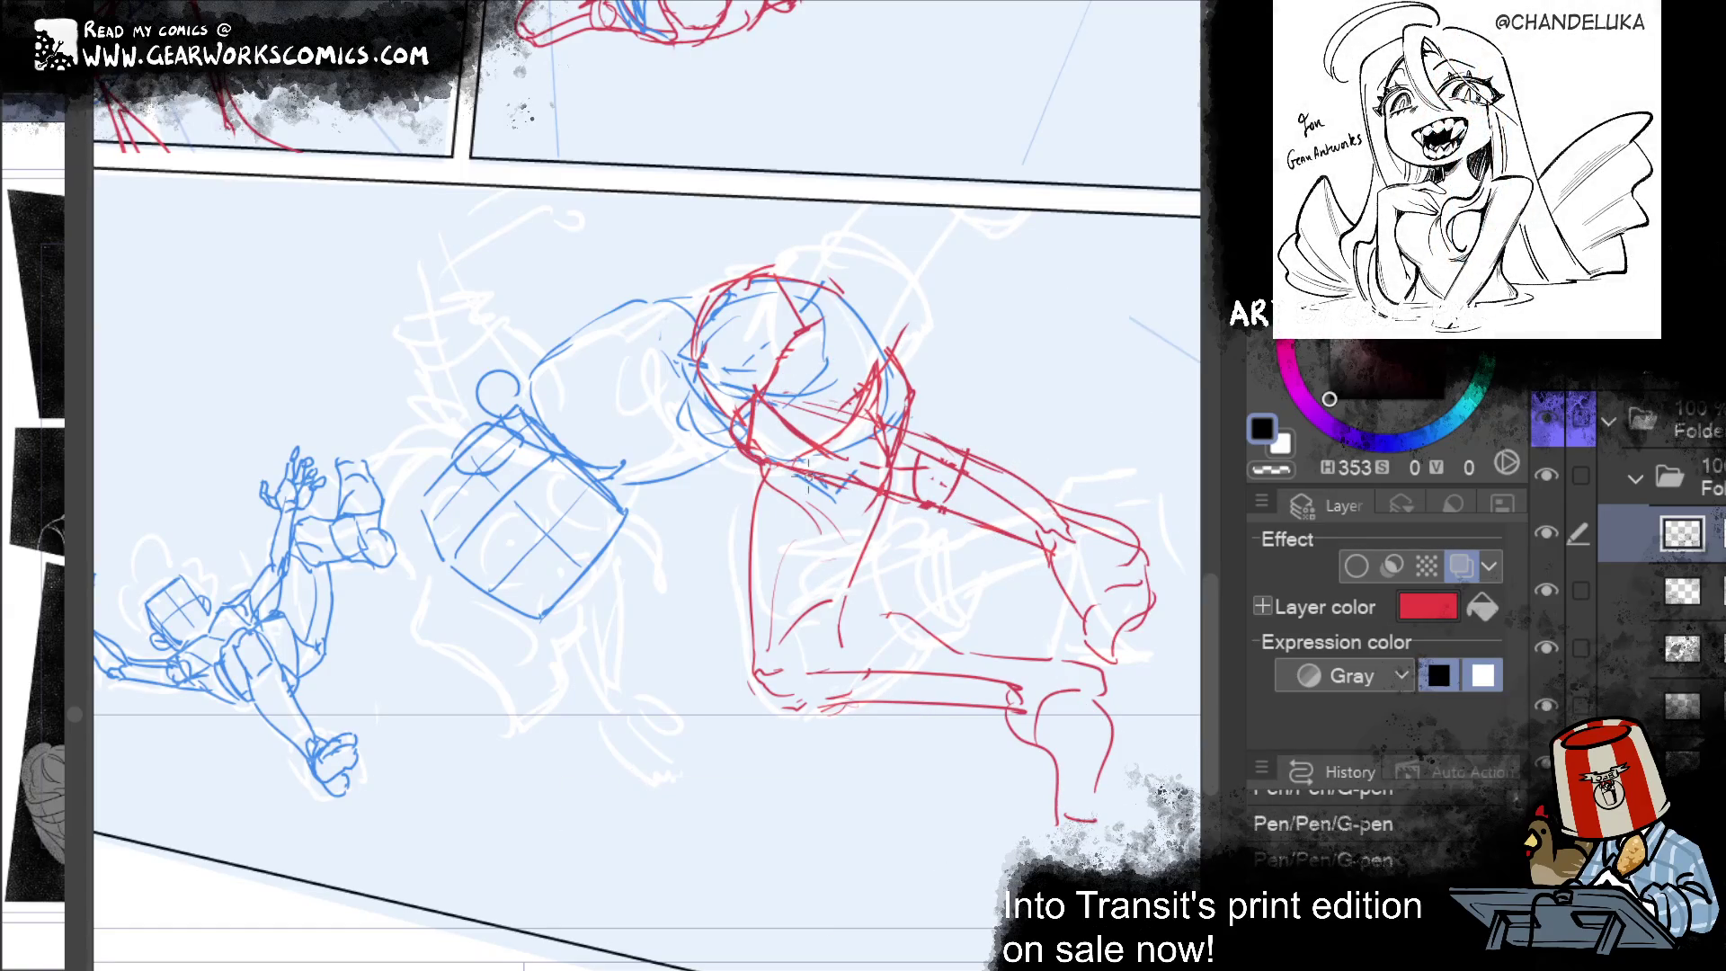
Step: Erase parts of the red arm sketch, trying a scale on it and keeping the erase
{"action": "left_click_drag", "start_coordinate": [850, 441], "coordinate": [1059, 514]}
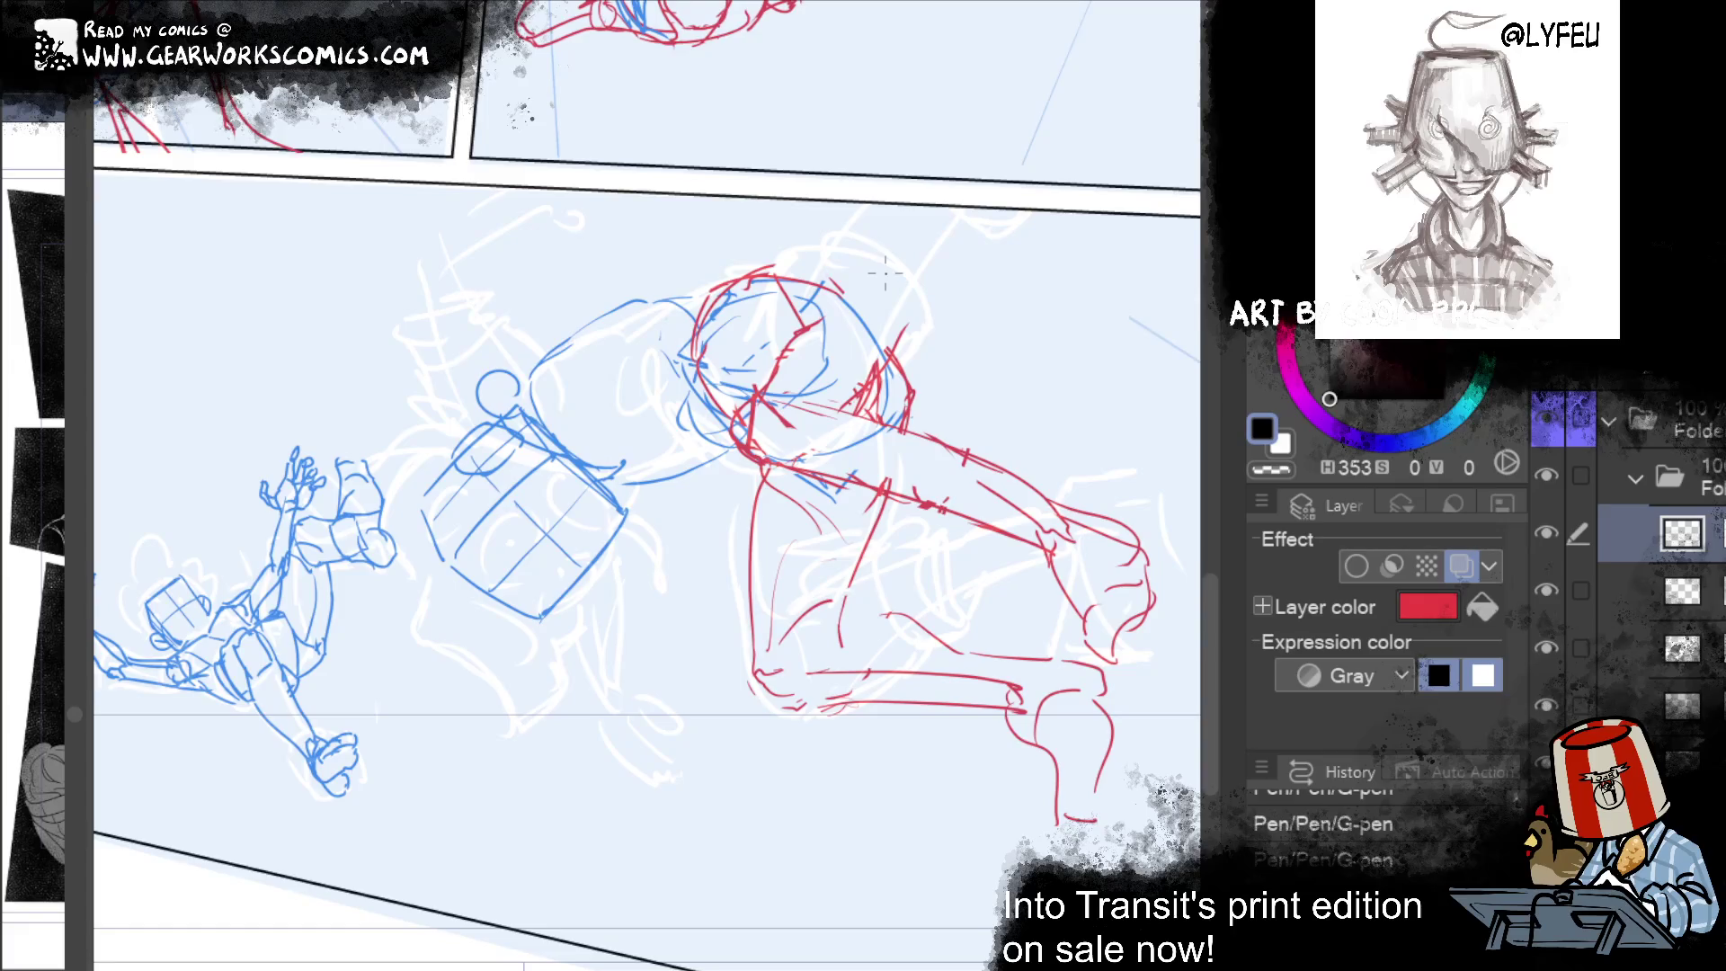
{"action": "left_click_drag", "start_coordinate": [822, 433], "coordinate": [1038, 507]}
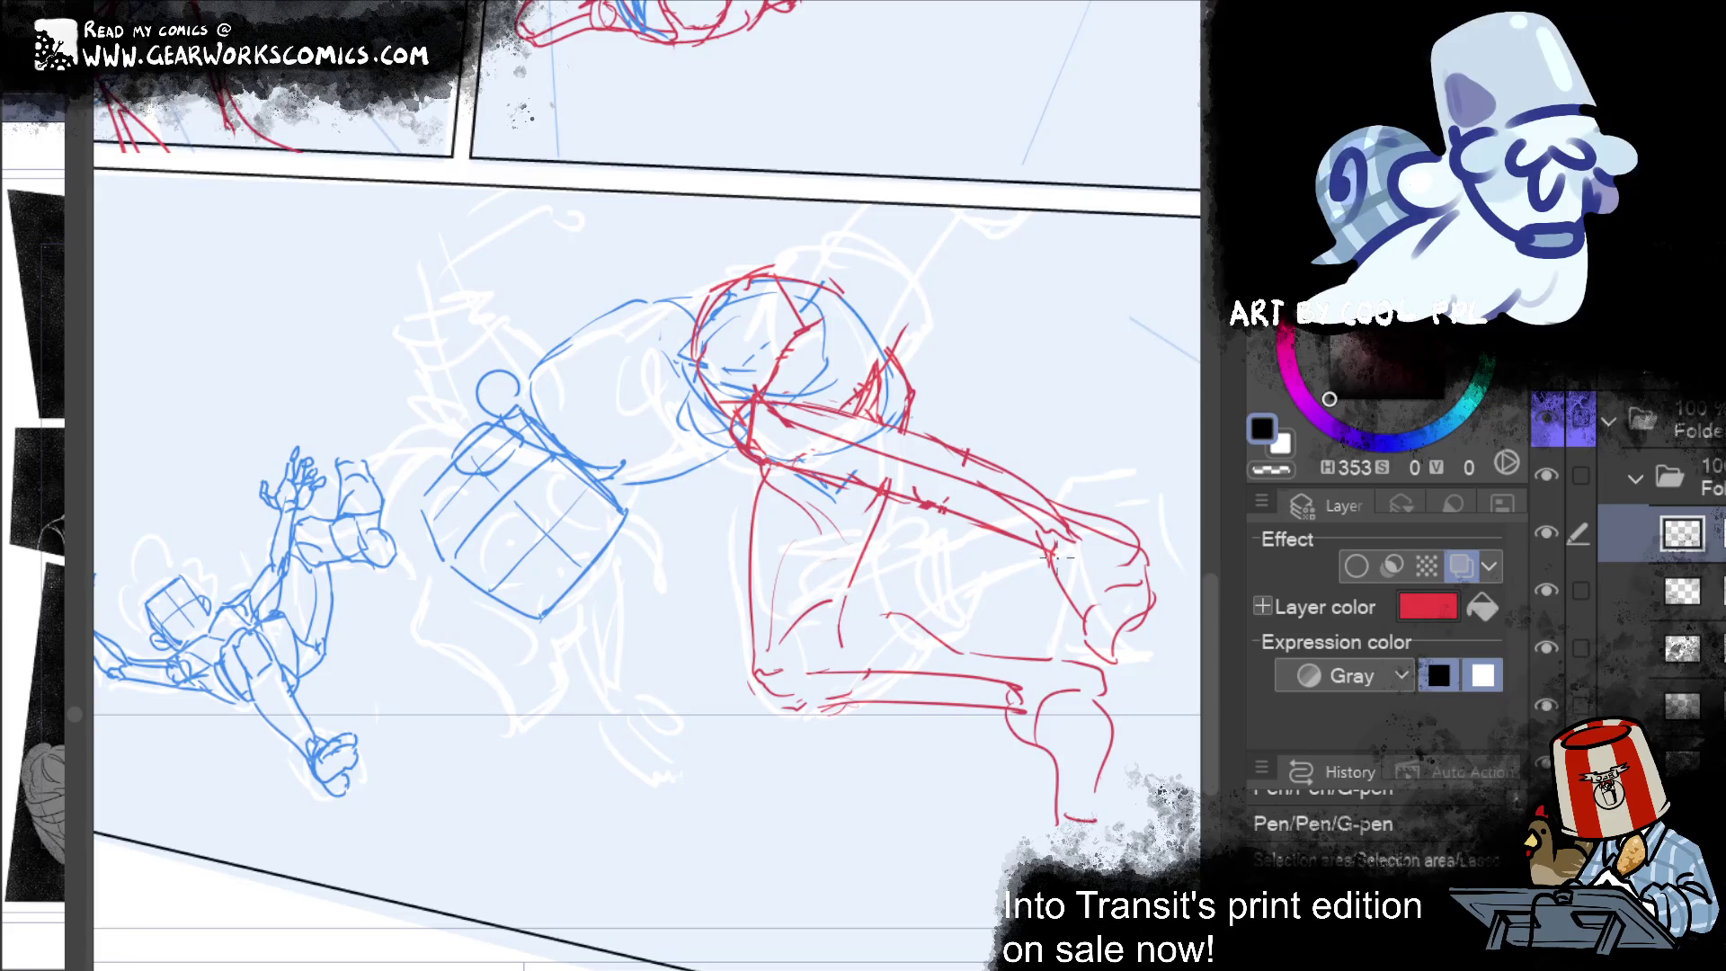
{"action": "left_click_drag", "start_coordinate": [790, 391], "coordinate": [1076, 502]}
{"action": "key", "text": "ctrl+z"}
{"action": "key", "text": "ctrl+z"}
{"action": "key", "text": "ctrl+z"}
{"action": "key", "text": "ctrl+y"}
Step: Draw a new red arc outlining the head, then rotate the canvas view
{"action": "key", "text": "ctrl+y"}
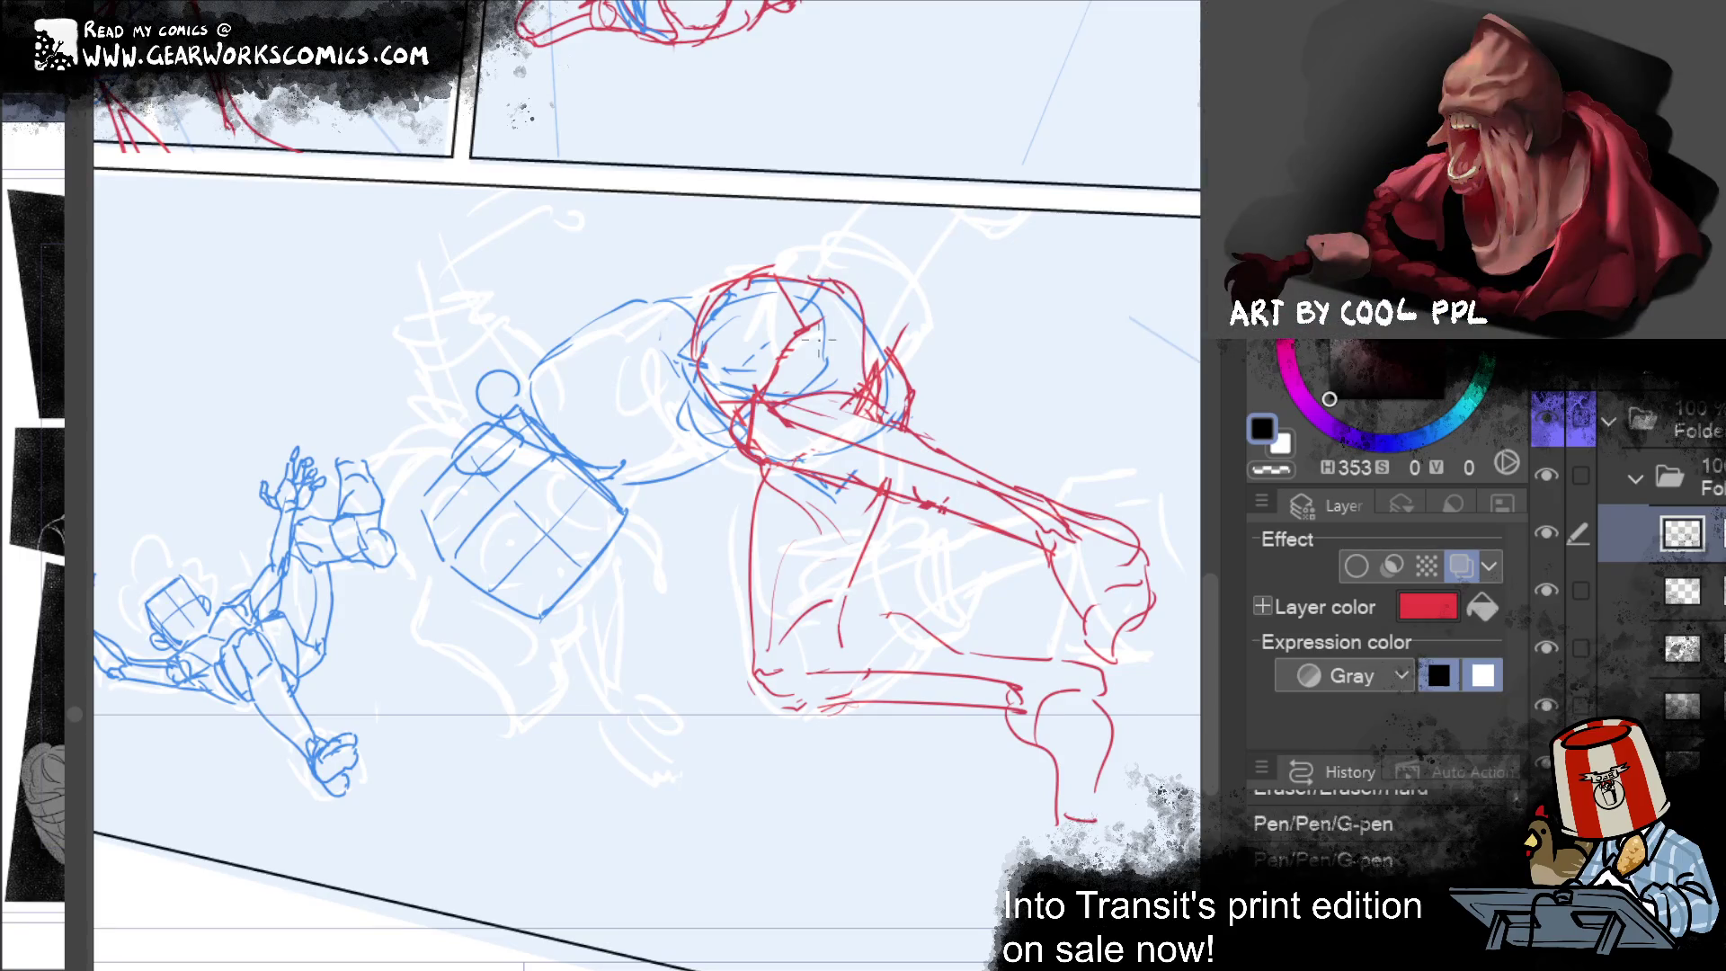
{"action": "key", "text": "ctrl+z"}
{"action": "key", "text": "ctrl+y"}
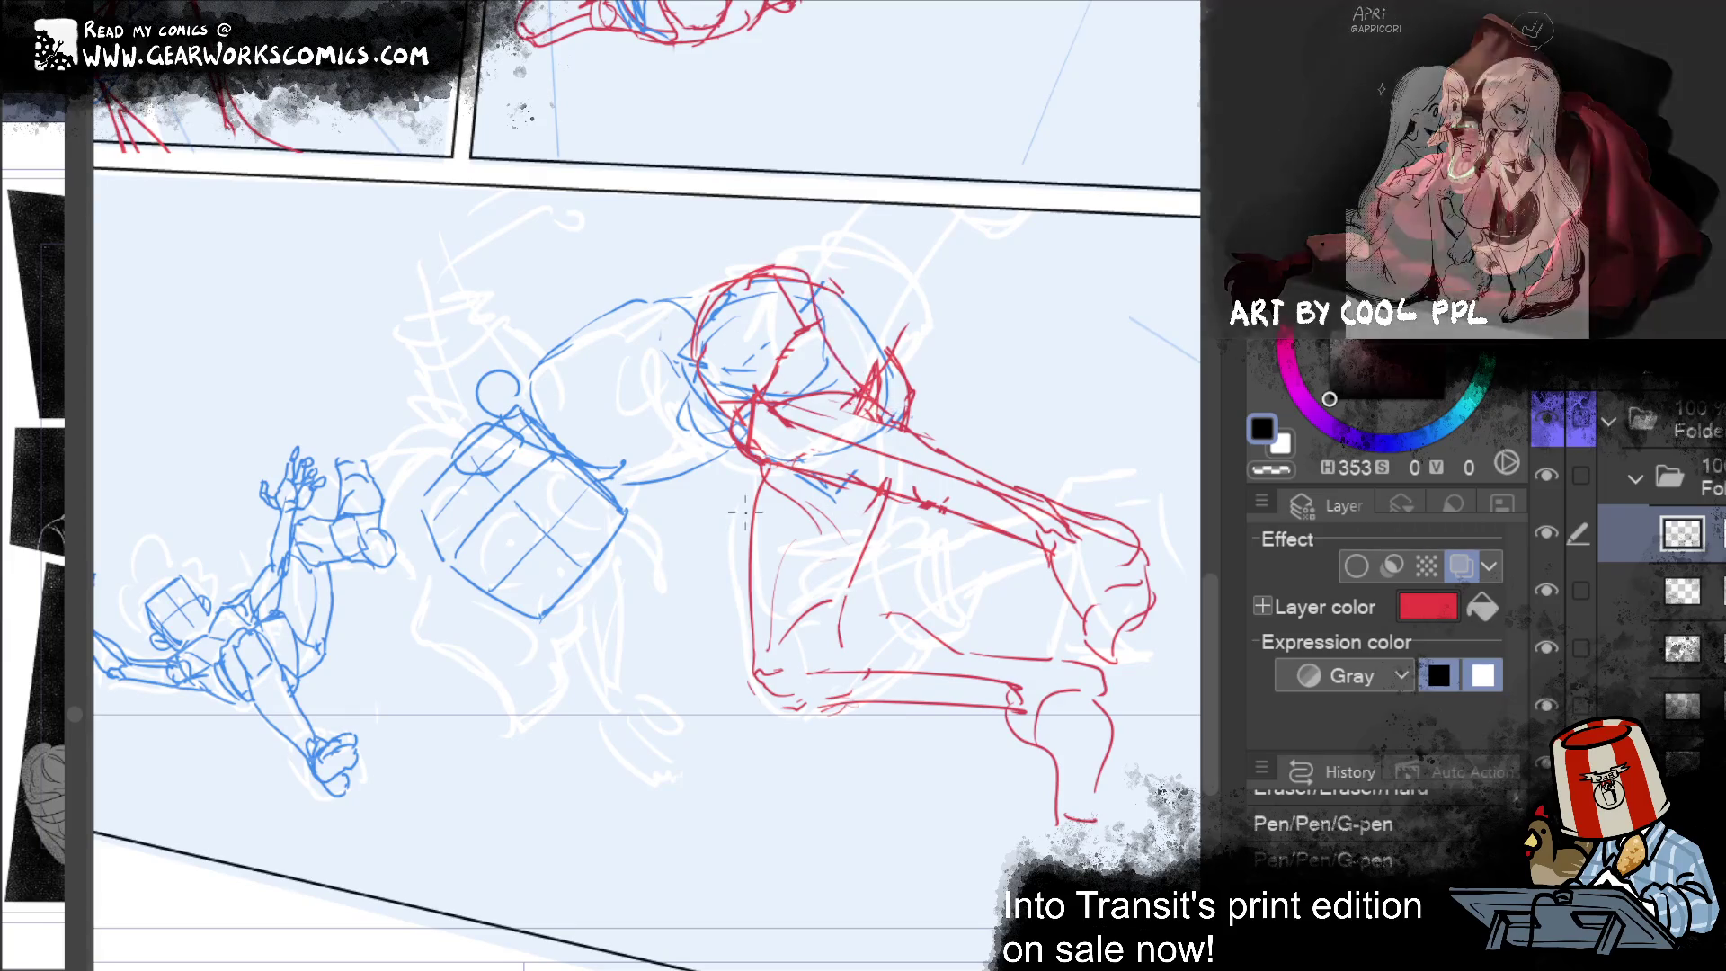
{"action": "left_click_drag", "start_coordinate": [728, 427], "coordinate": [821, 323]}
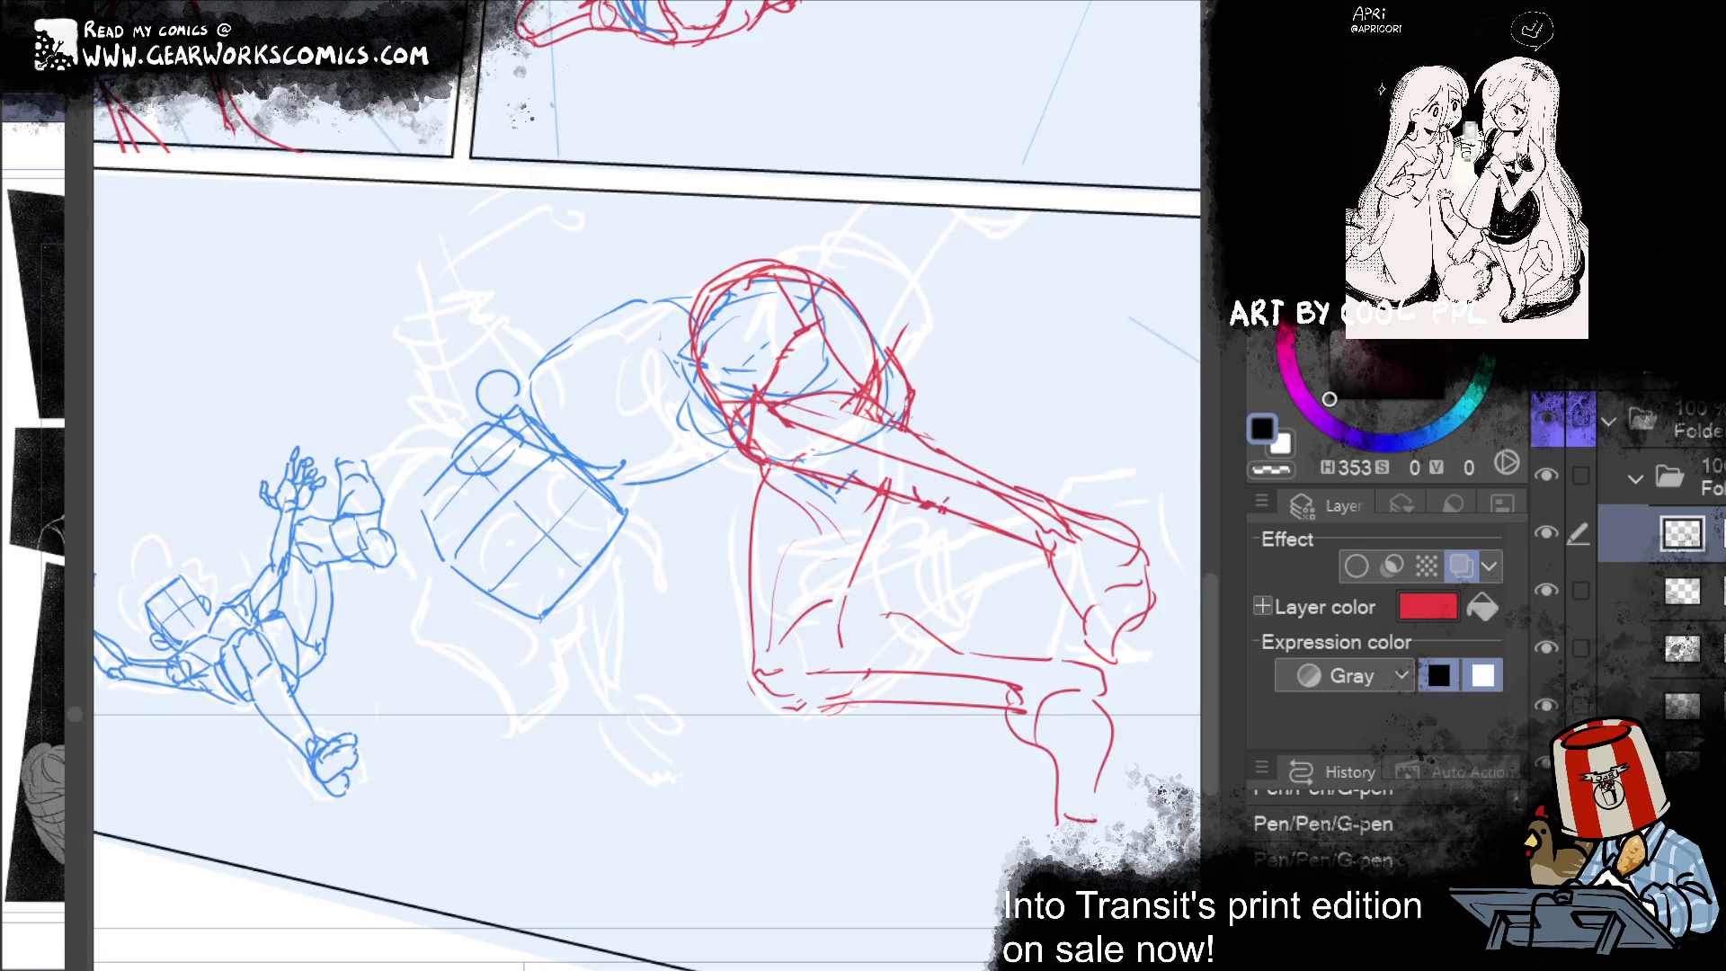
{"action": "mouse_move", "coordinate": [1005, 574]}
{"action": "left_mouse_down"}
{"action": "mouse_move", "coordinate": [963, 779]}
{"action": "mouse_move", "coordinate": [299, 856]}
{"action": "mouse_move", "coordinate": [398, 918]}
{"action": "left_mouse_up"}
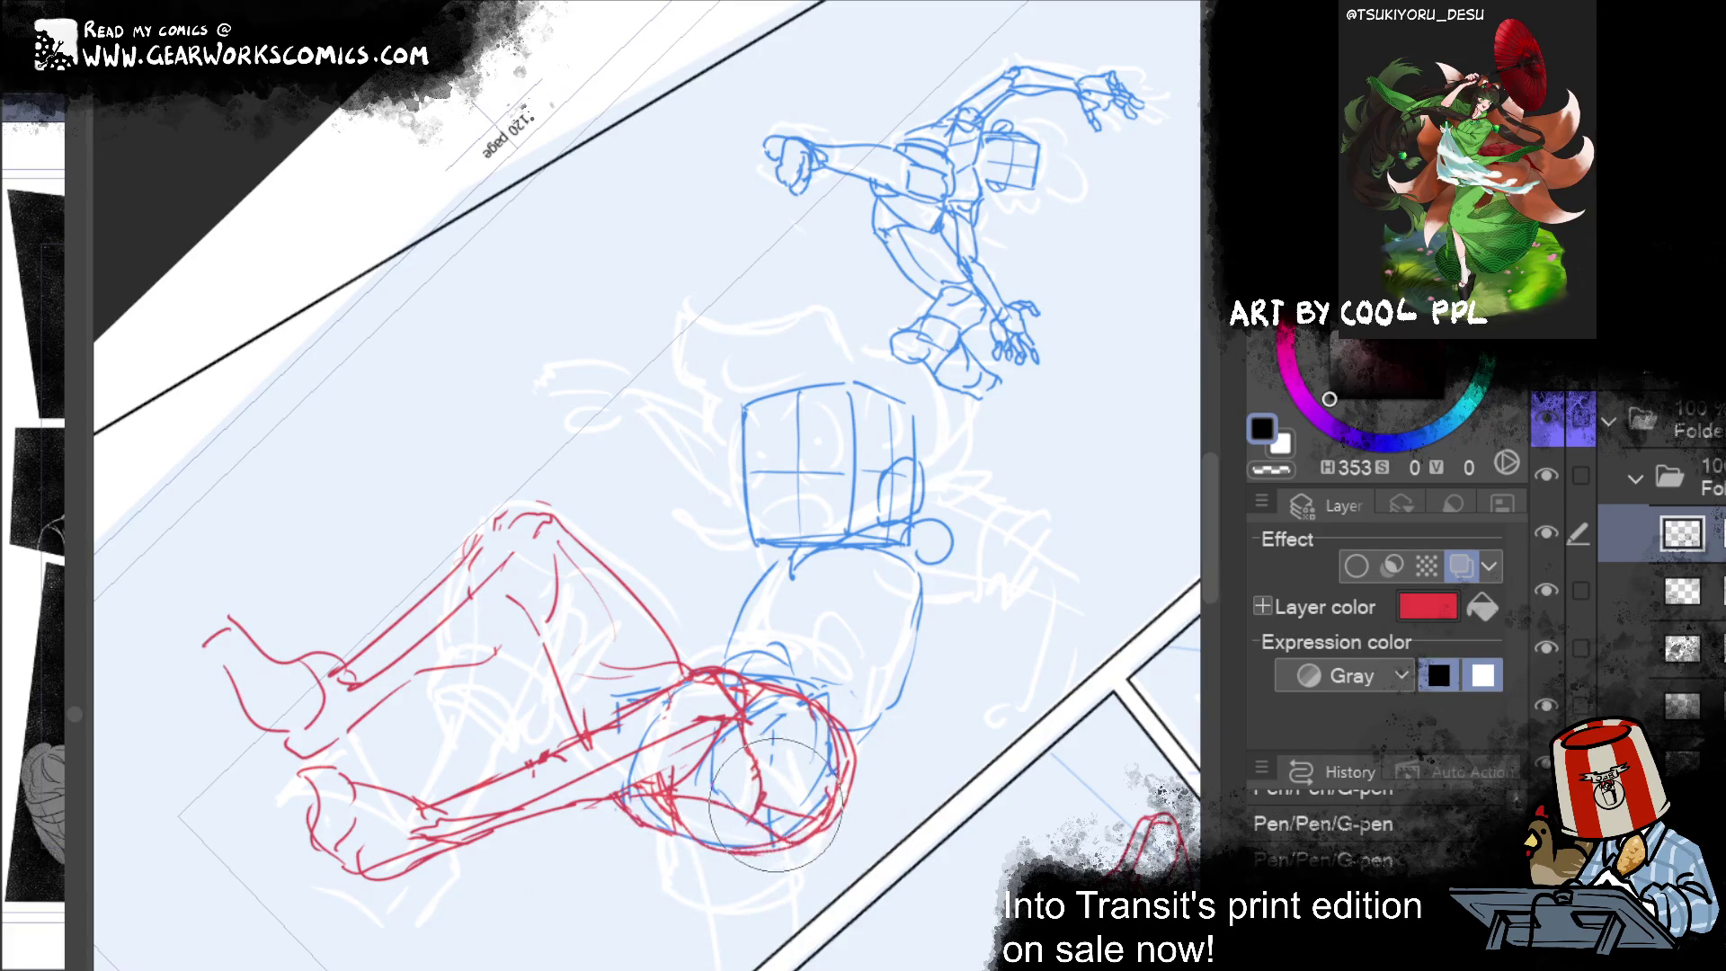
Step: Erase stray strokes on the red figure and warp strokes with Liquify to adjust the pose
{"action": "key", "text": "e"}
{"action": "mouse_move", "coordinate": [763, 771]}
{"action": "left_mouse_down"}
{"action": "mouse_move", "coordinate": [827, 791]}
{"action": "mouse_move", "coordinate": [886, 737]}
{"action": "mouse_move", "coordinate": [809, 710]}
{"action": "mouse_move", "coordinate": [866, 731]}
{"action": "mouse_move", "coordinate": [832, 772]}
{"action": "mouse_move", "coordinate": [854, 719]}
{"action": "mouse_move", "coordinate": [865, 730]}
{"action": "left_mouse_up"}
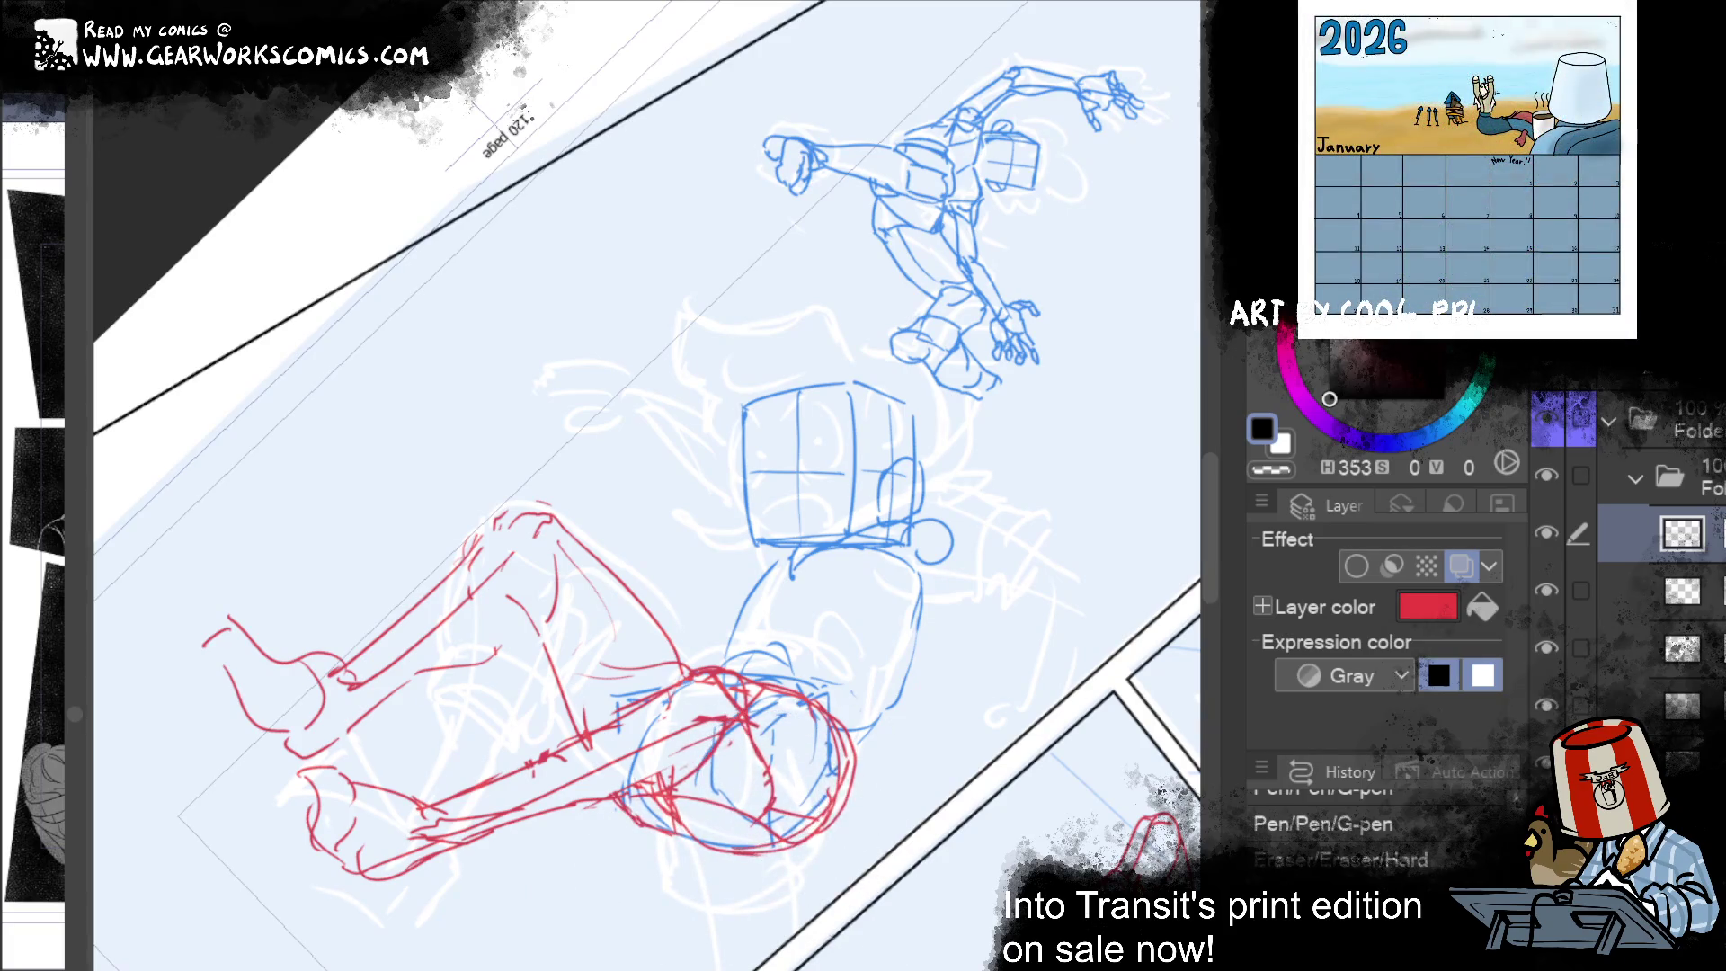
{"action": "key", "text": "j"}
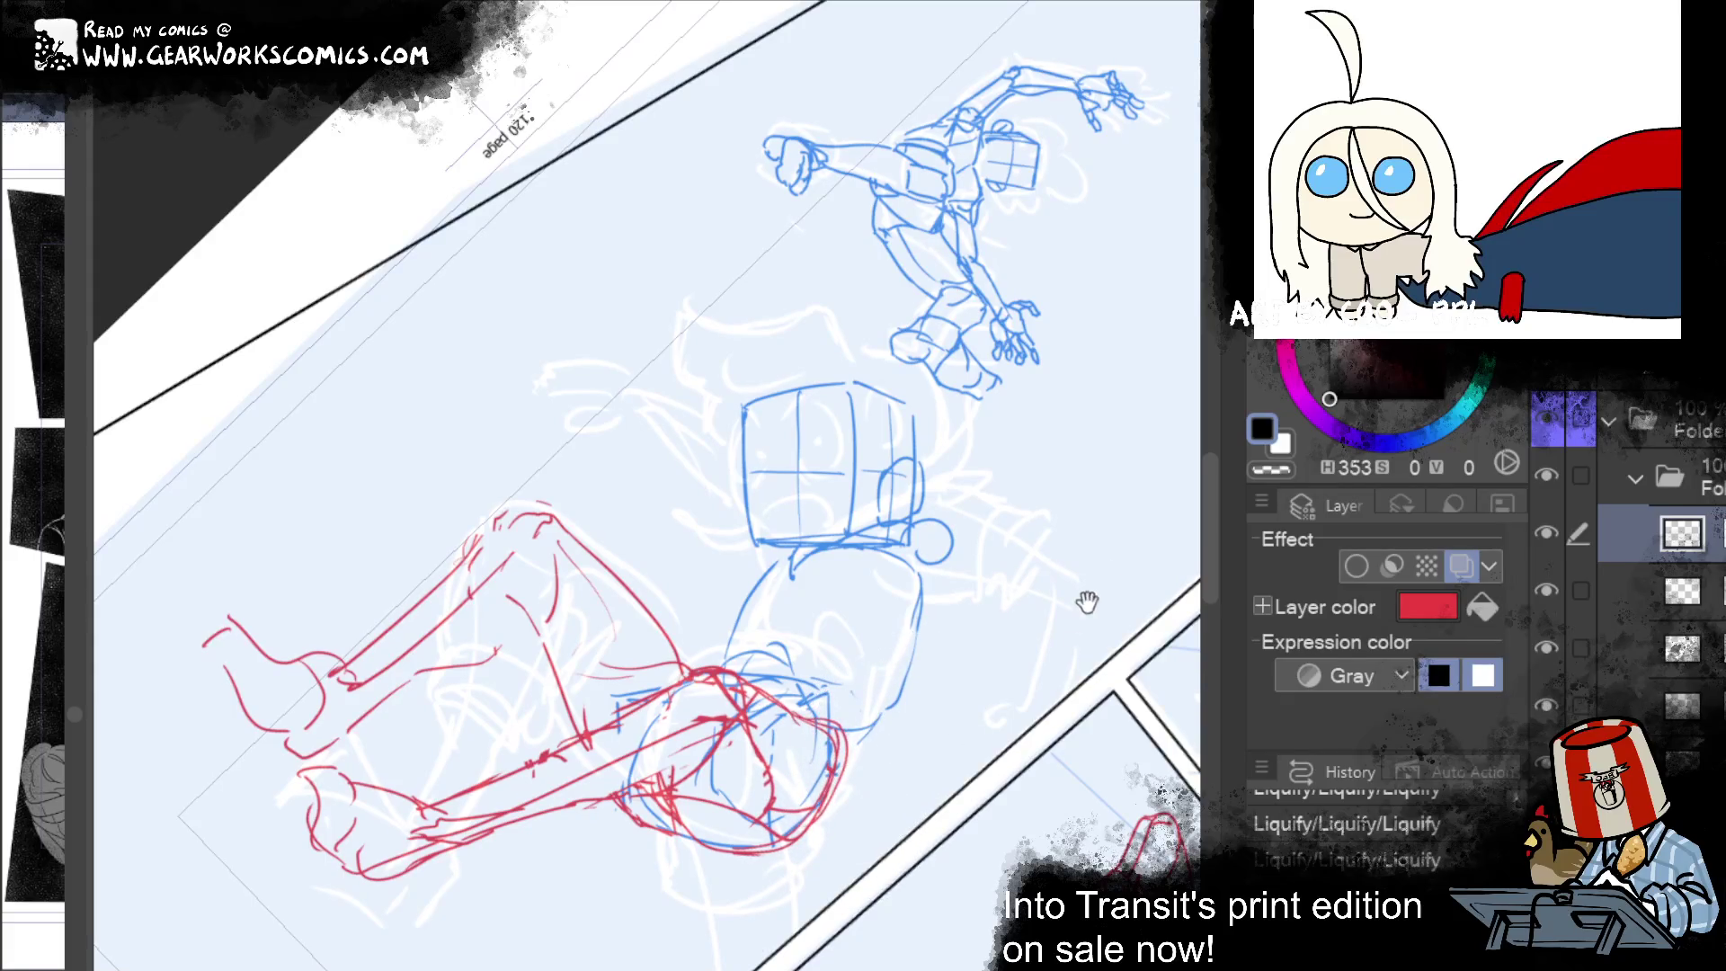
{"action": "left_click_drag", "start_coordinate": [1079, 604], "coordinate": [1125, 537]}
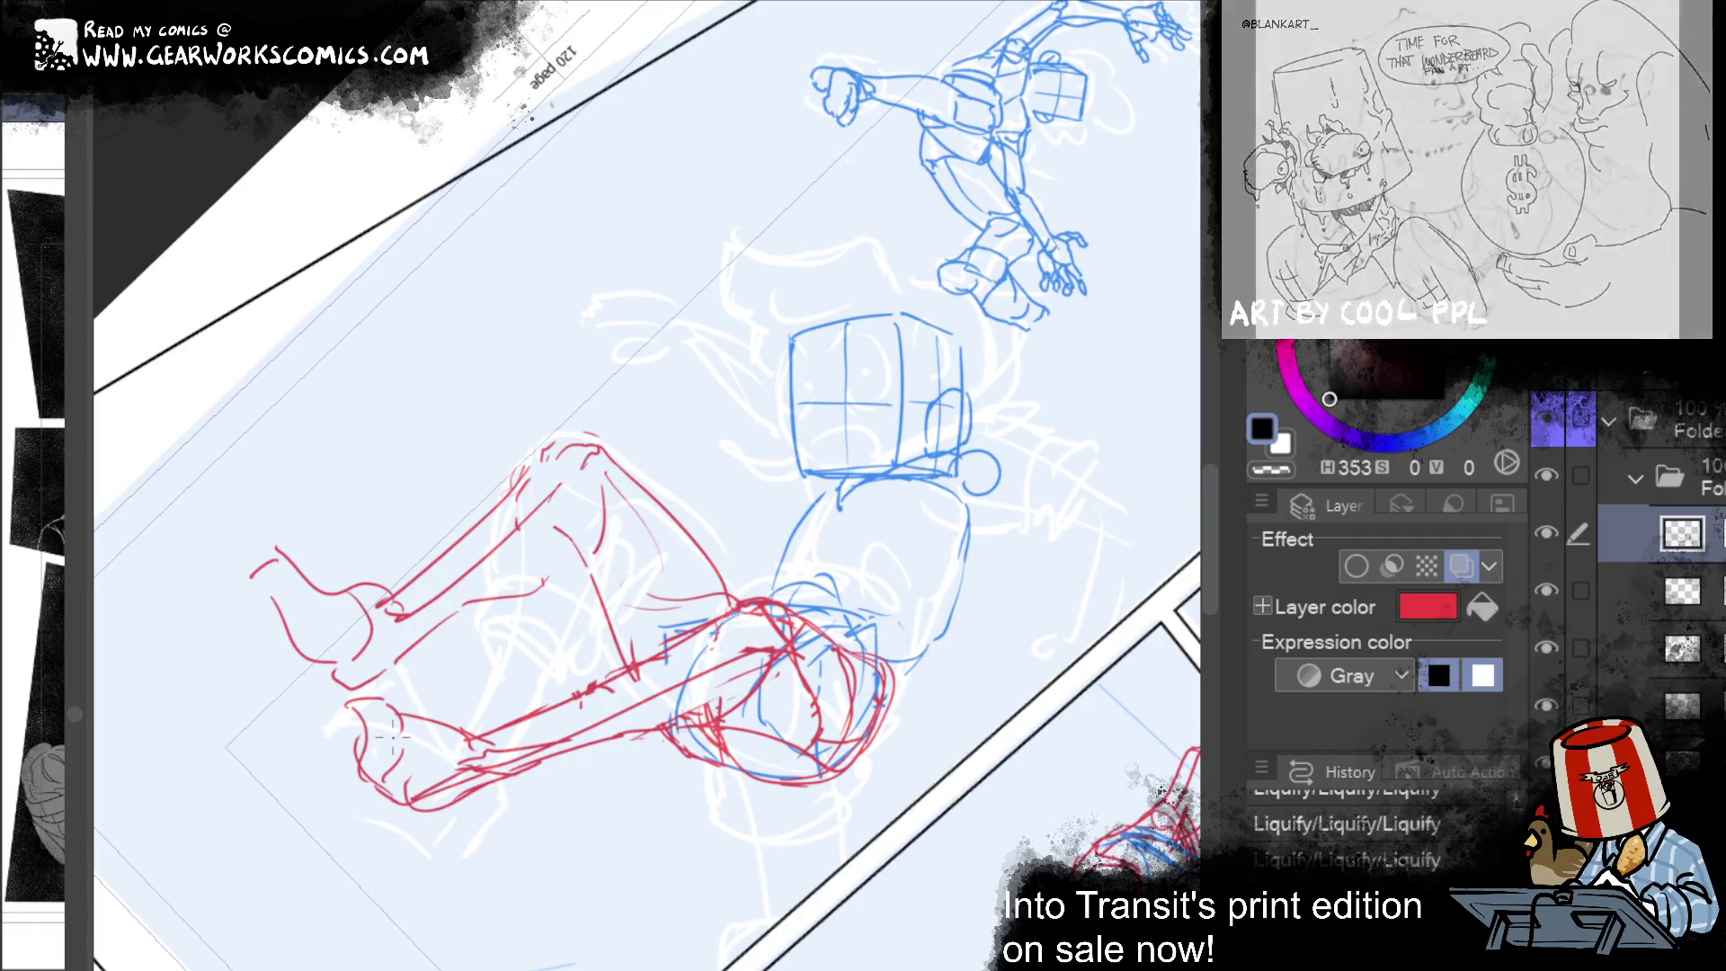
Step: Add a short red stroke near the feet and reset the view to the whole page
{"action": "mouse_move", "coordinate": [494, 778]}
{"action": "left_mouse_down"}
{"action": "mouse_move", "coordinate": [440, 810]}
{"action": "mouse_move", "coordinate": [493, 800]}
{"action": "left_mouse_up"}
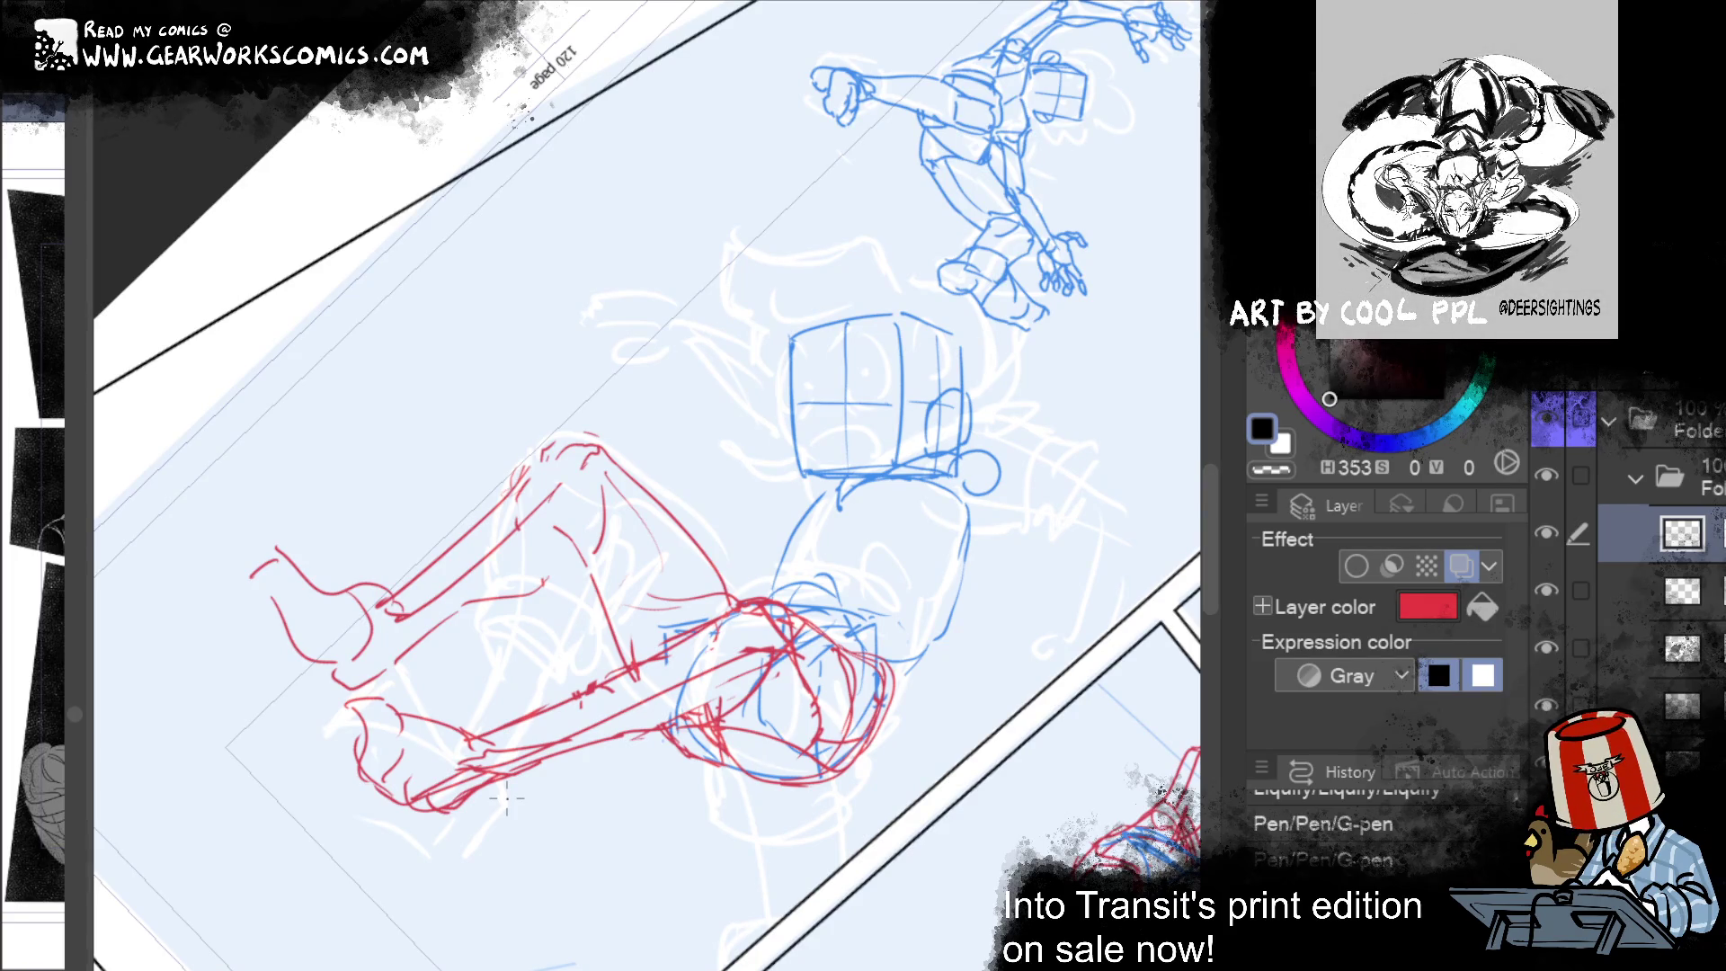
{"action": "key", "text": "ctrl+0"}
{"action": "scroll", "coordinate": [1023, 623], "scroll_direction": "down", "scroll_amount": 2}
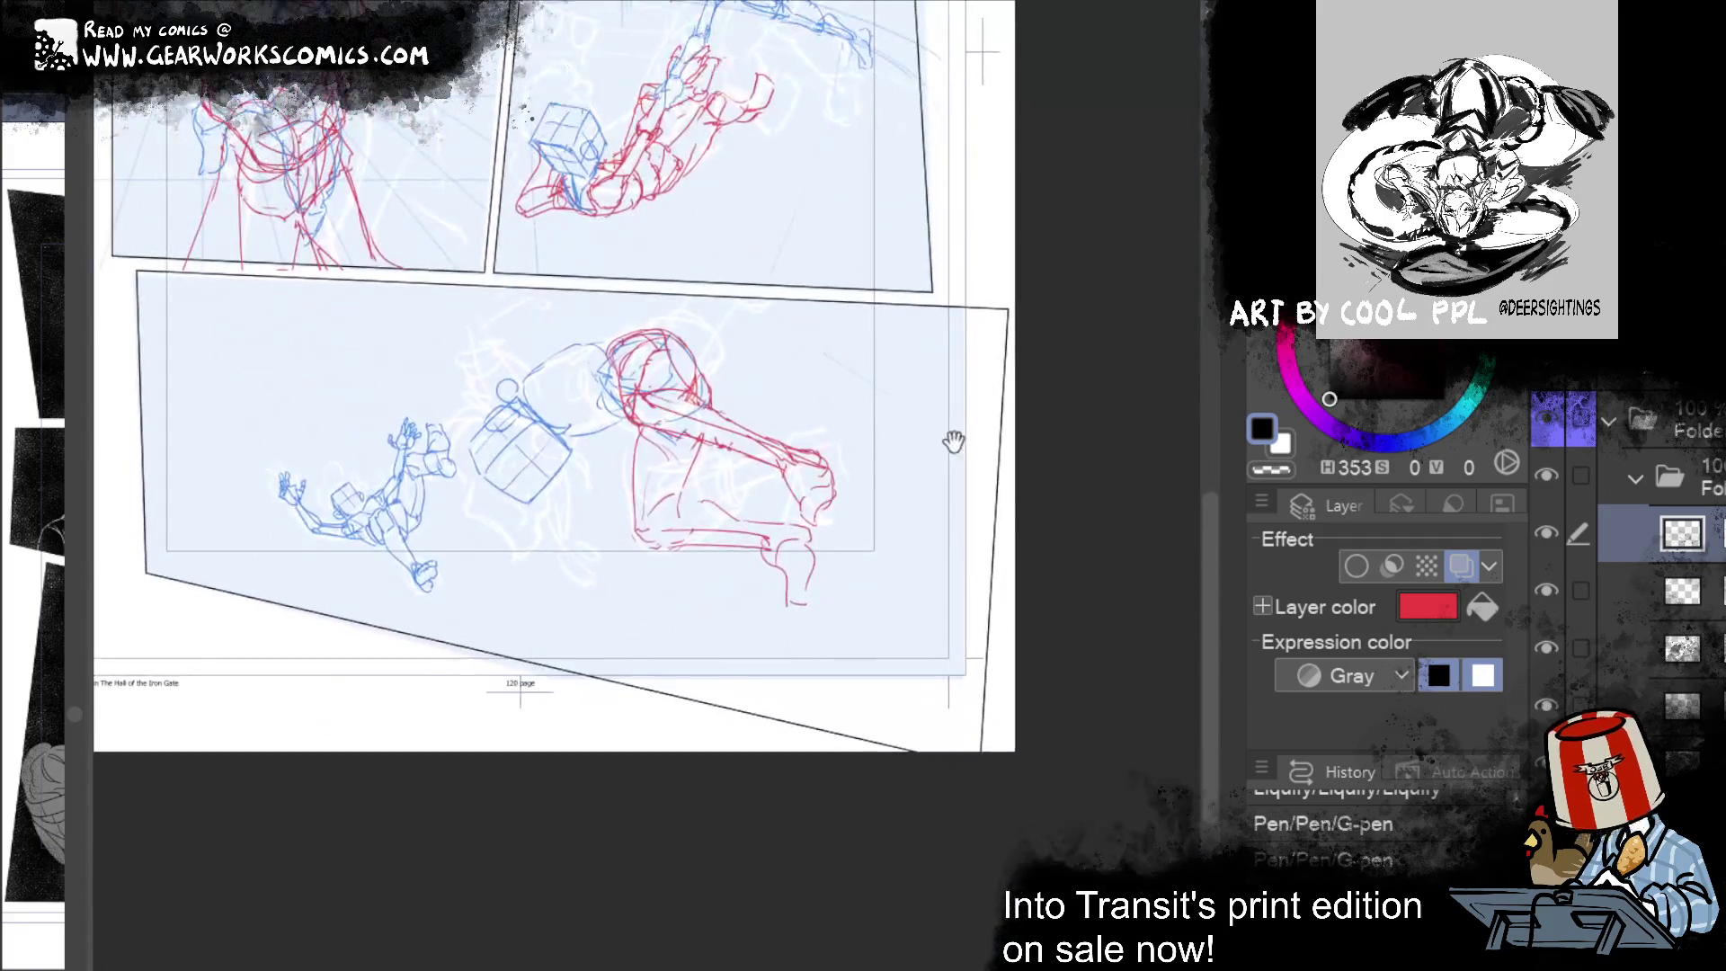
Step: Rotate the view diagonally and sketch the red arm's first strokes
{"action": "scroll", "coordinate": [941, 493], "scroll_direction": "up", "scroll_amount": 2}
{"action": "mouse_move", "coordinate": [941, 492]}
{"action": "left_mouse_down"}
{"action": "mouse_move", "coordinate": [808, 611]}
{"action": "mouse_move", "coordinate": [853, 662]}
{"action": "mouse_move", "coordinate": [679, 641]}
{"action": "mouse_move", "coordinate": [737, 616]}
{"action": "left_mouse_up"}
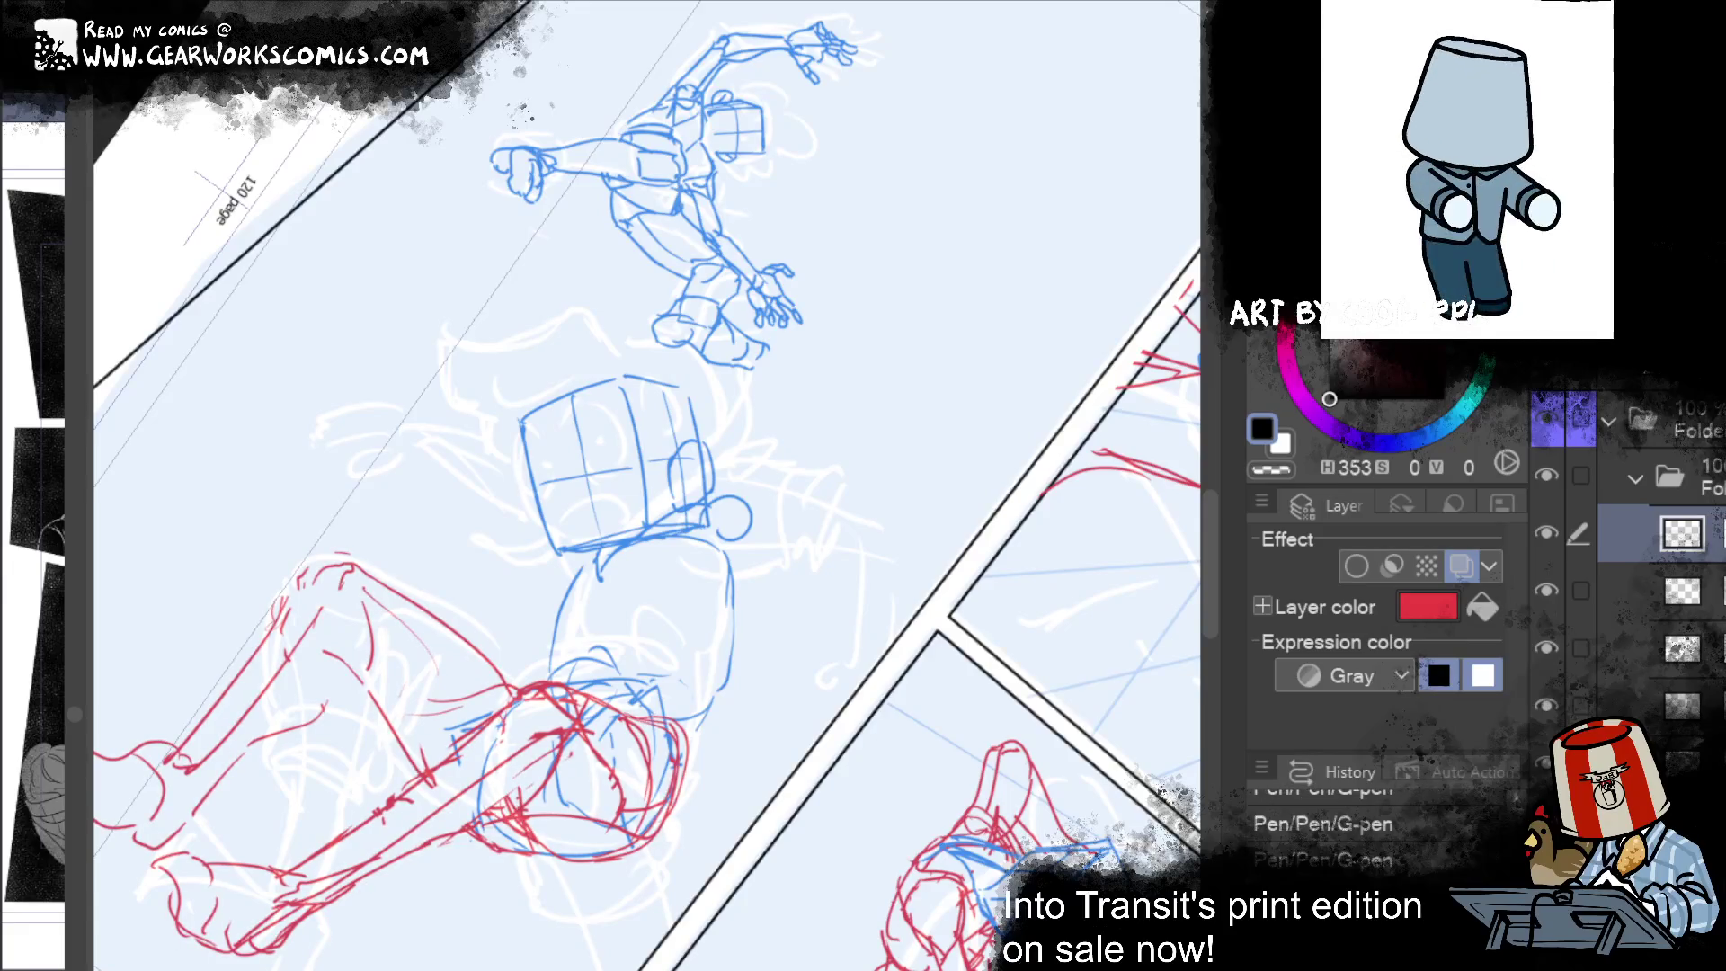
{"action": "mouse_move", "coordinate": [597, 575]}
{"action": "left_mouse_down"}
{"action": "mouse_move", "coordinate": [589, 625]}
{"action": "mouse_move", "coordinate": [719, 542]}
{"action": "left_mouse_up"}
{"action": "mouse_move", "coordinate": [616, 555]}
{"action": "left_mouse_down"}
{"action": "mouse_move", "coordinate": [719, 498]}
{"action": "mouse_move", "coordinate": [706, 629]}
{"action": "left_mouse_up"}
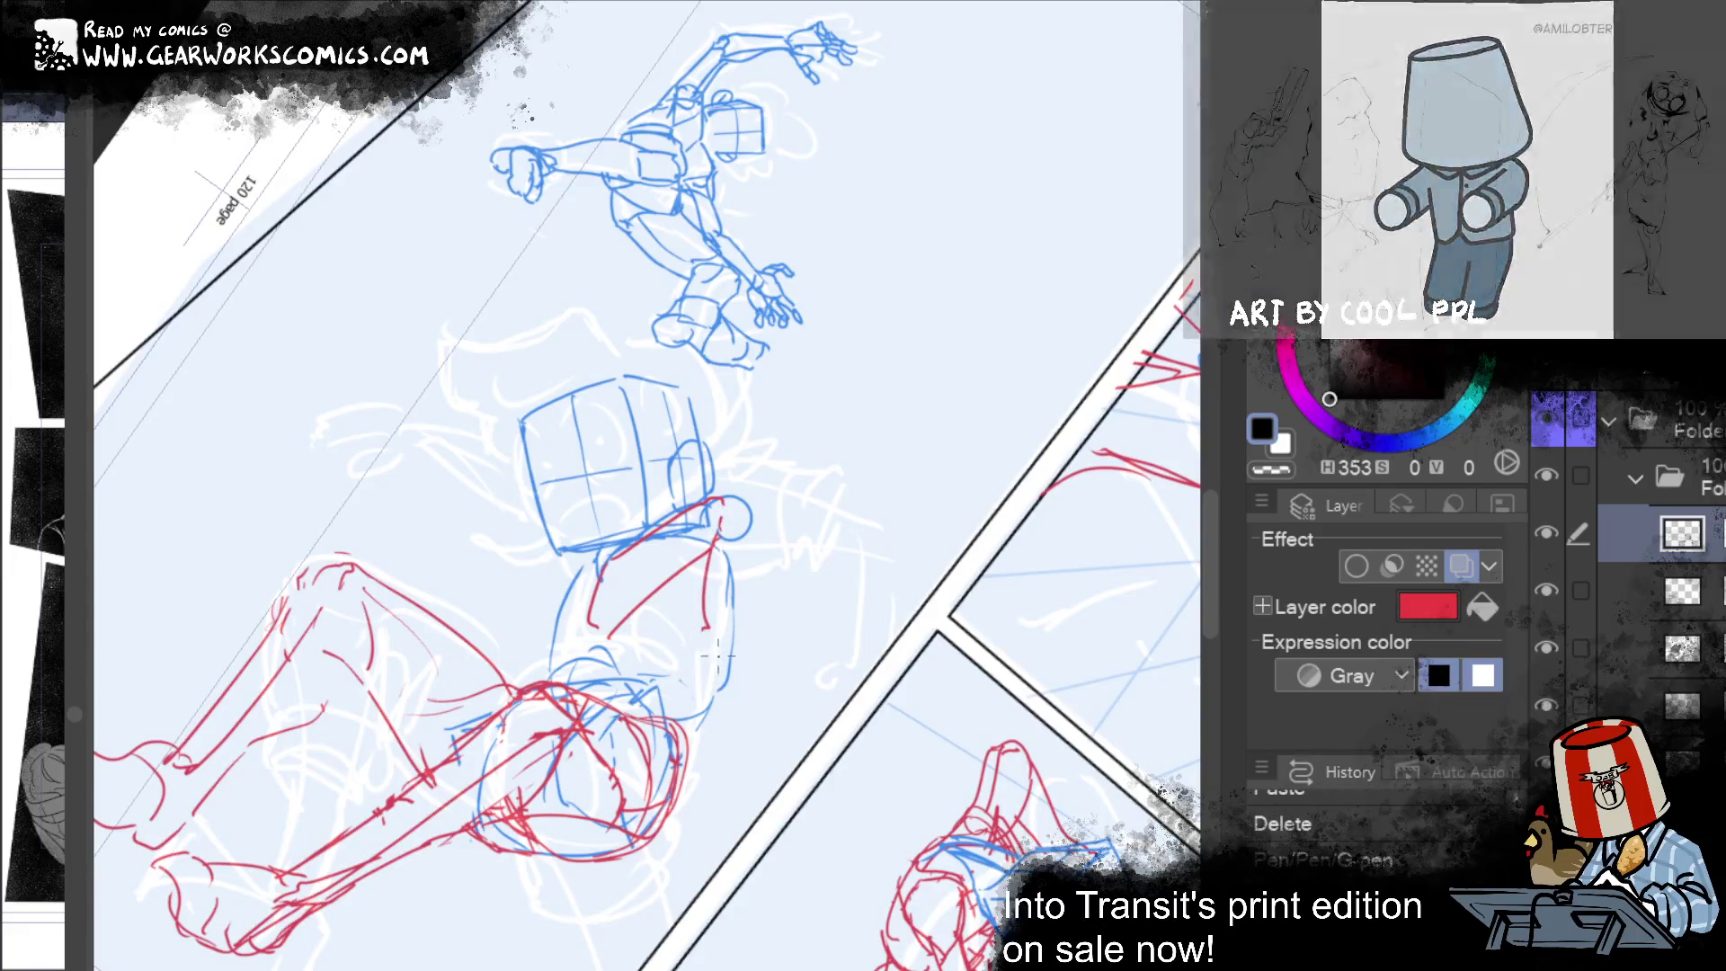
{"action": "left_click_drag", "start_coordinate": [746, 524], "coordinate": [758, 564]}
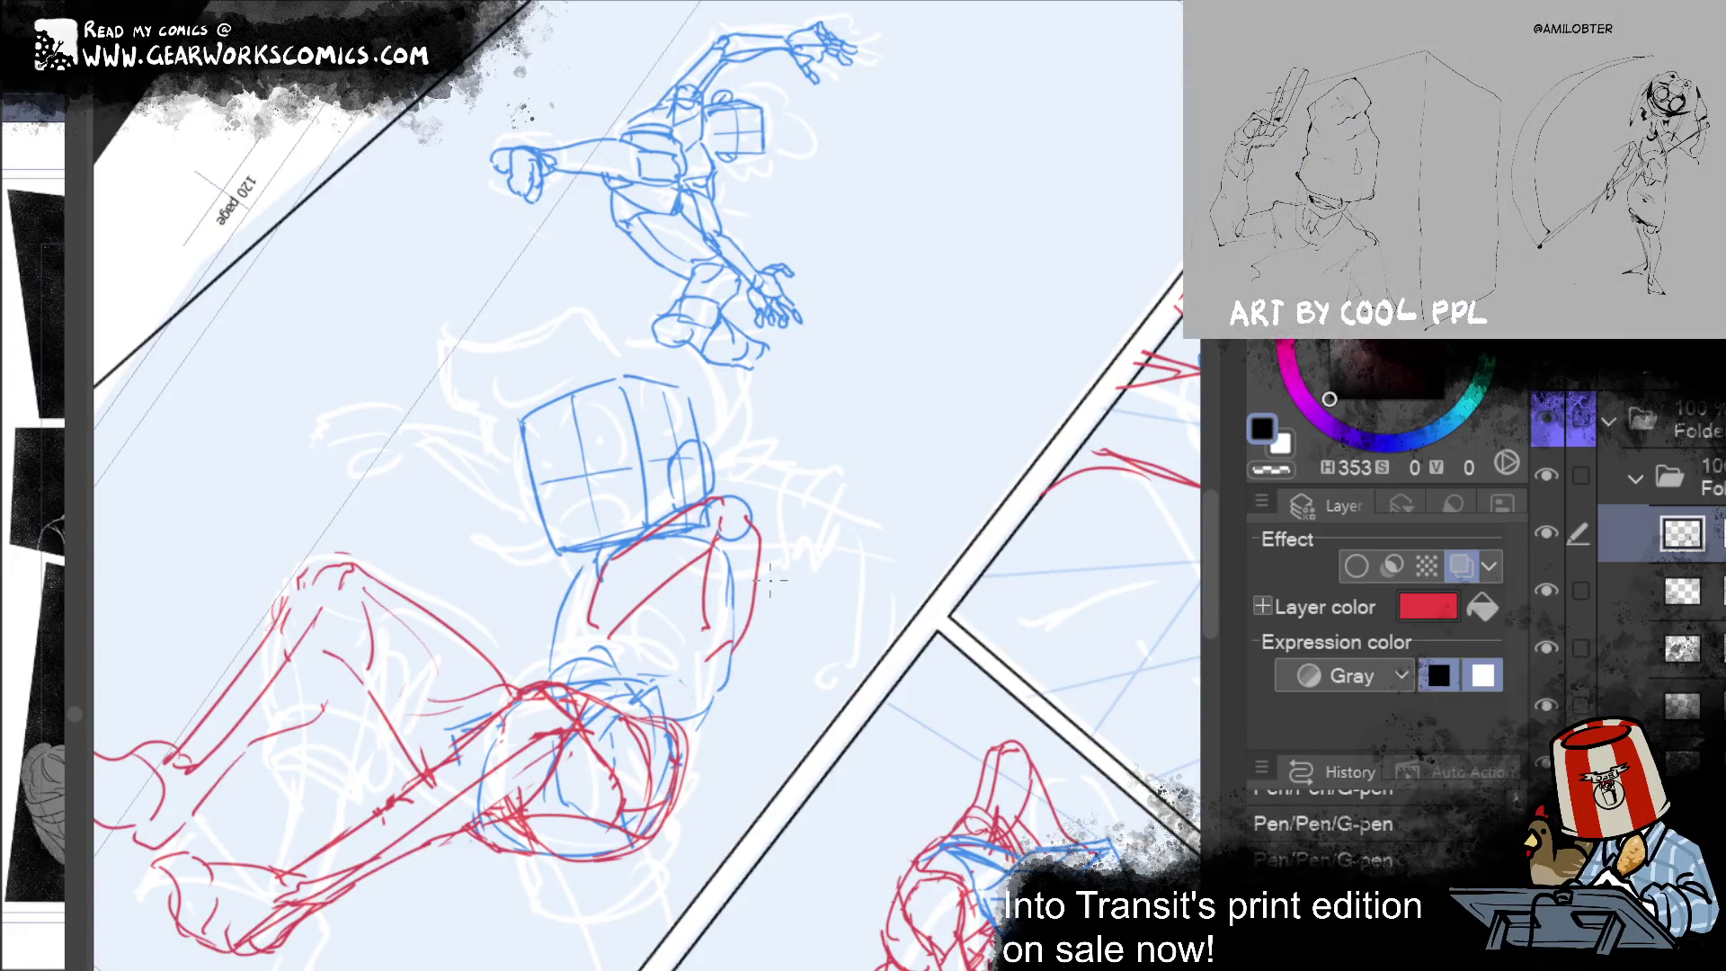
{"action": "left_click_drag", "start_coordinate": [681, 573], "coordinate": [668, 670]}
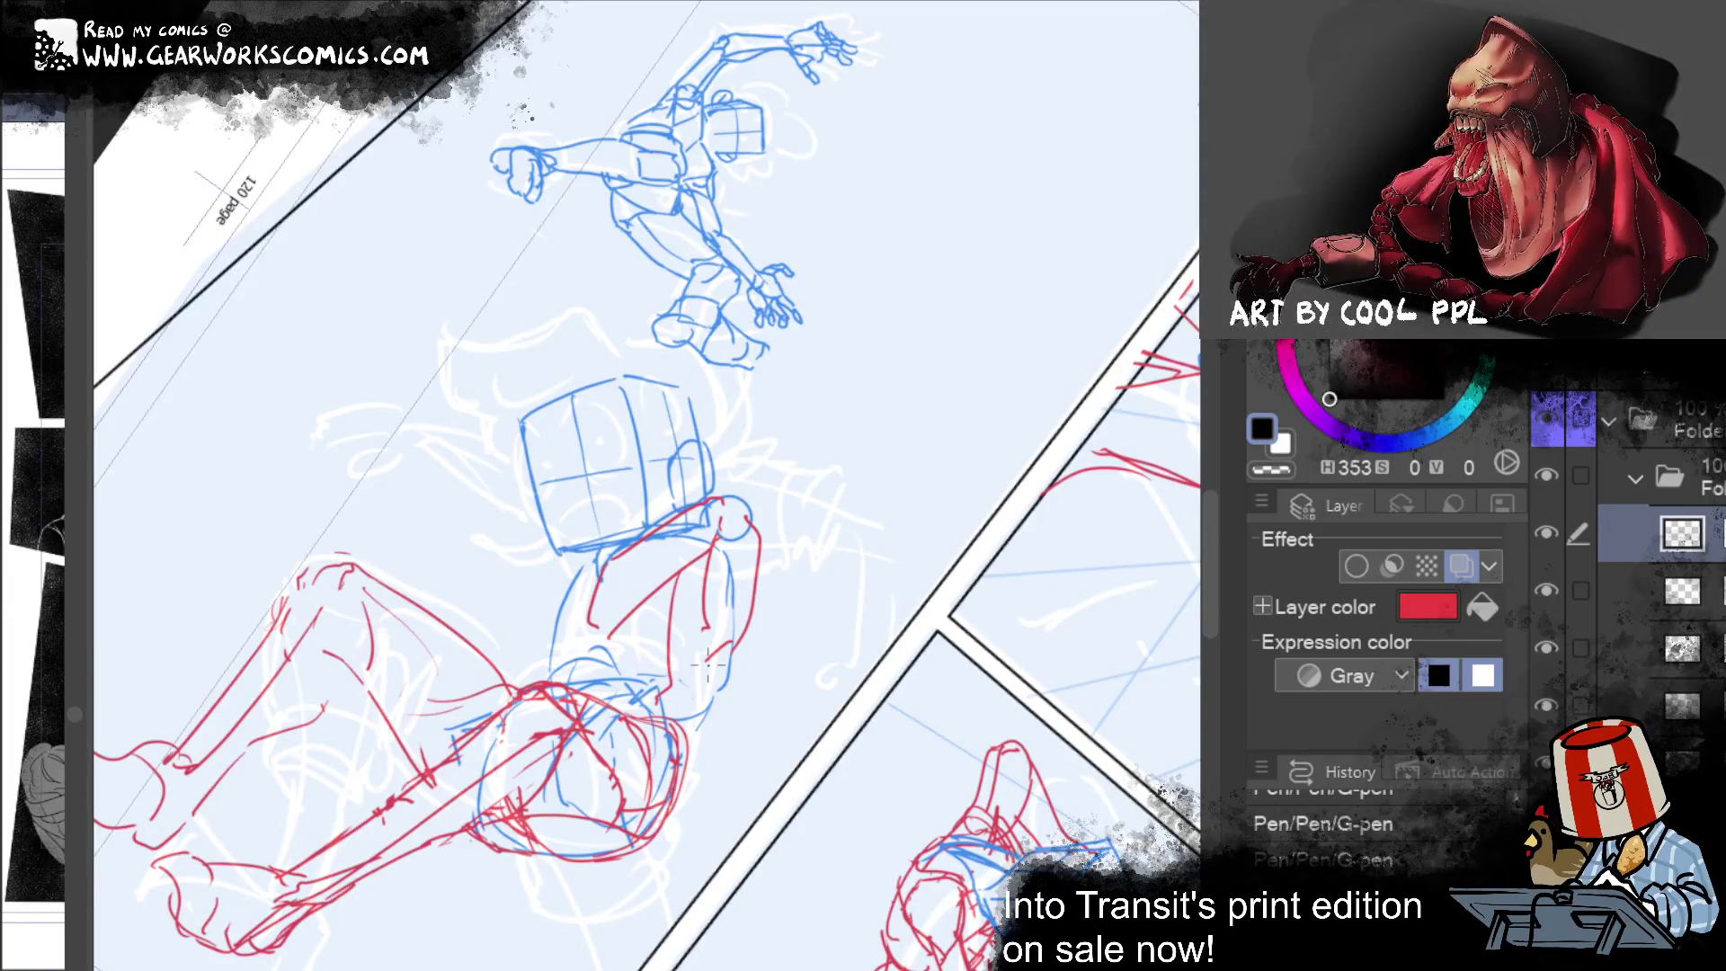
{"action": "left_click_drag", "start_coordinate": [550, 663], "coordinate": [543, 605]}
Step: Draw the outstretched arm's upper arc and lower edge in red, undoing failed attempts
{"action": "left_click_drag", "start_coordinate": [679, 556], "coordinate": [782, 463]}
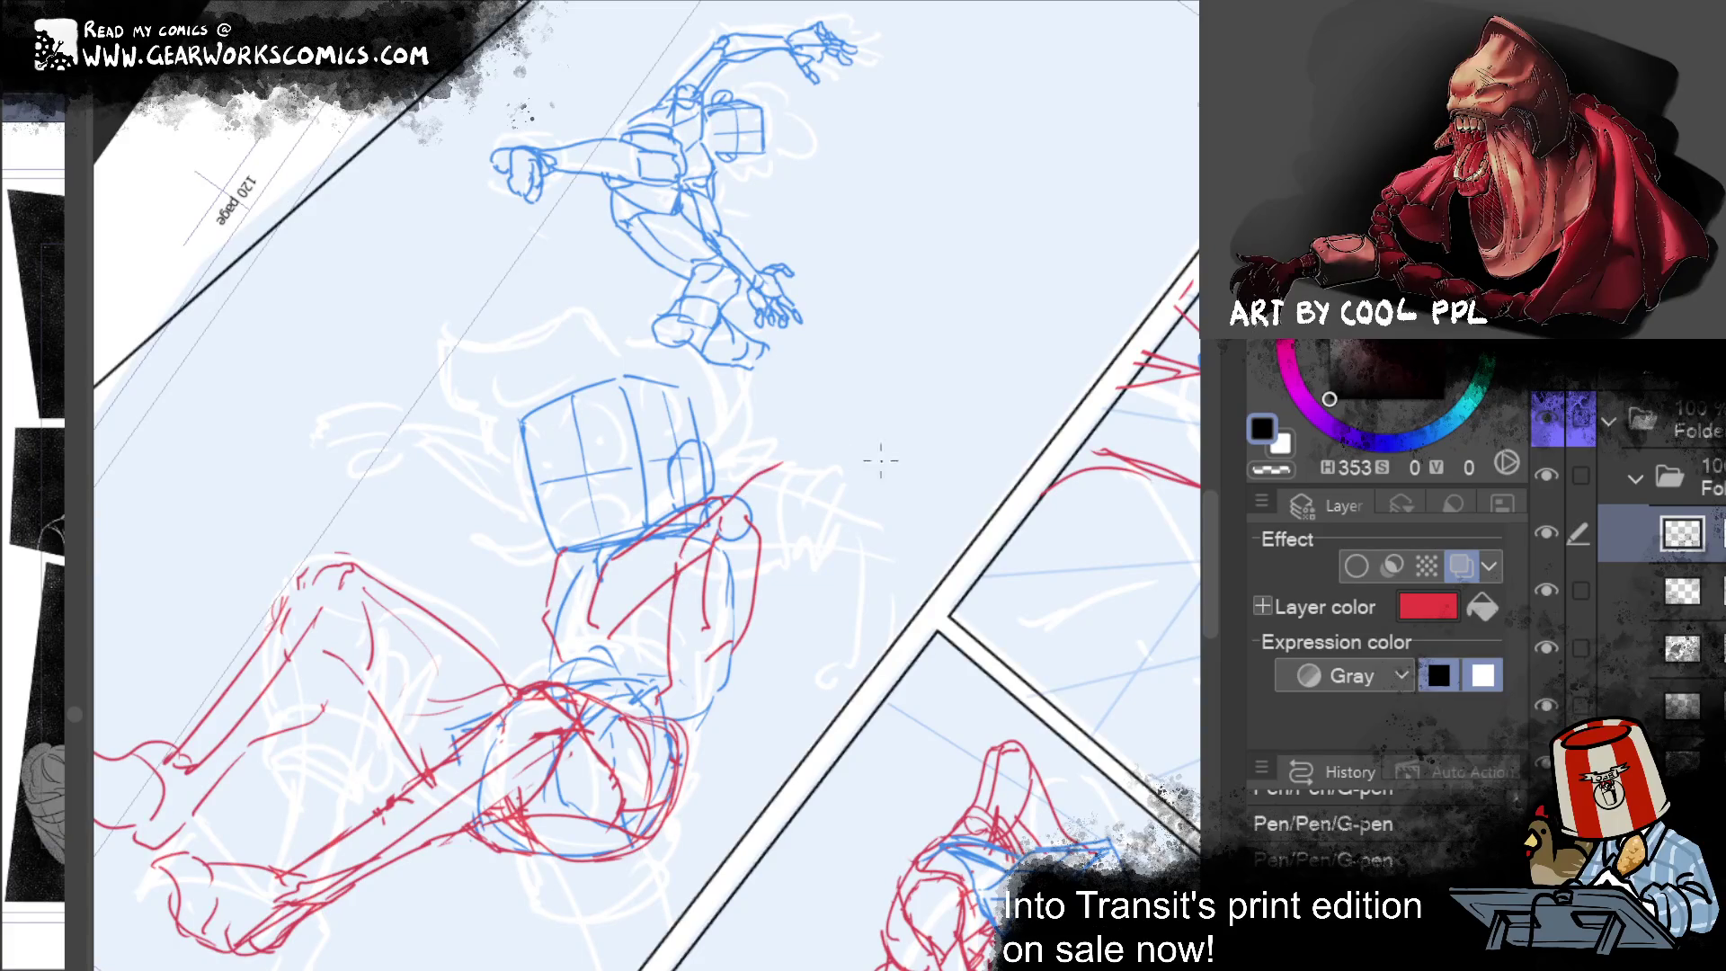
{"action": "key", "text": "ctrl+z"}
{"action": "left_click_drag", "start_coordinate": [679, 566], "coordinate": [884, 377]}
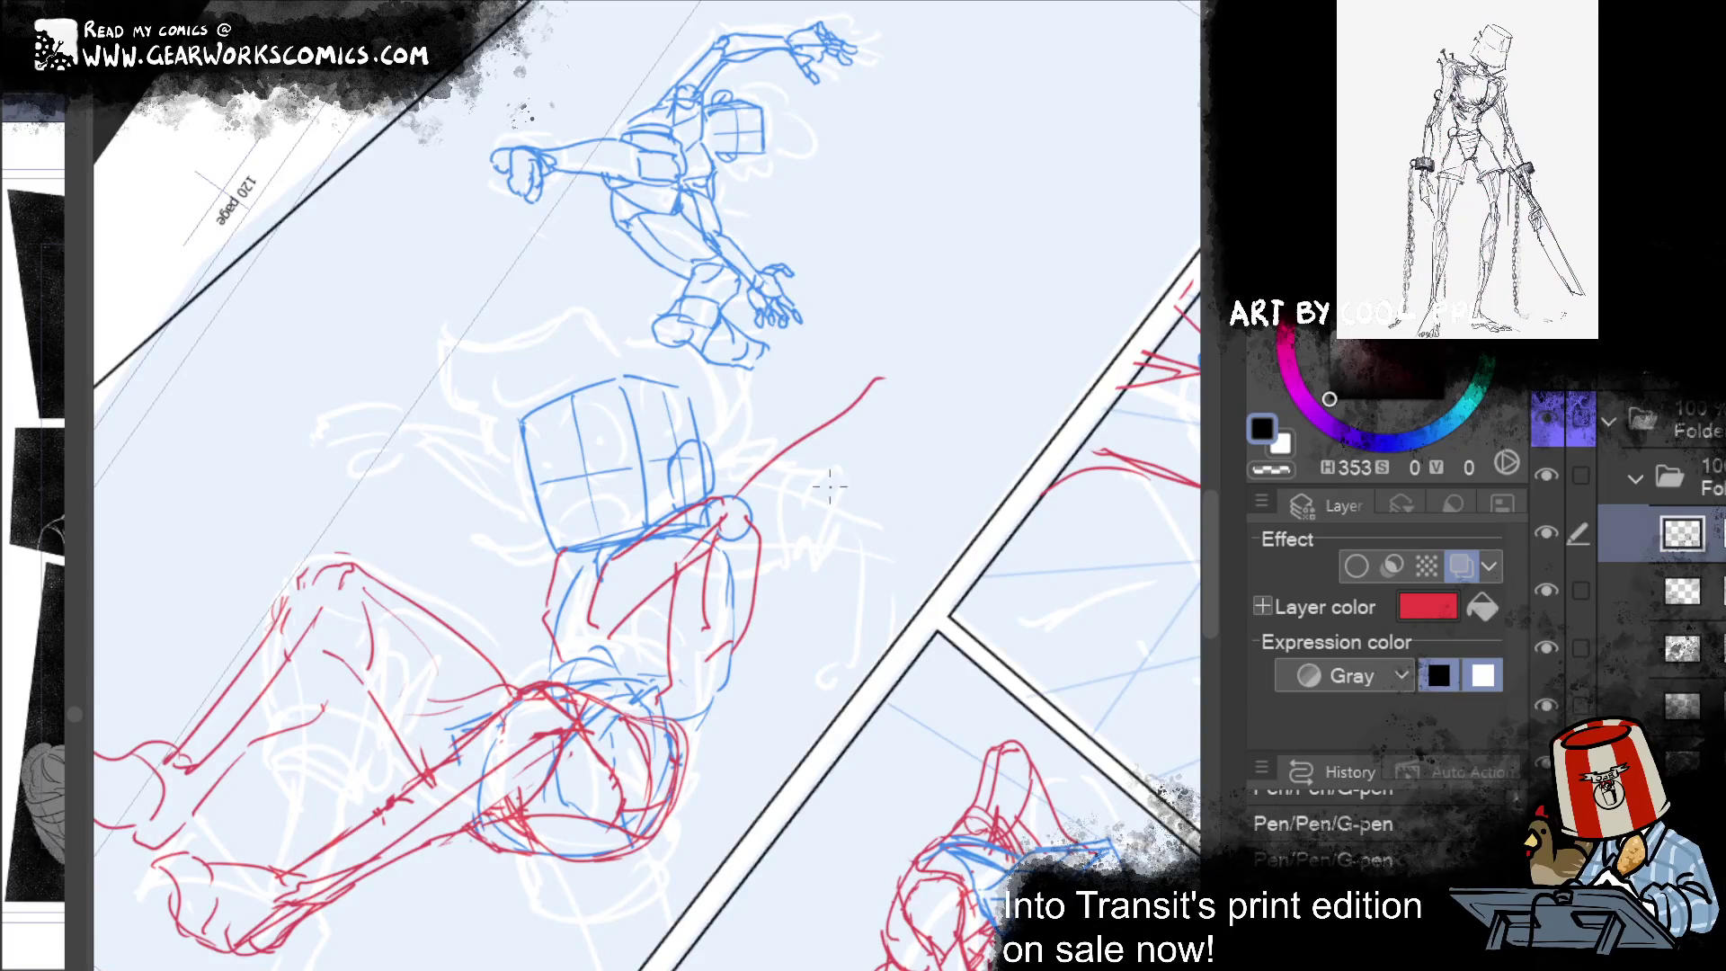
{"action": "key", "text": "ctrl+z"}
{"action": "left_click_drag", "start_coordinate": [720, 510], "coordinate": [892, 513]}
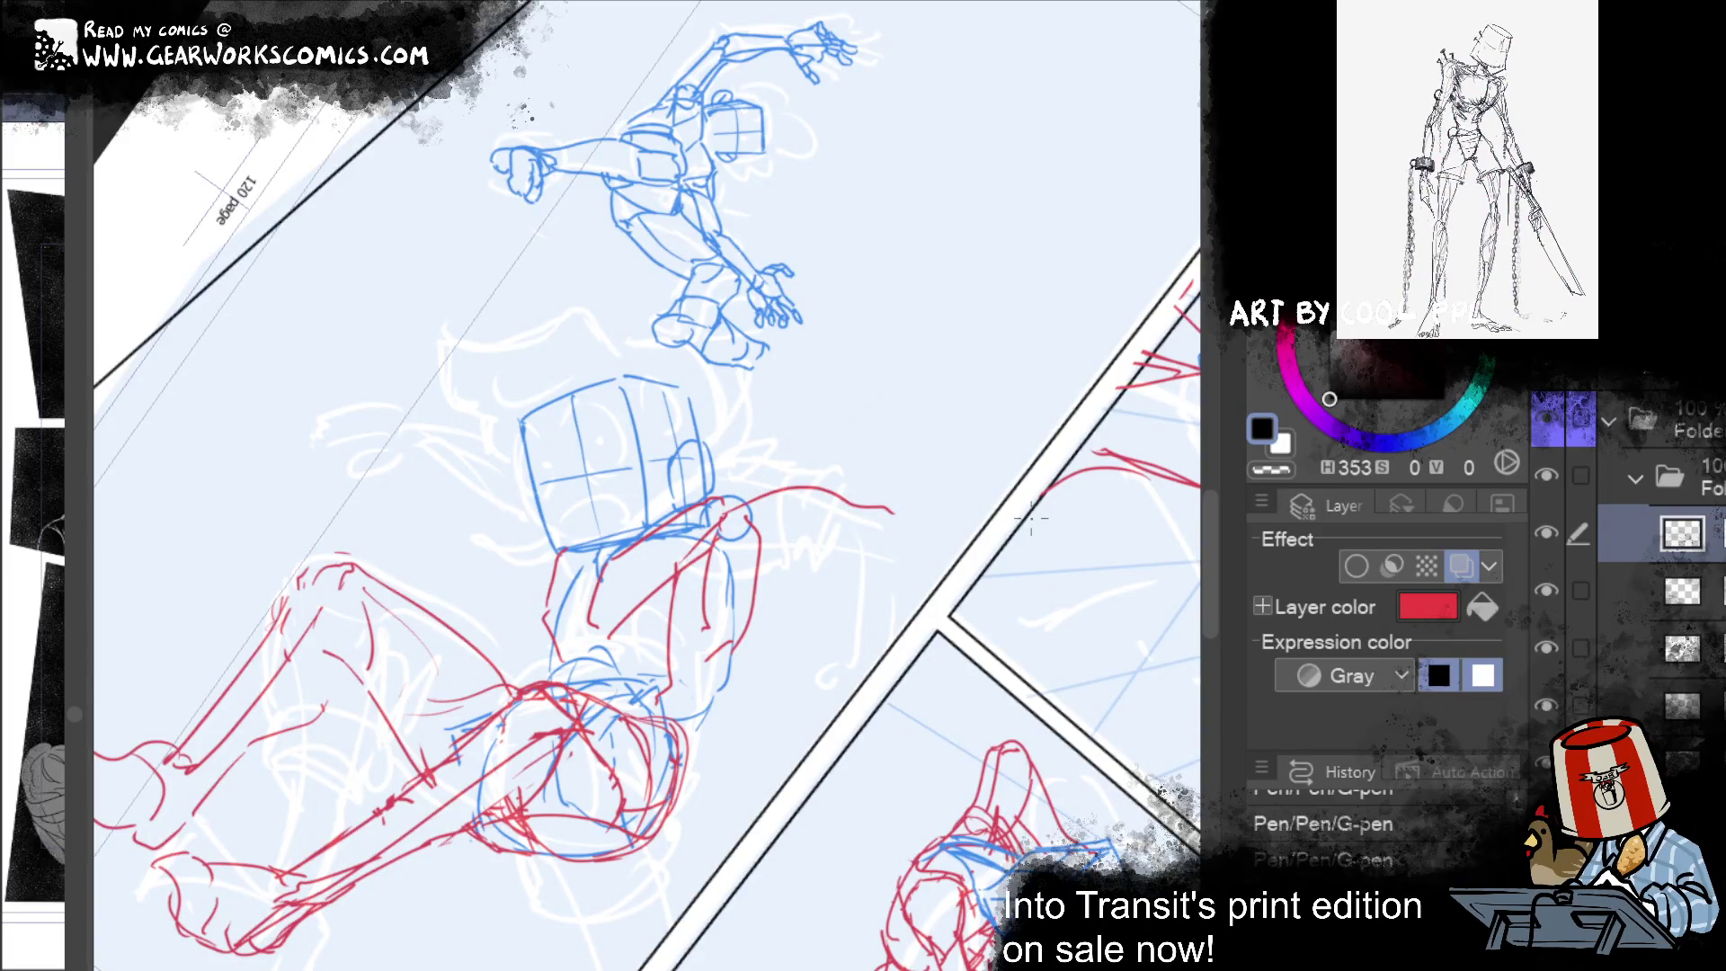
{"action": "left_click_drag", "start_coordinate": [708, 585], "coordinate": [858, 551]}
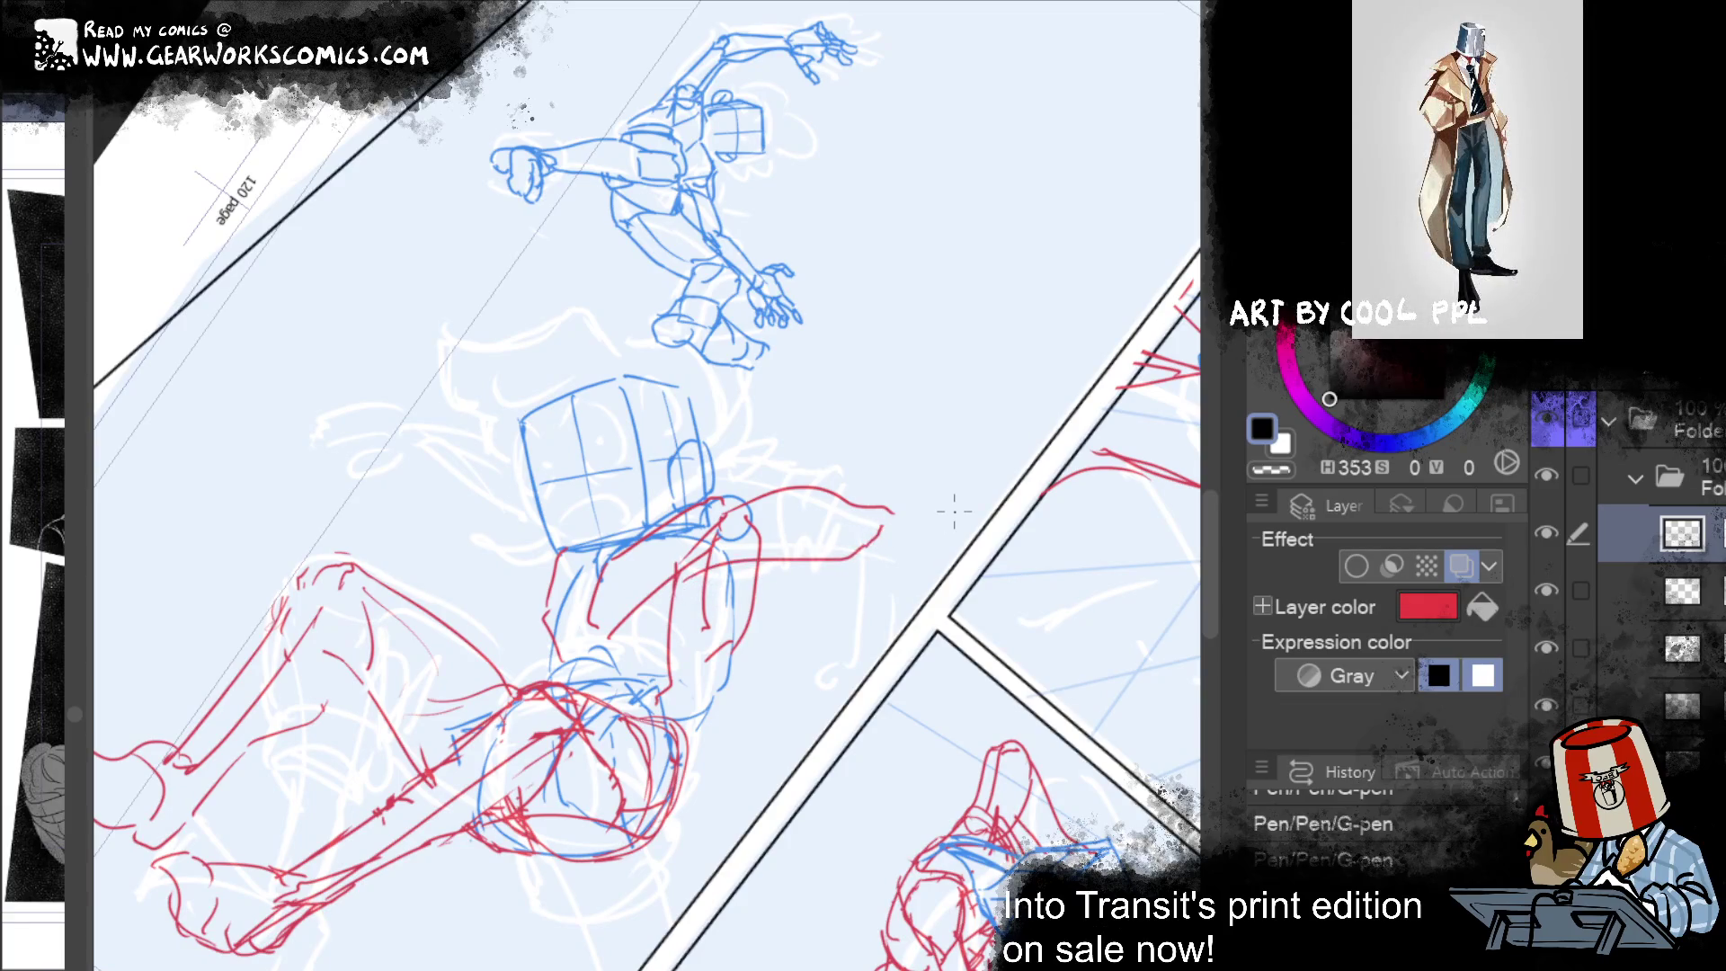
{"action": "mouse_move", "coordinate": [890, 510]}
{"action": "left_mouse_down"}
{"action": "mouse_move", "coordinate": [914, 539]}
{"action": "mouse_move", "coordinate": [883, 710]}
{"action": "left_mouse_up"}
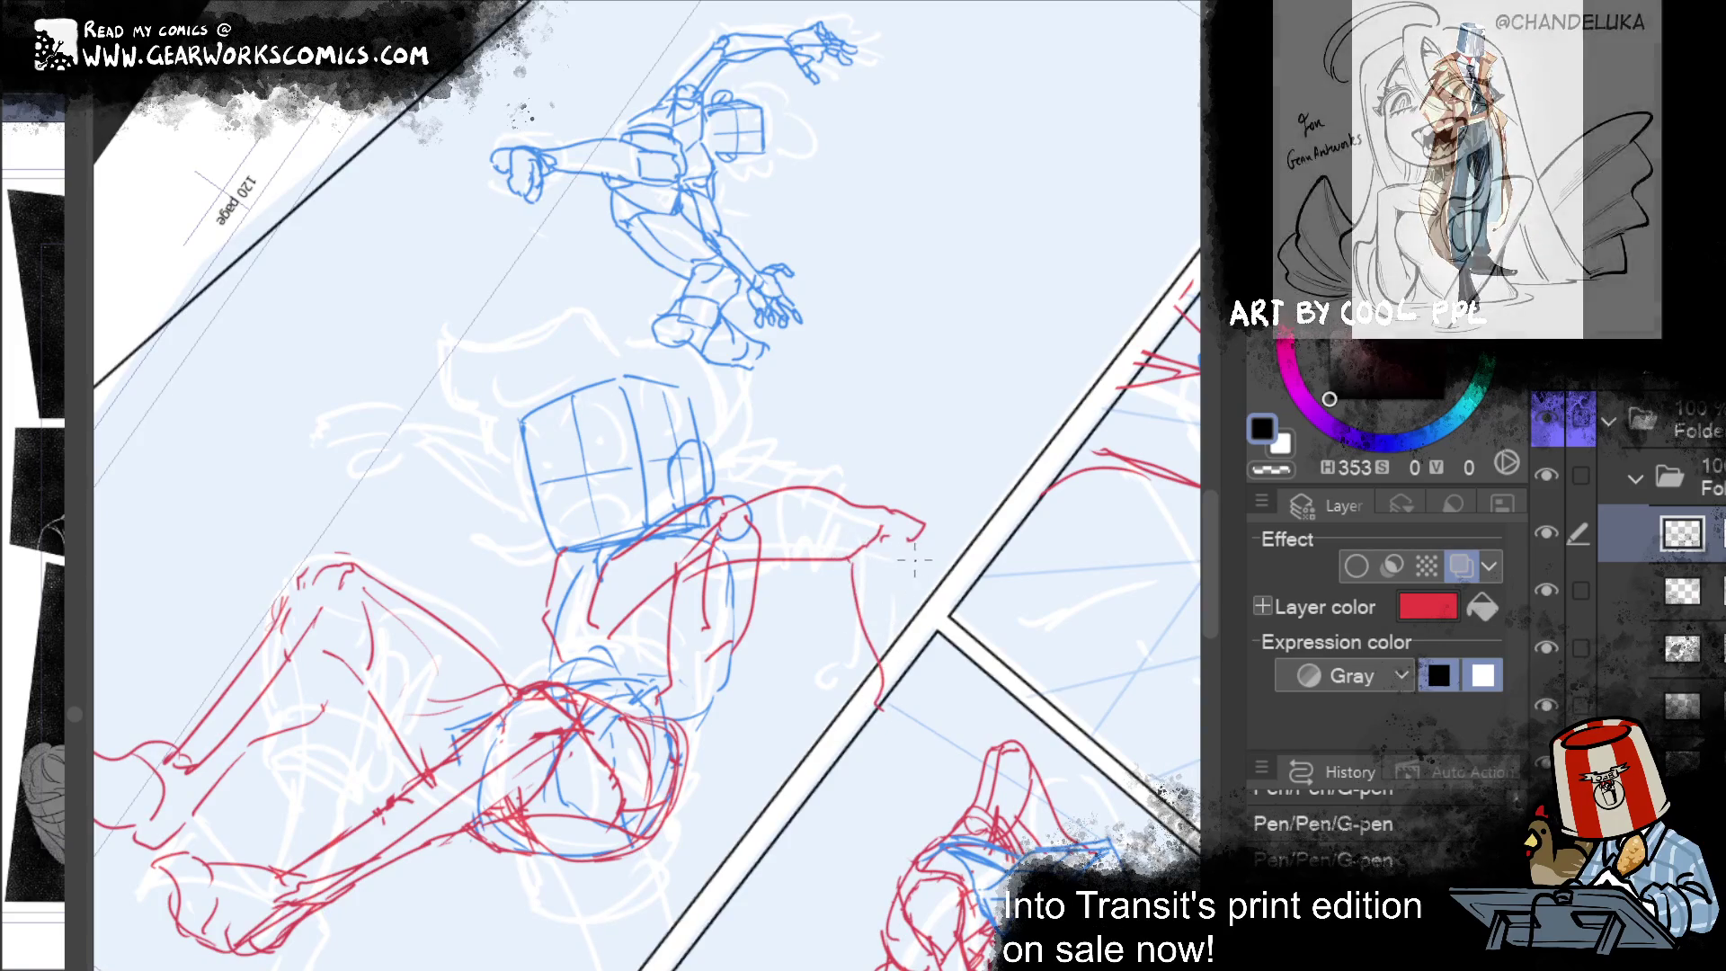
{"action": "mouse_move", "coordinate": [958, 915]}
{"action": "left_mouse_down"}
{"action": "mouse_move", "coordinate": [1083, 861]}
{"action": "mouse_move", "coordinate": [1082, 820]}
{"action": "left_mouse_up"}
{"action": "key", "text": "ctrl+z"}
Step: Sketch a red hand at the end of the outstretched arm
{"action": "mouse_move", "coordinate": [999, 504]}
{"action": "left_mouse_down"}
{"action": "mouse_move", "coordinate": [1034, 529]}
{"action": "mouse_move", "coordinate": [1011, 519]}
{"action": "left_mouse_up"}
{"action": "left_click_drag", "start_coordinate": [975, 436], "coordinate": [997, 495]}
{"action": "mouse_move", "coordinate": [1038, 423]}
{"action": "left_mouse_down"}
{"action": "mouse_move", "coordinate": [1031, 549]}
{"action": "mouse_move", "coordinate": [968, 575]}
{"action": "mouse_move", "coordinate": [964, 624]}
{"action": "left_mouse_up"}
{"action": "mouse_move", "coordinate": [989, 557]}
{"action": "left_mouse_down"}
{"action": "mouse_move", "coordinate": [977, 601]}
{"action": "mouse_move", "coordinate": [1196, 678]}
{"action": "left_mouse_up"}
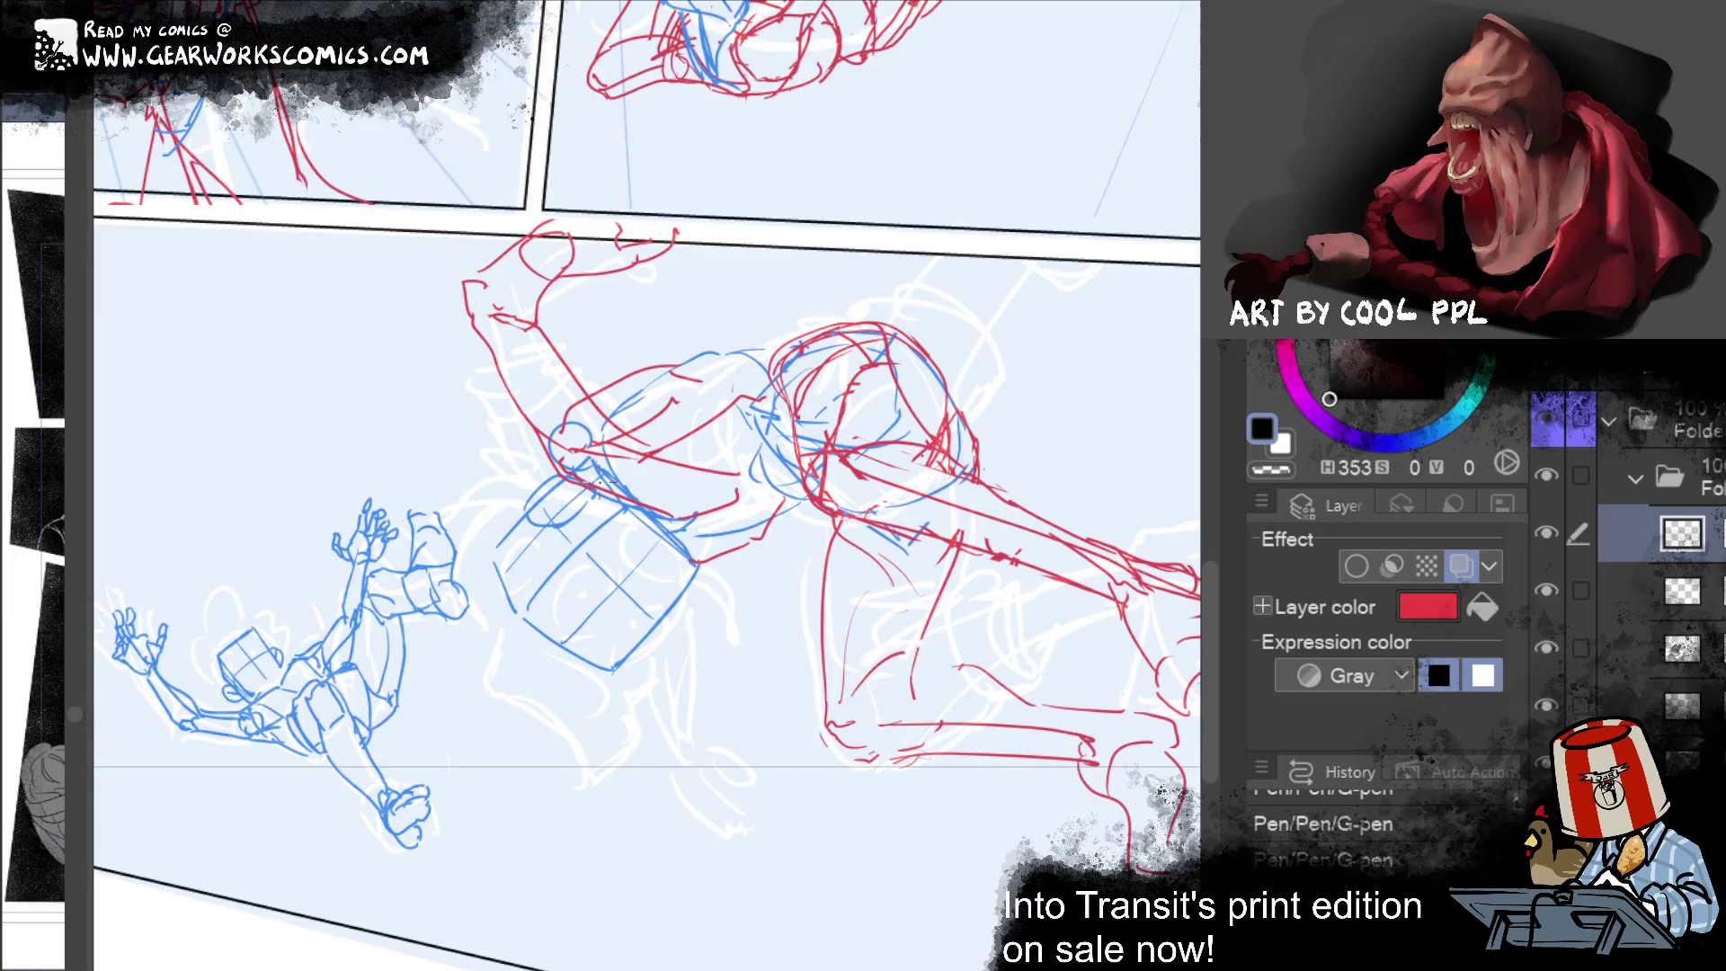
Step: Zoom onto the figure and add red strokes to the reaching arm, restoring strokes via redo
{"action": "mouse_move", "coordinate": [1040, 608]}
{"action": "left_mouse_down"}
{"action": "mouse_move", "coordinate": [897, 909]}
{"action": "mouse_move", "coordinate": [834, 966]}
{"action": "mouse_move", "coordinate": [826, 524]}
{"action": "left_mouse_up"}
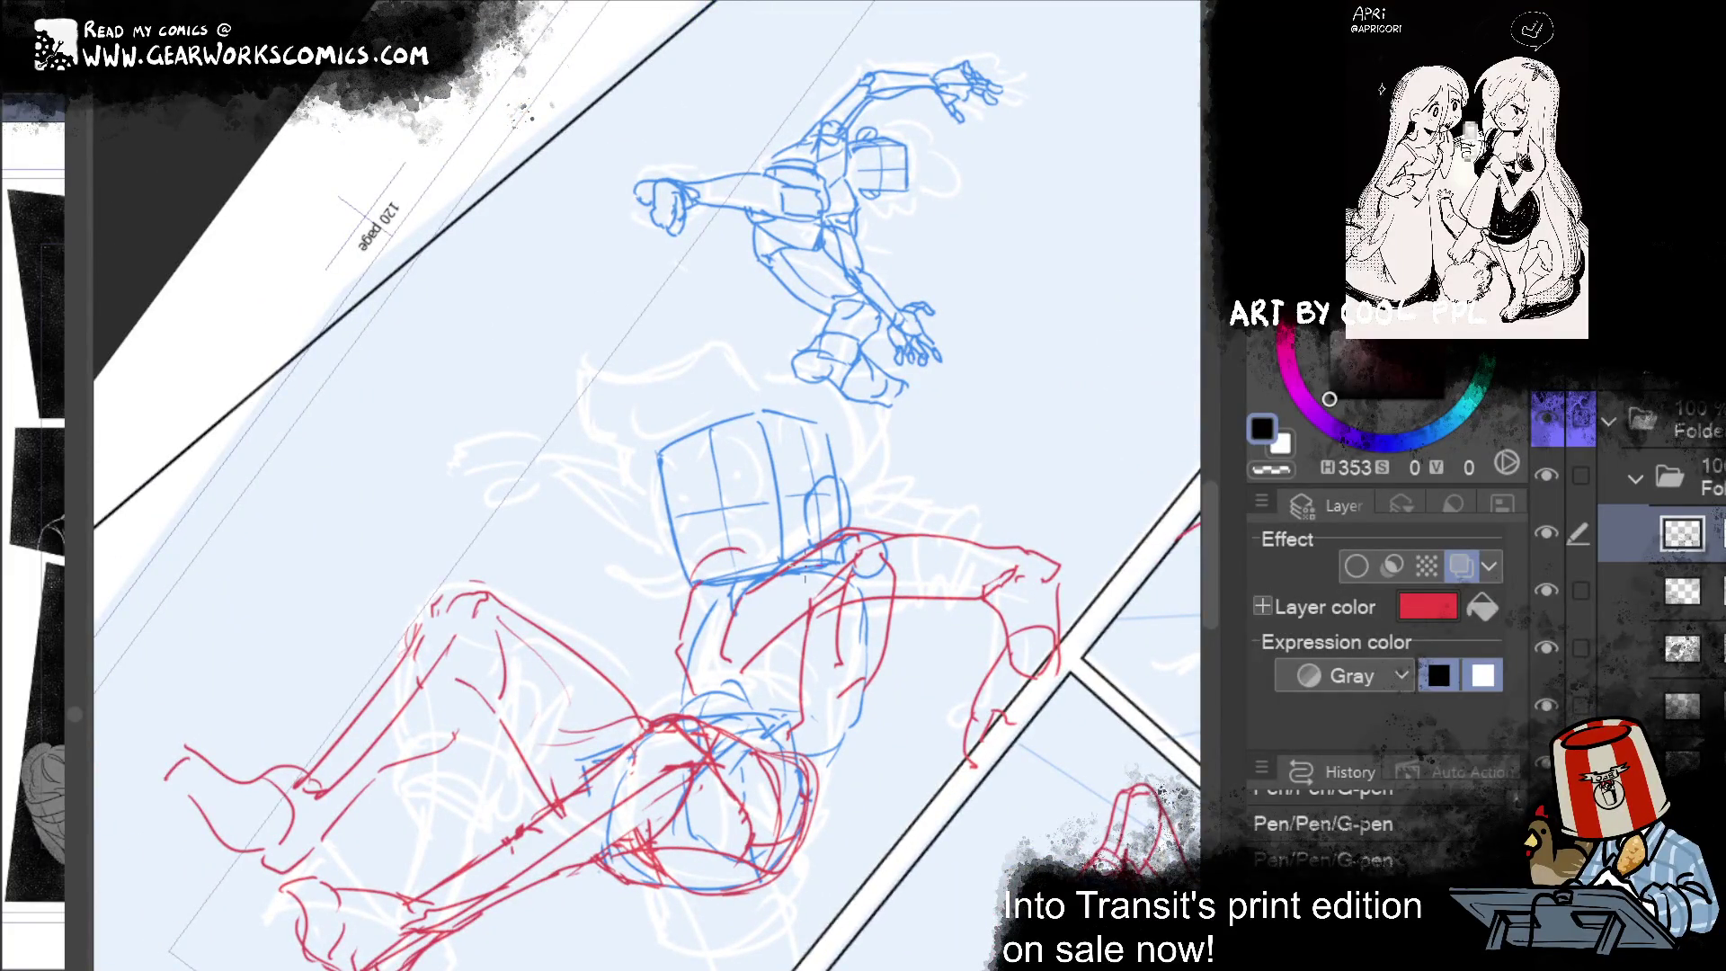
{"action": "mouse_move", "coordinate": [700, 556]}
{"action": "left_mouse_down"}
{"action": "mouse_move", "coordinate": [746, 537]}
{"action": "mouse_move", "coordinate": [763, 568]}
{"action": "left_mouse_up"}
{"action": "mouse_move", "coordinate": [614, 518]}
{"action": "left_mouse_down"}
{"action": "mouse_move", "coordinate": [571, 496]}
{"action": "mouse_move", "coordinate": [614, 499]}
{"action": "left_mouse_up"}
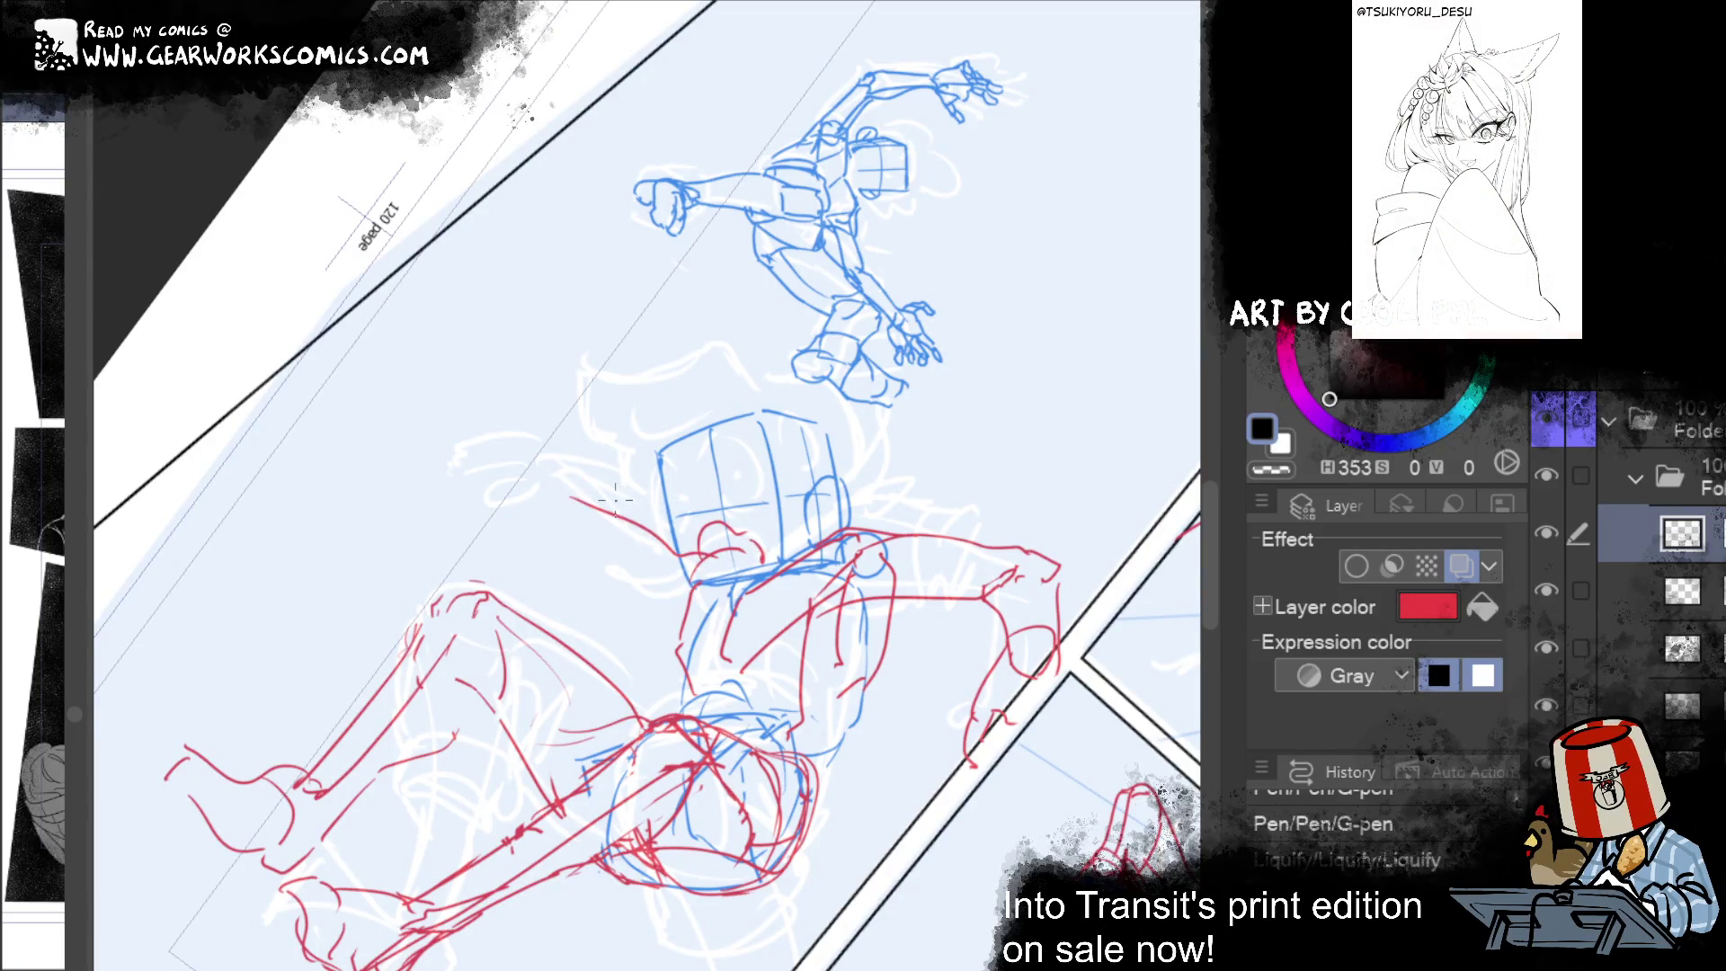
{"action": "key", "text": "ctrl+y"}
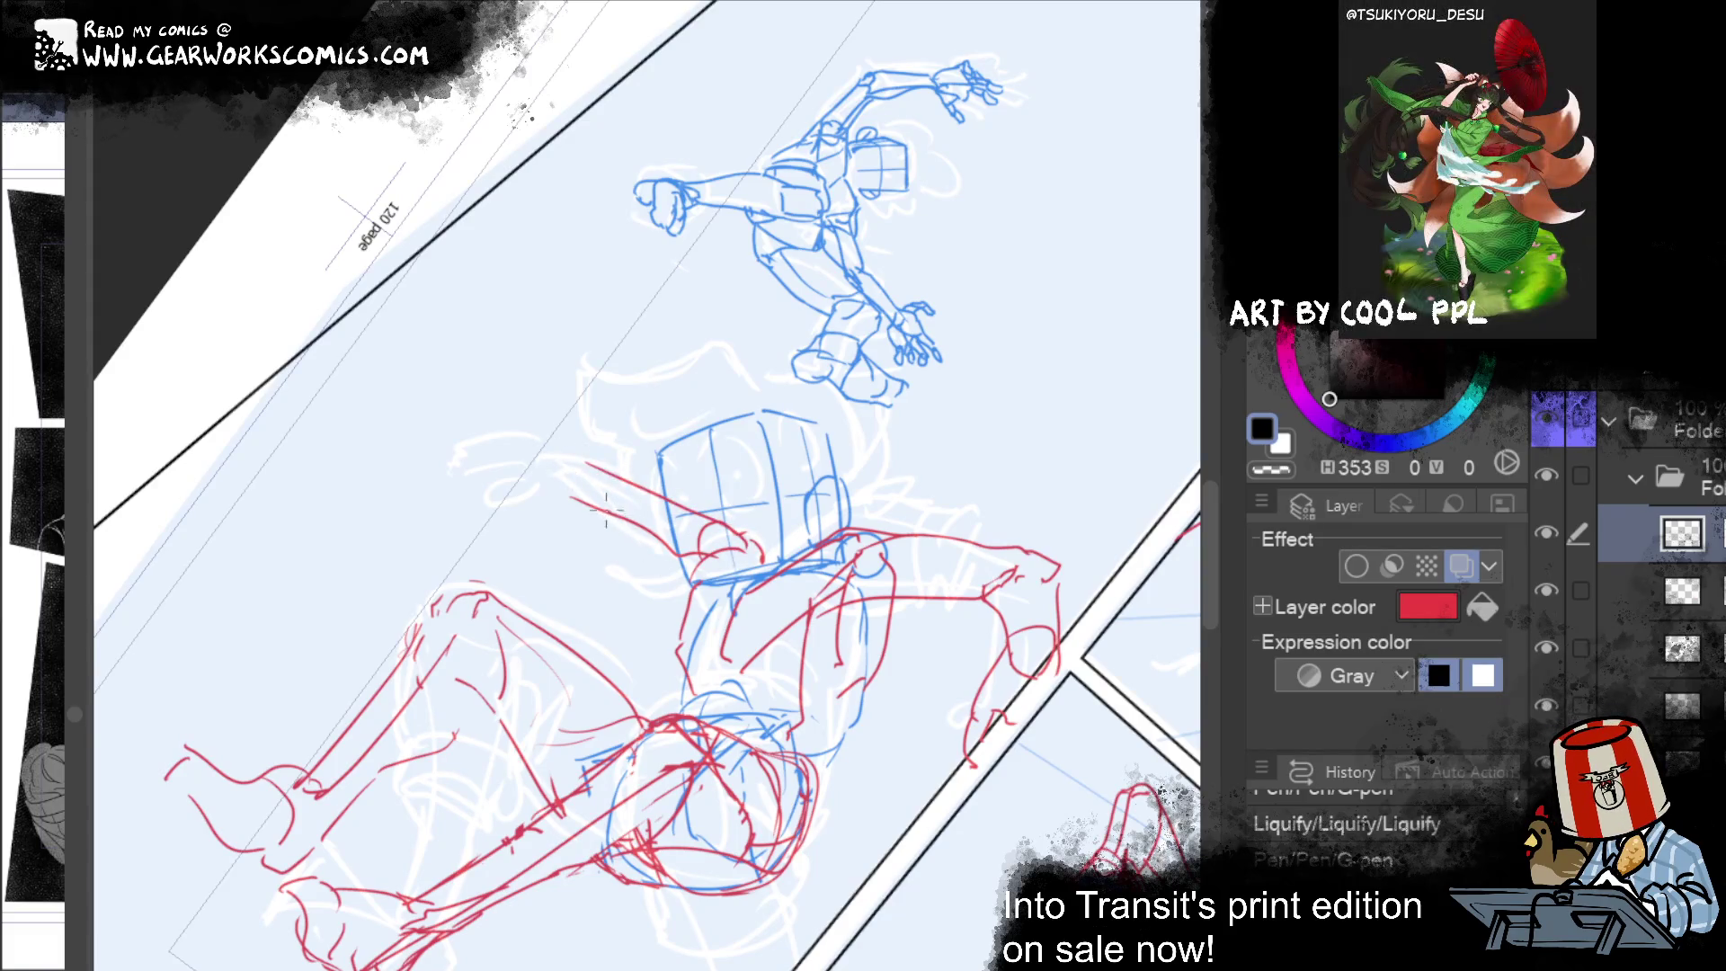
{"action": "key", "text": "ctrl+y"}
{"action": "key", "text": "ctrl+y"}
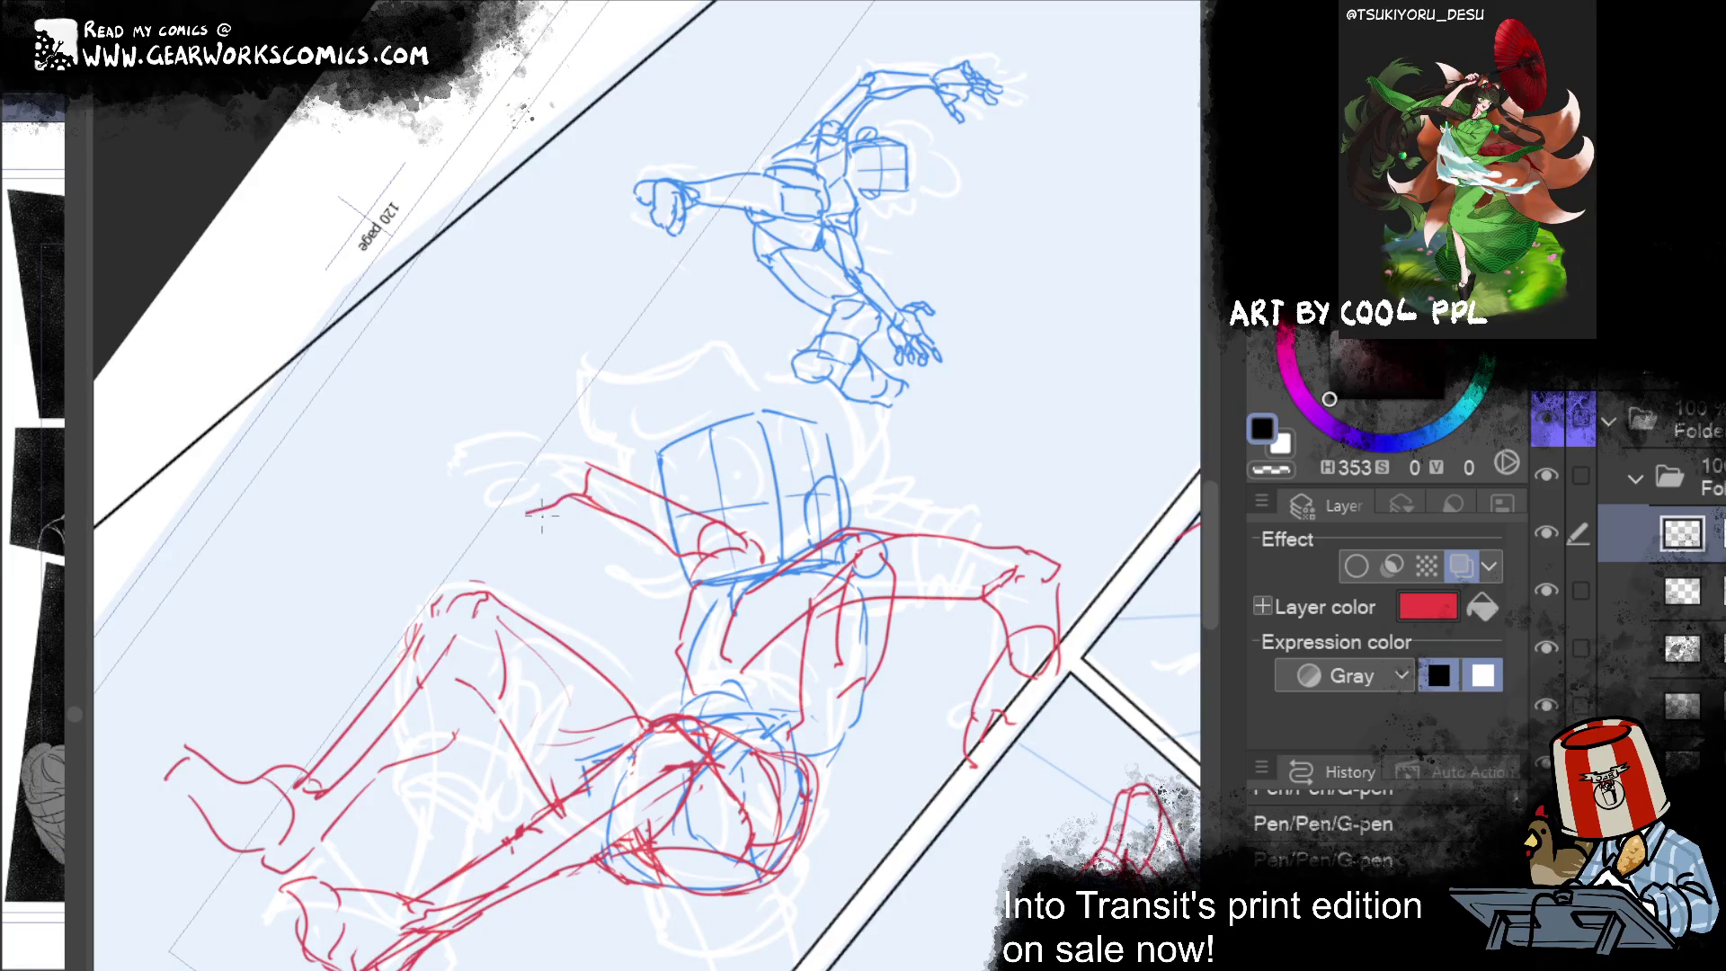
{"action": "key", "text": "ctrl+y"}
{"action": "key", "text": "ctrl+y"}
{"action": "key", "text": "ctrl+y"}
{"action": "key", "text": "ctrl+y"}
{"action": "key", "text": "ctrl+y"}
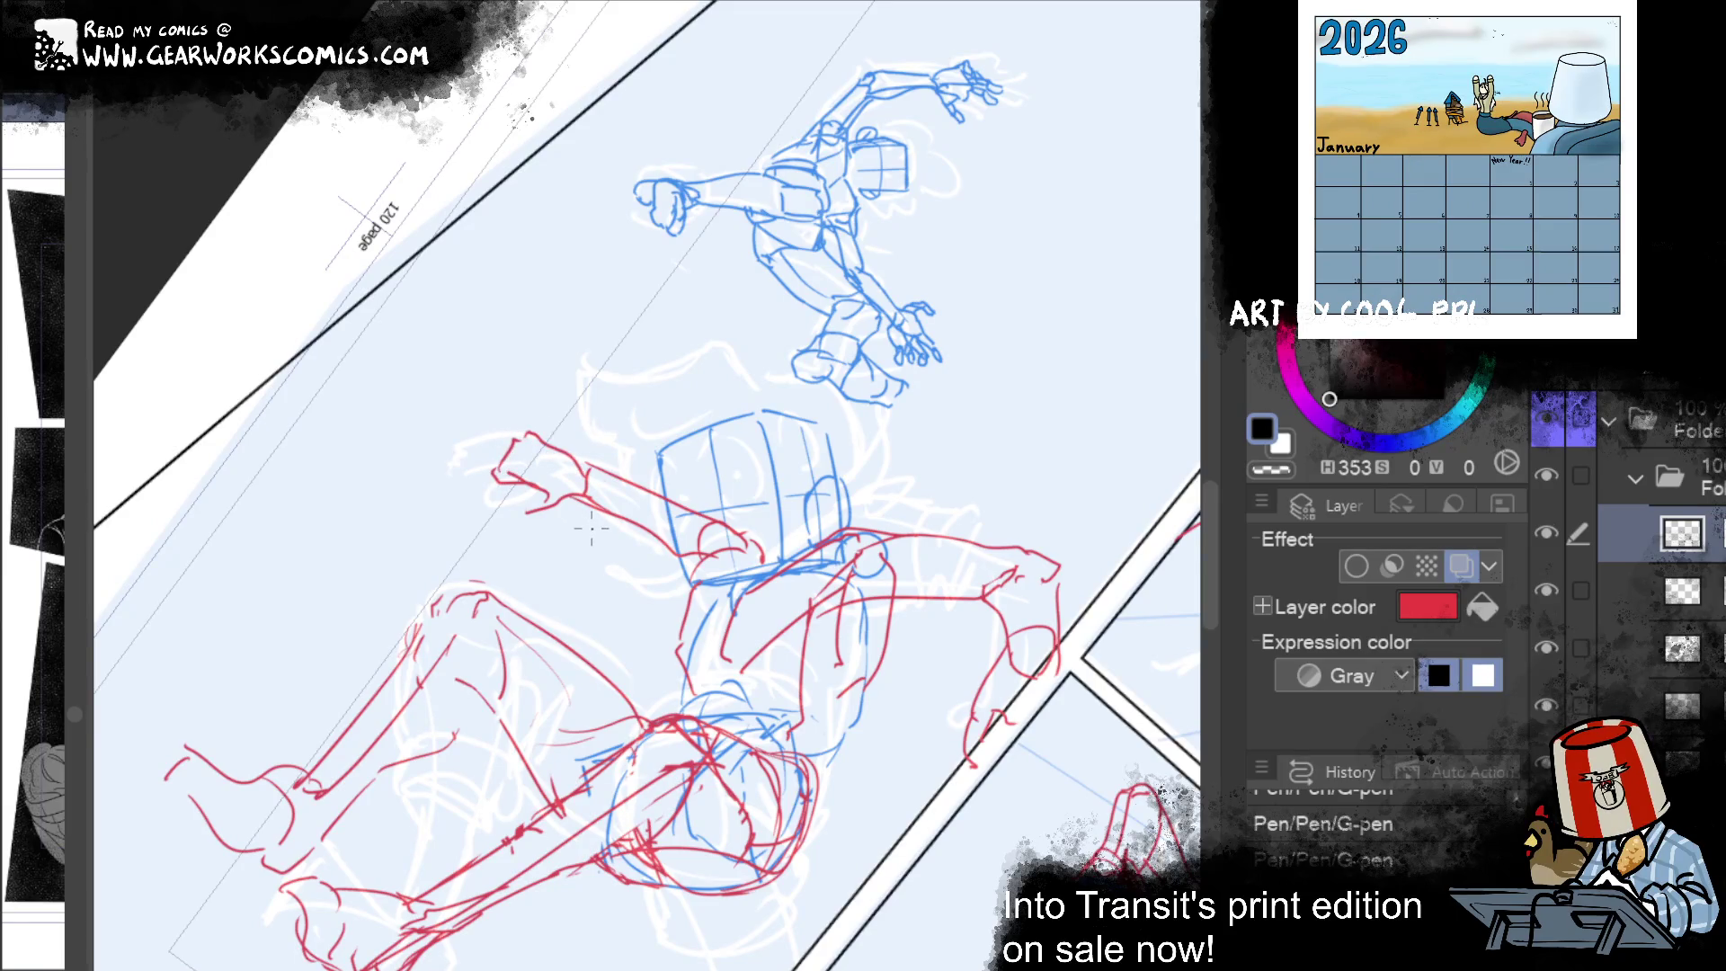
Step: Warp the red hand into its new shape and redo the remaining warp and stroke steps
{"action": "key", "text": "e"}
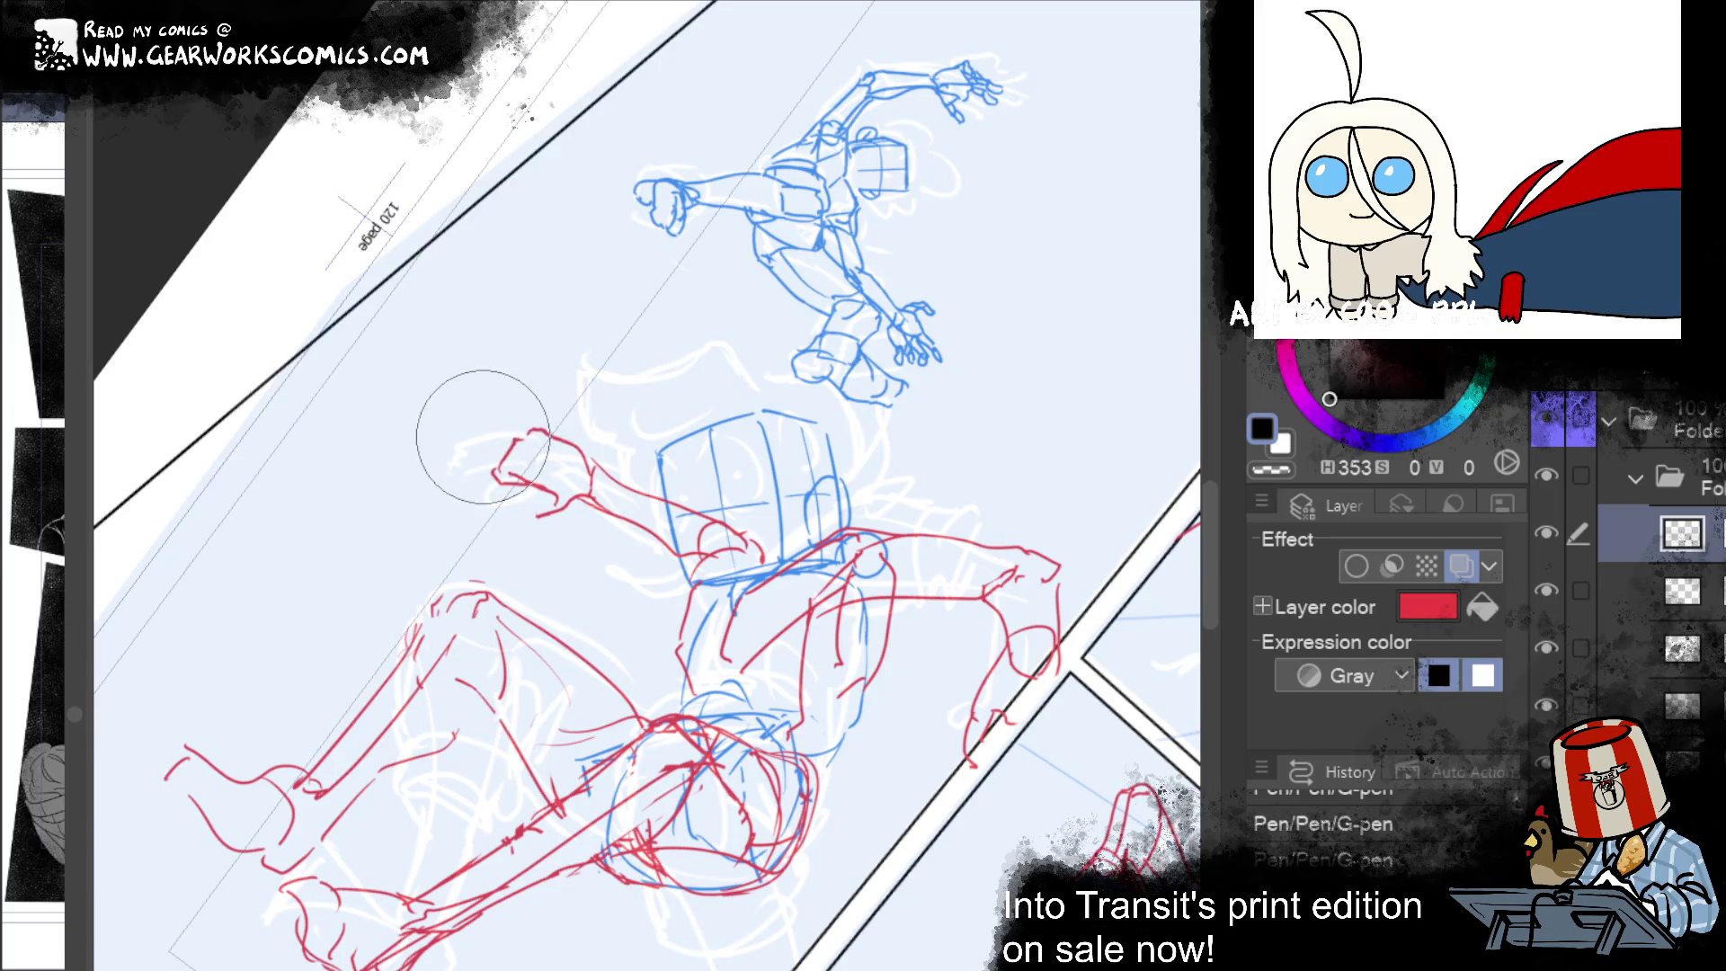
{"action": "left_click_drag", "start_coordinate": [501, 430], "coordinate": [482, 386]}
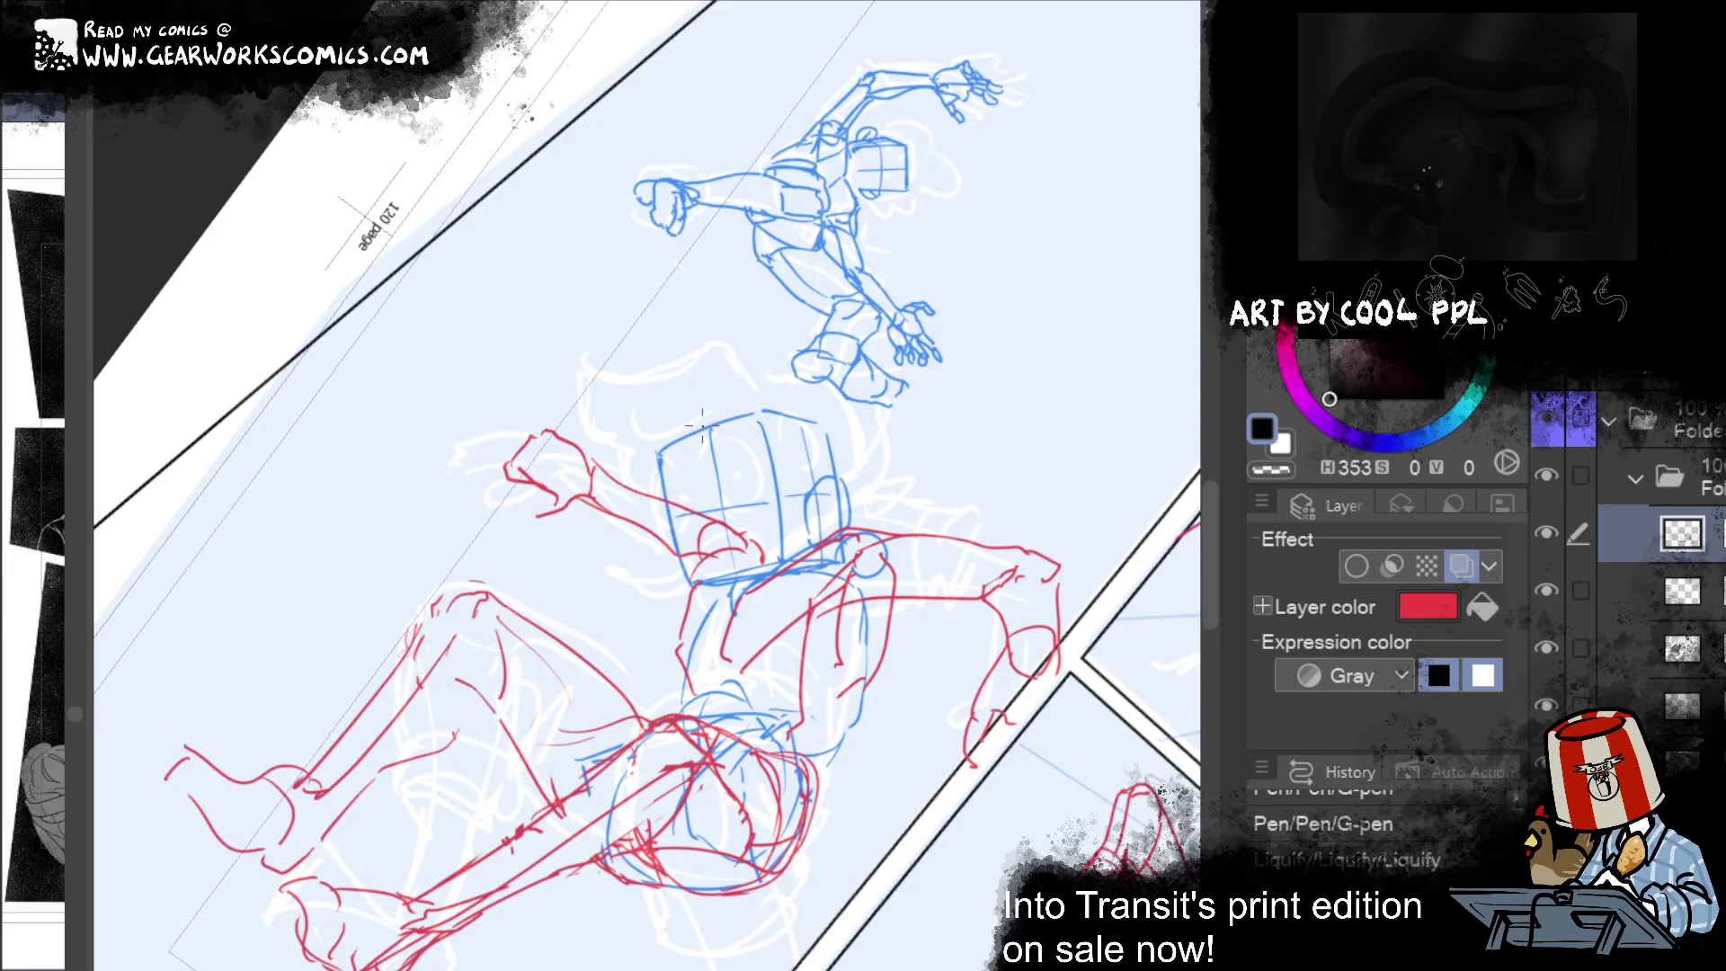
{"action": "key", "text": "ctrl+y"}
{"action": "key", "text": "ctrl+y"}
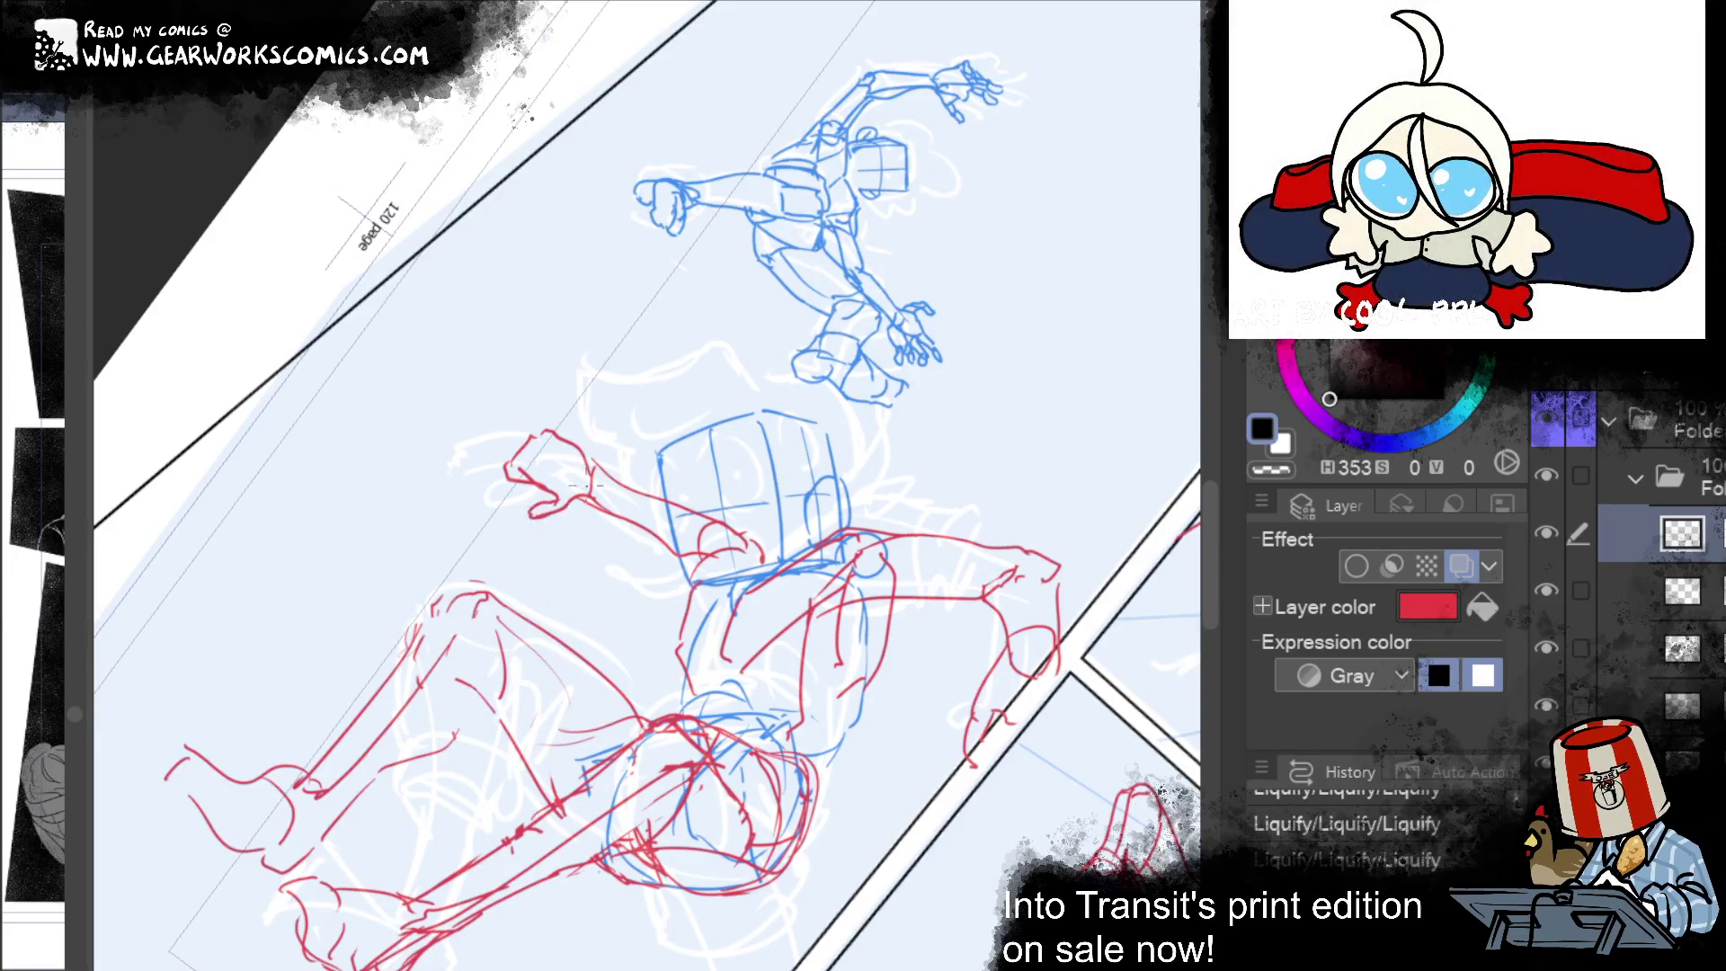
{"action": "key", "text": "ctrl+y"}
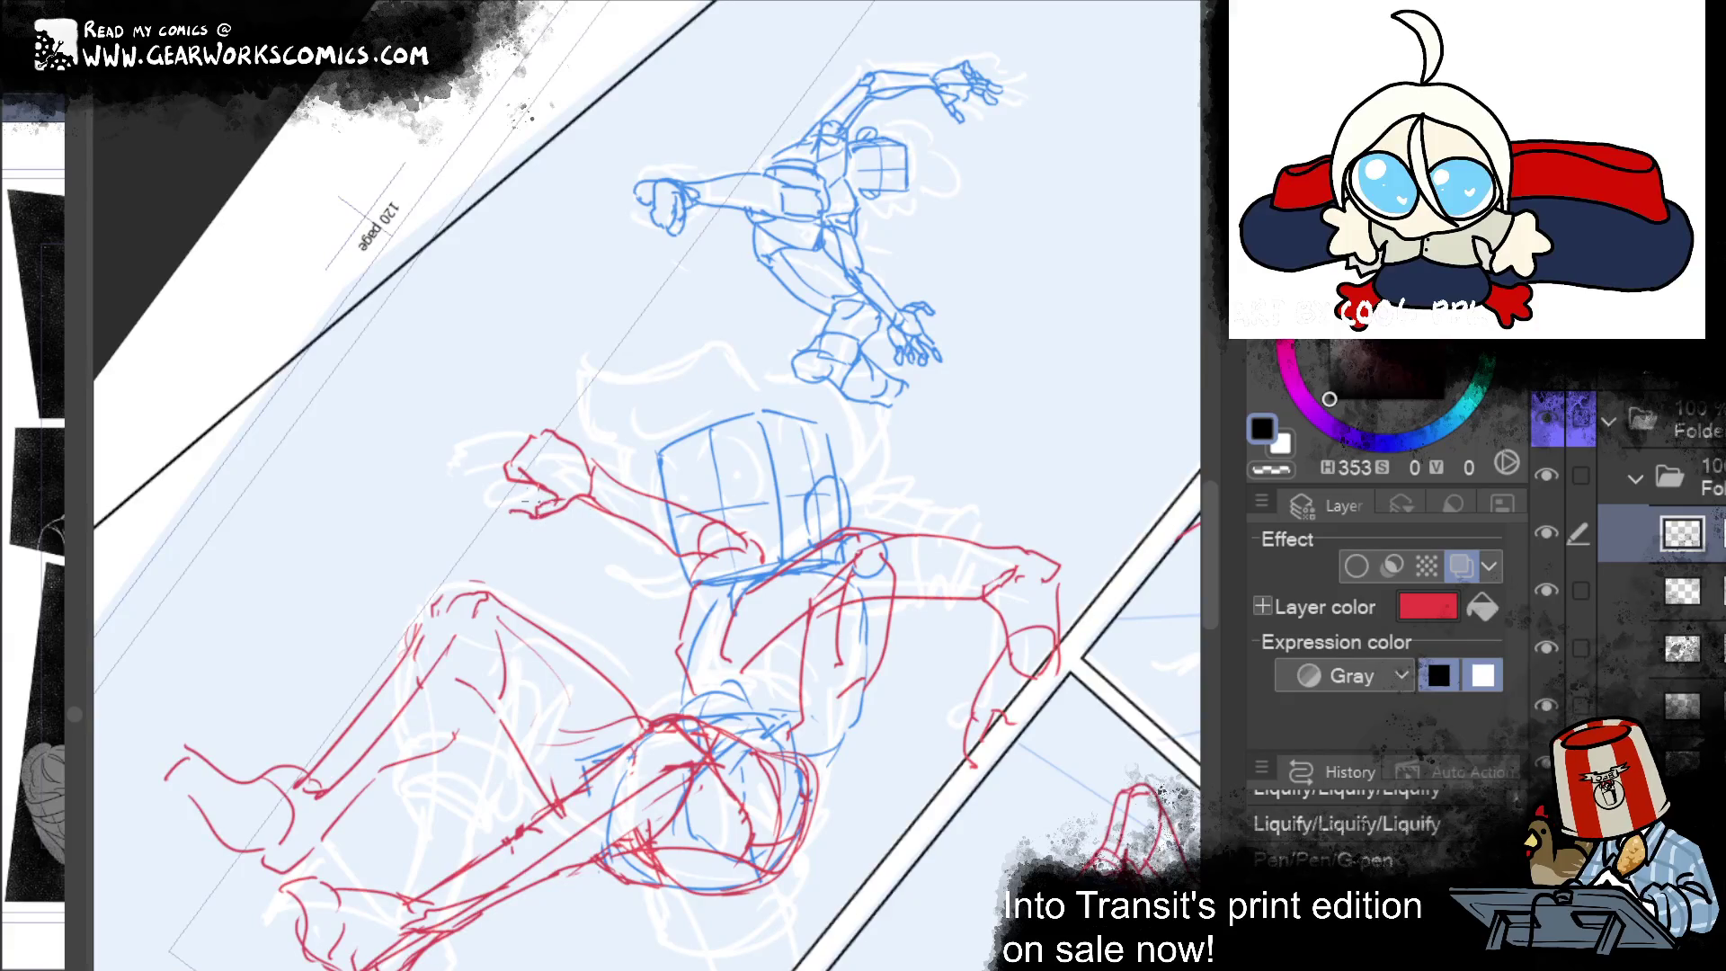
{"action": "key", "text": "ctrl+y"}
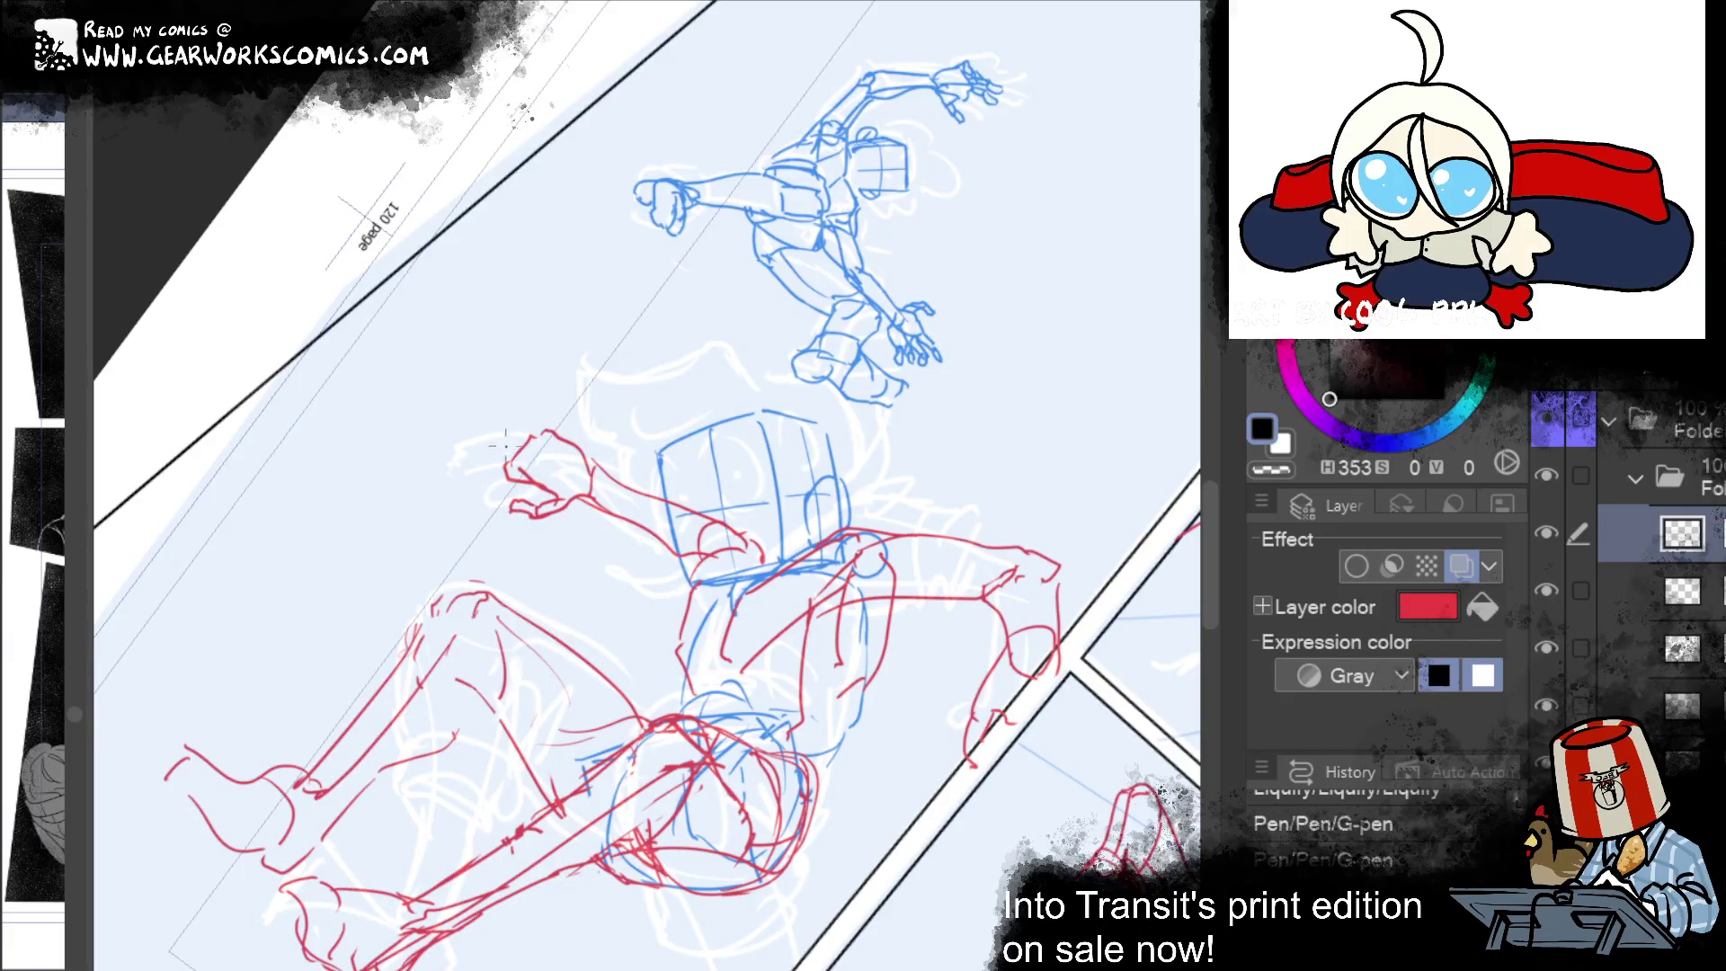
{"action": "key", "text": "ctrl+y"}
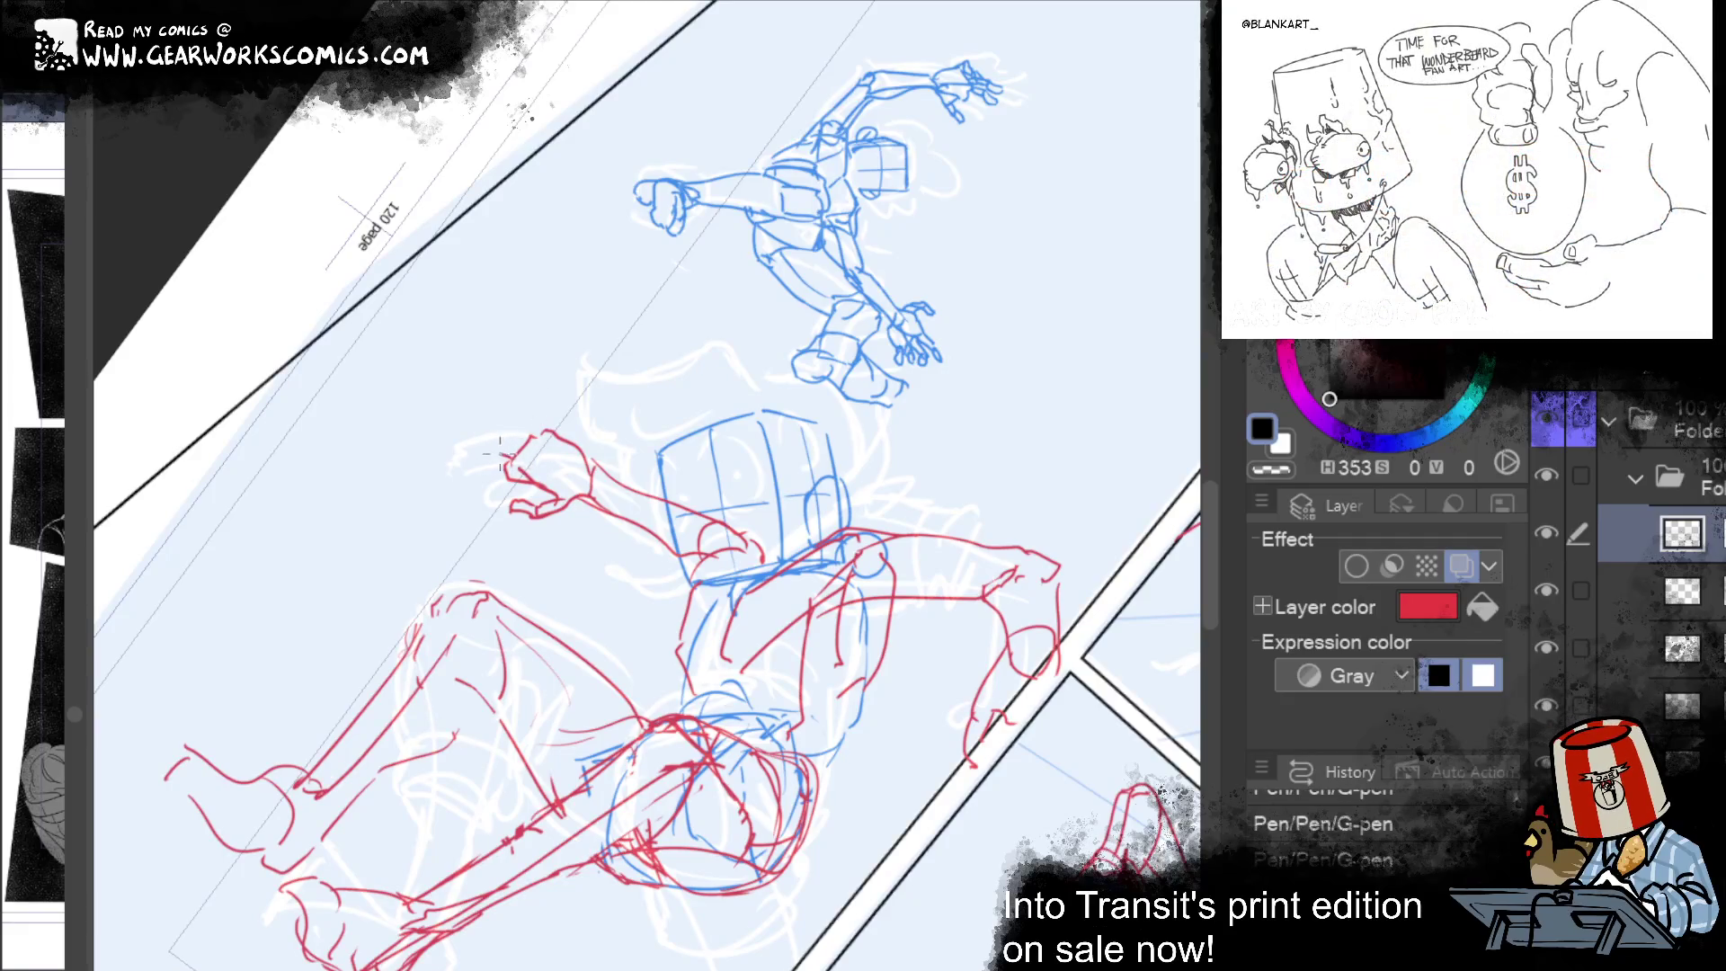
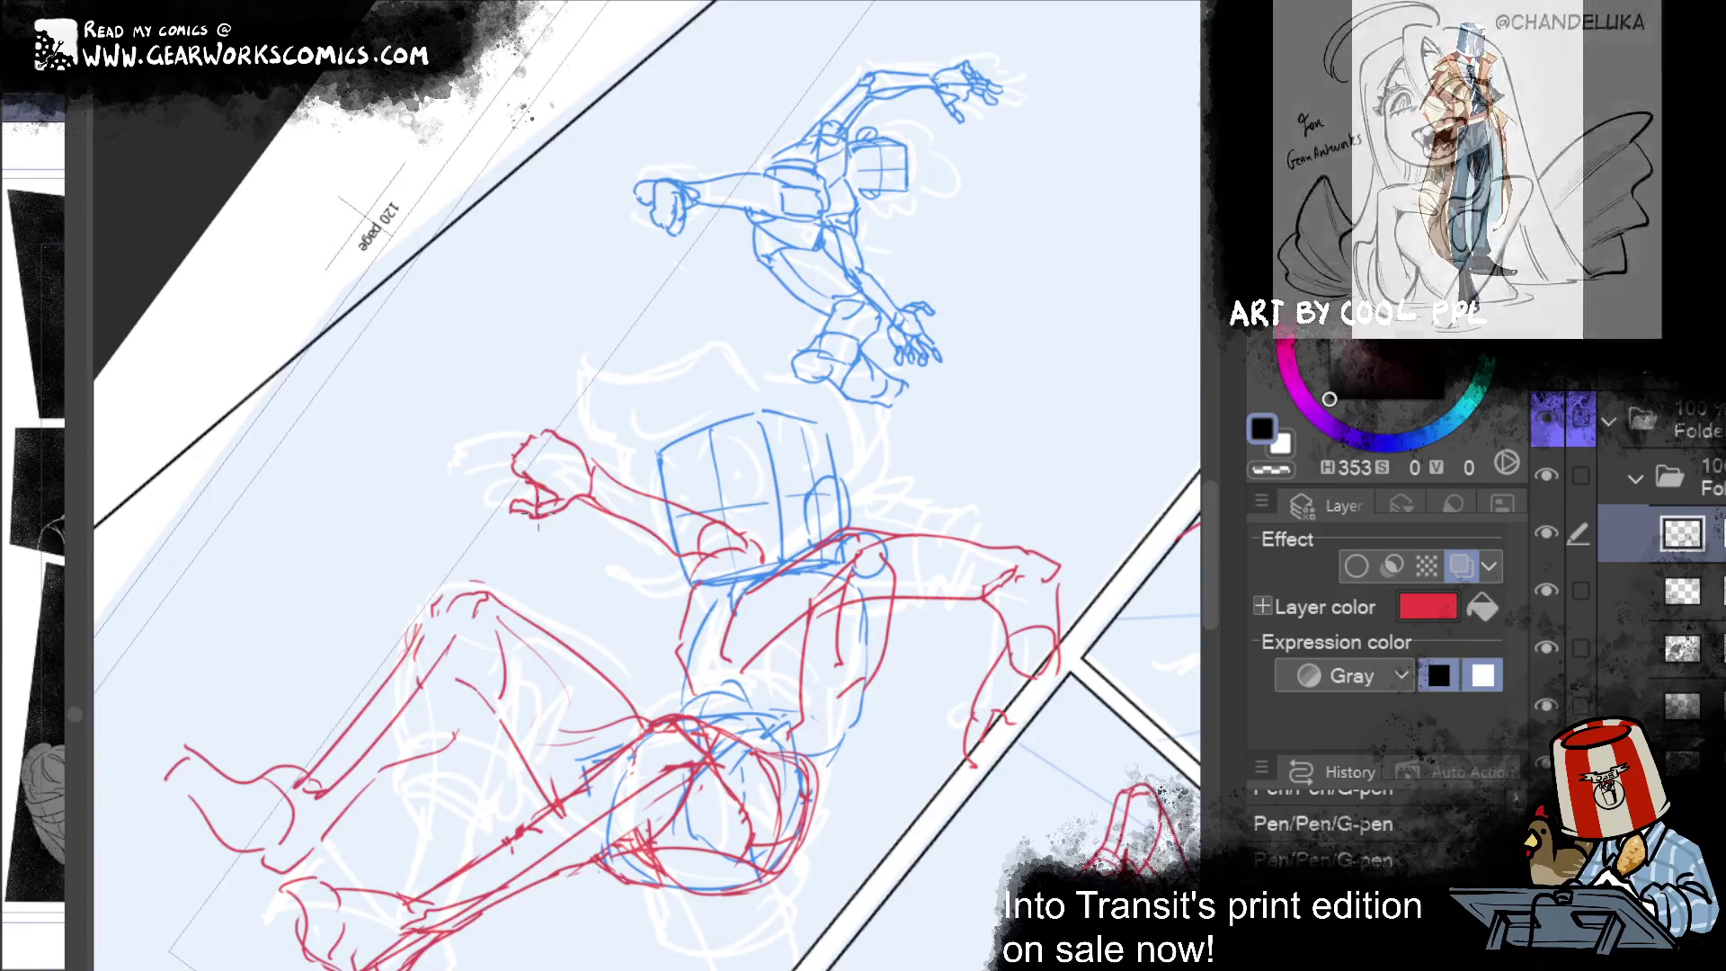
Step: Add three short red G-pen strokes near the hand and liquify-warp the area by the head
{"action": "left_click_drag", "start_coordinate": [539, 512], "coordinate": [548, 489]}
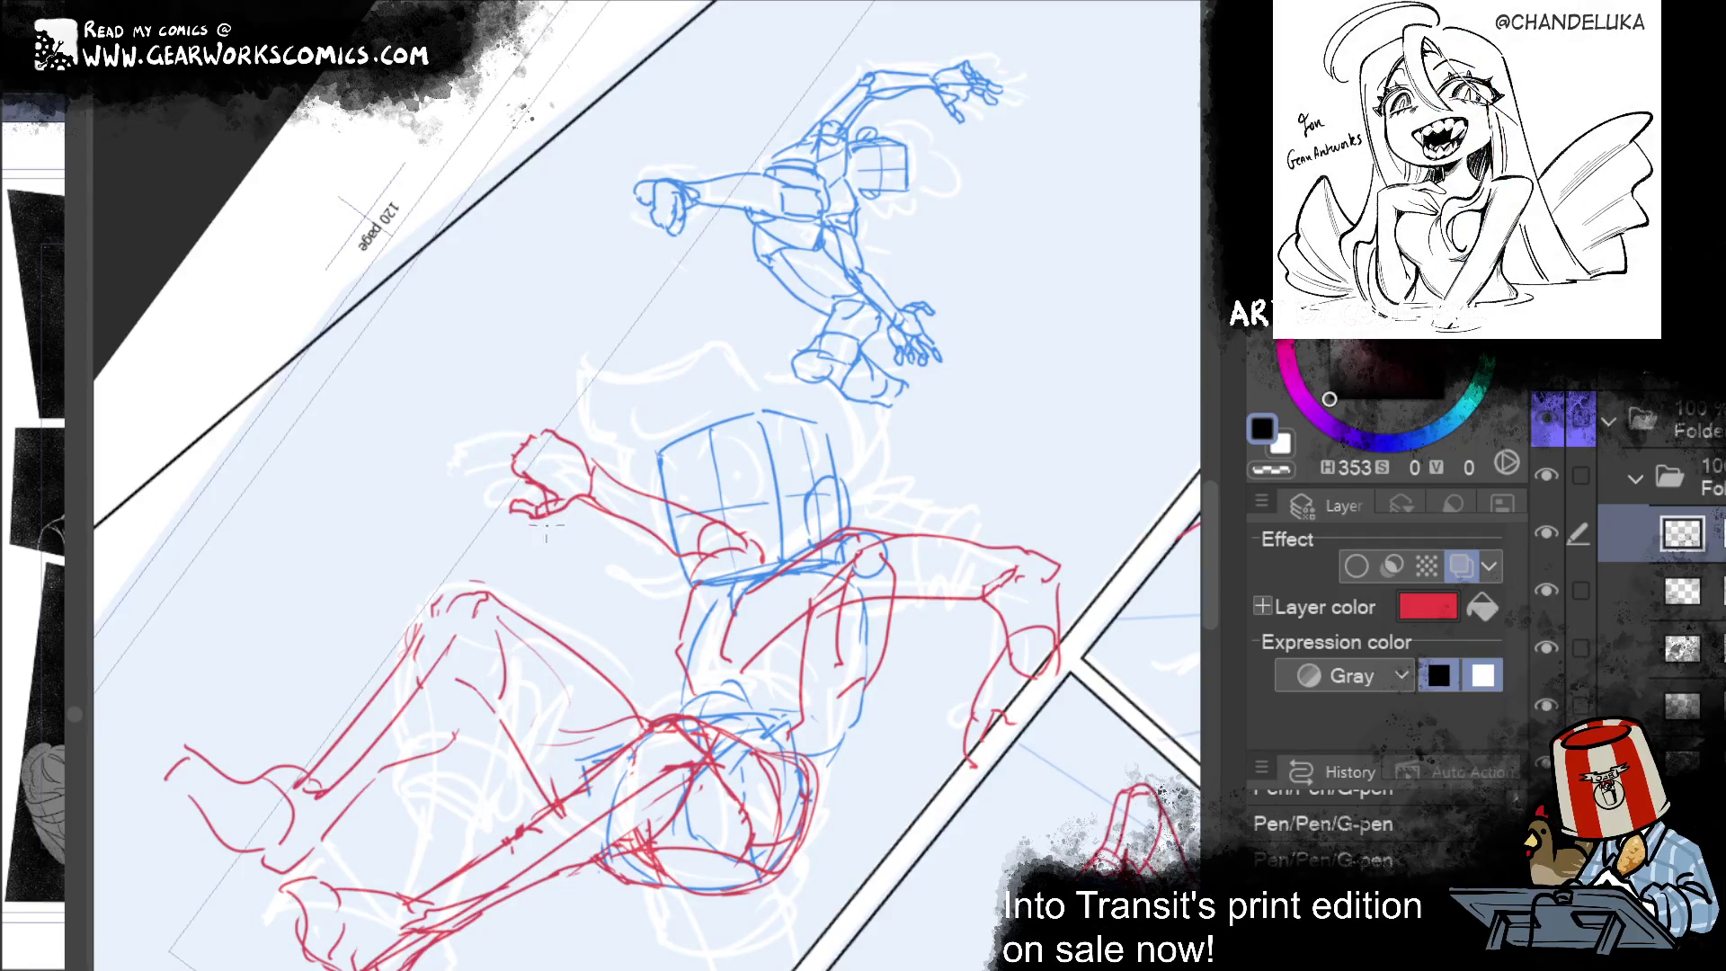
{"action": "mouse_move", "coordinate": [512, 472]}
{"action": "left_mouse_down"}
{"action": "mouse_move", "coordinate": [493, 433]}
{"action": "mouse_move", "coordinate": [574, 512]}
{"action": "left_mouse_up"}
{"action": "left_click_drag", "start_coordinate": [490, 453], "coordinate": [468, 422]}
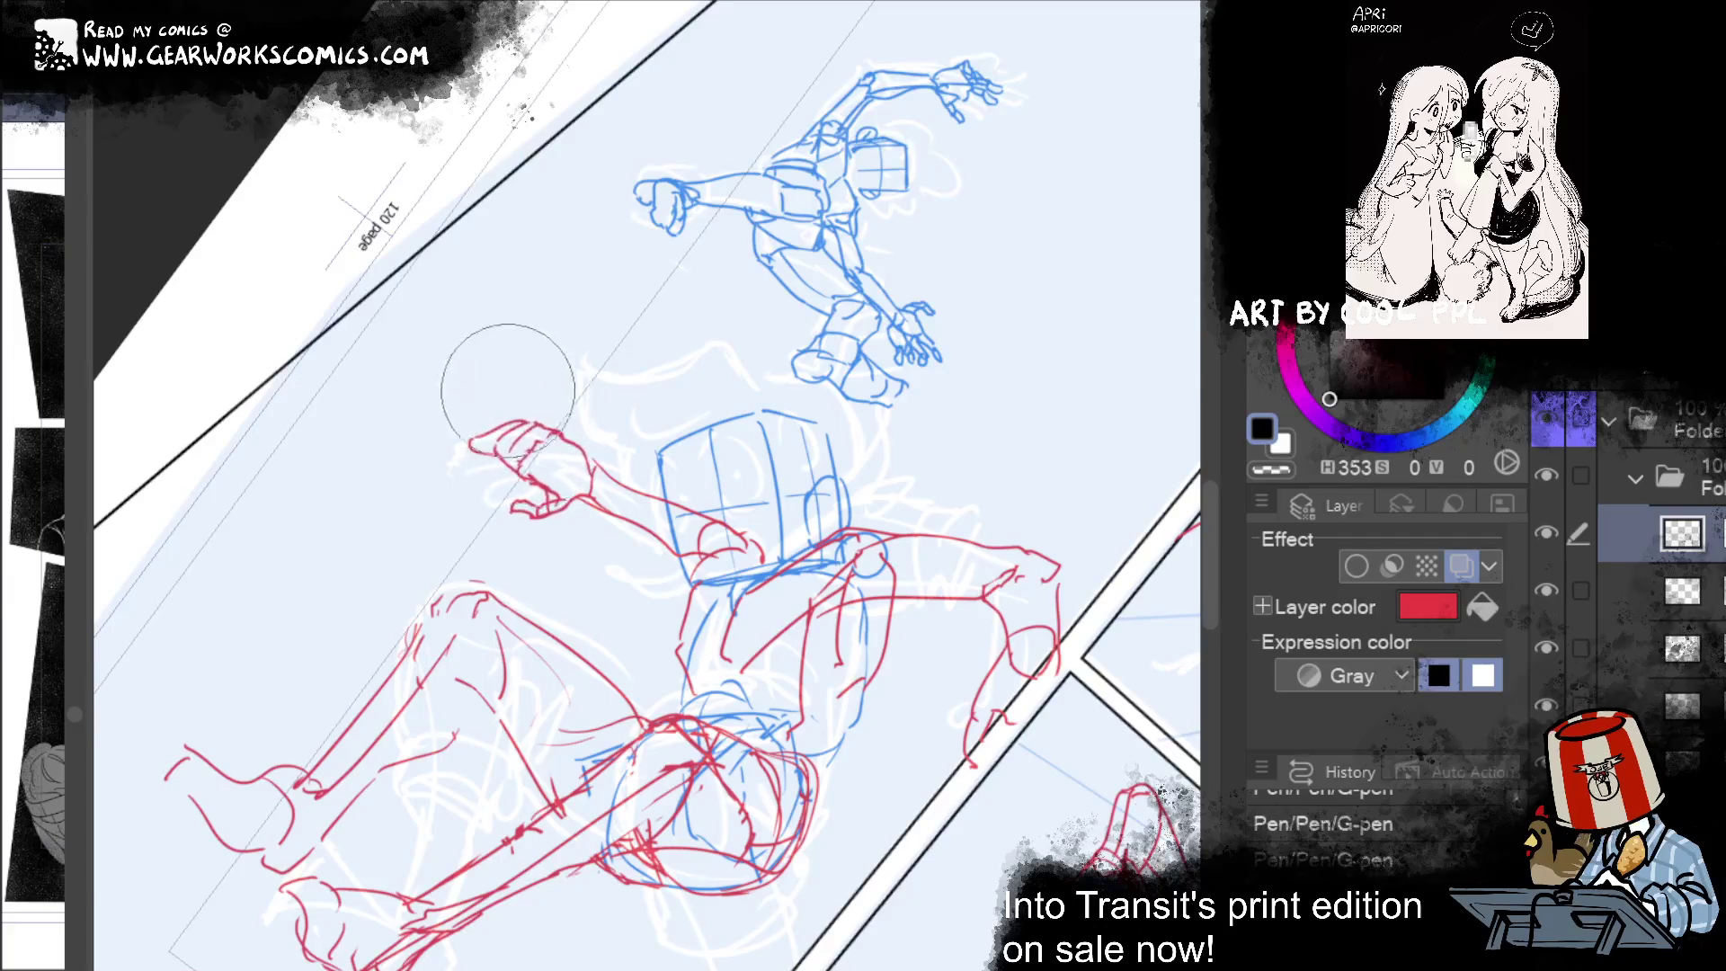
{"action": "mouse_move", "coordinate": [470, 413]}
{"action": "left_mouse_down"}
{"action": "mouse_move", "coordinate": [539, 346]}
{"action": "mouse_move", "coordinate": [588, 337]}
{"action": "mouse_move", "coordinate": [605, 392]}
{"action": "left_mouse_up"}
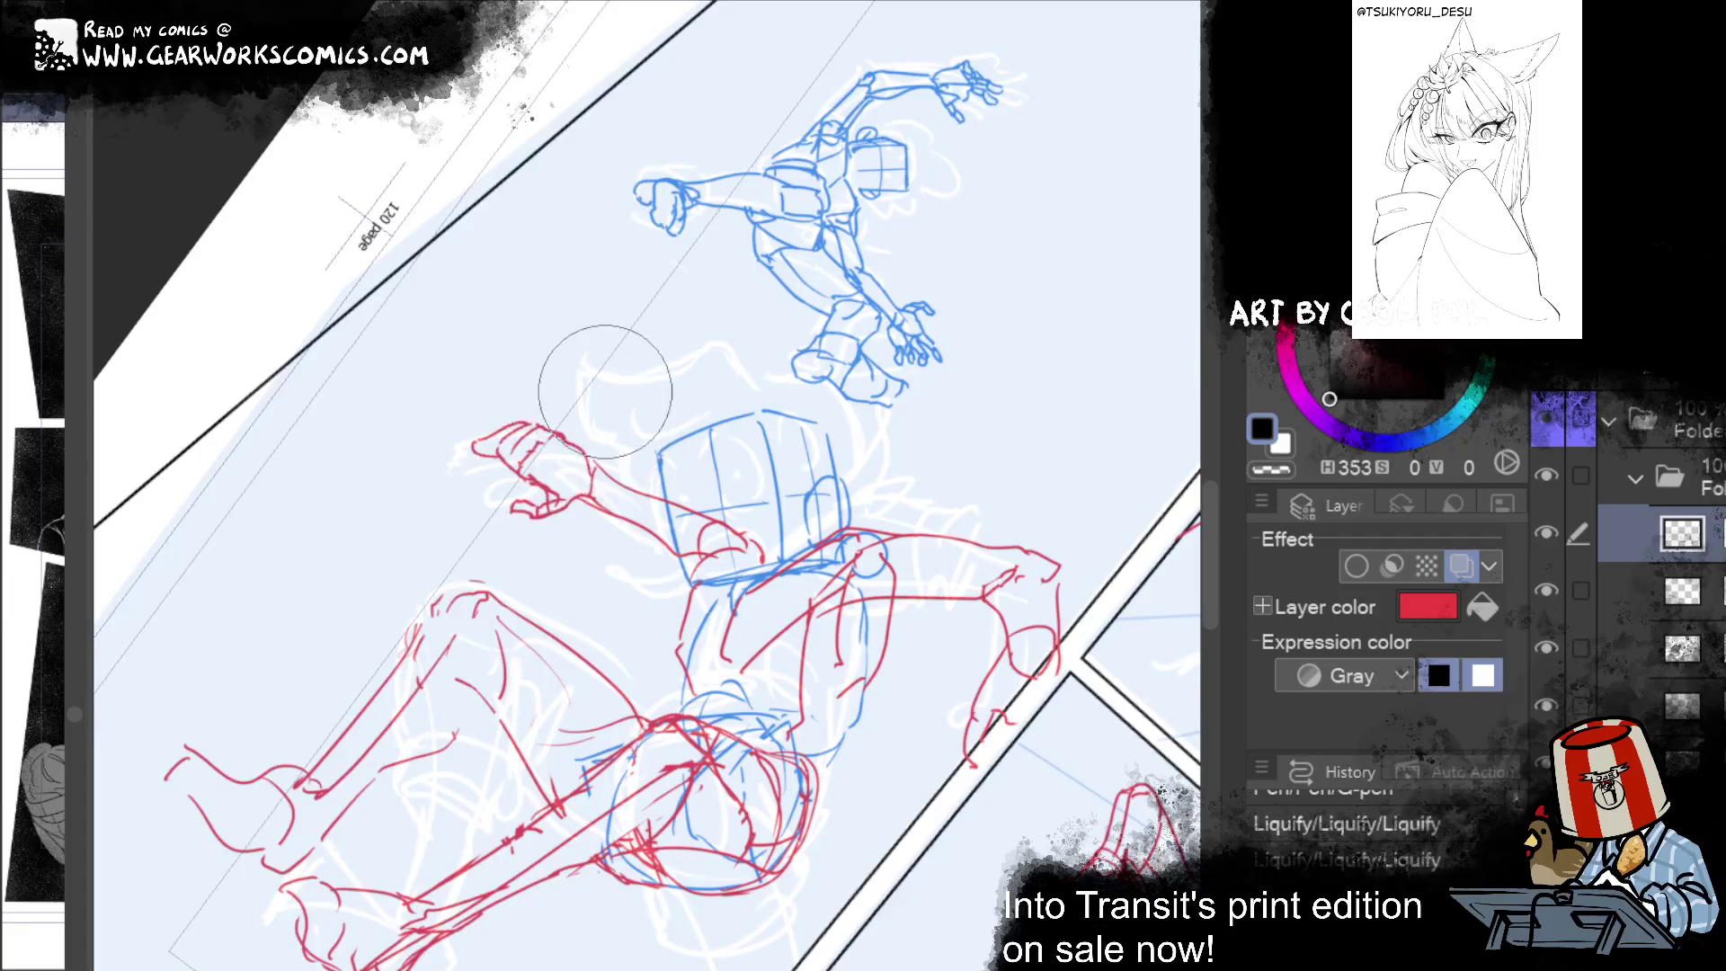
Step: Lasso the raised red hand and put a Scale/Rotate box around it
{"action": "mouse_move", "coordinate": [881, 364]}
{"action": "left_mouse_down"}
{"action": "mouse_move", "coordinate": [937, 442]}
{"action": "mouse_move", "coordinate": [912, 301]}
{"action": "mouse_move", "coordinate": [951, 278]}
{"action": "mouse_move", "coordinate": [989, 288]}
{"action": "left_mouse_up"}
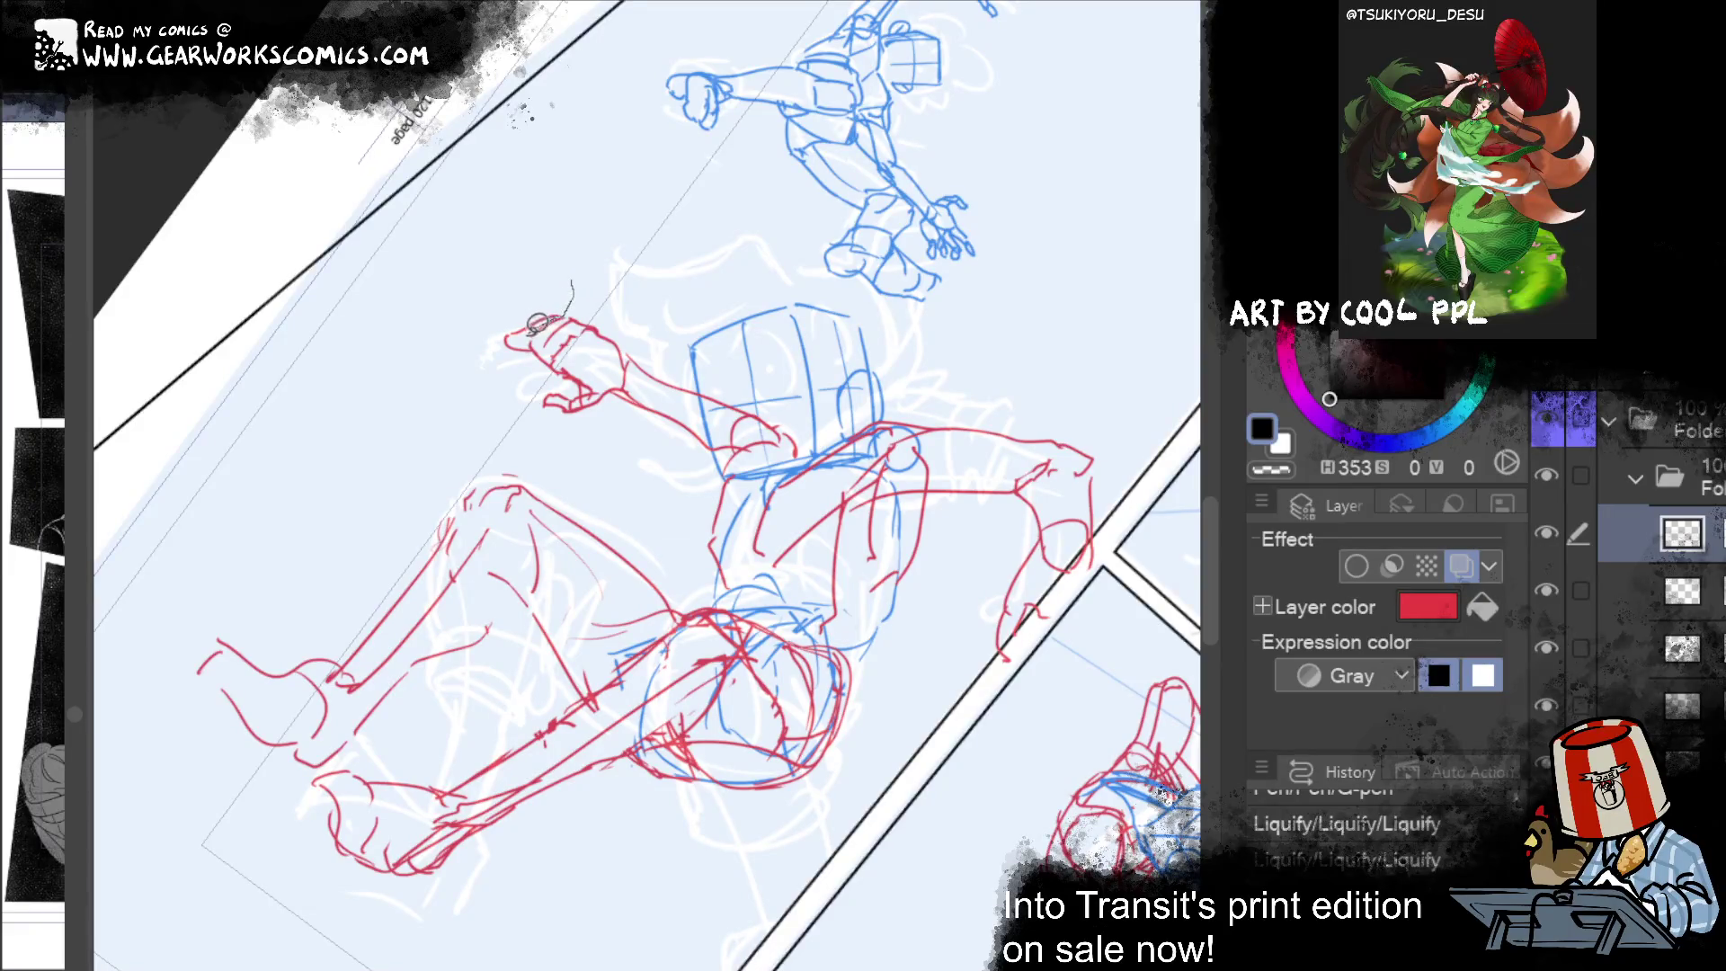
{"action": "left_click_drag", "start_coordinate": [539, 364], "coordinate": [562, 282]}
{"action": "key", "text": "ctrl+t"}
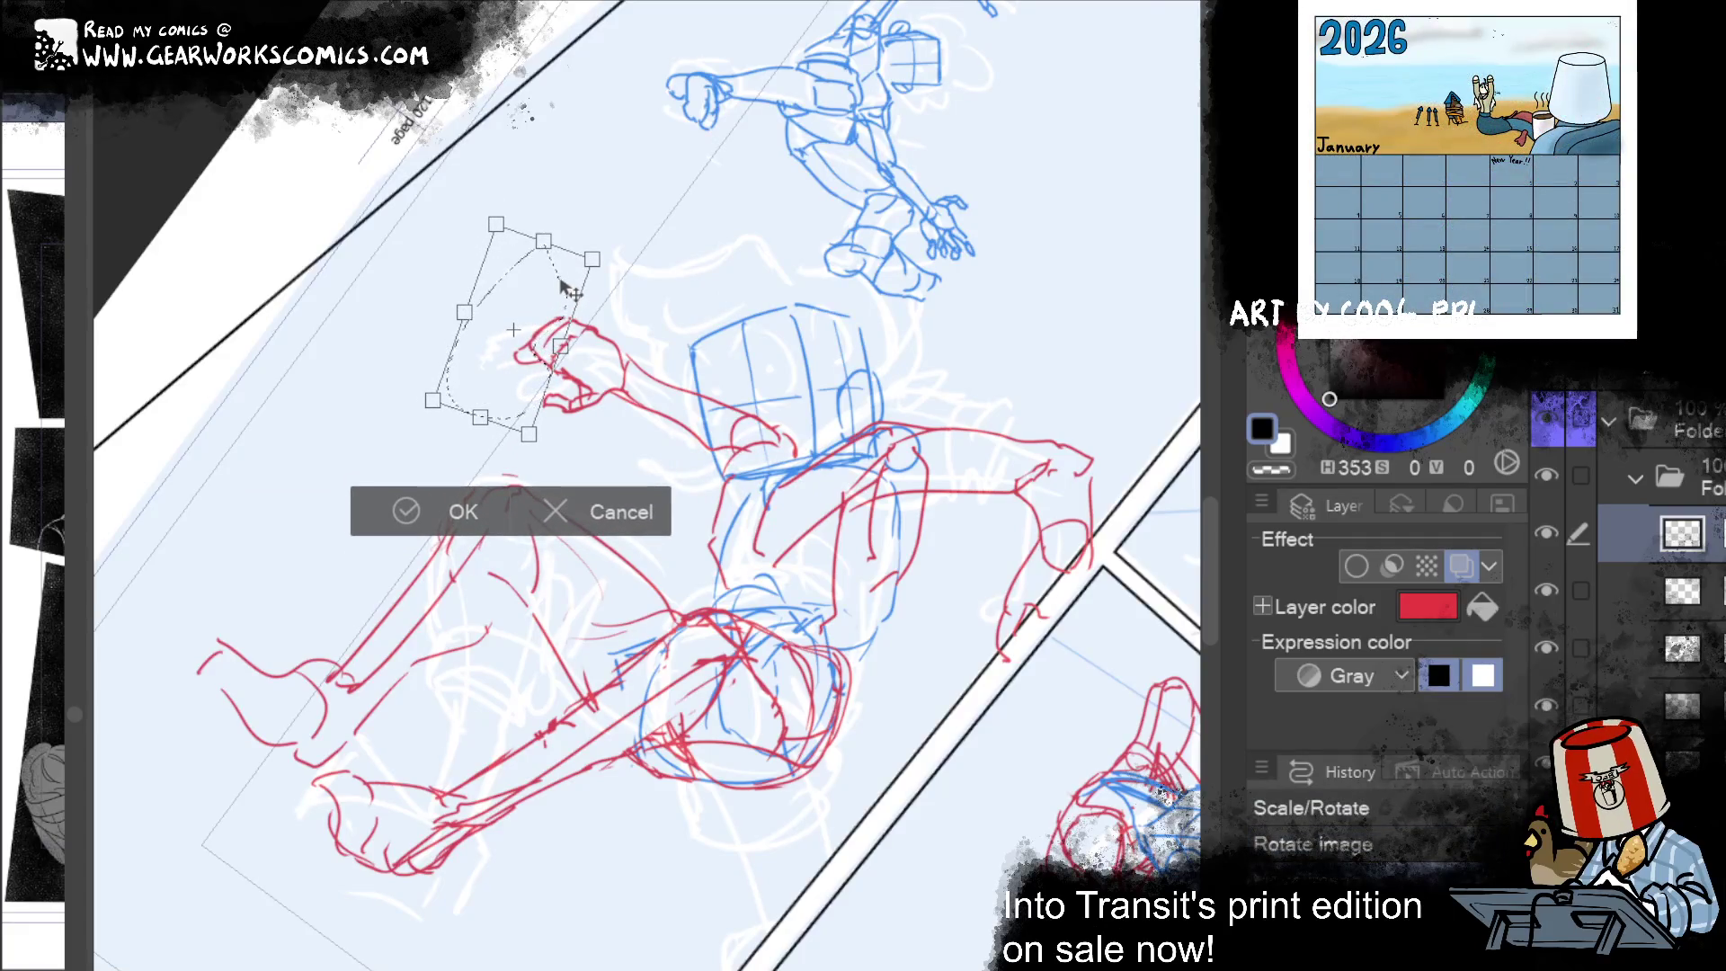
Step: Commit the hand rotation, deselect, and redo the lasso, rotation and deselect steps from History
{"action": "left_click", "coordinate": [473, 517]}
{"action": "key", "text": "ctrl+d"}
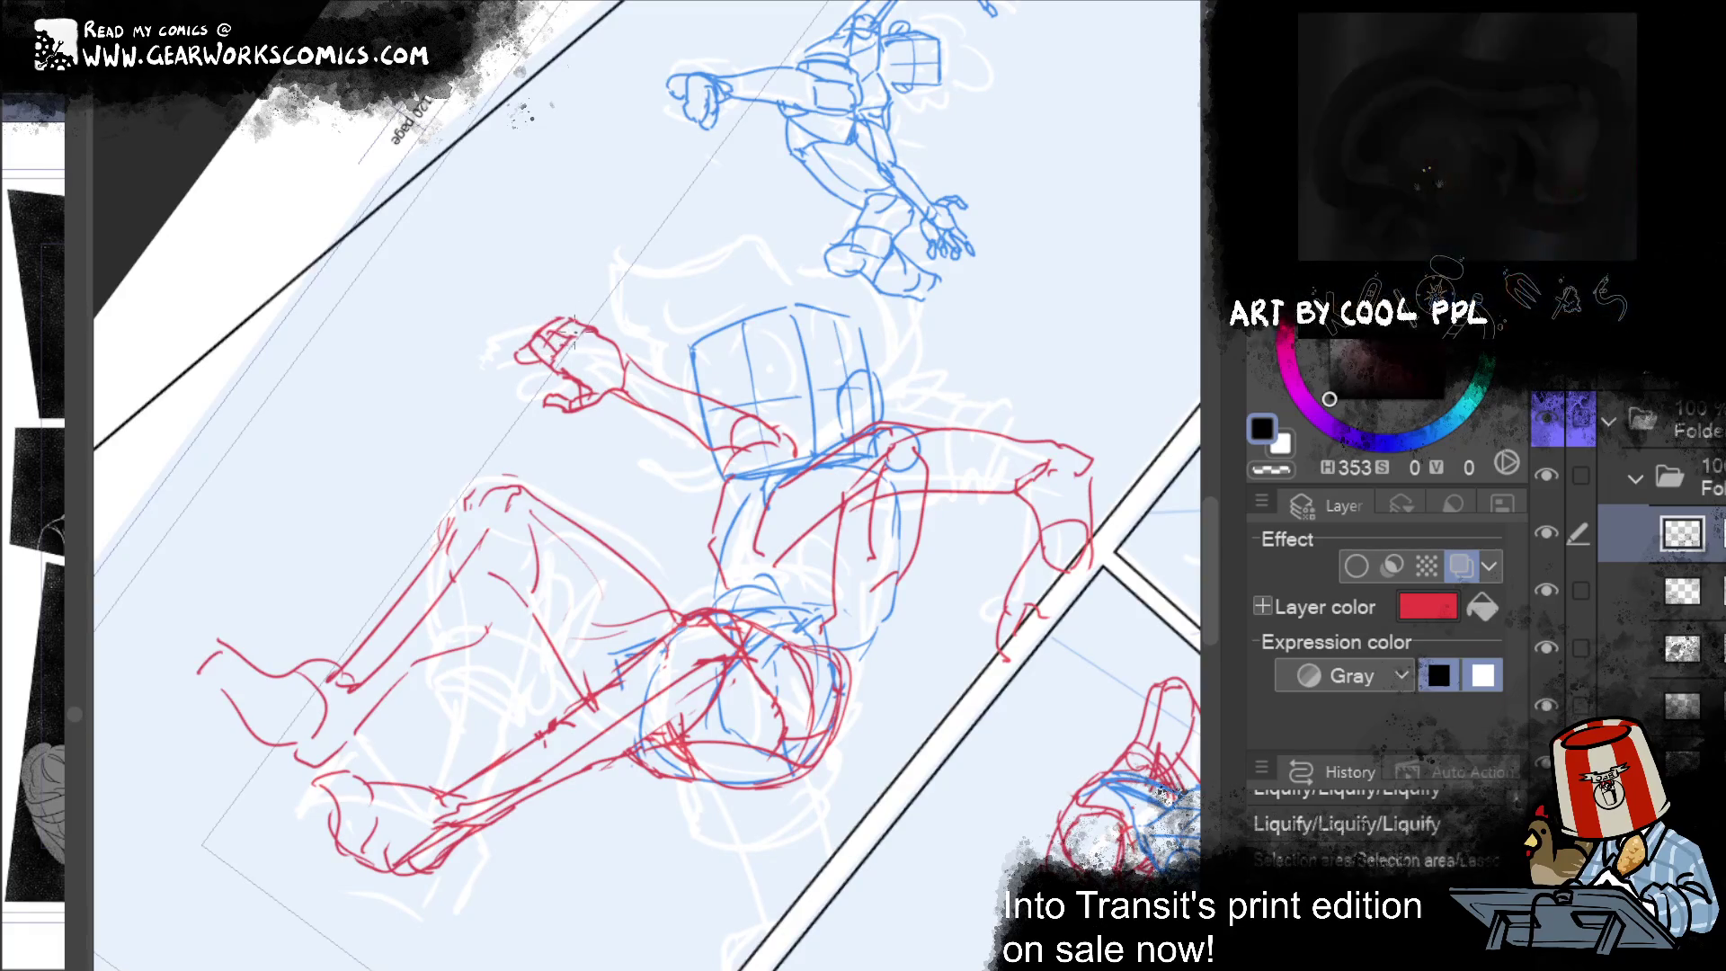
{"action": "key", "text": "ctrl+y"}
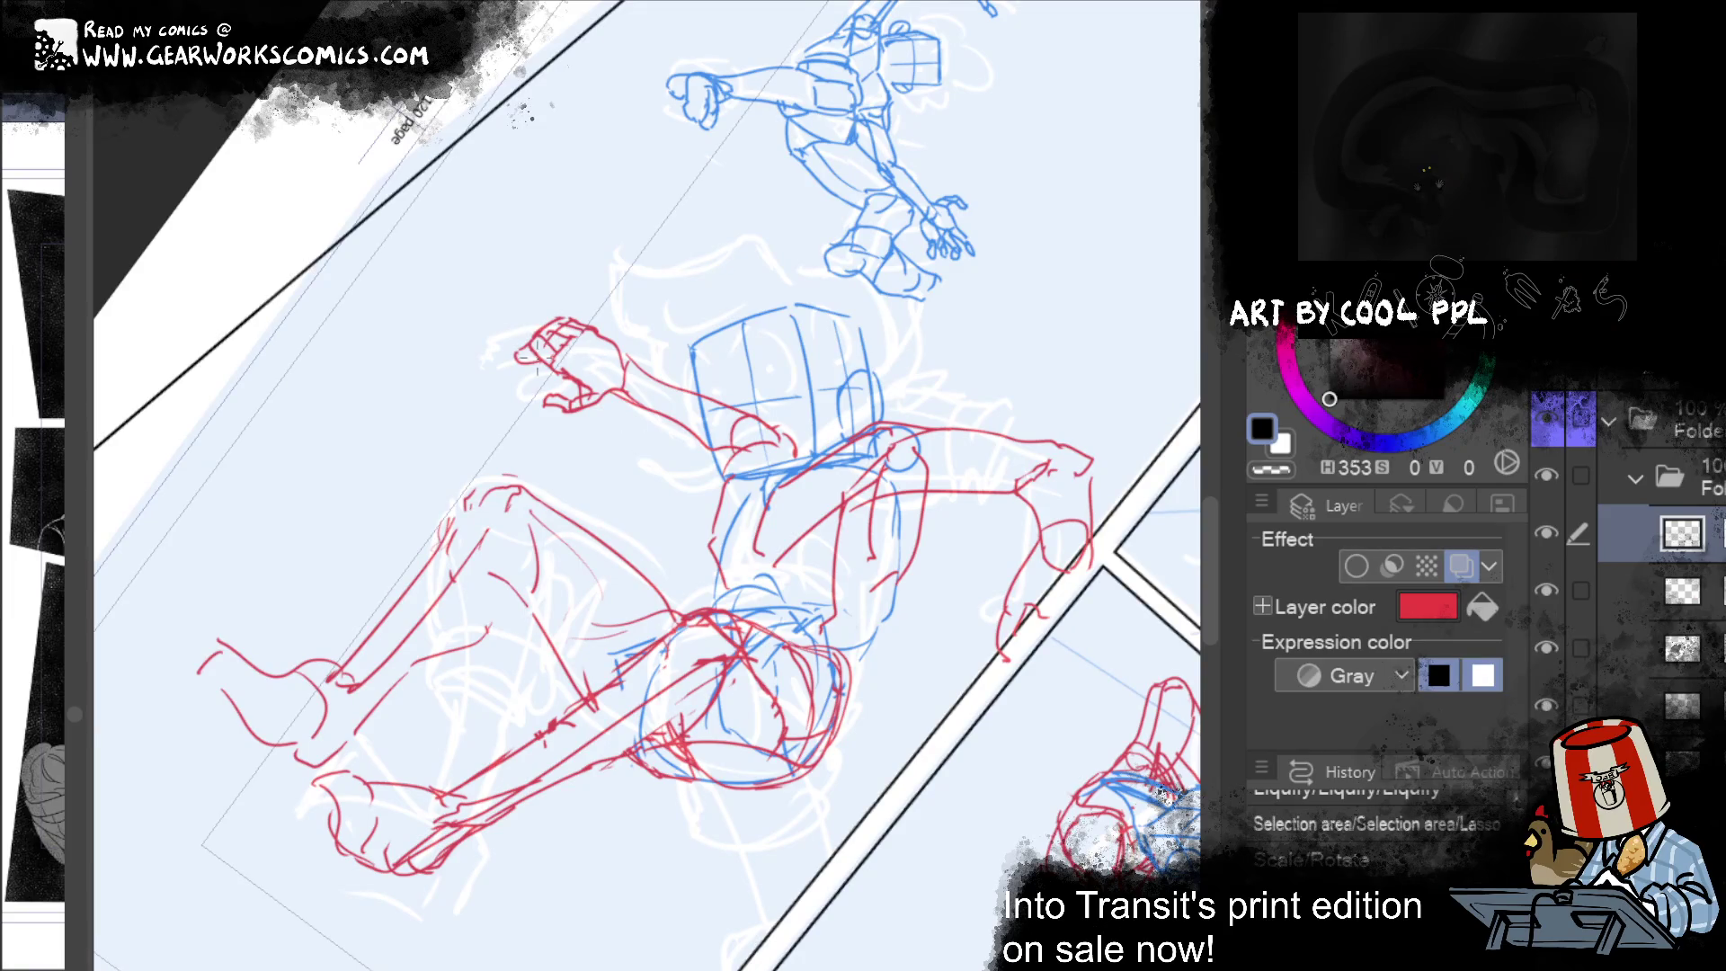
{"action": "key", "text": "ctrl+y"}
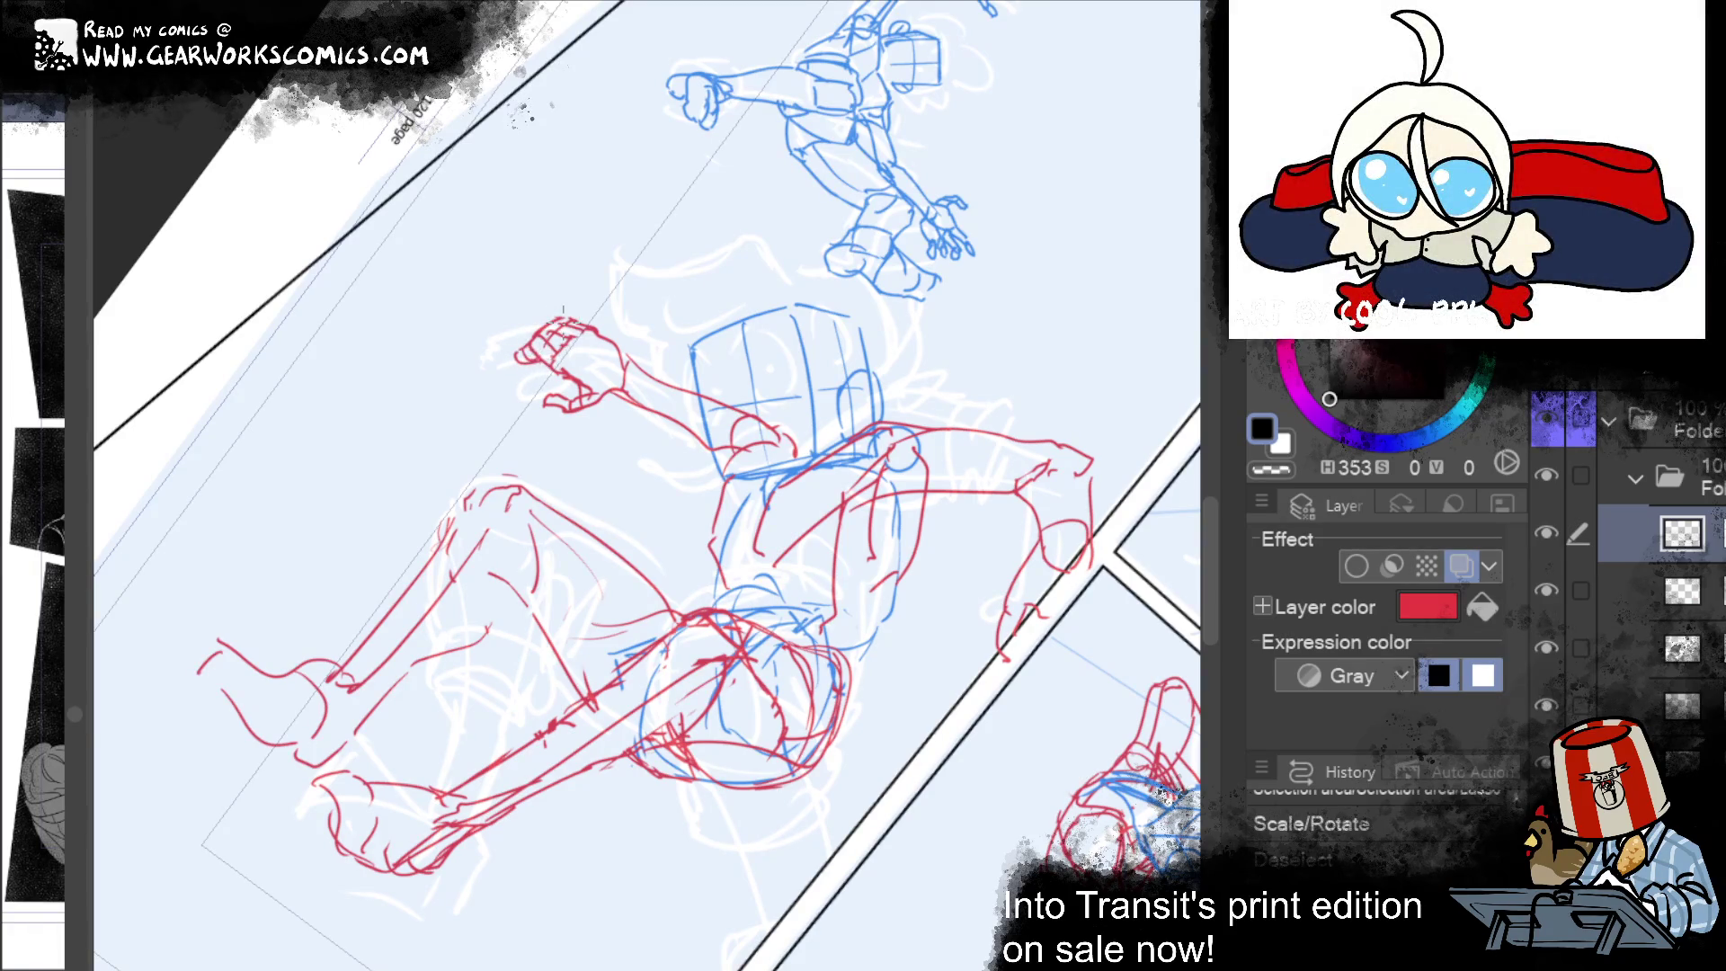
{"action": "key", "text": "ctrl+y"}
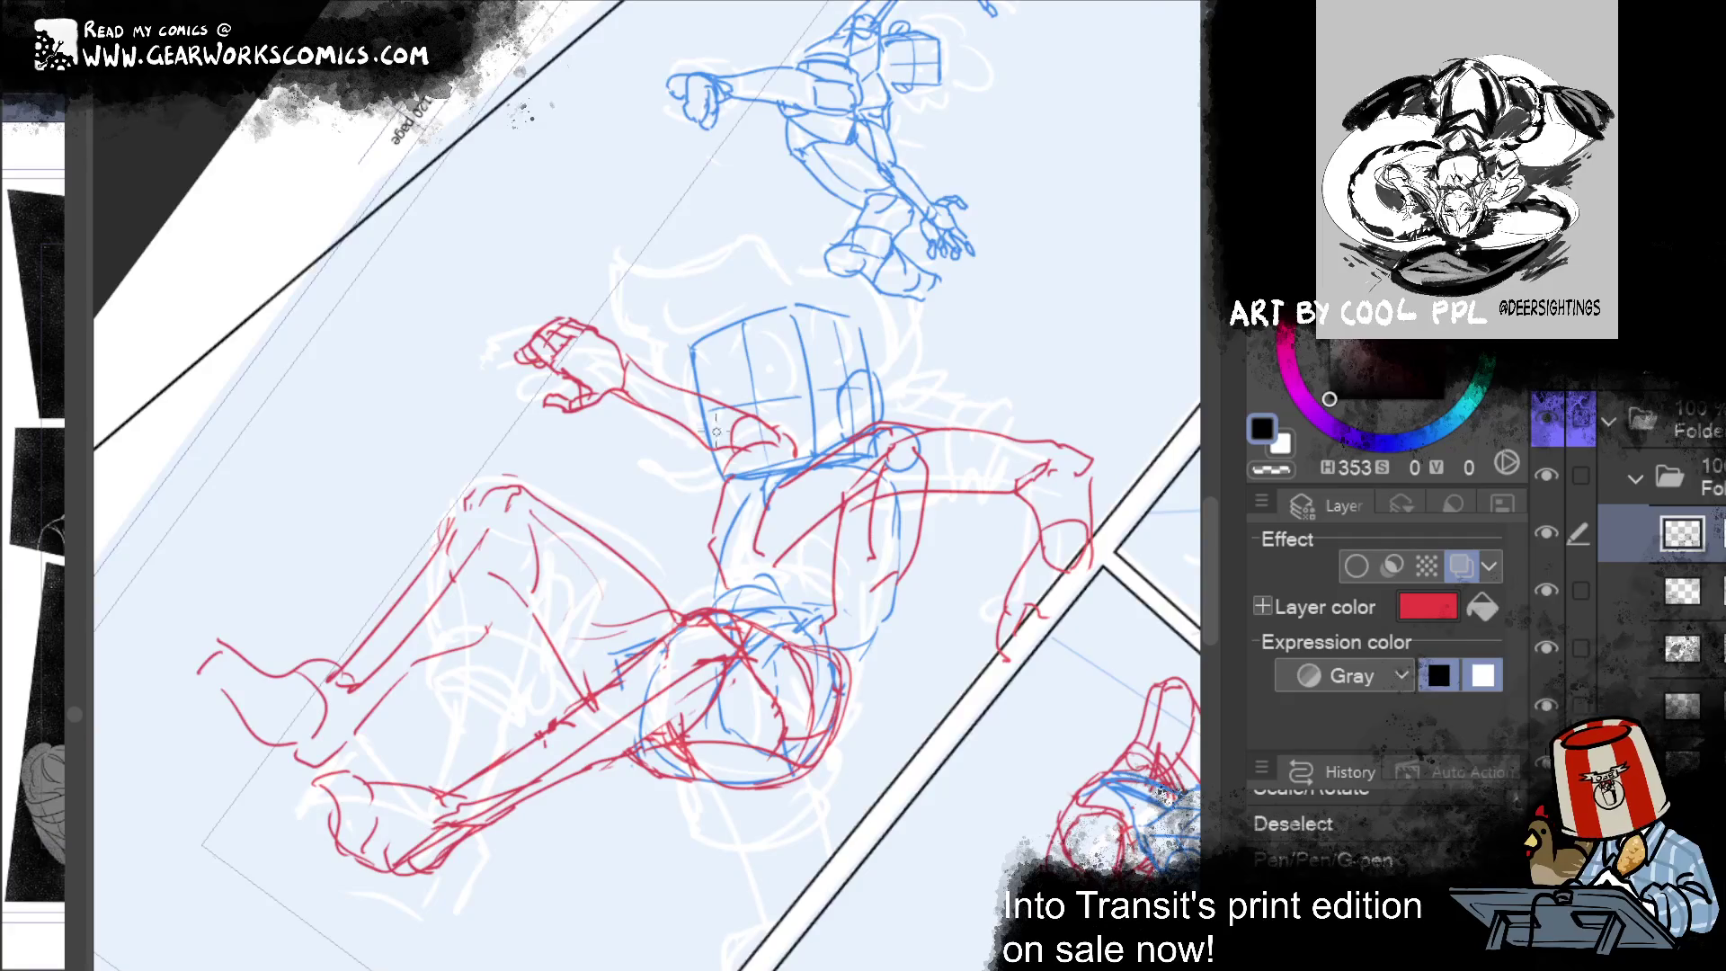
Step: Touch up the red sketch with a small G-pen stroke and a hard-eraser pass
{"action": "left_click_drag", "start_coordinate": [724, 471], "coordinate": [750, 461]}
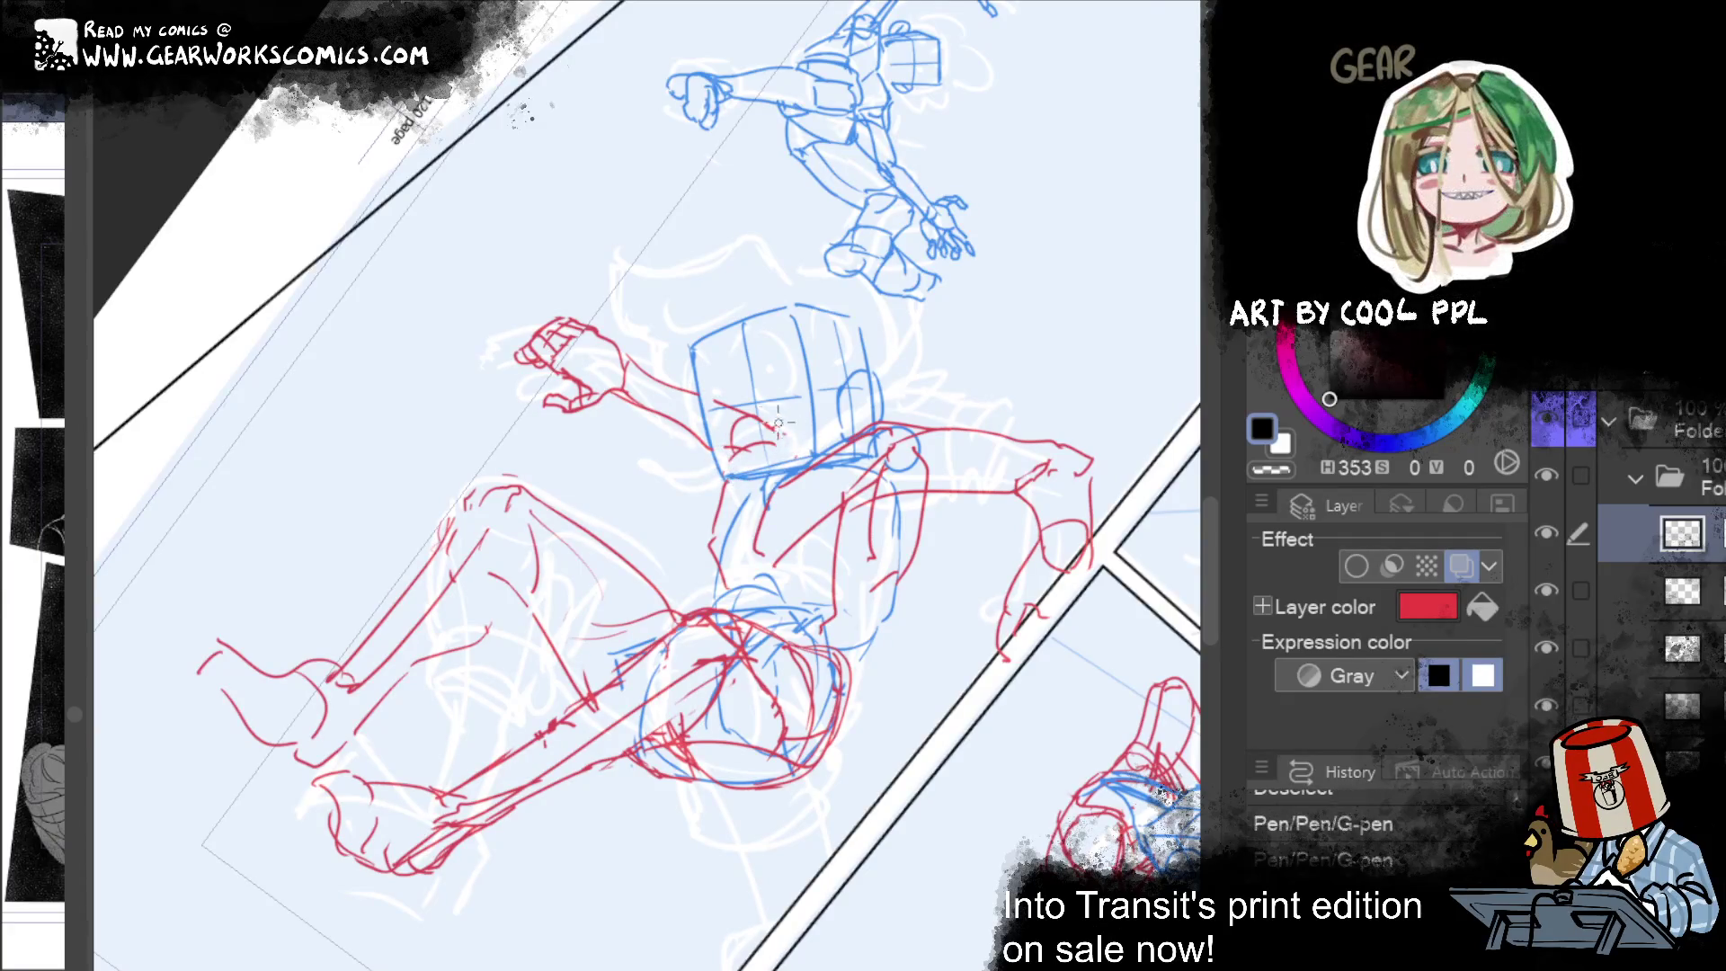
{"action": "mouse_move", "coordinate": [763, 440]}
{"action": "left_mouse_down"}
{"action": "mouse_move", "coordinate": [905, 255]}
{"action": "mouse_move", "coordinate": [1042, 179]}
{"action": "left_mouse_up"}
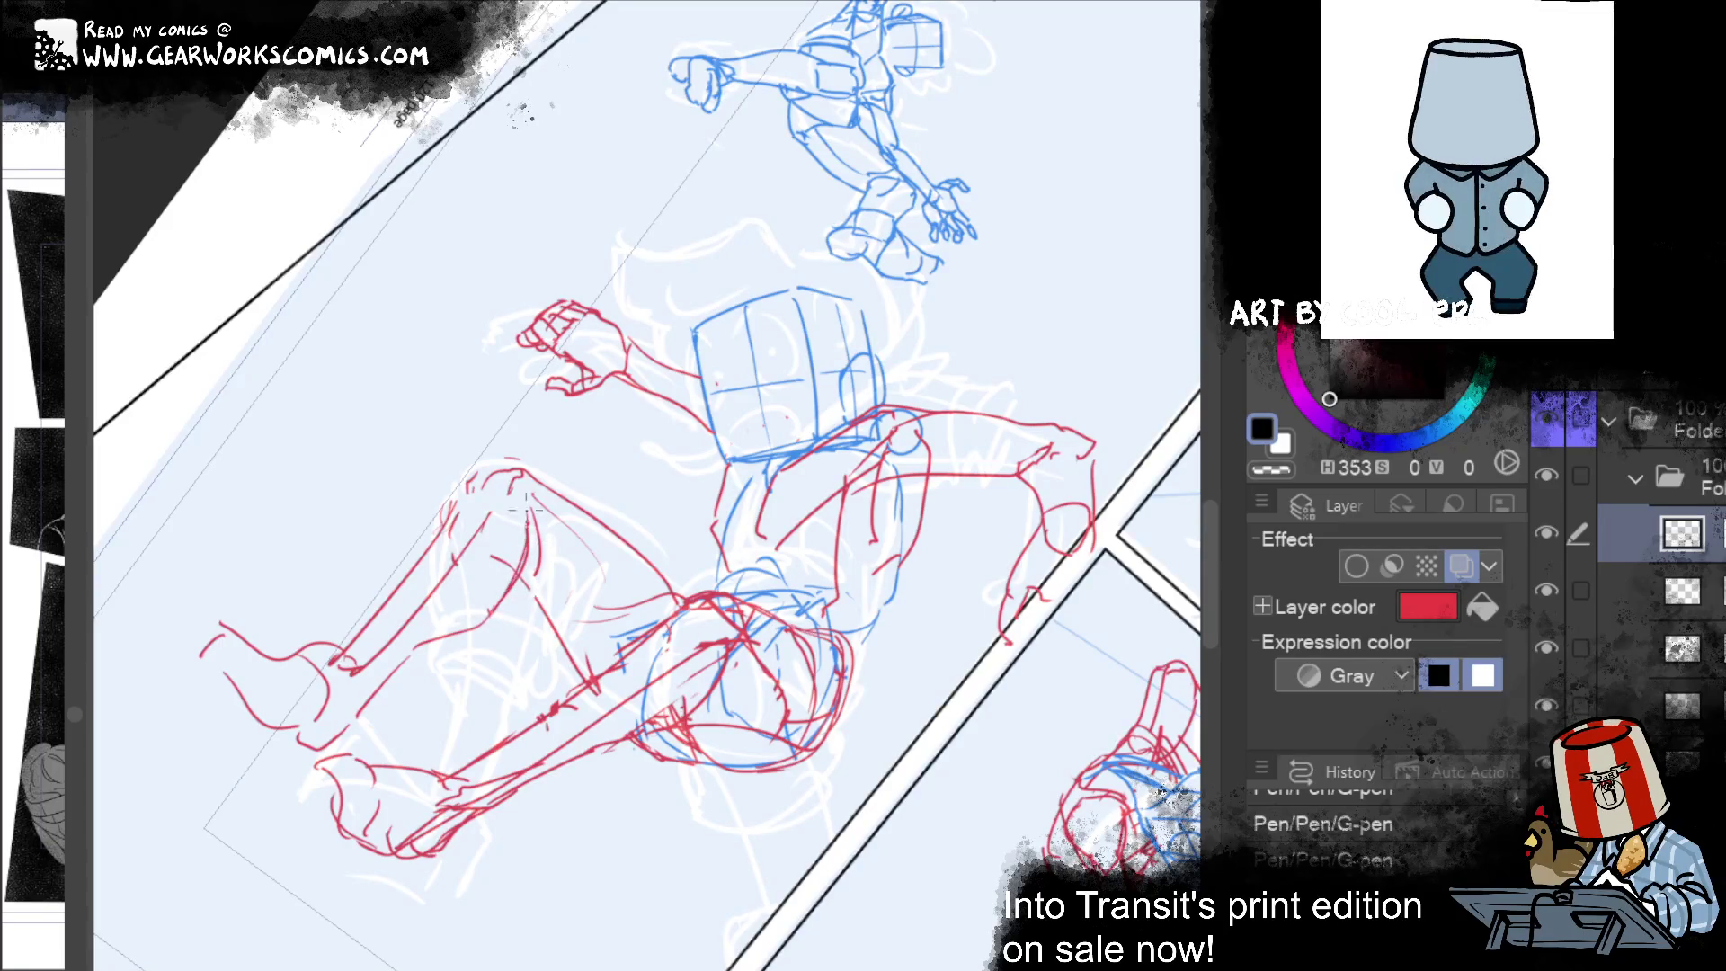
{"action": "left_click_drag", "start_coordinate": [359, 618], "coordinate": [343, 623]}
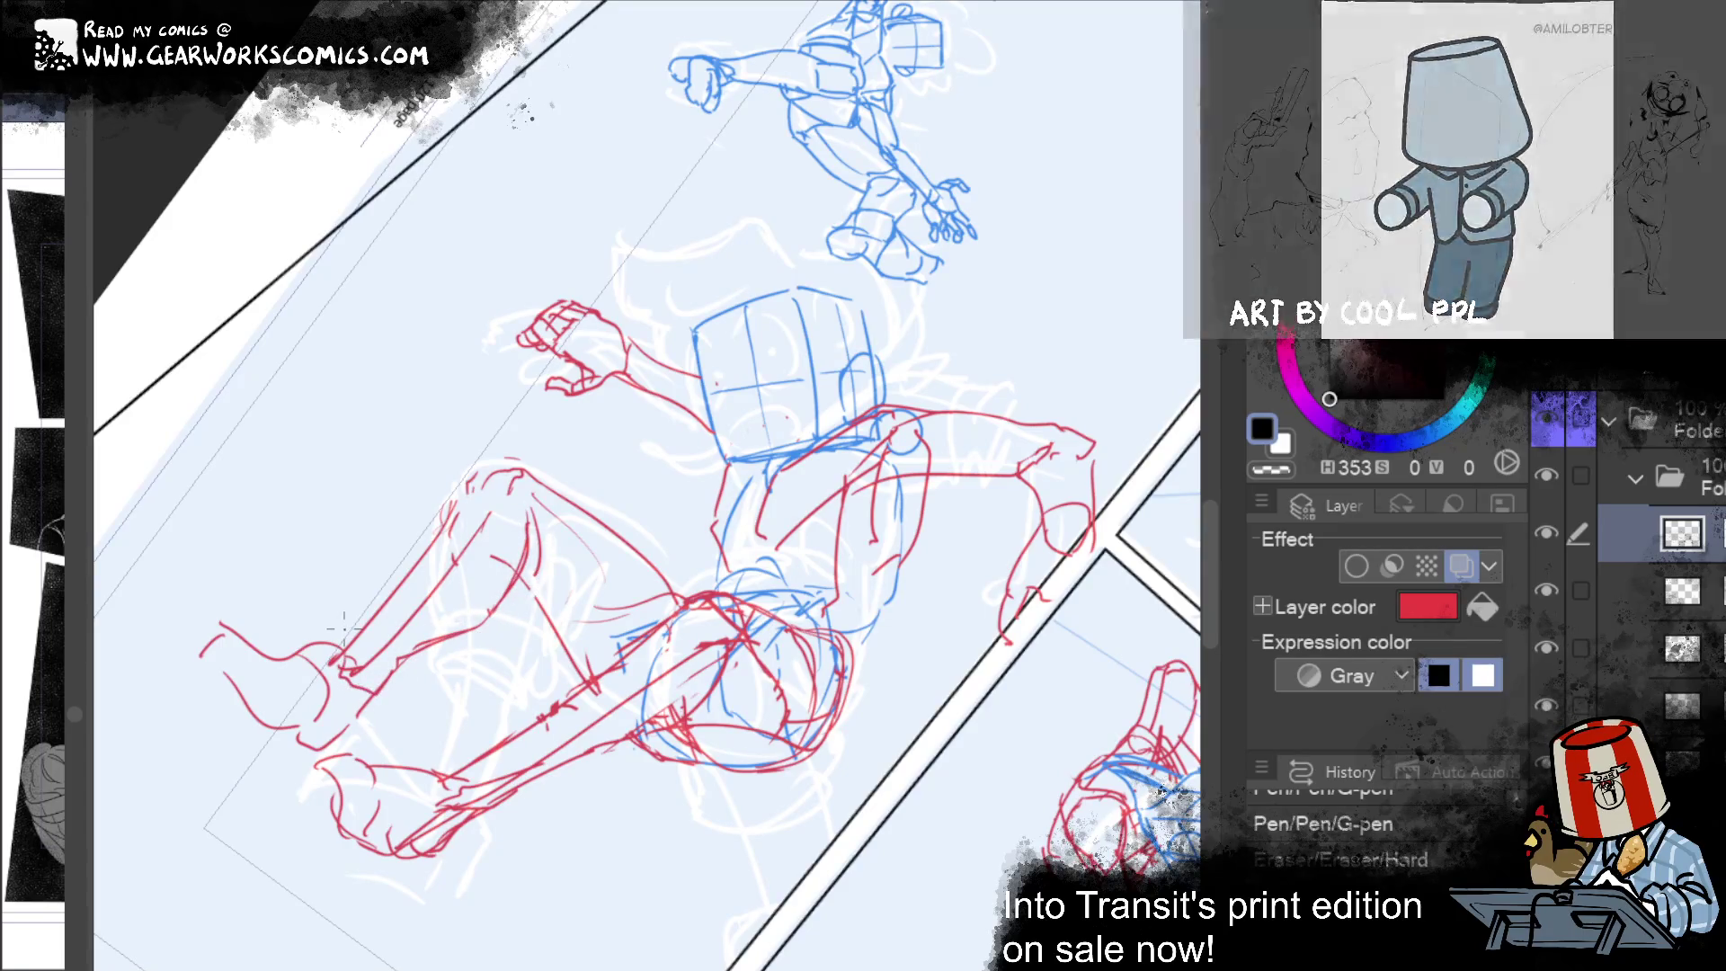
{"action": "key", "text": "ctrl+z"}
{"action": "key", "text": "ctrl+z"}
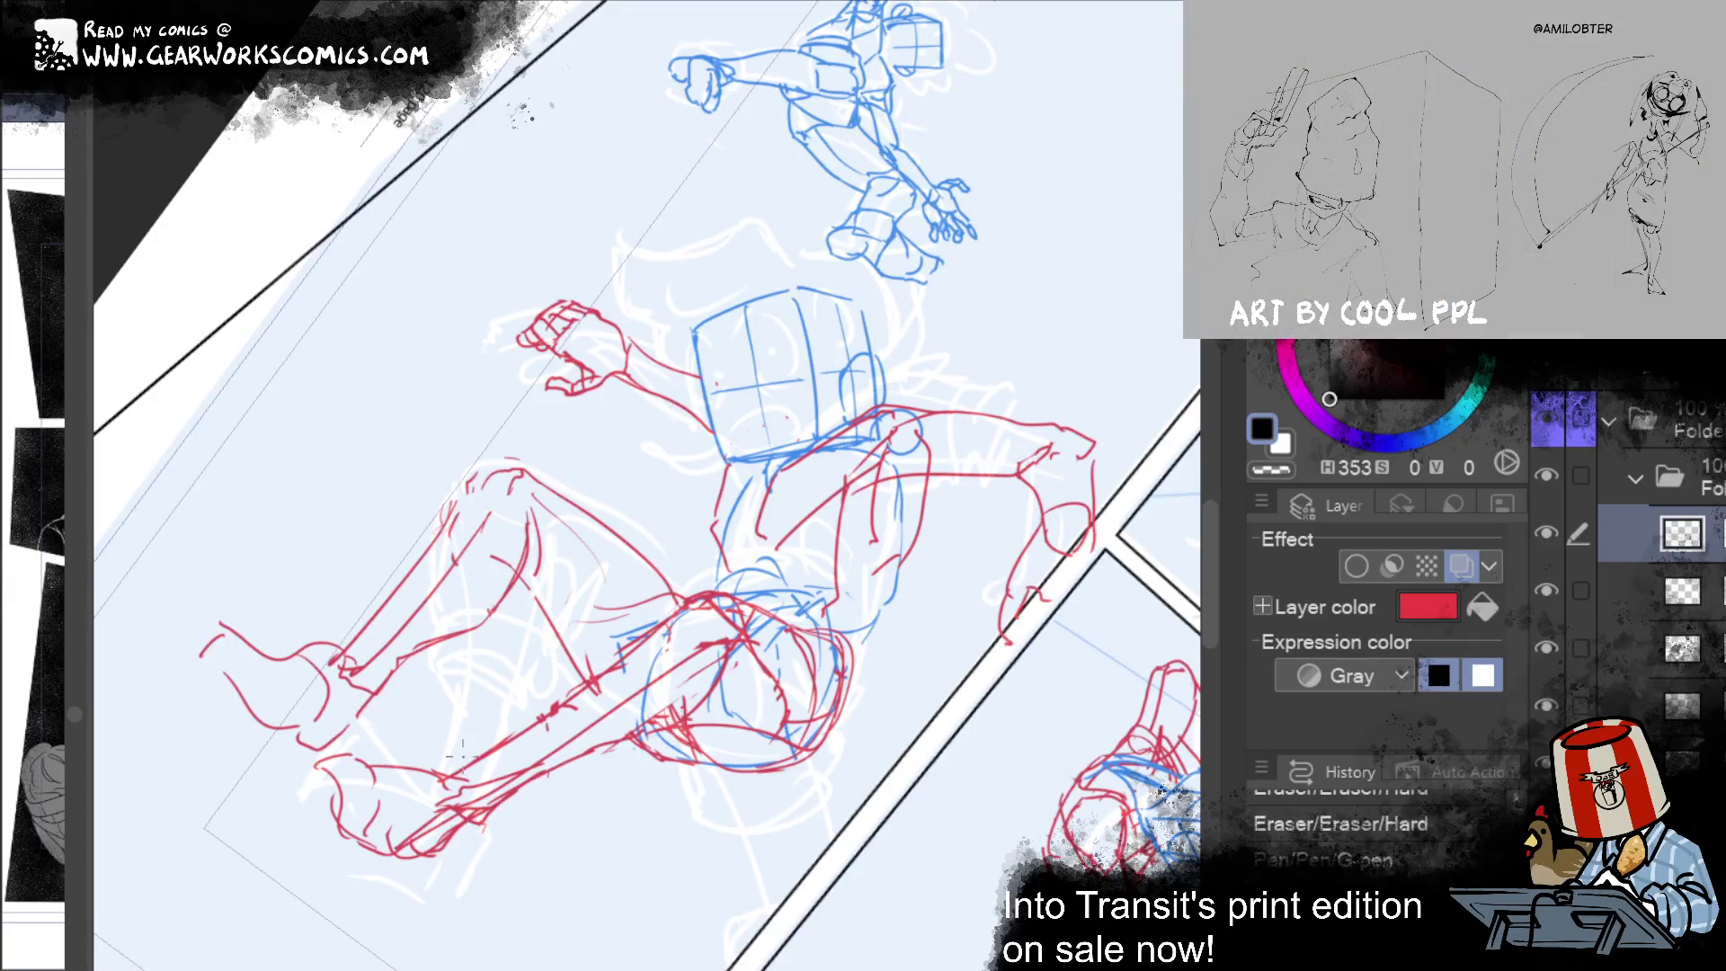
{"action": "key", "text": "ctrl+y"}
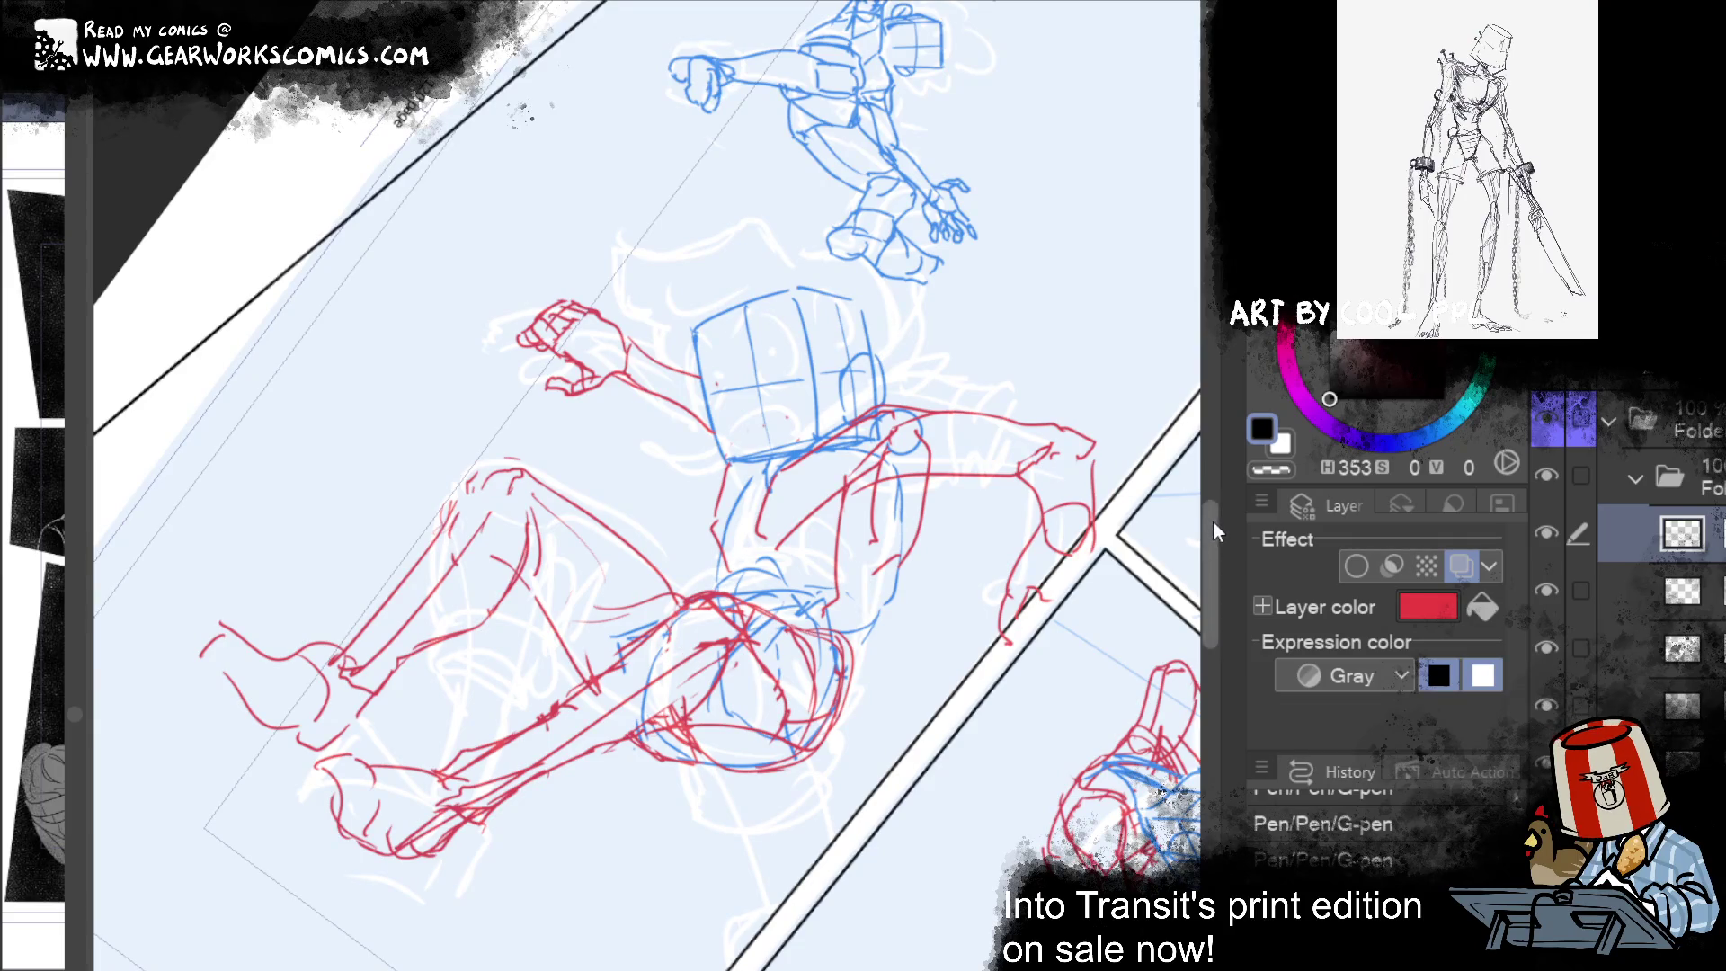
{"action": "left_click_drag", "start_coordinate": [1087, 344], "coordinate": [899, 478]}
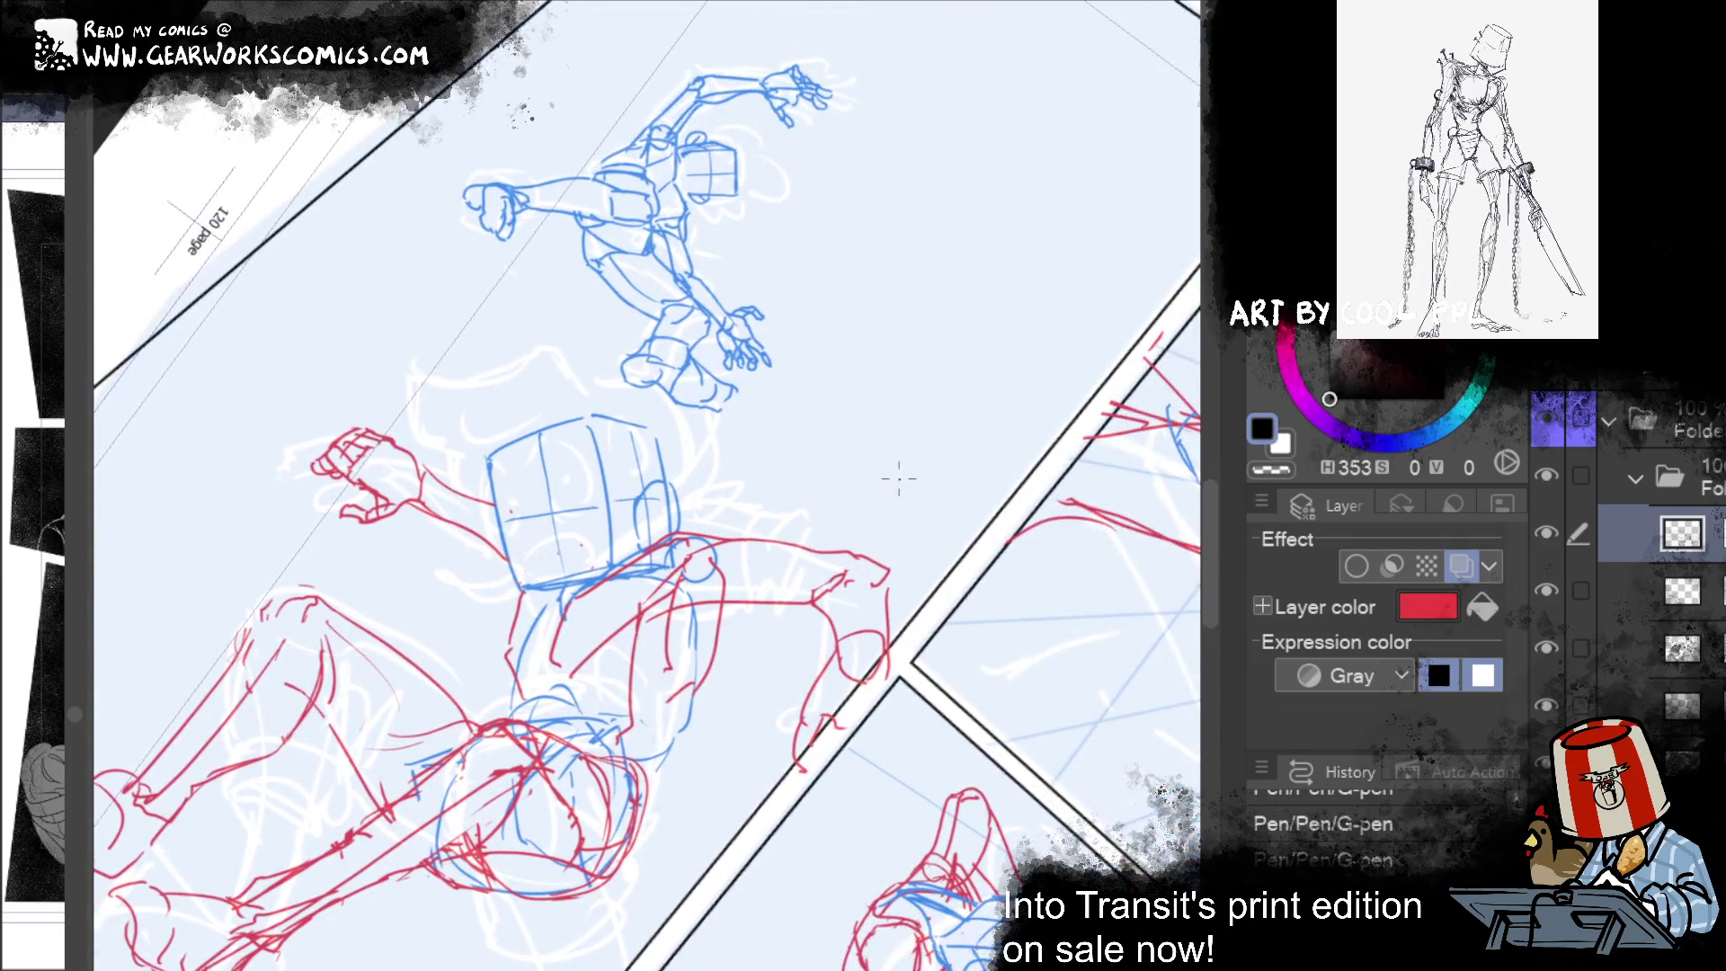
Step: On the blue sketch layer, liquify-push the boxy head to the right and reset the view
{"action": "left_click", "coordinate": [1712, 629]}
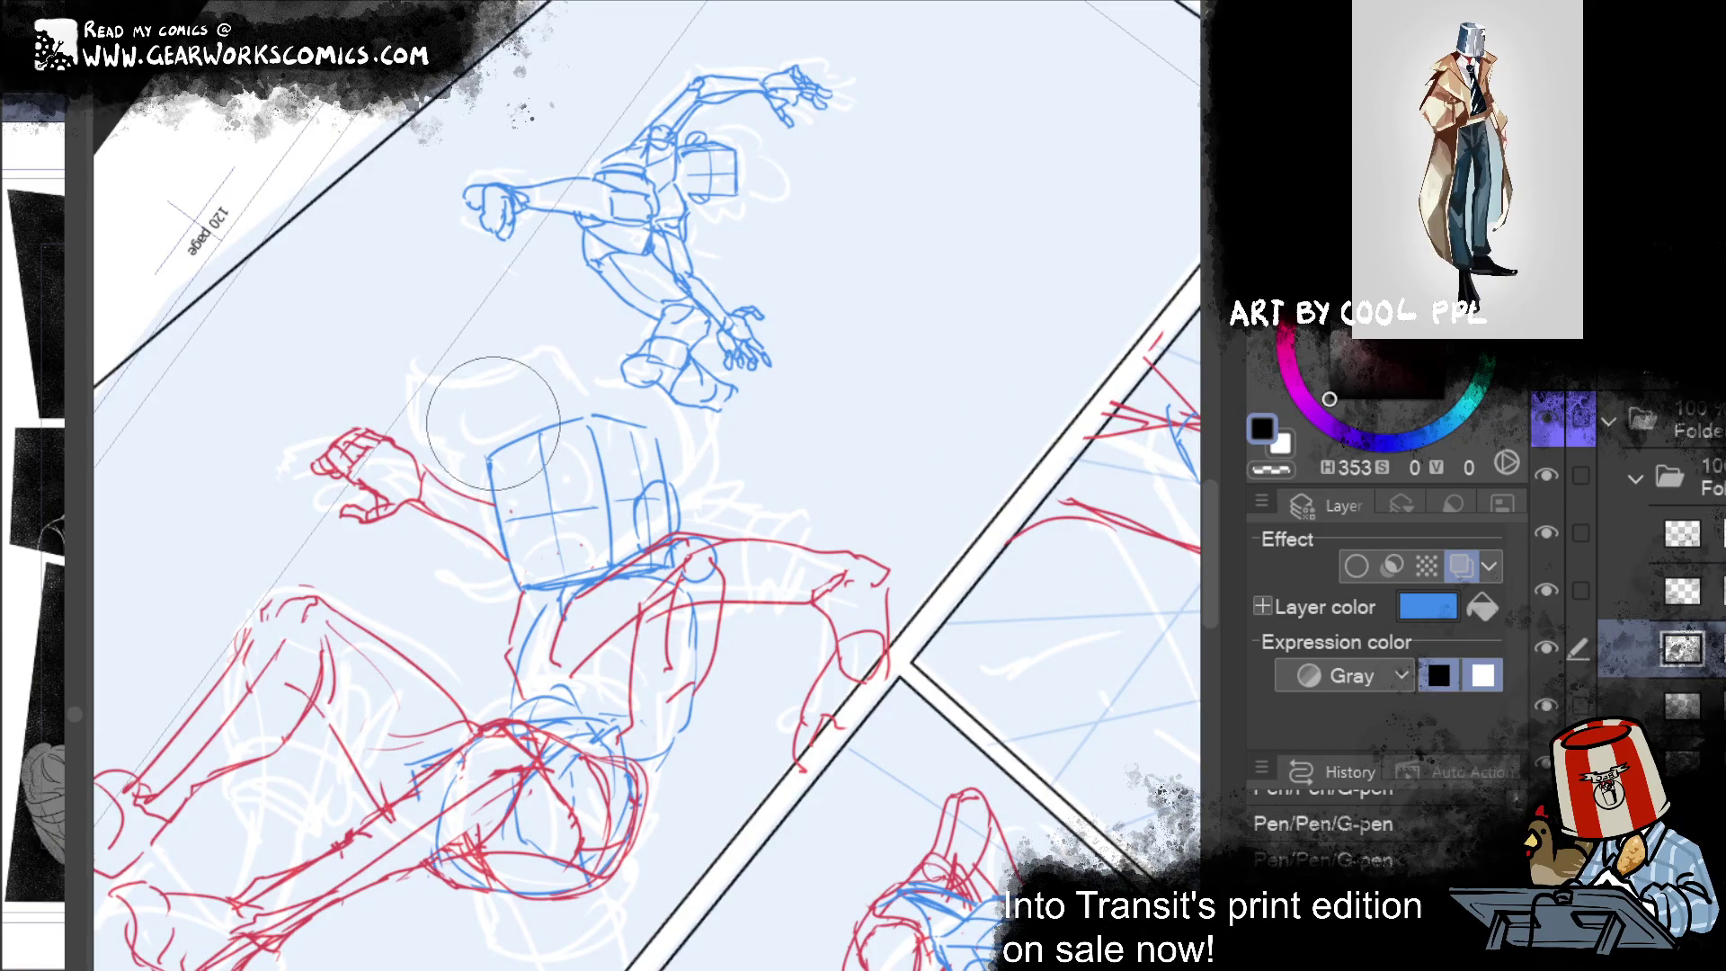
{"action": "key", "text": "alt+bracketleft"}
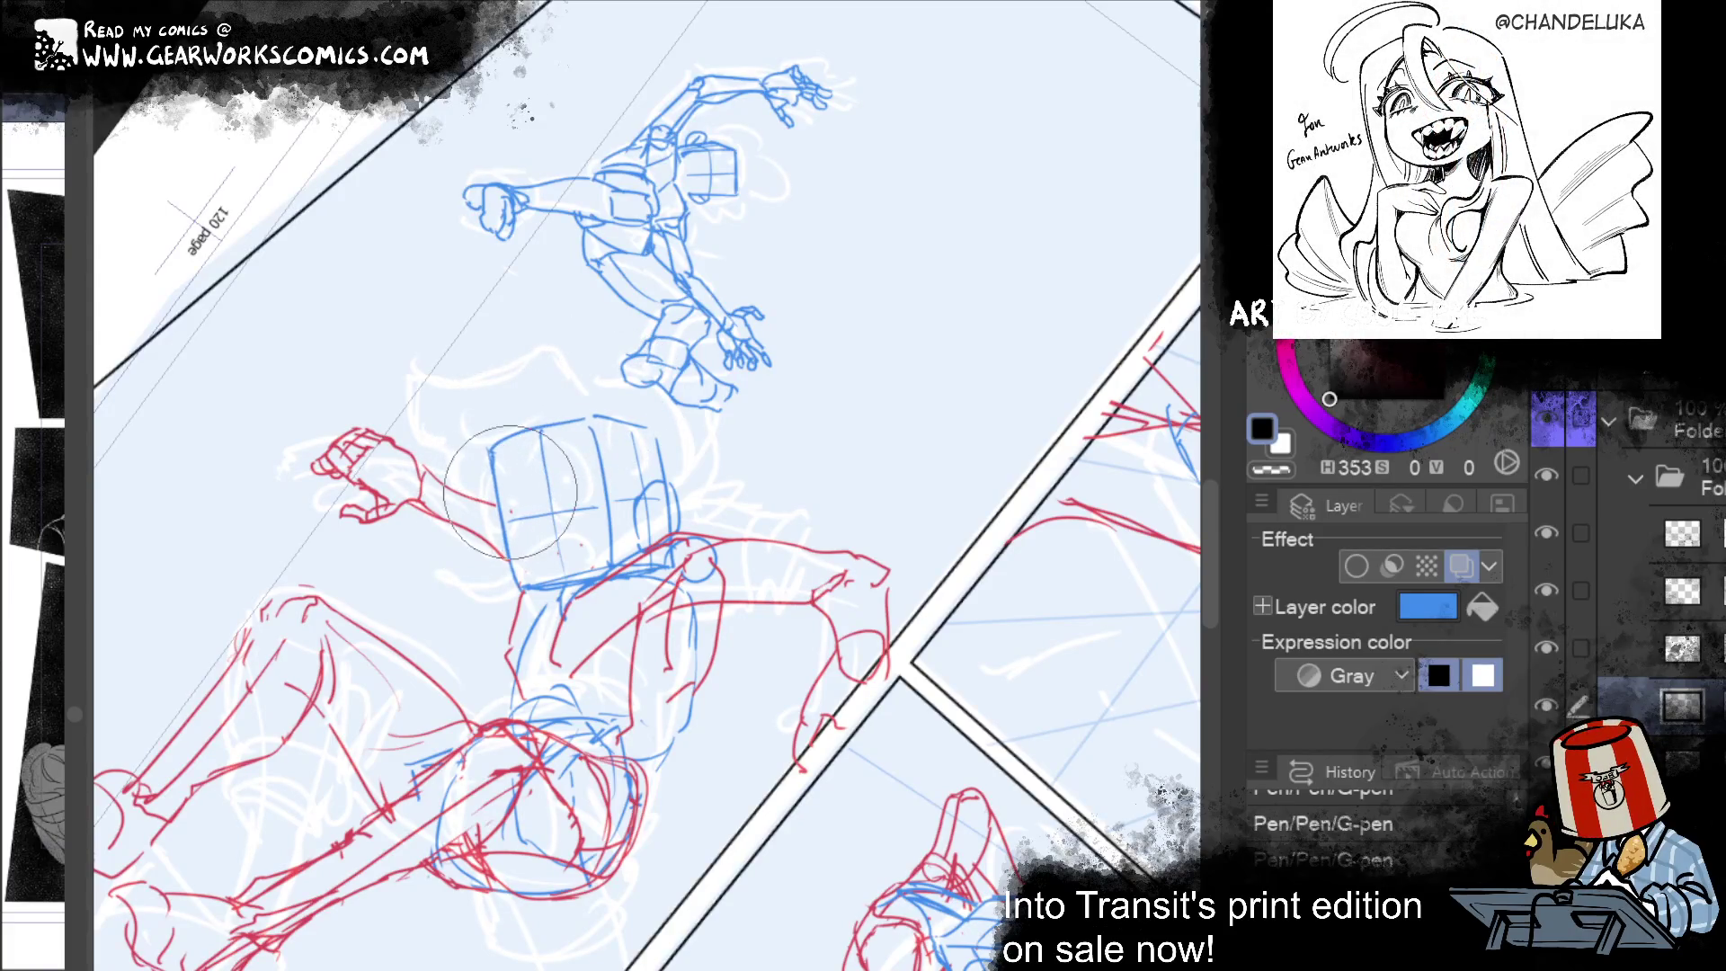
{"action": "mouse_move", "coordinate": [526, 373]}
{"action": "left_mouse_down"}
{"action": "mouse_move", "coordinate": [439, 377]}
{"action": "mouse_move", "coordinate": [500, 297]}
{"action": "mouse_move", "coordinate": [586, 372]}
{"action": "left_mouse_up"}
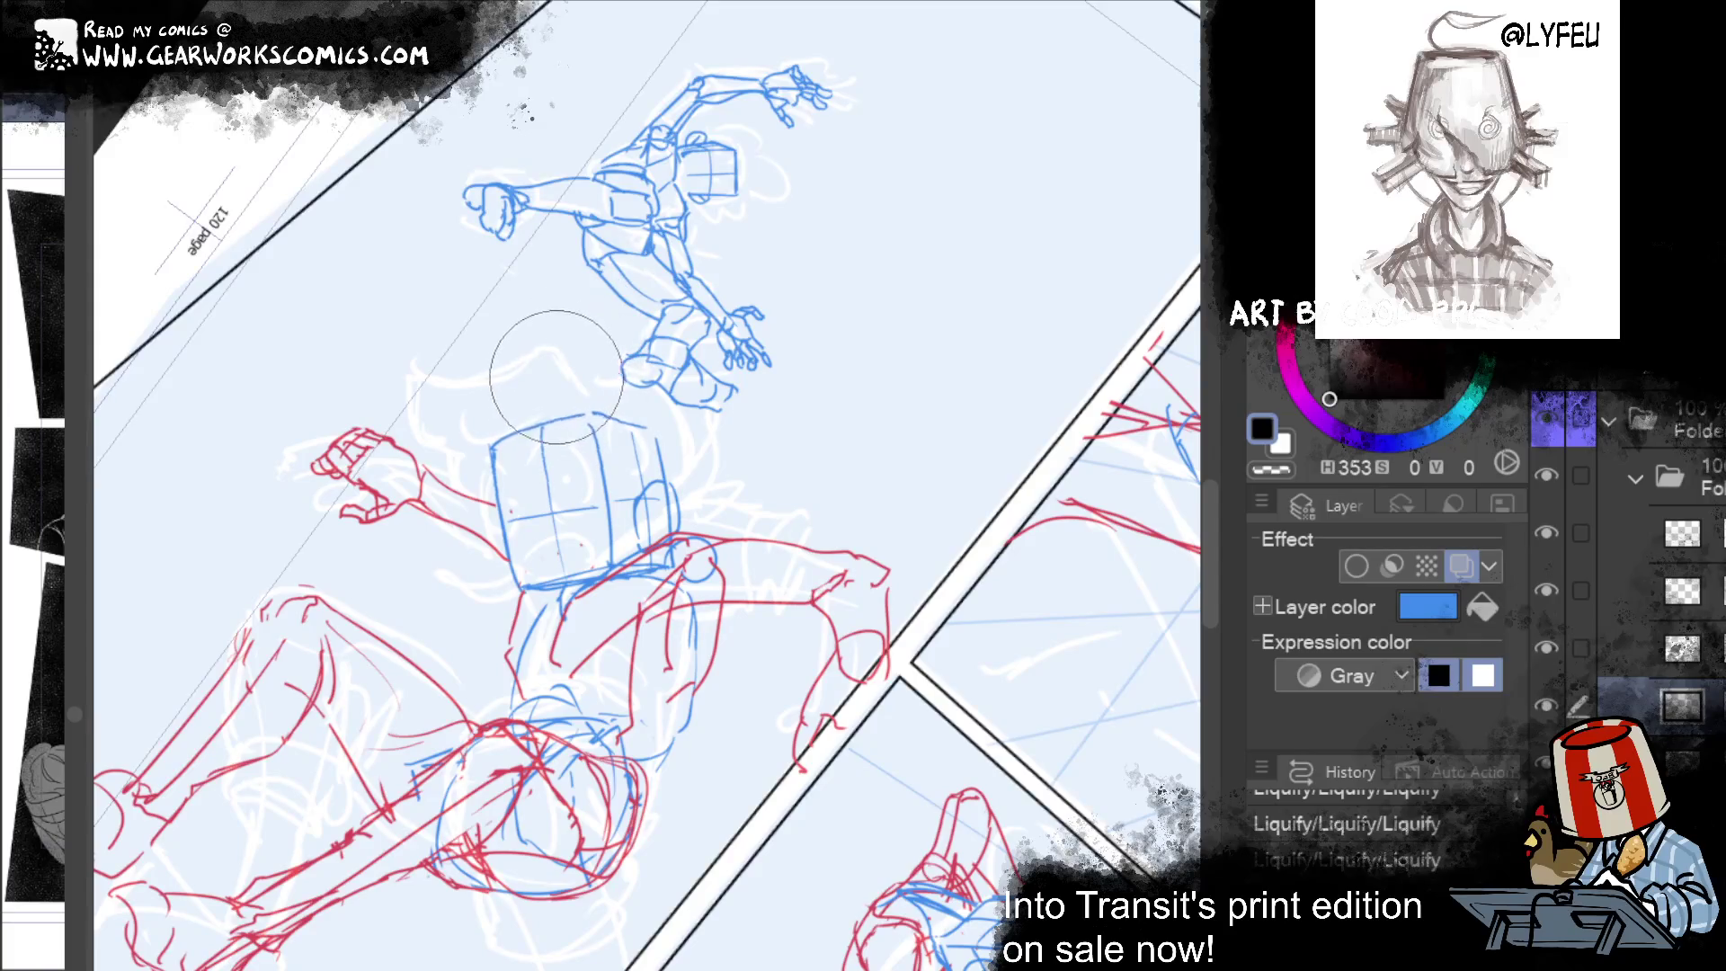
{"action": "left_click_drag", "start_coordinate": [568, 393], "coordinate": [665, 385]}
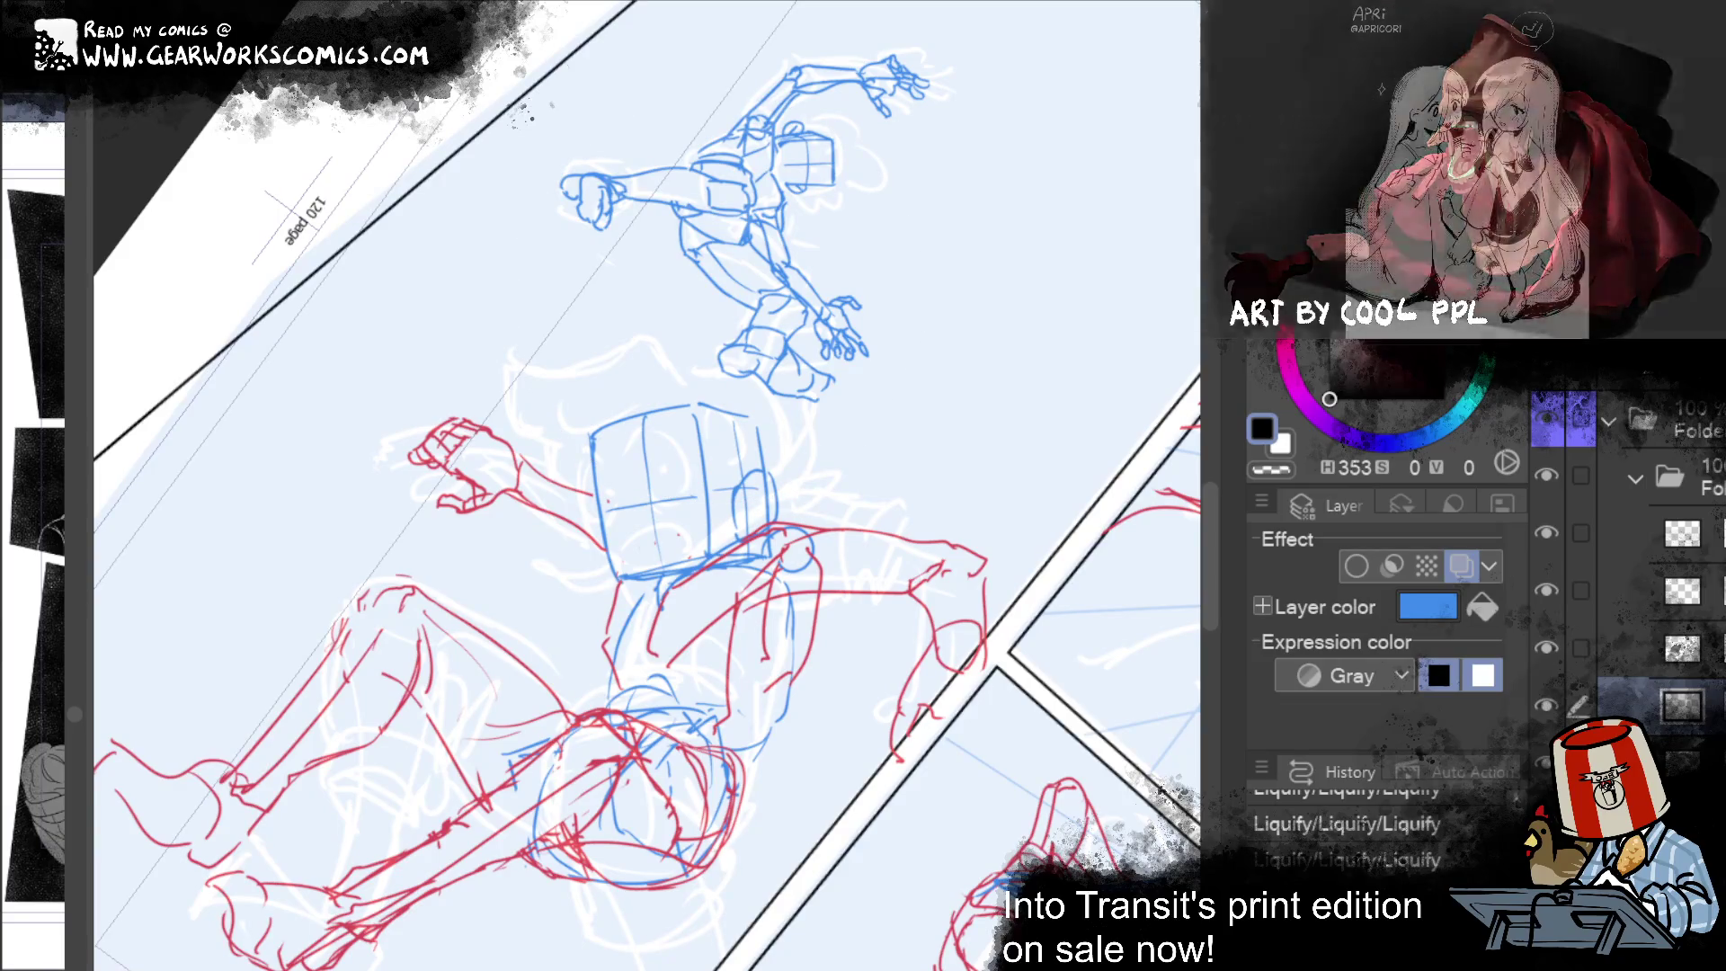
{"action": "scroll", "coordinate": [1090, 377], "scroll_direction": "down", "scroll_amount": 3}
{"action": "scroll", "coordinate": [1090, 377], "scroll_direction": "up", "scroll_amount": 1}
{"action": "mouse_move", "coordinate": [1090, 378]}
{"action": "left_mouse_down"}
{"action": "mouse_move", "coordinate": [1076, 329]}
{"action": "mouse_move", "coordinate": [1100, 384]}
{"action": "mouse_move", "coordinate": [1102, 328]}
{"action": "mouse_move", "coordinate": [1089, 355]}
{"action": "left_mouse_up"}
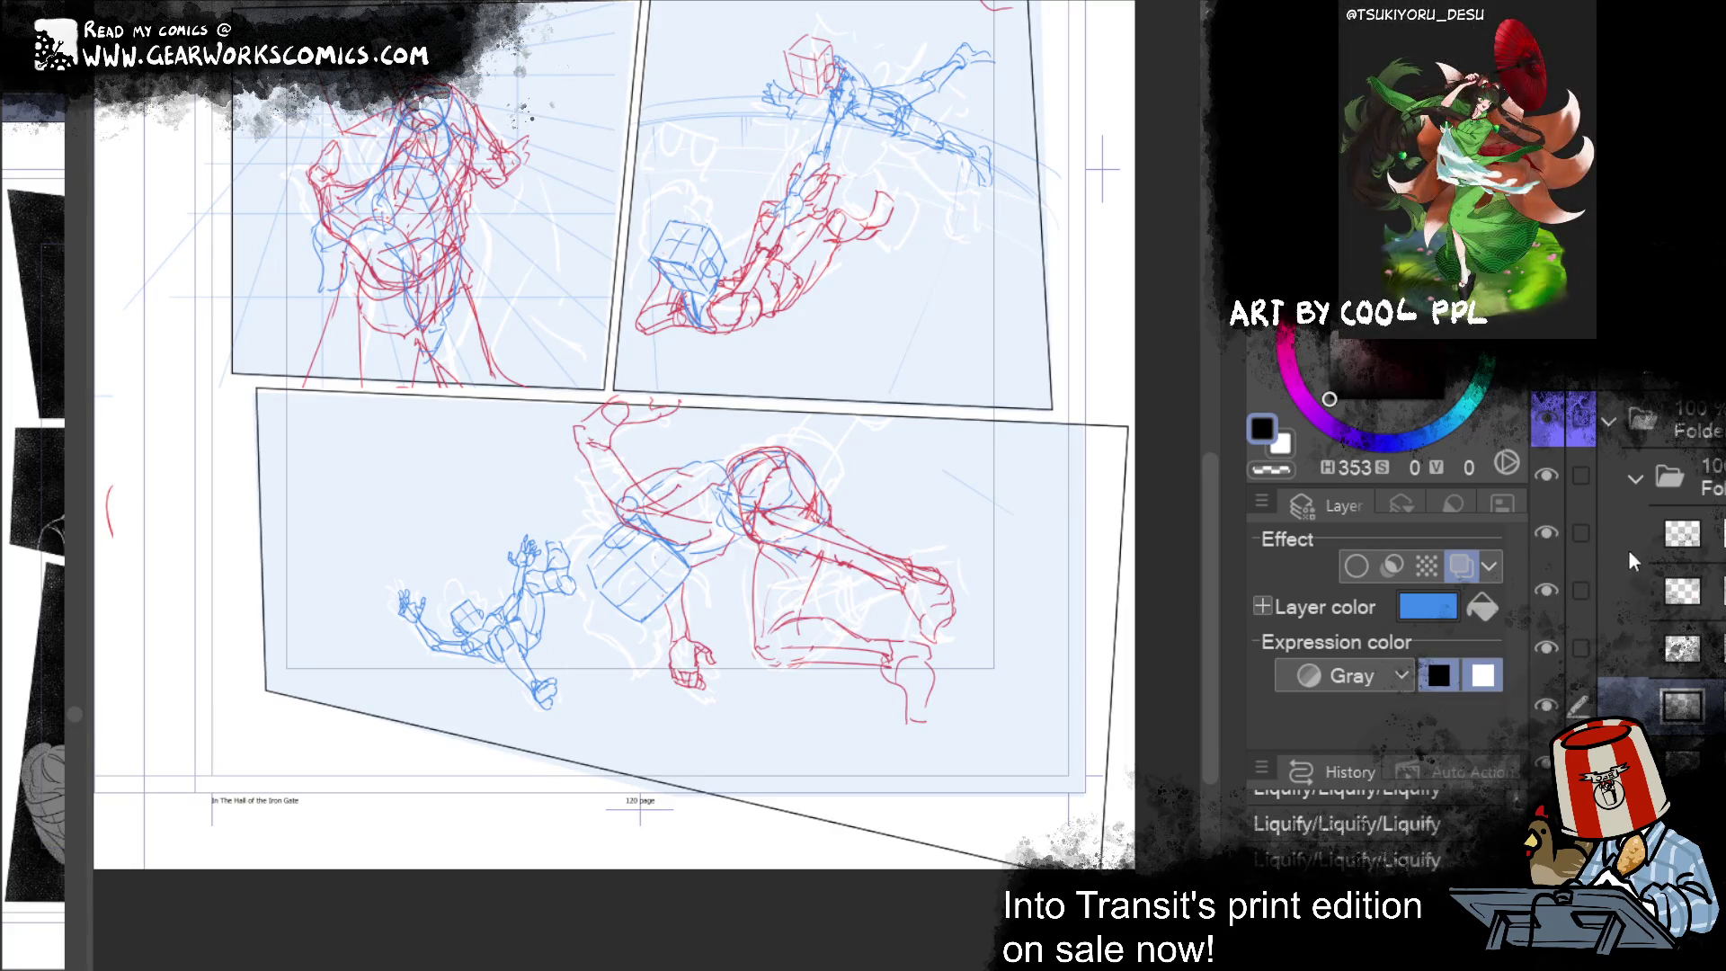
Step: Select both sketch layers and rotate the bottom figure's bent leg about 30° counter-clockwise
{"action": "left_click", "coordinate": [1695, 537]}
{"action": "left_click", "coordinate": [1662, 589]}
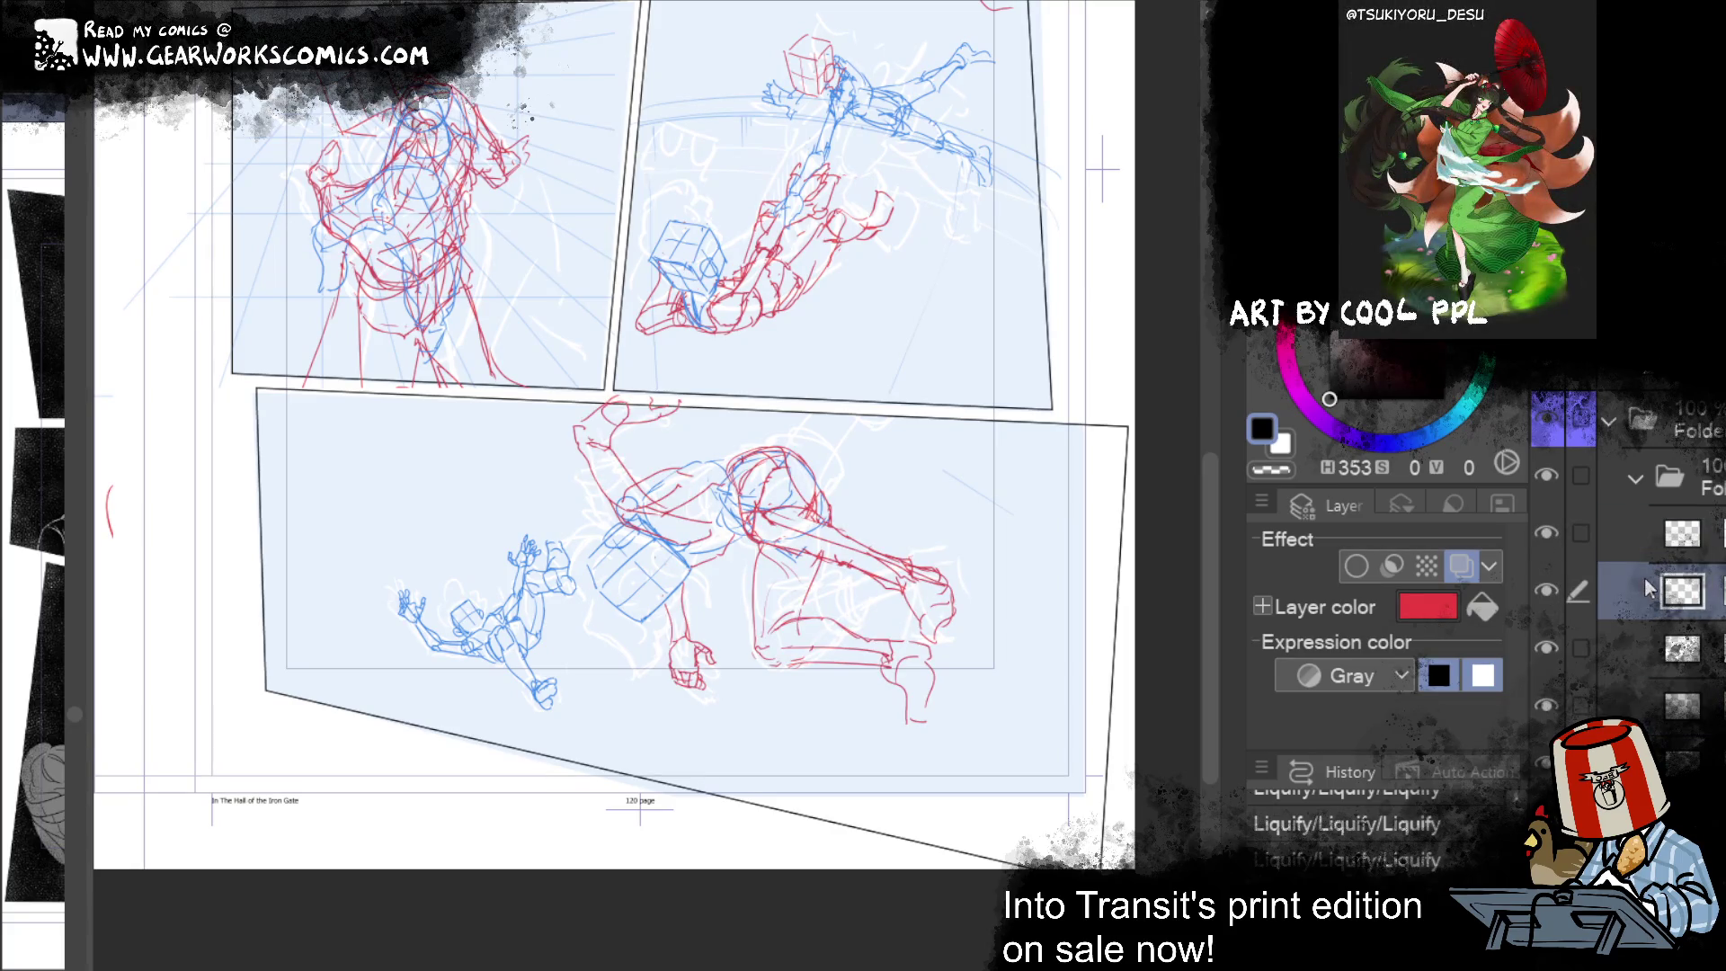
{"action": "left_click", "coordinate": [1598, 526]}
{"action": "mouse_move", "coordinate": [814, 604]}
{"action": "left_mouse_down"}
{"action": "mouse_move", "coordinate": [798, 696]}
{"action": "mouse_move", "coordinate": [976, 719]}
{"action": "left_mouse_up"}
{"action": "left_click_drag", "start_coordinate": [948, 634], "coordinate": [855, 583]}
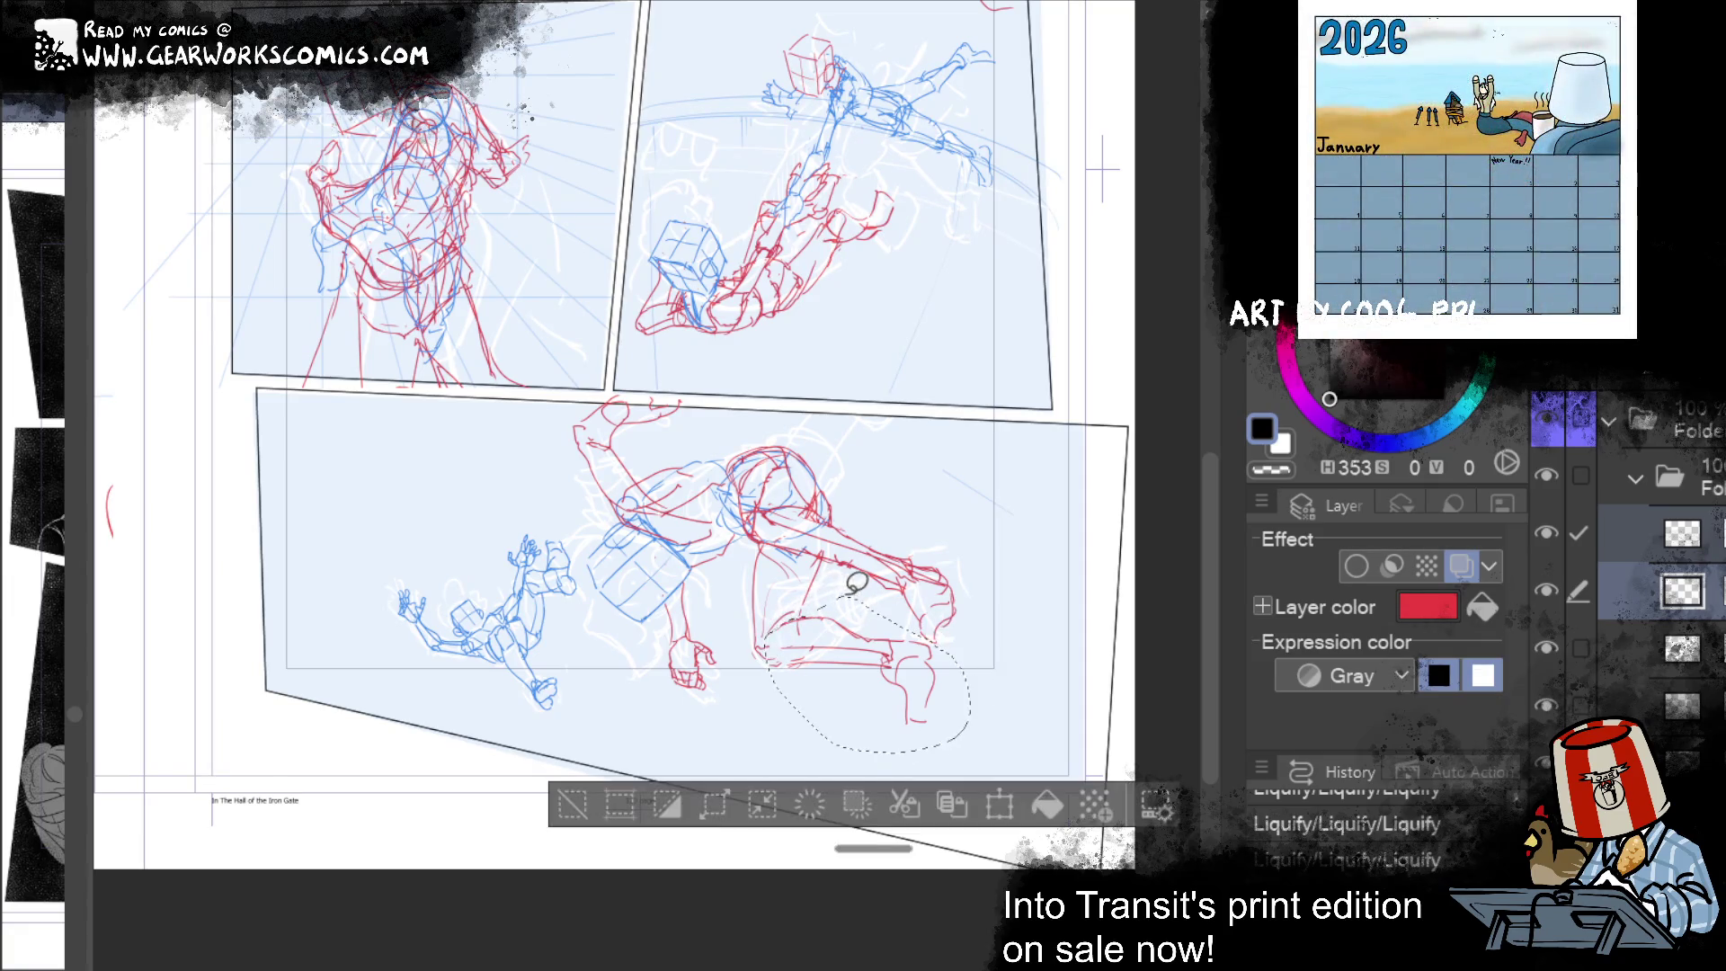
{"action": "left_click", "coordinate": [1000, 805]}
{"action": "left_click_drag", "start_coordinate": [775, 653], "coordinate": [775, 656]}
{"action": "mouse_move", "coordinate": [1034, 670]}
{"action": "left_mouse_down"}
{"action": "mouse_move", "coordinate": [1038, 510]}
{"action": "mouse_move", "coordinate": [994, 693]}
{"action": "mouse_move", "coordinate": [1004, 787]}
{"action": "mouse_move", "coordinate": [1040, 550]}
{"action": "mouse_move", "coordinate": [1019, 715]}
{"action": "left_mouse_up"}
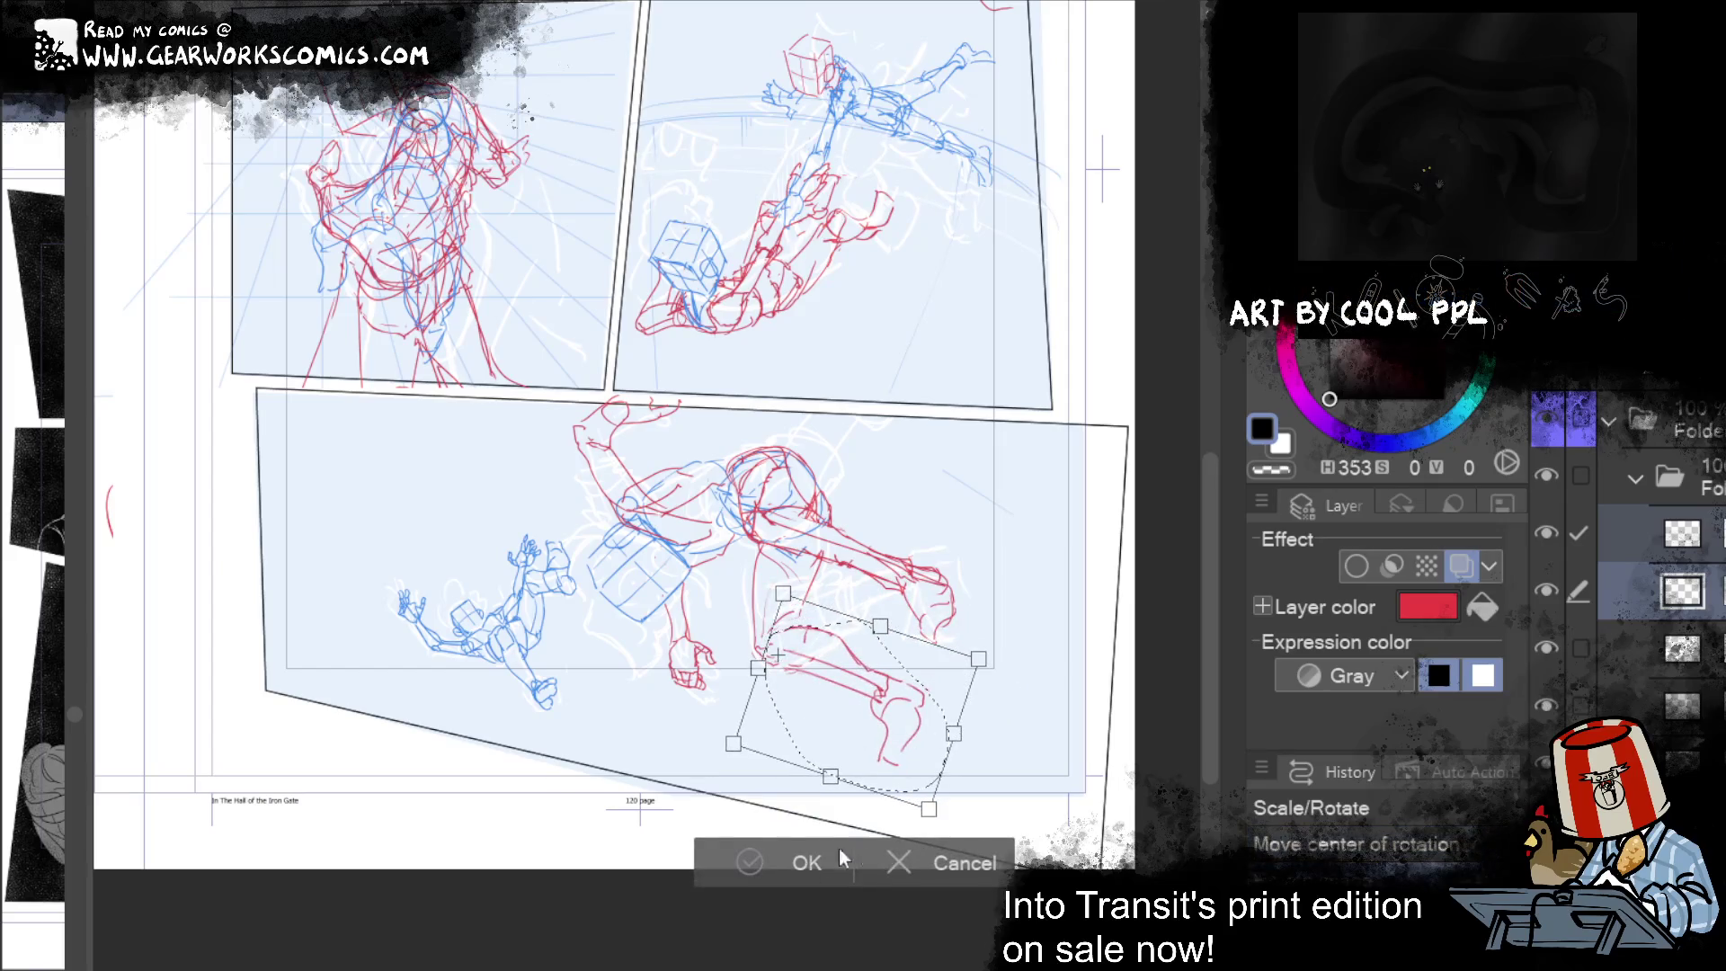
{"action": "key", "text": "Return"}
{"action": "key", "text": "ctrl+d"}
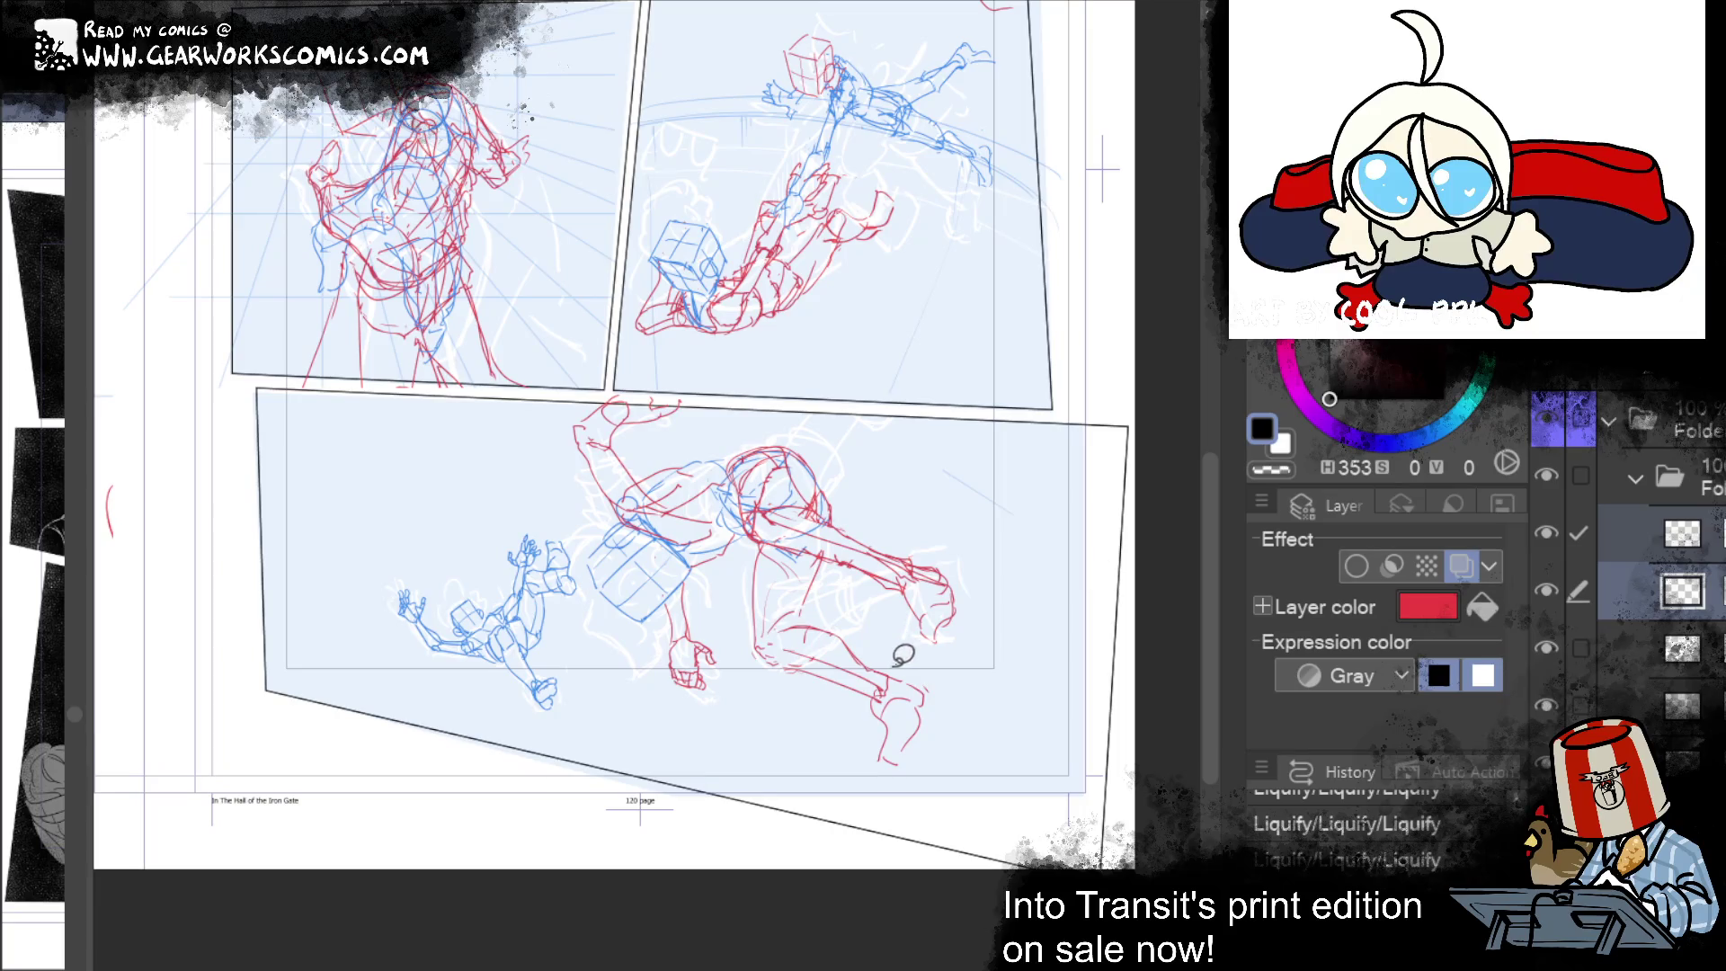
Step: Rotate the lower foot upward and the raised right foot about 17° counter-clockwise
{"action": "left_click_drag", "start_coordinate": [860, 753], "coordinate": [970, 661]}
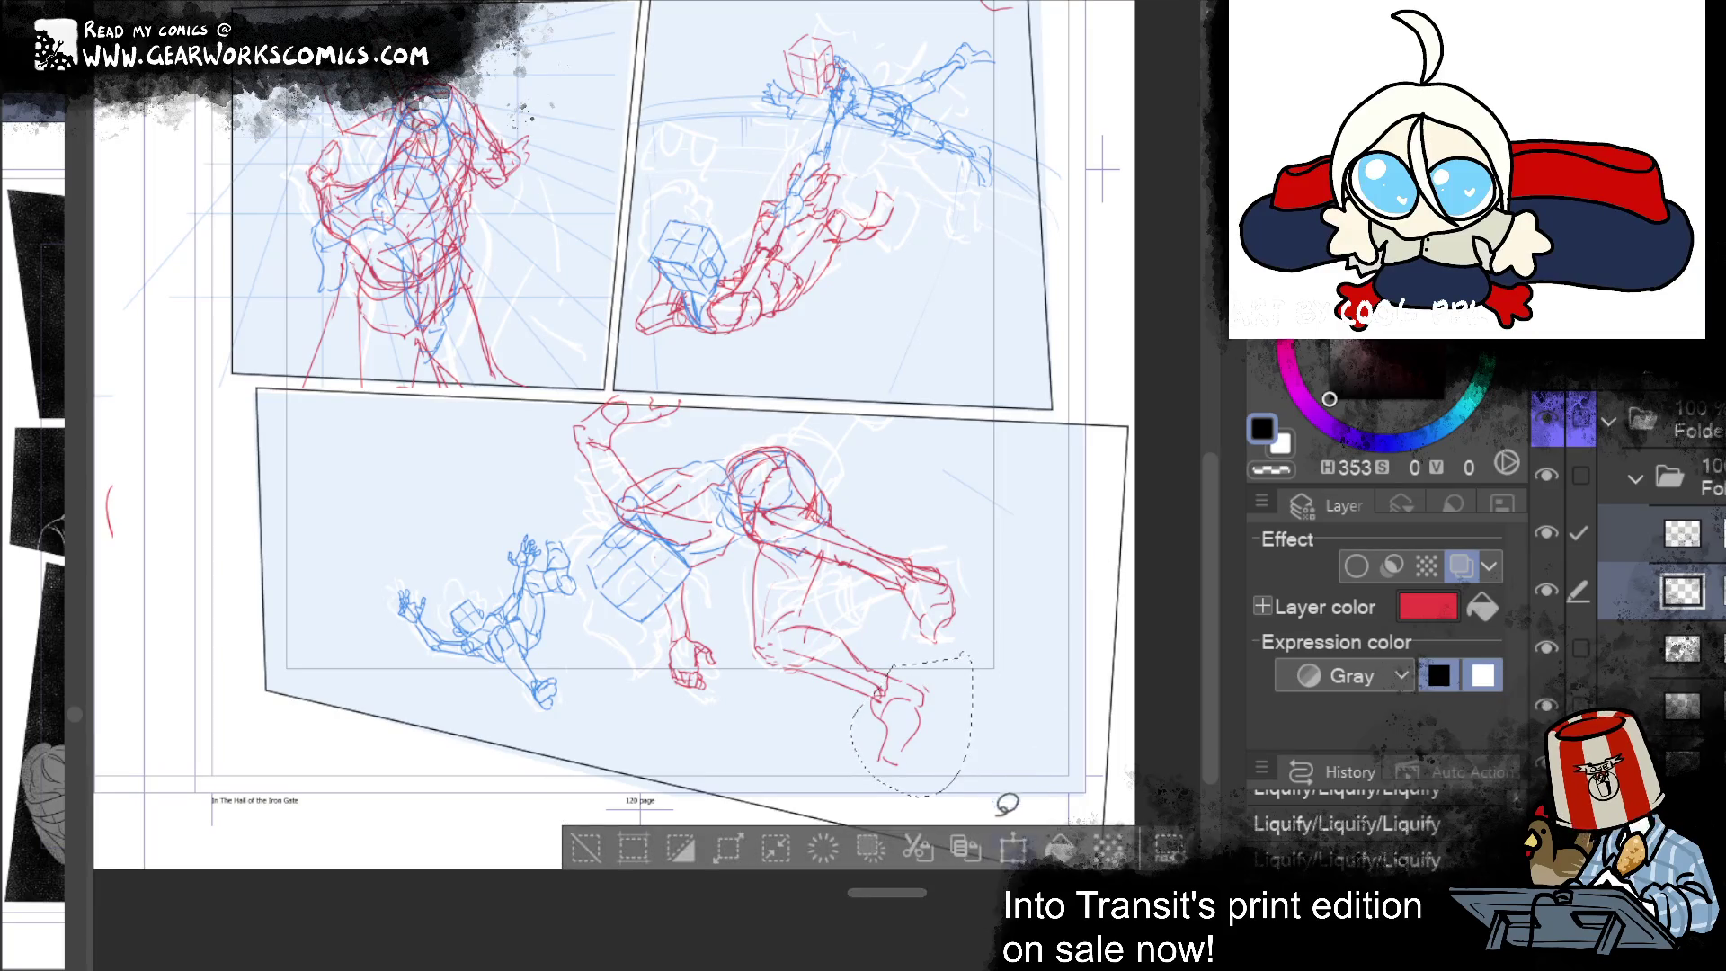
{"action": "key", "text": "ctrl+t"}
{"action": "mouse_move", "coordinate": [1046, 673]}
{"action": "left_mouse_down"}
{"action": "mouse_move", "coordinate": [1026, 563]}
{"action": "mouse_move", "coordinate": [1017, 761]}
{"action": "mouse_move", "coordinate": [1021, 702]}
{"action": "left_mouse_up"}
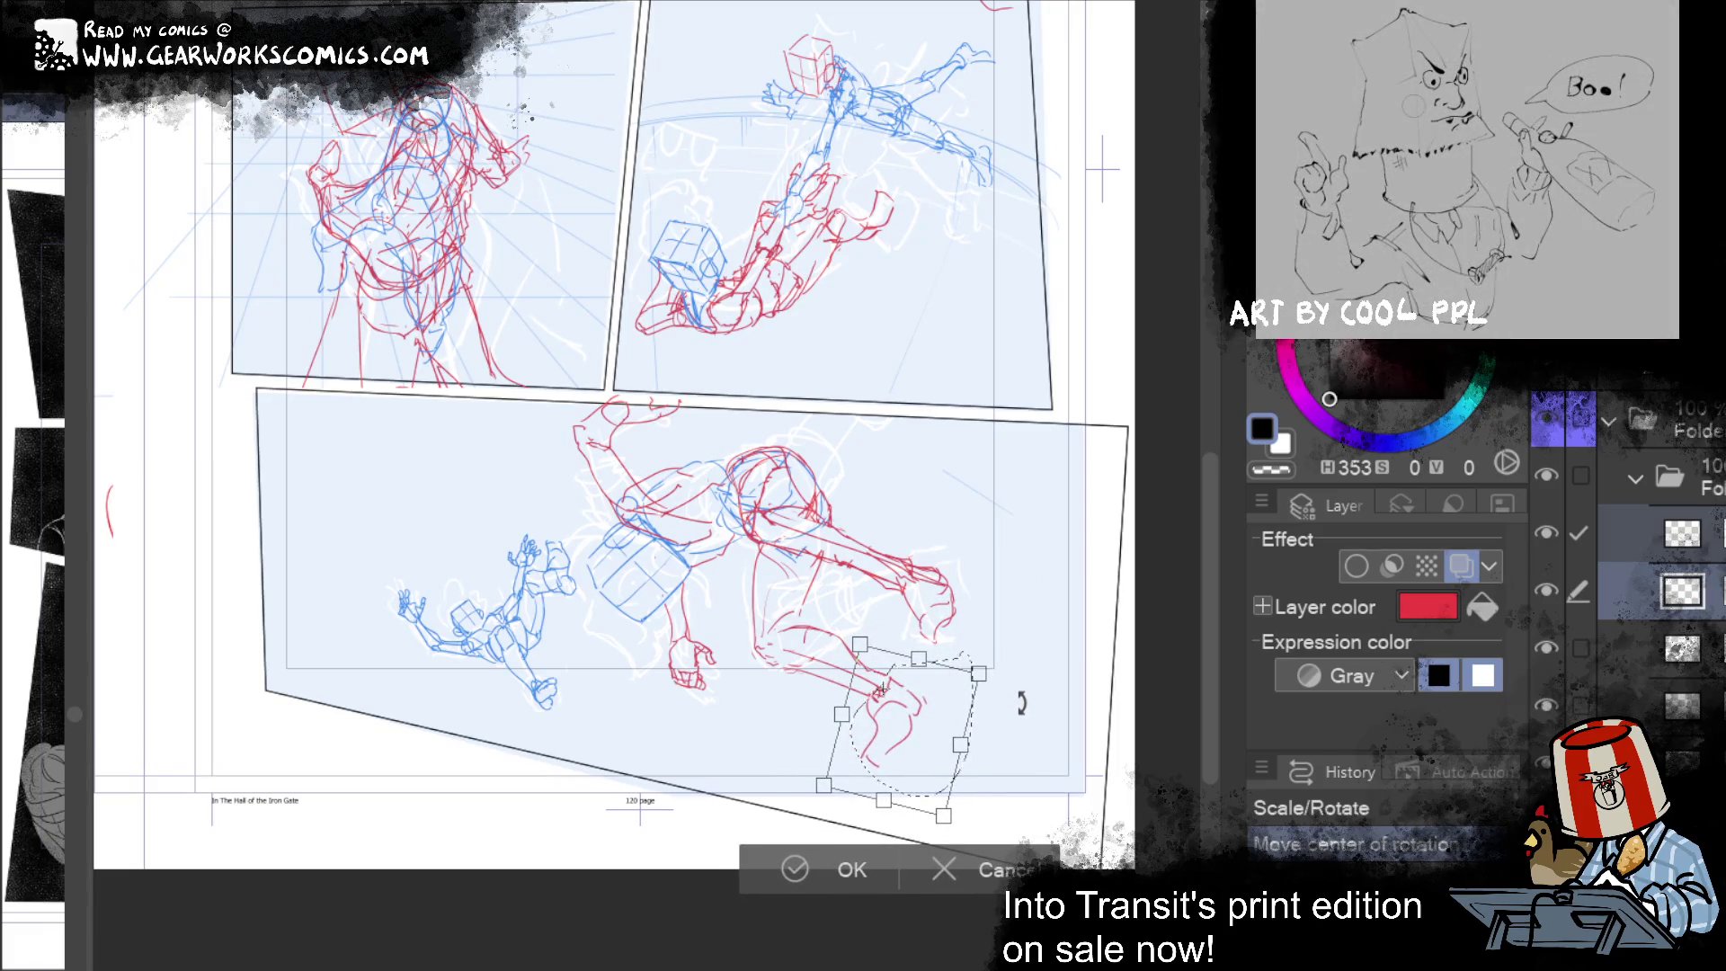
{"action": "left_click", "coordinate": [860, 864]}
{"action": "left_click", "coordinate": [590, 862]}
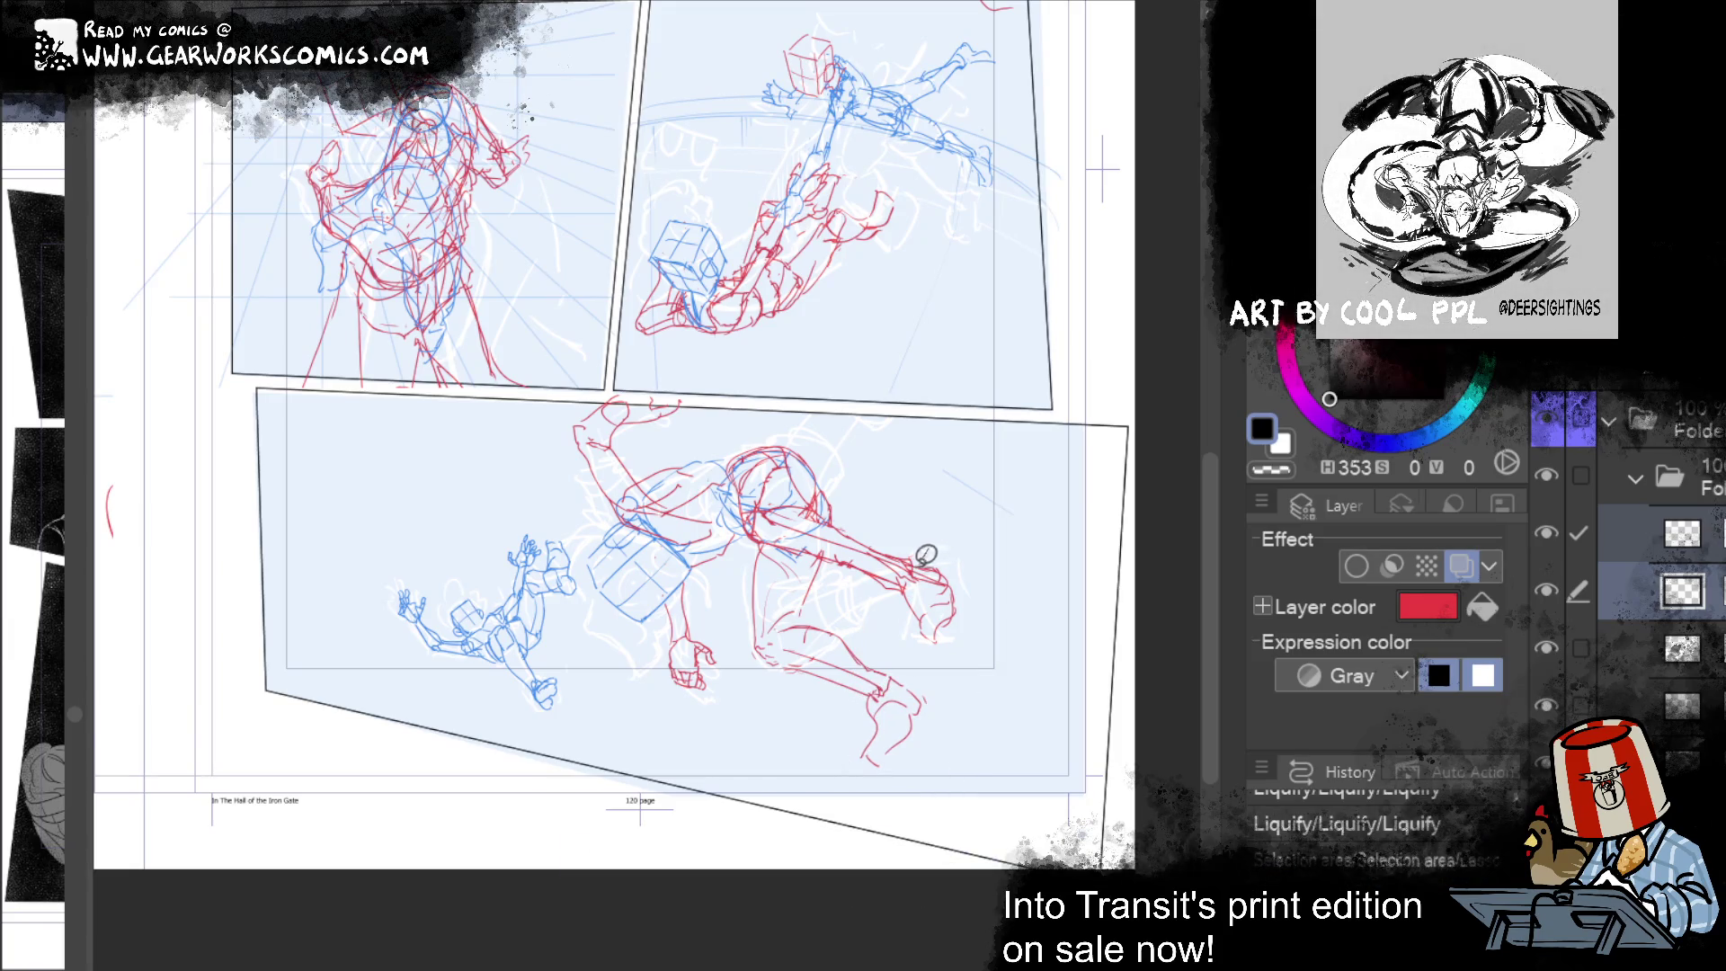
{"action": "left_click_drag", "start_coordinate": [1035, 586], "coordinate": [989, 520]}
{"action": "key", "text": "ctrl+t"}
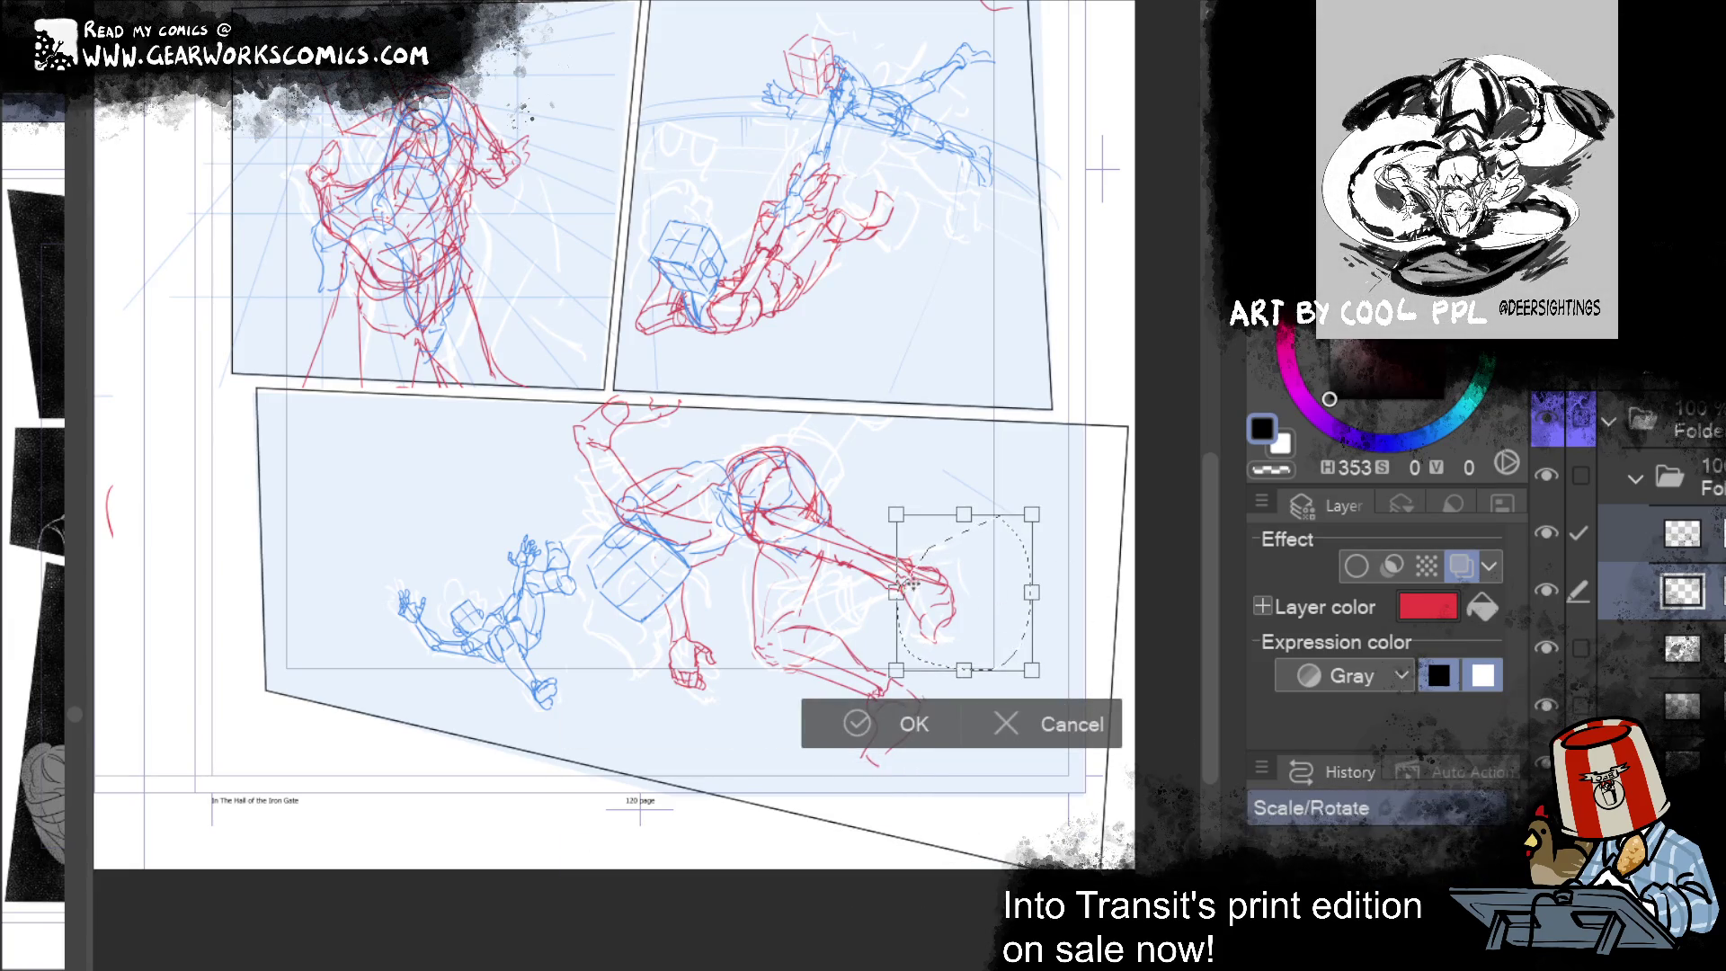
{"action": "left_click_drag", "start_coordinate": [909, 584], "coordinate": [950, 696]}
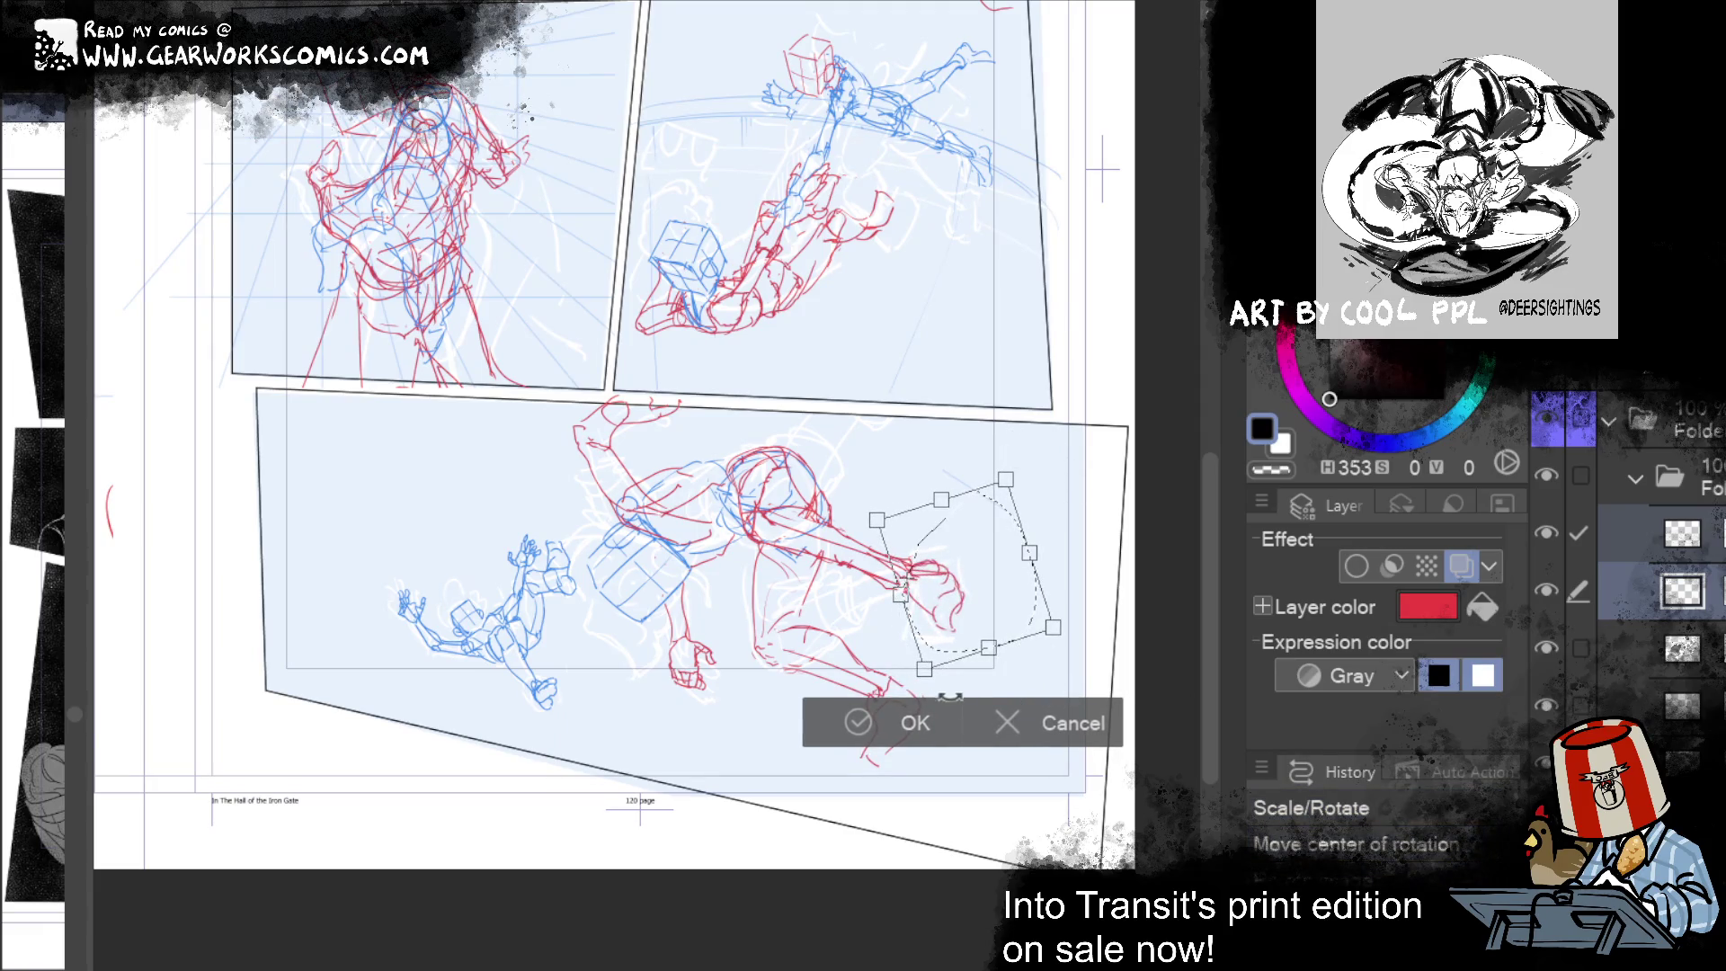
{"action": "key", "text": "Return"}
{"action": "left_click", "coordinate": [588, 732]}
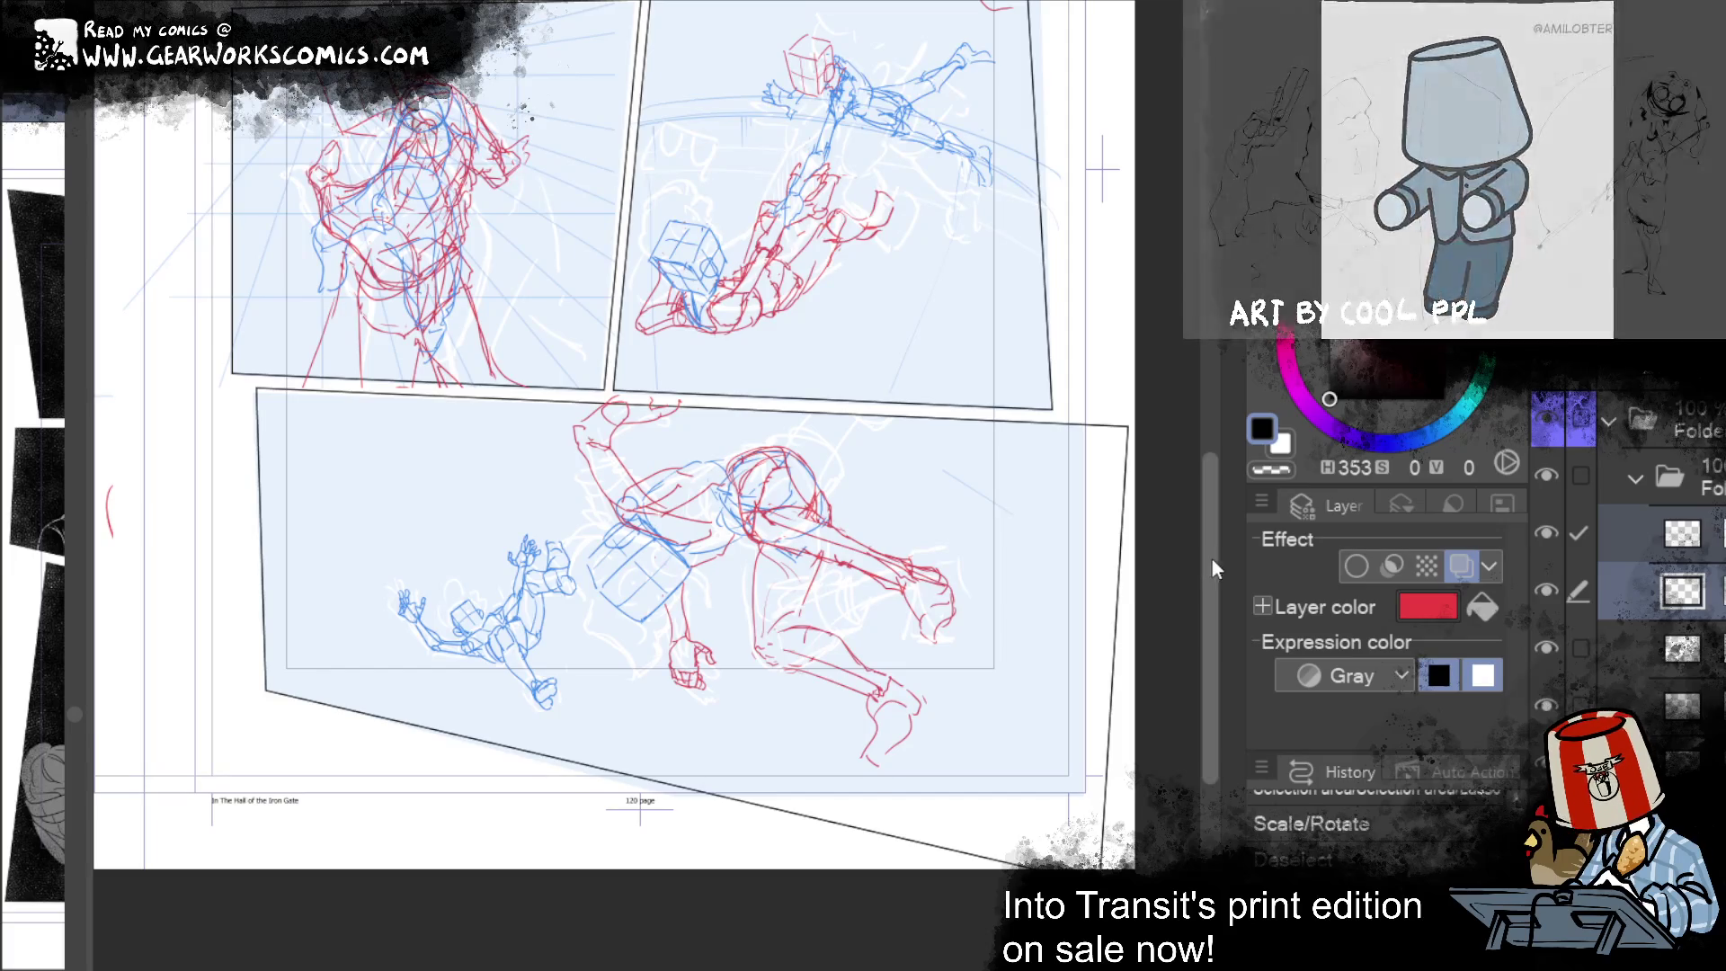
Step: Redo the deselect, Scale/Rotate, lasso and two Liquify edits on the sketches
{"action": "scroll", "coordinate": [1204, 543], "scroll_direction": "up", "scroll_amount": 5}
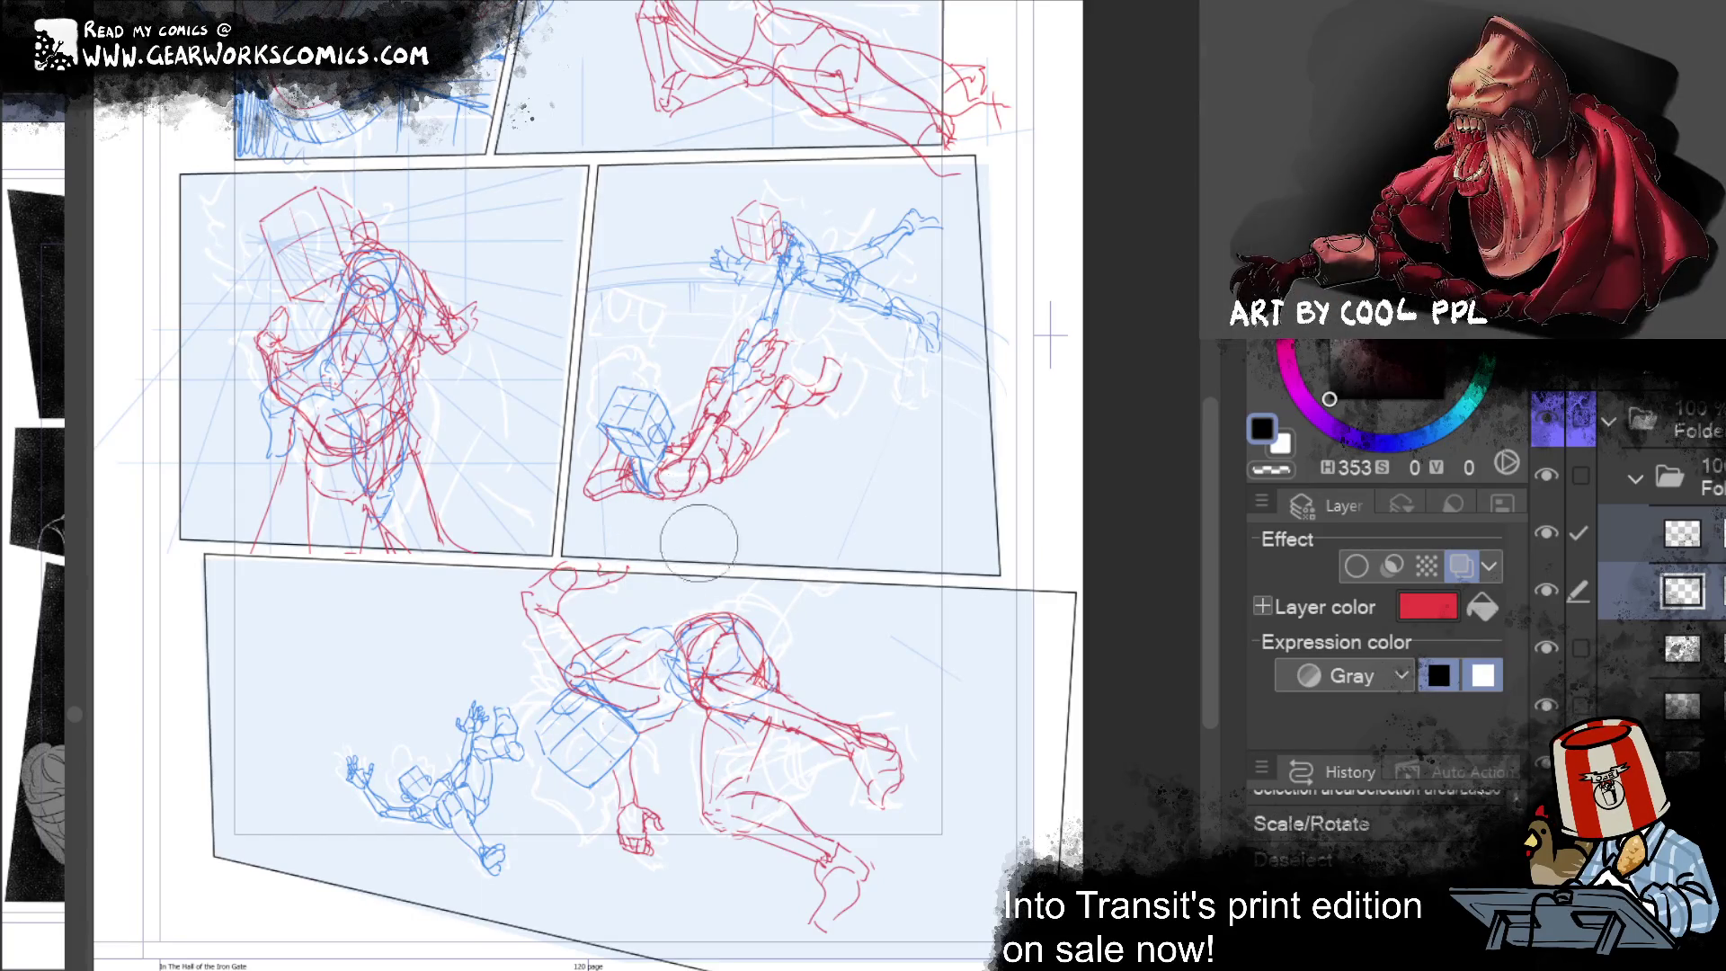
{"action": "key", "text": "ctrl+y"}
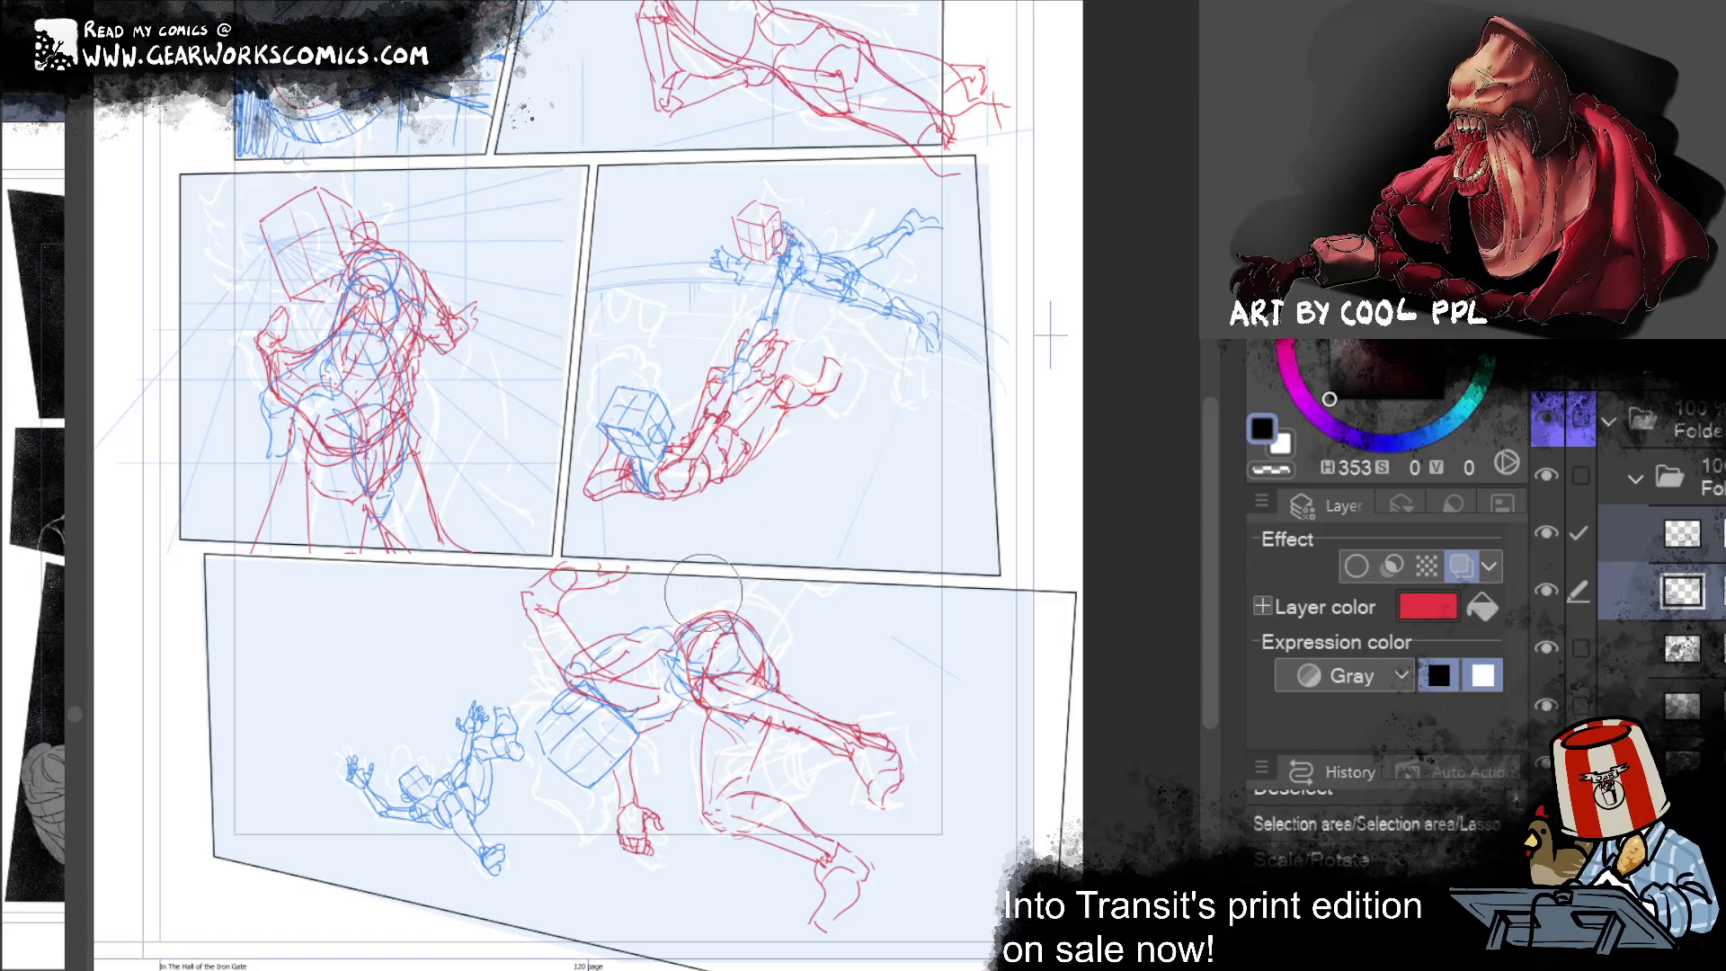
{"action": "key", "text": "ctrl+y"}
{"action": "mouse_move", "coordinate": [1065, 467]}
{"action": "left_mouse_down"}
{"action": "mouse_move", "coordinate": [1066, 316]}
{"action": "mouse_move", "coordinate": [1043, 303]}
{"action": "left_mouse_up"}
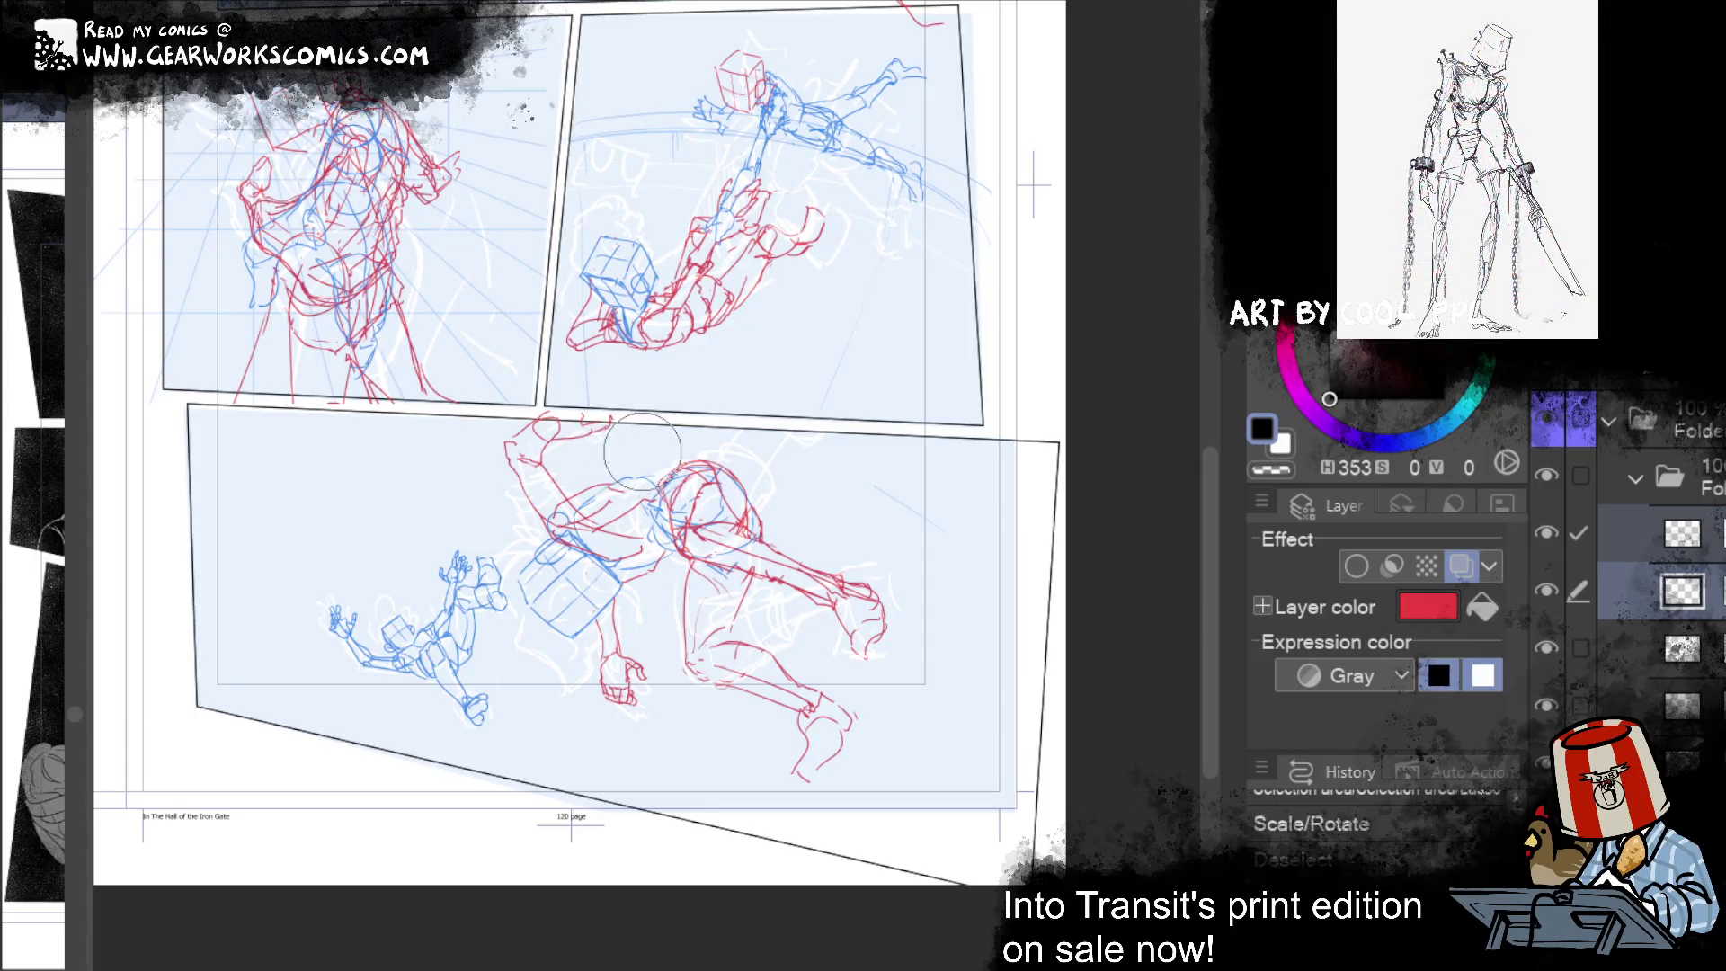
{"action": "key", "text": "ctrl+y"}
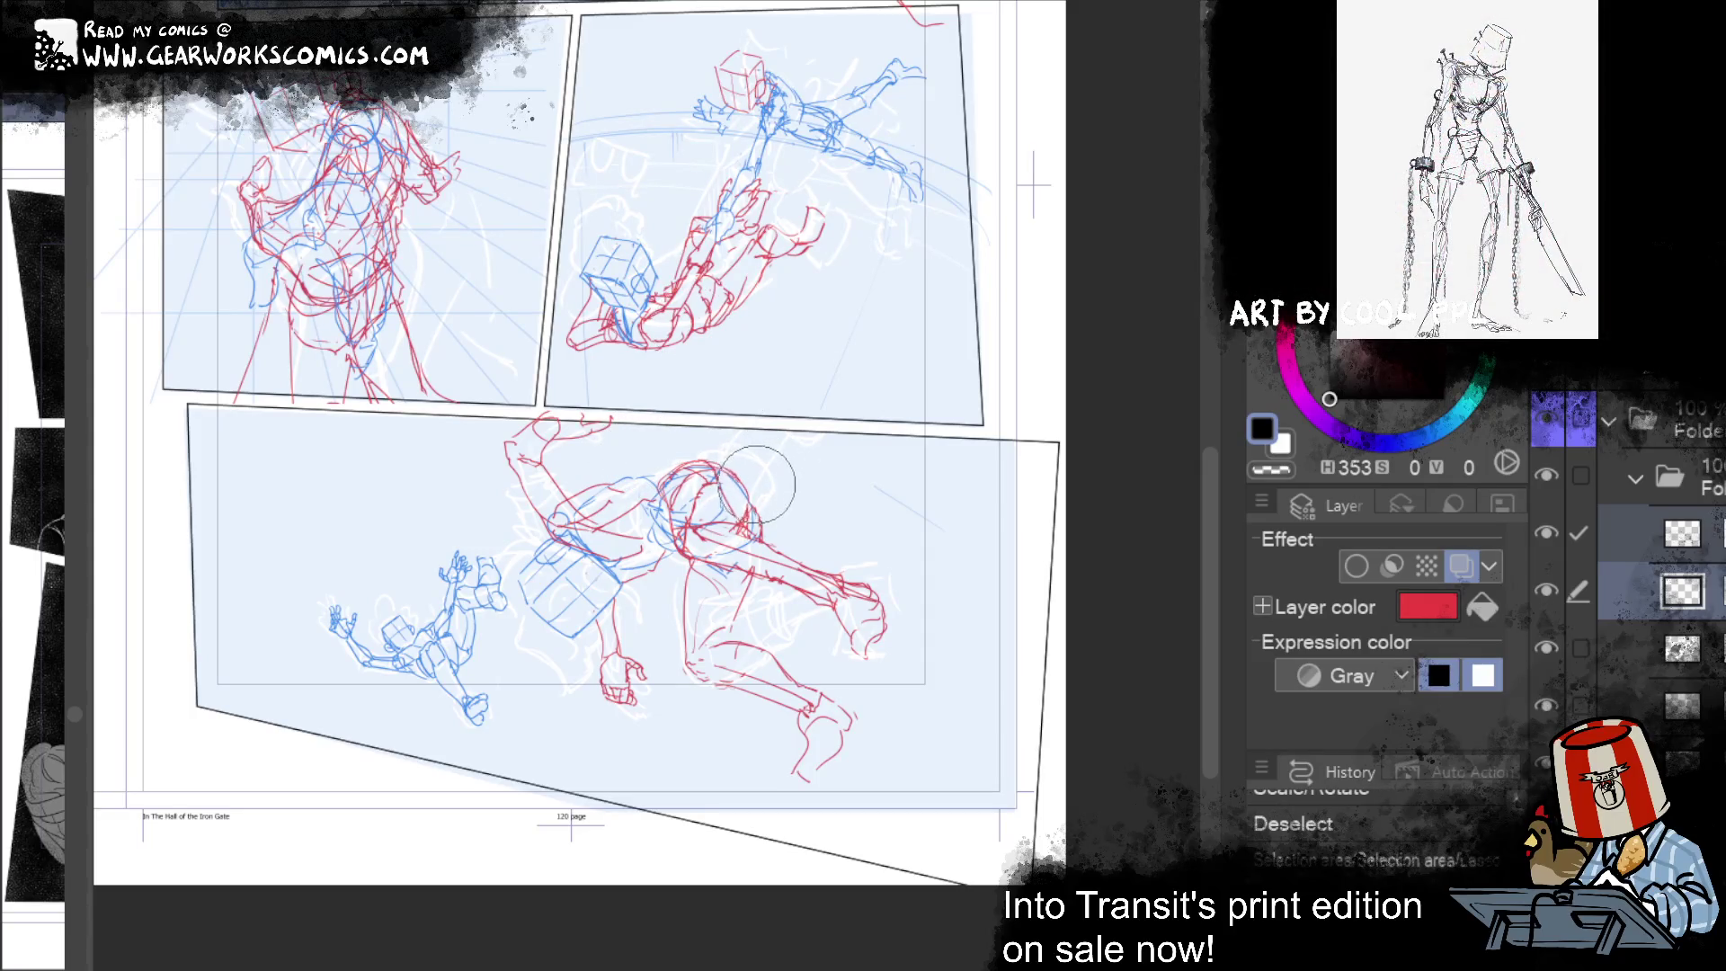
{"action": "key", "text": "ctrl+y"}
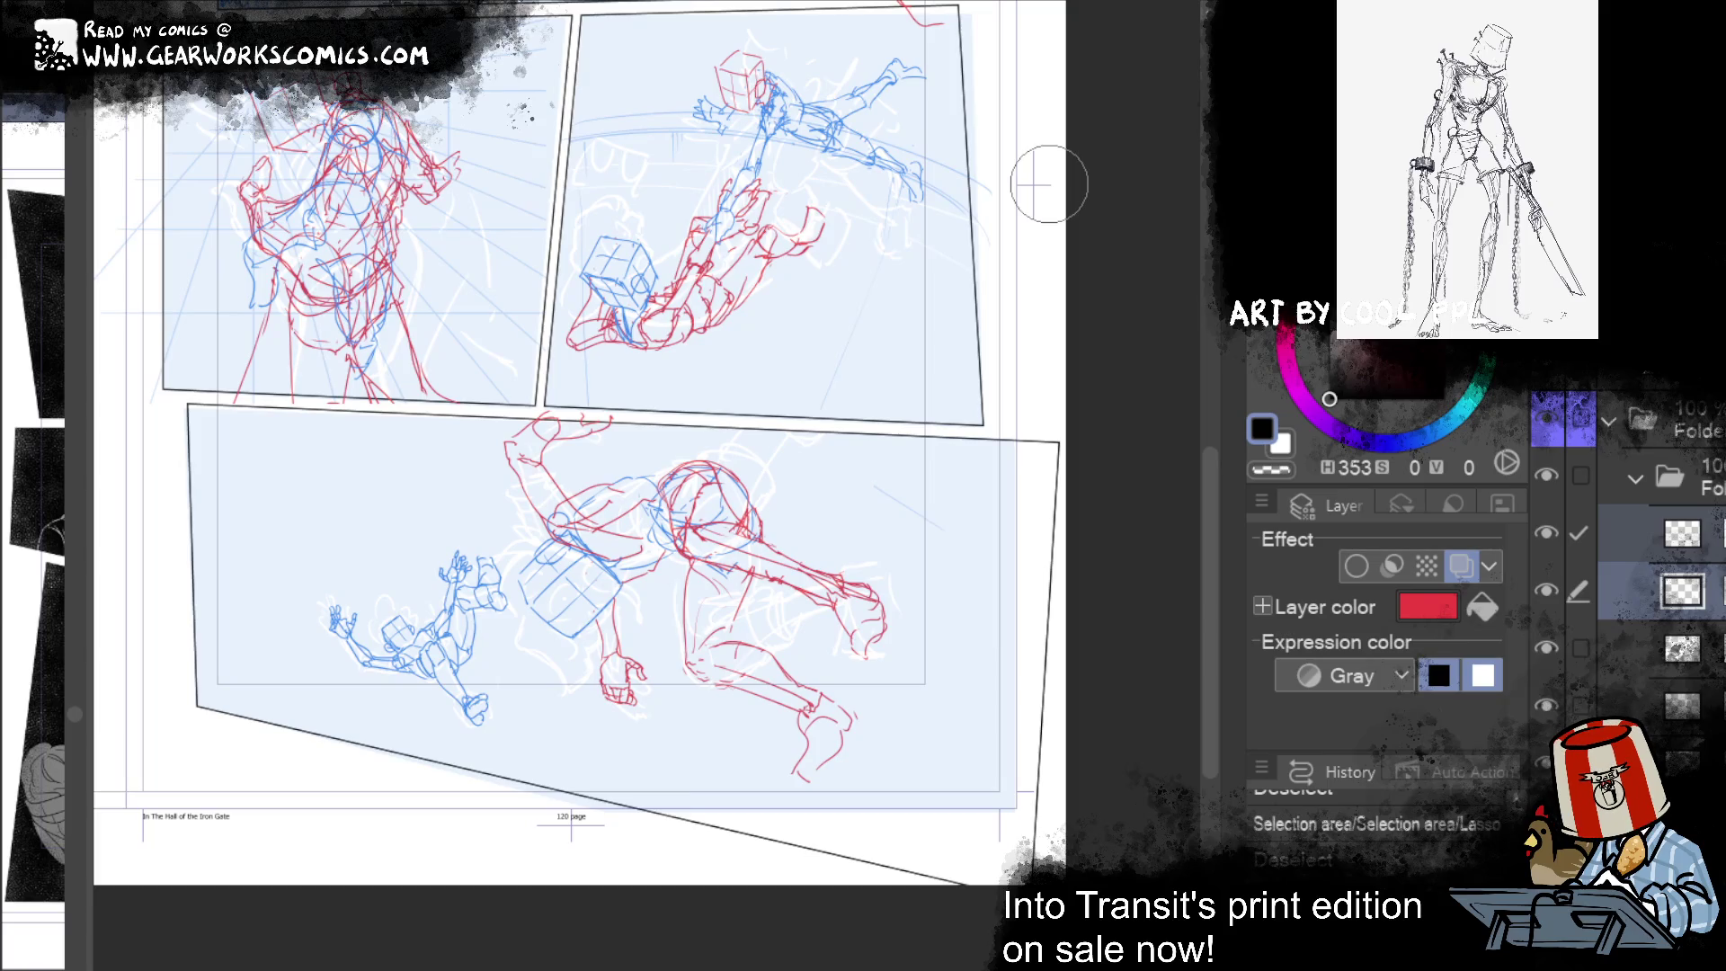
{"action": "key", "text": "ctrl+y"}
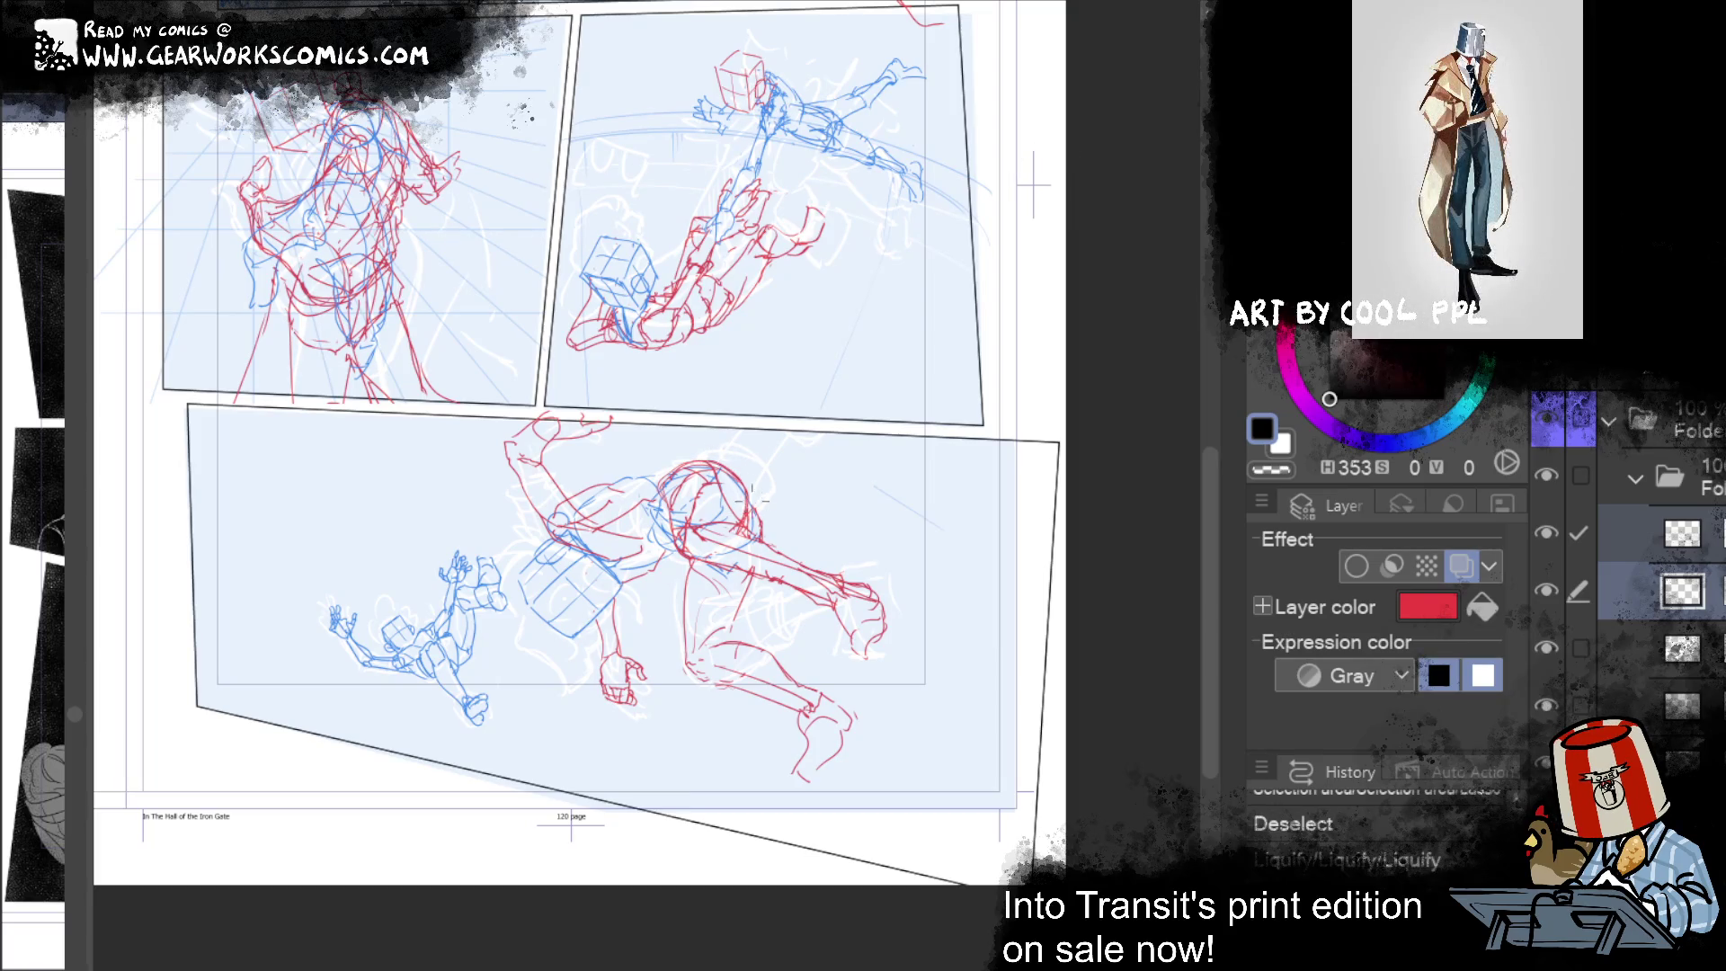
{"action": "key", "text": "ctrl+y"}
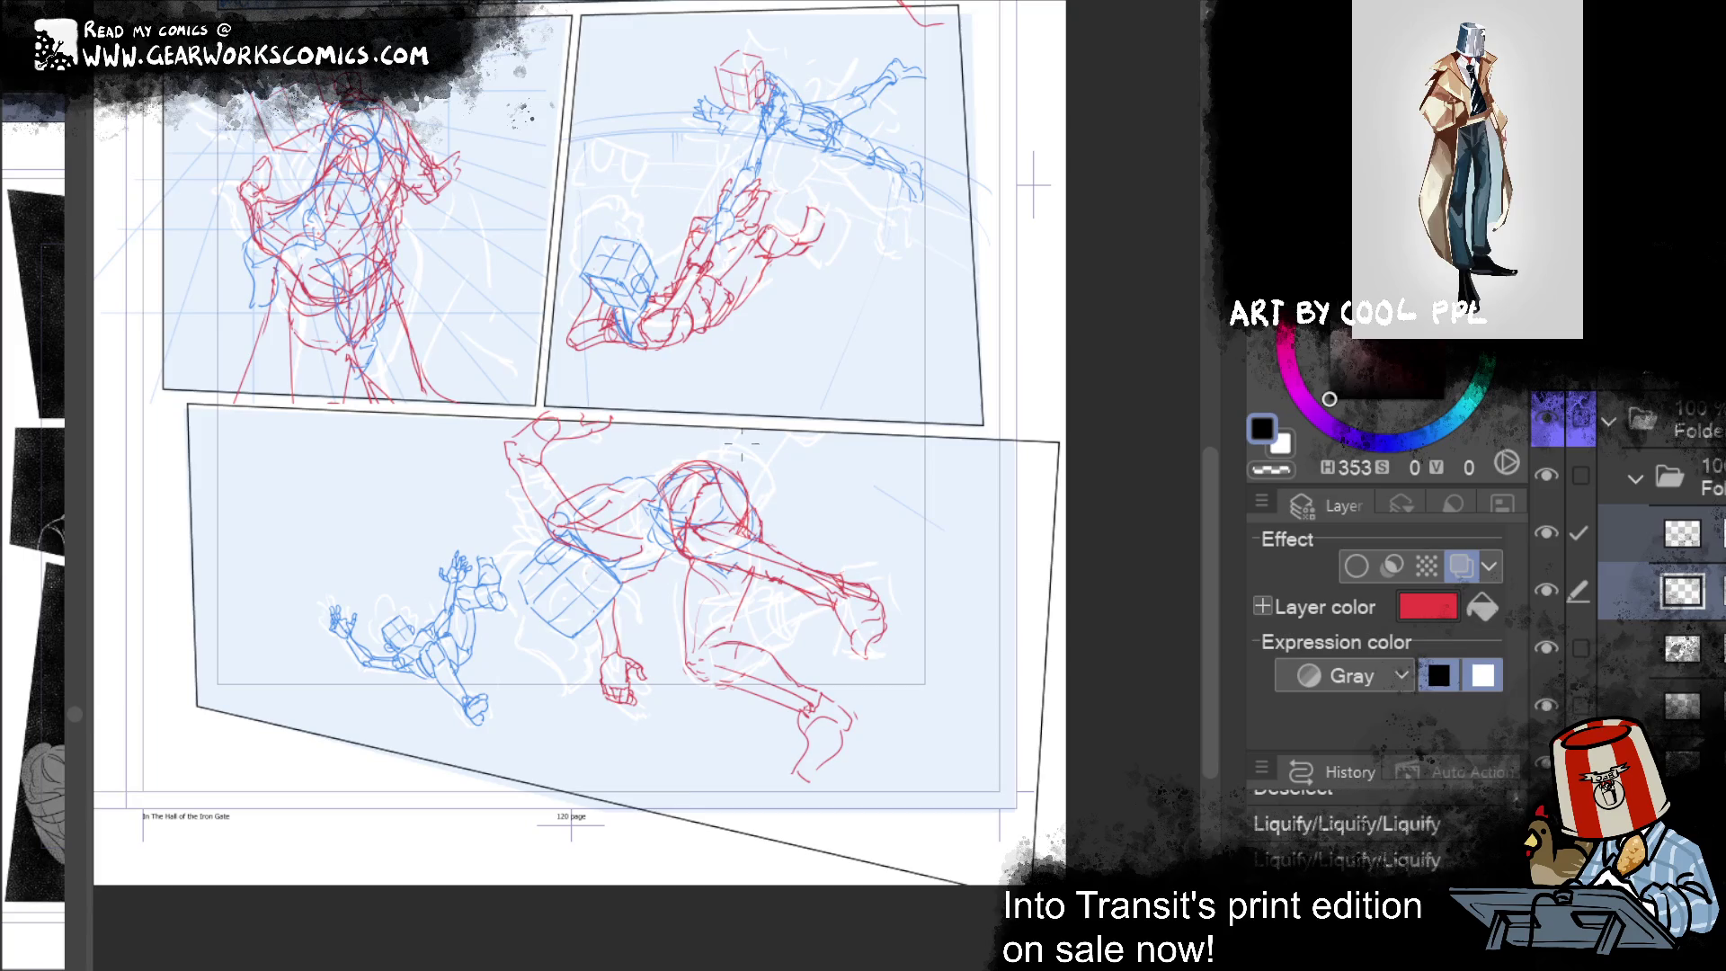
{"action": "key", "text": "ctrl+y"}
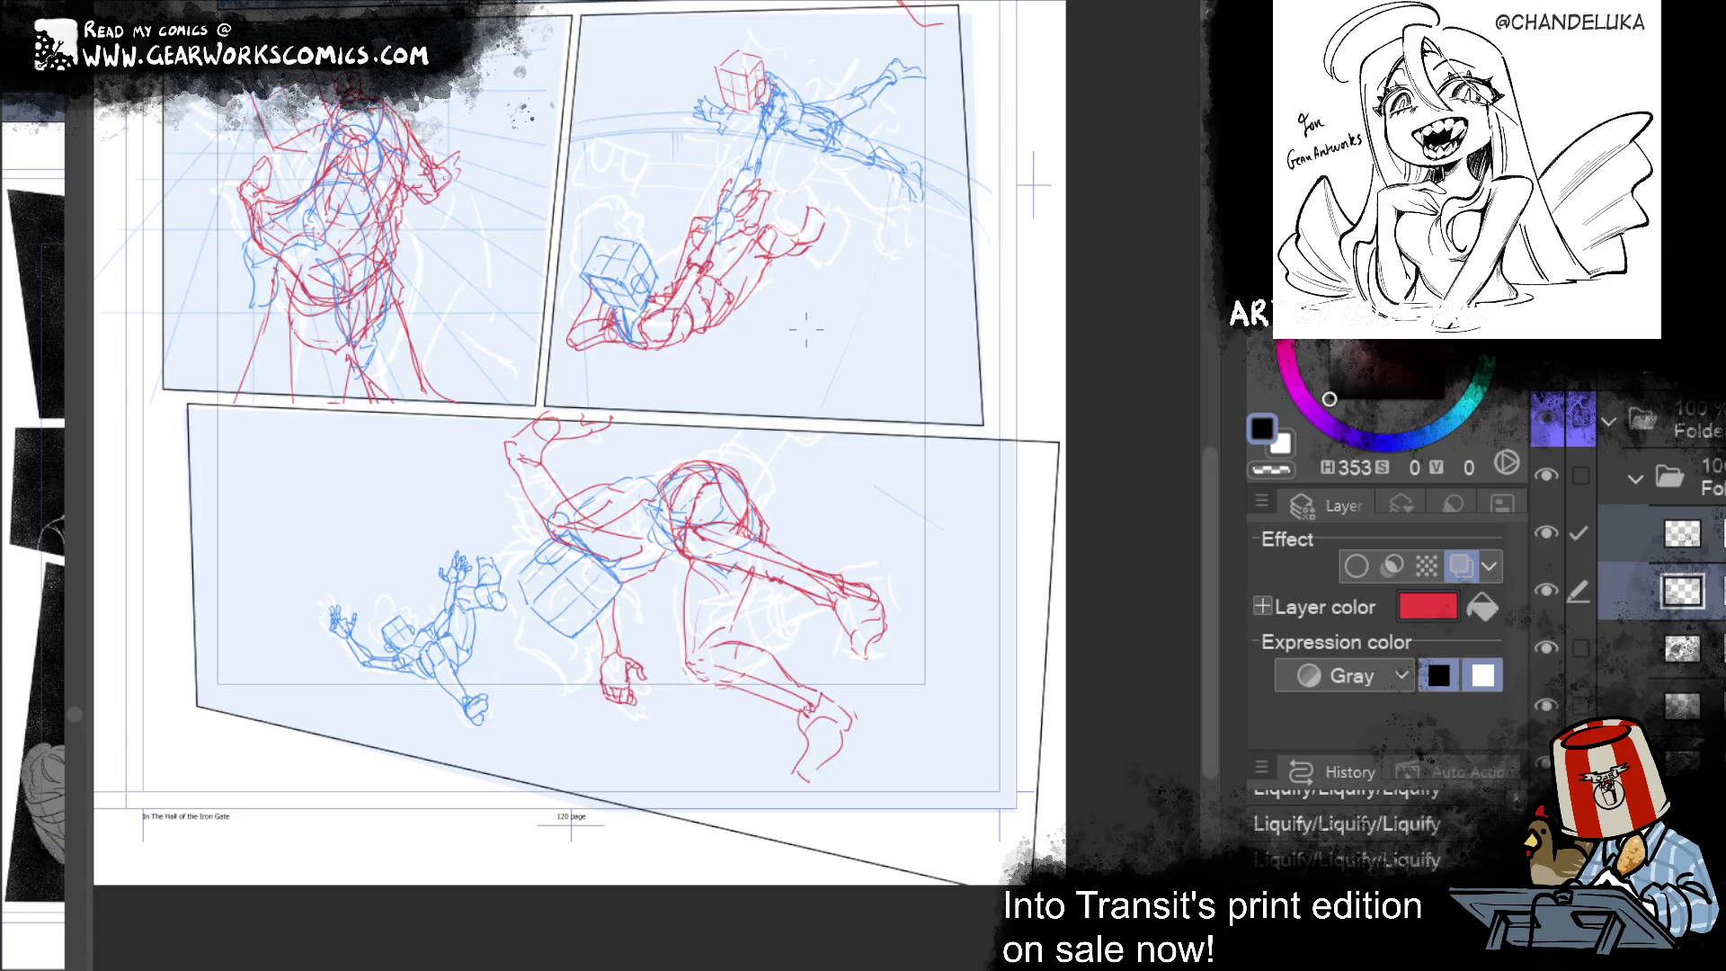
Step: Check the small stray pen stroke by undoing and restoring it while surveying the panels
{"action": "left_click_drag", "start_coordinate": [808, 338], "coordinate": [904, 222]}
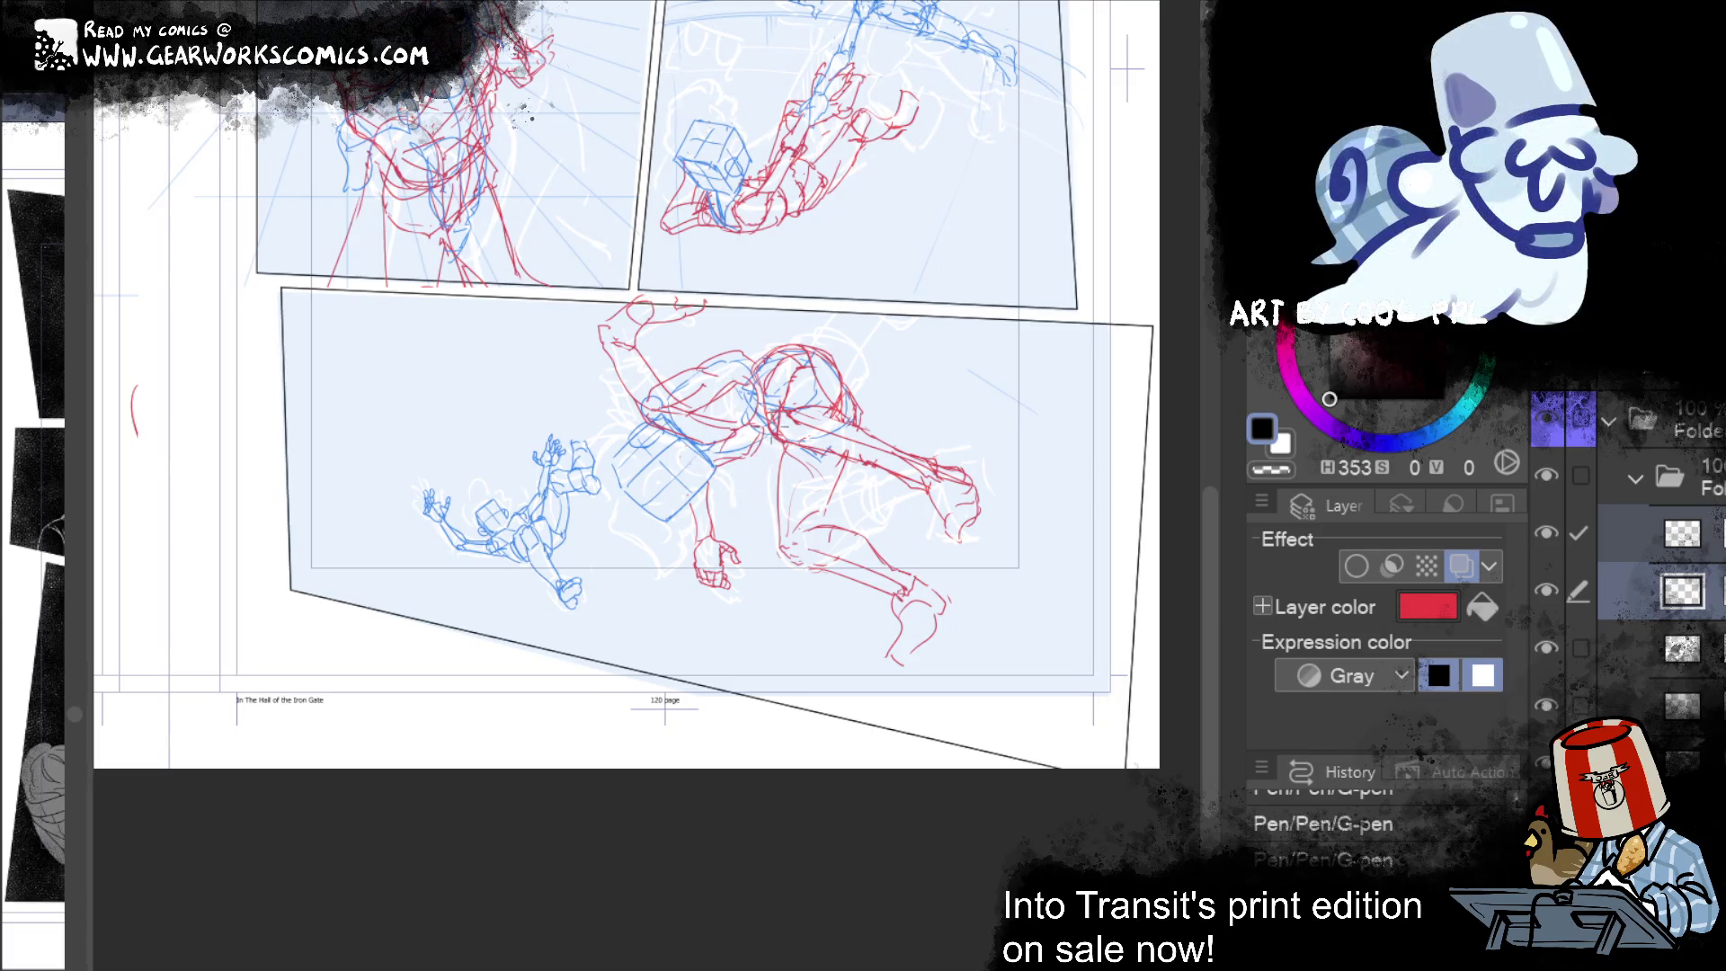
{"action": "scroll", "coordinate": [978, 482], "scroll_direction": "up", "scroll_amount": 3}
{"action": "key", "text": "ctrl+z"}
{"action": "key", "text": "ctrl+y"}
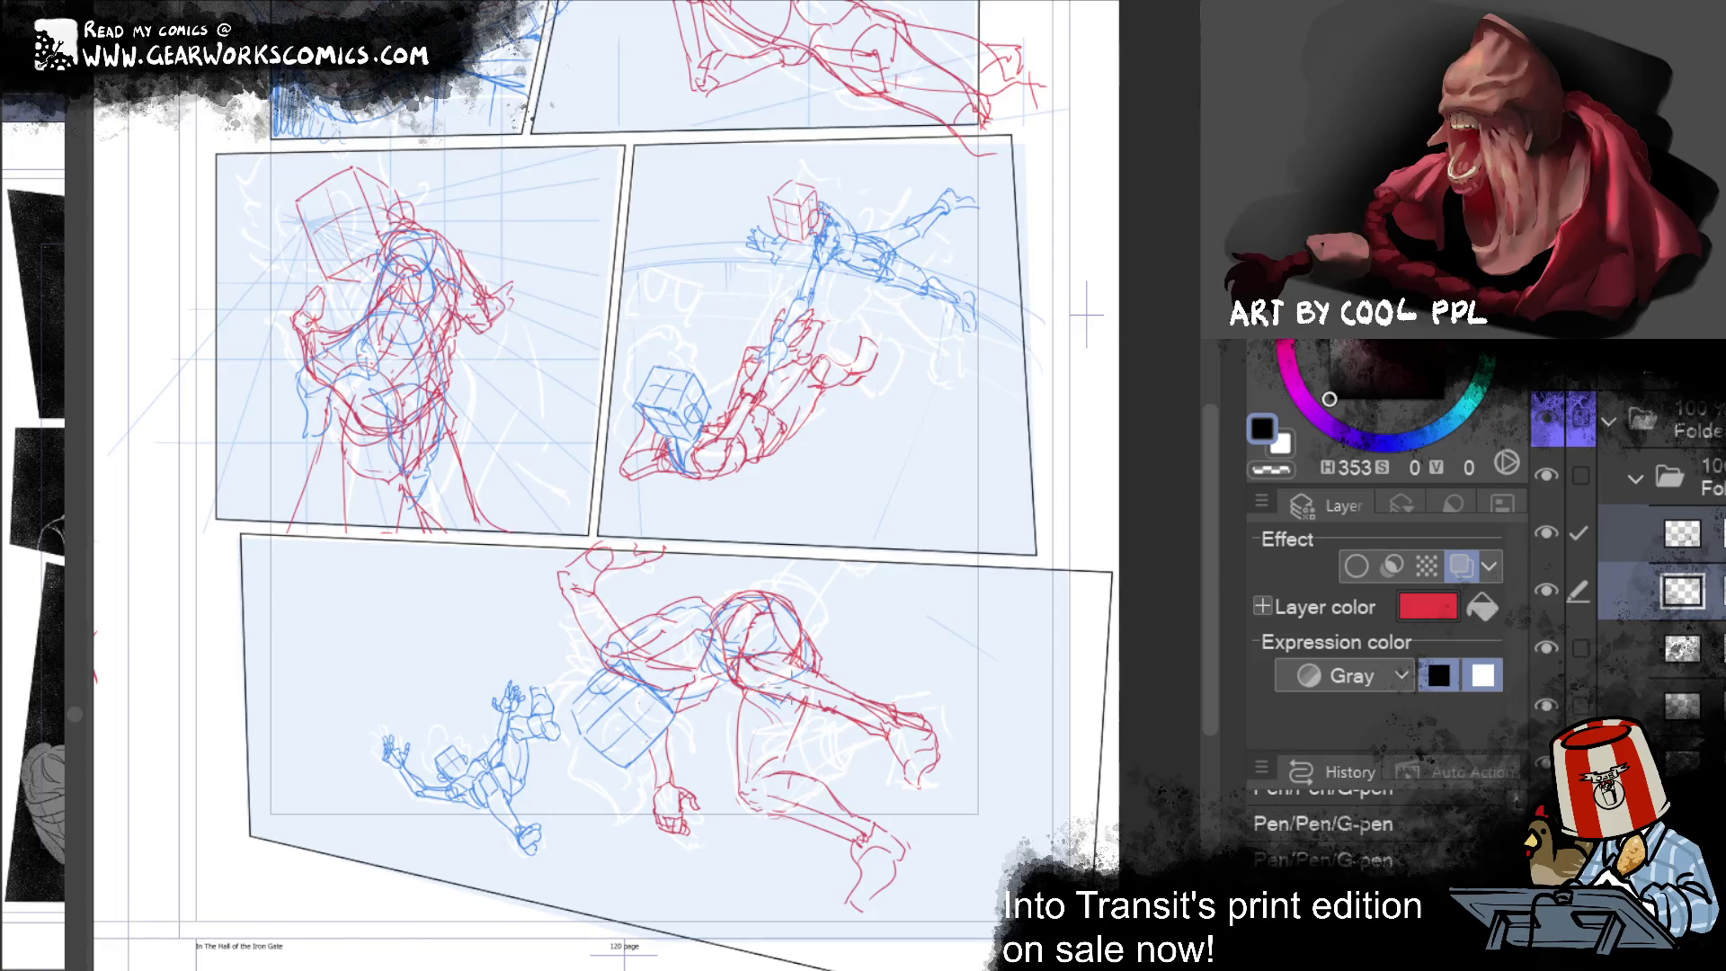
{"action": "mouse_move", "coordinate": [886, 608]}
{"action": "left_mouse_down"}
{"action": "mouse_move", "coordinate": [890, 771]}
{"action": "mouse_move", "coordinate": [809, 945]}
{"action": "left_mouse_up"}
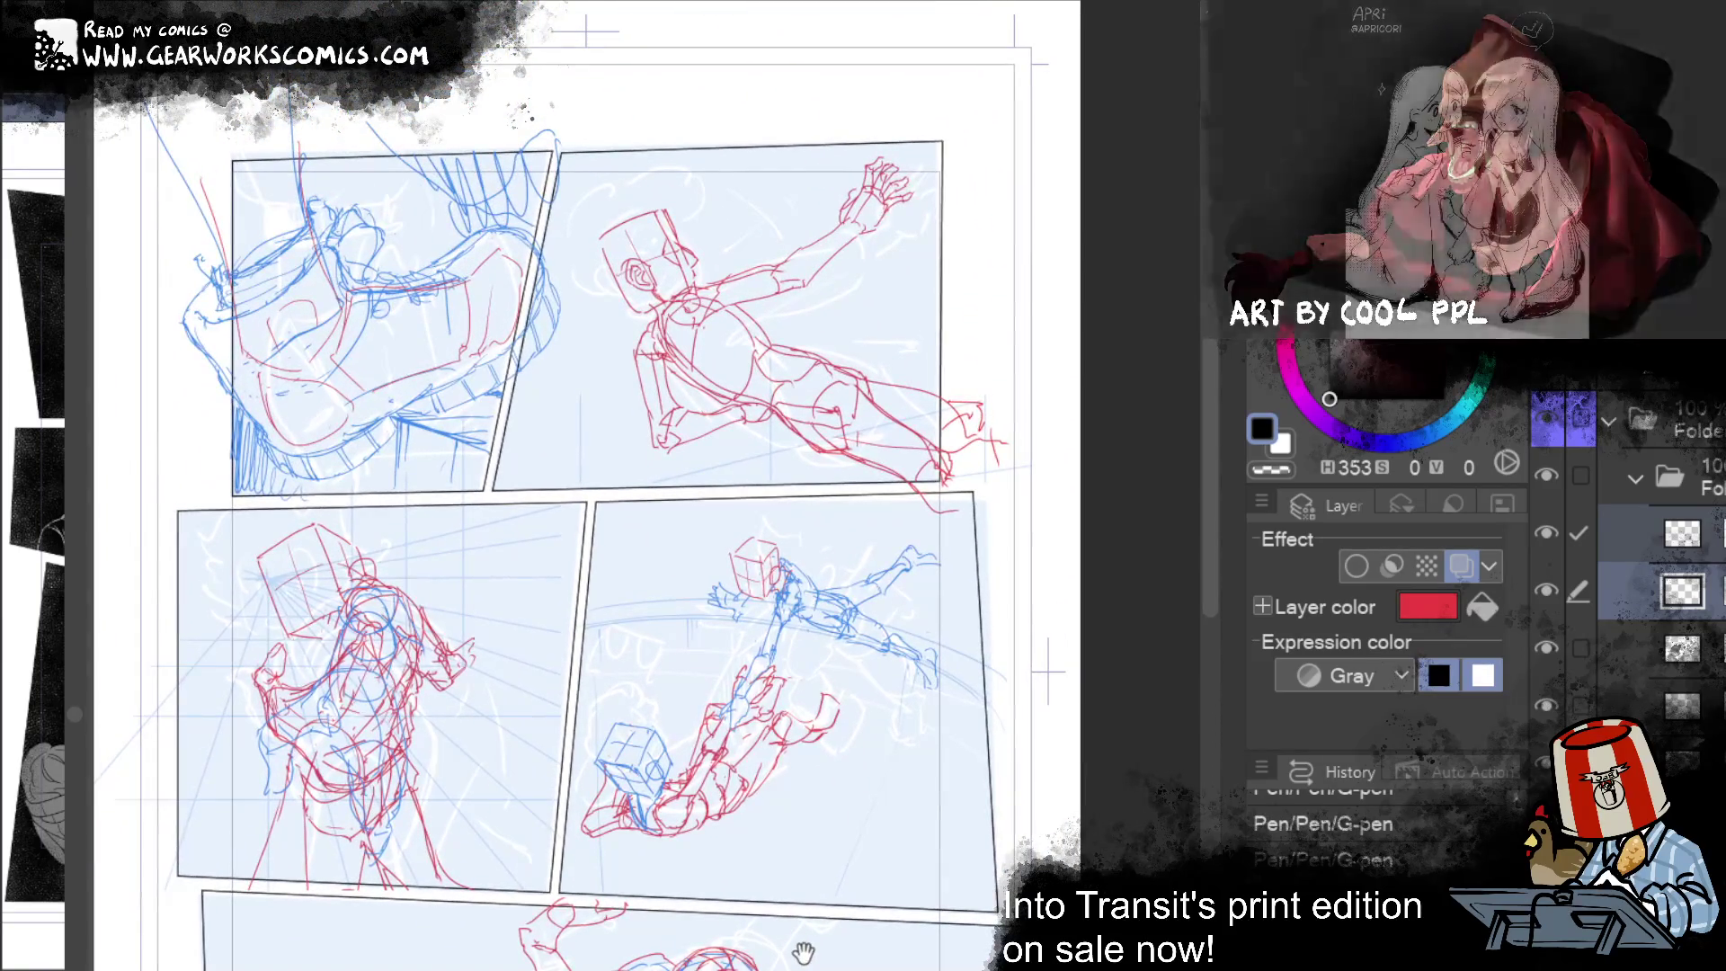
{"action": "mouse_move", "coordinate": [872, 806]}
{"action": "left_mouse_down"}
{"action": "mouse_move", "coordinate": [979, 869]}
{"action": "mouse_move", "coordinate": [956, 941]}
{"action": "mouse_move", "coordinate": [1042, 809]}
{"action": "mouse_move", "coordinate": [1091, 687]}
{"action": "mouse_move", "coordinate": [1105, 858]}
{"action": "left_mouse_up"}
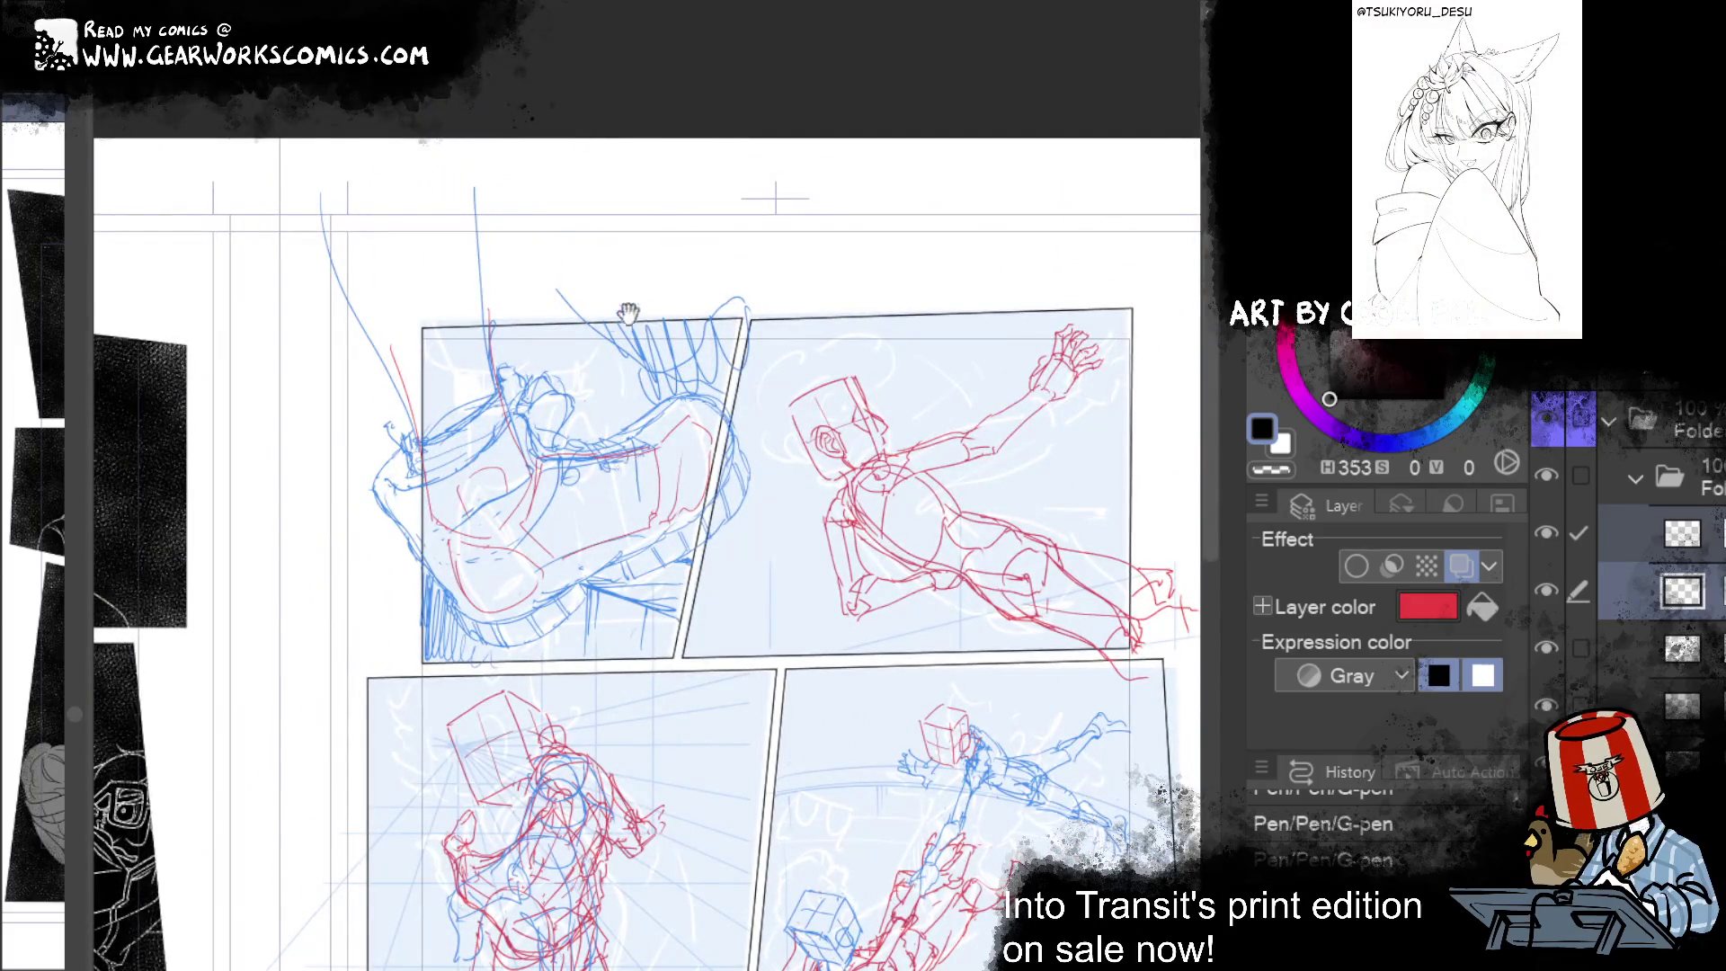
{"action": "mouse_move", "coordinate": [804, 776]}
{"action": "left_mouse_down"}
{"action": "mouse_move", "coordinate": [759, 801]}
{"action": "mouse_move", "coordinate": [732, 855]}
{"action": "mouse_move", "coordinate": [779, 627]}
{"action": "left_mouse_up"}
{"action": "left_click_drag", "start_coordinate": [796, 886], "coordinate": [860, 860]}
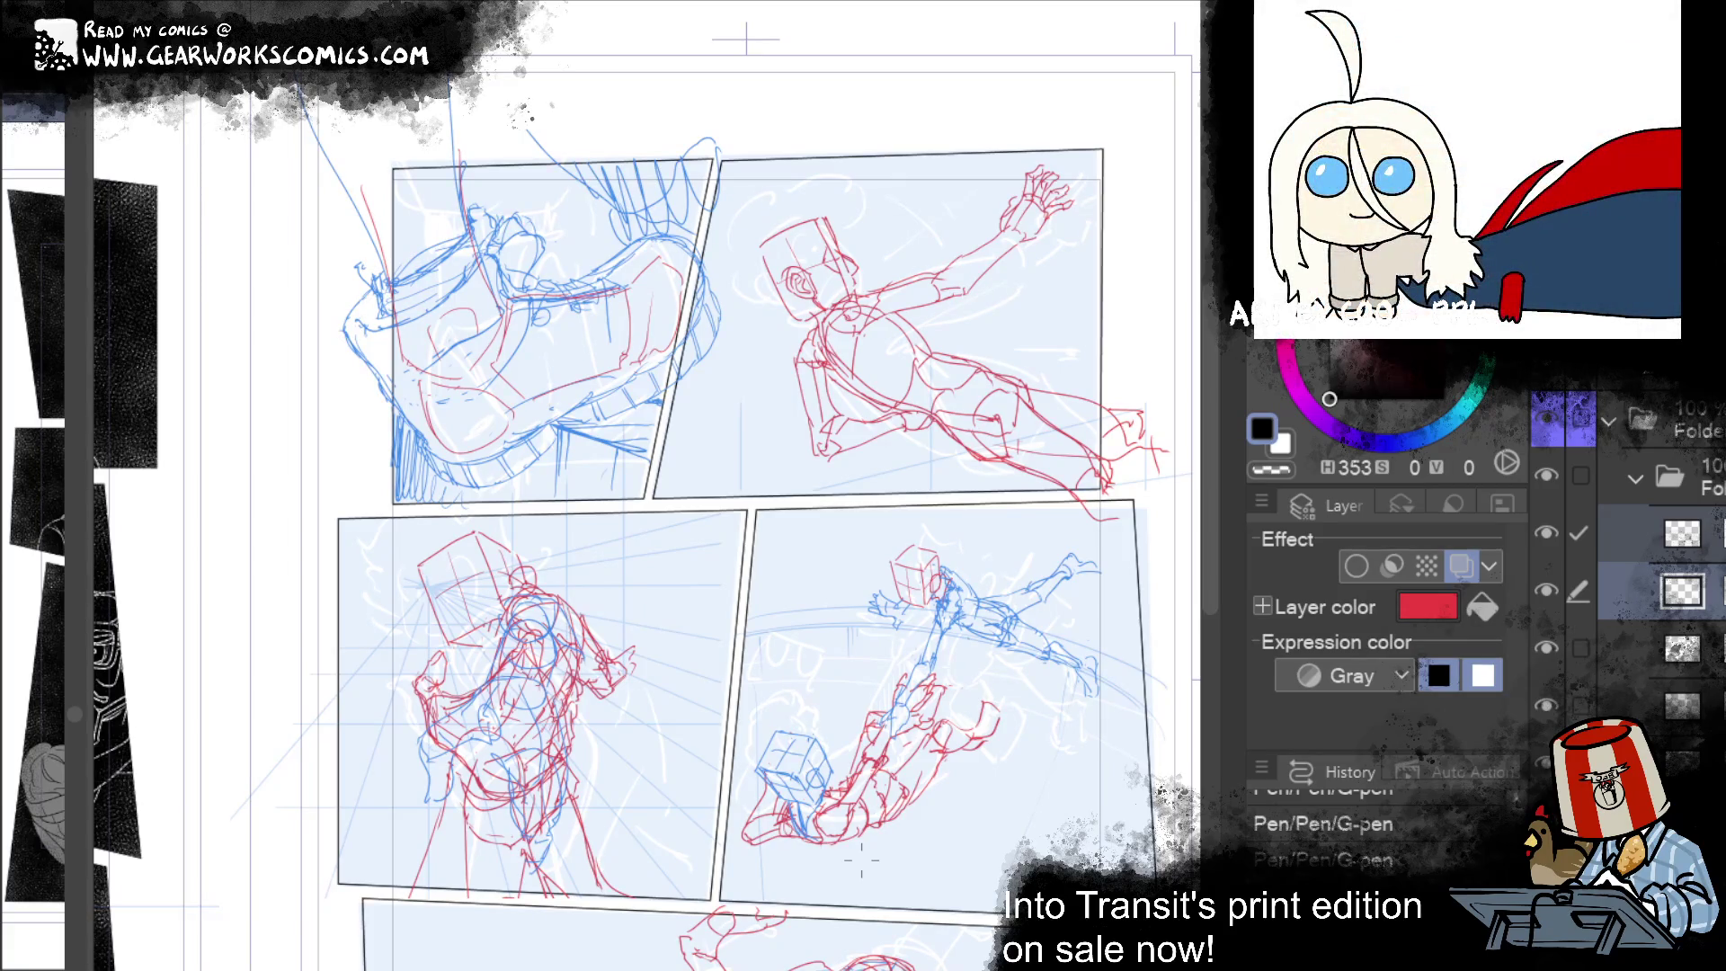
Step: Collapse the sketch layer folder and give it a purple layer colour
{"action": "left_click", "coordinate": [1669, 482]}
{"action": "left_click", "coordinate": [1634, 478]}
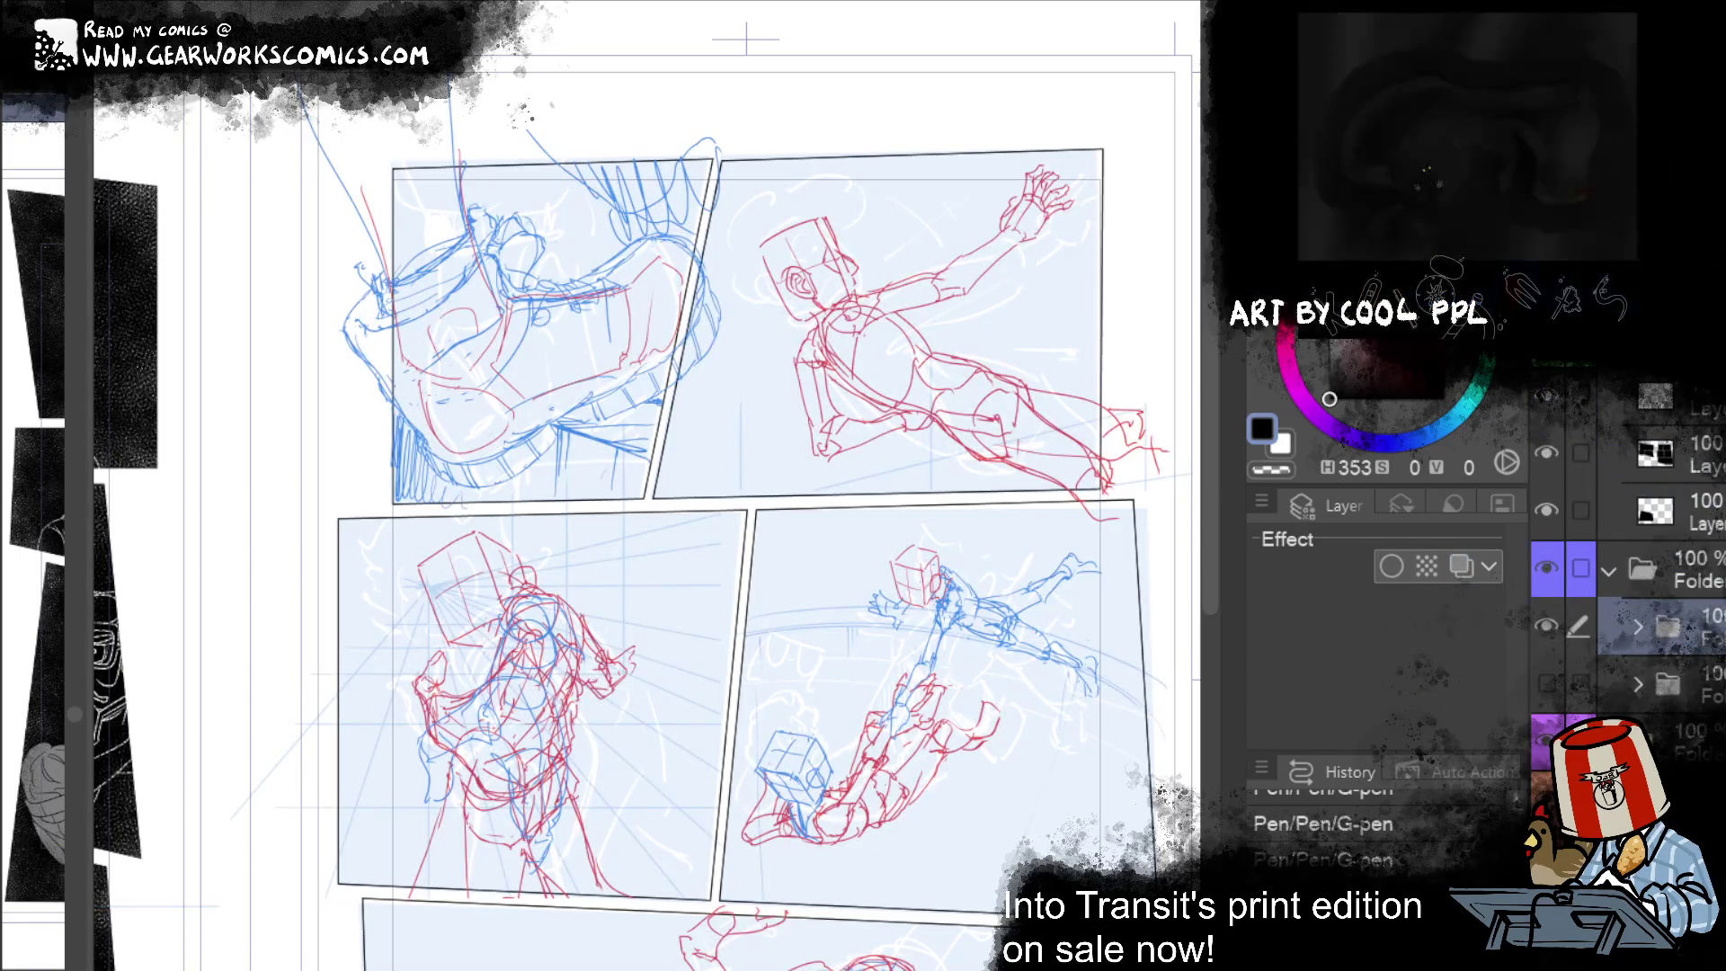
{"action": "left_click", "coordinate": [440, 407]}
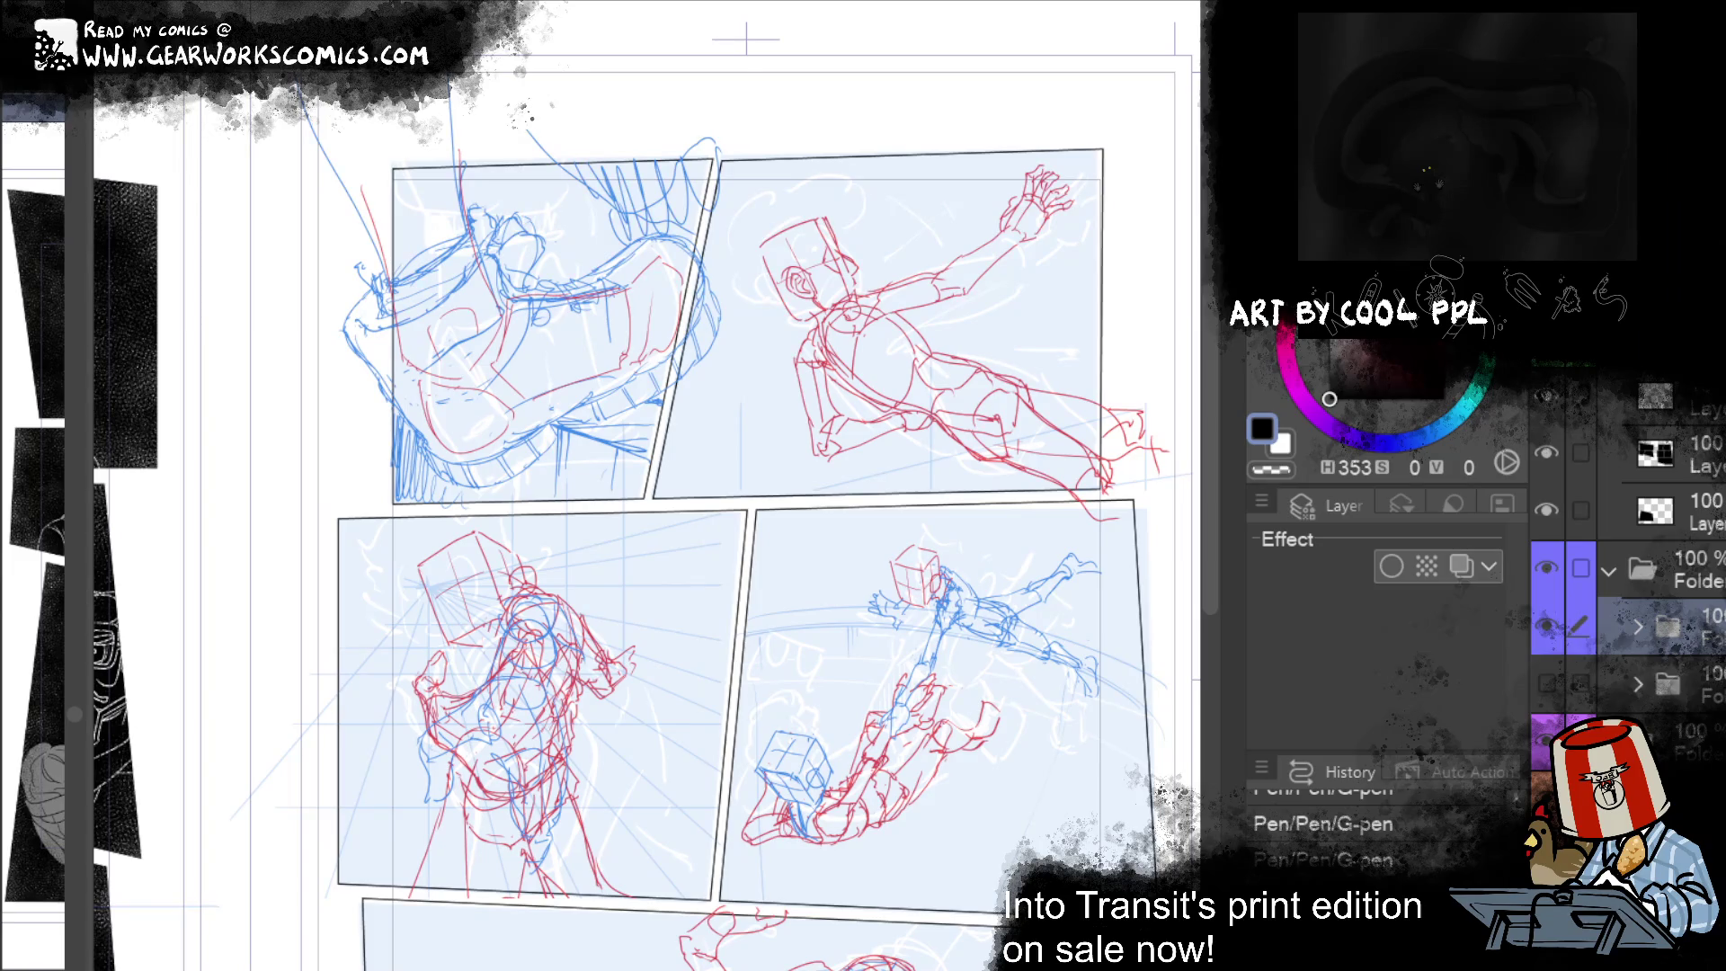
{"action": "scroll", "coordinate": [647, 486], "scroll_direction": "down", "scroll_amount": 3}
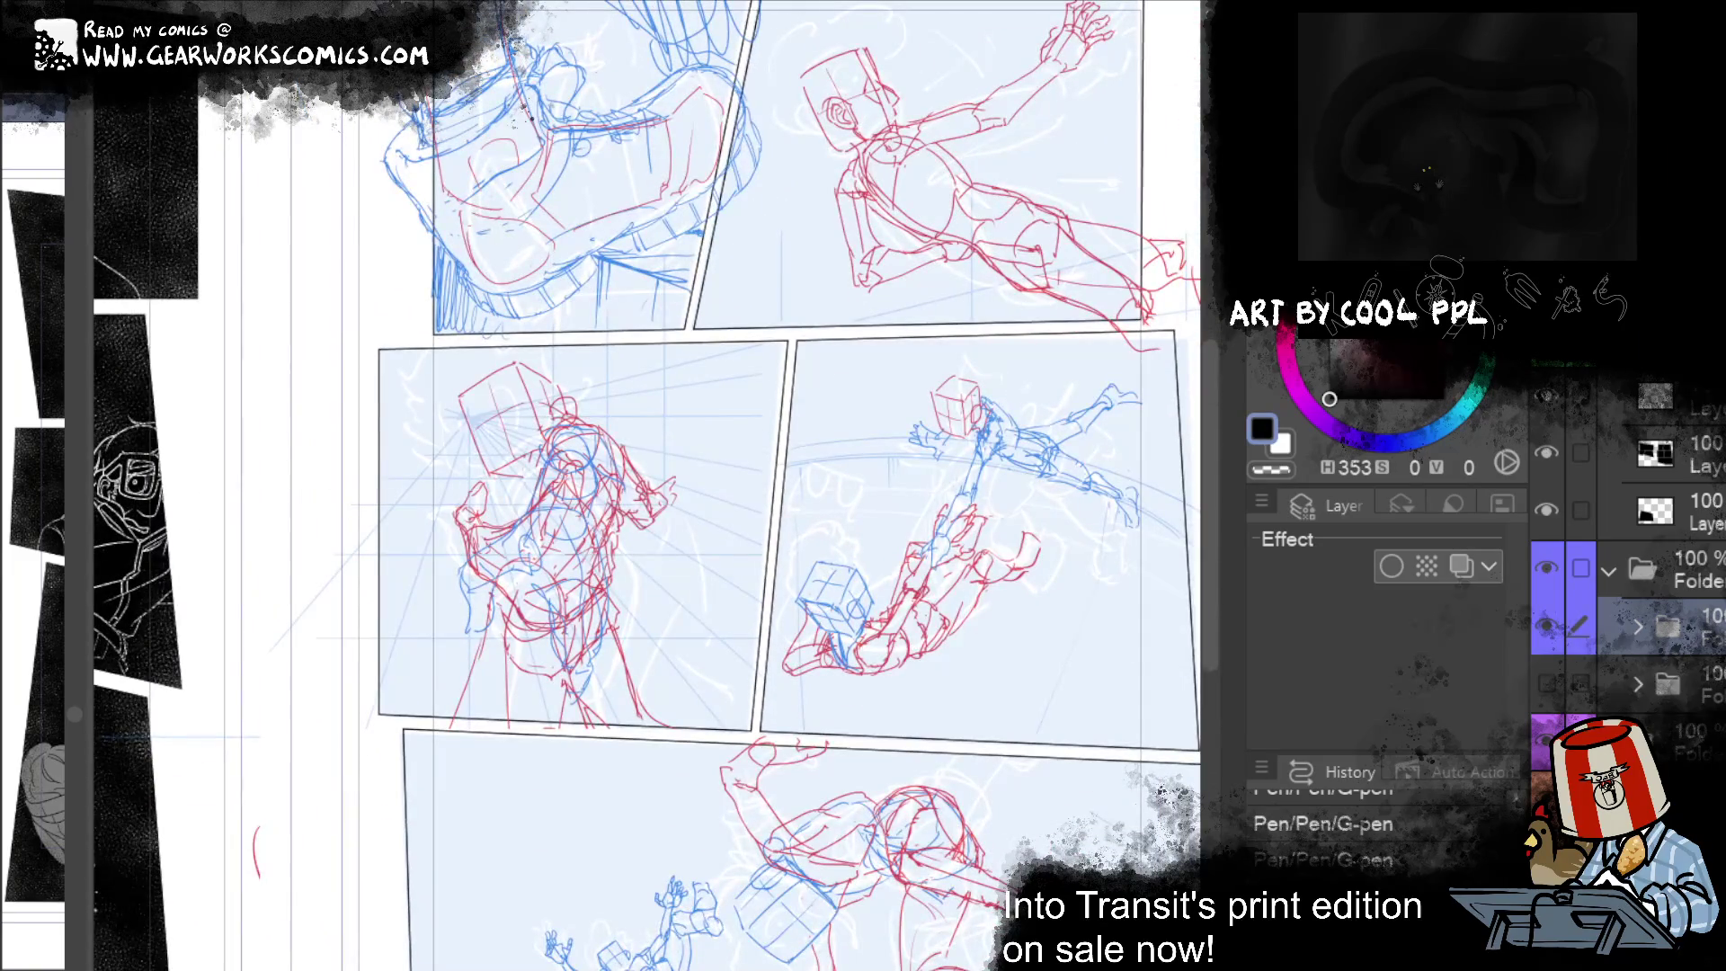
Step: Fade the sketch folder to about 15% opacity, enable Layer Color, and toggle visibility to compare
{"action": "key", "text": "3"}
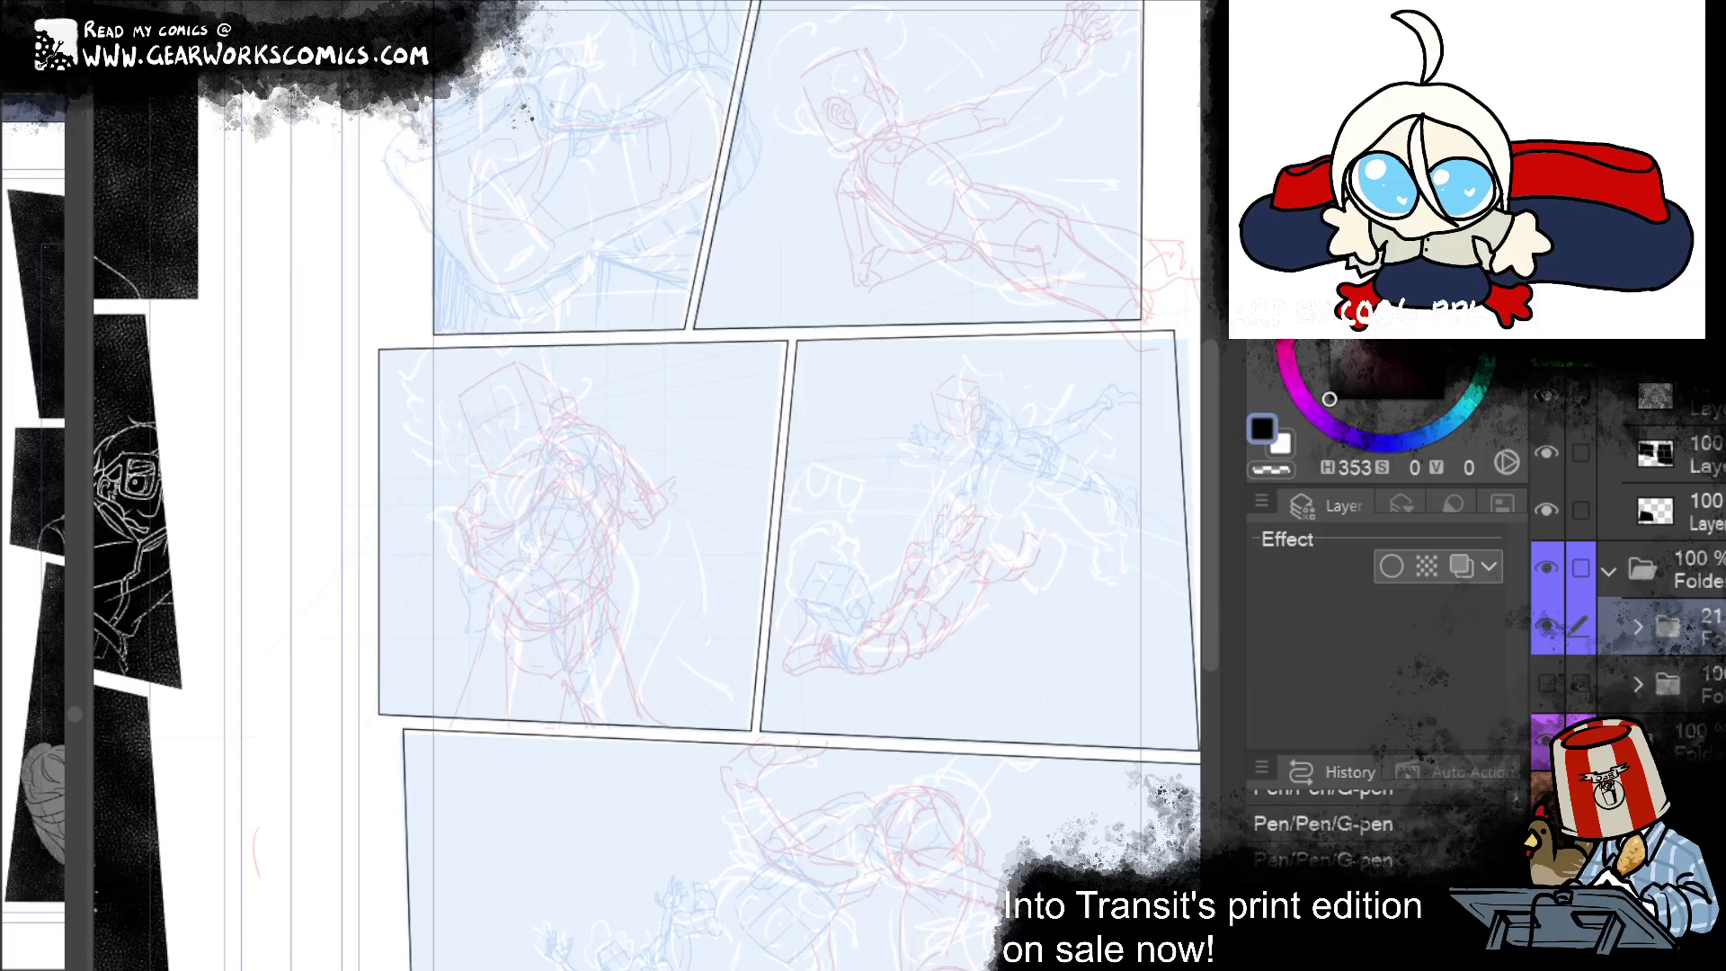
{"action": "key", "text": "Down"}
{"action": "key", "text": "Down"}
{"action": "left_click", "coordinate": [1461, 565]}
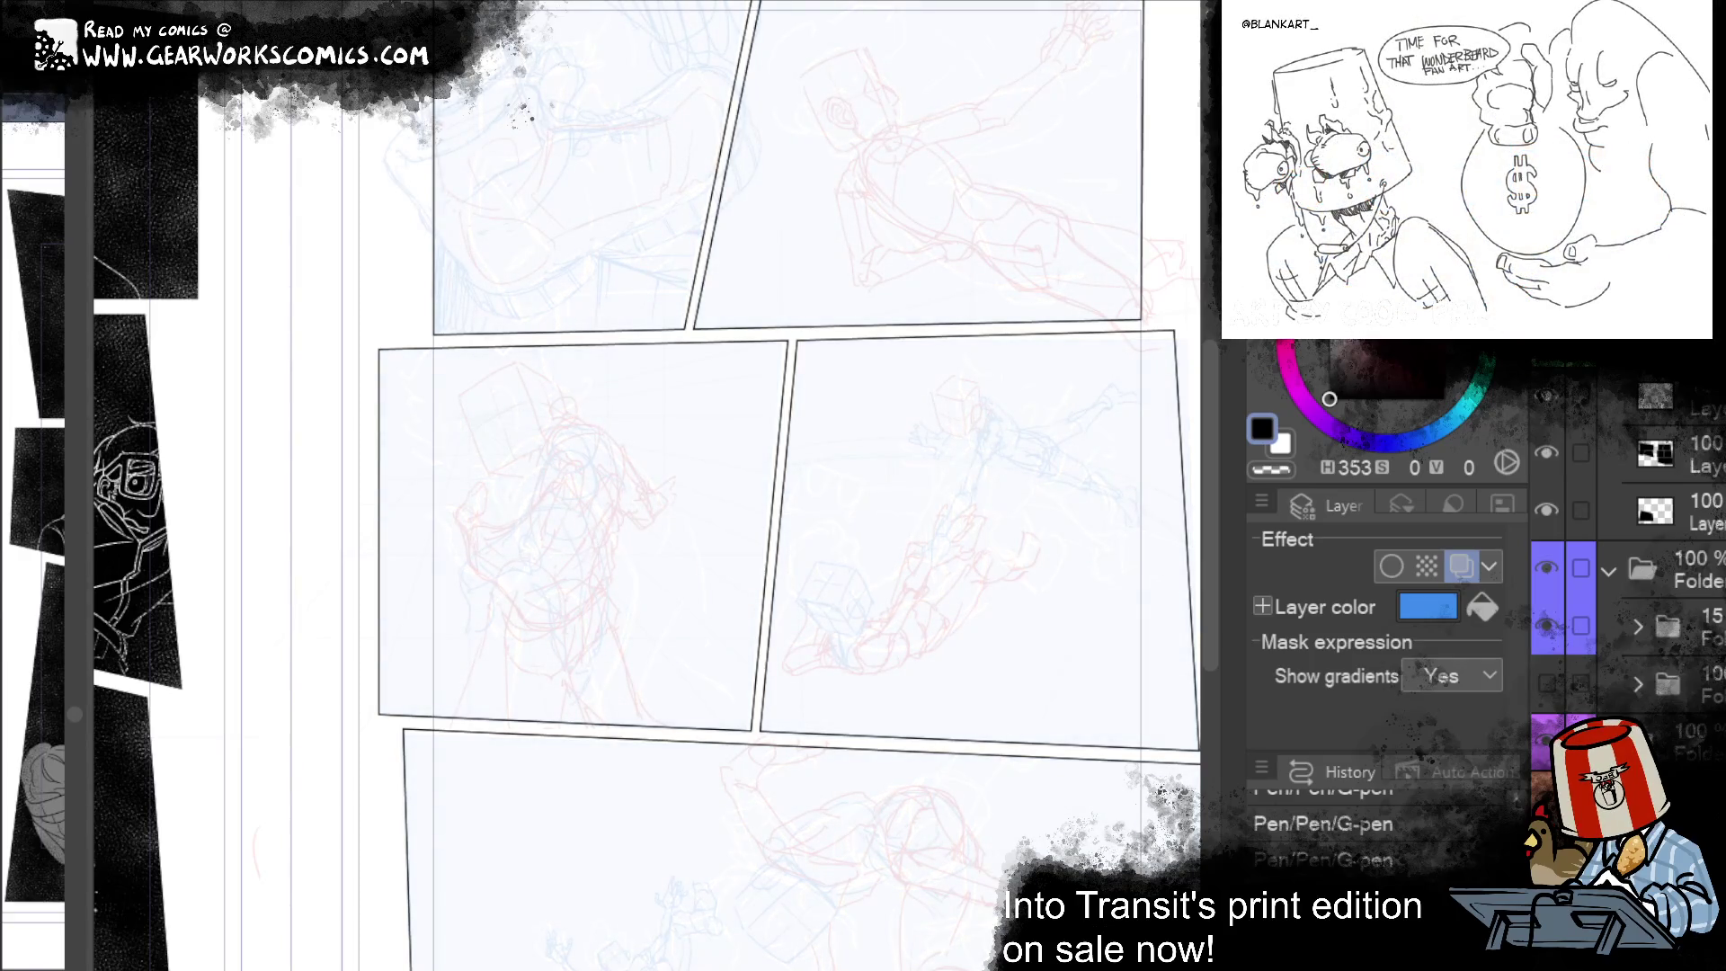
{"action": "left_click_drag", "start_coordinate": [939, 472], "coordinate": [867, 681]}
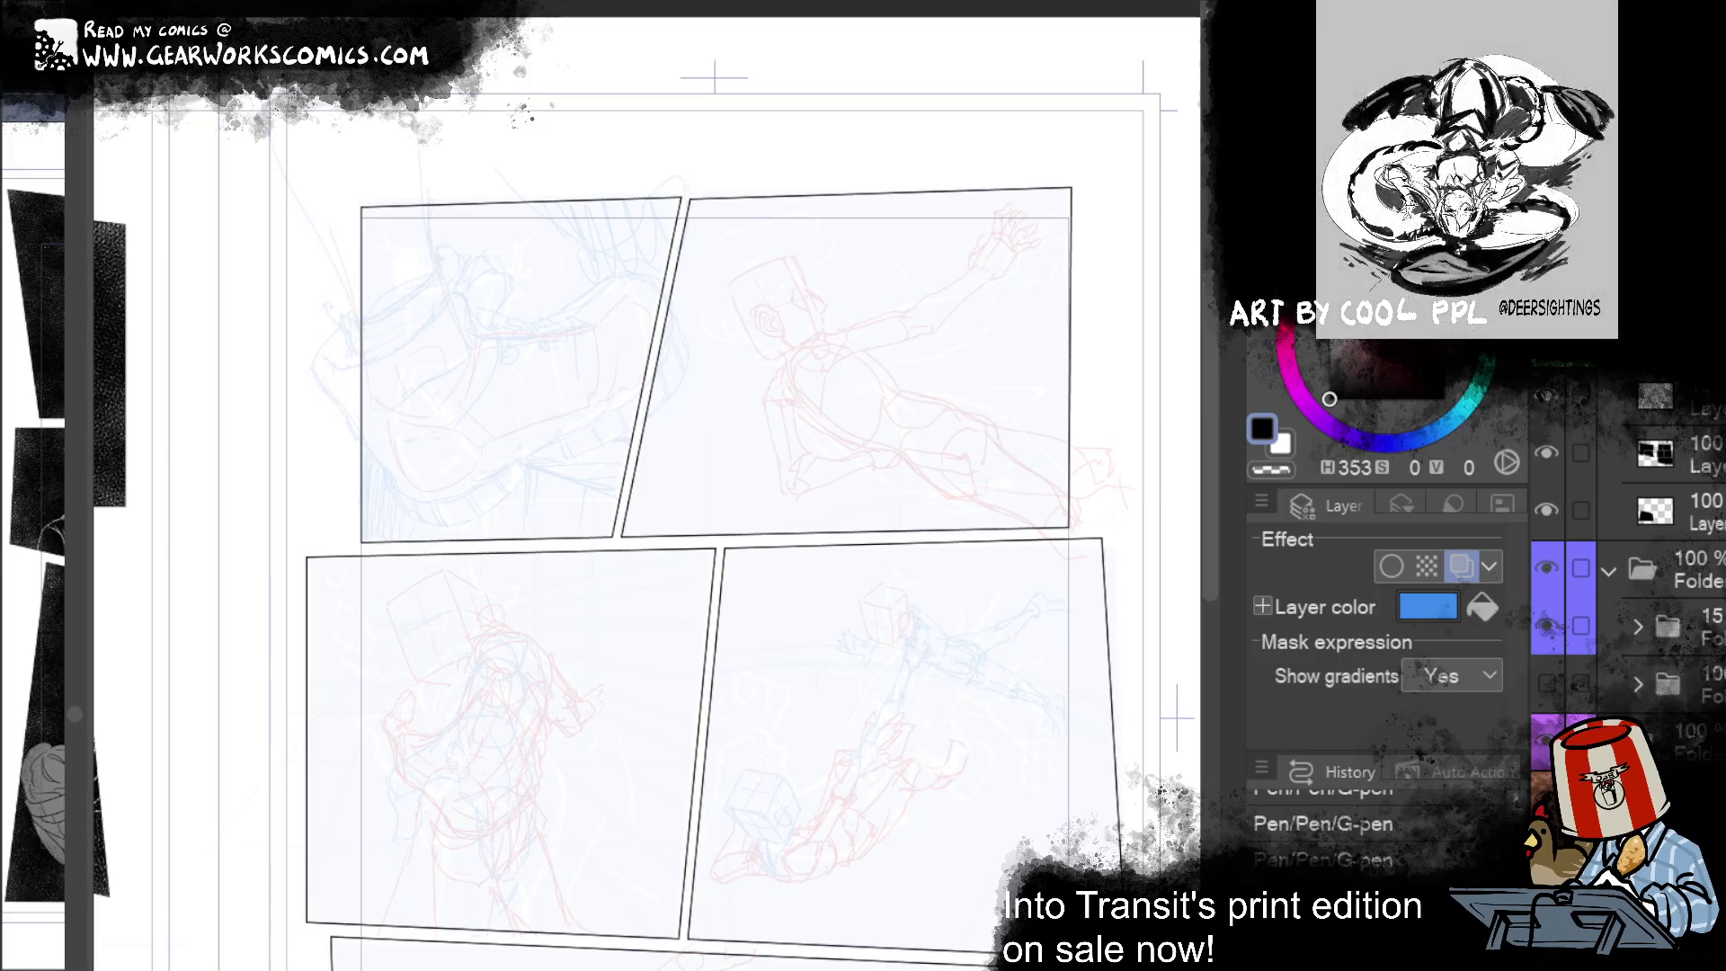
{"action": "left_click", "coordinate": [1558, 573]}
{"action": "left_click", "coordinate": [1550, 569]}
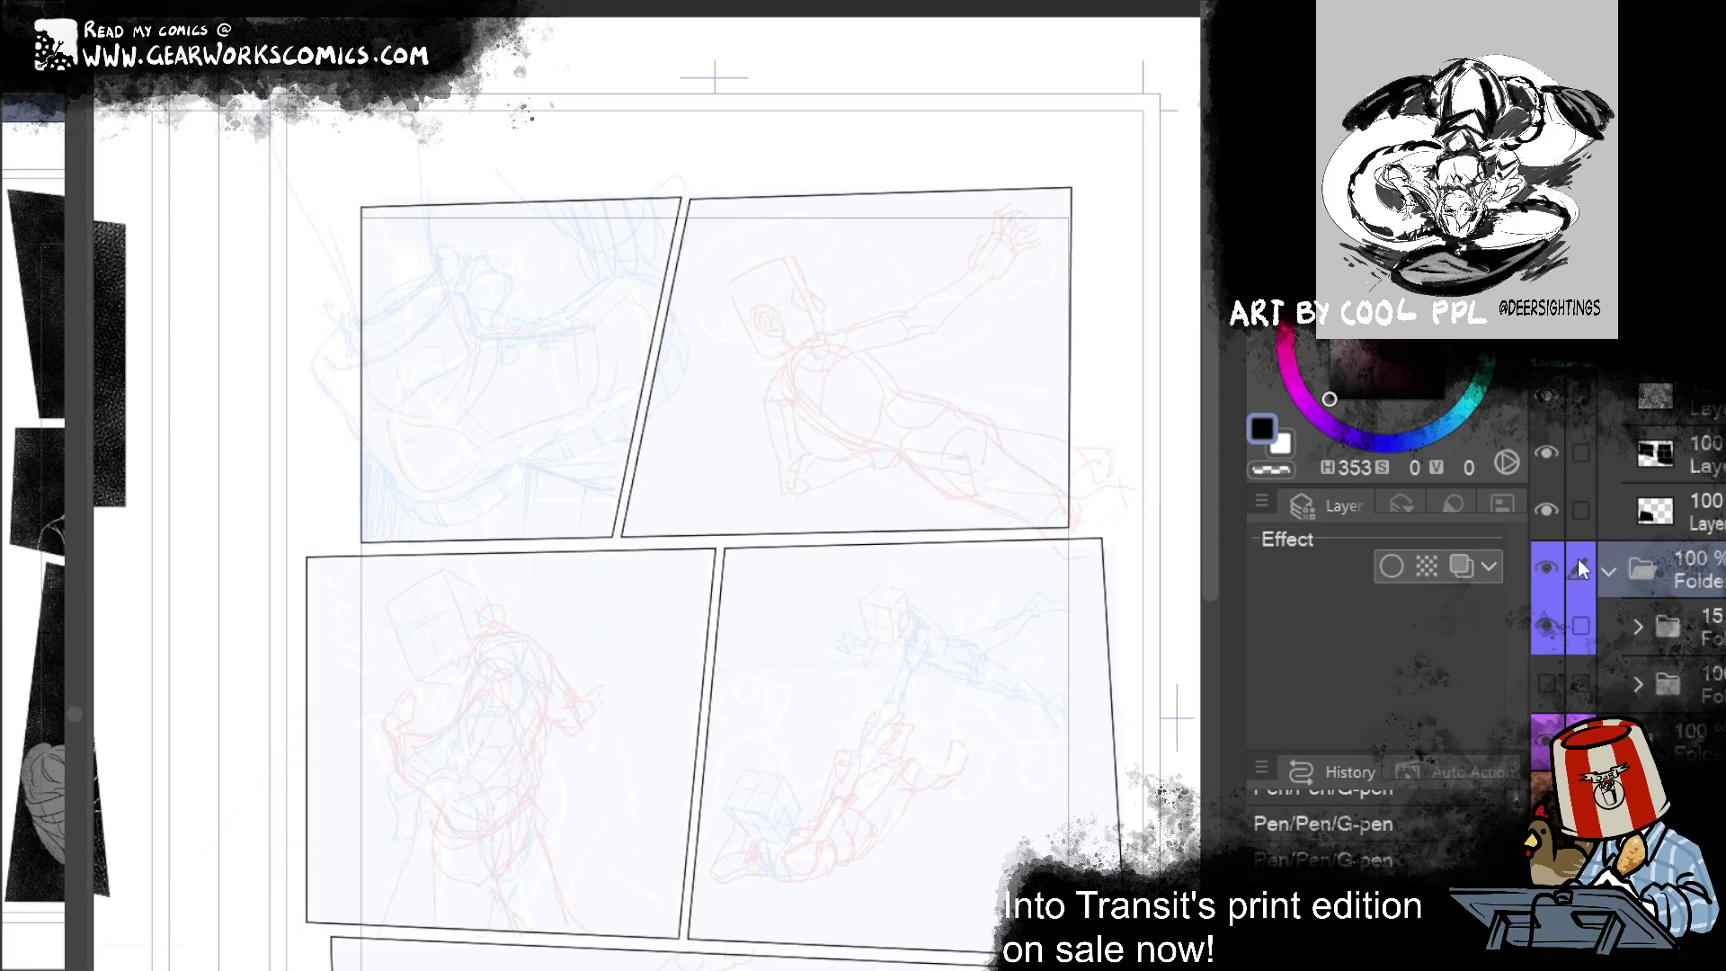
{"action": "left_click", "coordinate": [1550, 568]}
{"action": "left_click", "coordinate": [1550, 568]}
{"action": "left_click", "coordinate": [1608, 570]}
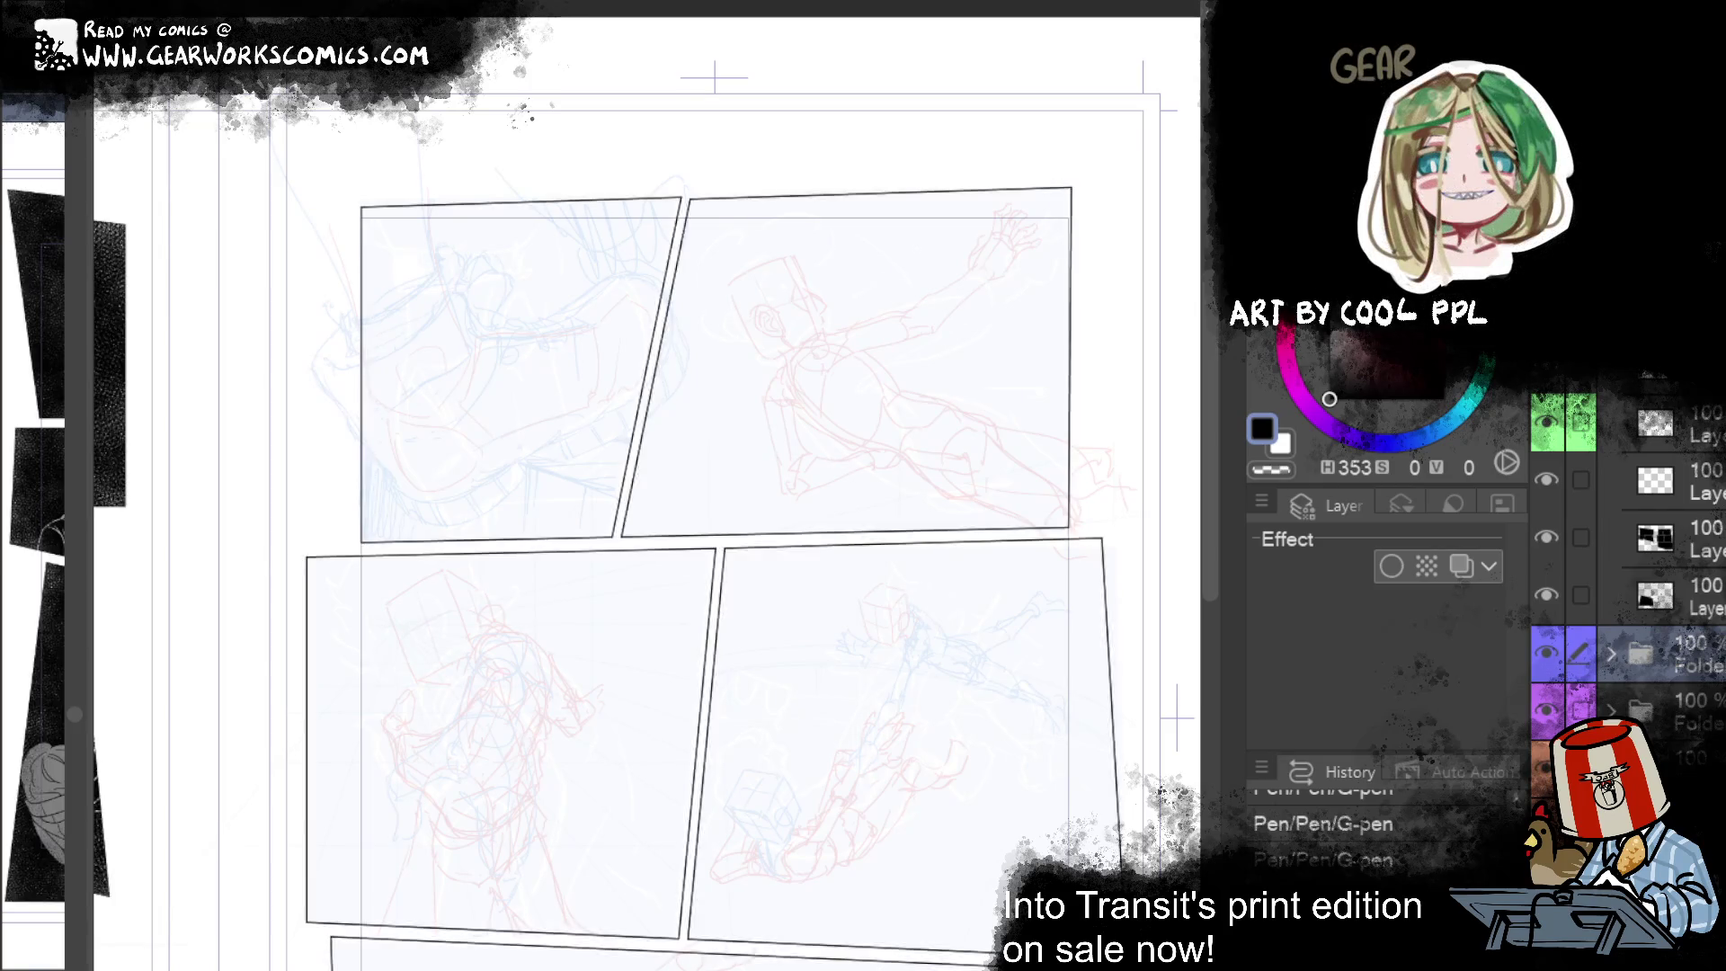
Step: Select a regular drawing layer and assign it a layer palette colour
{"action": "left_click", "coordinate": [1653, 653]}
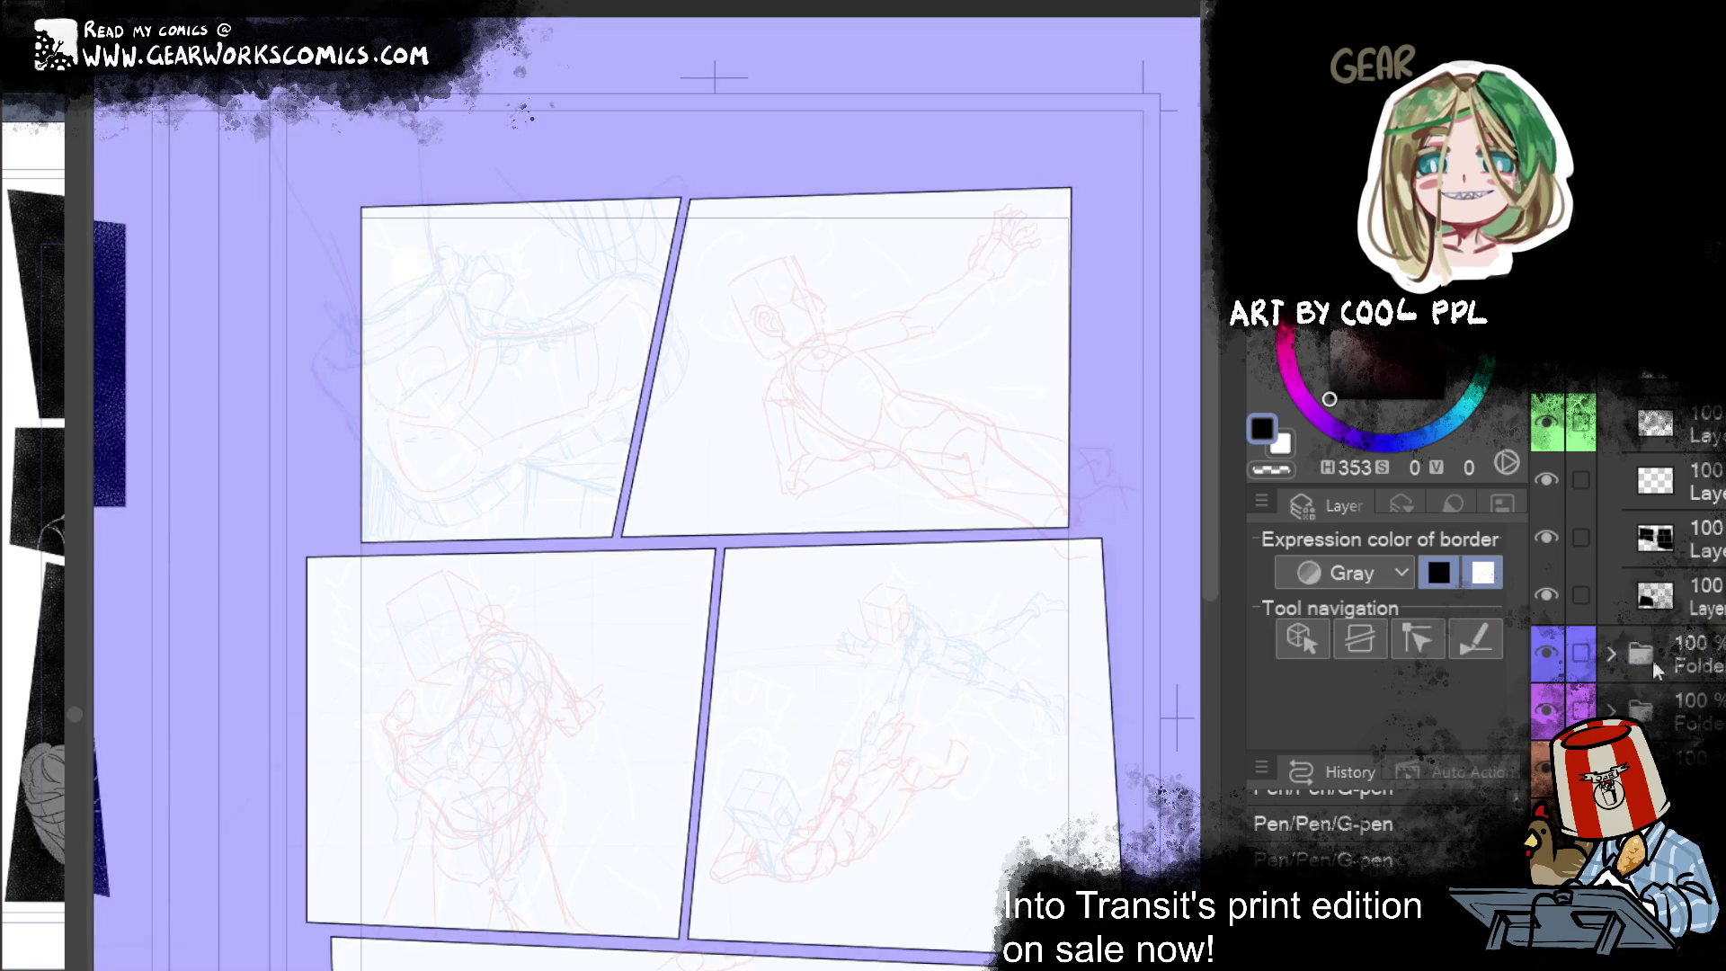
{"action": "left_click", "coordinate": [1656, 595]}
{"action": "right_click", "coordinate": [373, 234]}
{"action": "left_click", "coordinate": [405, 305]}
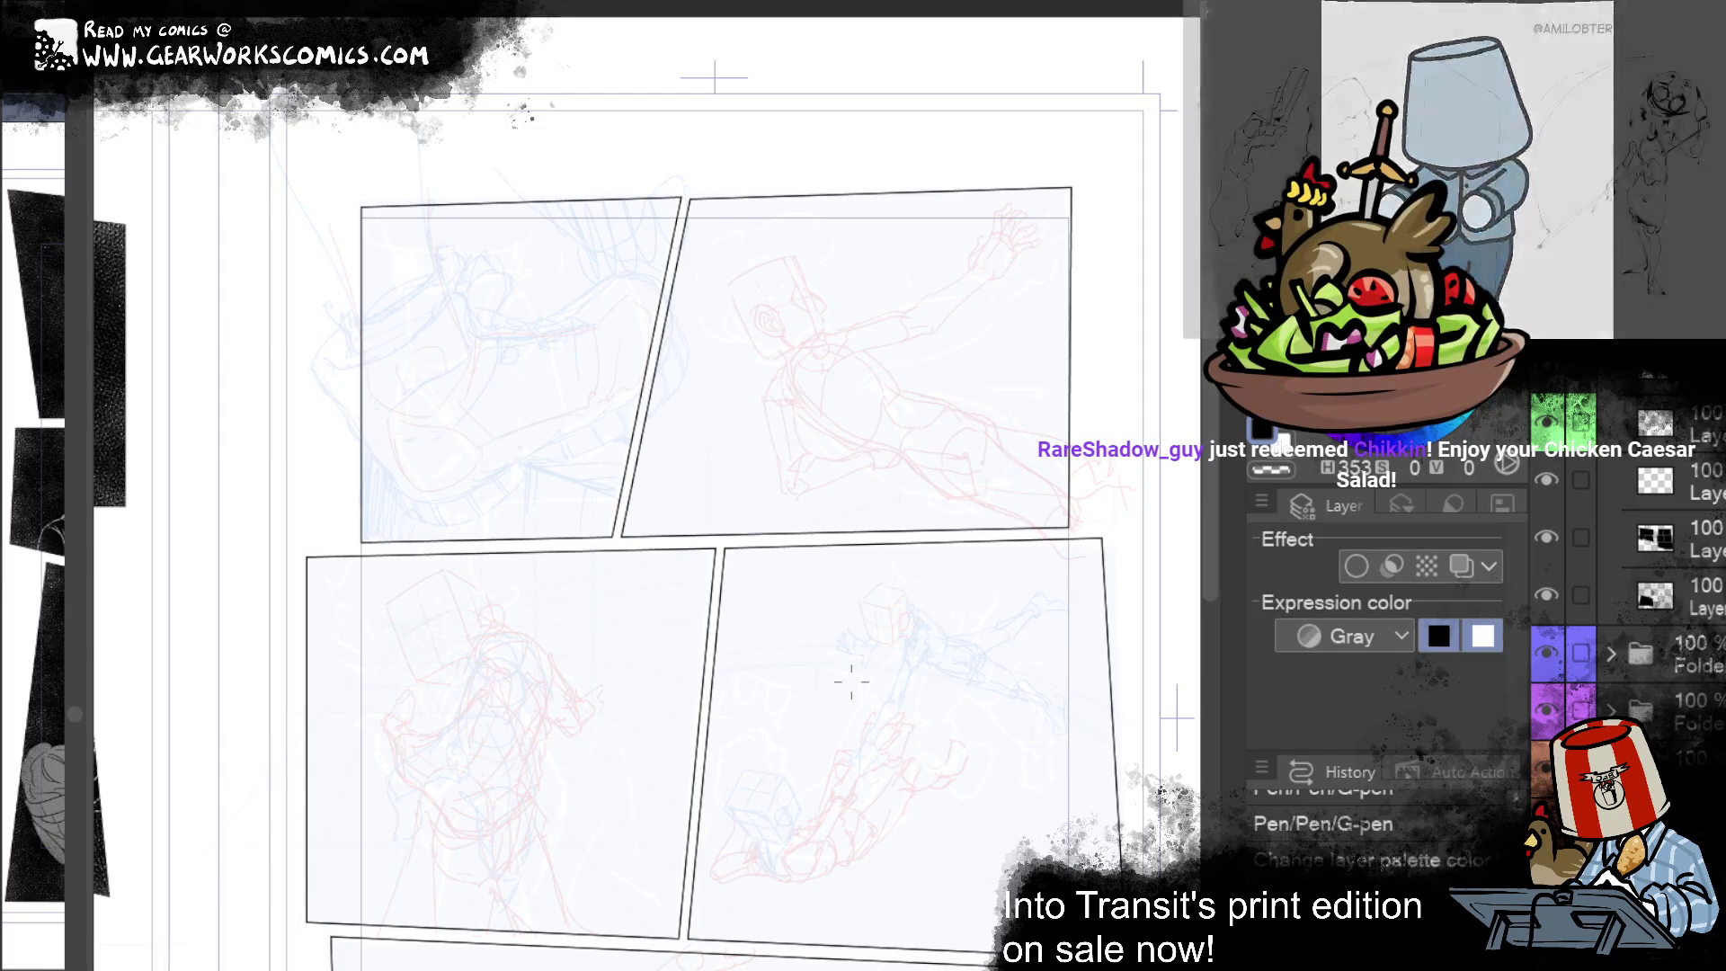
{"action": "scroll", "coordinate": [851, 683], "scroll_direction": "up", "scroll_amount": 5}
{"action": "left_click_drag", "start_coordinate": [991, 578], "coordinate": [1005, 576]}
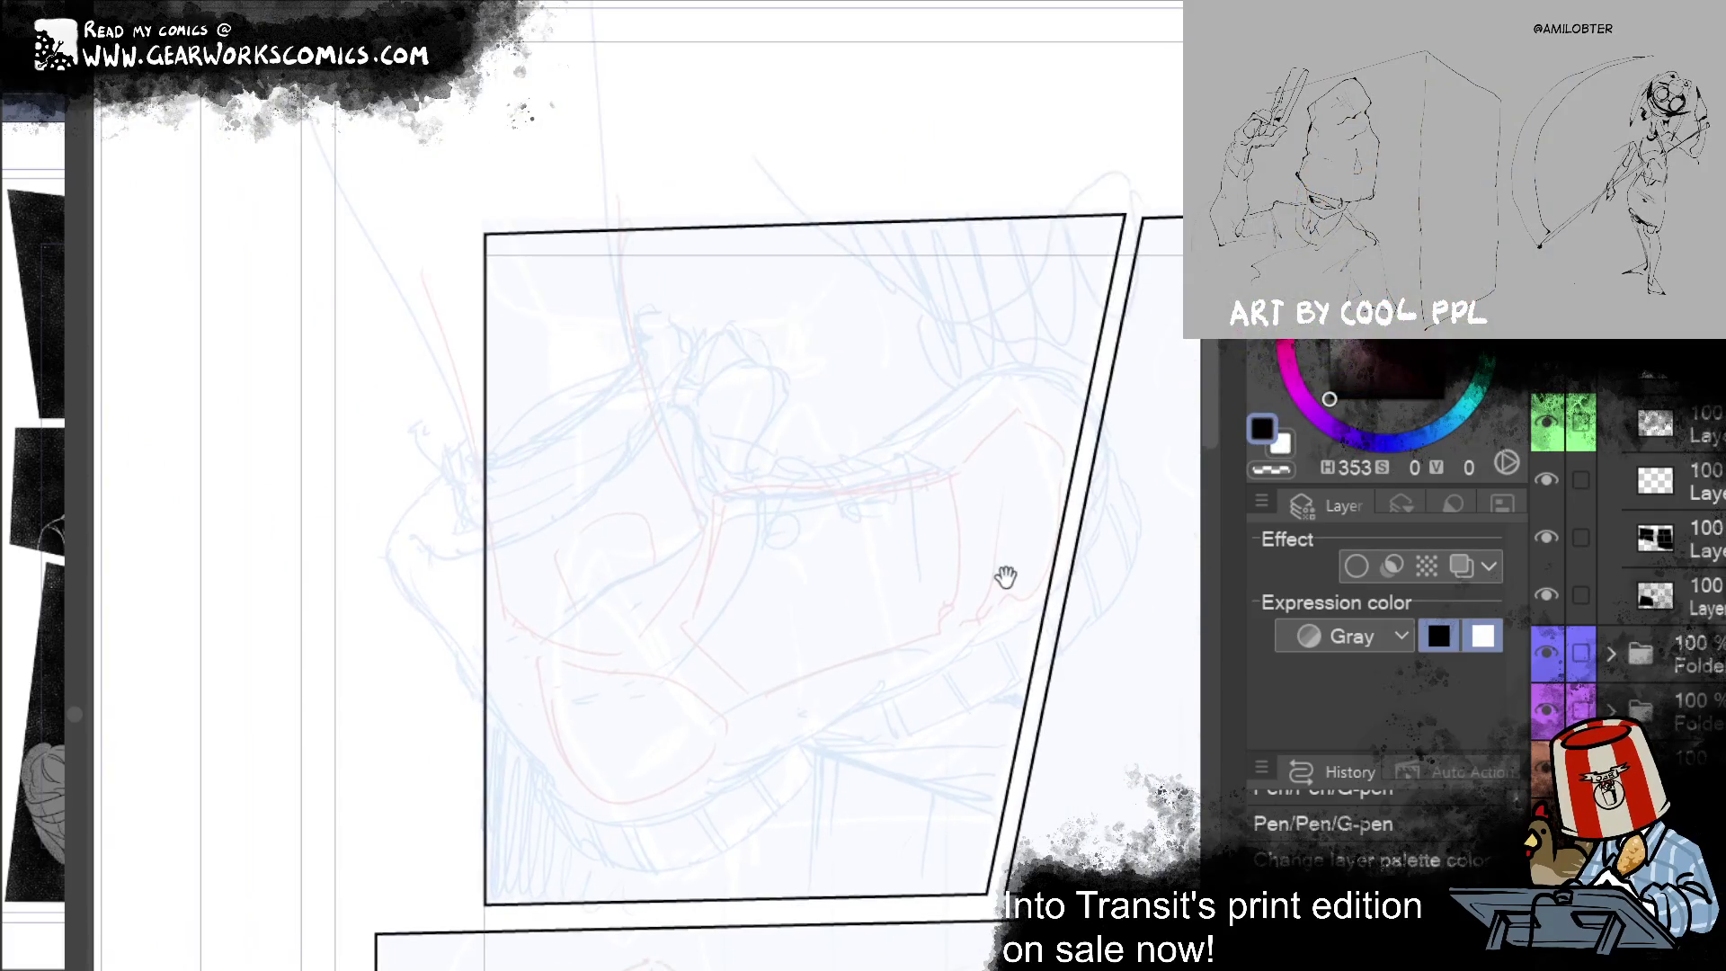
Step: Ink the boot's first curve with the G-pen, redrawing it several times
{"action": "left_click_drag", "start_coordinate": [724, 489], "coordinate": [684, 395]}
{"action": "key", "text": "ctrl+z"}
{"action": "mouse_move", "coordinate": [718, 491]}
{"action": "left_mouse_down"}
{"action": "mouse_move", "coordinate": [683, 393]}
{"action": "mouse_move", "coordinate": [657, 398]}
{"action": "mouse_move", "coordinate": [448, 544]}
{"action": "left_mouse_up"}
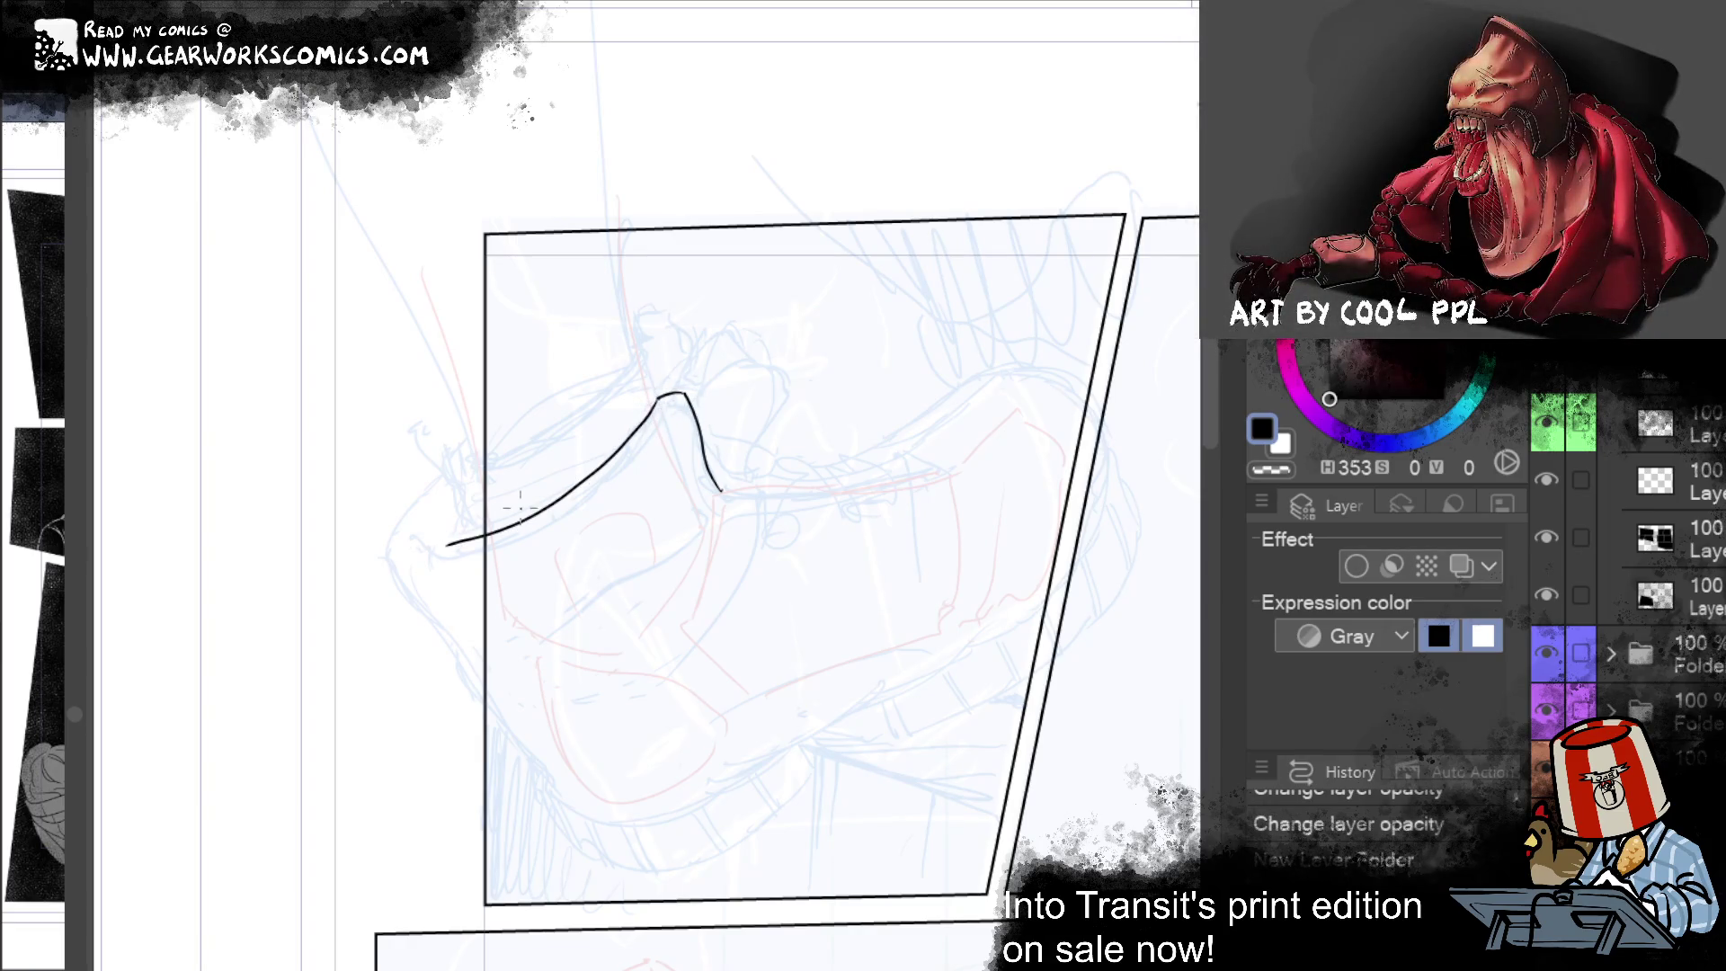
{"action": "key", "text": "ctrl+z"}
{"action": "left_click_drag", "start_coordinate": [655, 399], "coordinate": [392, 551]}
{"action": "key", "text": "ctrl+z"}
{"action": "mouse_move", "coordinate": [657, 398]}
{"action": "left_mouse_down"}
{"action": "mouse_move", "coordinate": [627, 451]}
{"action": "mouse_move", "coordinate": [422, 550]}
{"action": "left_mouse_up"}
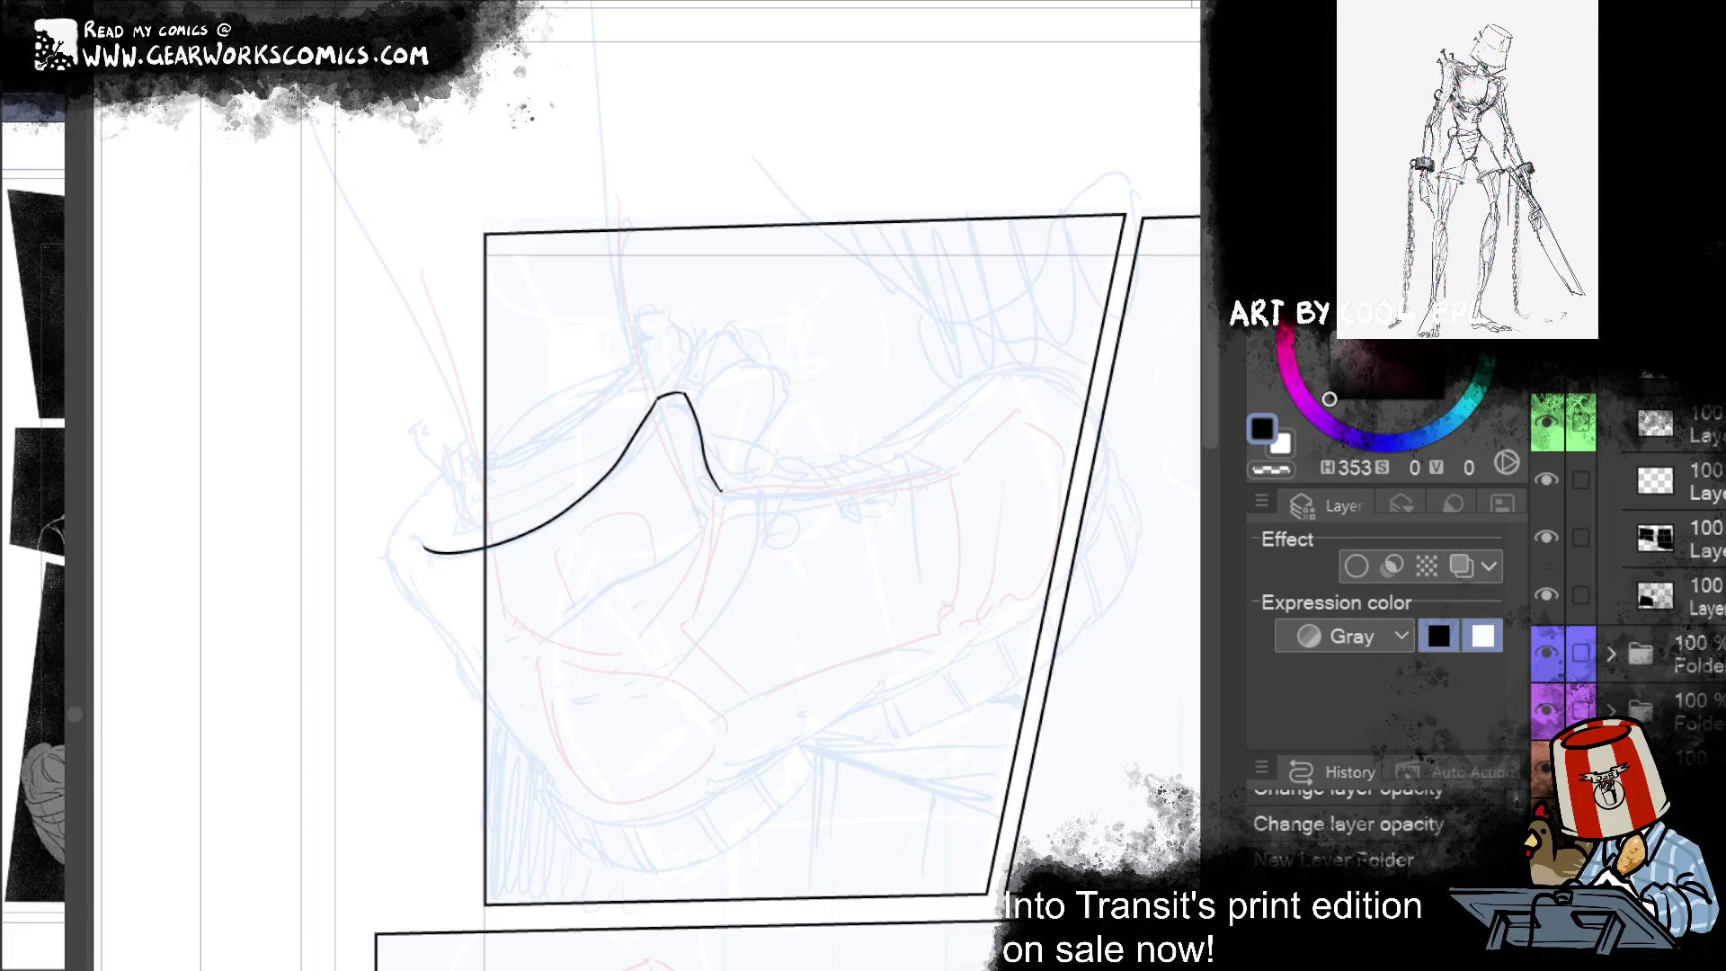
{"action": "key", "text": "ctrl+y"}
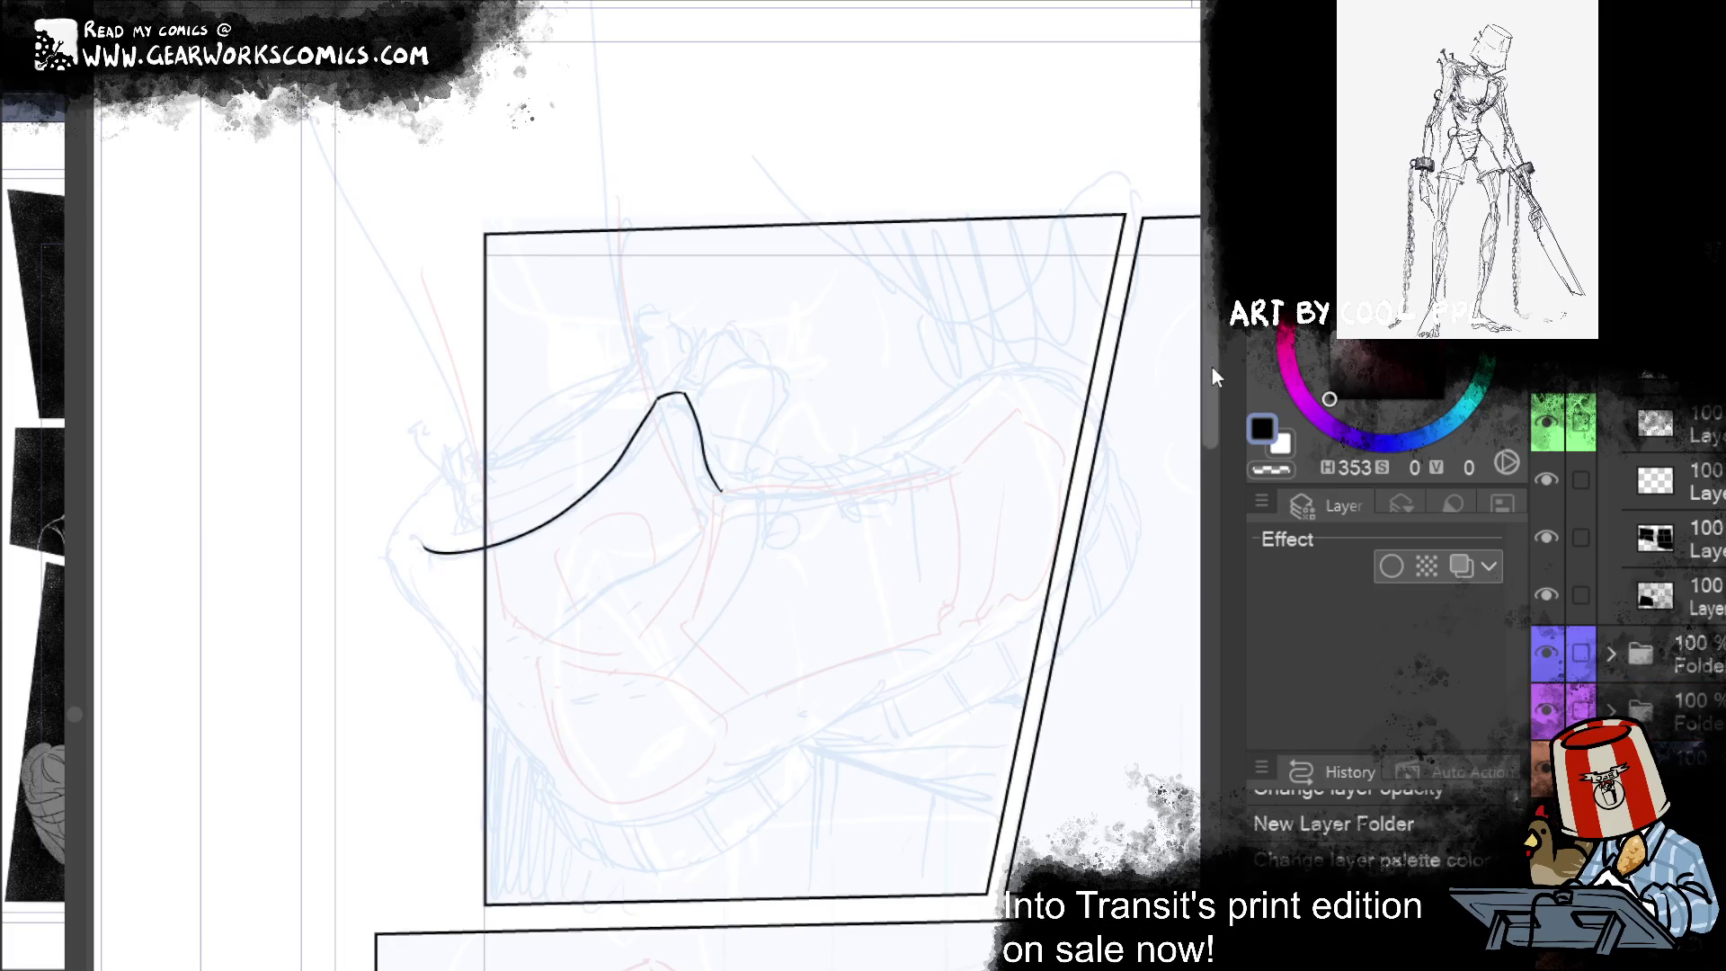
{"action": "mouse_move", "coordinate": [1013, 461]}
{"action": "left_mouse_down"}
{"action": "mouse_move", "coordinate": [905, 401]}
{"action": "mouse_move", "coordinate": [1094, 273]}
{"action": "mouse_move", "coordinate": [1057, 330]}
{"action": "mouse_move", "coordinate": [1091, 327]}
{"action": "left_mouse_up"}
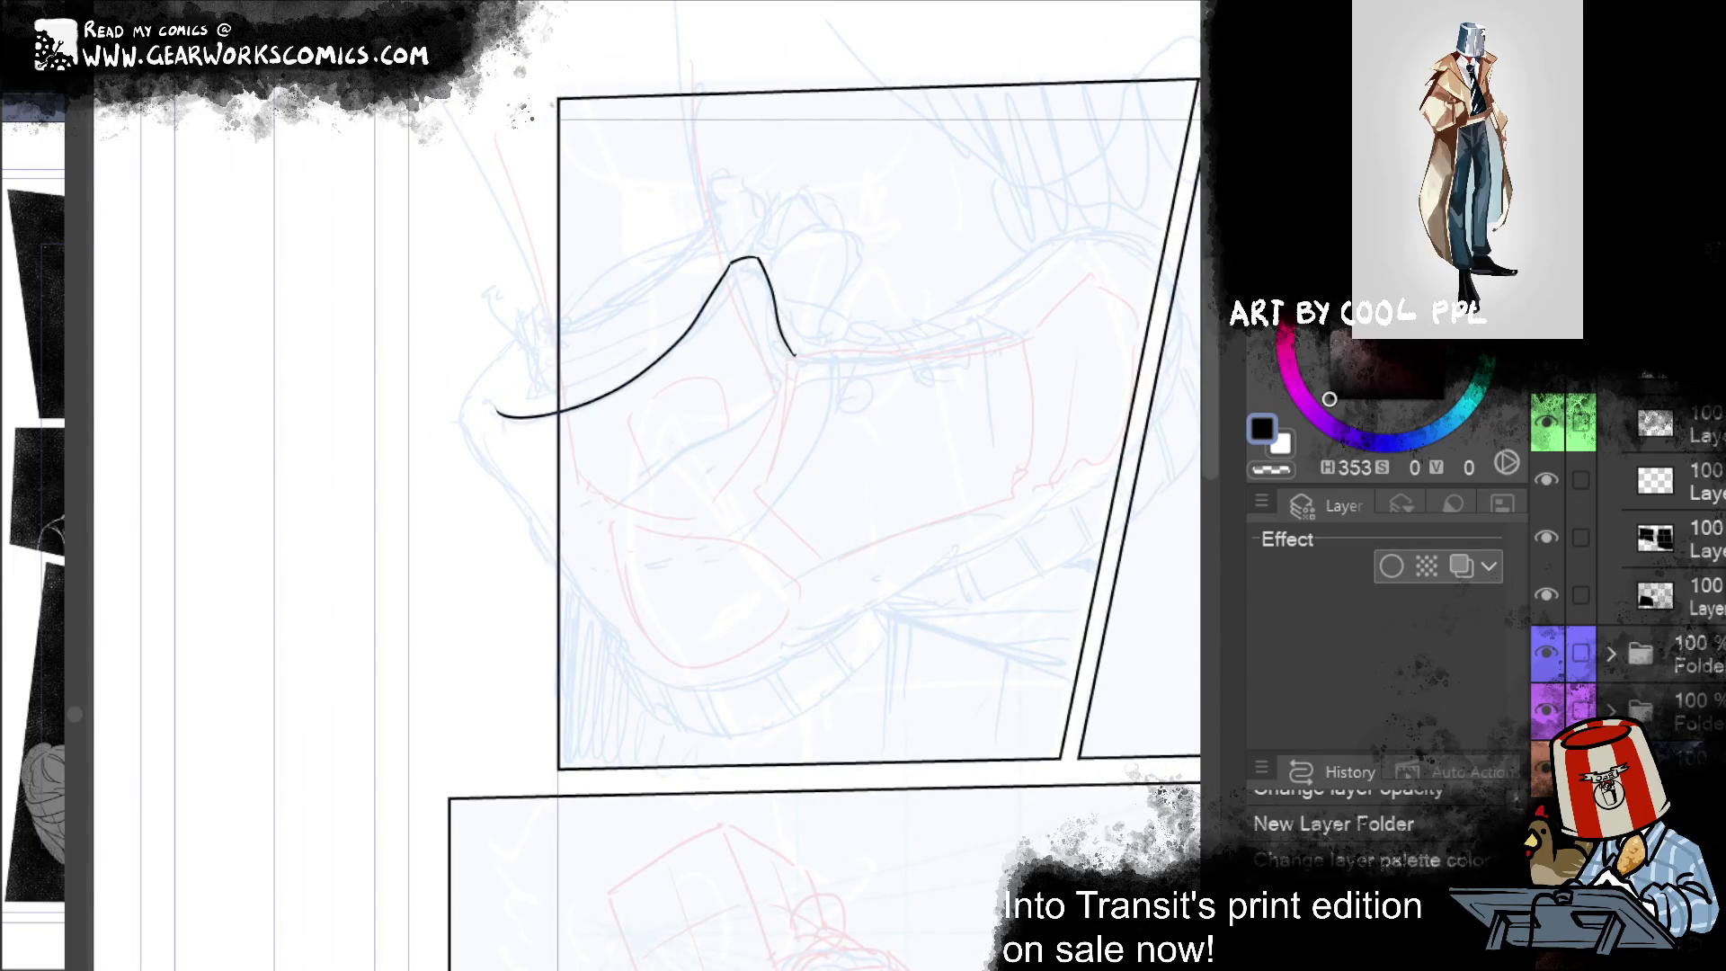
Step: Ink the boot's outer contour down to the panel bottom and rightward along it
{"action": "left_click_drag", "start_coordinate": [516, 337], "coordinate": [474, 442]}
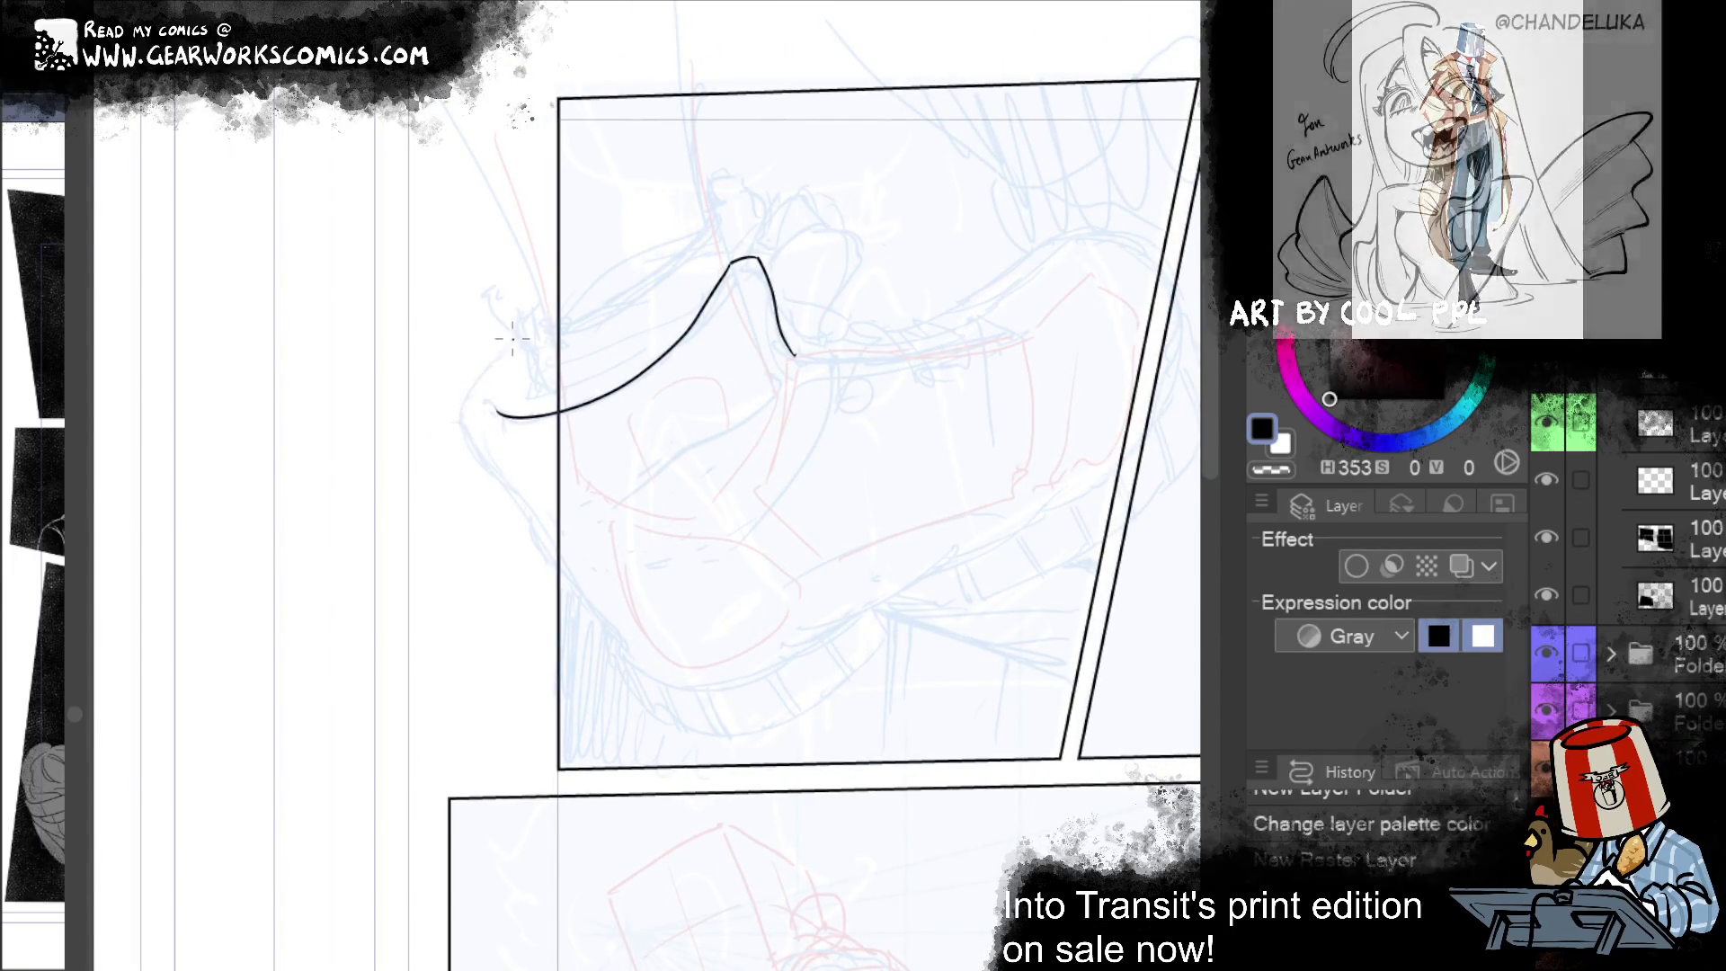
{"action": "left_click_drag", "start_coordinate": [517, 337], "coordinate": [473, 445]}
{"action": "left_click_drag", "start_coordinate": [709, 371], "coordinate": [669, 325]}
{"action": "left_click_drag", "start_coordinate": [426, 386], "coordinate": [503, 493]}
{"action": "key", "text": "ctrl+z"}
{"action": "left_click_drag", "start_coordinate": [434, 396], "coordinate": [597, 611]}
{"action": "key", "text": "ctrl+z"}
{"action": "left_click_drag", "start_coordinate": [515, 494], "coordinate": [606, 620]}
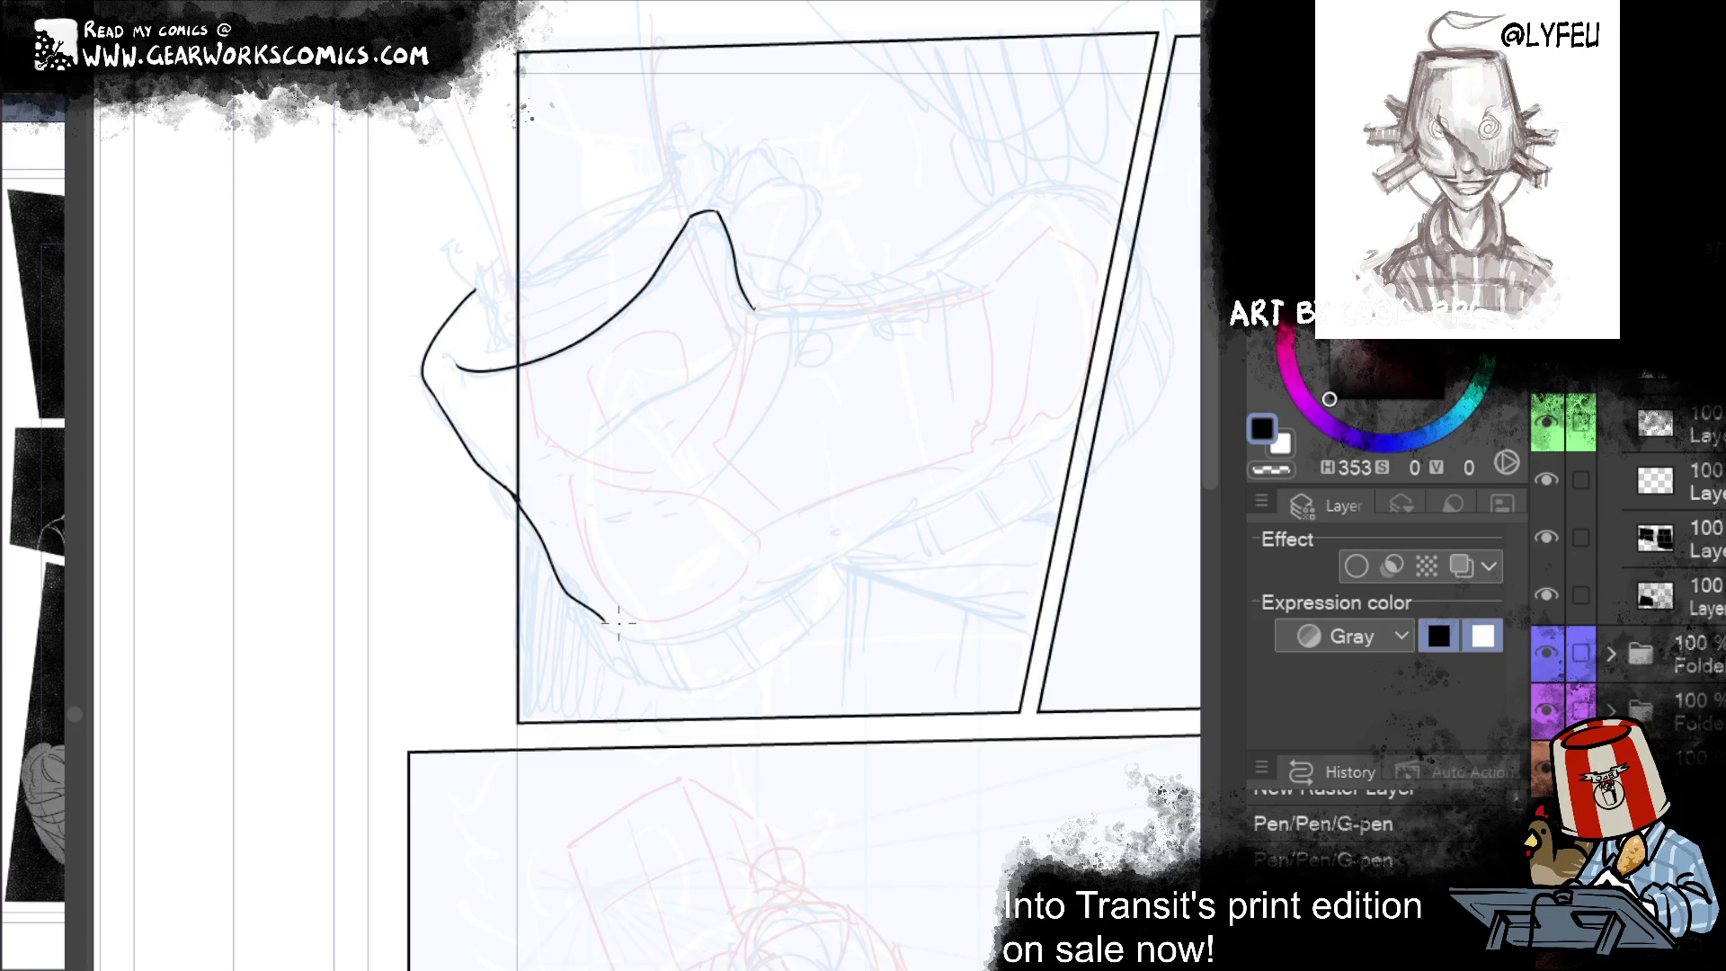
{"action": "left_click_drag", "start_coordinate": [602, 618], "coordinate": [662, 633]}
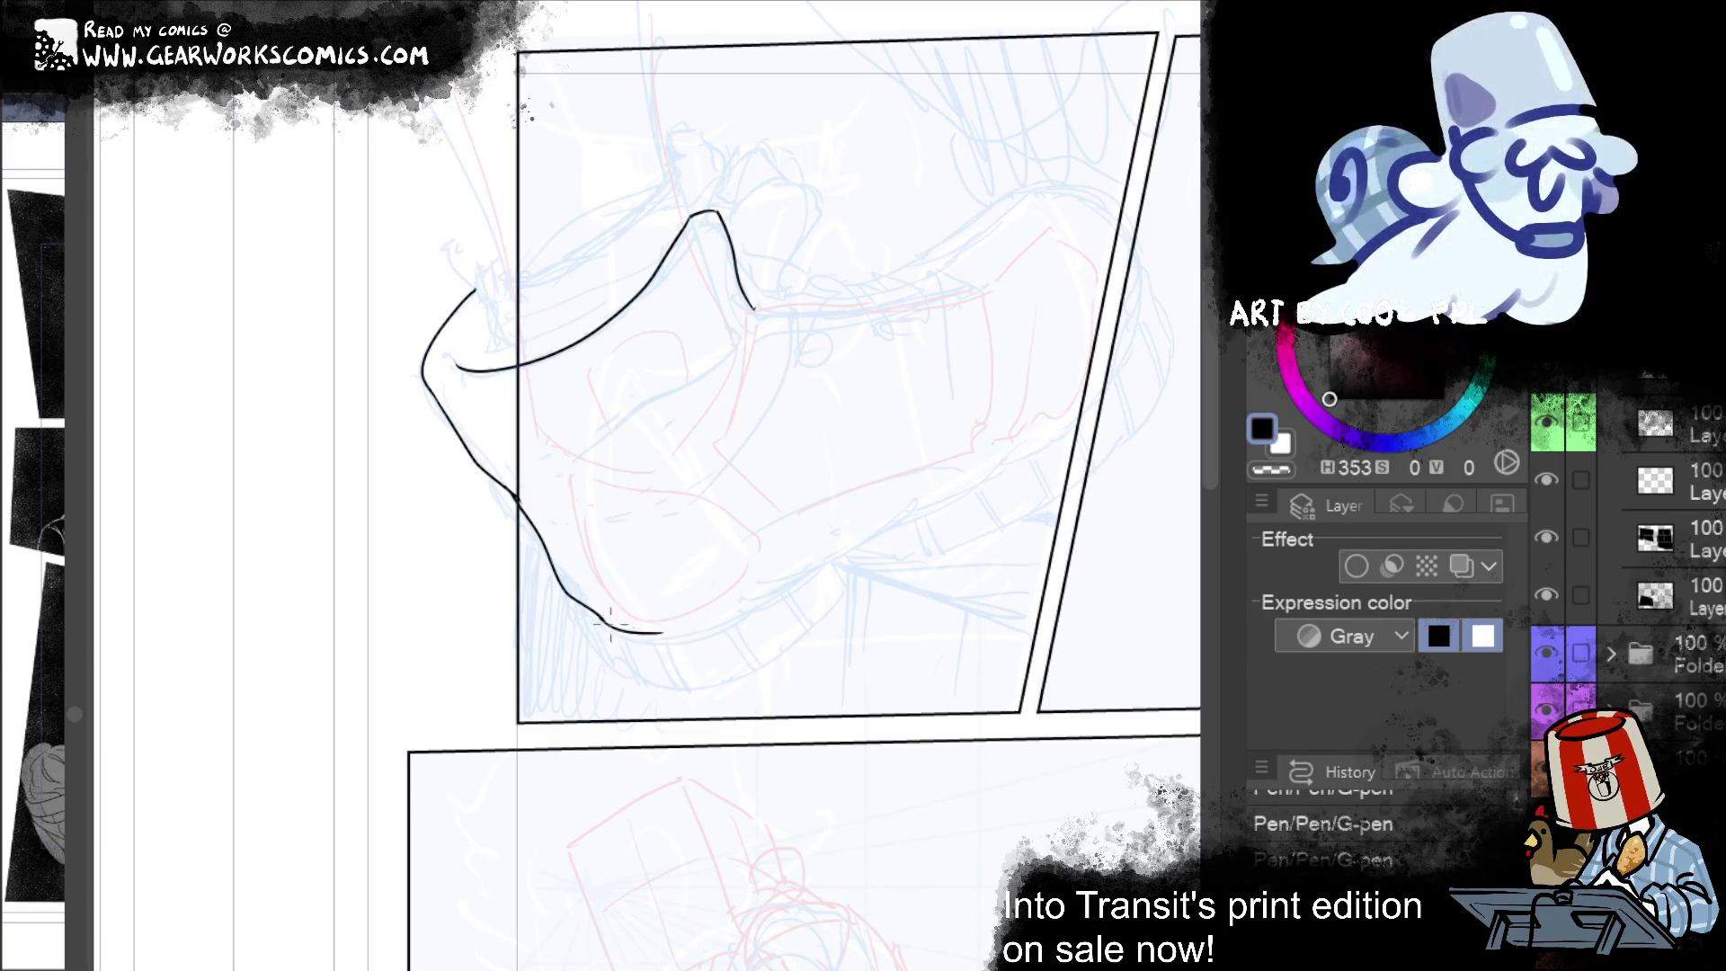
{"action": "key", "text": "ctrl+z"}
{"action": "mouse_move", "coordinate": [595, 613]}
{"action": "left_mouse_down"}
{"action": "mouse_move", "coordinate": [675, 640]}
{"action": "mouse_move", "coordinate": [813, 561]}
{"action": "left_mouse_up"}
{"action": "key", "text": "ctrl+z"}
{"action": "key", "text": "ctrl+z"}
{"action": "key", "text": "ctrl+z"}
{"action": "mouse_move", "coordinate": [665, 640]}
{"action": "left_mouse_down"}
{"action": "mouse_move", "coordinate": [872, 544]}
{"action": "mouse_move", "coordinate": [722, 626]}
{"action": "mouse_move", "coordinate": [822, 559]}
{"action": "left_mouse_up"}
{"action": "key", "text": "ctrl+z"}
{"action": "key", "text": "ctrl+z"}
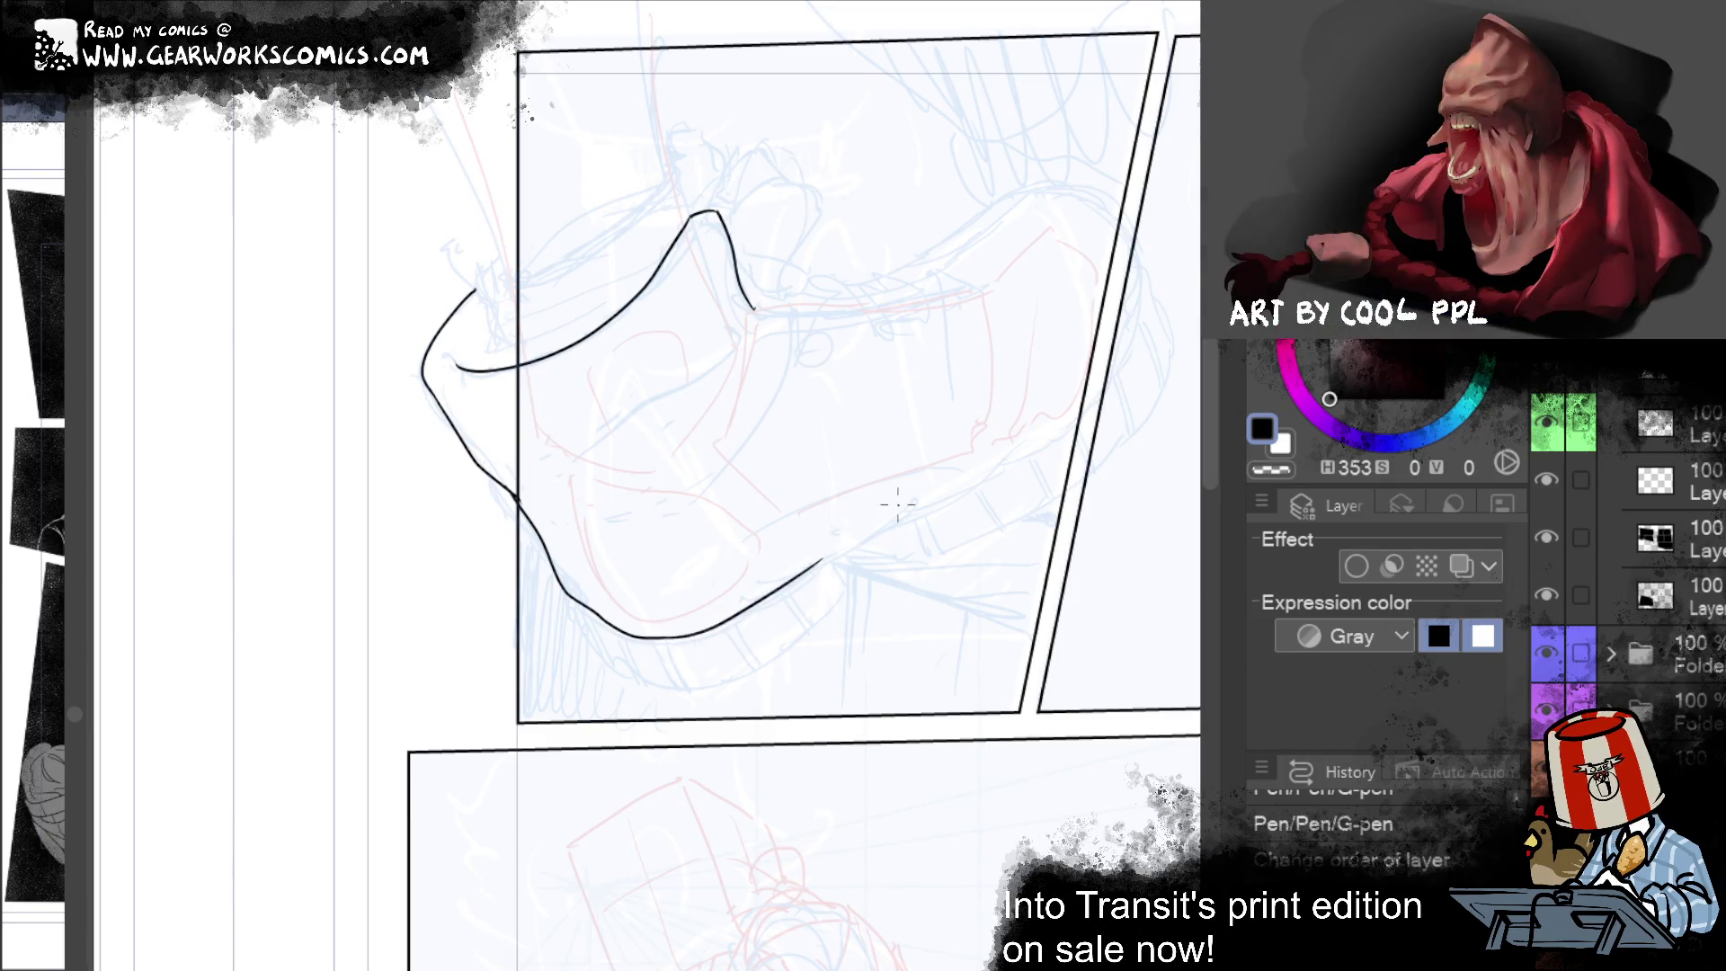
Step: Extend the lower outline up into a rounded toe and Liquify-push the toe curve down
{"action": "mouse_move", "coordinate": [1093, 612]}
{"action": "left_mouse_down"}
{"action": "mouse_move", "coordinate": [1067, 647]}
{"action": "mouse_move", "coordinate": [870, 755]}
{"action": "left_mouse_up"}
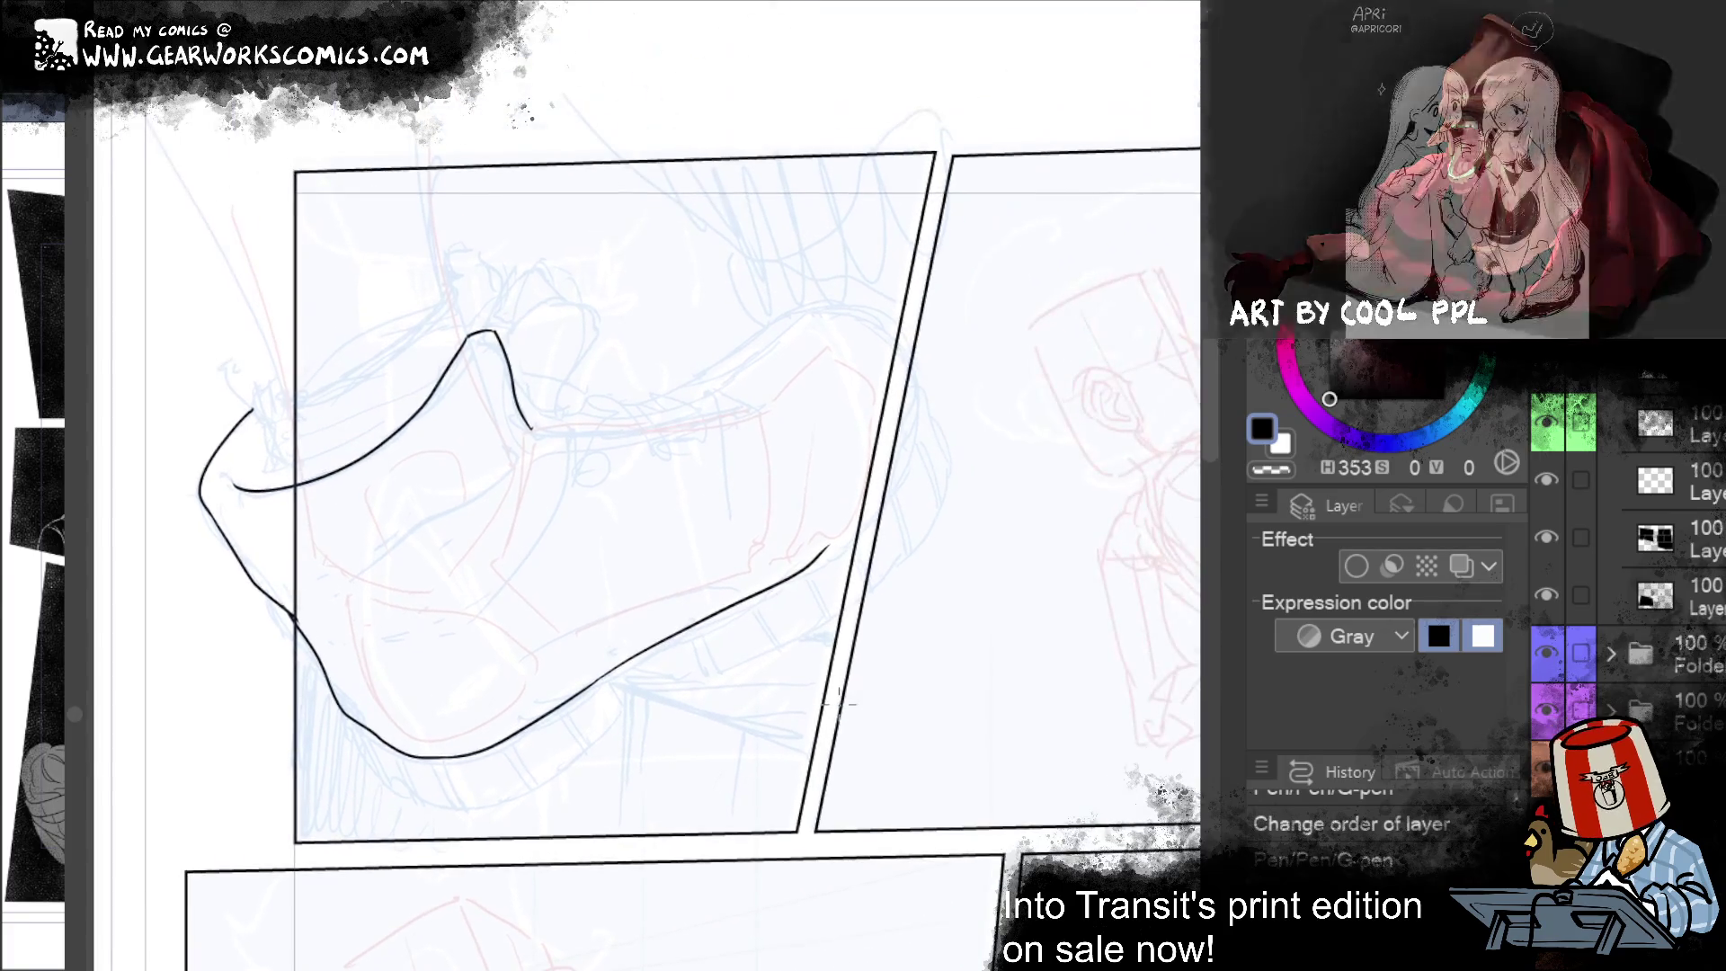
{"action": "left_click_drag", "start_coordinate": [586, 688], "coordinate": [918, 493]}
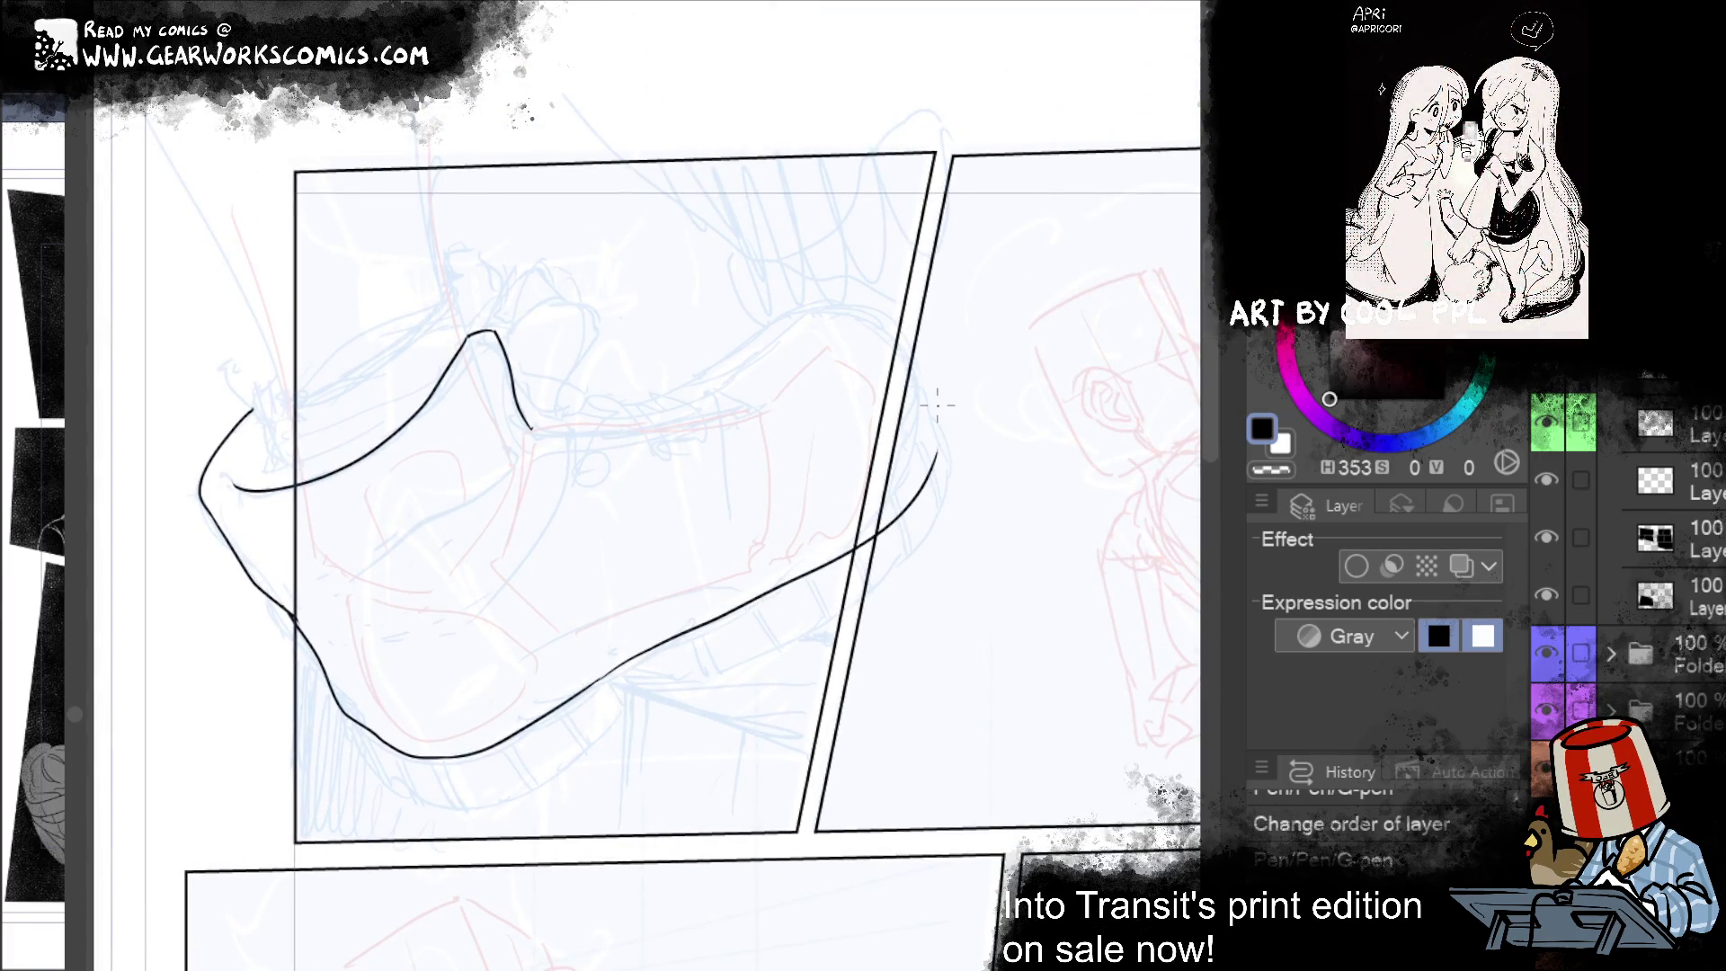
{"action": "left_click_drag", "start_coordinate": [957, 431], "coordinate": [1128, 598]}
{"action": "key", "text": "ctrl+y"}
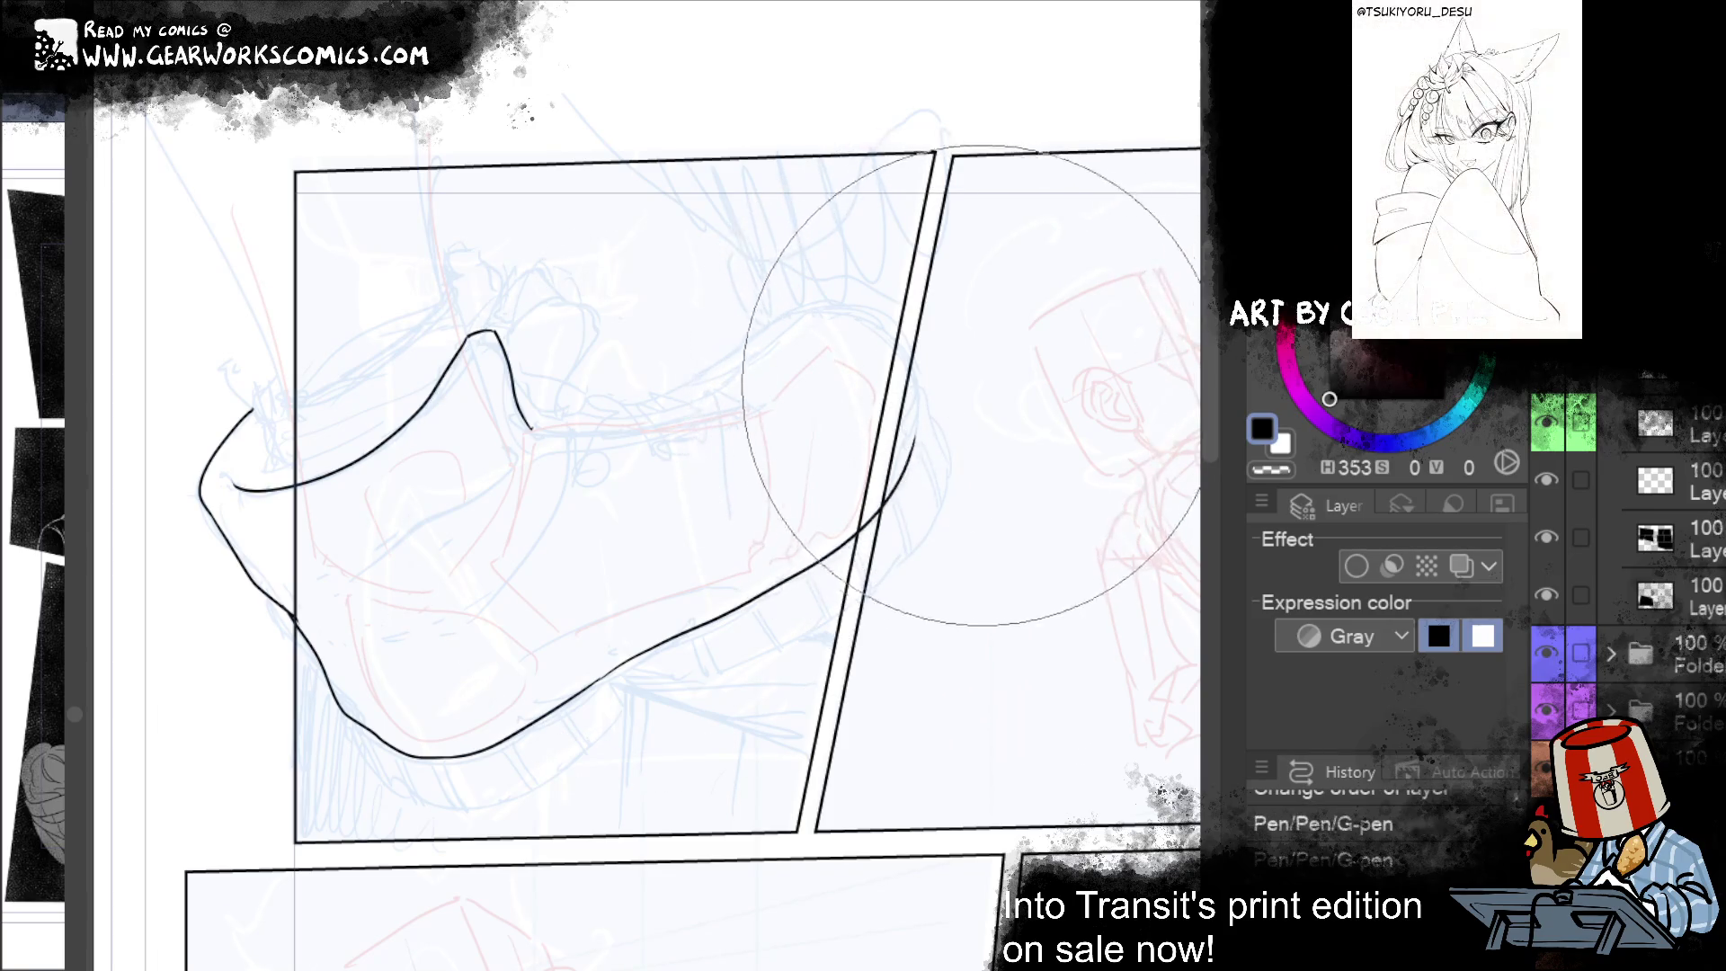
{"action": "key", "text": "ctrl+y"}
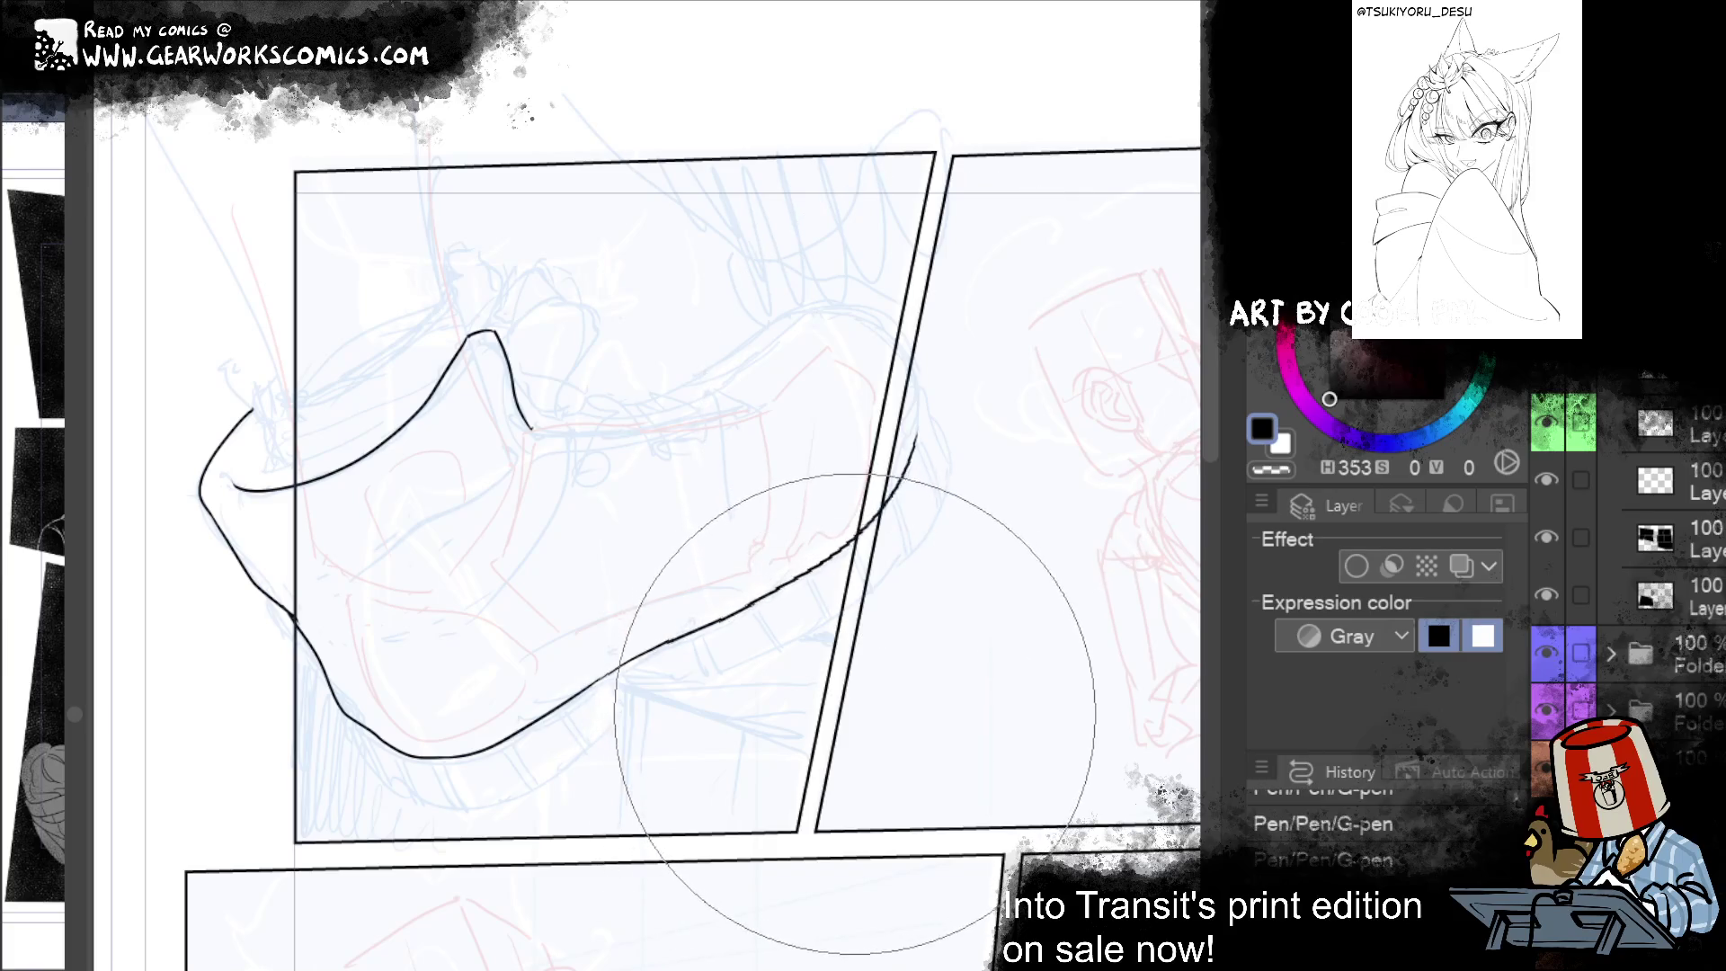
{"action": "key", "text": "ctrl+z"}
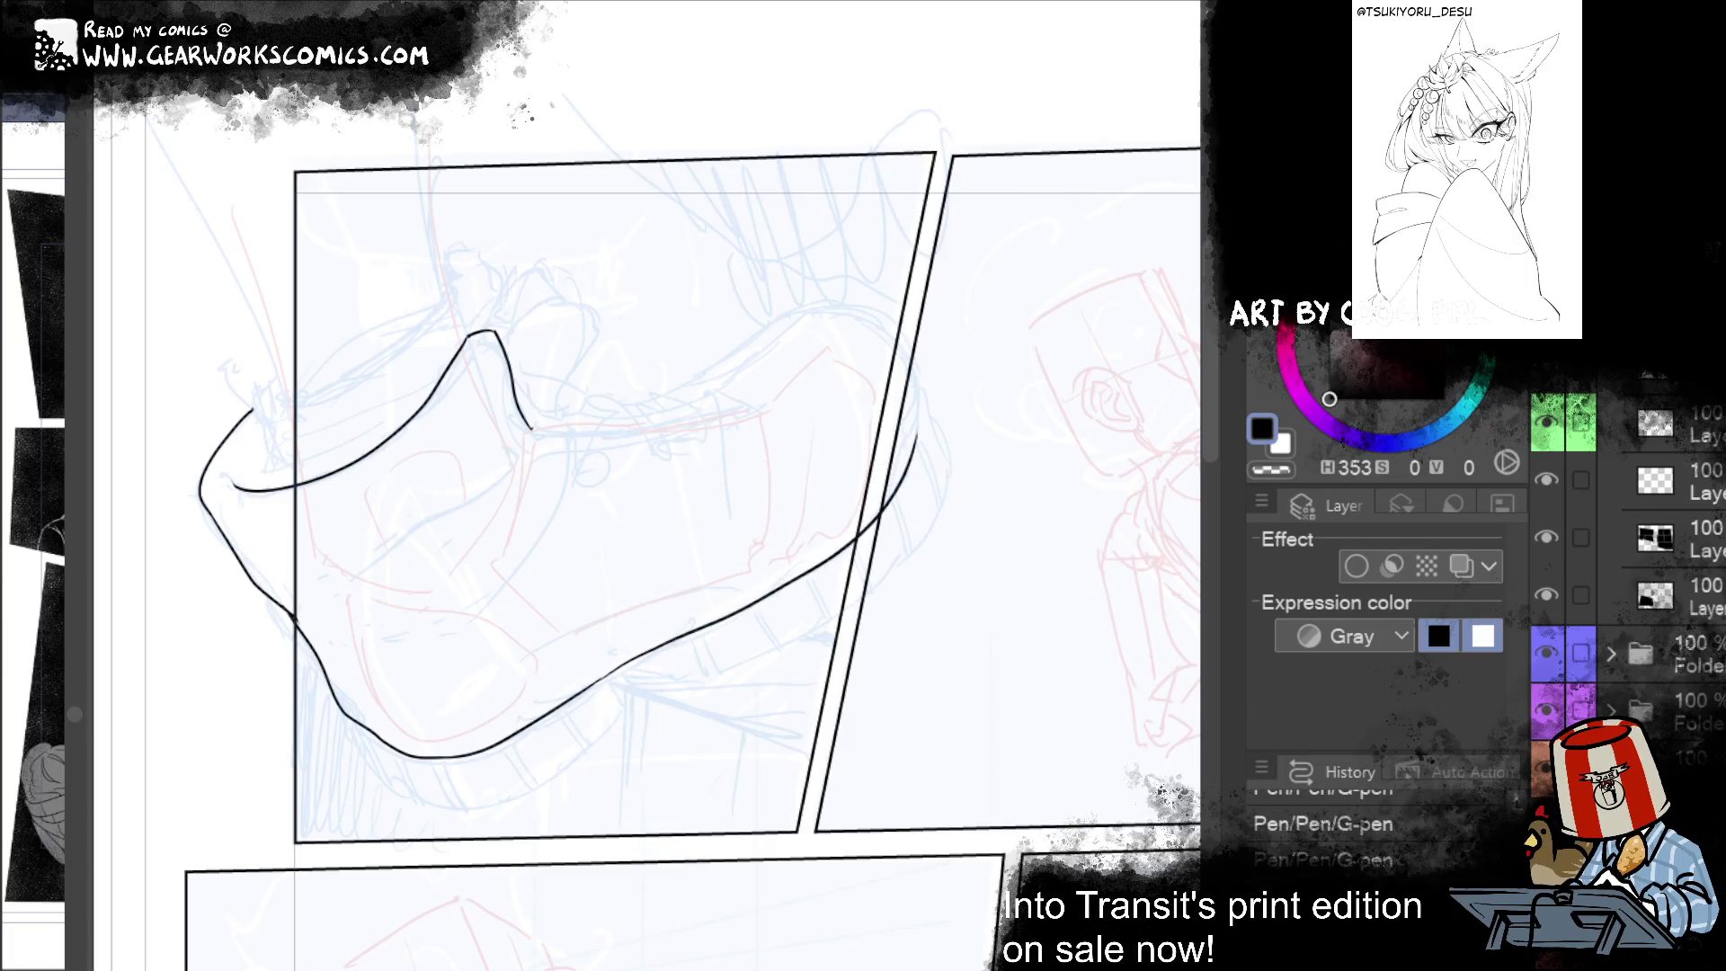
{"action": "left_click_drag", "start_coordinate": [909, 355], "coordinate": [903, 454]}
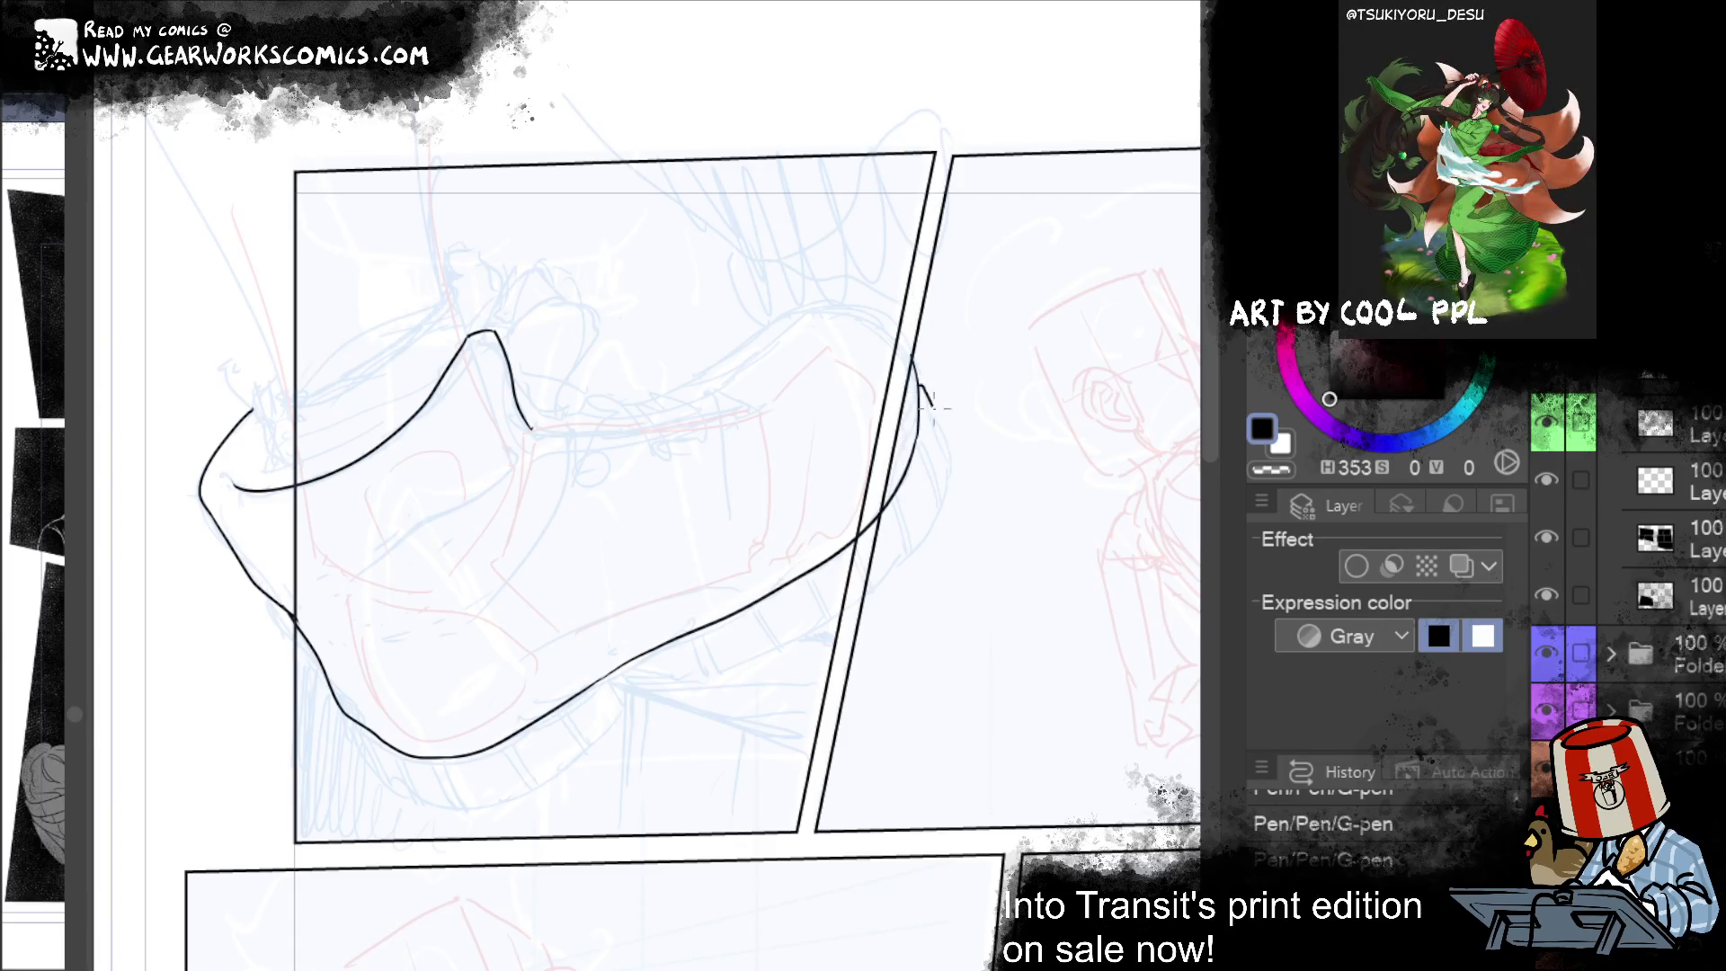
{"action": "left_click_drag", "start_coordinate": [950, 465], "coordinate": [912, 515]}
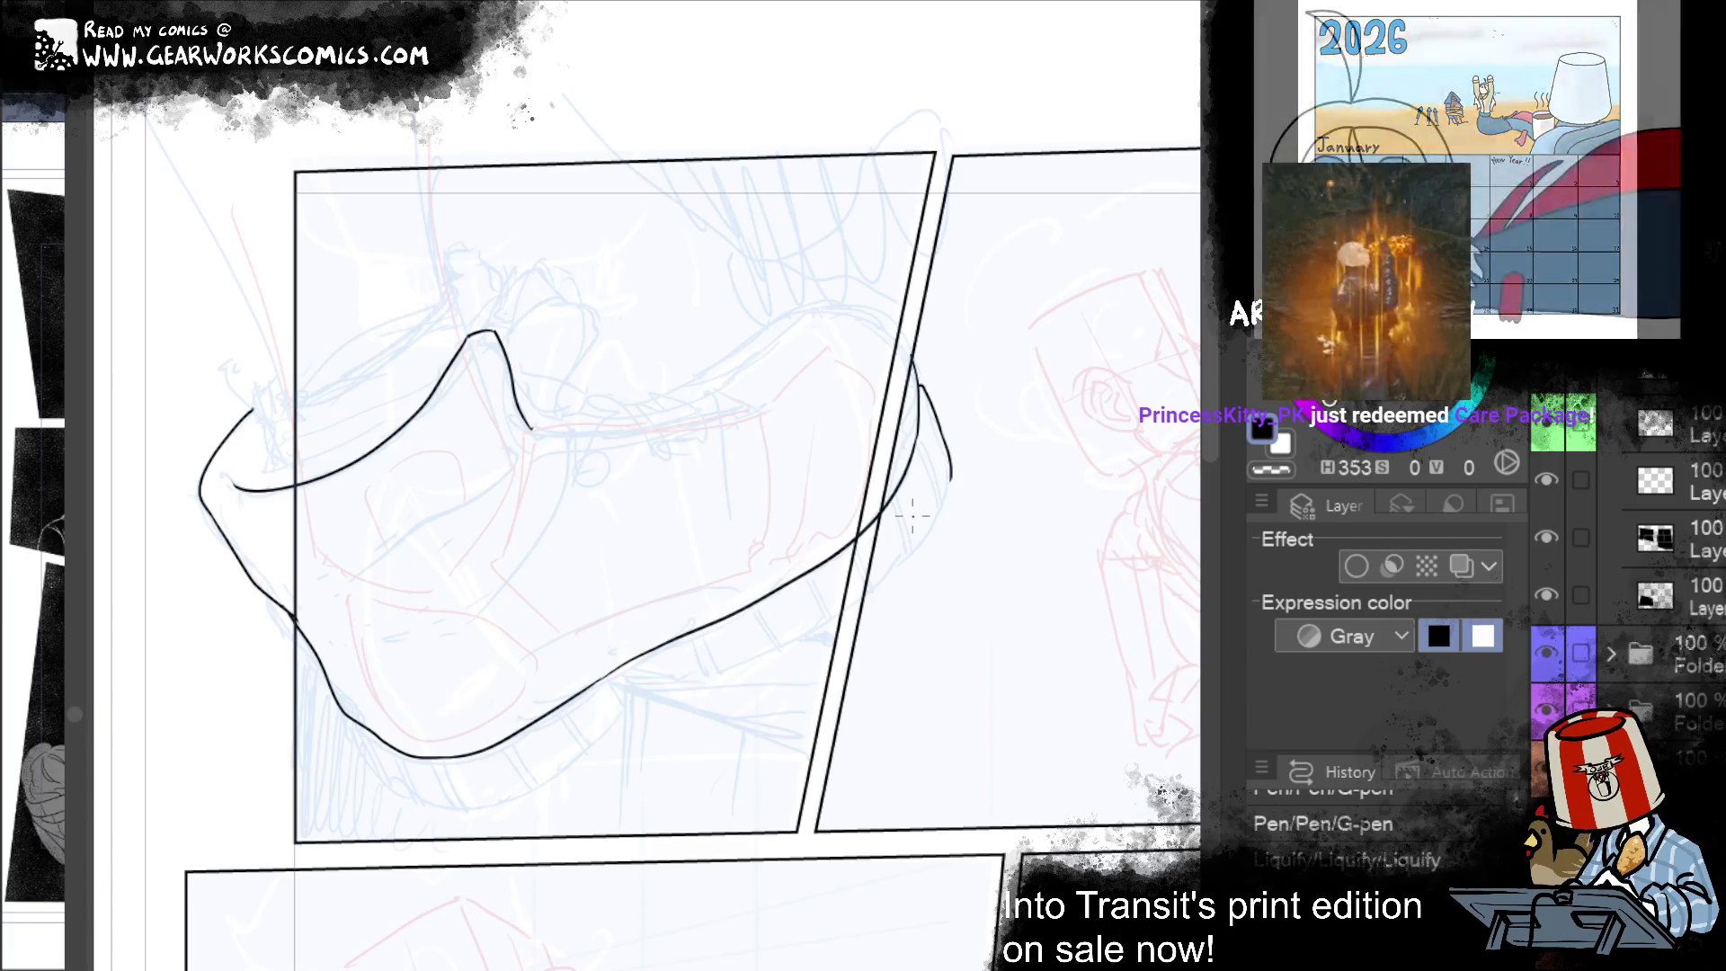
Step: Push the toe curve's end down-left and add a short stroke forming the heel notch
{"action": "mouse_move", "coordinate": [948, 486]}
{"action": "left_mouse_down"}
{"action": "mouse_move", "coordinate": [903, 562]}
{"action": "mouse_move", "coordinate": [659, 675]}
{"action": "mouse_move", "coordinate": [670, 688]}
{"action": "mouse_move", "coordinate": [620, 673]}
{"action": "mouse_move", "coordinate": [694, 687]}
{"action": "left_mouse_up"}
{"action": "key", "text": "ctrl+z"}
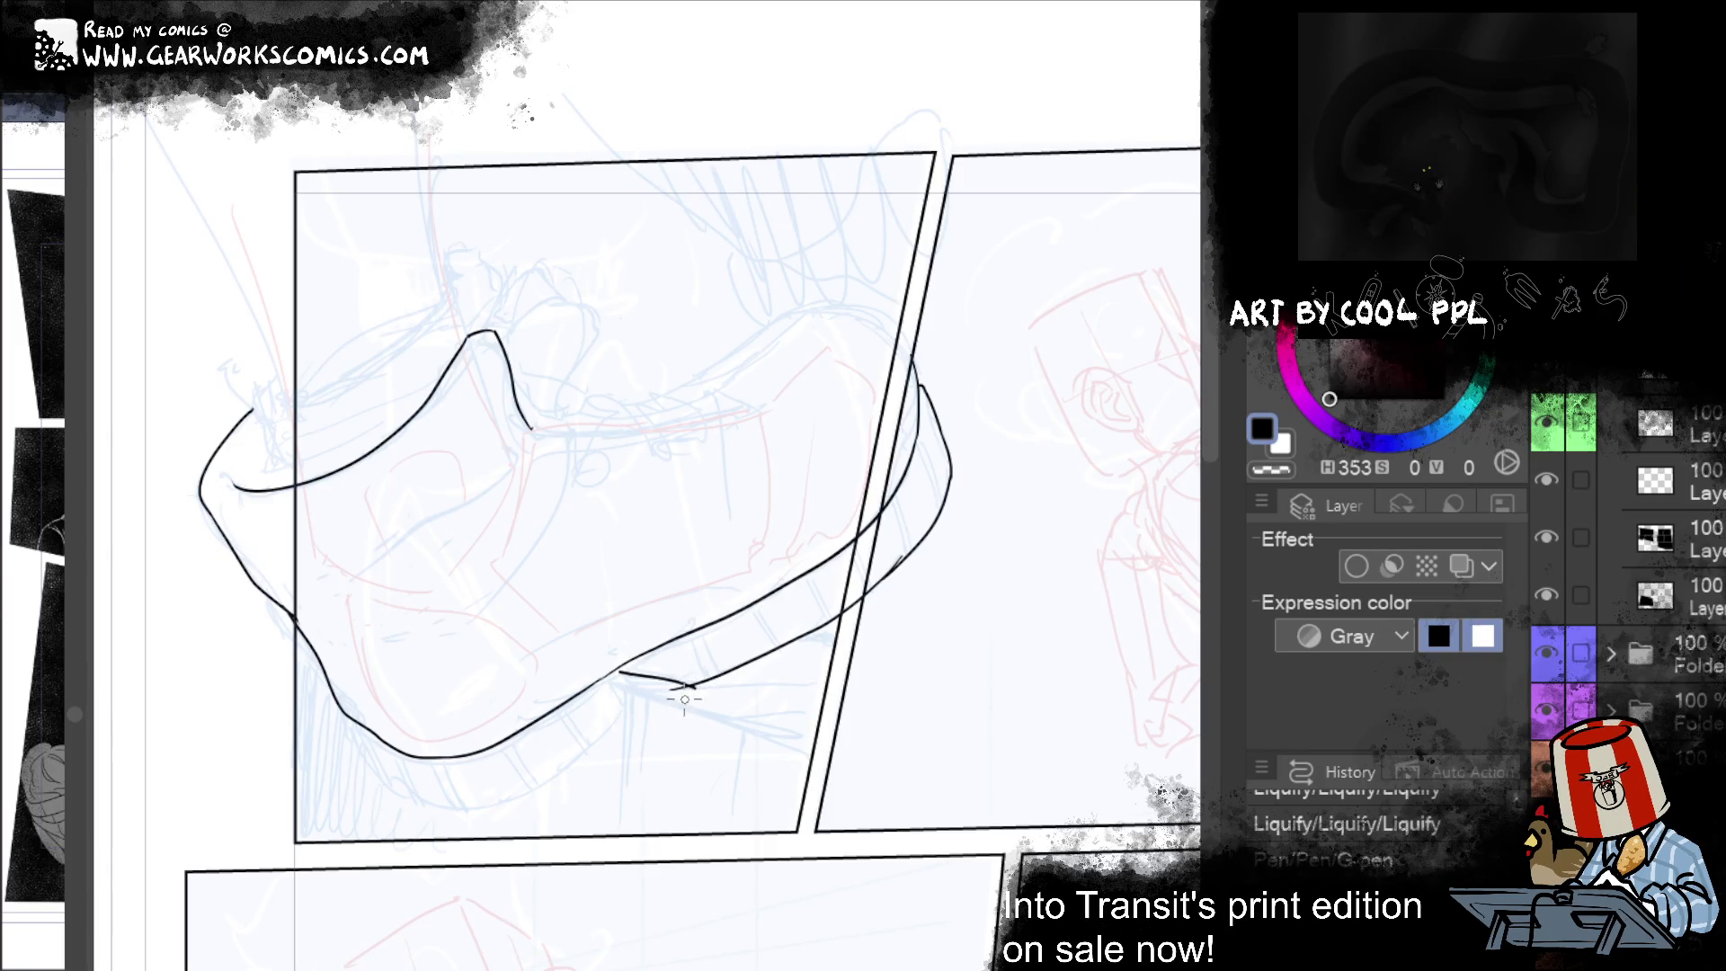
{"action": "left_click_drag", "start_coordinate": [665, 688], "coordinate": [704, 689]}
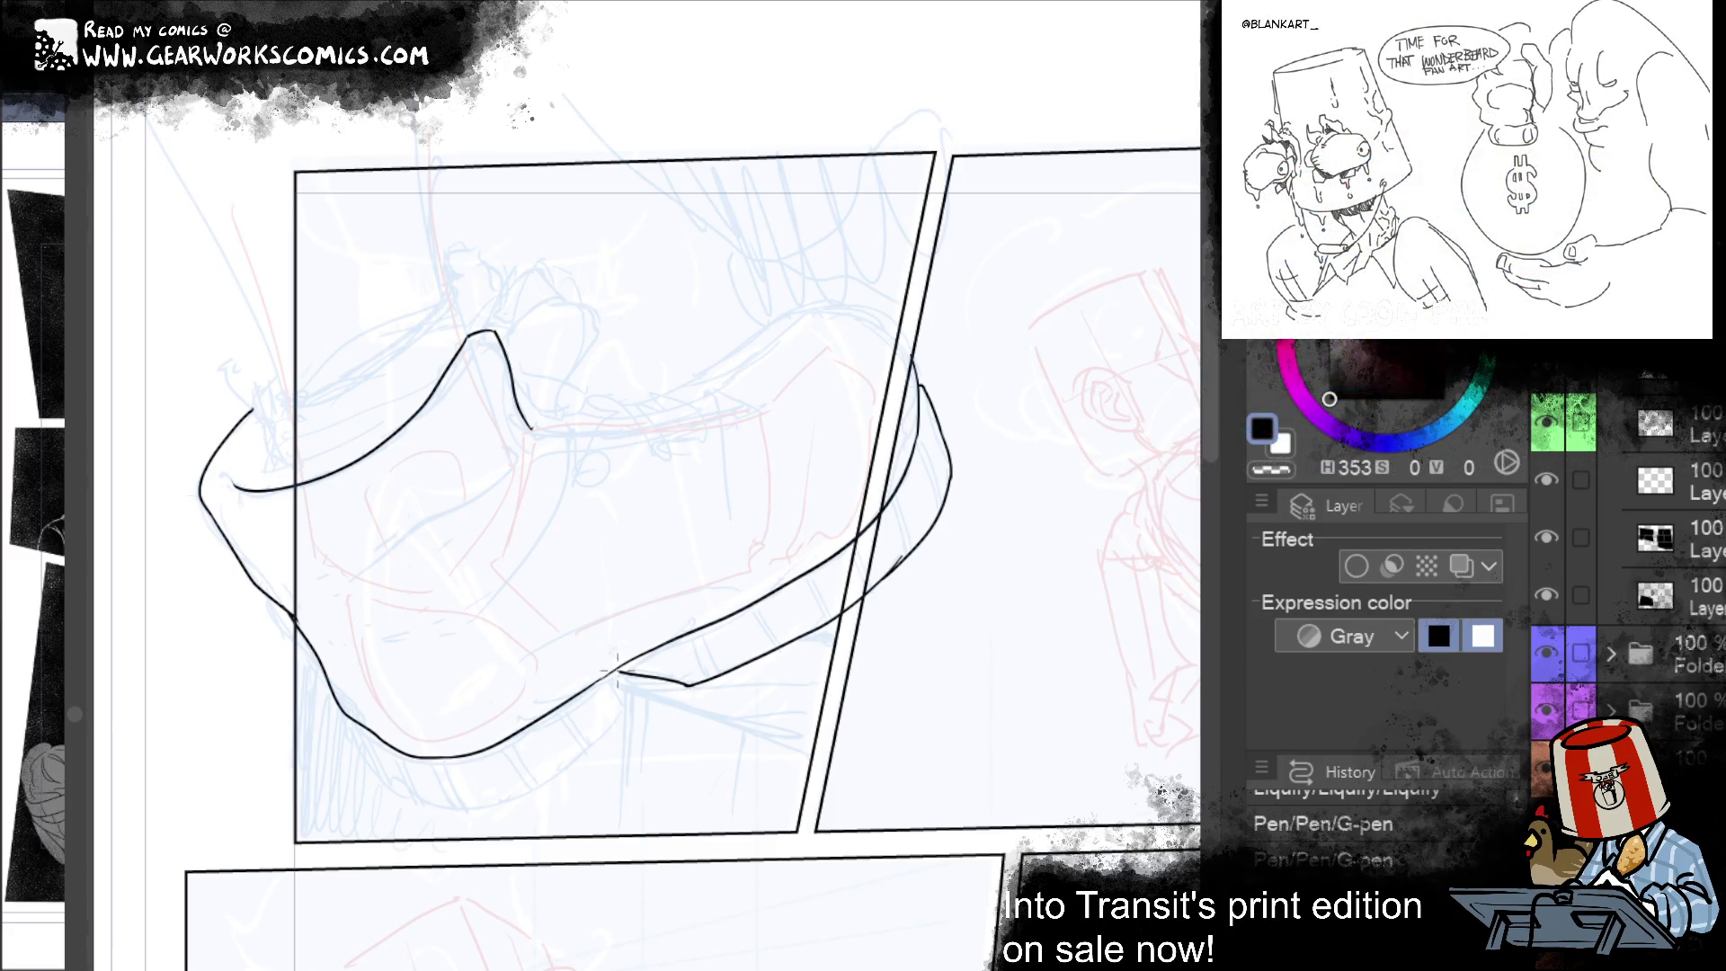
{"action": "left_click_drag", "start_coordinate": [616, 671], "coordinate": [630, 709]}
{"action": "key", "text": "ctrl+z"}
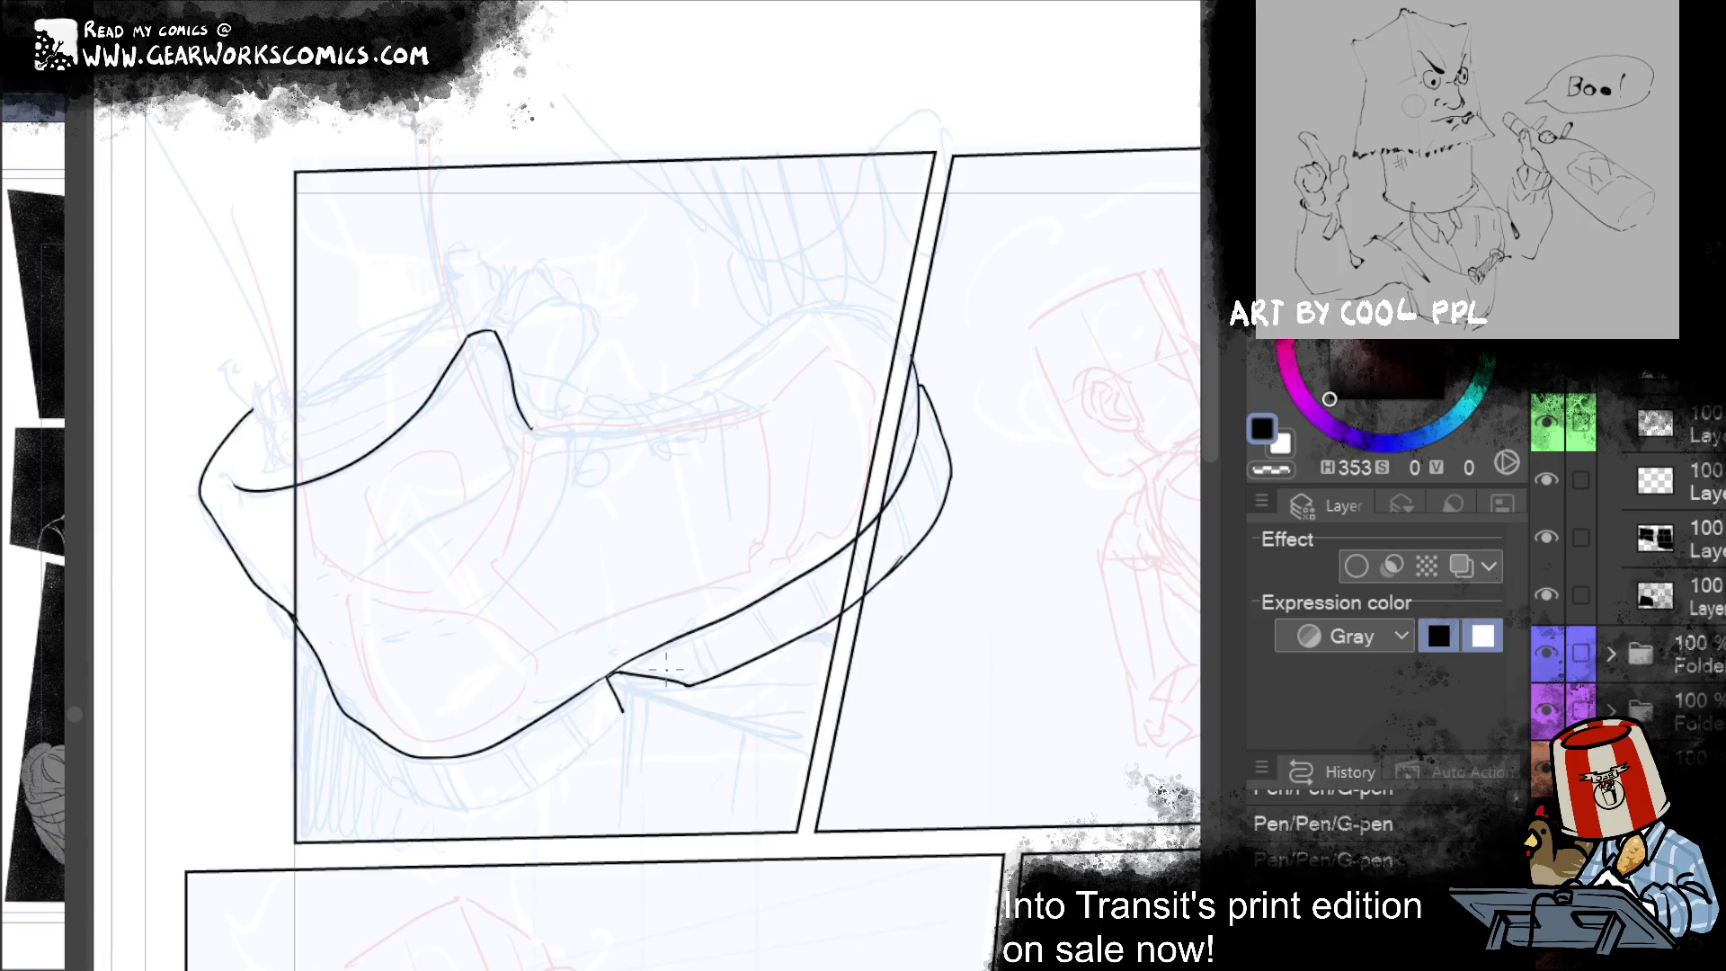
Step: Ink the sole's lower edge leftward from the notch and along the bottom curve
{"action": "mouse_move", "coordinate": [944, 705]}
{"action": "left_mouse_down"}
{"action": "mouse_move", "coordinate": [1114, 650]}
{"action": "mouse_move", "coordinate": [1167, 601]}
{"action": "left_mouse_up"}
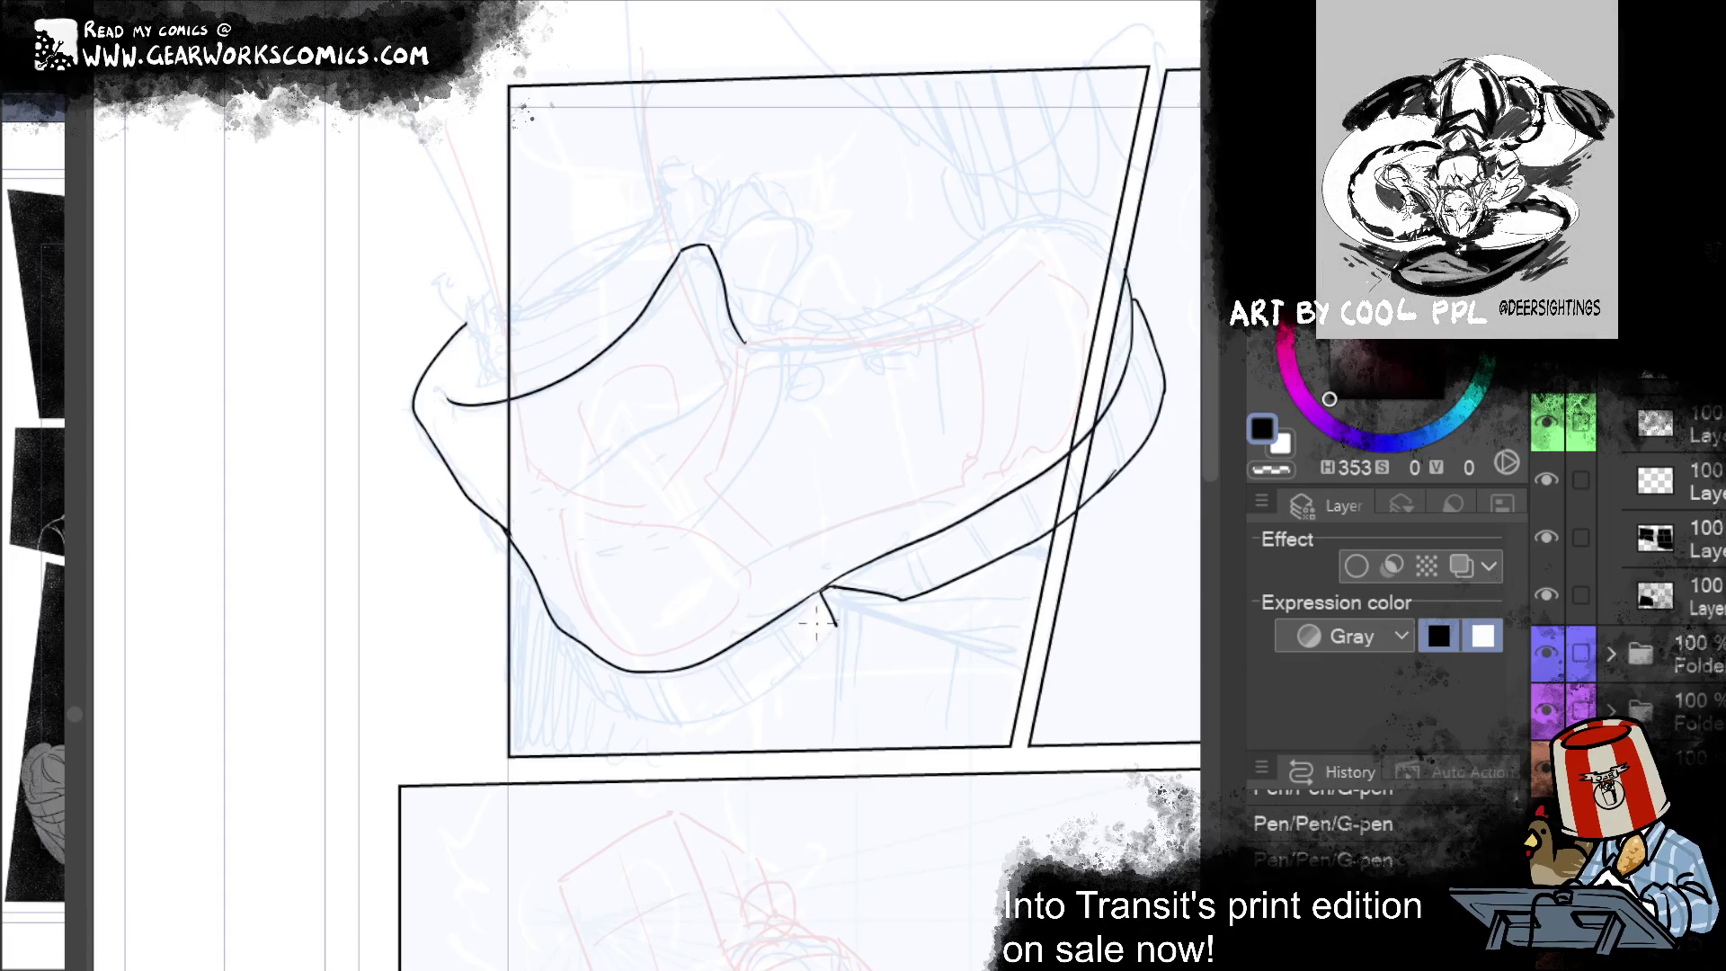
{"action": "left_click_drag", "start_coordinate": [836, 626], "coordinate": [652, 733]}
{"action": "key", "text": "ctrl+z"}
{"action": "left_click_drag", "start_coordinate": [834, 629], "coordinate": [585, 701]}
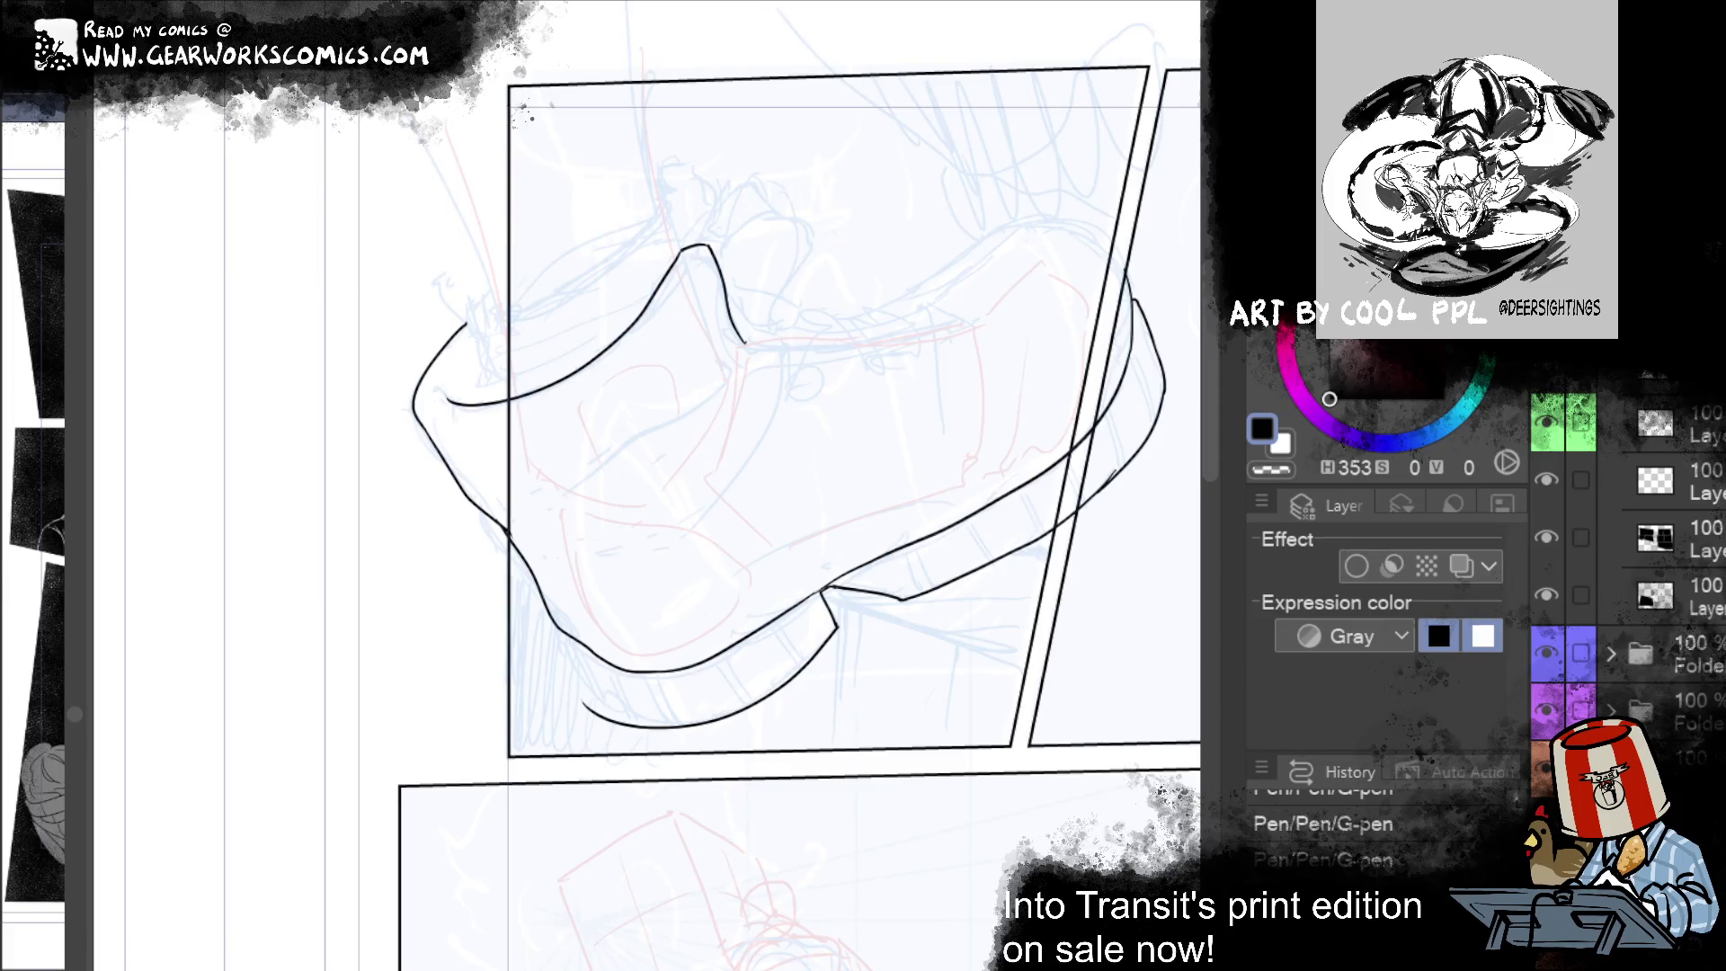
{"action": "mouse_move", "coordinate": [862, 640]}
{"action": "left_mouse_down"}
{"action": "mouse_move", "coordinate": [843, 609]}
{"action": "mouse_move", "coordinate": [697, 662]}
{"action": "mouse_move", "coordinate": [501, 605]}
{"action": "mouse_move", "coordinate": [1011, 809]}
{"action": "left_mouse_up"}
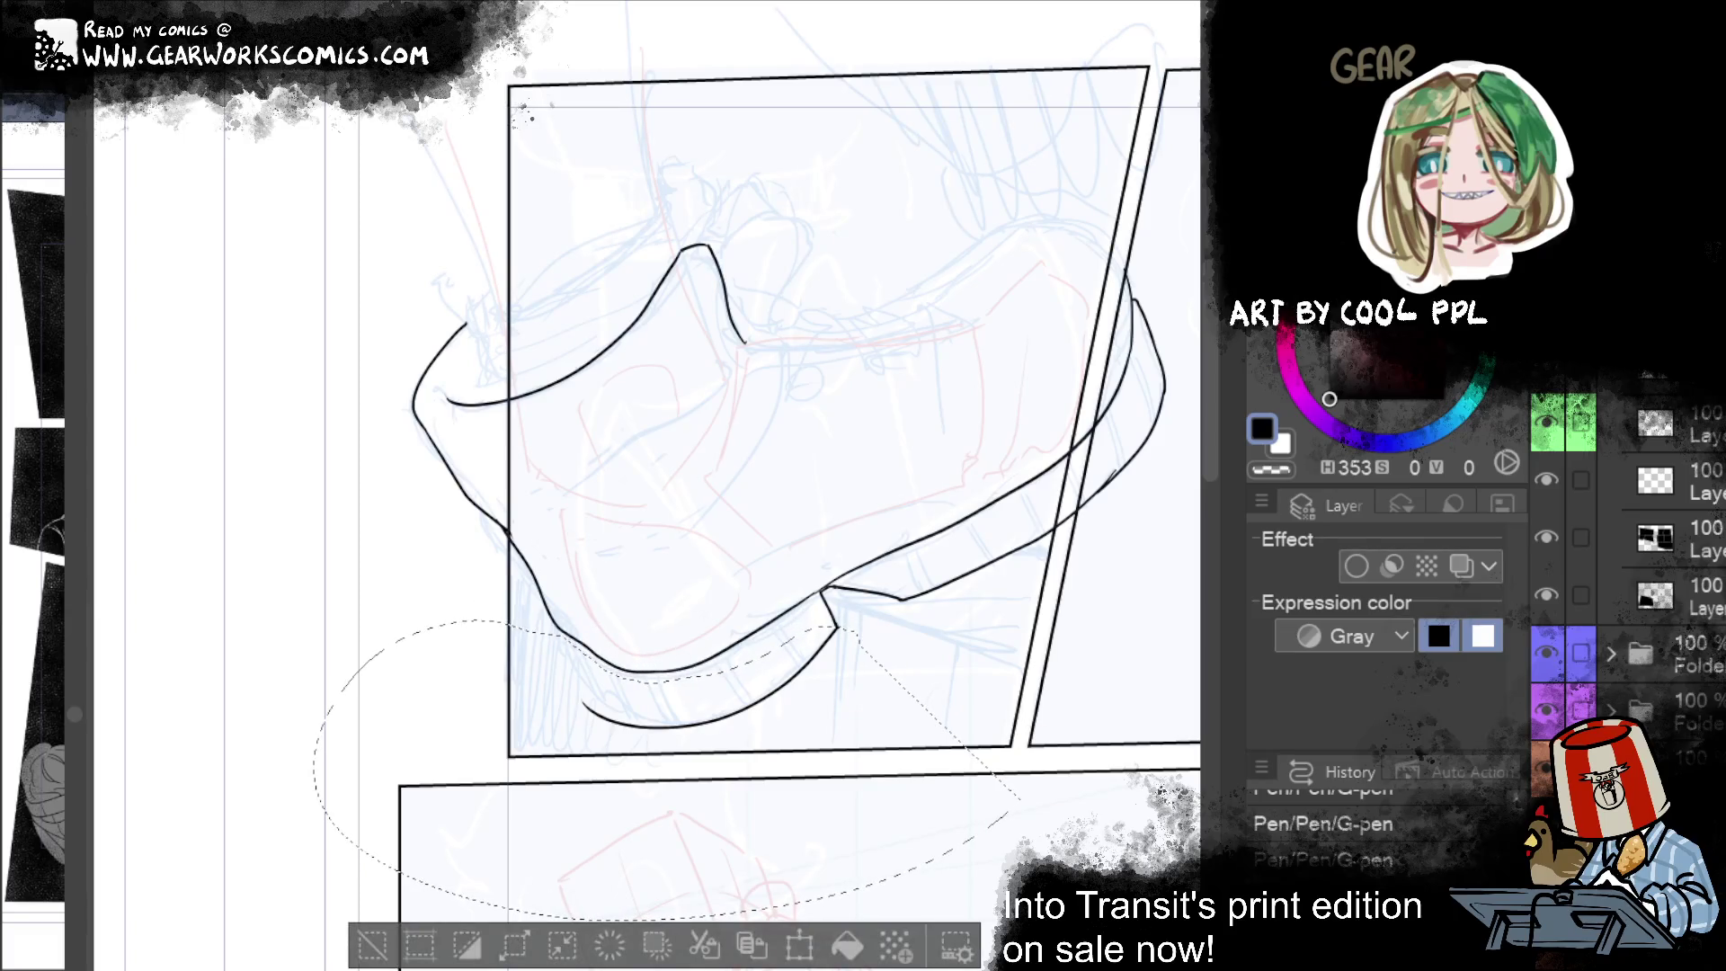
Step: Erase and redraw the sole's heel end, then liquify-nudge it into a neat upward curl
{"action": "left_click_drag", "start_coordinate": [497, 862], "coordinate": [532, 755]}
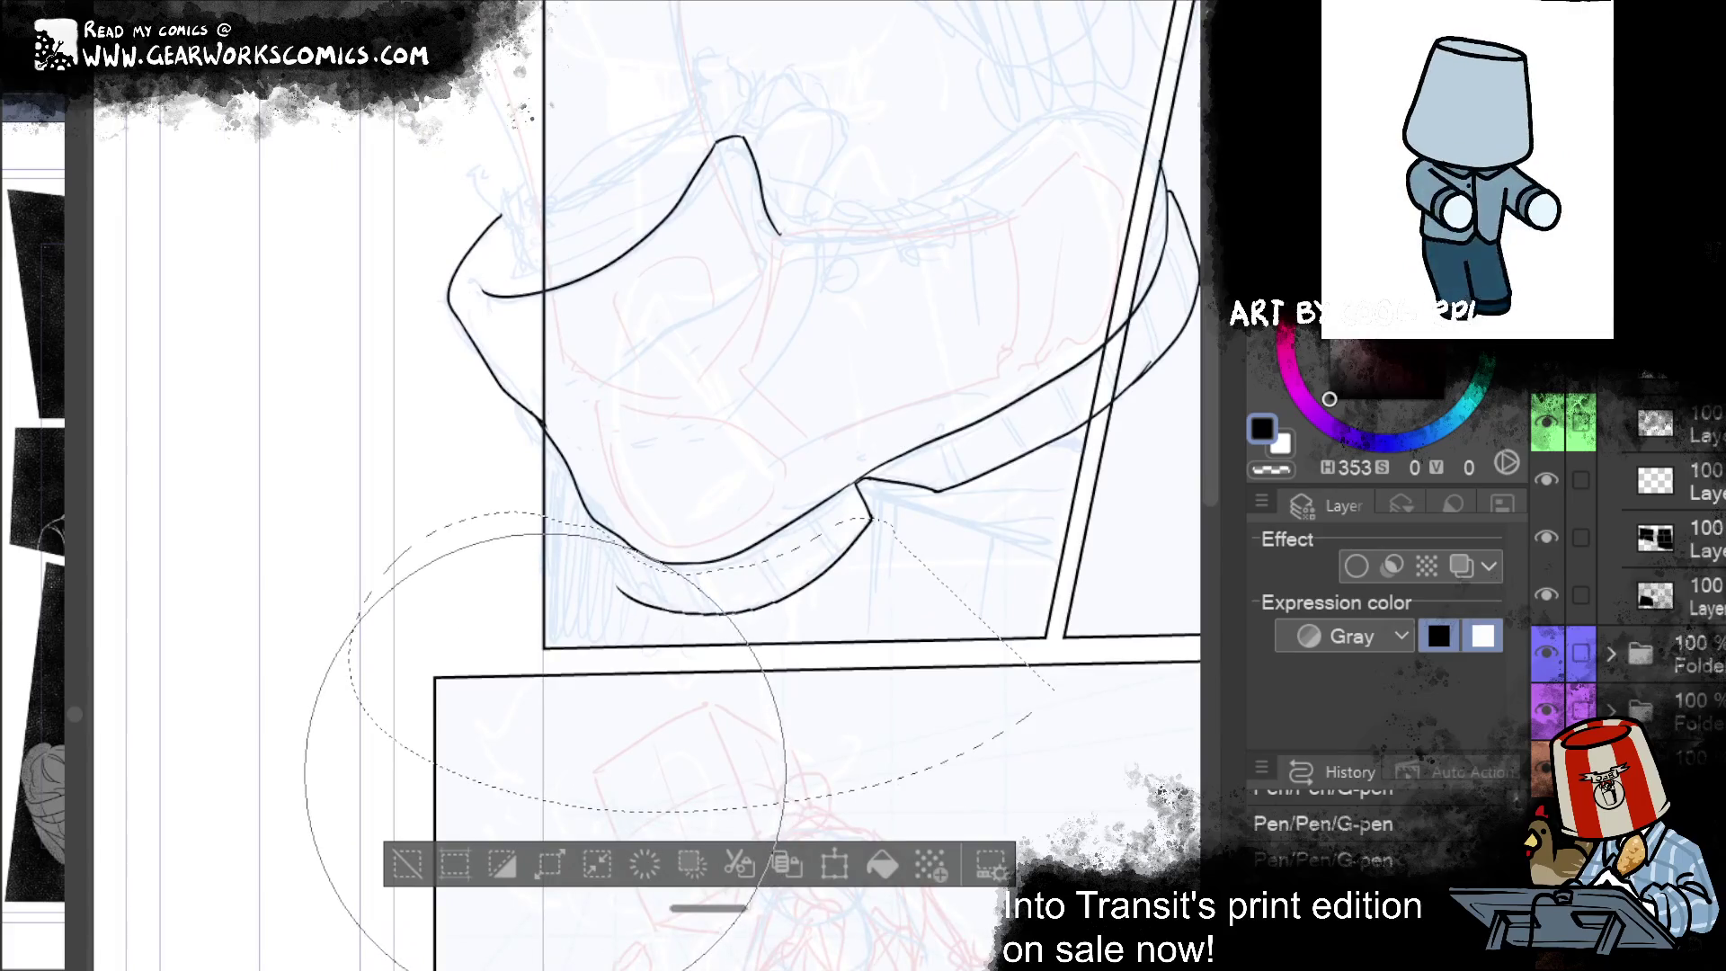
{"action": "left_click_drag", "start_coordinate": [378, 764], "coordinate": [432, 683]}
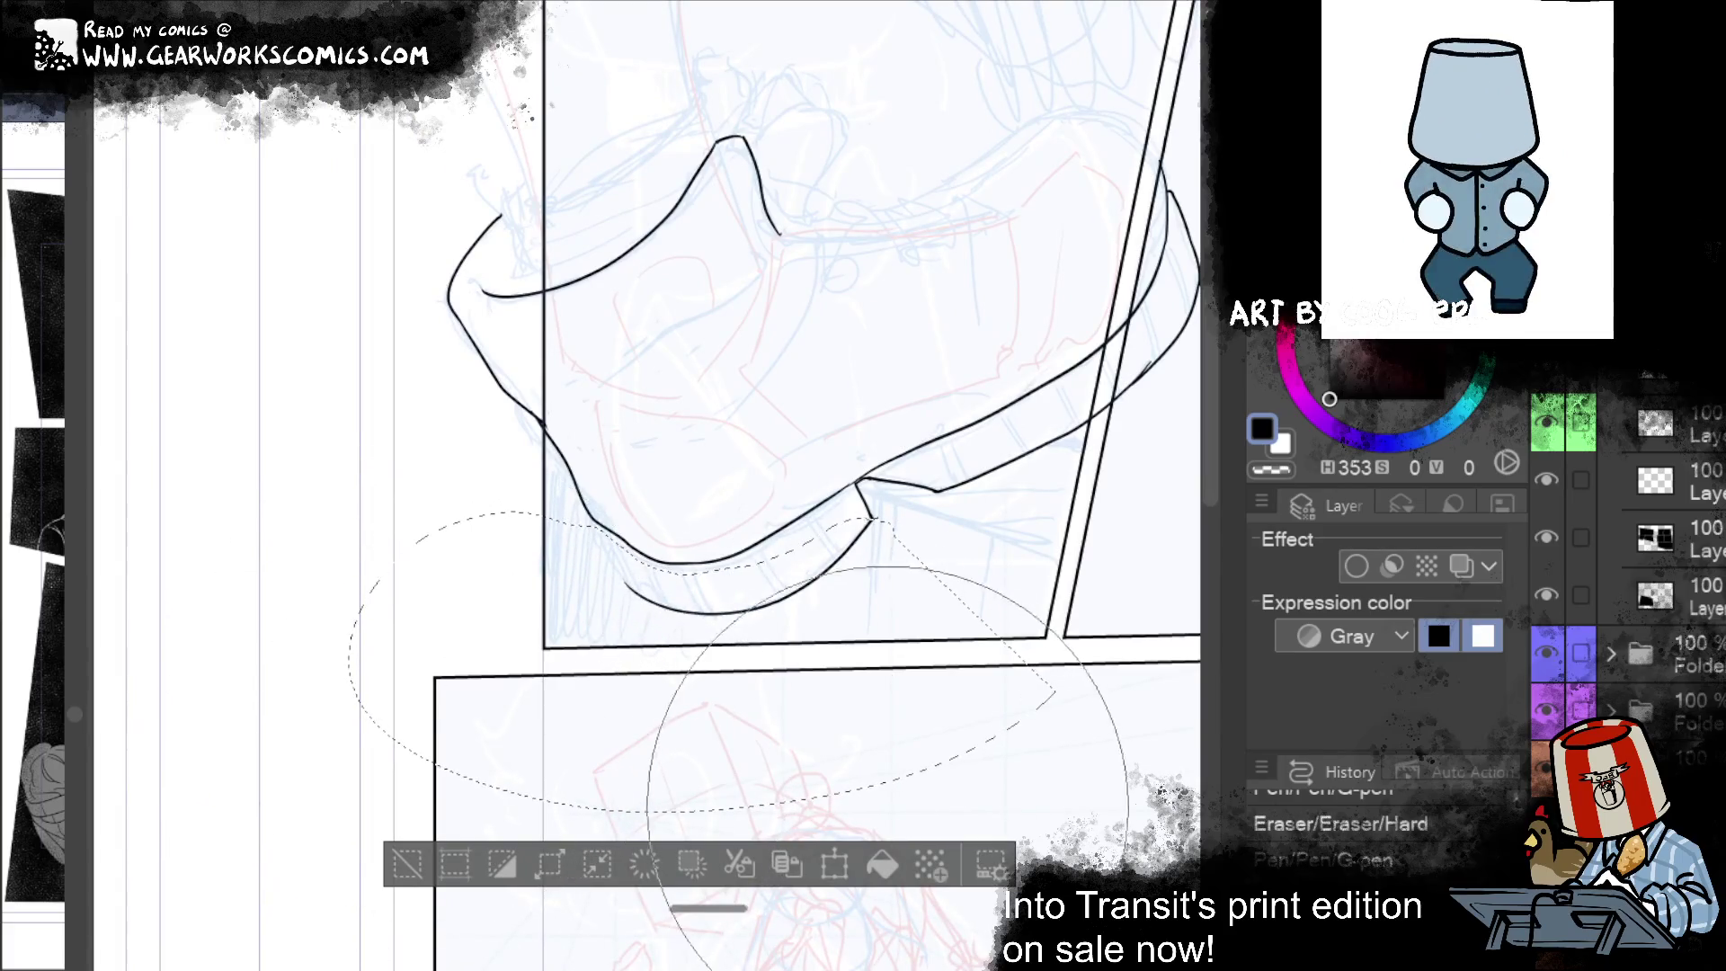
{"action": "left_click_drag", "start_coordinate": [629, 584], "coordinate": [818, 566]}
{"action": "mouse_move", "coordinate": [813, 794]}
{"action": "left_mouse_down"}
{"action": "mouse_move", "coordinate": [899, 764]}
{"action": "mouse_move", "coordinate": [862, 755]}
{"action": "mouse_move", "coordinate": [989, 490]}
{"action": "mouse_move", "coordinate": [975, 440]}
{"action": "mouse_move", "coordinate": [935, 540]}
{"action": "mouse_move", "coordinate": [925, 666]}
{"action": "left_mouse_up"}
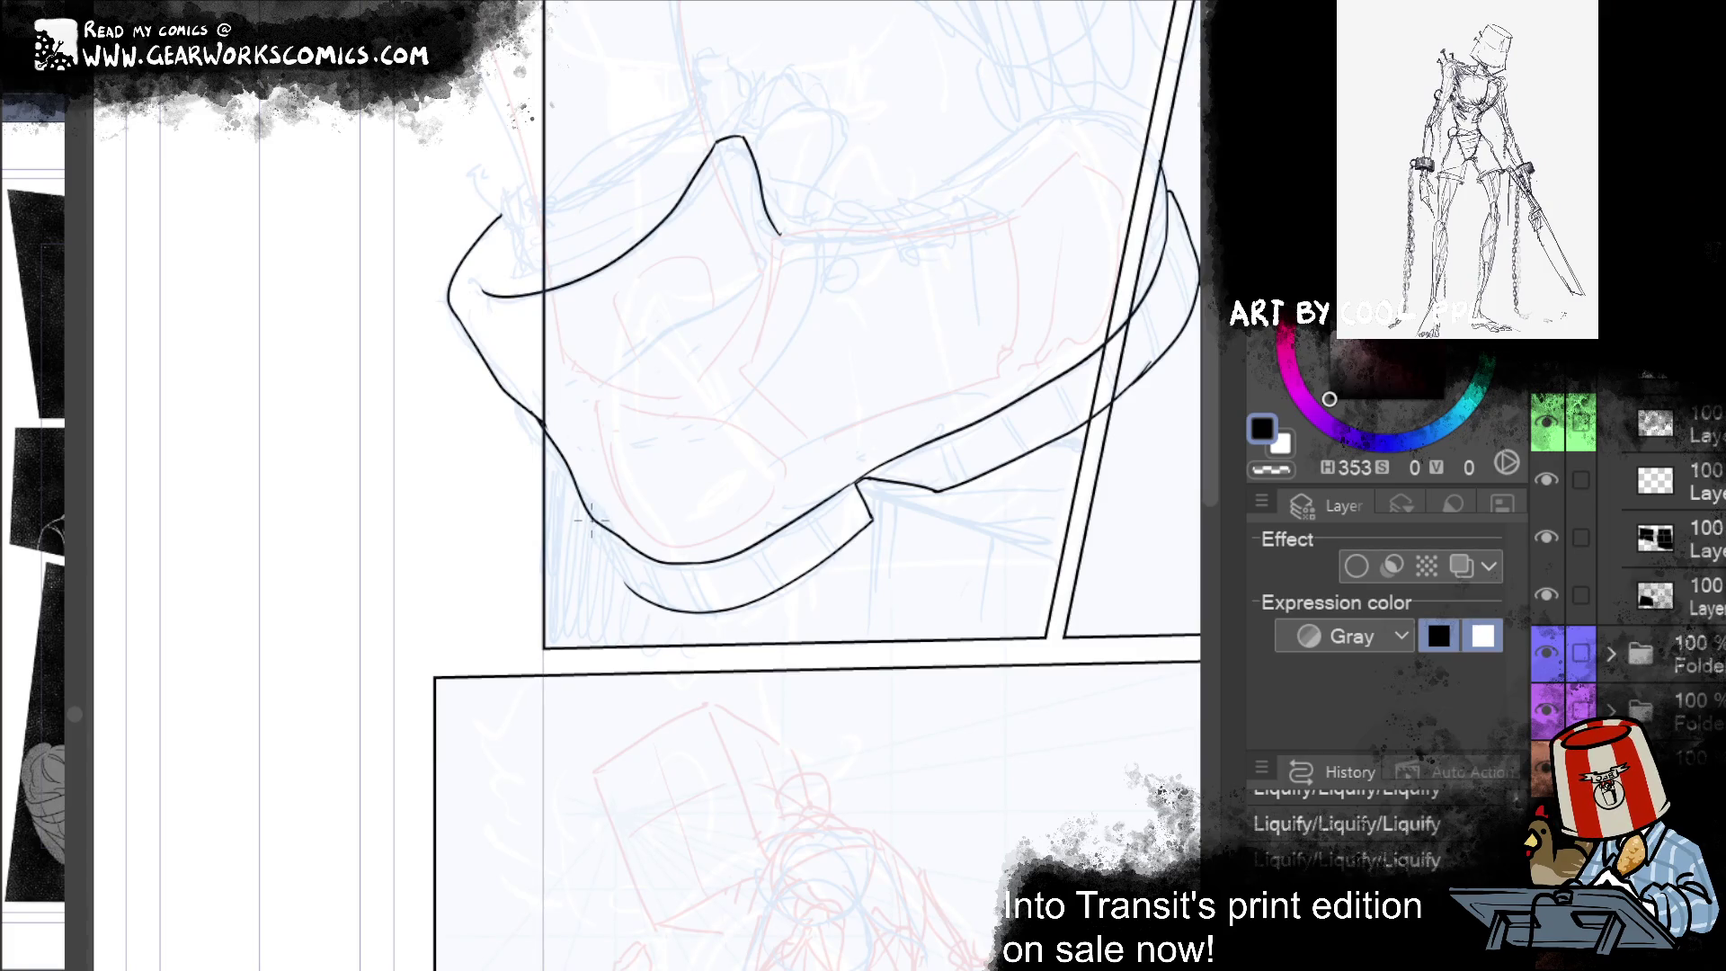
{"action": "left_click_drag", "start_coordinate": [620, 564], "coordinate": [616, 508]}
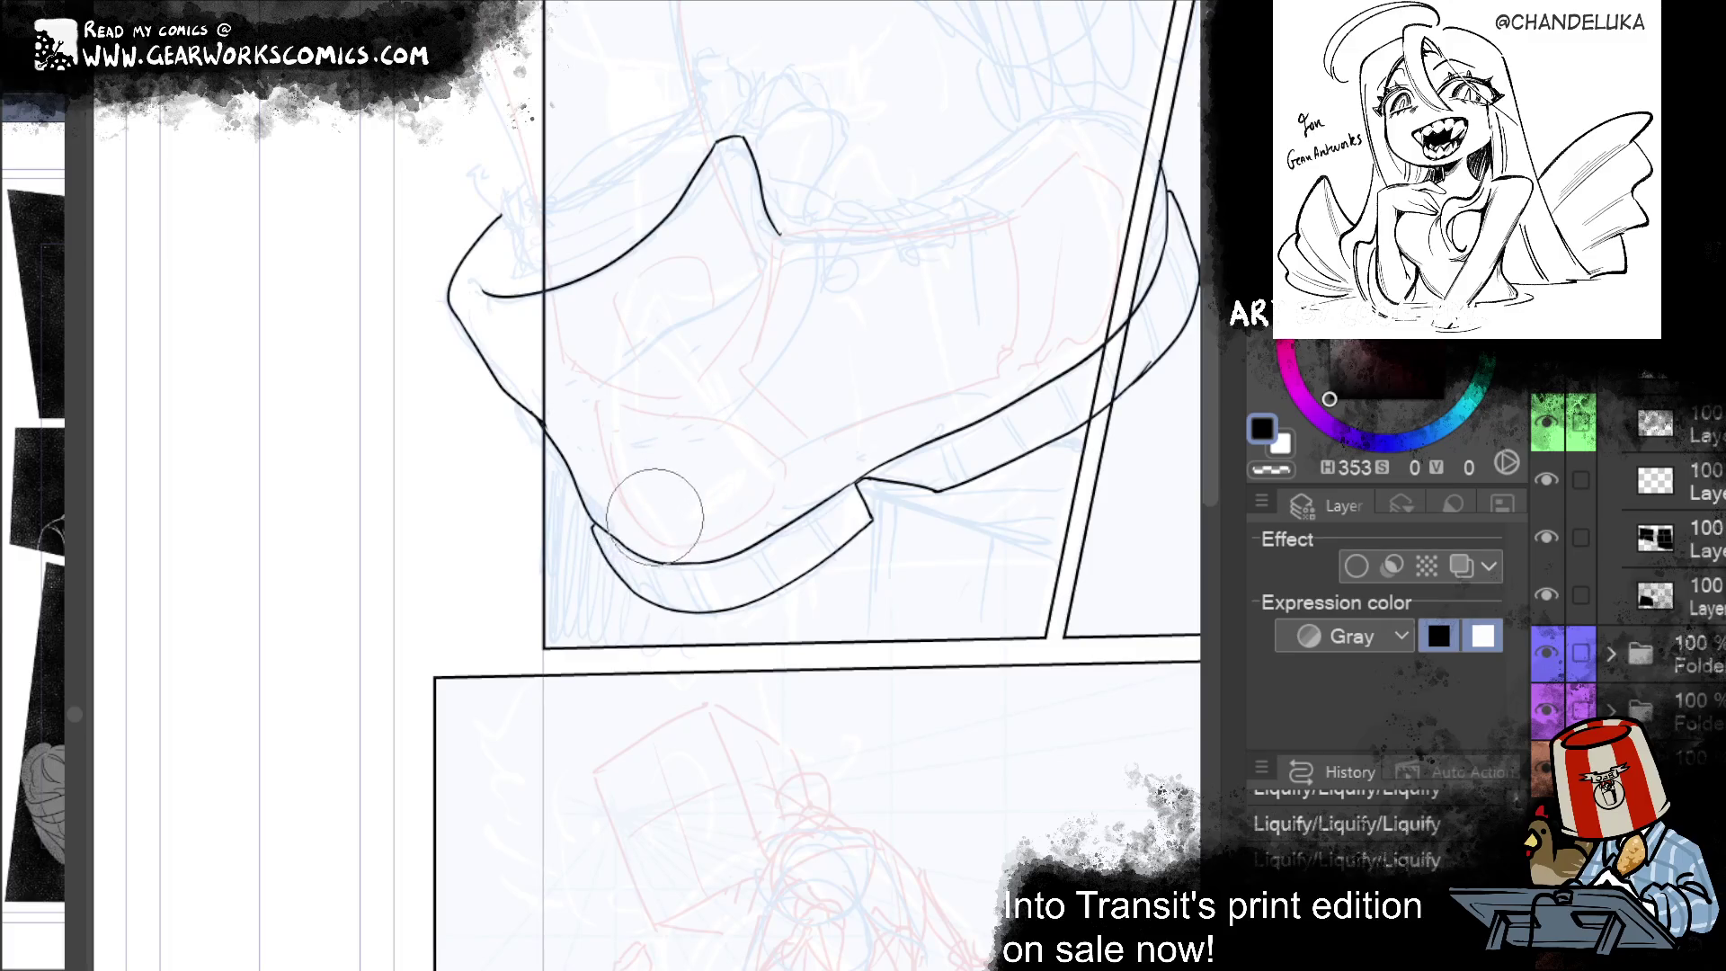
{"action": "key", "text": "ctrl+d"}
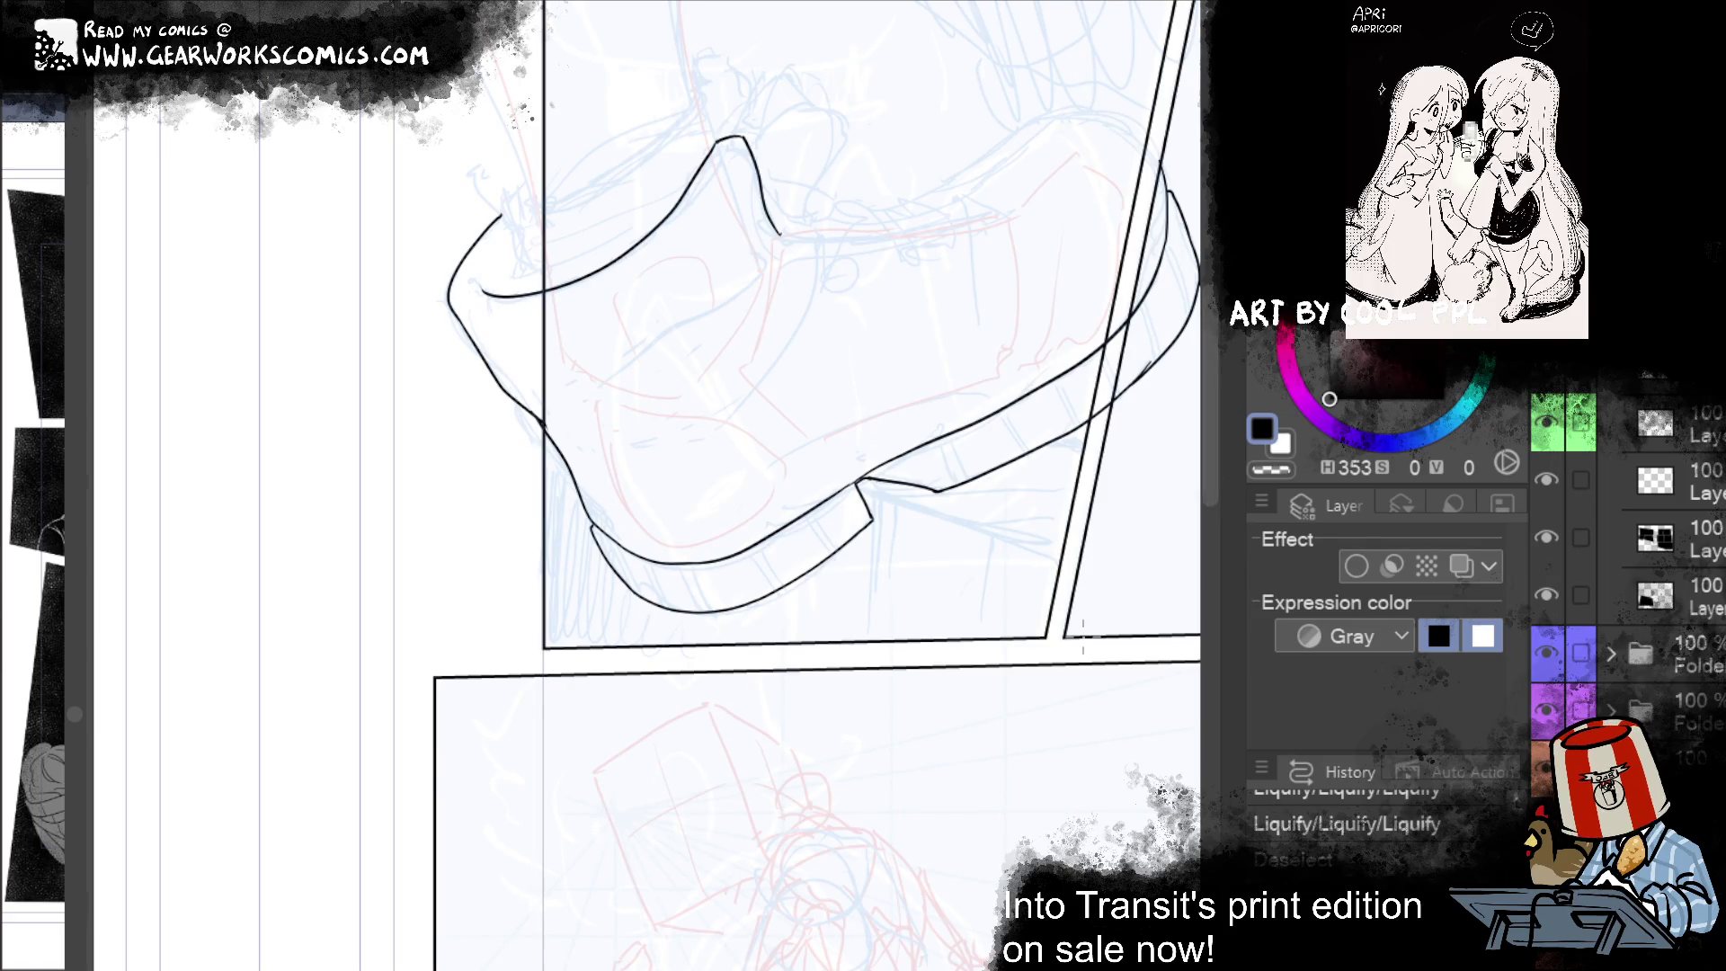
Step: Try several G-pen curves inside the toe's right bend, undoing each attempt
{"action": "mouse_move", "coordinate": [1083, 633]}
{"action": "left_mouse_down"}
{"action": "mouse_move", "coordinate": [924, 649]}
{"action": "mouse_move", "coordinate": [905, 741]}
{"action": "left_mouse_up"}
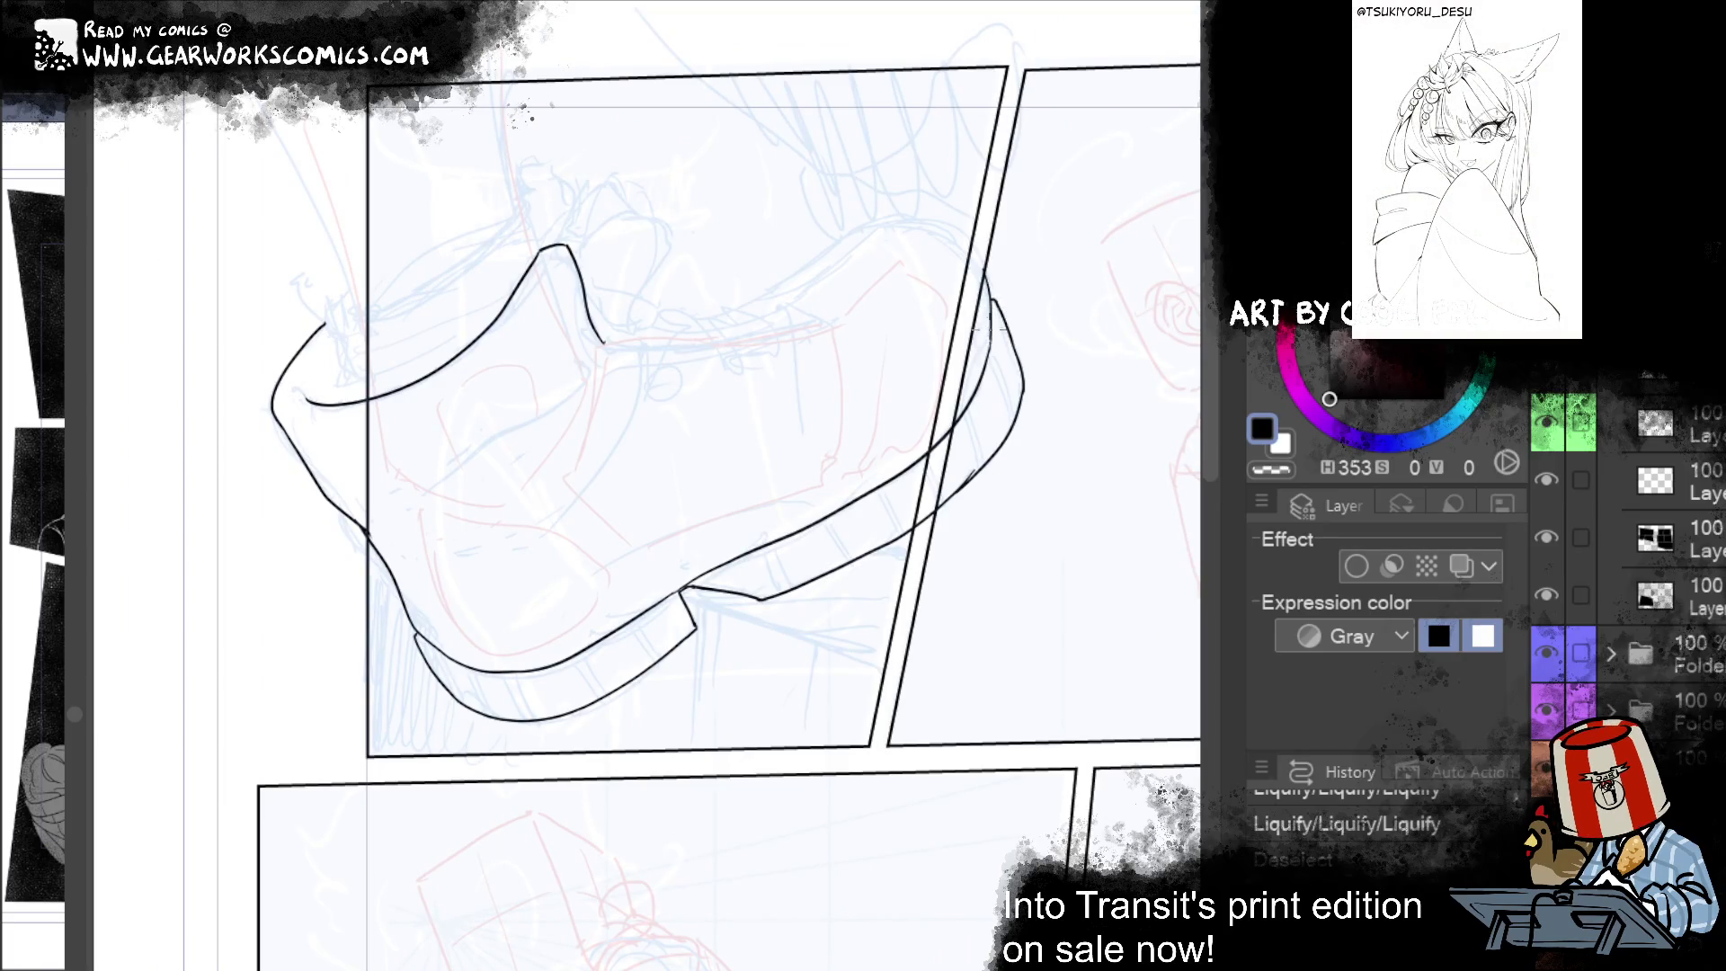
{"action": "left_click_drag", "start_coordinate": [986, 342], "coordinate": [930, 430]}
{"action": "key", "text": "ctrl+z"}
{"action": "mouse_move", "coordinate": [987, 337]}
{"action": "left_mouse_down"}
{"action": "mouse_move", "coordinate": [975, 382]}
{"action": "mouse_move", "coordinate": [895, 469]}
{"action": "left_mouse_up"}
{"action": "key", "text": "ctrl+z"}
{"action": "left_click_drag", "start_coordinate": [989, 332], "coordinate": [901, 469]}
{"action": "key", "text": "ctrl+z"}
{"action": "key", "text": "ctrl+z"}
{"action": "mouse_move", "coordinate": [989, 333]}
{"action": "left_mouse_down"}
{"action": "mouse_move", "coordinate": [886, 474]}
{"action": "mouse_move", "coordinate": [959, 395]}
{"action": "mouse_move", "coordinate": [893, 458]}
{"action": "mouse_move", "coordinate": [933, 438]}
{"action": "left_mouse_up"}
{"action": "key", "text": "ctrl+z"}
{"action": "key", "text": "ctrl+z"}
{"action": "key", "text": "ctrl+z"}
{"action": "left_click_drag", "start_coordinate": [989, 337], "coordinate": [894, 466]}
{"action": "key", "text": "ctrl+z"}
{"action": "key", "text": "ctrl+z"}
{"action": "left_click_drag", "start_coordinate": [989, 334], "coordinate": [899, 468]}
{"action": "key", "text": "ctrl+z"}
{"action": "left_click_drag", "start_coordinate": [988, 337], "coordinate": [893, 469]}
{"action": "key", "text": "ctrl+z"}
{"action": "mouse_move", "coordinate": [988, 346]}
{"action": "left_mouse_down"}
{"action": "mouse_move", "coordinate": [886, 467]}
{"action": "mouse_move", "coordinate": [933, 438]}
{"action": "left_mouse_up"}
{"action": "key", "text": "ctrl+z"}
{"action": "key", "text": "ctrl+z"}
{"action": "left_click_drag", "start_coordinate": [989, 337], "coordinate": [898, 467]}
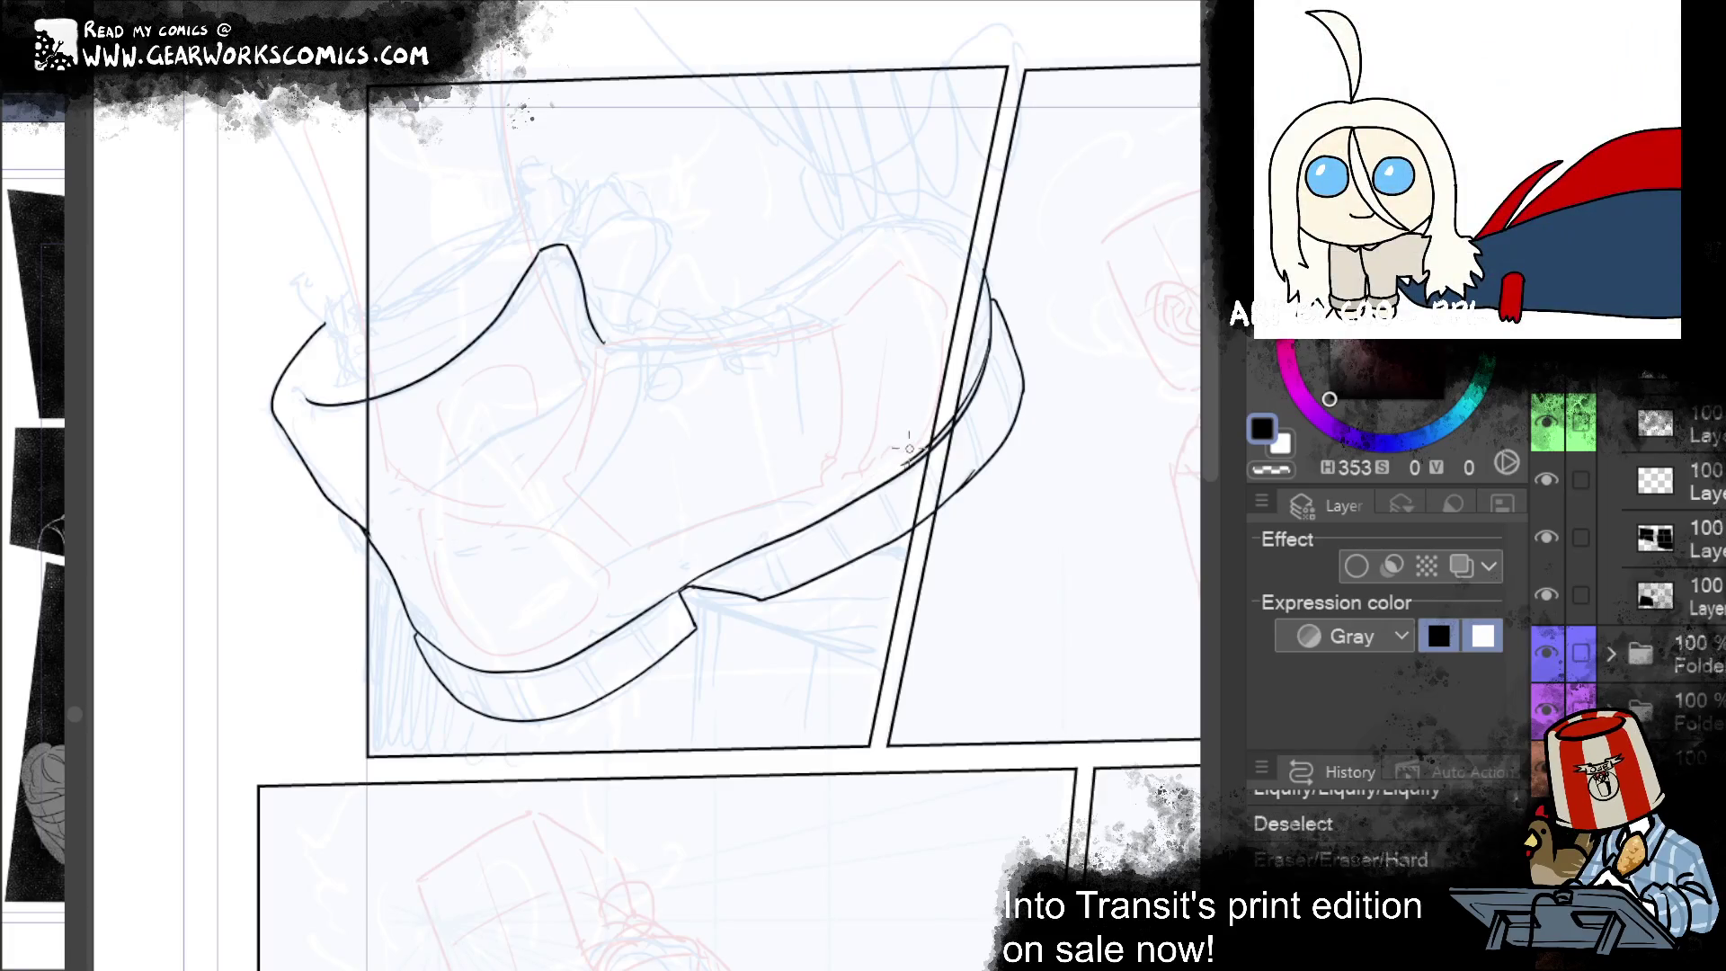
{"action": "key", "text": "ctrl+z"}
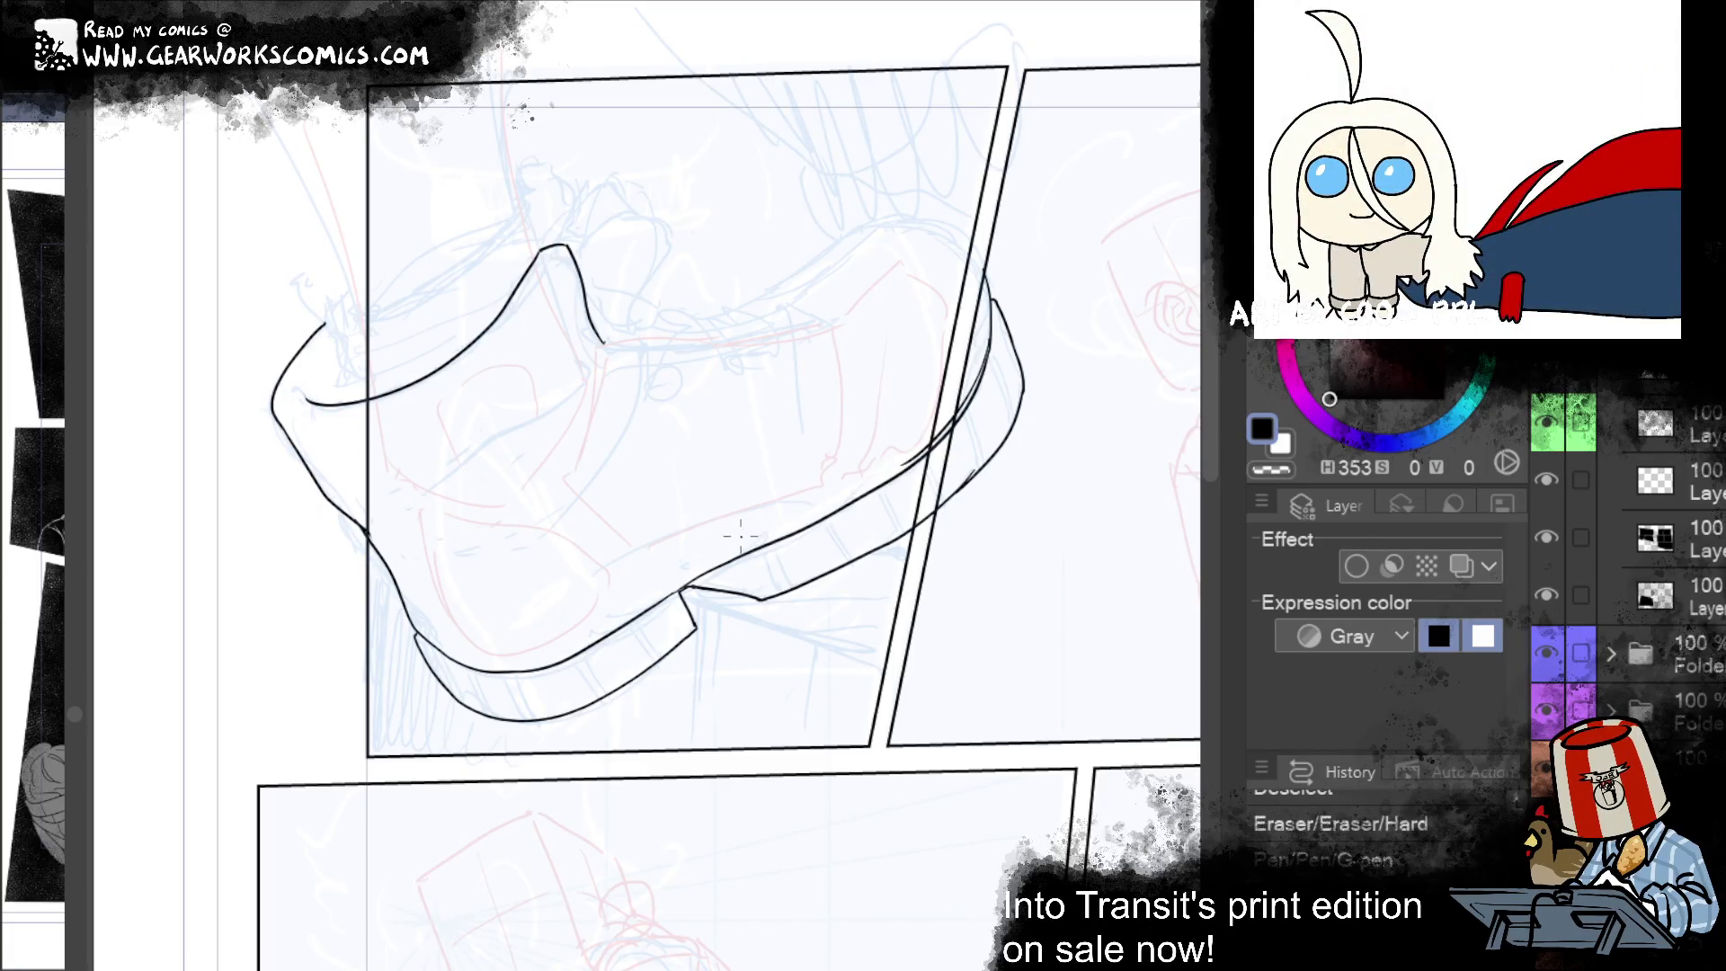
Step: Ink a second line parallel to the sole's upper edge, running toward the toe
{"action": "left_click_drag", "start_coordinate": [741, 535], "coordinate": [898, 468]}
{"action": "key", "text": "ctrl+z"}
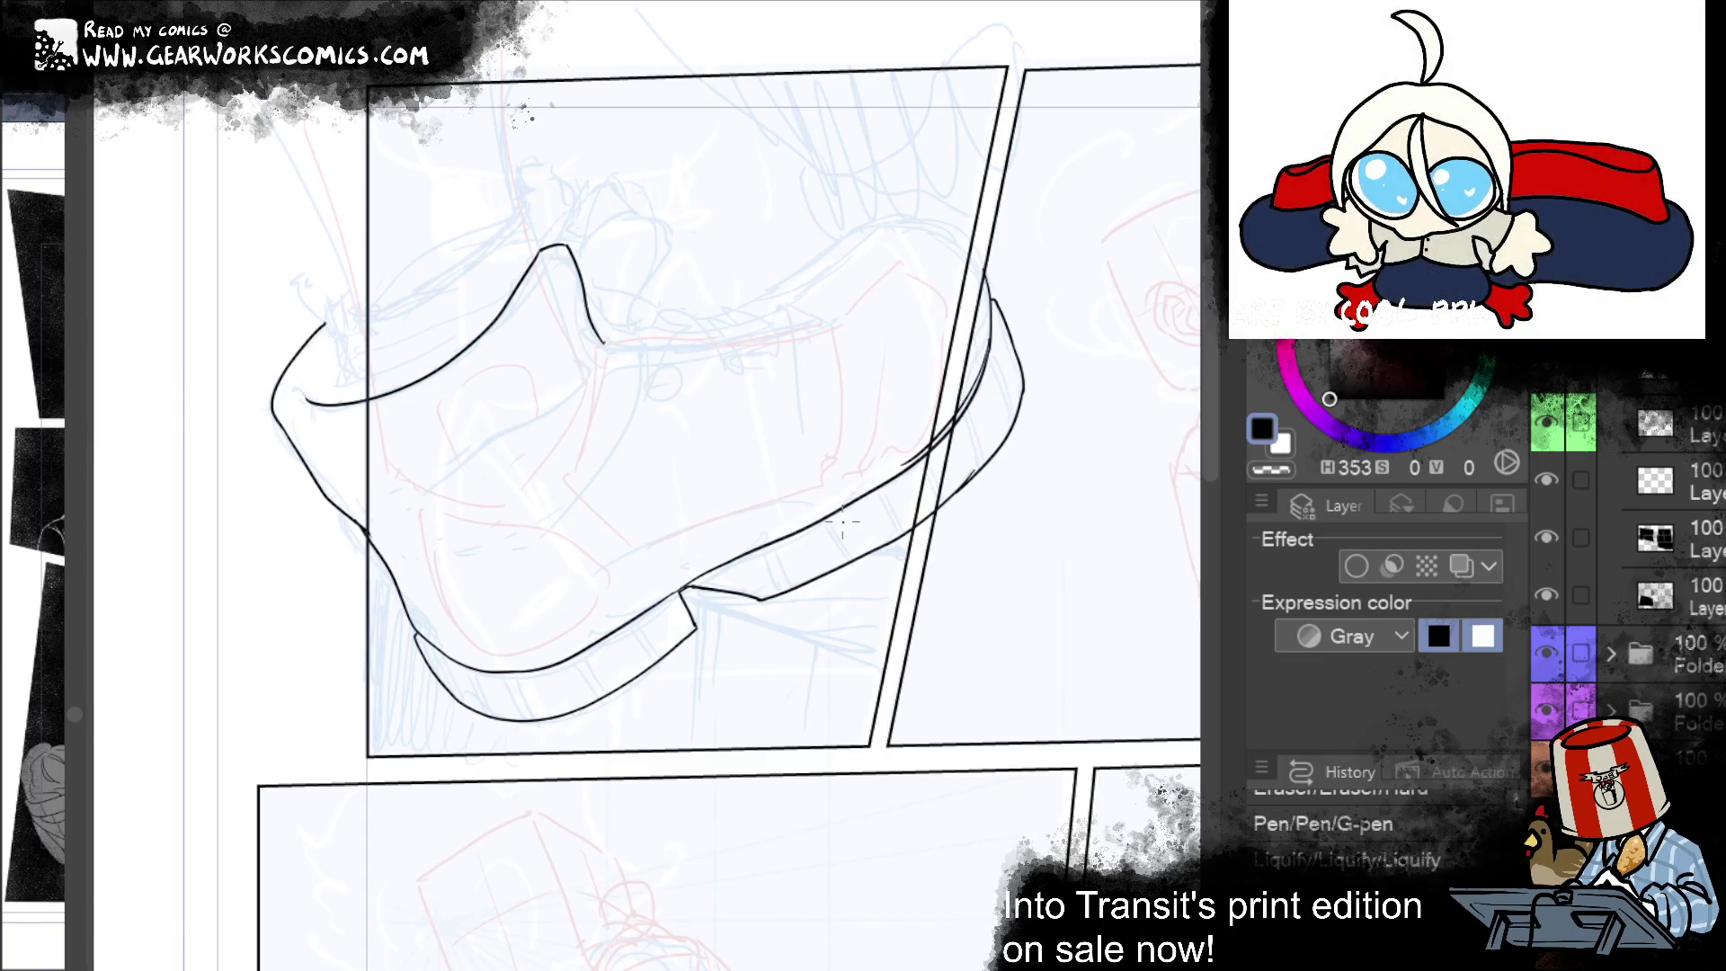
{"action": "key", "text": "ctrl+y"}
{"action": "key", "text": "ctrl+y"}
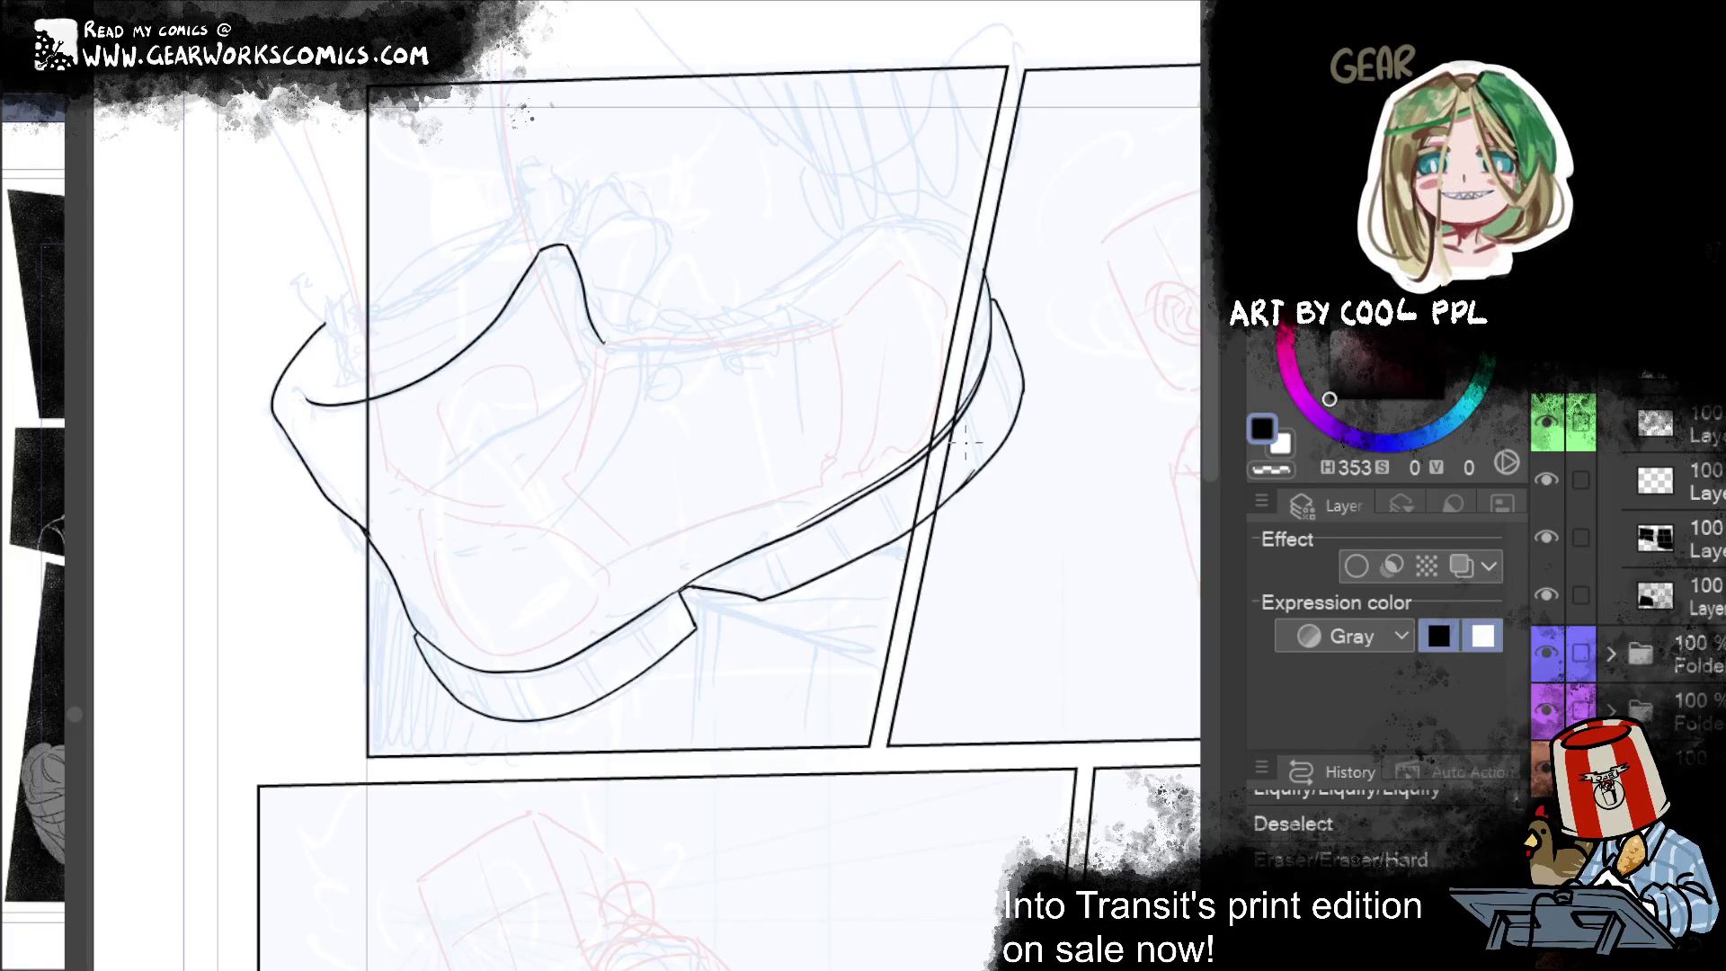
{"action": "key", "text": "ctrl+y"}
{"action": "left_click_drag", "start_coordinate": [701, 567], "coordinate": [836, 509]}
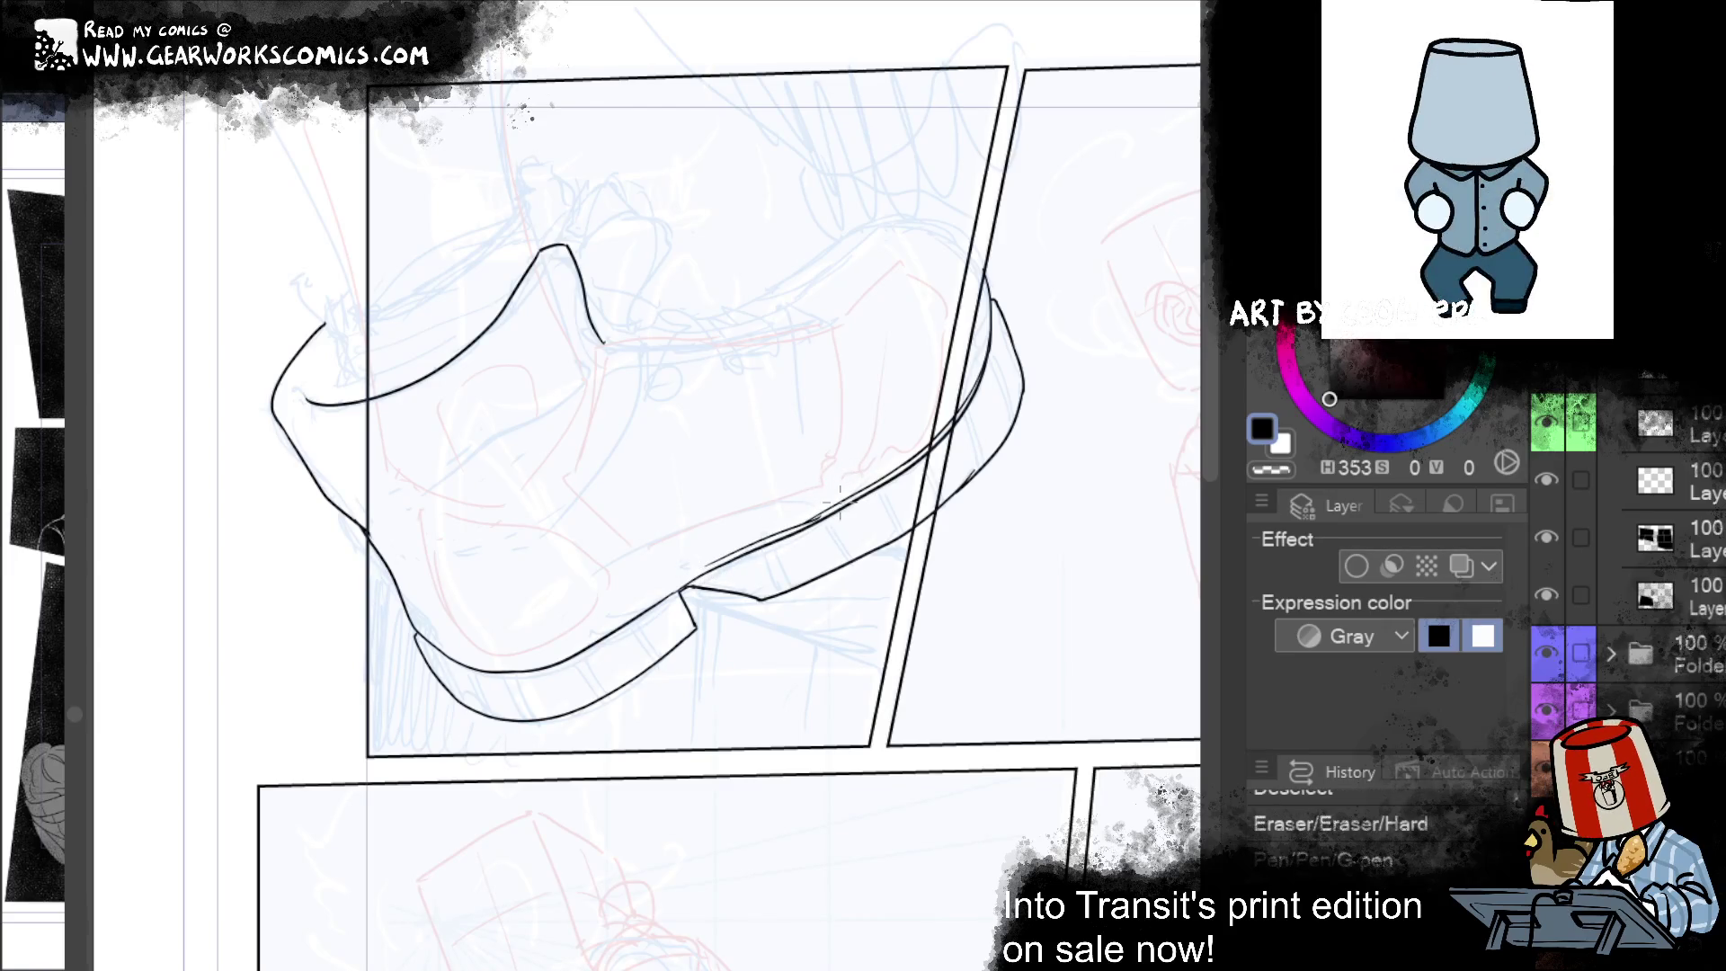
Step: Switch to transparent colour and redo the following pen strokes and liquify adjustment
{"action": "key", "text": "c"}
{"action": "key", "text": "ctrl+y"}
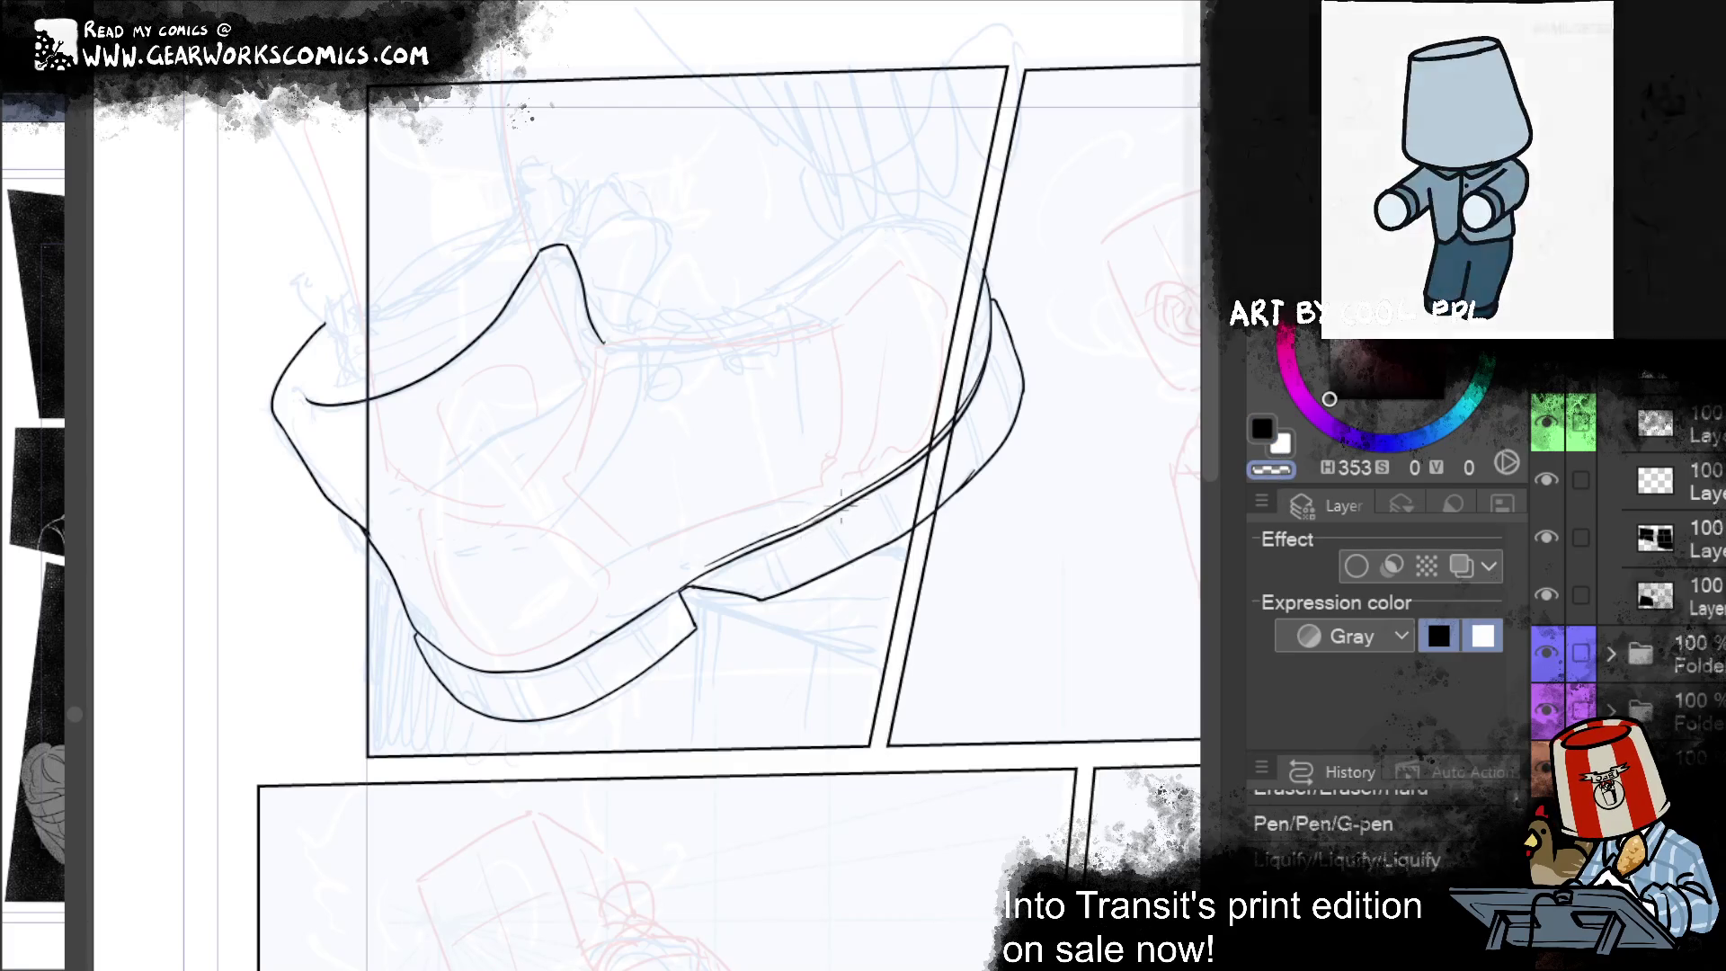
{"action": "key", "text": "ctrl+y"}
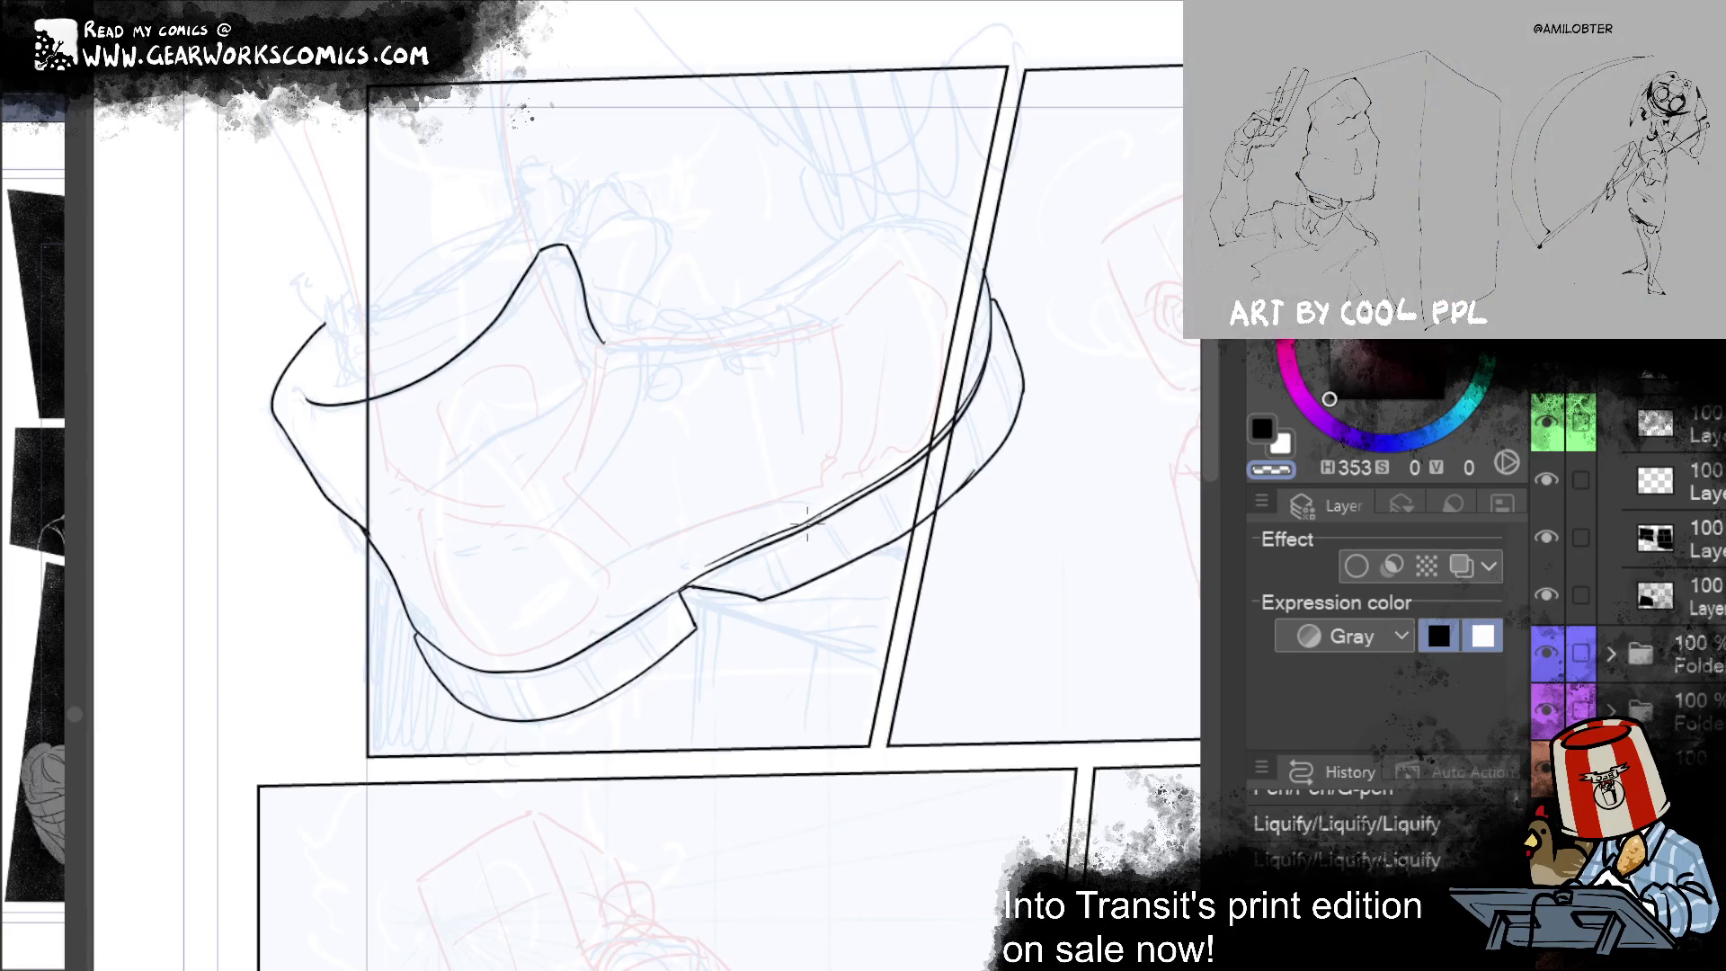
{"action": "key", "text": "ctrl+y"}
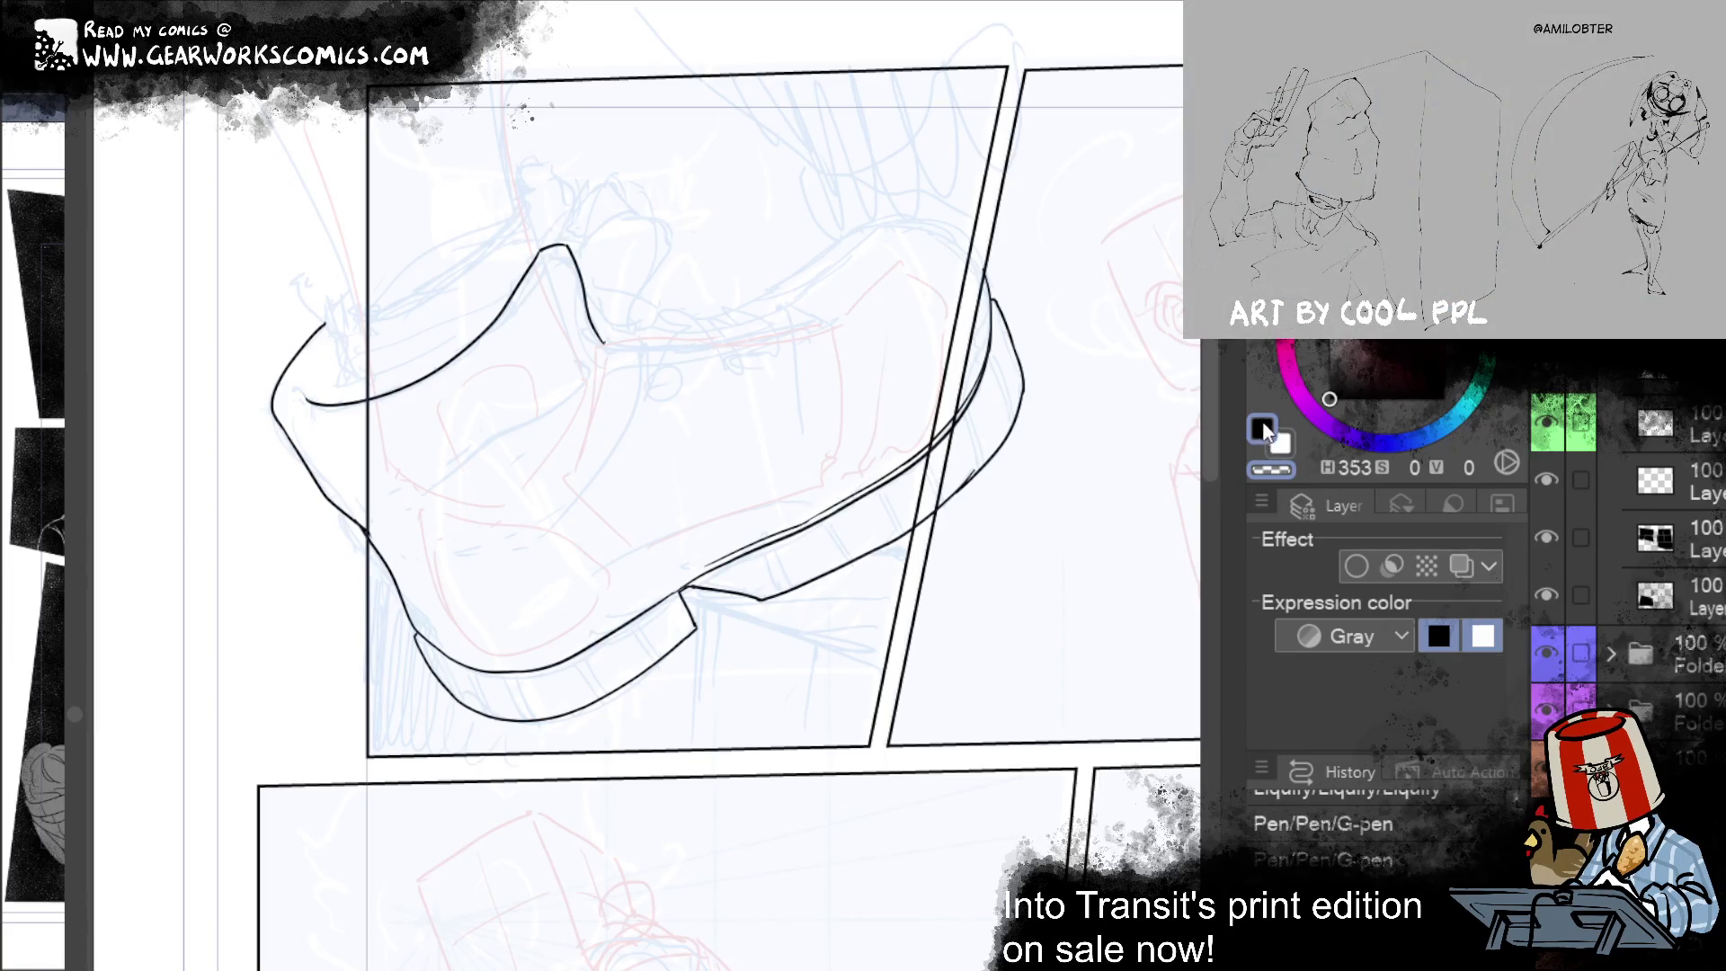
{"action": "key", "text": "ctrl+y"}
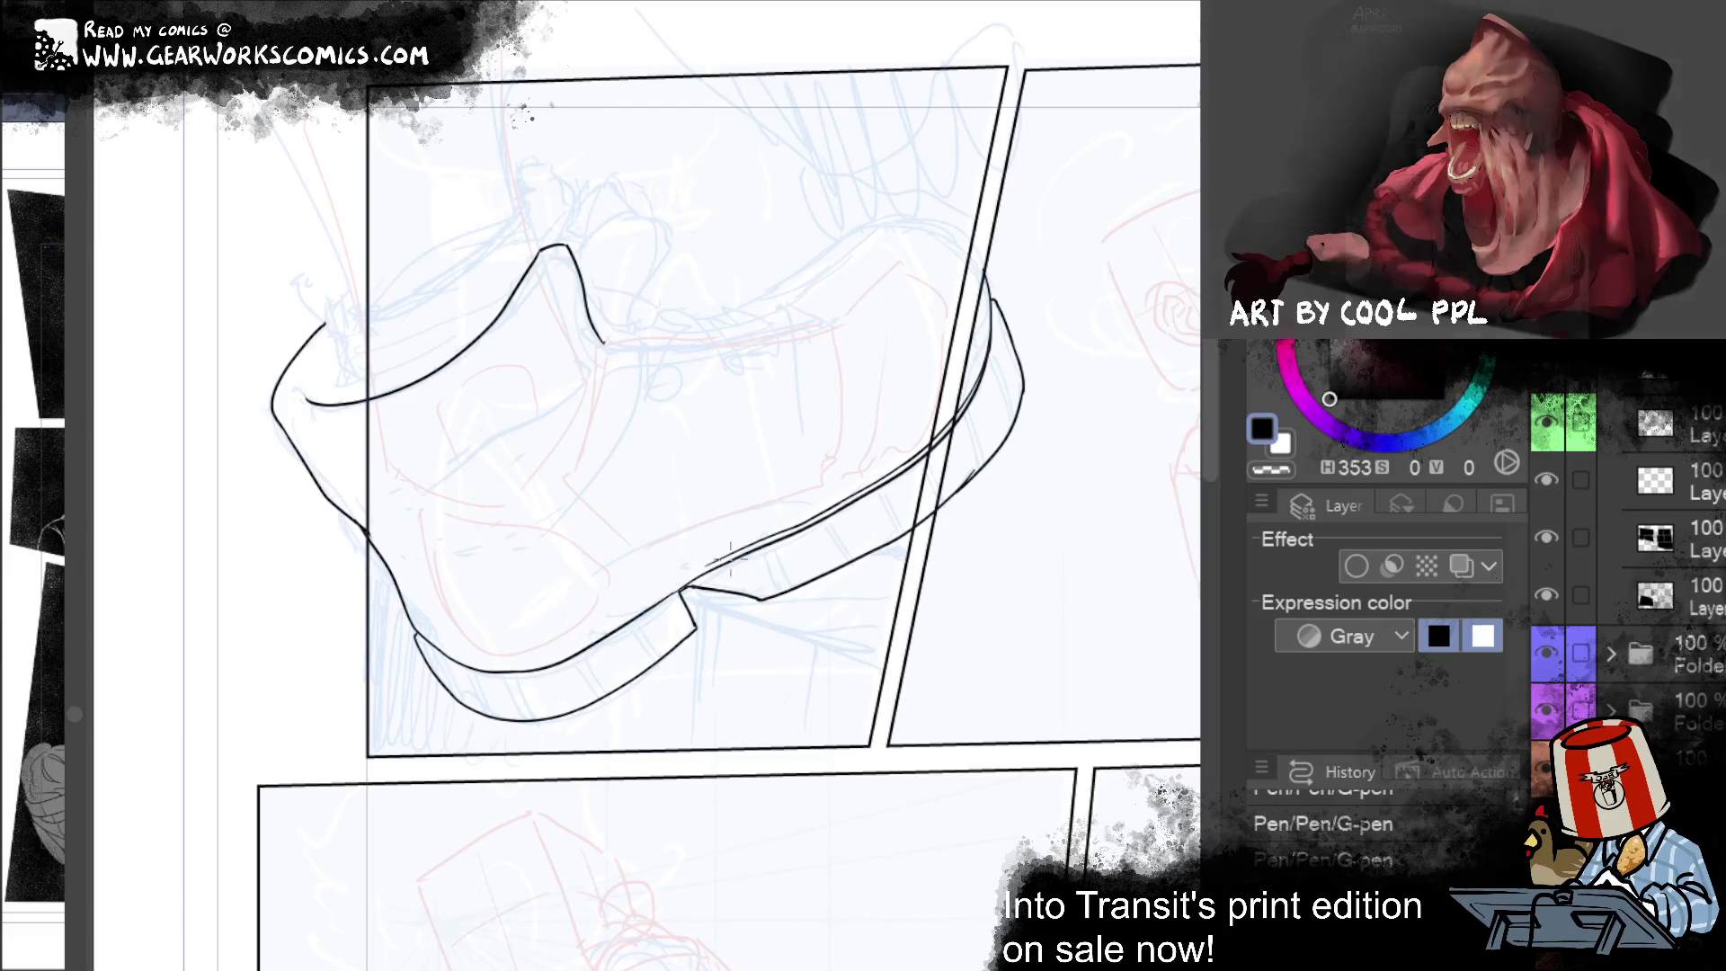
Step: Attempt a thin line along the sole from heel toward toe, undoing every try
{"action": "mouse_move", "coordinate": [728, 559]}
{"action": "left_mouse_down"}
{"action": "mouse_move", "coordinate": [575, 653]}
{"action": "mouse_move", "coordinate": [726, 554]}
{"action": "left_mouse_up"}
{"action": "key", "text": "ctrl+z"}
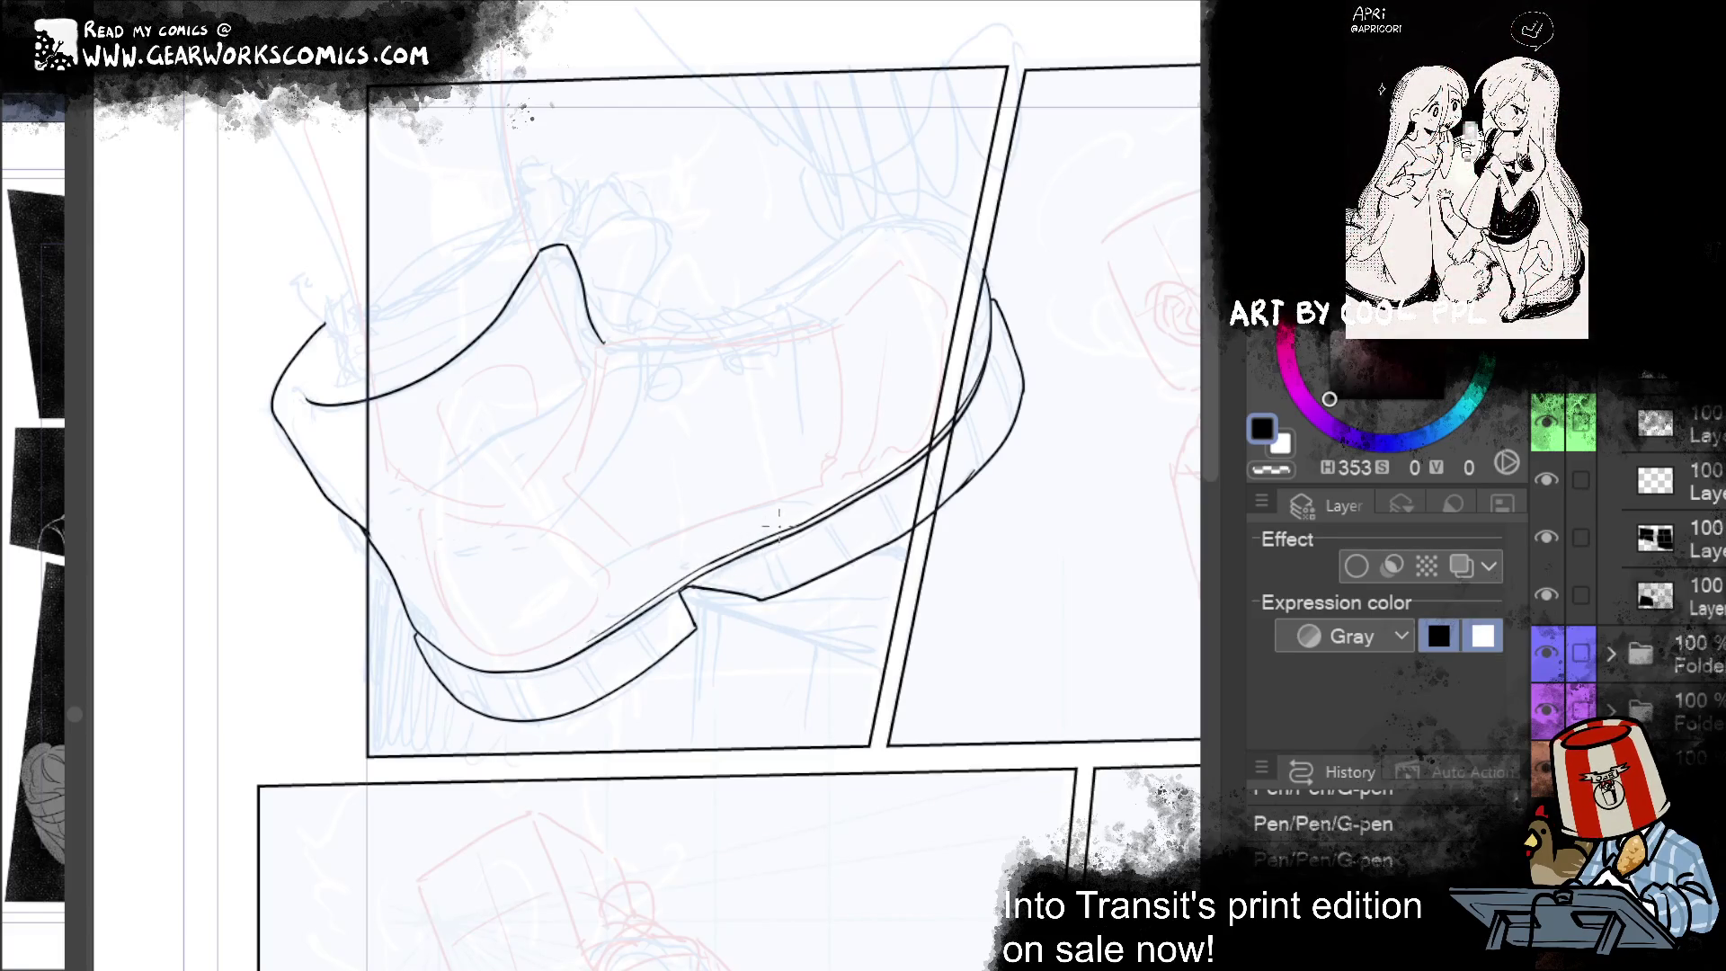
{"action": "left_click_drag", "start_coordinate": [610, 629], "coordinate": [465, 678]}
{"action": "key", "text": "ctrl+z"}
{"action": "key", "text": "ctrl+z"}
{"action": "mouse_move", "coordinate": [560, 644]}
{"action": "left_mouse_down"}
{"action": "mouse_move", "coordinate": [428, 667]}
{"action": "mouse_move", "coordinate": [496, 663]}
{"action": "mouse_move", "coordinate": [456, 666]}
{"action": "left_mouse_up"}
{"action": "key", "text": "ctrl+z"}
{"action": "key", "text": "ctrl+z"}
{"action": "left_click_drag", "start_coordinate": [612, 628], "coordinate": [443, 660]}
{"action": "key", "text": "ctrl+z"}
{"action": "mouse_move", "coordinate": [594, 643]}
{"action": "left_mouse_down"}
{"action": "mouse_move", "coordinate": [445, 665]}
{"action": "mouse_move", "coordinate": [590, 641]}
{"action": "left_mouse_up"}
{"action": "key", "text": "ctrl+z"}
{"action": "key", "text": "ctrl+z"}
{"action": "mouse_move", "coordinate": [456, 667]}
{"action": "left_mouse_down"}
{"action": "mouse_move", "coordinate": [526, 662]}
{"action": "mouse_move", "coordinate": [655, 604]}
{"action": "left_mouse_up"}
{"action": "key", "text": "ctrl+z"}
{"action": "key", "text": "ctrl+z"}
{"action": "left_click_drag", "start_coordinate": [465, 662], "coordinate": [589, 640]}
{"action": "key", "text": "ctrl+z"}
{"action": "key", "text": "ctrl+z"}
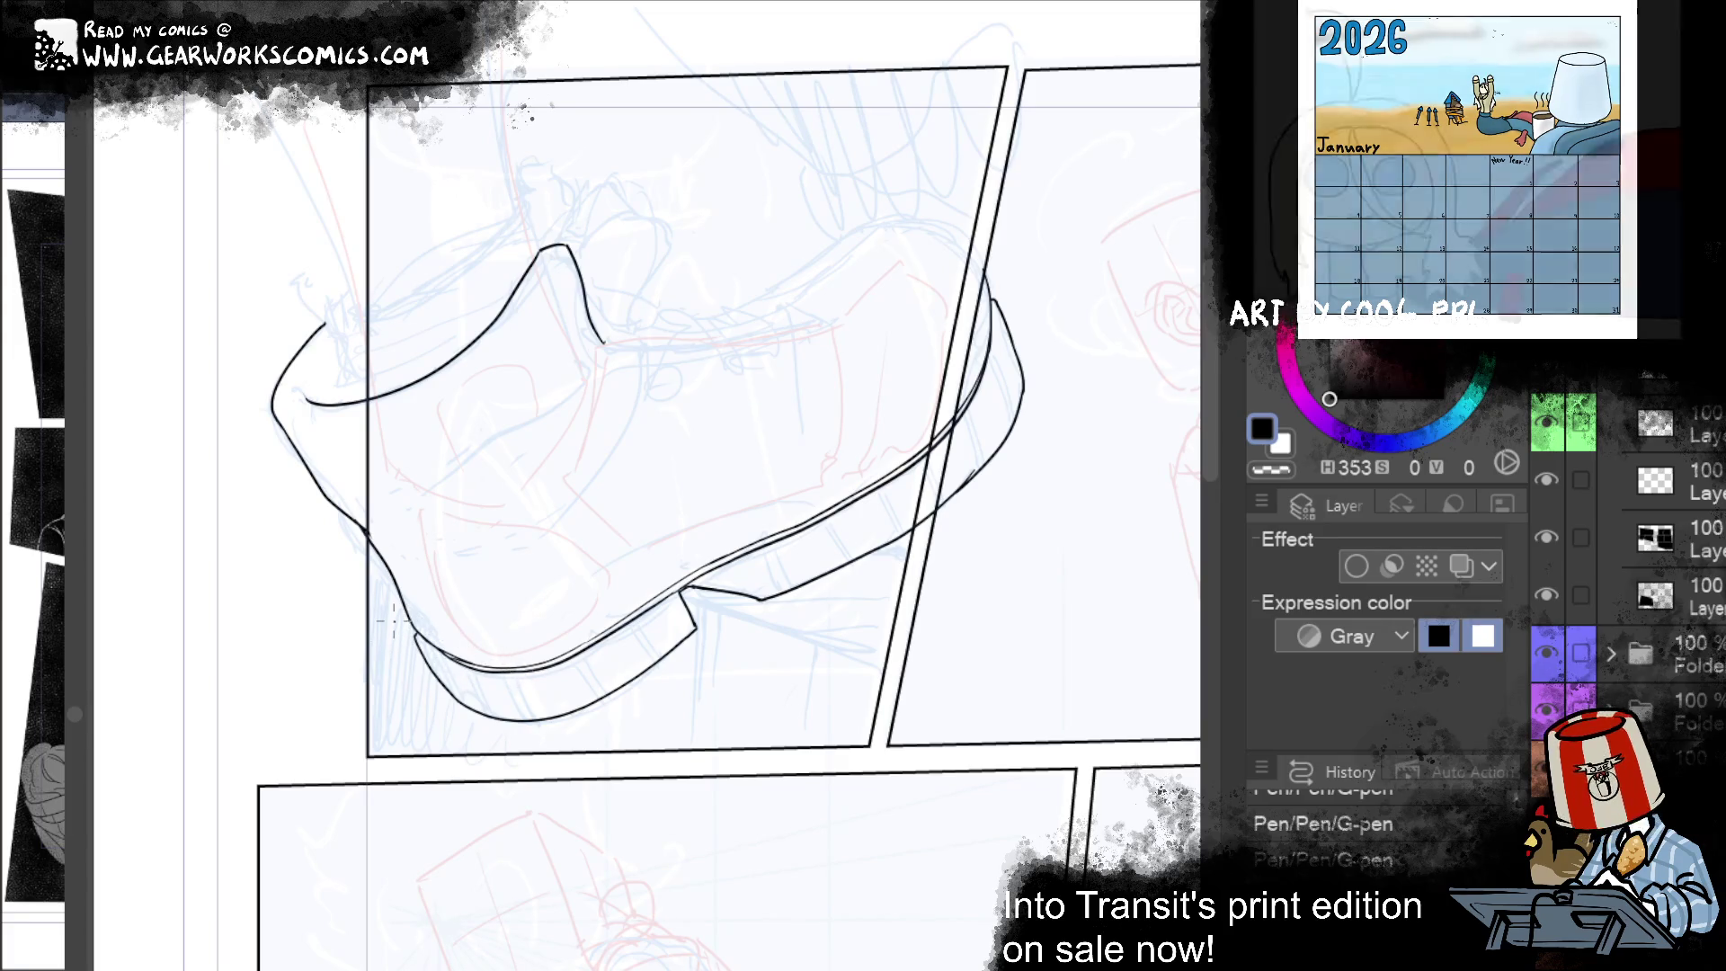
Step: Return to black ink and reposition the view over the top of the boot
{"action": "left_click", "coordinate": [1258, 471]}
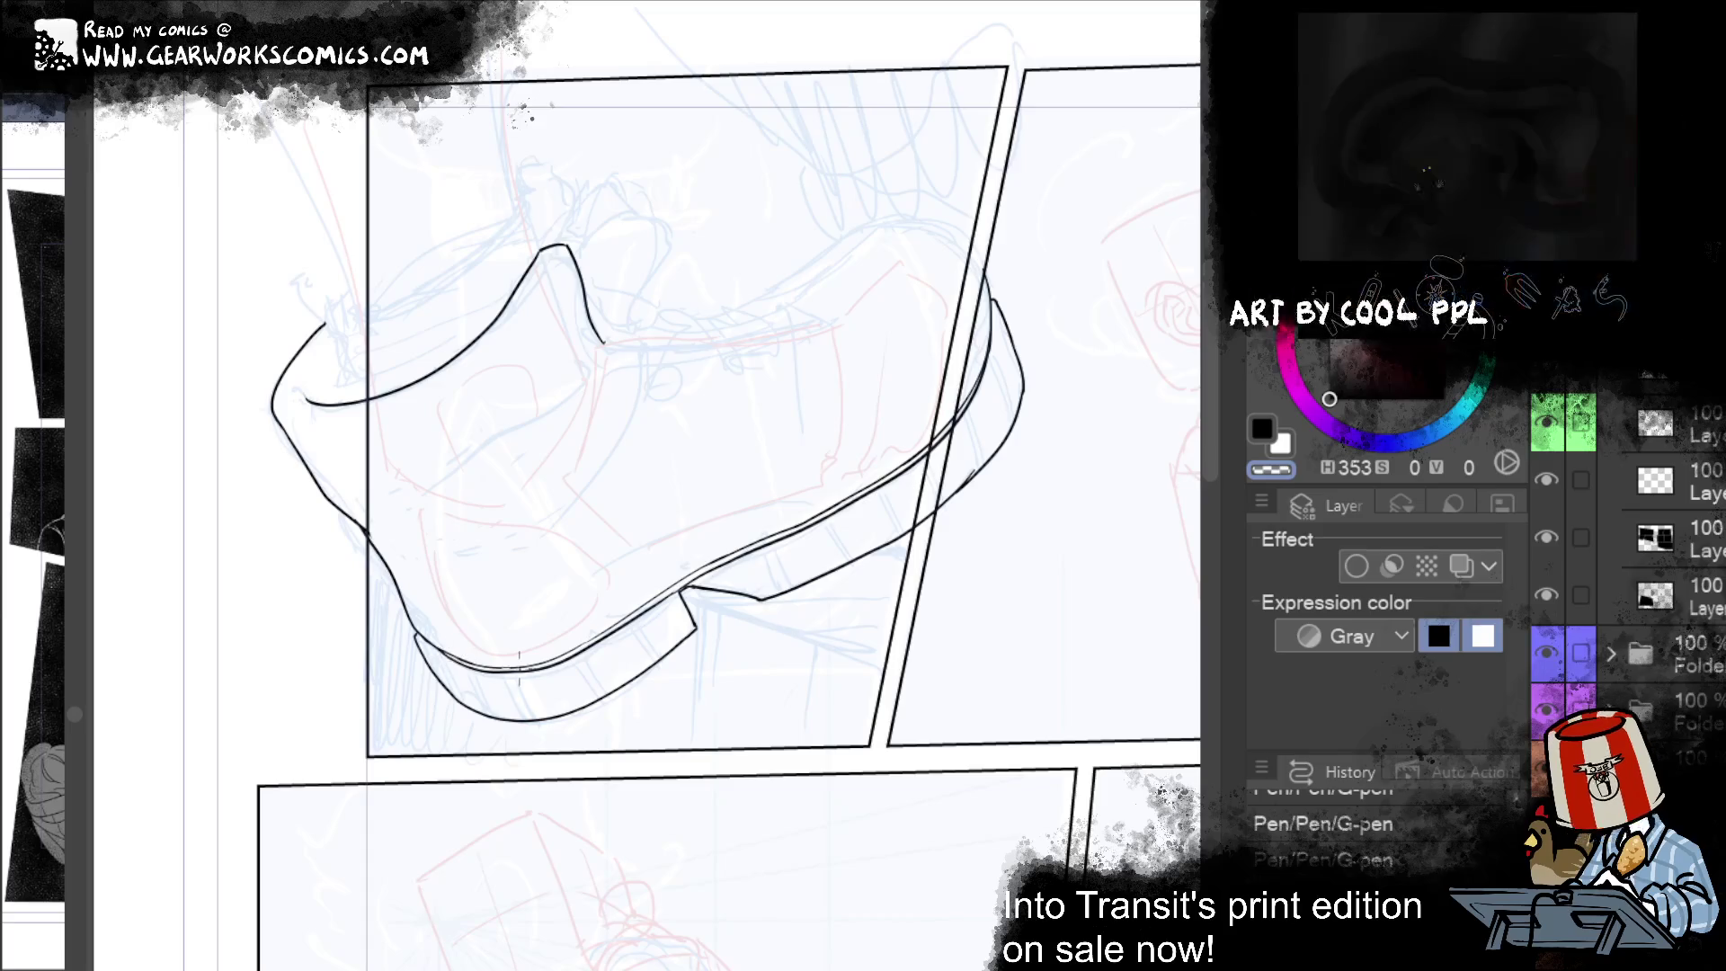
{"action": "key", "text": "c"}
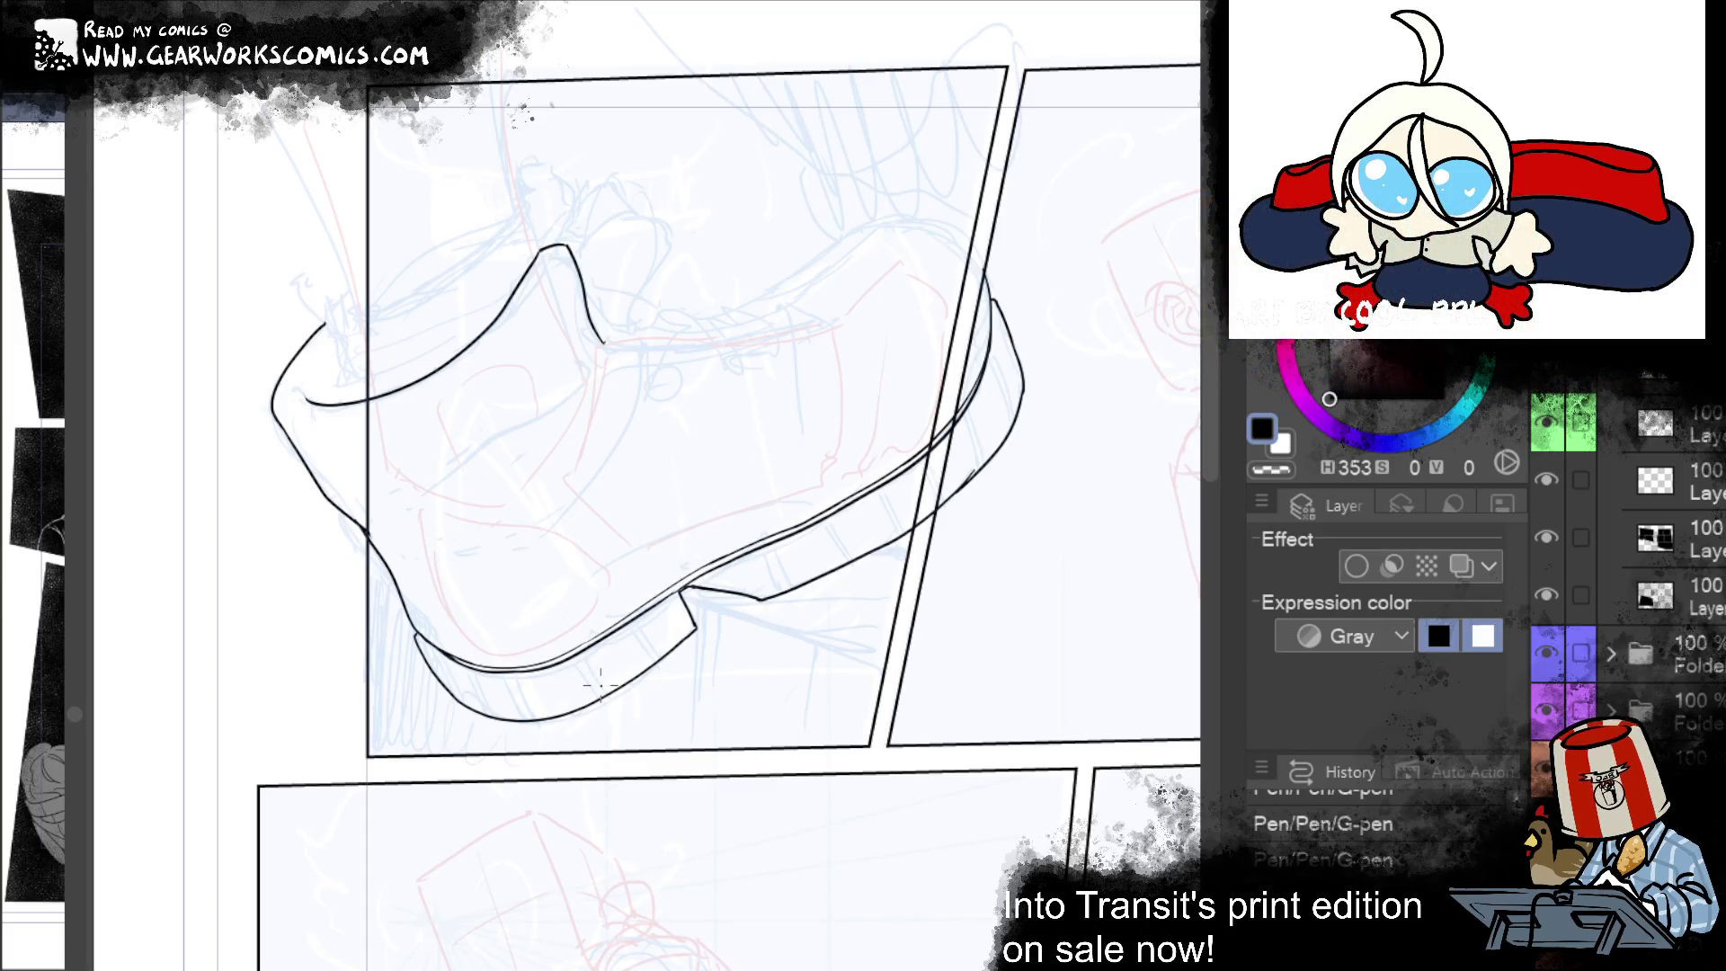
{"action": "left_click_drag", "start_coordinate": [1090, 639], "coordinate": [1048, 686]}
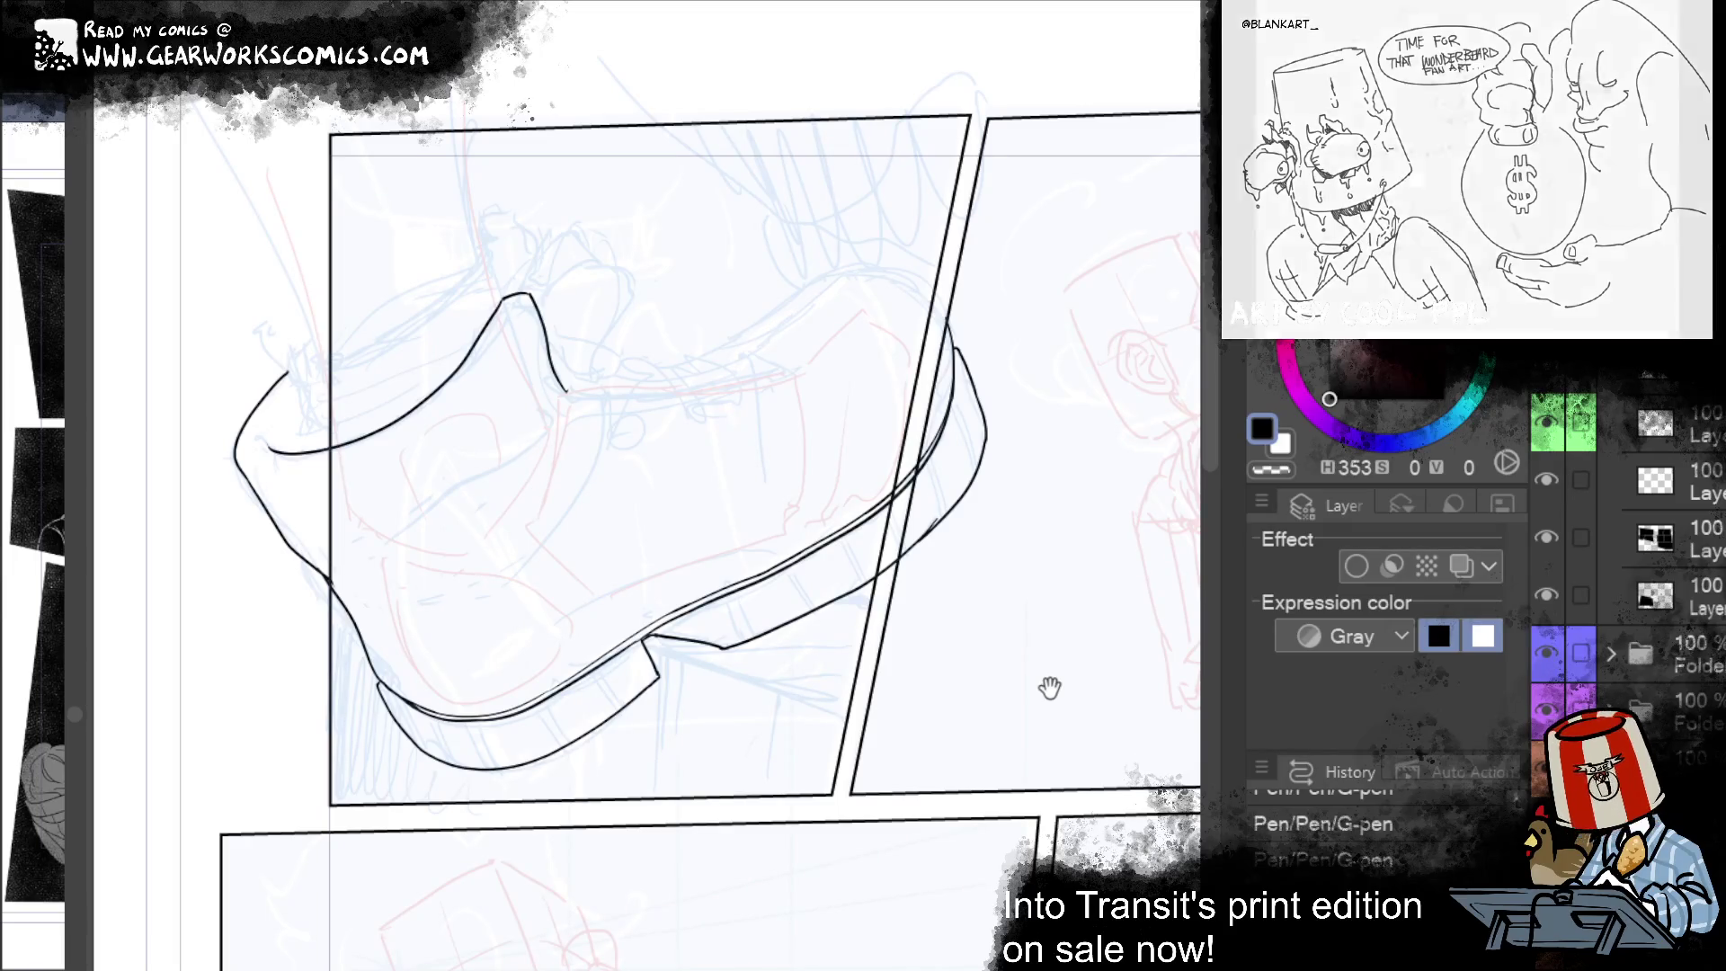
{"action": "left_click_drag", "start_coordinate": [1048, 685], "coordinate": [1184, 790]}
{"action": "left_click_drag", "start_coordinate": [974, 969], "coordinate": [796, 955]}
{"action": "left_click_drag", "start_coordinate": [996, 899], "coordinate": [1025, 850]}
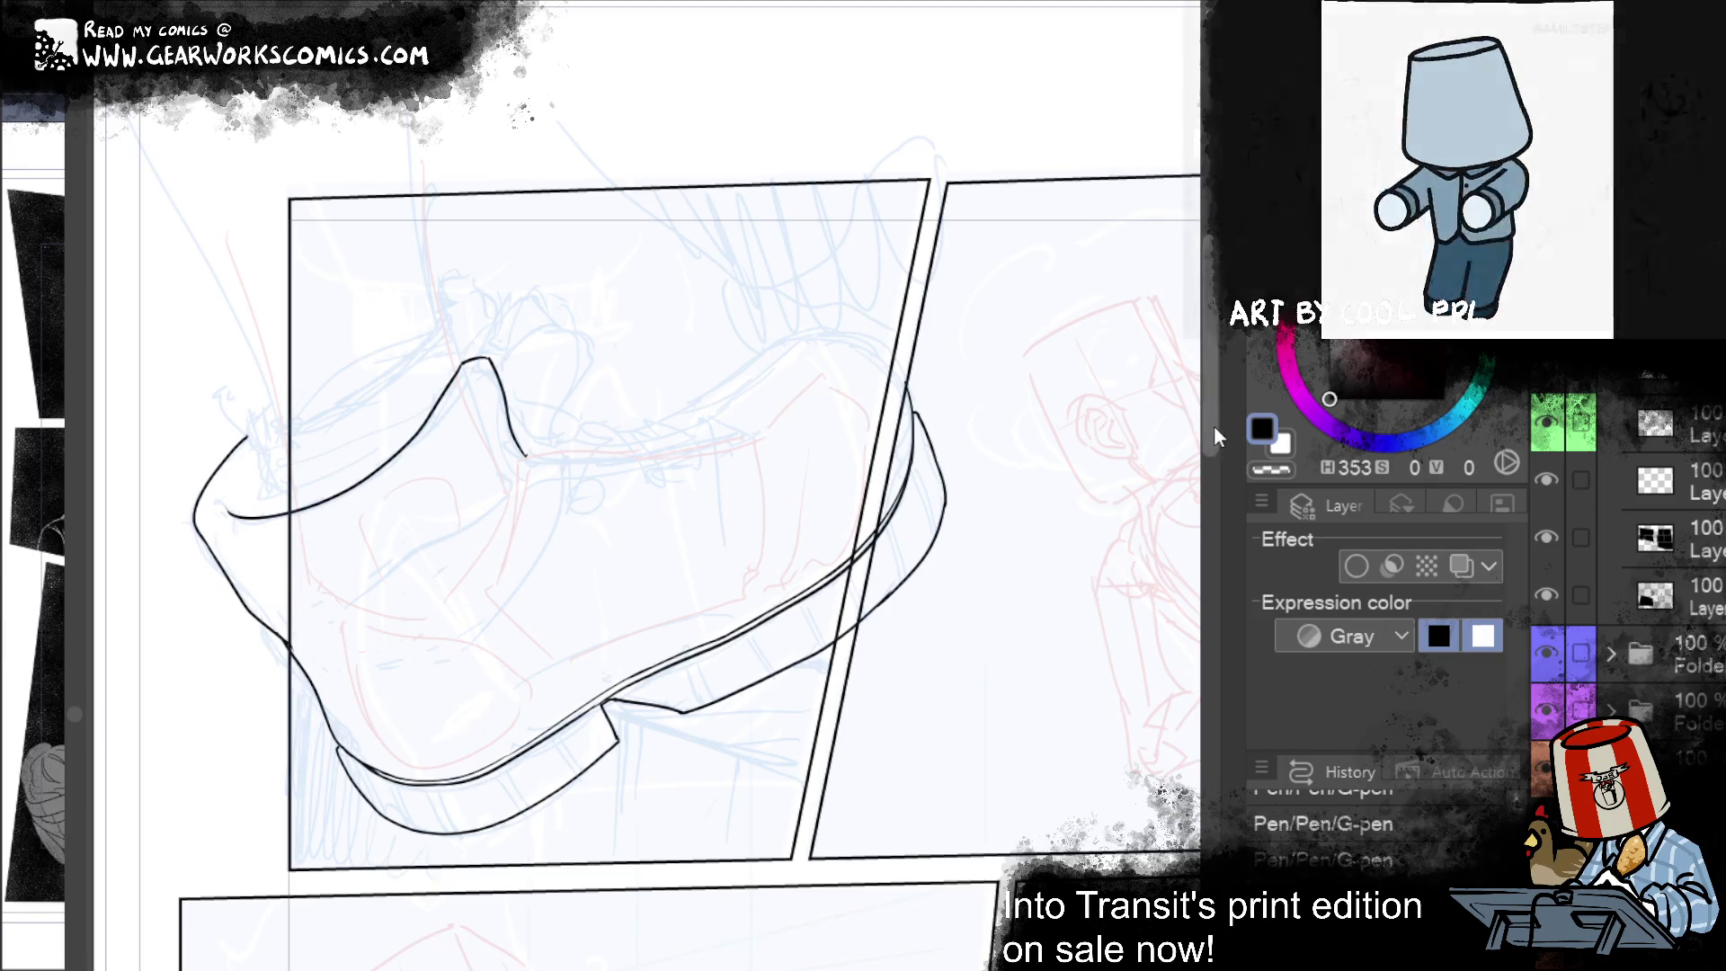
{"action": "left_click_drag", "start_coordinate": [1003, 587], "coordinate": [1021, 687]}
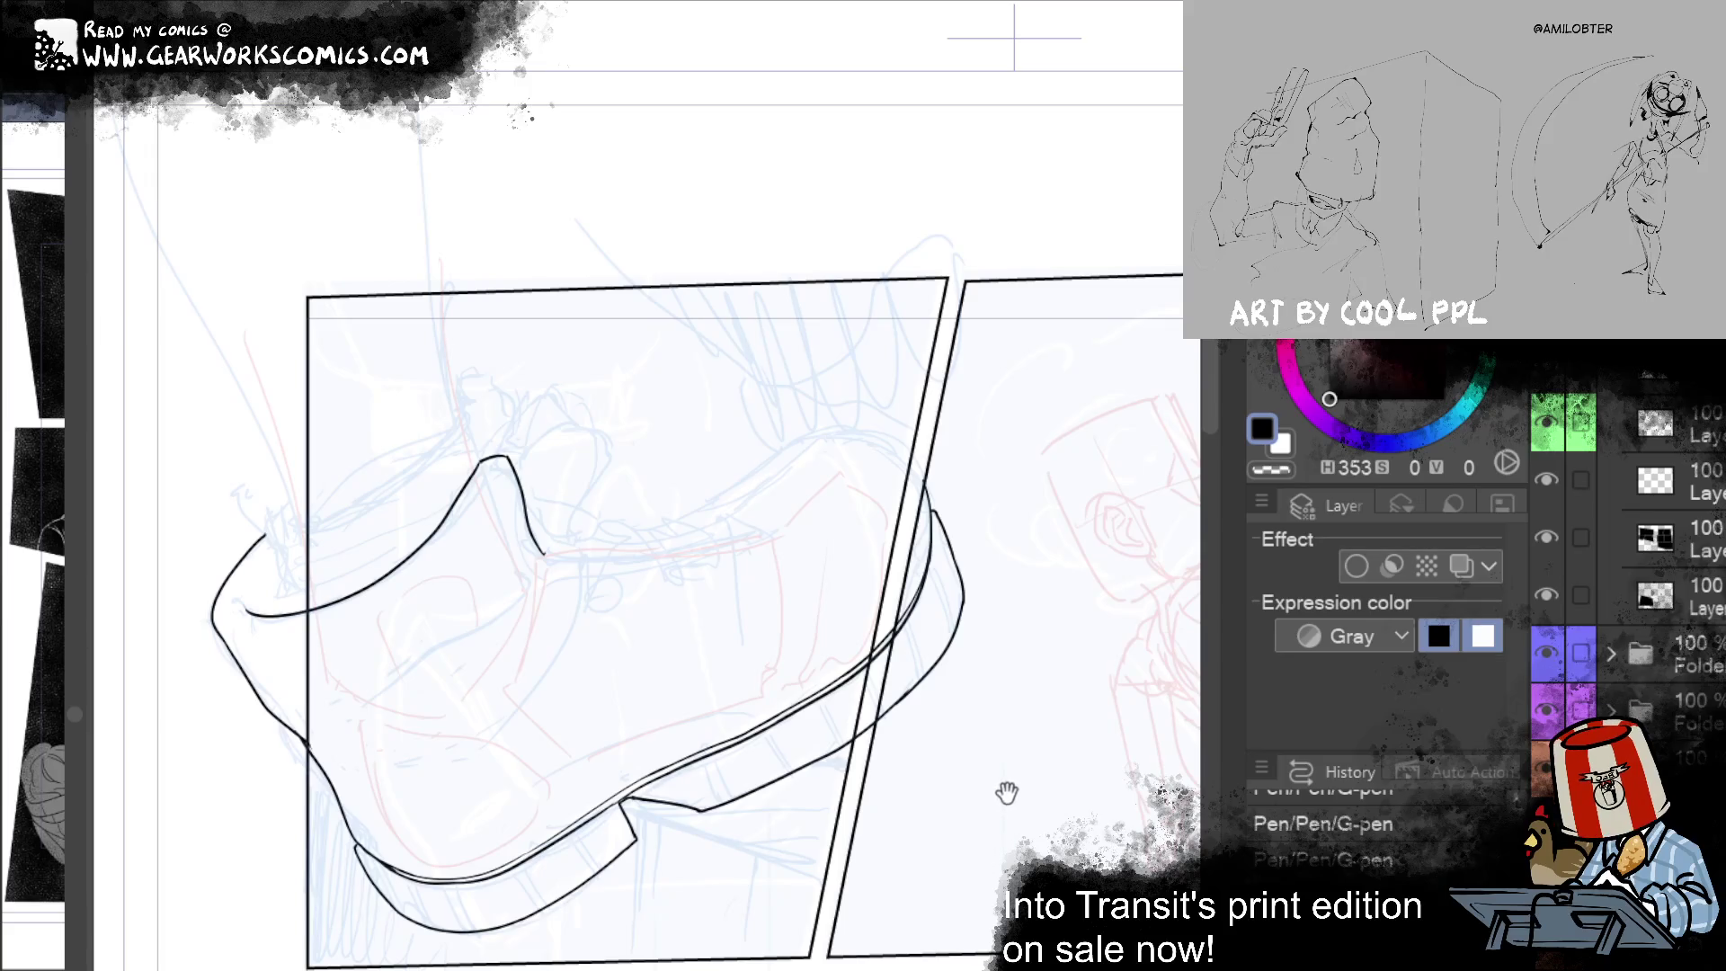
{"action": "left_click_drag", "start_coordinate": [986, 731], "coordinate": [980, 707]}
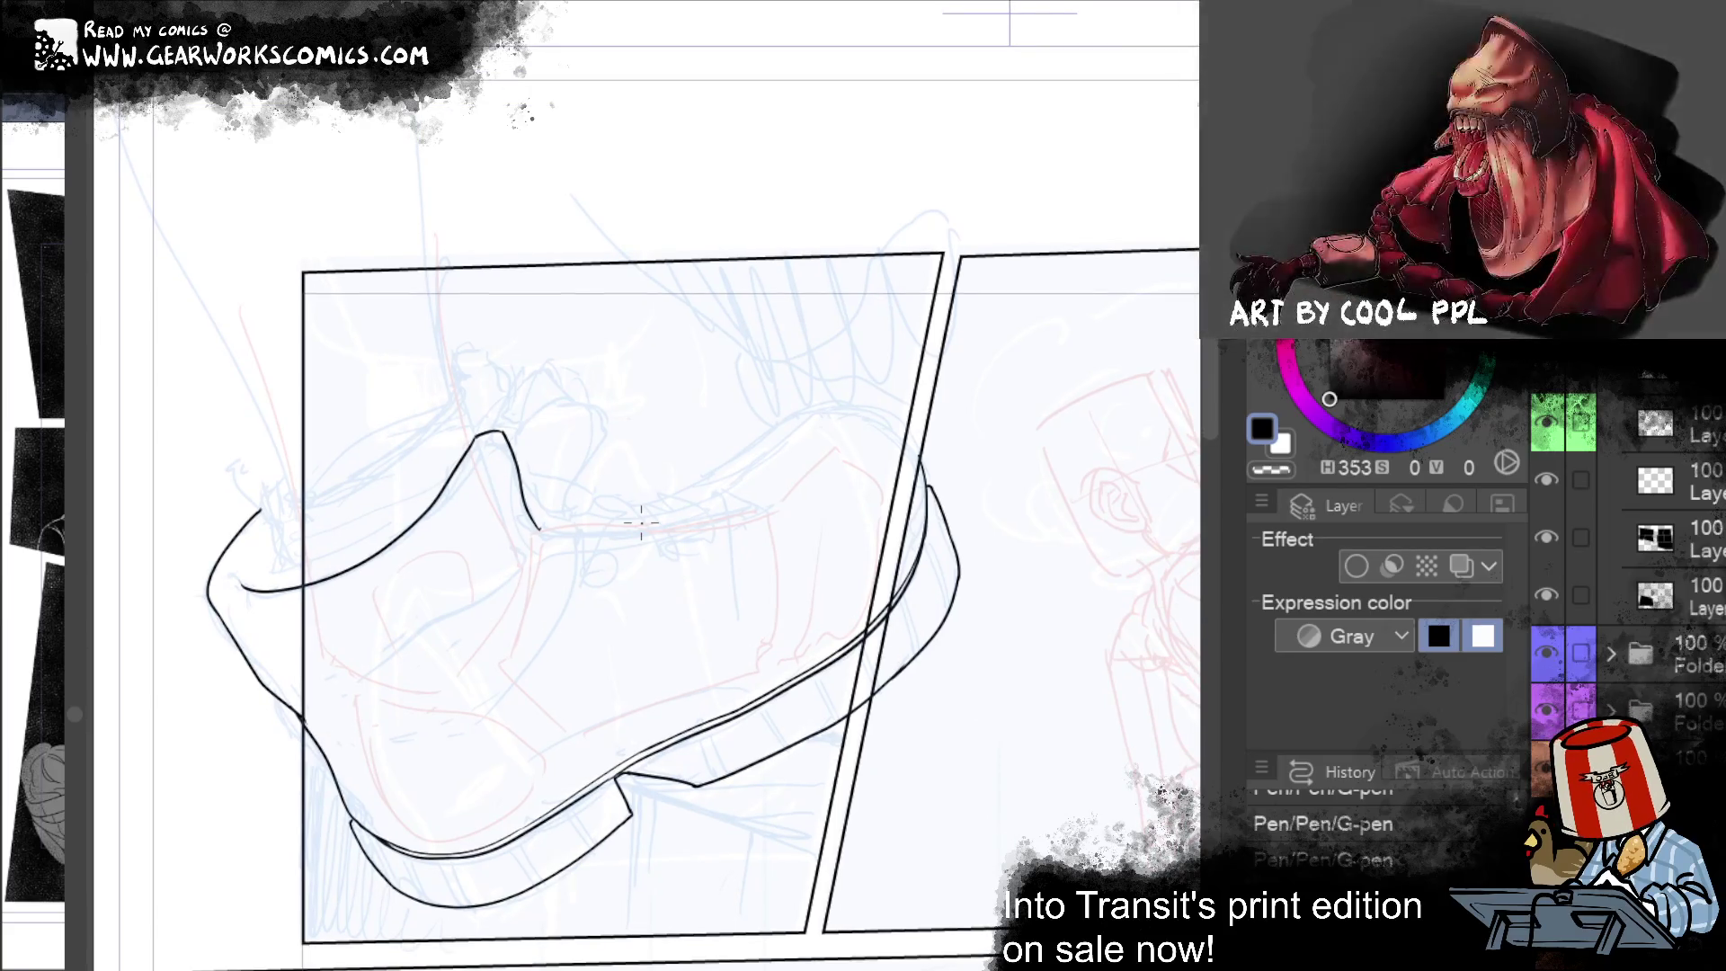
Step: Ink a short arc over the tongue's peak, curling it down into a short hook
{"action": "mouse_move", "coordinate": [472, 422]}
{"action": "left_mouse_down"}
{"action": "mouse_move", "coordinate": [474, 395]}
{"action": "mouse_move", "coordinate": [511, 375]}
{"action": "mouse_move", "coordinate": [571, 419]}
{"action": "left_mouse_up"}
{"action": "key", "text": "ctrl+z"}
{"action": "key", "text": "ctrl+z"}
{"action": "left_click_drag", "start_coordinate": [541, 392], "coordinate": [590, 456]}
{"action": "key", "text": "ctrl+z"}
{"action": "left_click_drag", "start_coordinate": [542, 389], "coordinate": [581, 449]}
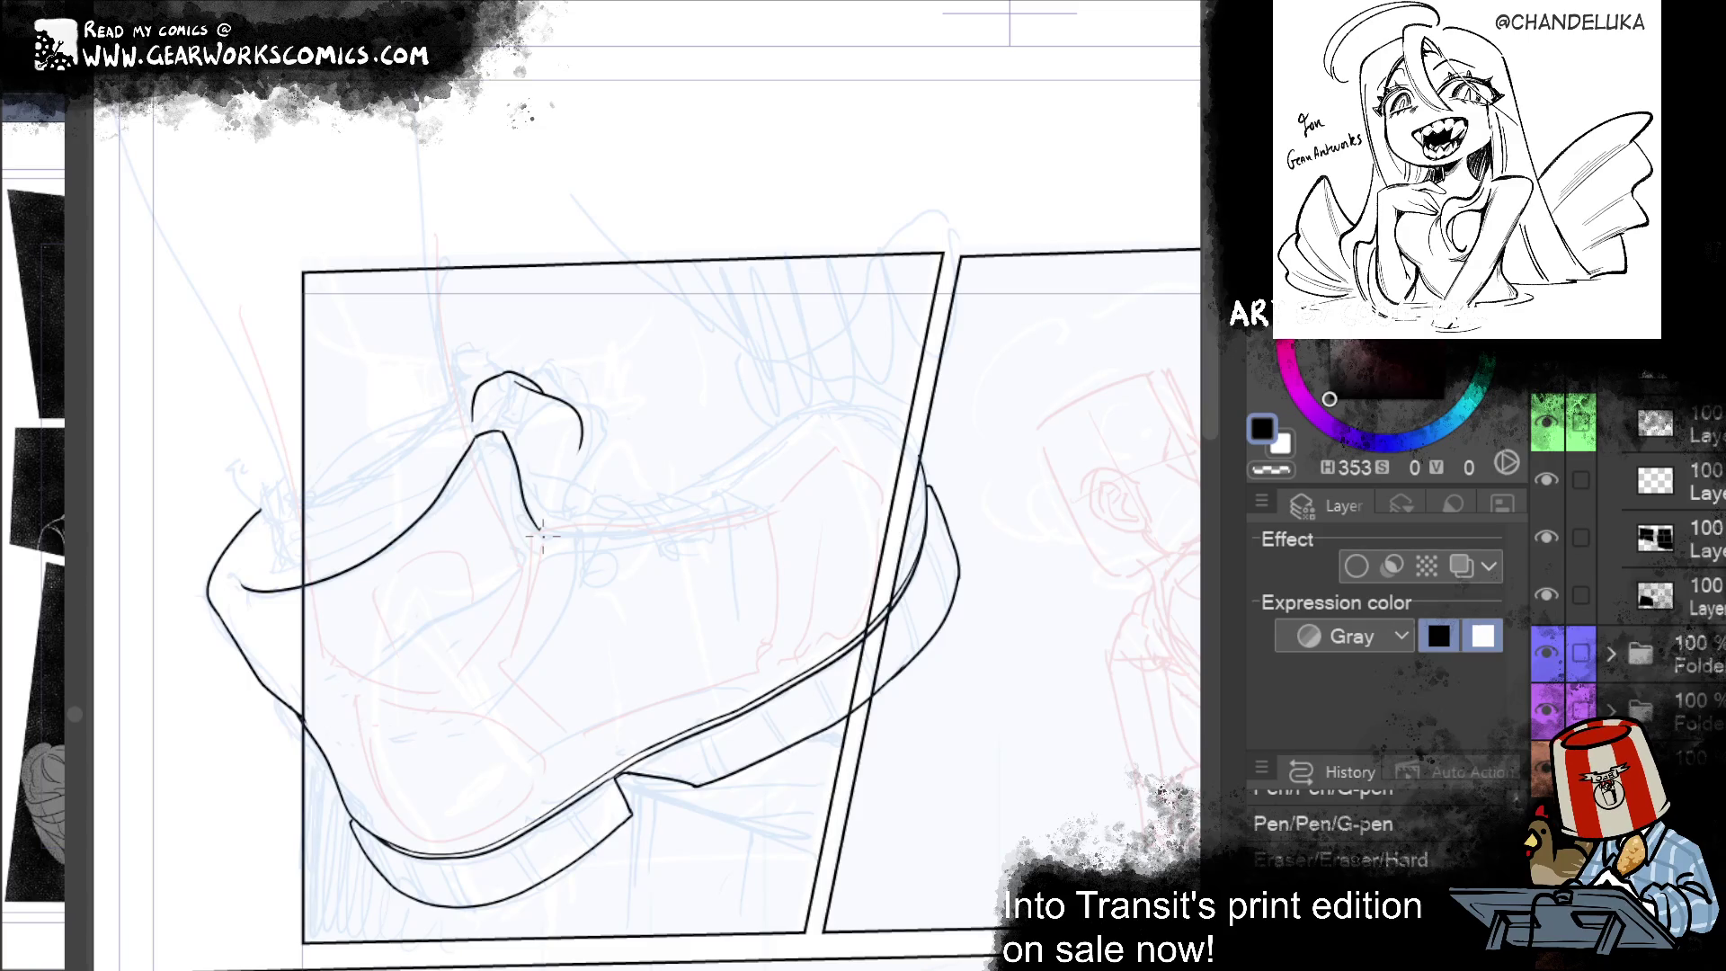
Step: Extend the hook downward and close it into an eyelet loop in black ink
{"action": "key", "text": "ctrl+y"}
{"action": "left_click_drag", "start_coordinate": [581, 445], "coordinate": [526, 552]}
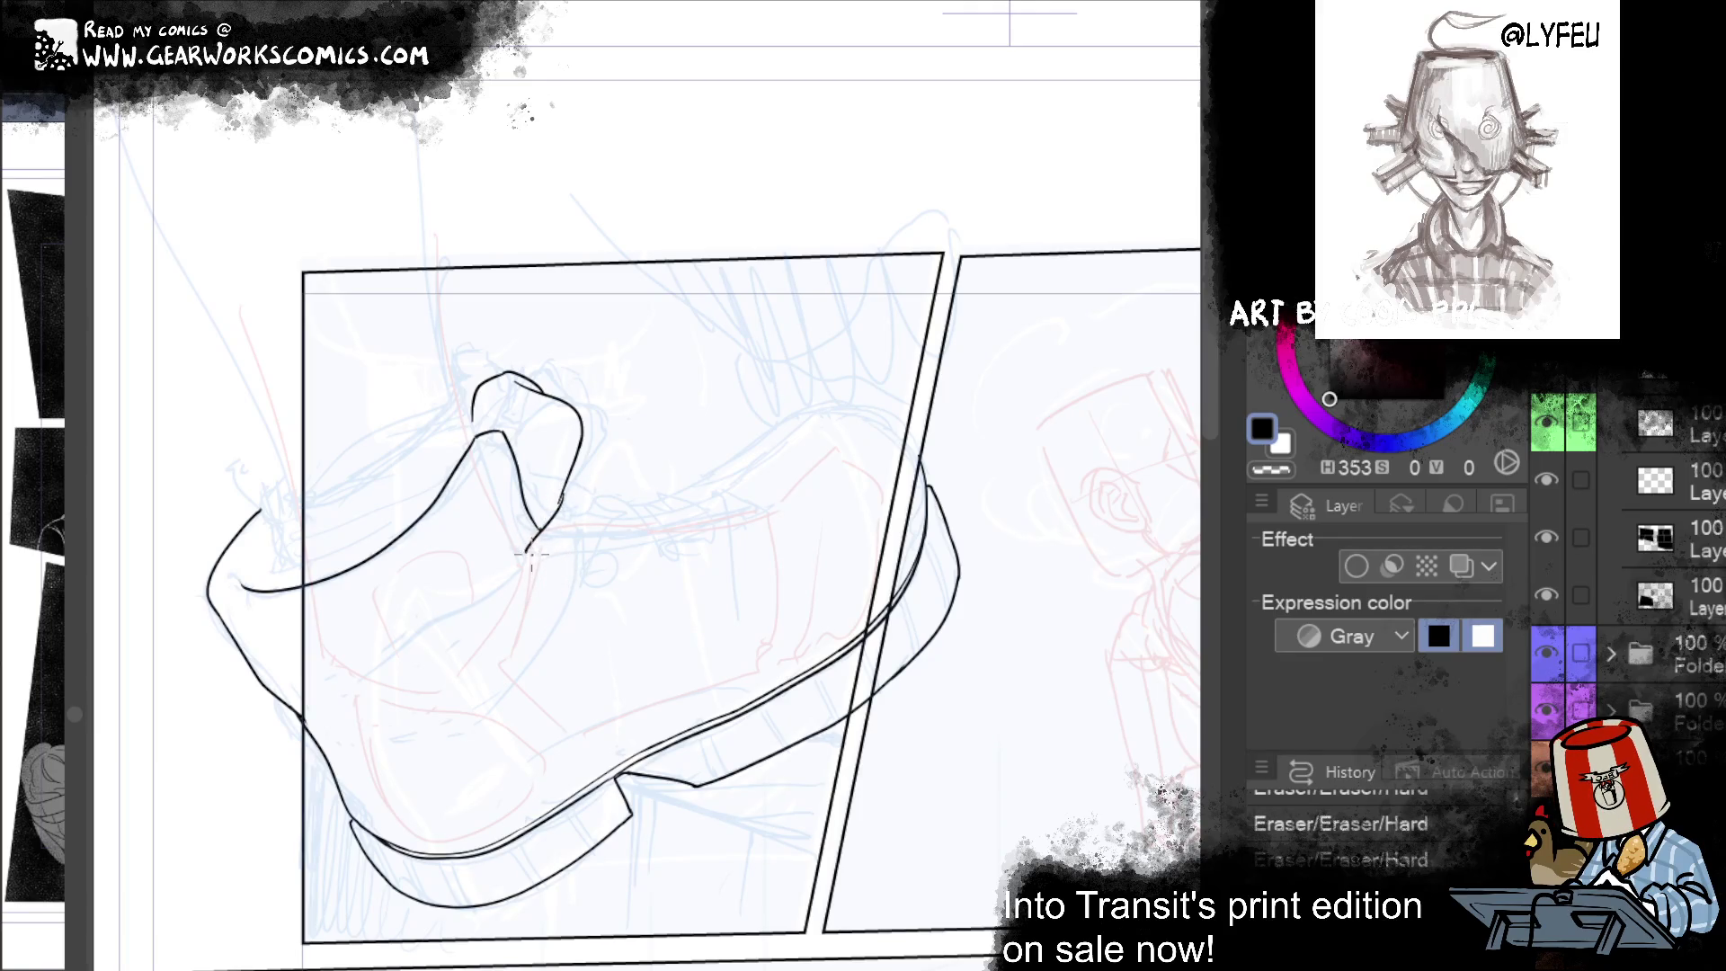
{"action": "mouse_move", "coordinate": [532, 555]}
{"action": "left_mouse_down"}
{"action": "mouse_move", "coordinate": [570, 525]}
{"action": "mouse_move", "coordinate": [575, 495]}
{"action": "mouse_move", "coordinate": [531, 555]}
{"action": "left_mouse_up"}
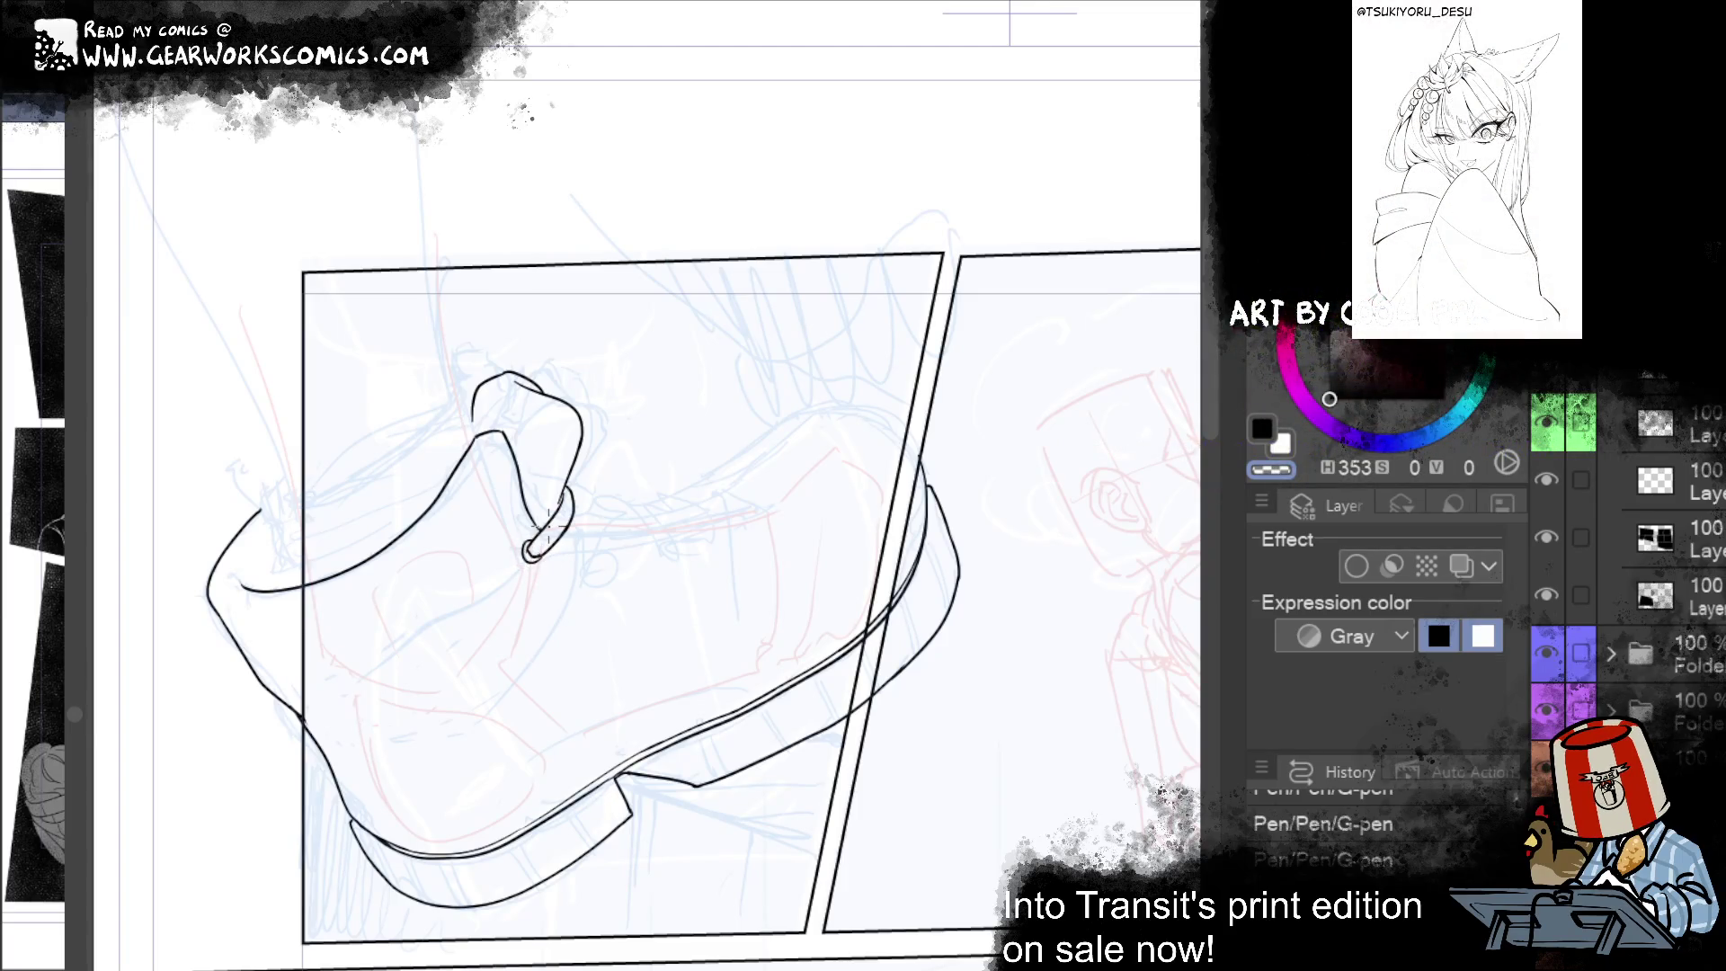
{"action": "key", "text": "c"}
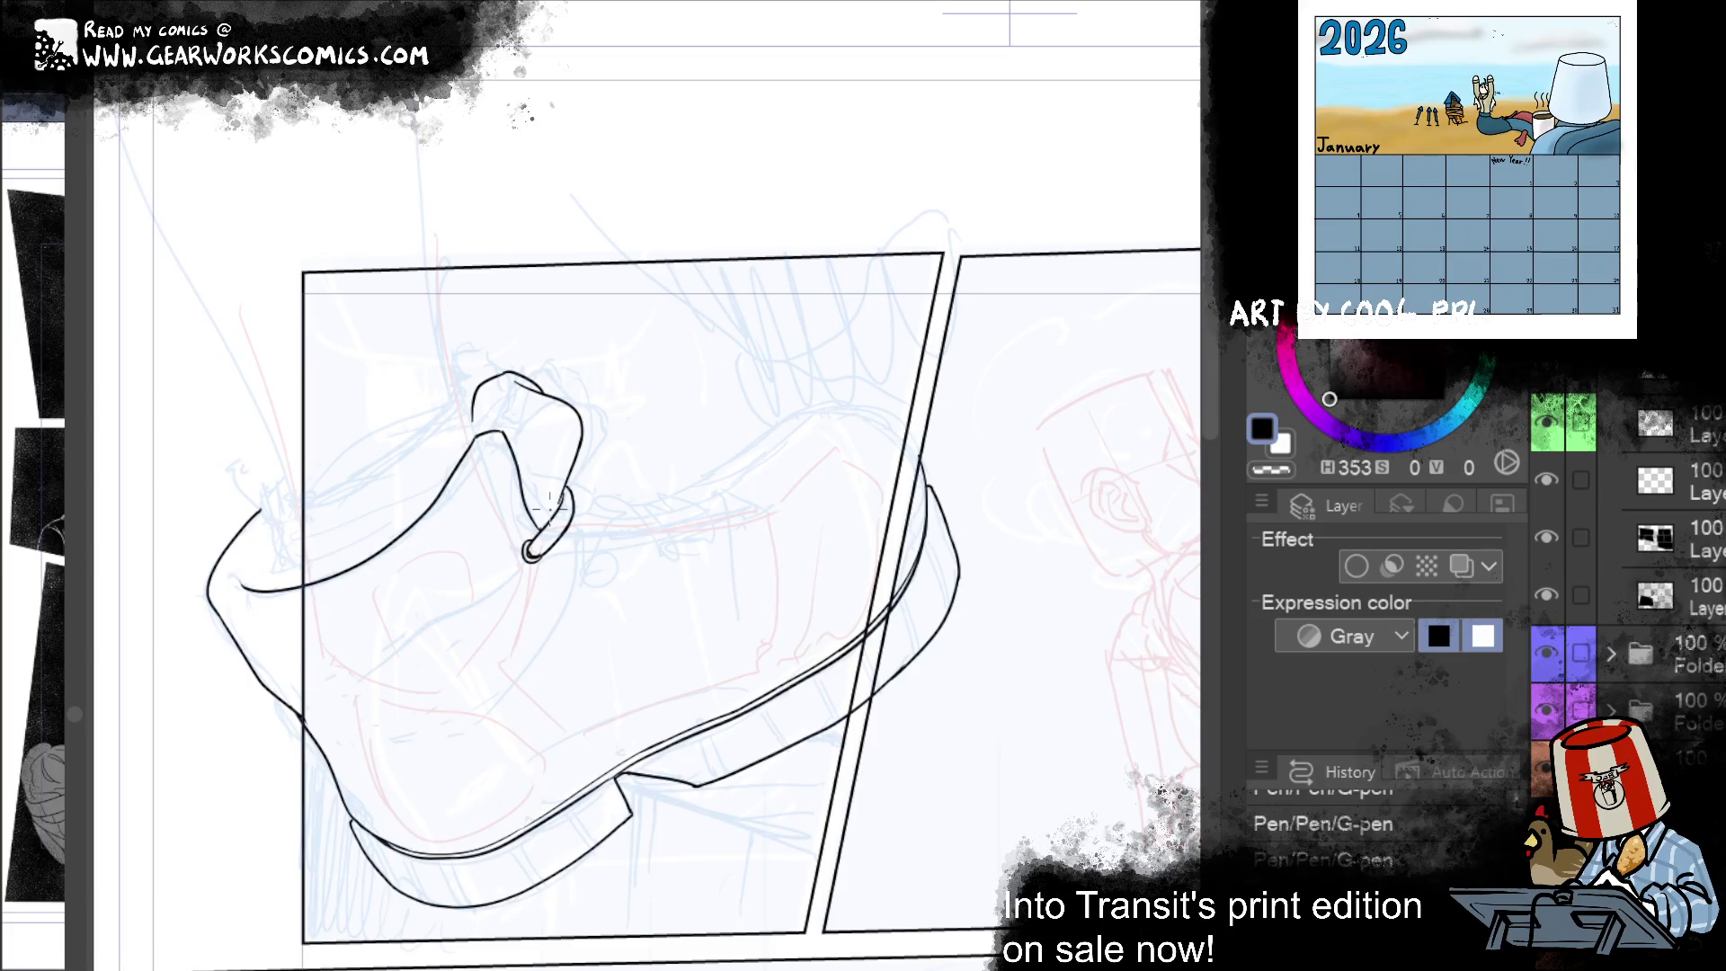
{"action": "mouse_move", "coordinate": [573, 524]}
{"action": "left_mouse_down"}
{"action": "mouse_move", "coordinate": [552, 553]}
{"action": "mouse_move", "coordinate": [584, 557]}
{"action": "mouse_move", "coordinate": [586, 532]}
{"action": "mouse_move", "coordinate": [586, 550]}
{"action": "left_mouse_up"}
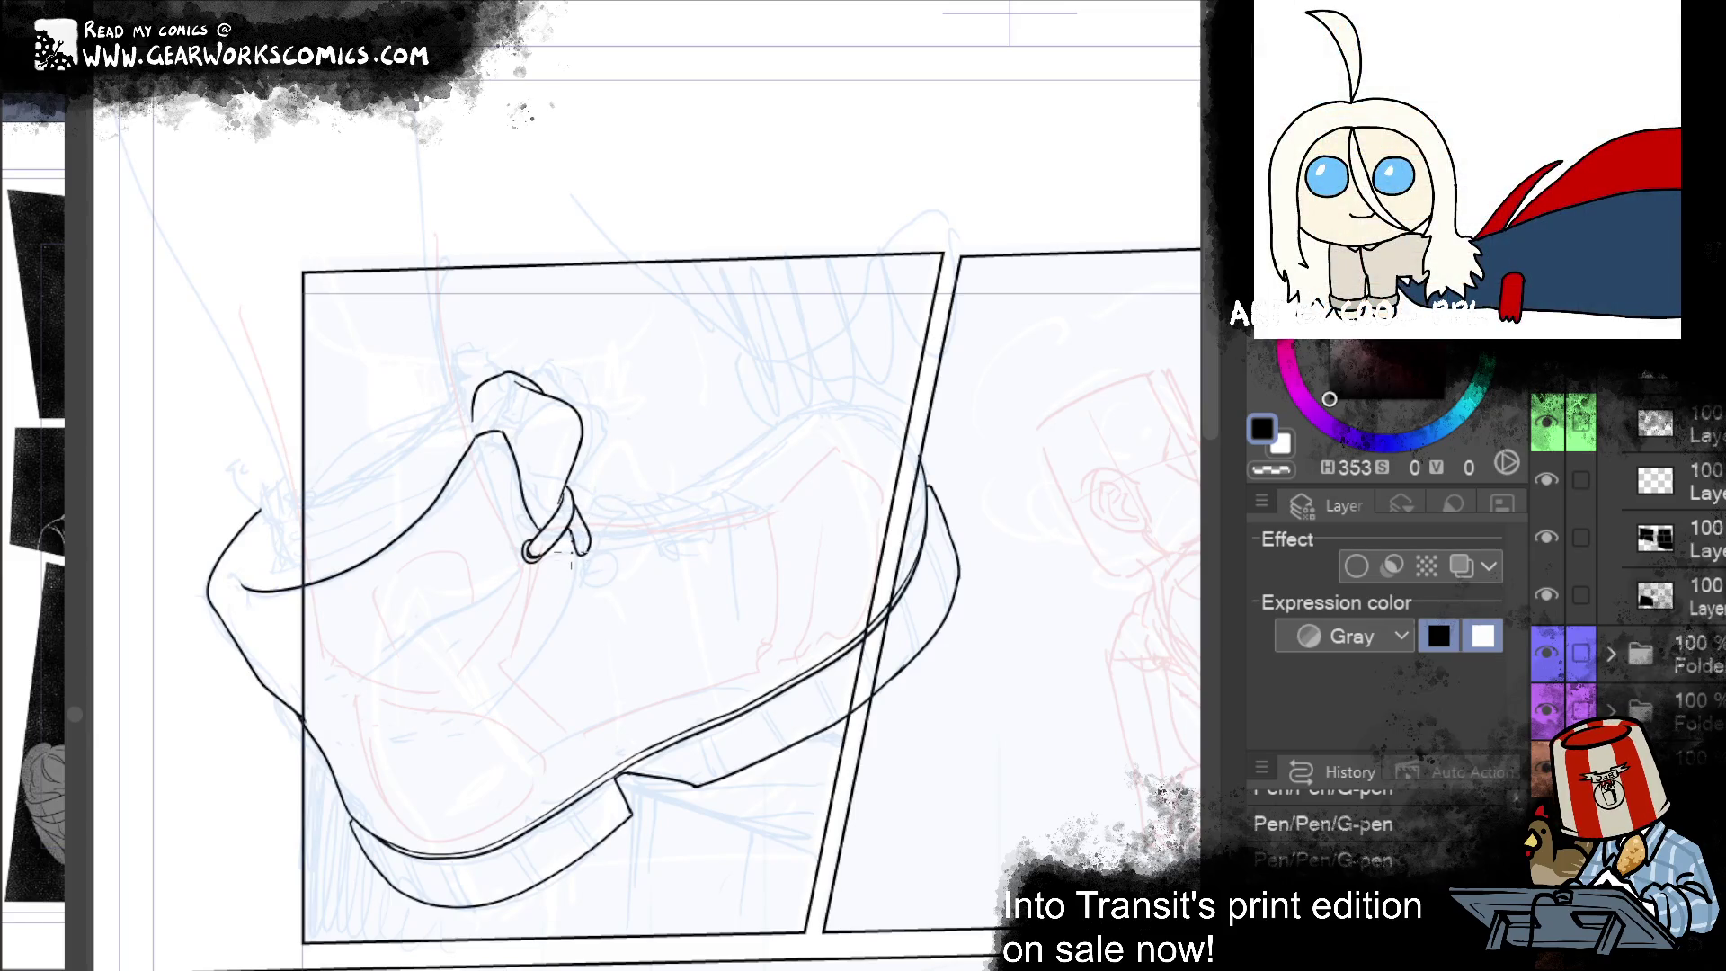
{"action": "left_click_drag", "start_coordinate": [586, 542], "coordinate": [582, 557]}
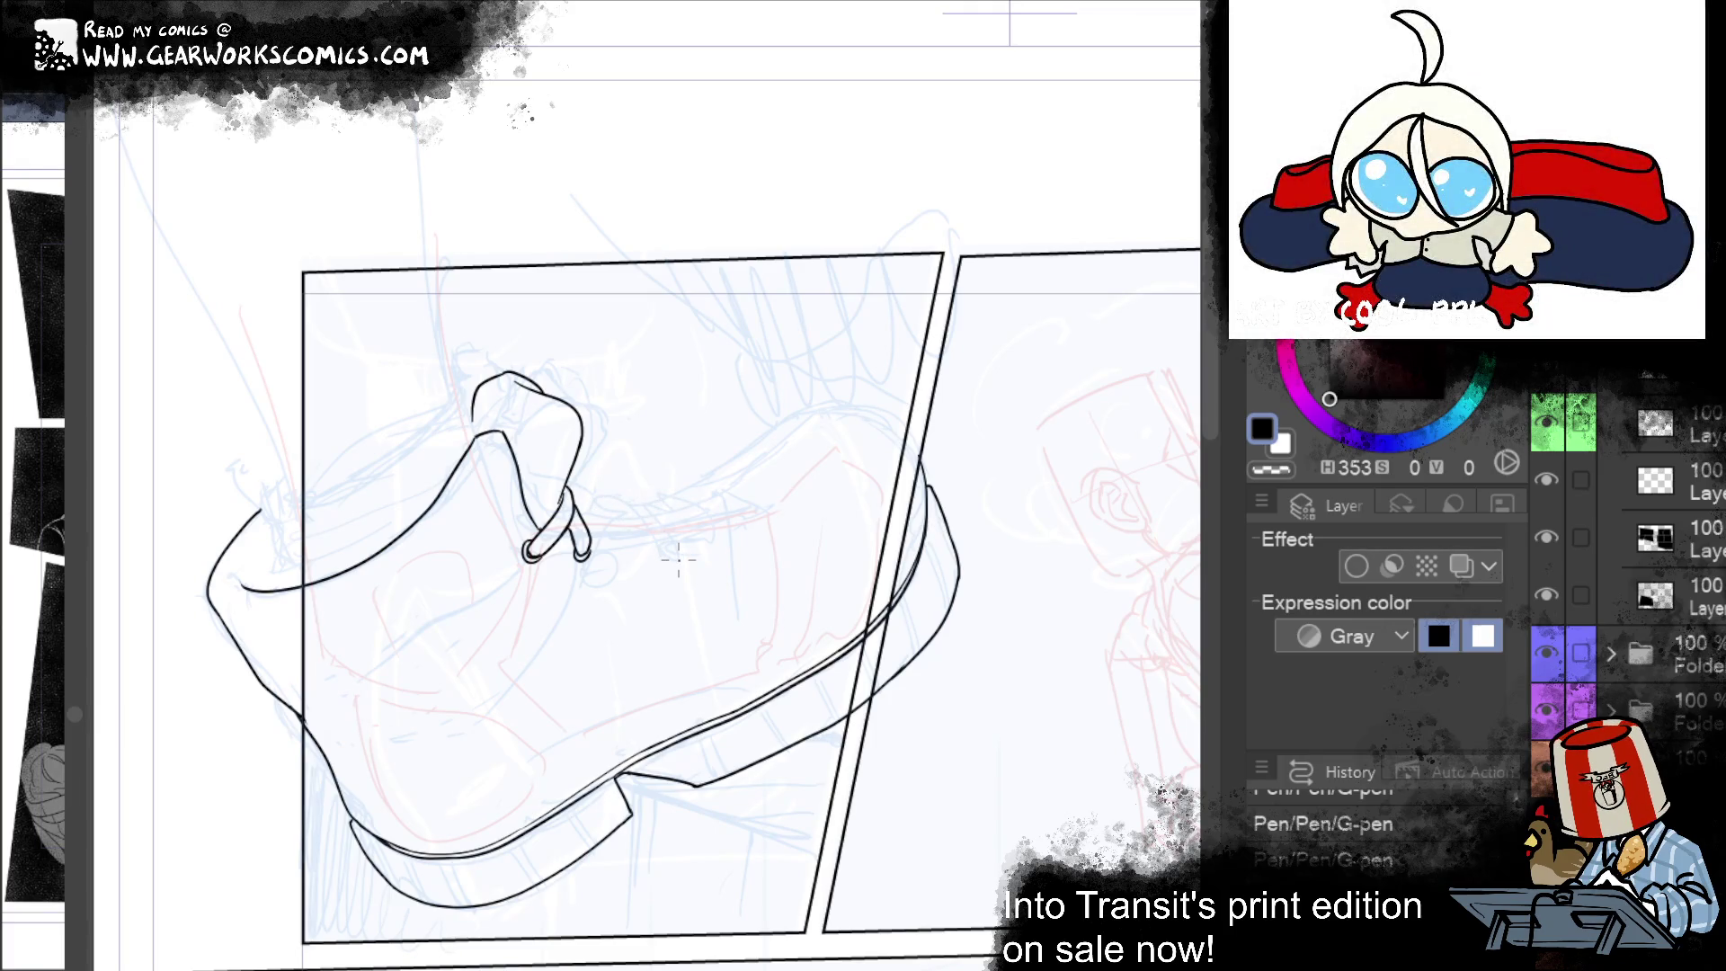
Step: Ink a lace strand right of the loop, trim its end and curl it
{"action": "left_click_drag", "start_coordinate": [576, 508], "coordinate": [638, 534]}
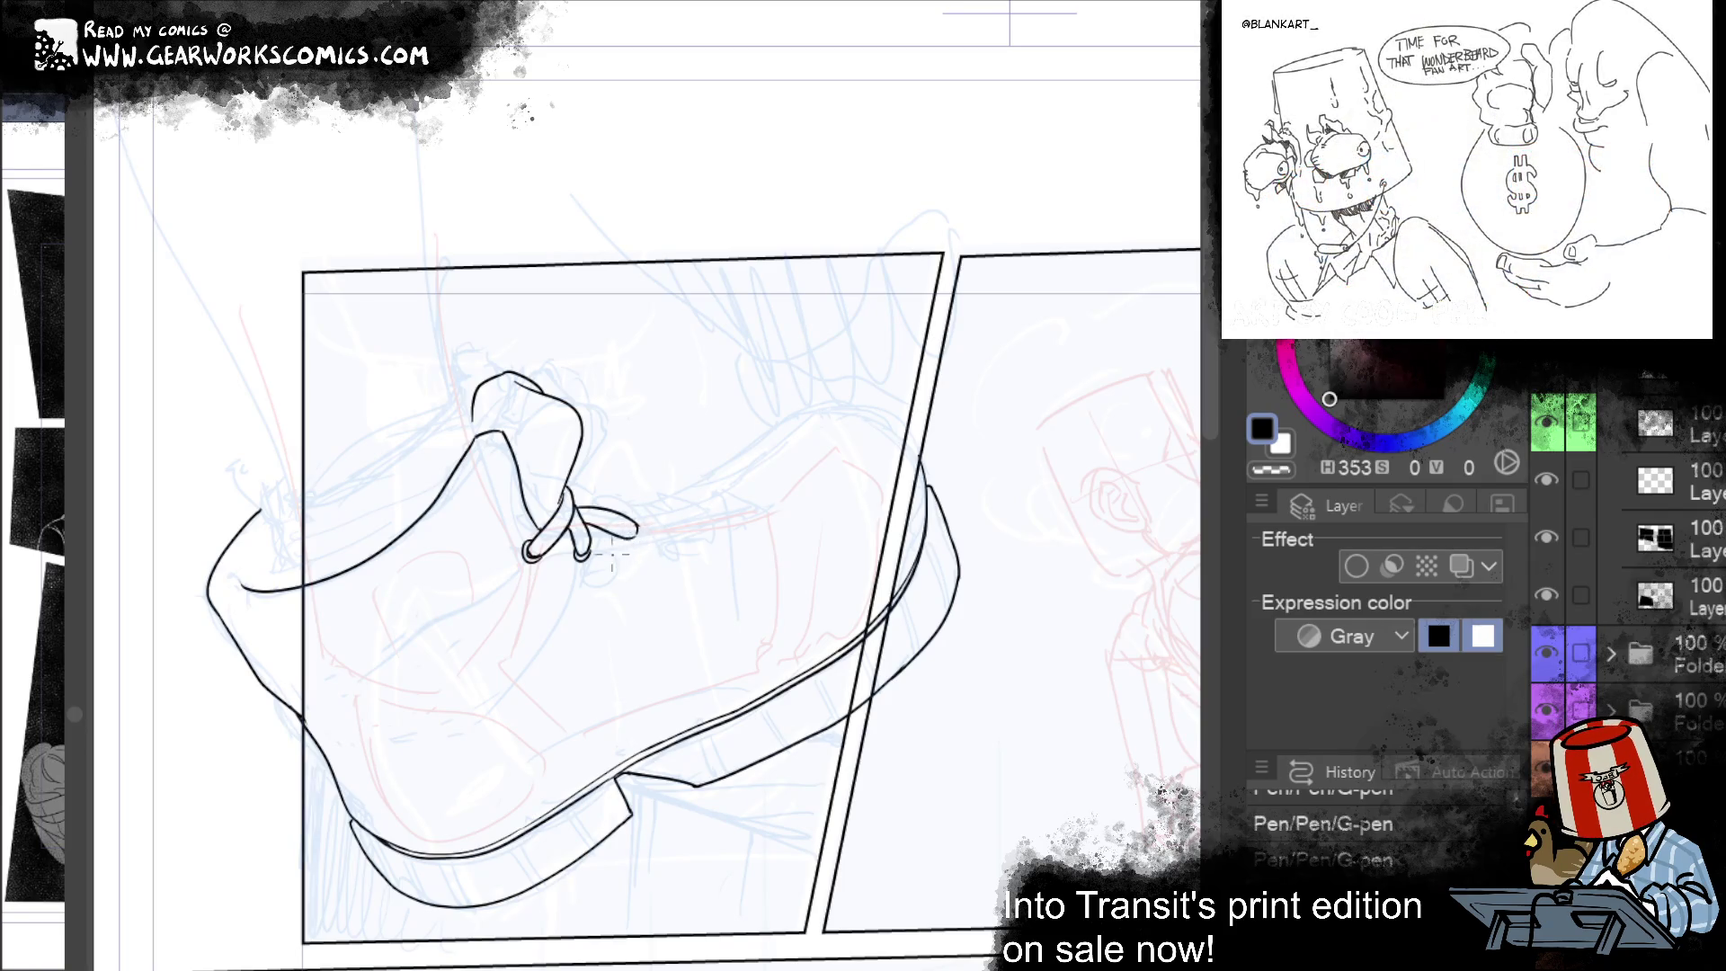
{"action": "left_click_drag", "start_coordinate": [674, 501], "coordinate": [637, 512]}
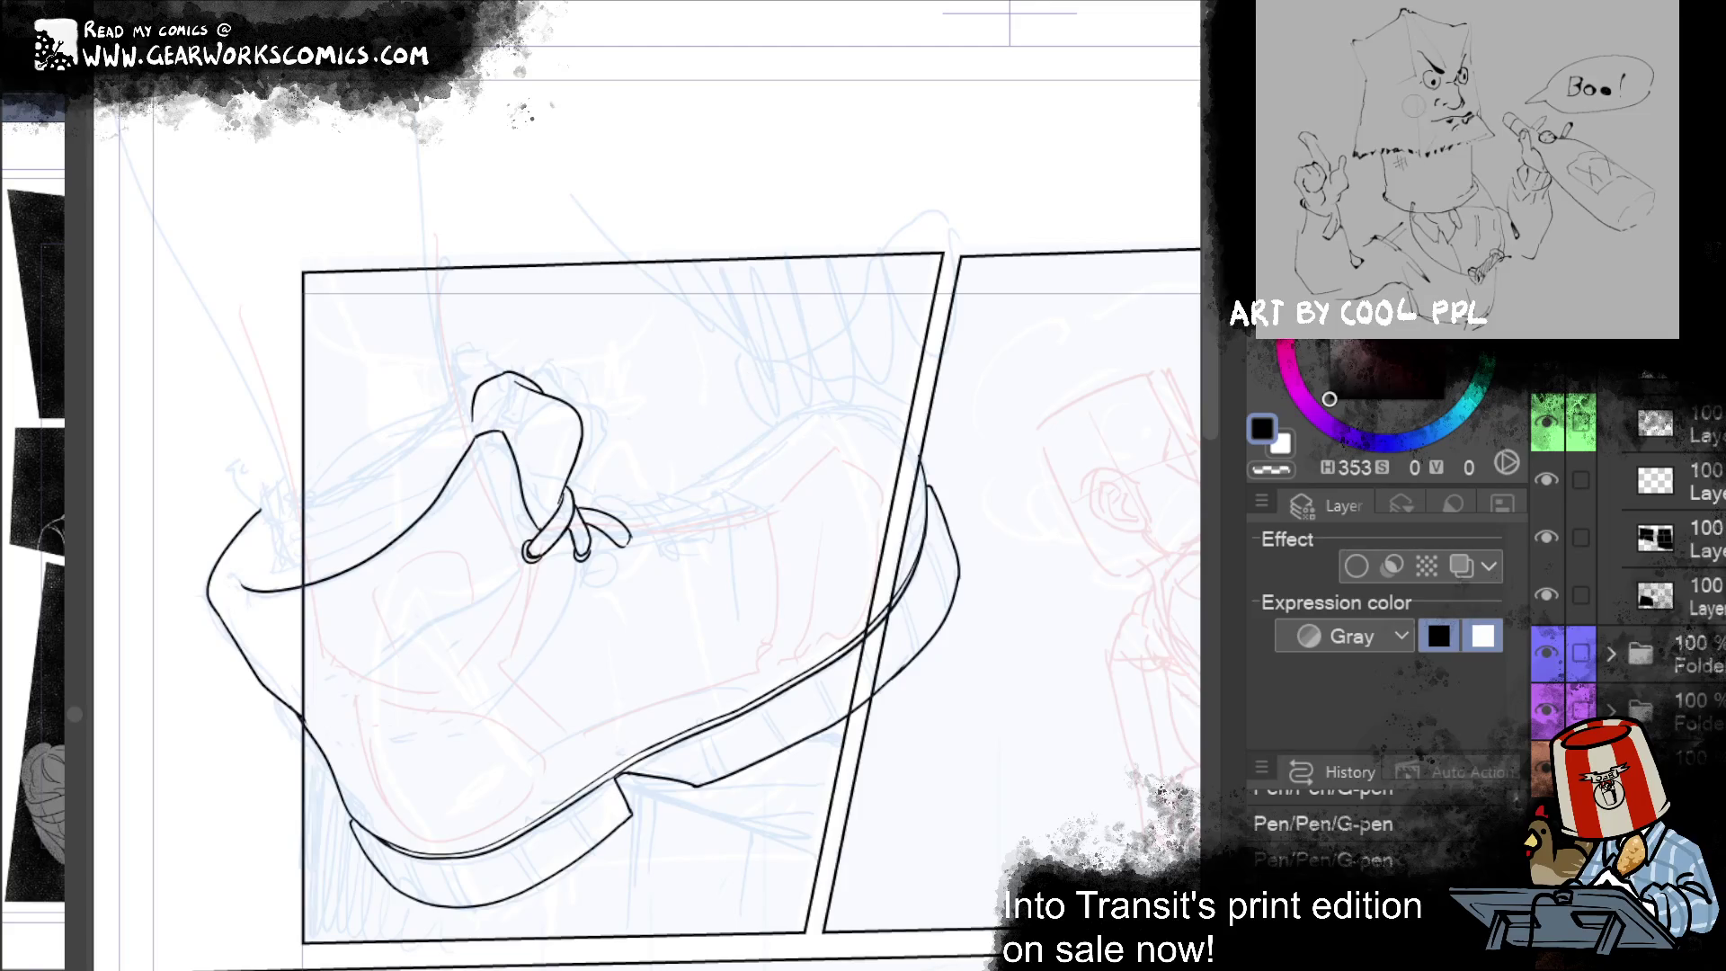
{"action": "left_click_drag", "start_coordinate": [618, 539], "coordinate": [630, 539]}
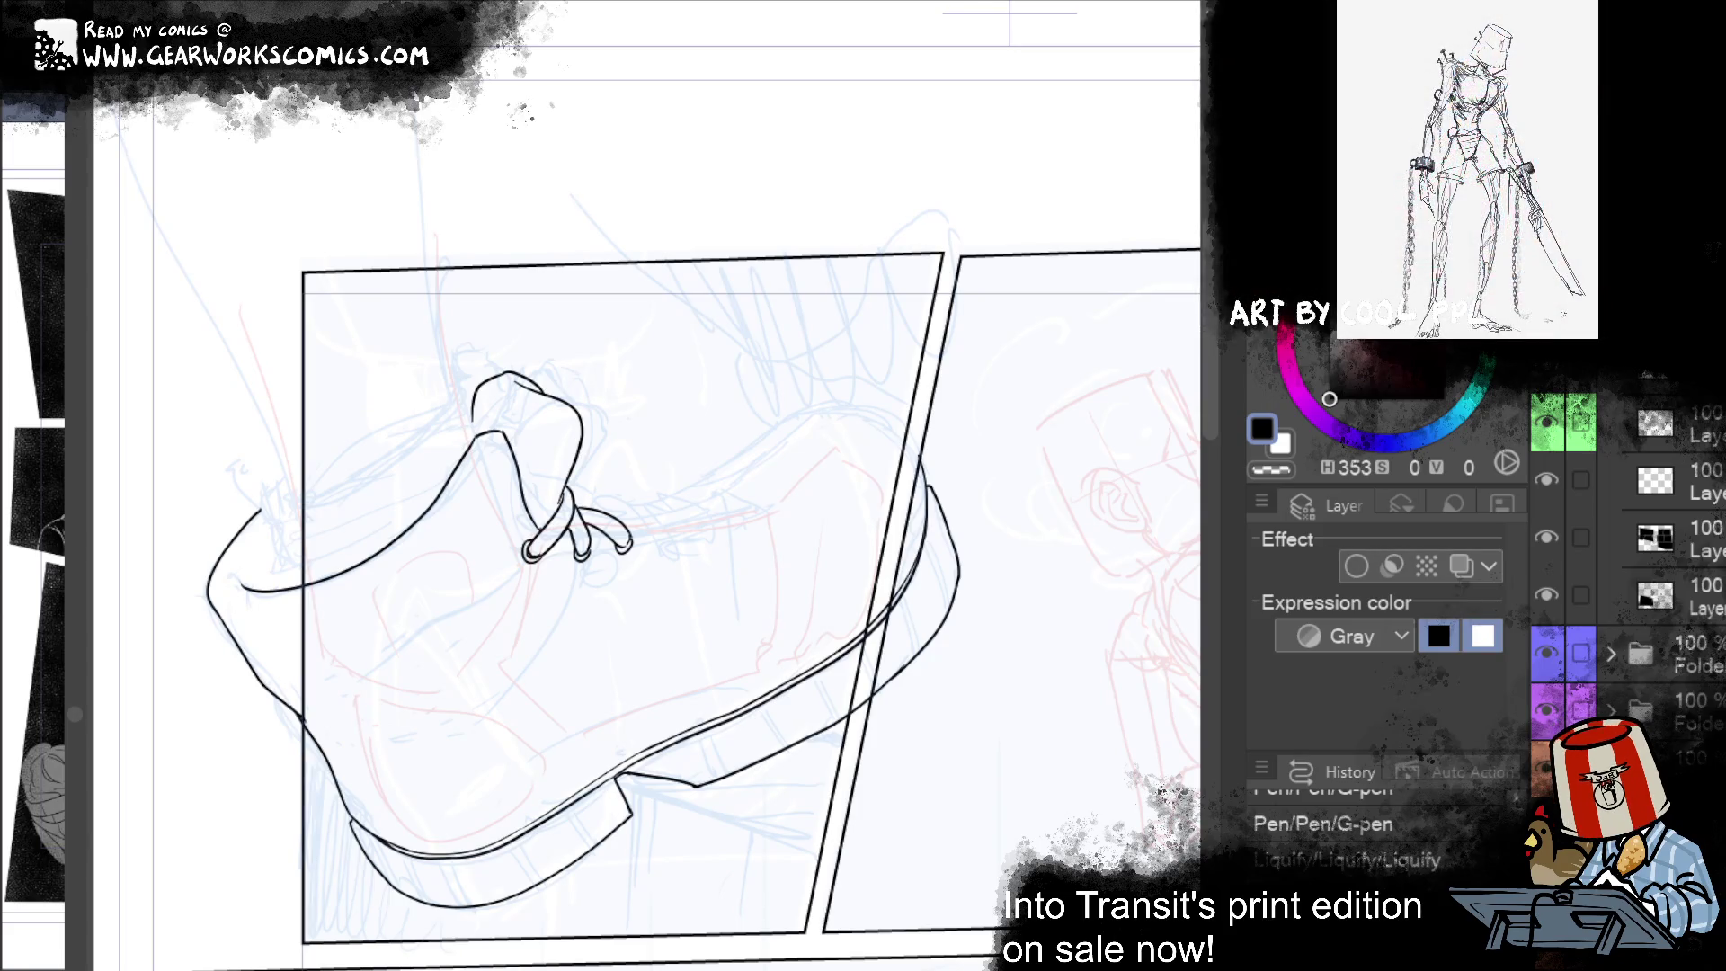
Step: Reshape the laces with Liquify and ink a long lace strand stretching right
{"action": "mouse_move", "coordinate": [946, 743]}
{"action": "left_mouse_down"}
{"action": "mouse_move", "coordinate": [1079, 731]}
{"action": "mouse_move", "coordinate": [1045, 726]}
{"action": "left_mouse_up"}
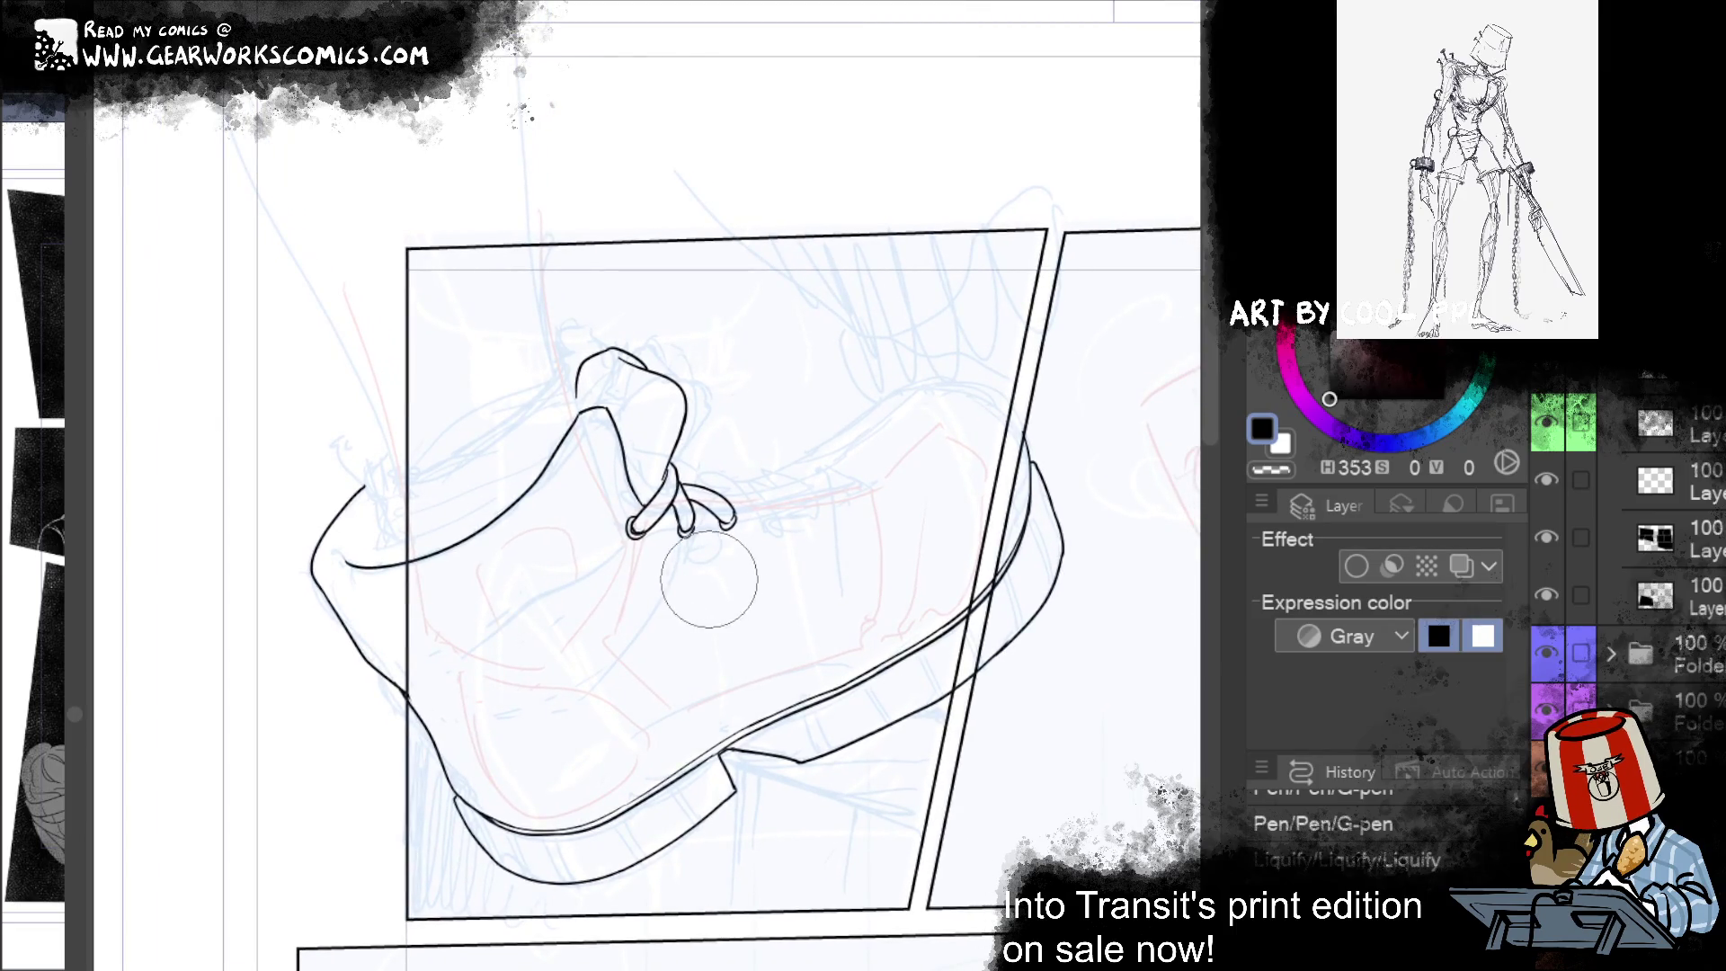
{"action": "left_click_drag", "start_coordinate": [685, 558], "coordinate": [746, 538]}
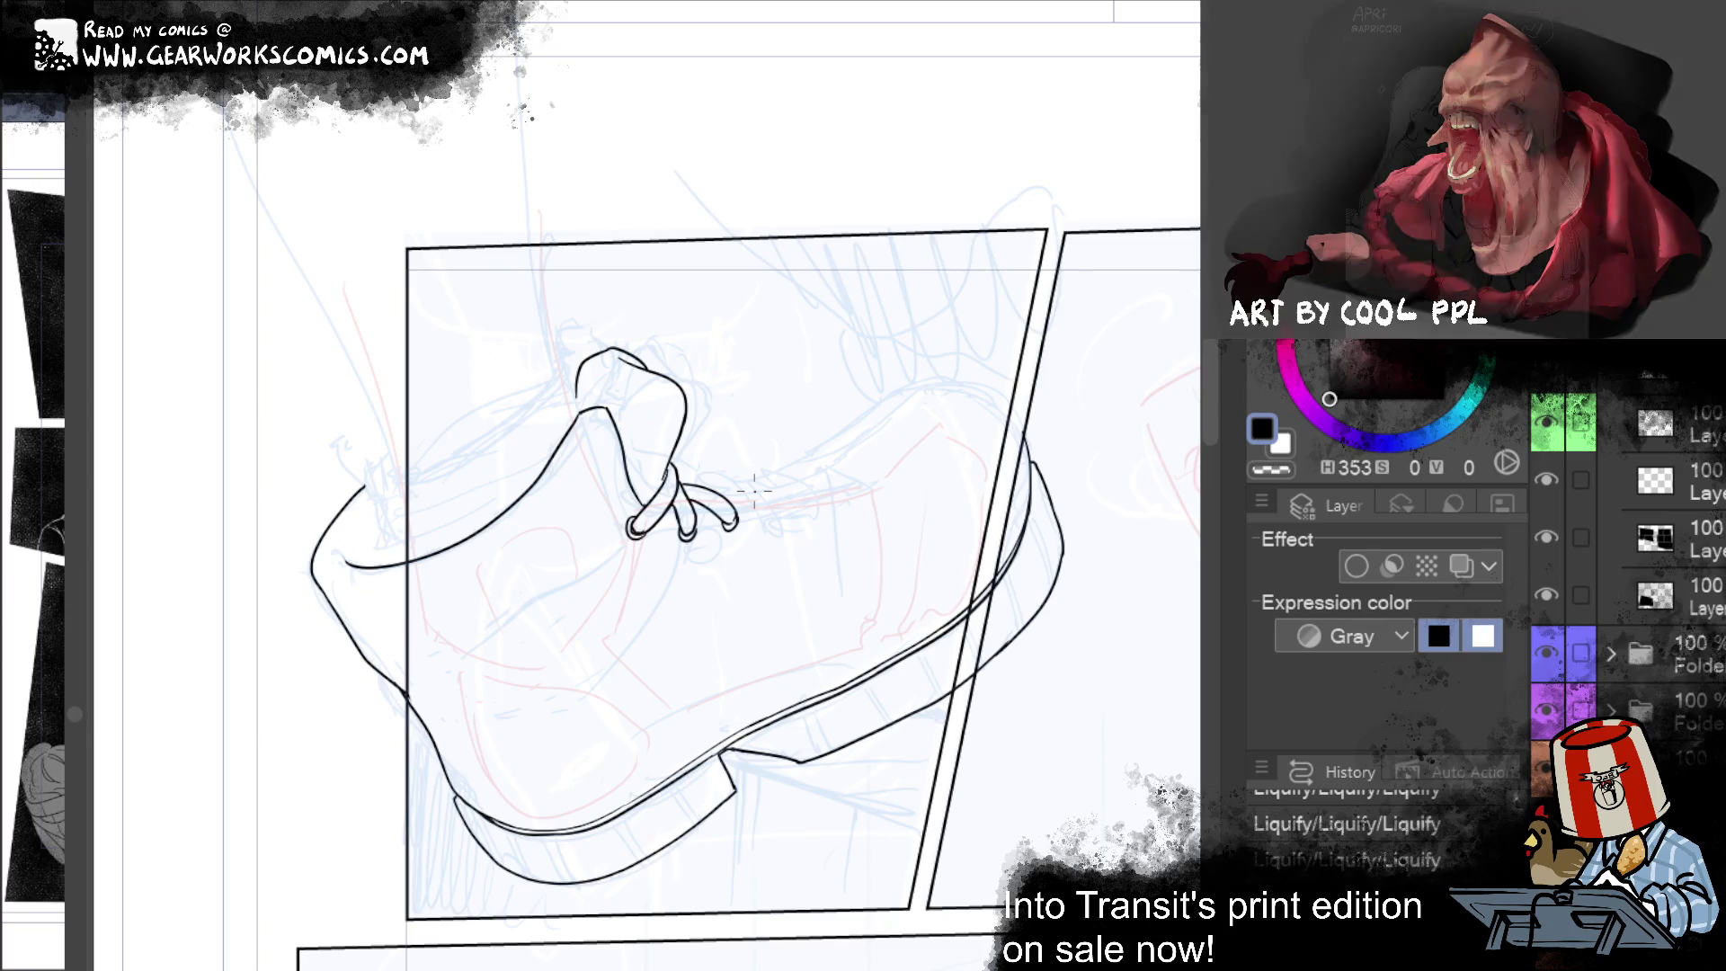
{"action": "left_click_drag", "start_coordinate": [692, 469], "coordinate": [710, 489]}
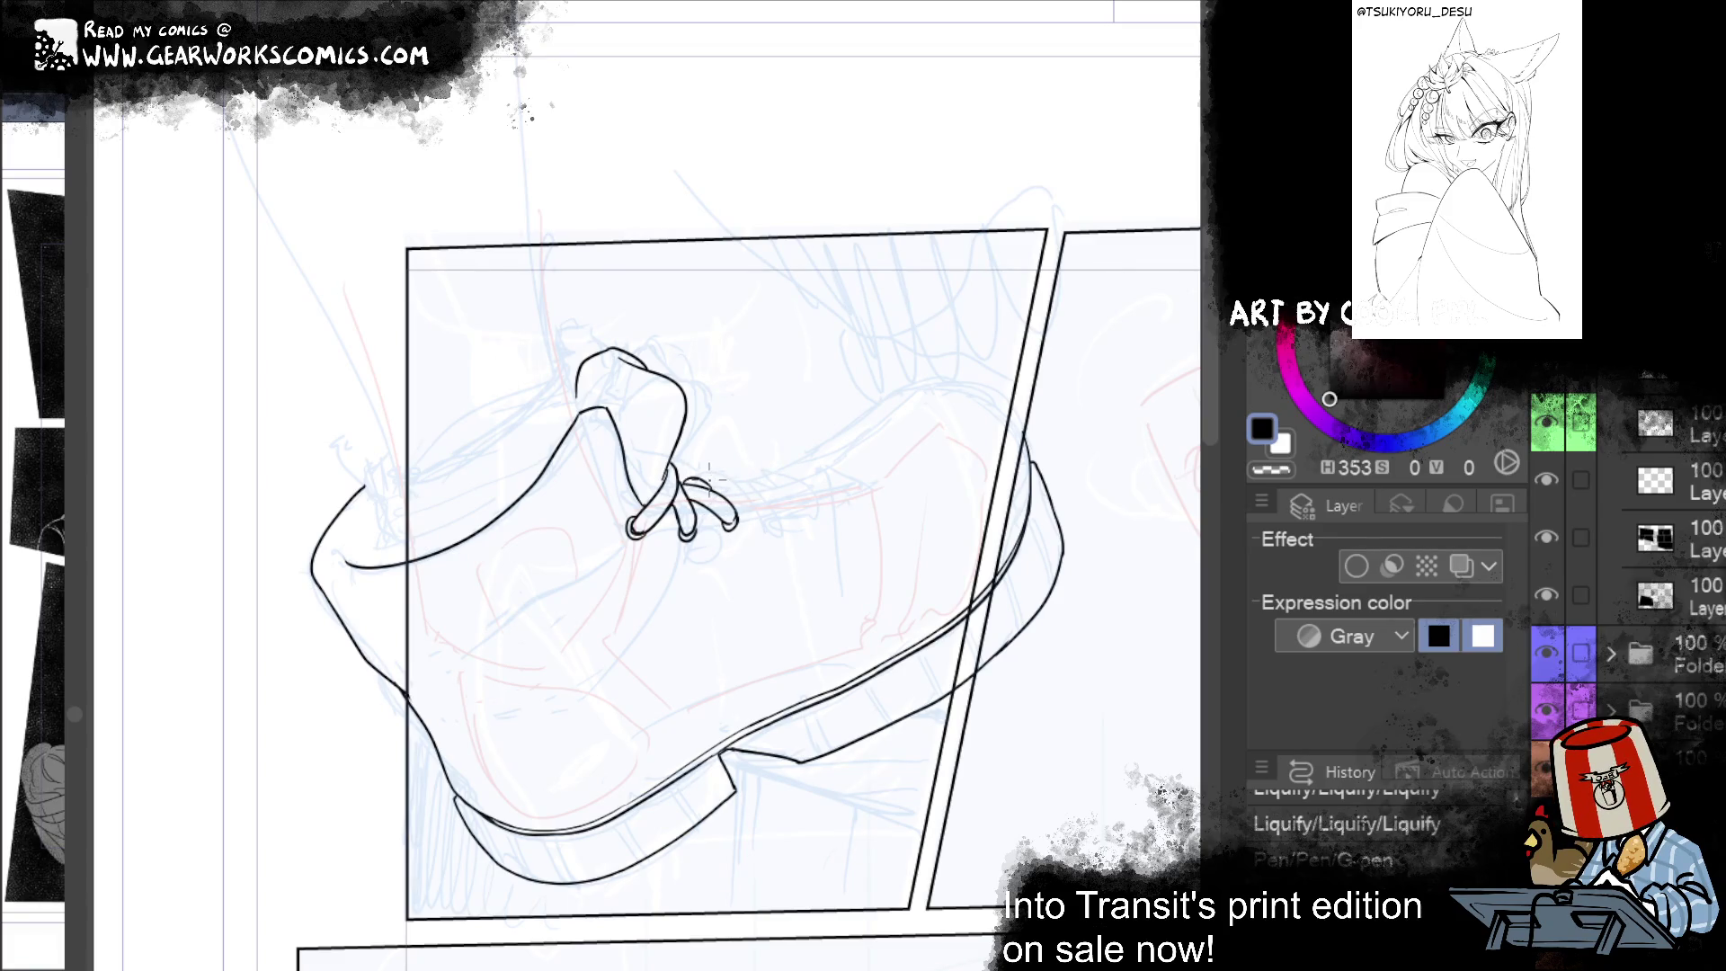
{"action": "key", "text": "ctrl+y"}
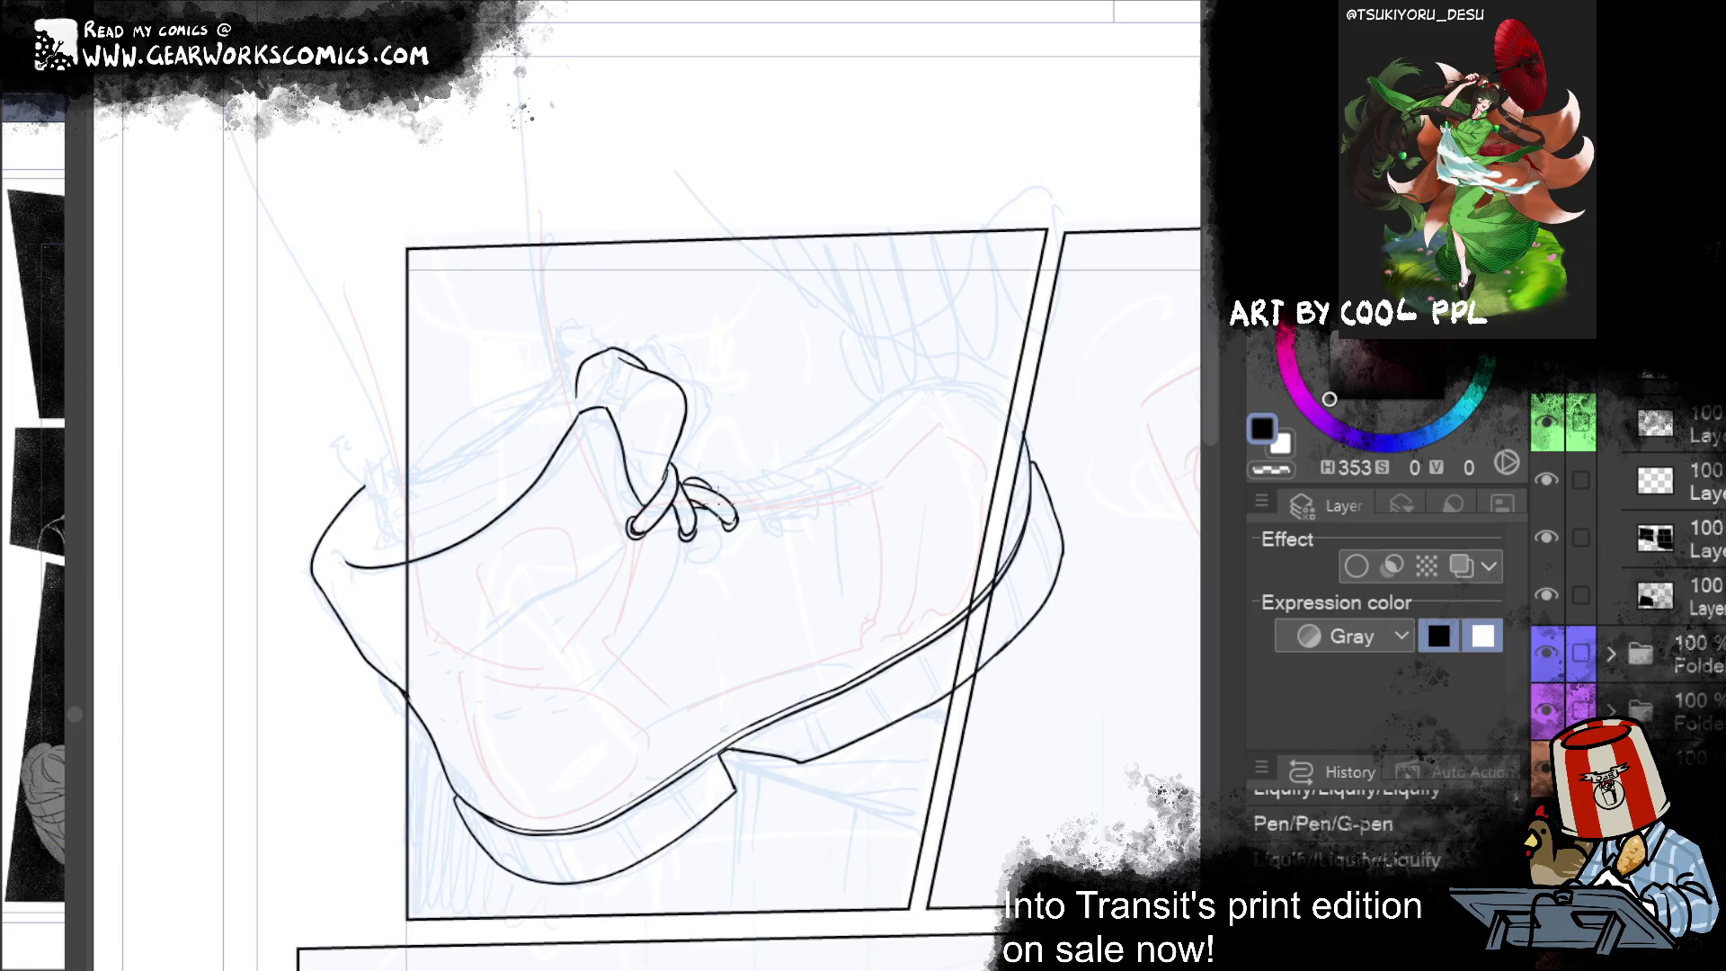
{"action": "key", "text": "ctrl+y"}
{"action": "left_click_drag", "start_coordinate": [731, 501], "coordinate": [828, 476]}
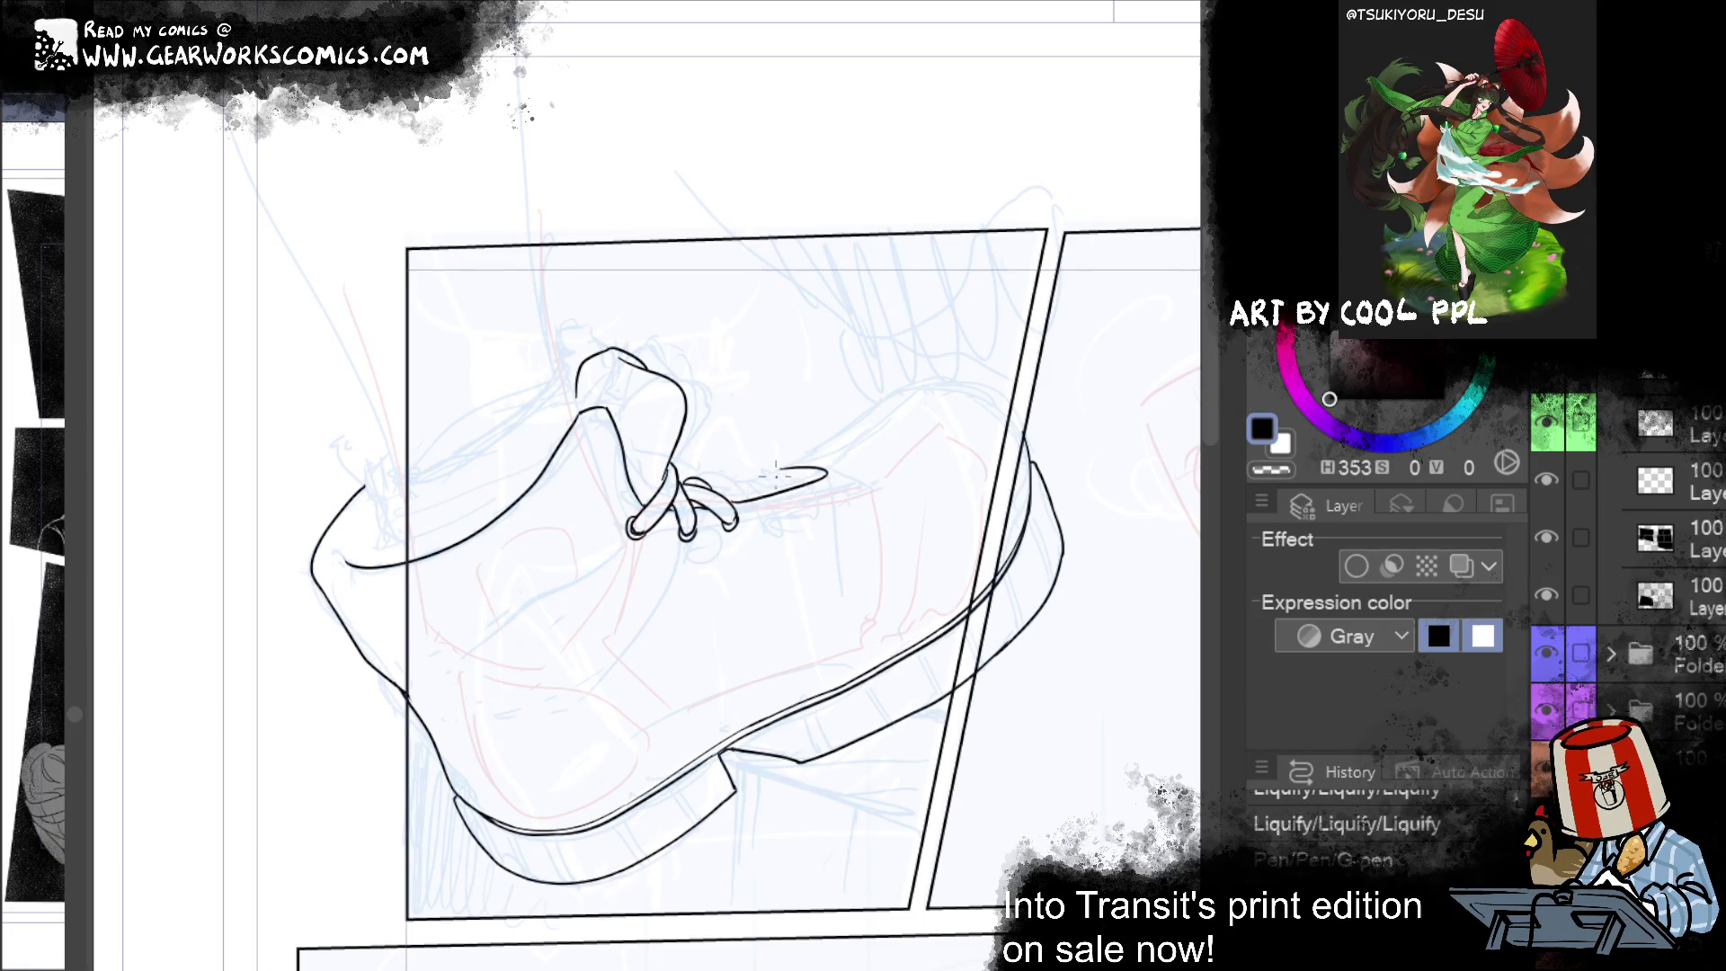
{"action": "key", "text": "ctrl+z"}
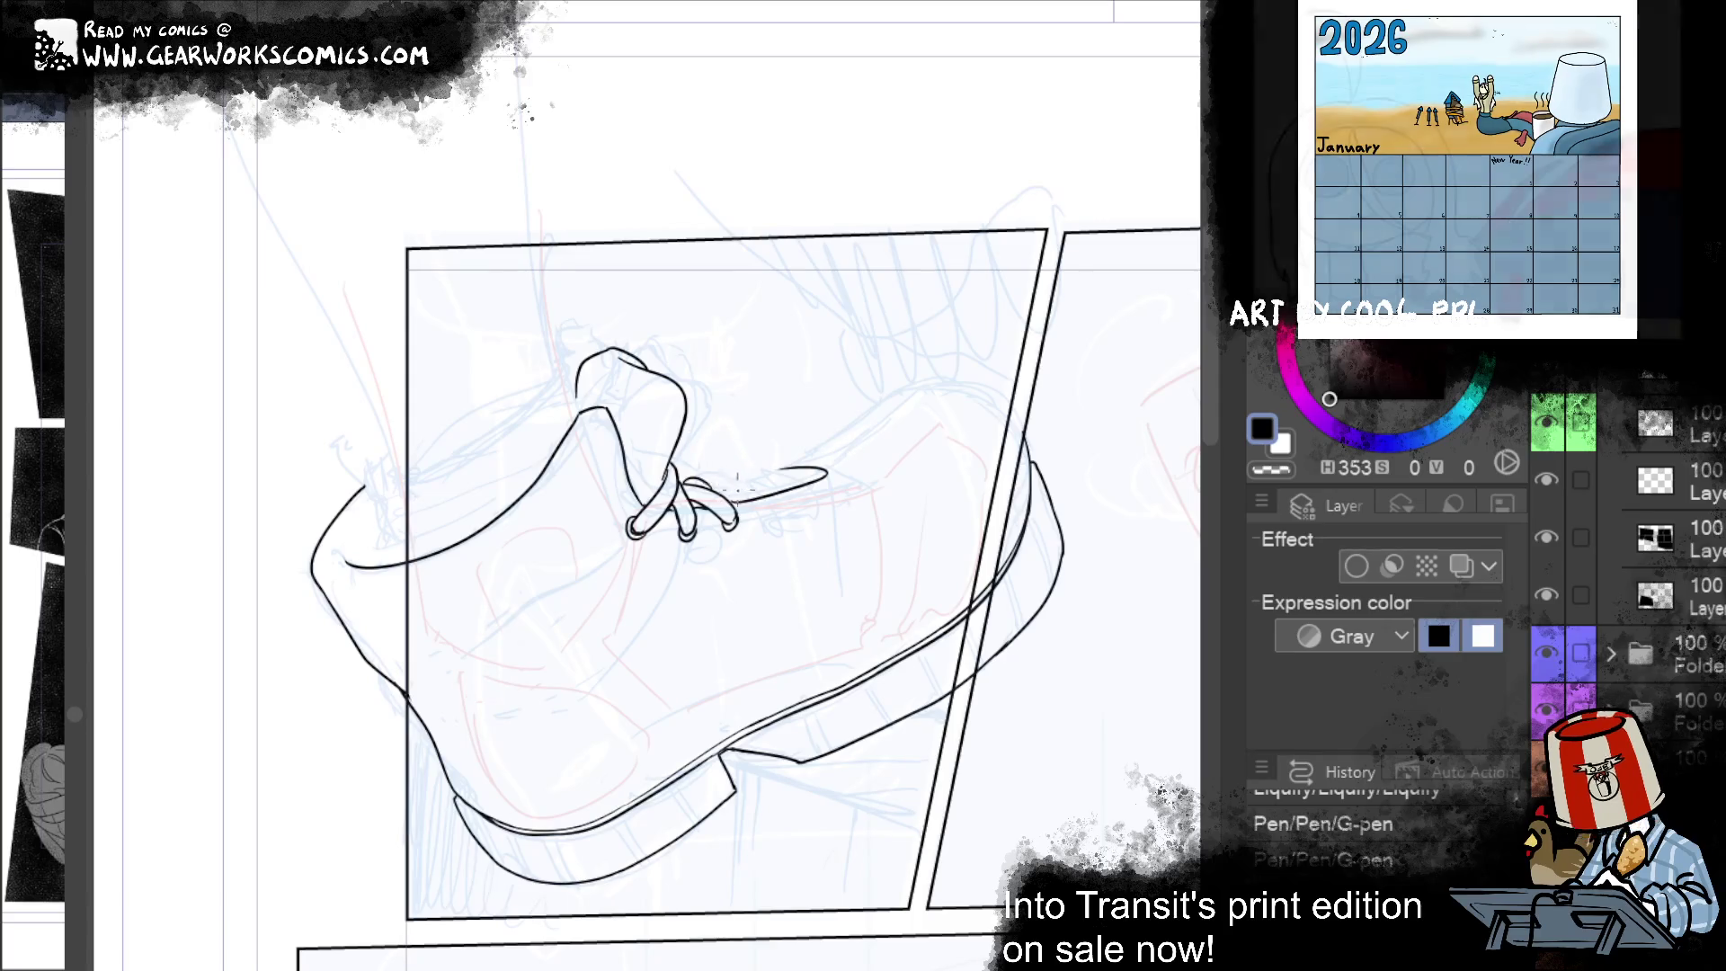
Step: Add another lace strand beside the laces and handwrite a name above the boot
{"action": "left_click", "coordinate": [771, 508]}
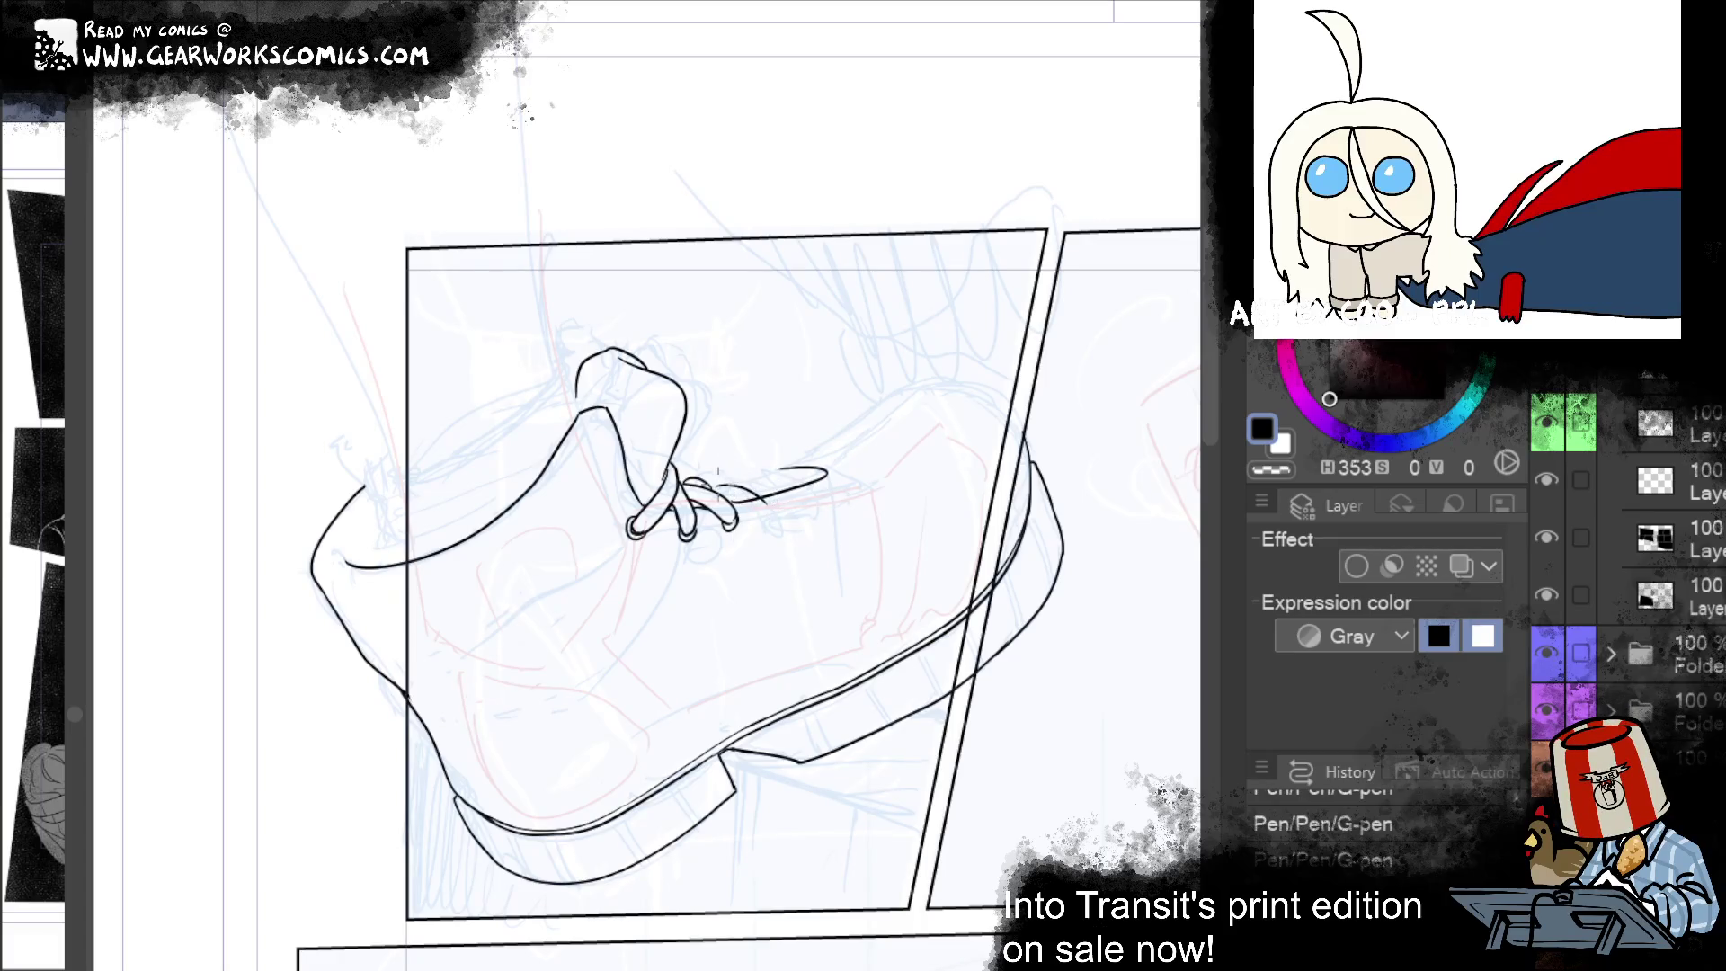
{"action": "left_click_drag", "start_coordinate": [763, 474], "coordinate": [714, 485]}
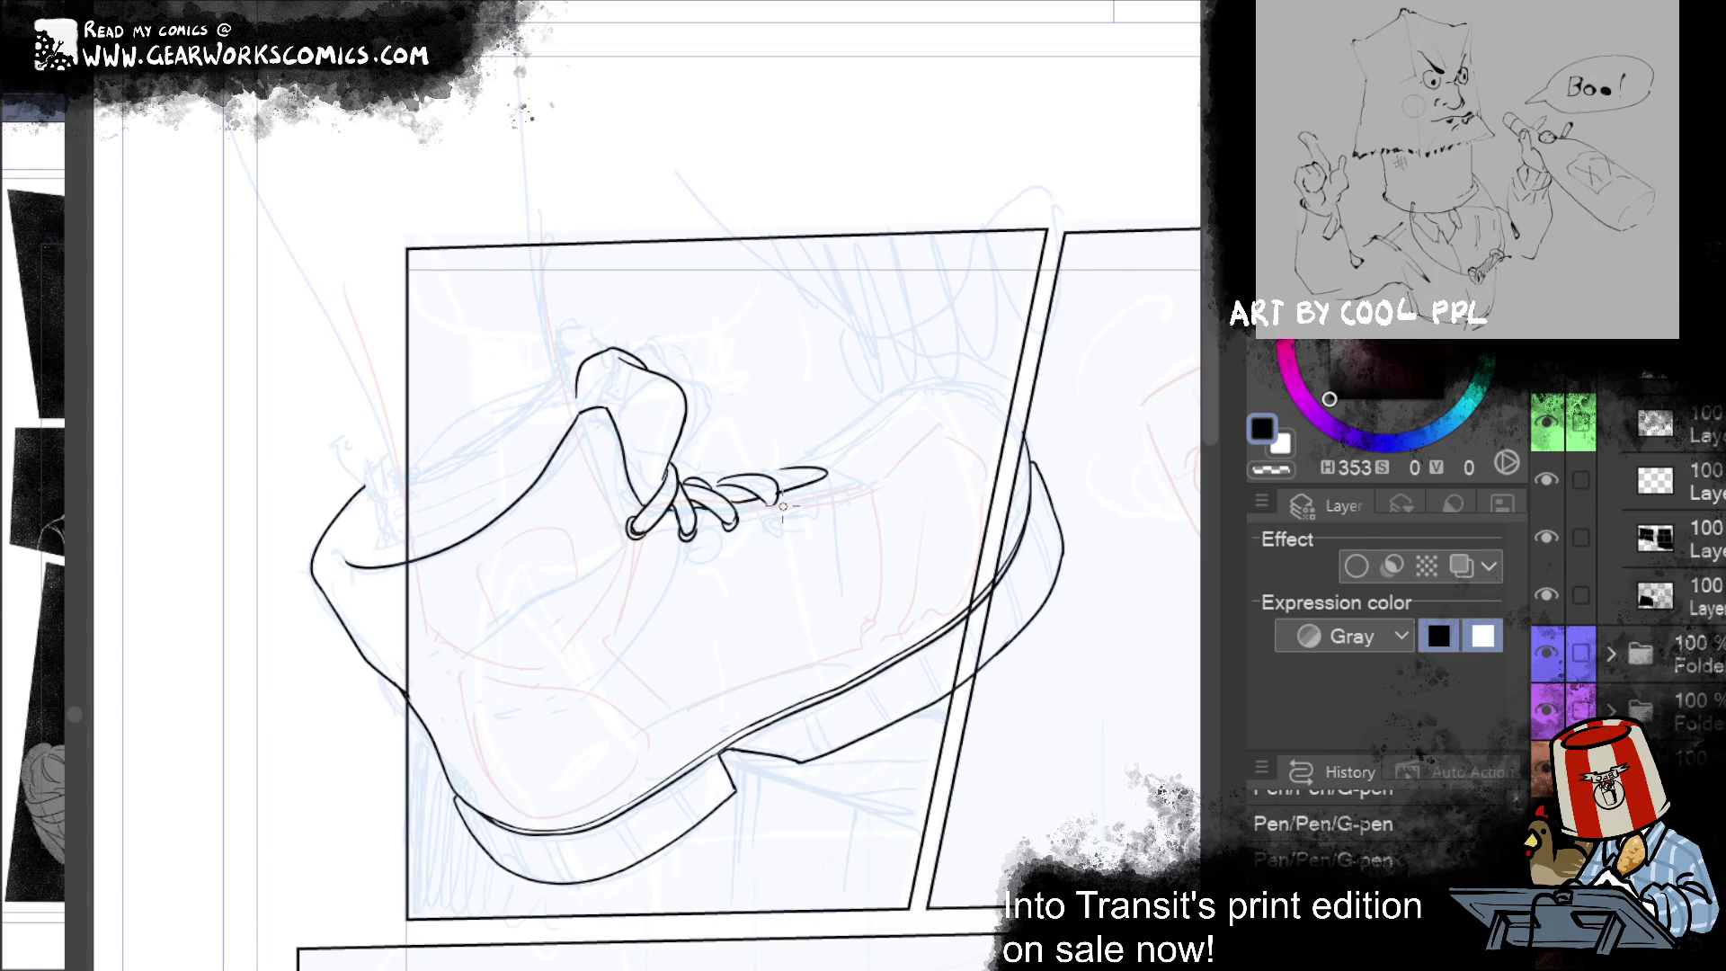
{"action": "mouse_move", "coordinate": [687, 300]}
{"action": "left_mouse_down"}
{"action": "mouse_move", "coordinate": [708, 284]}
{"action": "mouse_move", "coordinate": [735, 320]}
{"action": "mouse_move", "coordinate": [755, 302]}
{"action": "mouse_move", "coordinate": [823, 316]}
{"action": "mouse_move", "coordinate": [849, 290]}
{"action": "mouse_move", "coordinate": [911, 306]}
{"action": "mouse_move", "coordinate": [937, 290]}
{"action": "left_mouse_up"}
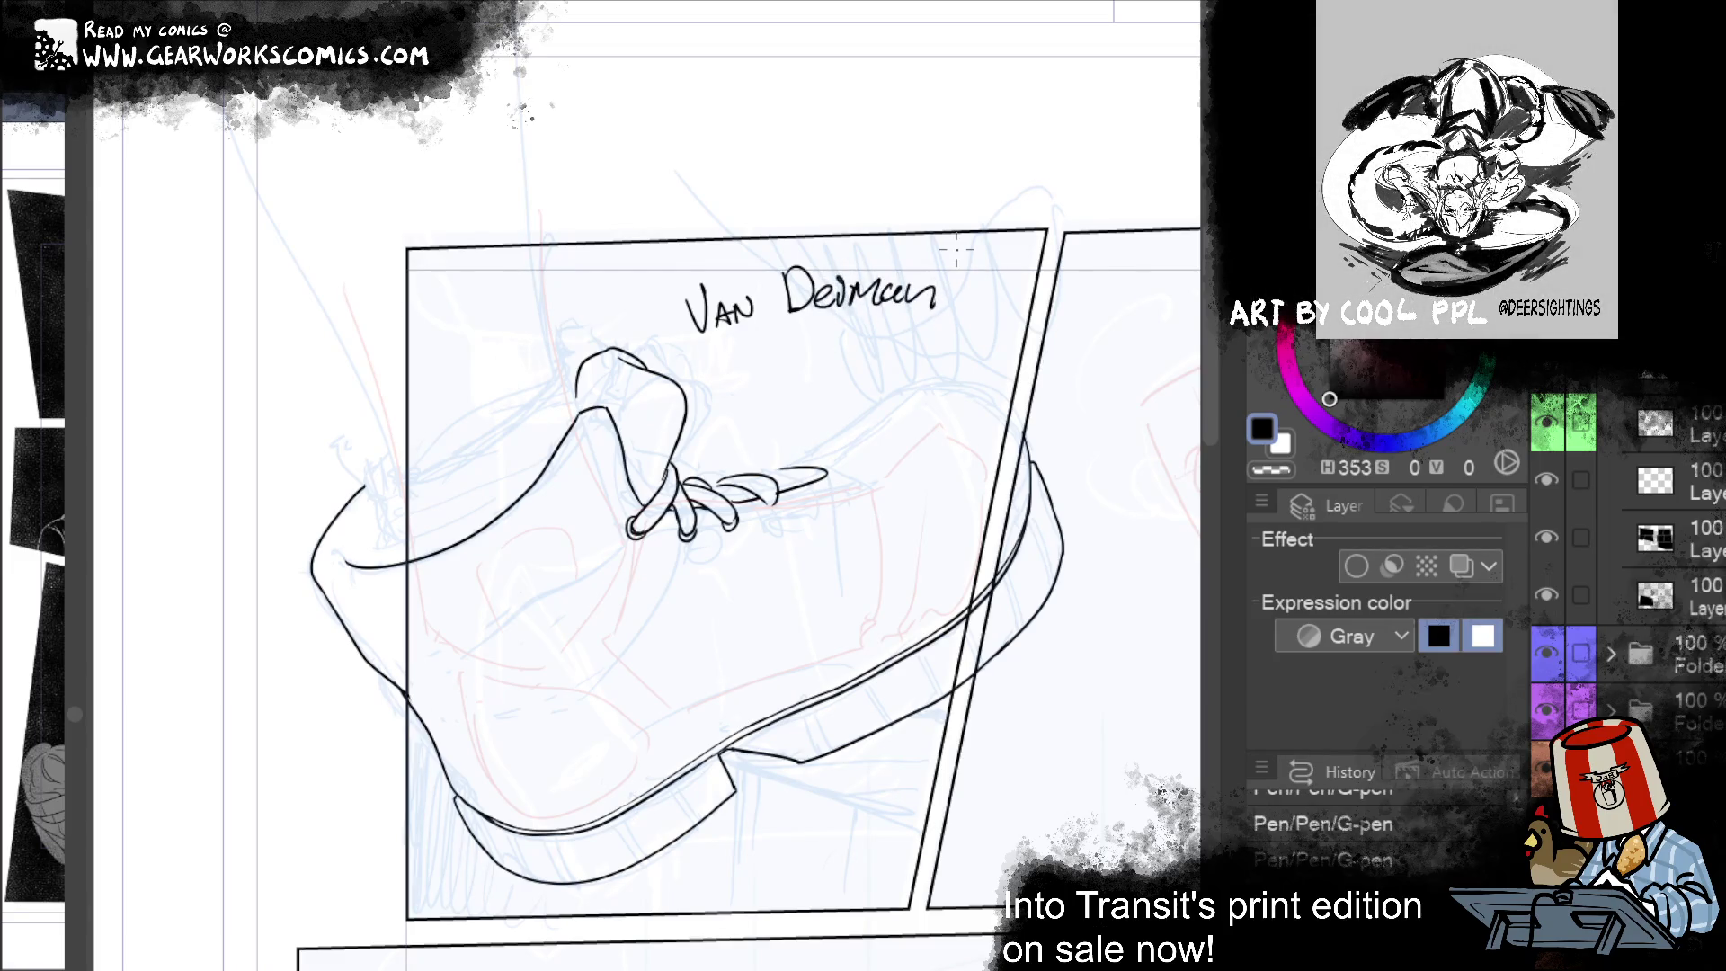
Step: Undo the handwritten name, close the outer lace tip, erase strays, and lasso right of the laces
{"action": "key", "text": "ctrl+z"}
{"action": "key", "text": "ctrl+z"}
{"action": "key", "text": "ctrl+z"}
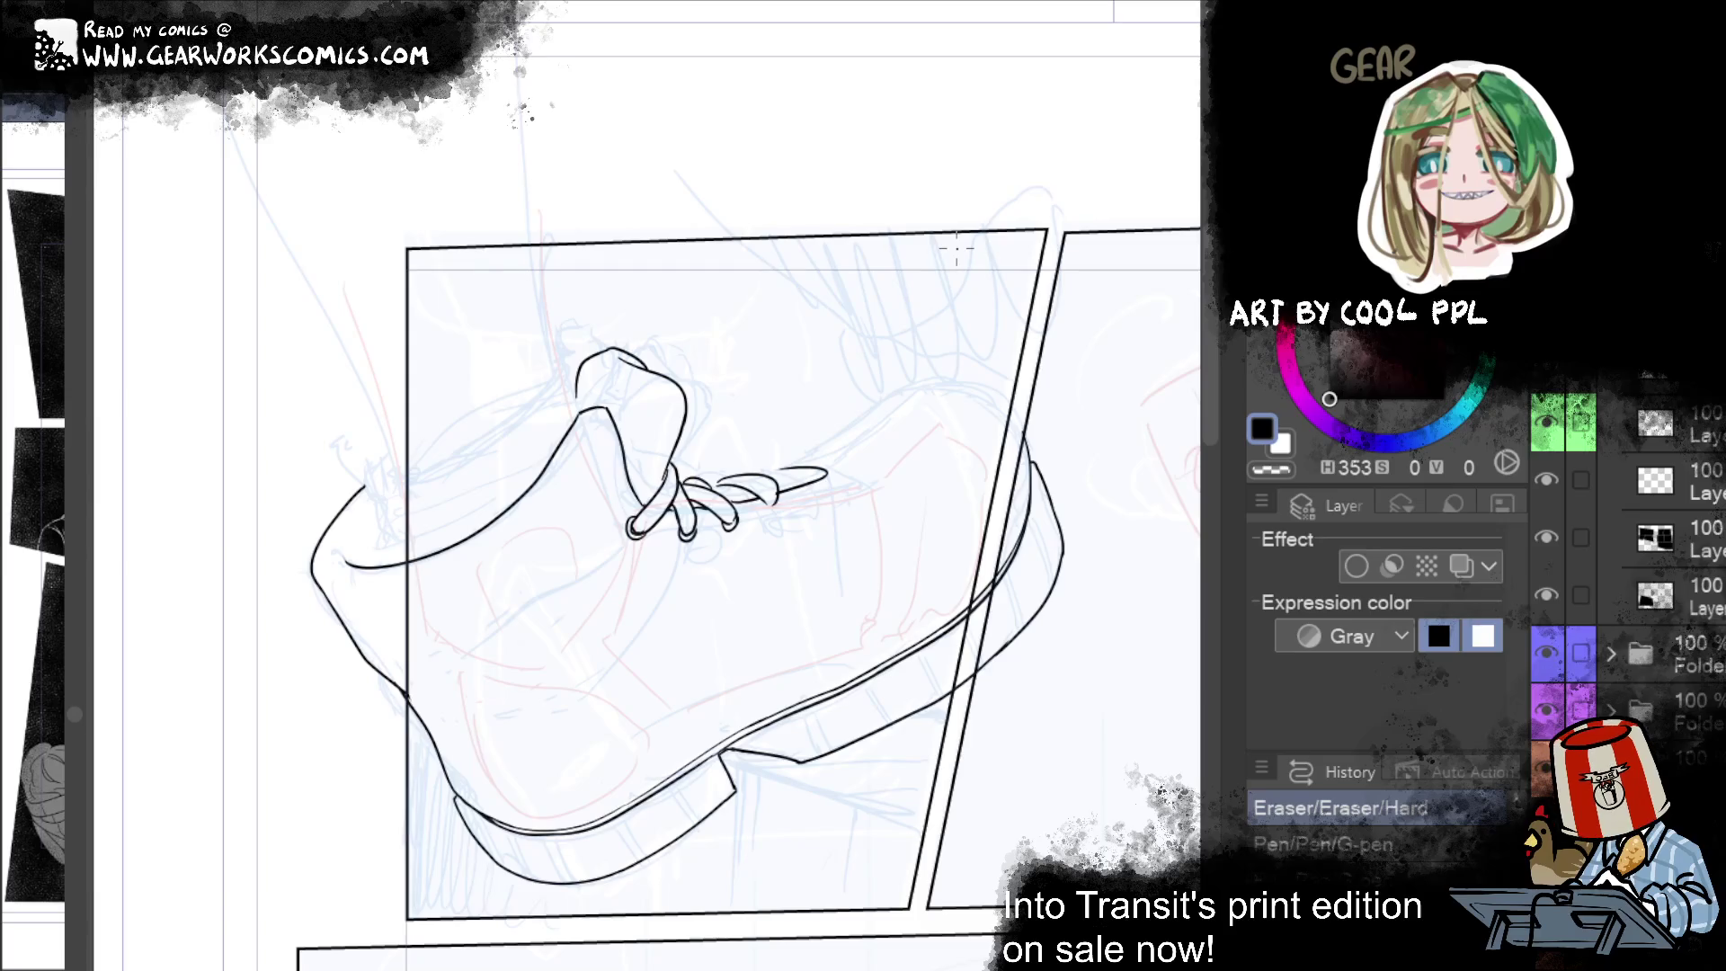
{"action": "left_click_drag", "start_coordinate": [779, 488], "coordinate": [765, 502]}
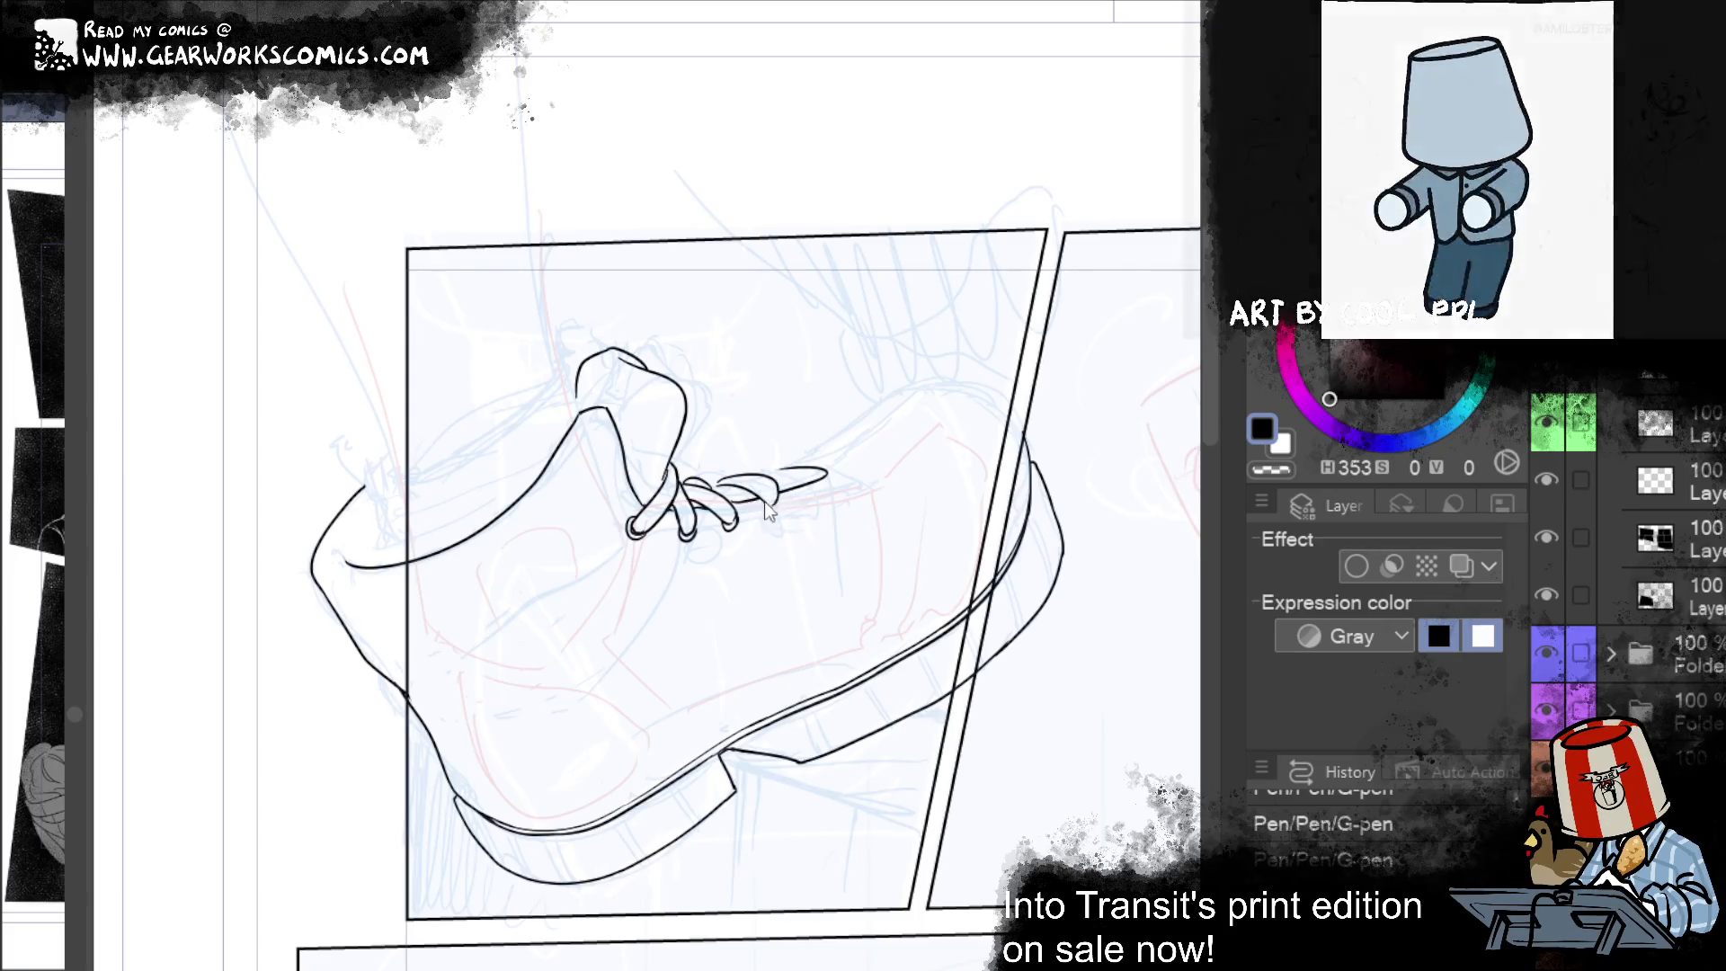
{"action": "key", "text": "e"}
{"action": "left_click_drag", "start_coordinate": [789, 539], "coordinate": [820, 520]}
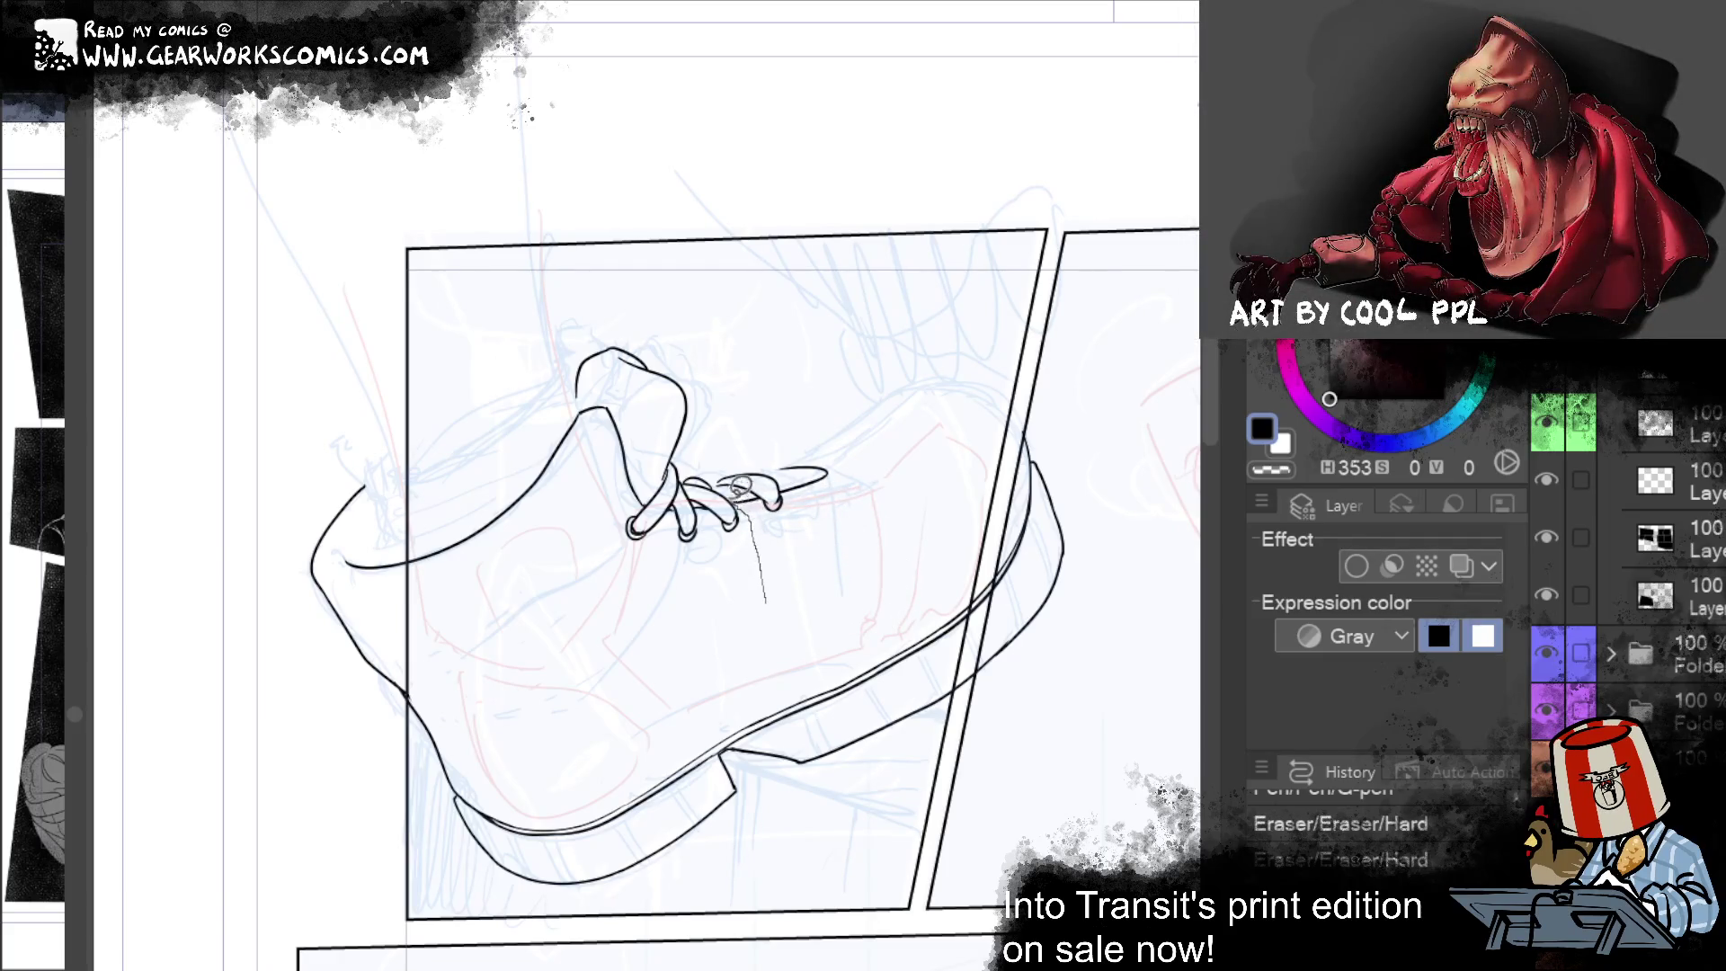
{"action": "mouse_move", "coordinate": [723, 450]}
{"action": "left_mouse_down"}
{"action": "mouse_move", "coordinate": [893, 539]}
{"action": "mouse_move", "coordinate": [874, 551]}
{"action": "left_mouse_up"}
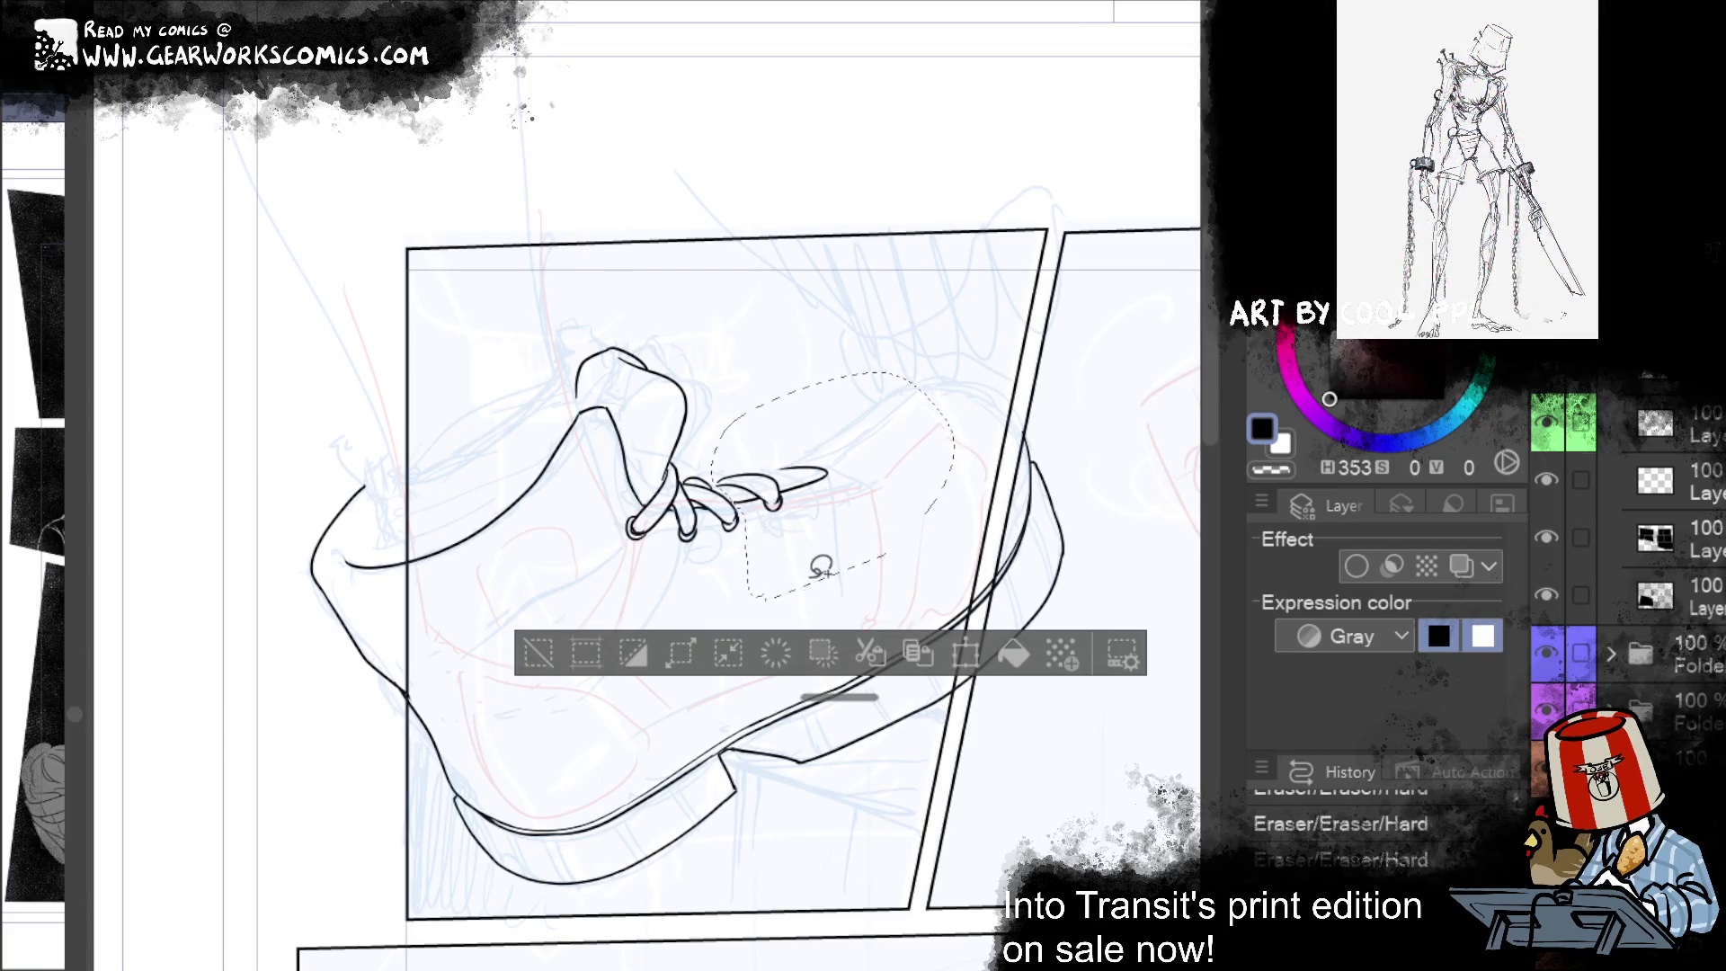
Step: Ink and reshape strokes at the lace tip, then drop the selection around the laces
{"action": "key", "text": "p"}
{"action": "mouse_move", "coordinate": [809, 476]}
{"action": "left_mouse_down"}
{"action": "mouse_move", "coordinate": [737, 503]}
{"action": "mouse_move", "coordinate": [755, 497]}
{"action": "mouse_move", "coordinate": [710, 493]}
{"action": "mouse_move", "coordinate": [820, 431]}
{"action": "mouse_move", "coordinate": [853, 445]}
{"action": "mouse_move", "coordinate": [800, 550]}
{"action": "mouse_move", "coordinate": [751, 575]}
{"action": "left_mouse_up"}
{"action": "mouse_move", "coordinate": [751, 516]}
{"action": "left_mouse_down"}
{"action": "mouse_move", "coordinate": [766, 544]}
{"action": "mouse_move", "coordinate": [827, 500]}
{"action": "left_mouse_up"}
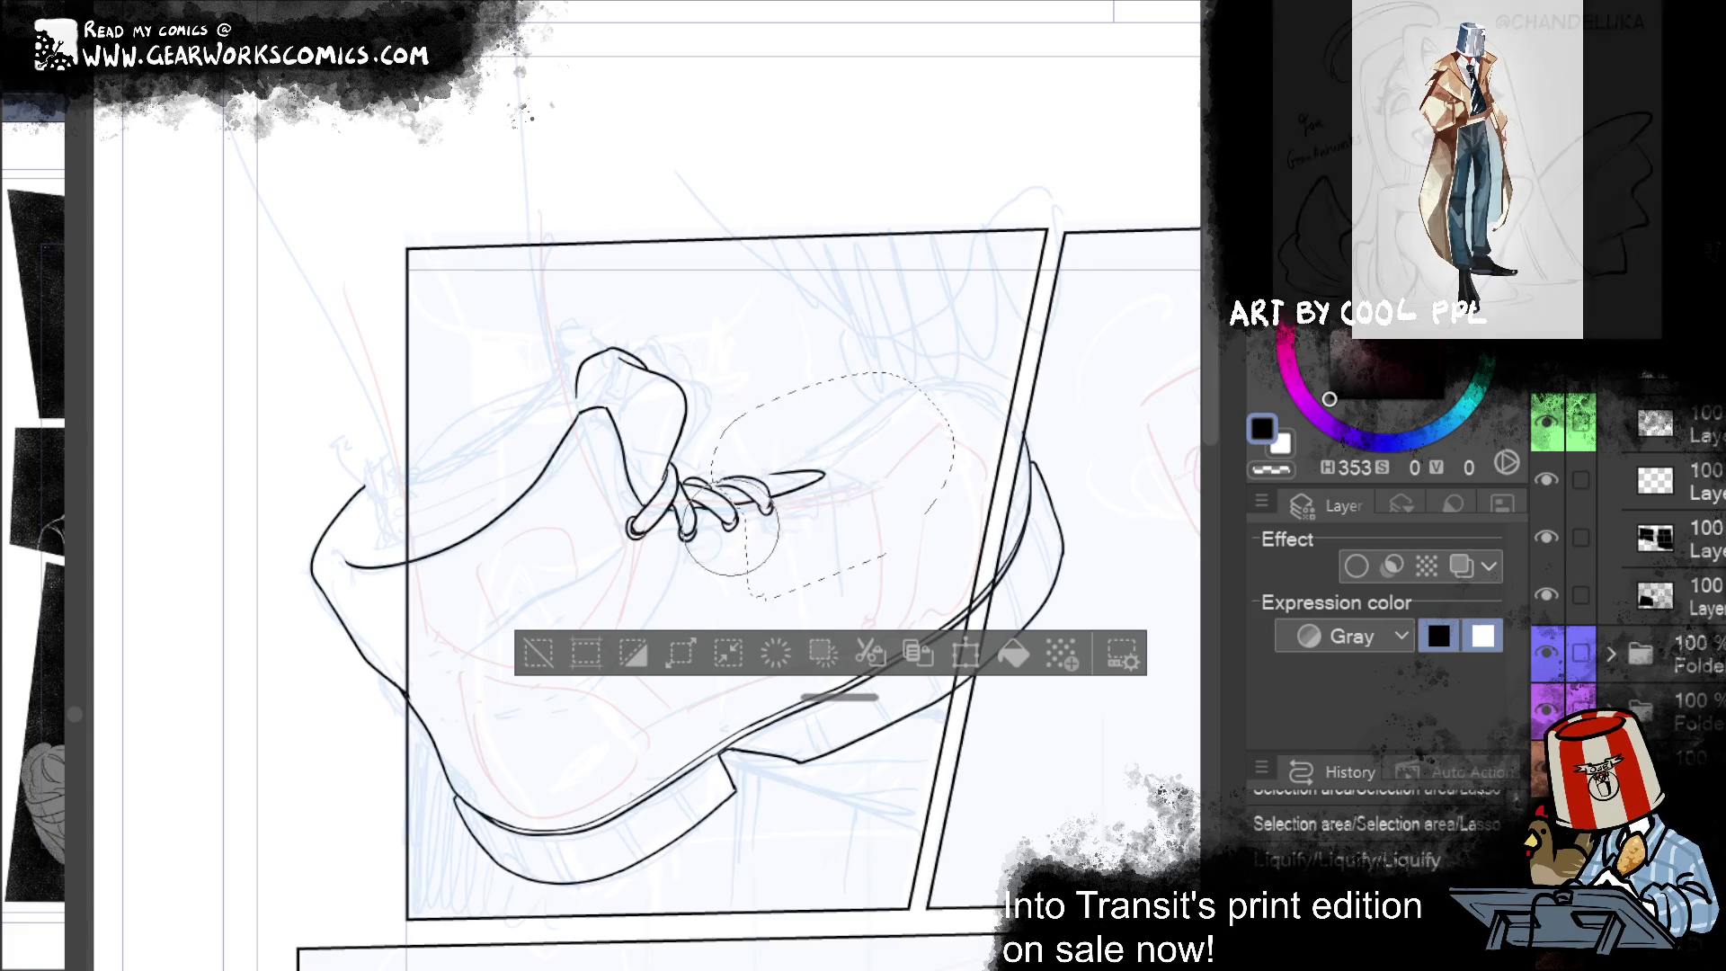
{"action": "left_click_drag", "start_coordinate": [809, 505], "coordinate": [821, 499]}
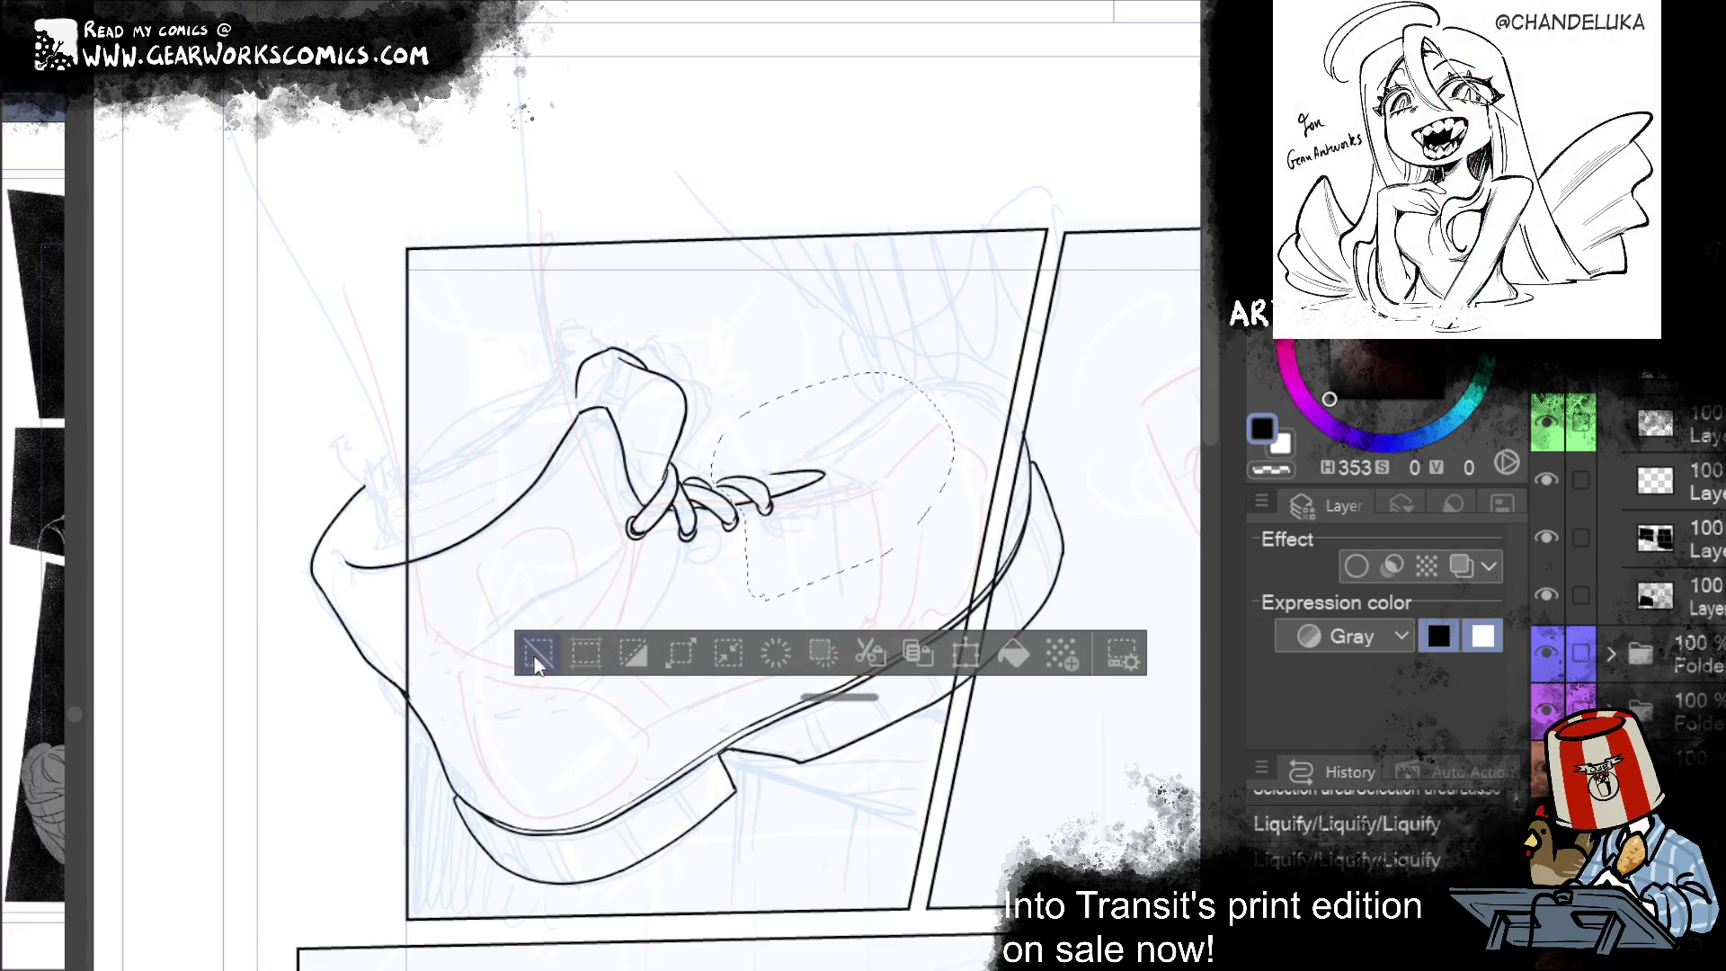
{"action": "key", "text": "ctrl+d"}
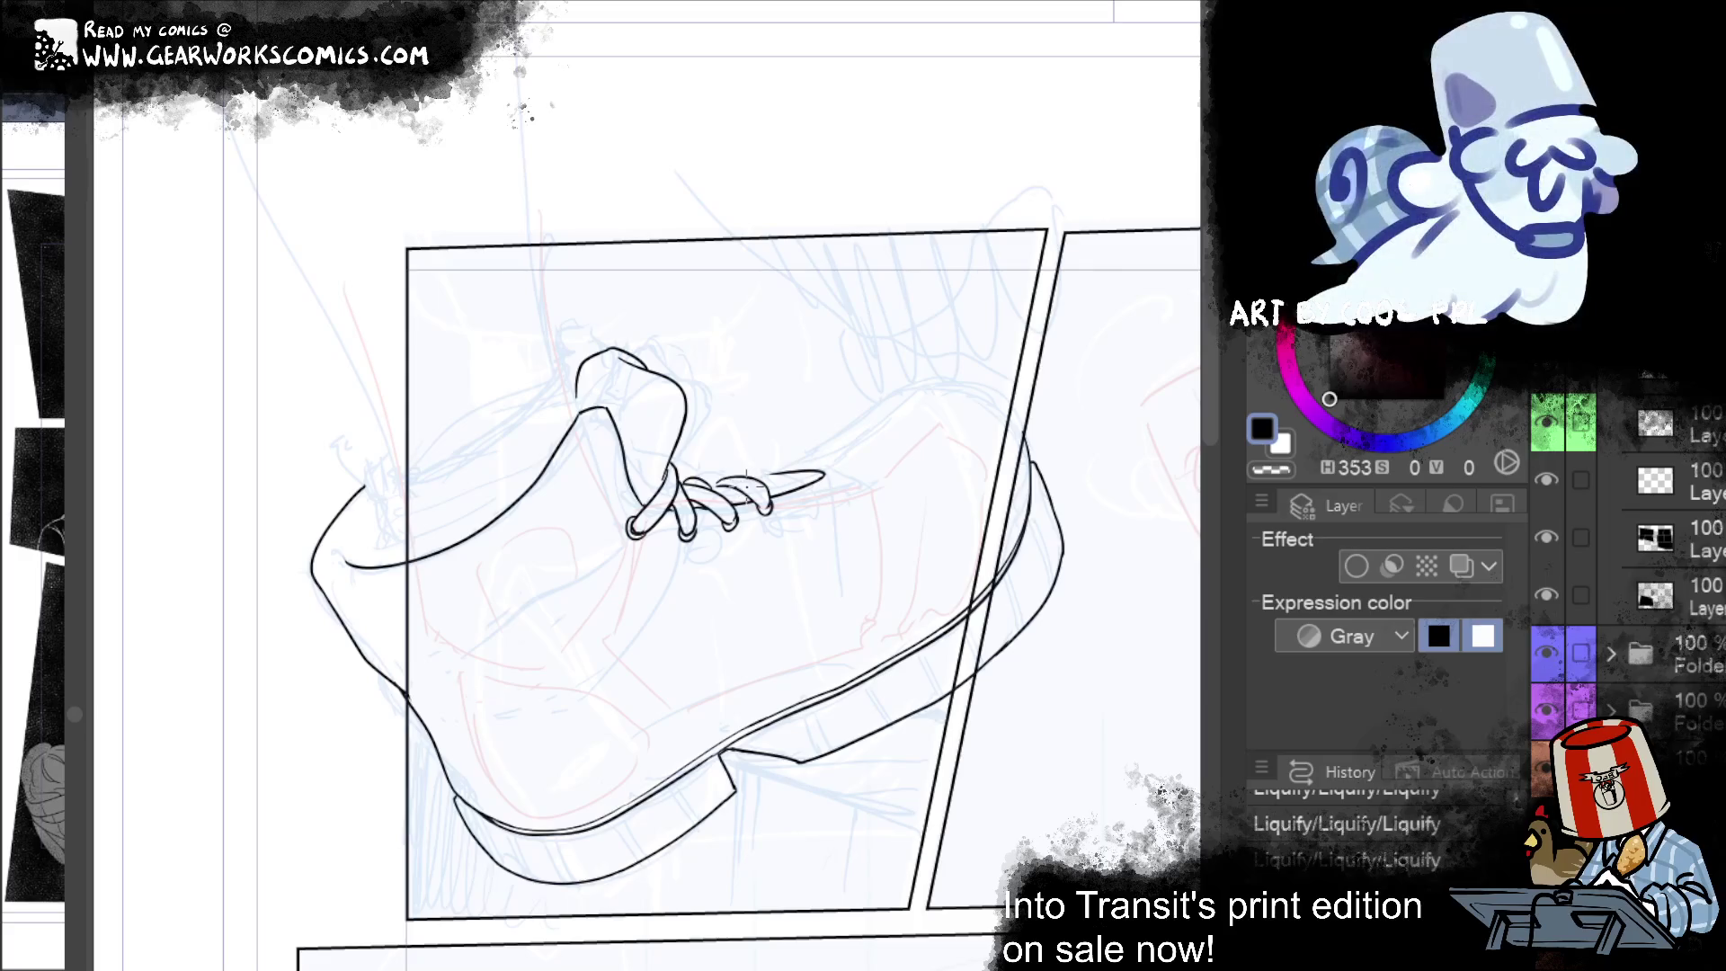
Step: Add small ink loops among the laces and redraw the stroke at the lace tip
{"action": "left_click_drag", "start_coordinate": [728, 487], "coordinate": [742, 488]}
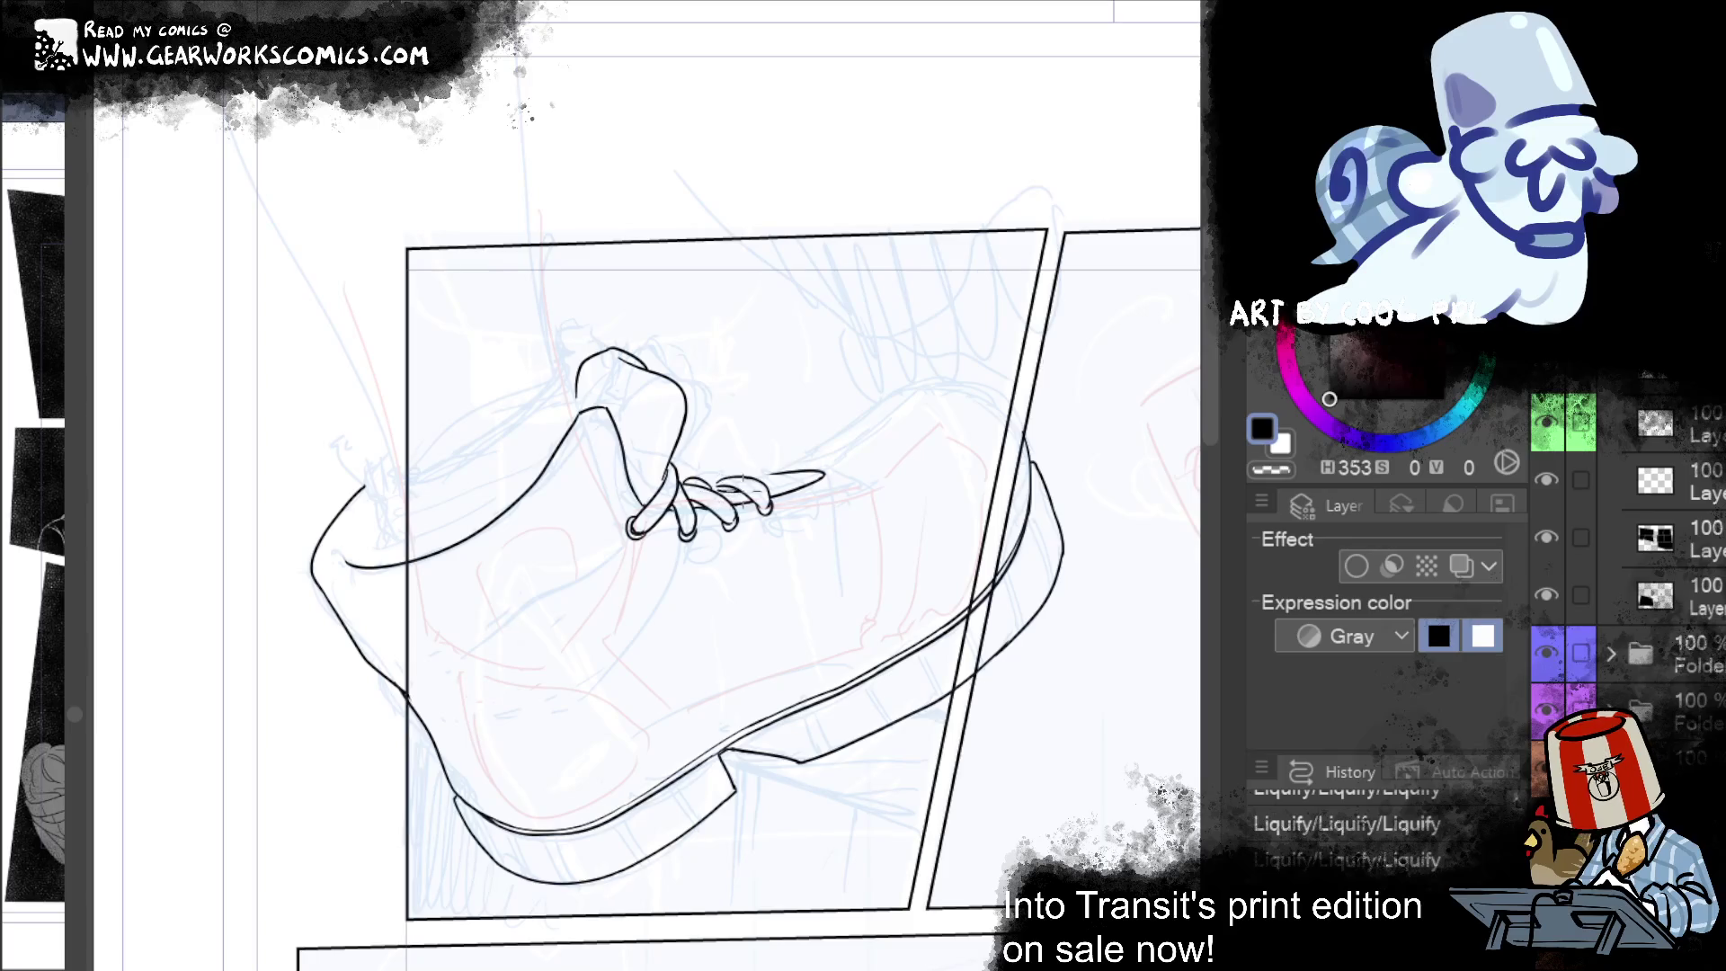
{"action": "mouse_move", "coordinate": [739, 485]}
{"action": "left_mouse_down"}
{"action": "mouse_move", "coordinate": [722, 491]}
{"action": "mouse_move", "coordinate": [751, 471]}
{"action": "left_mouse_up"}
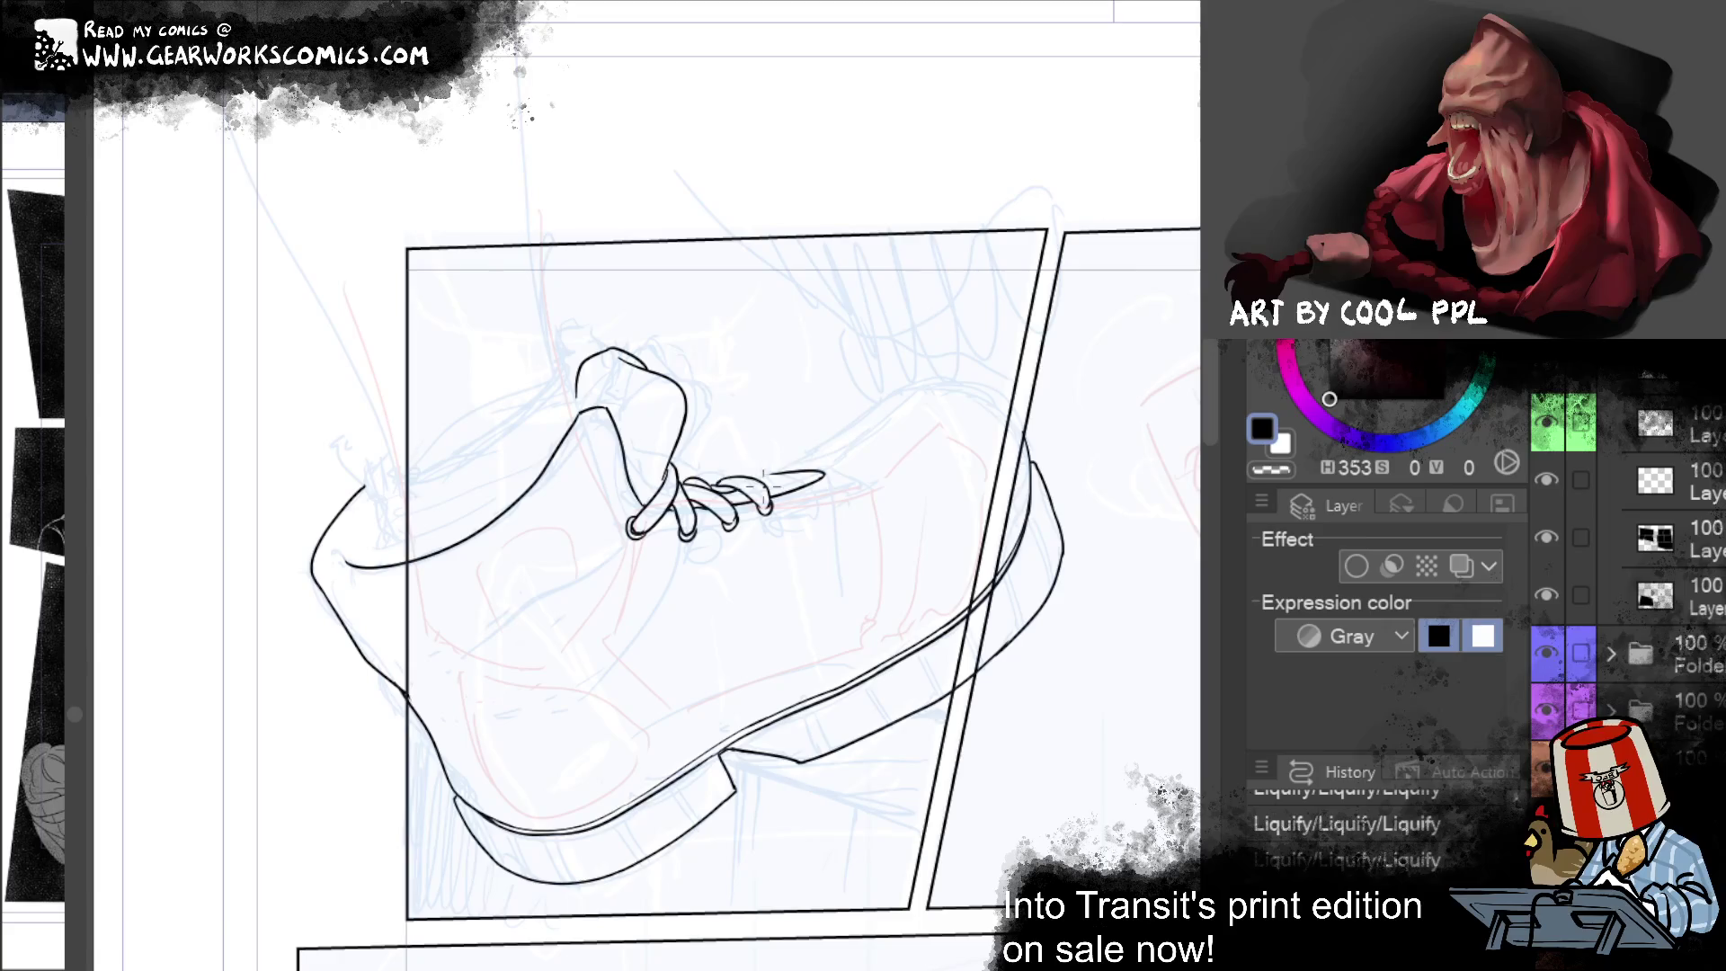
{"action": "left_click_drag", "start_coordinate": [714, 493], "coordinate": [755, 491]}
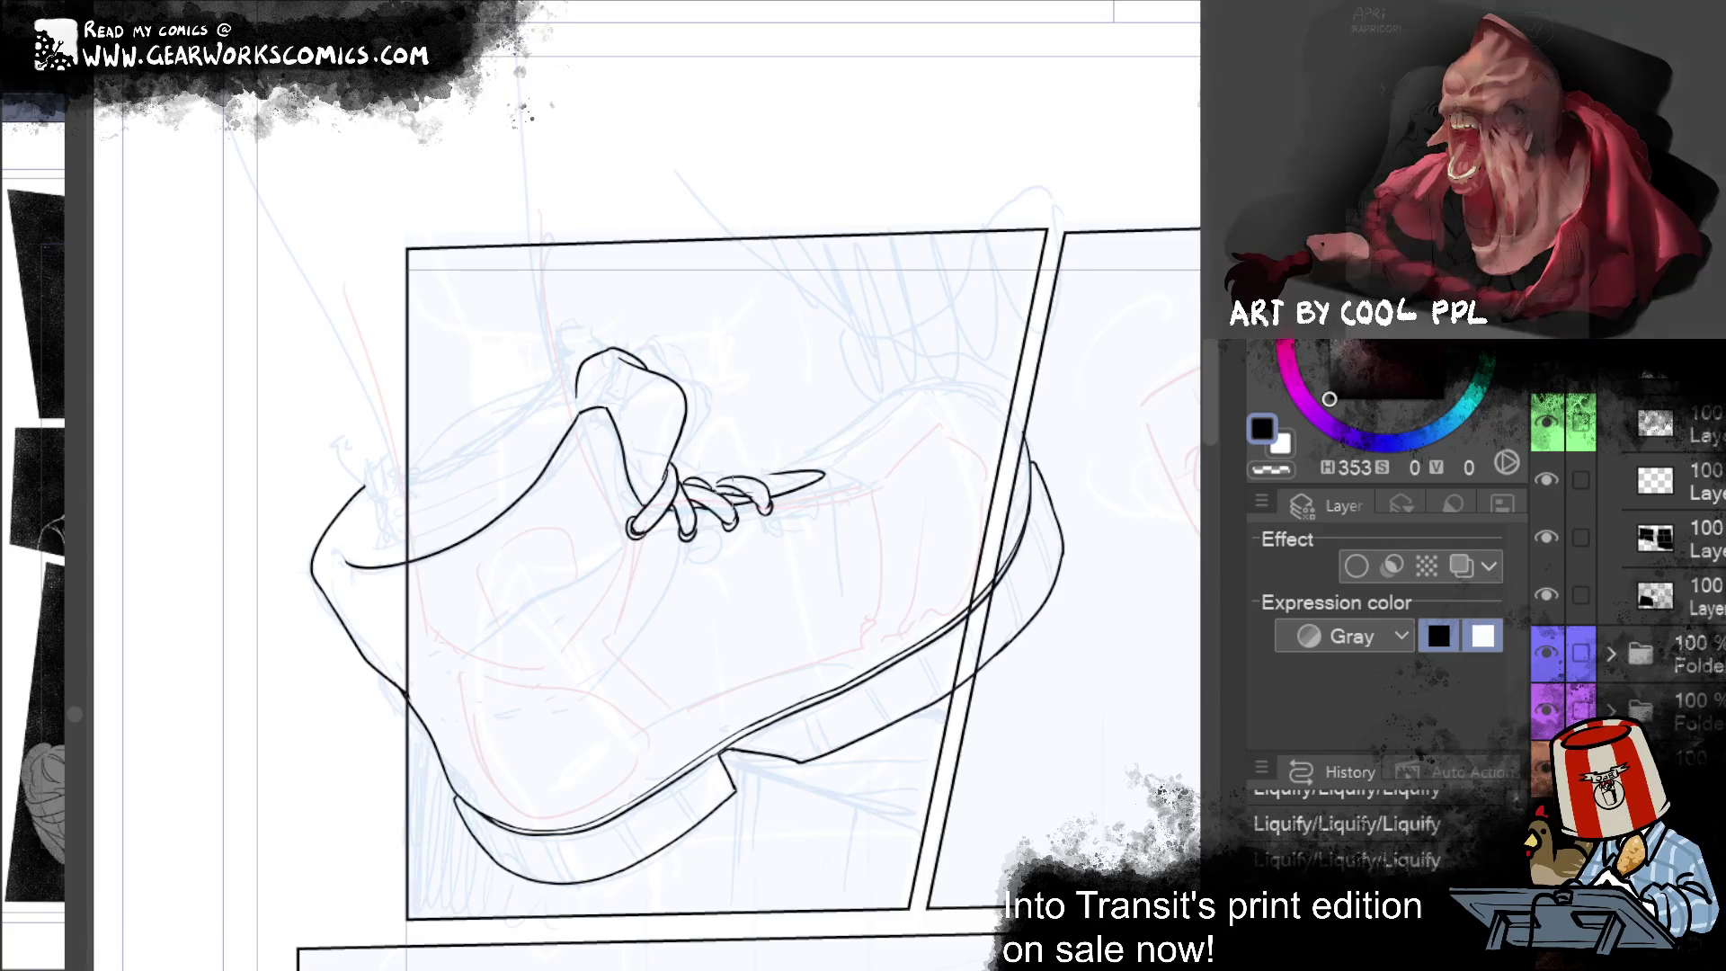
{"action": "key", "text": "ctrl+z"}
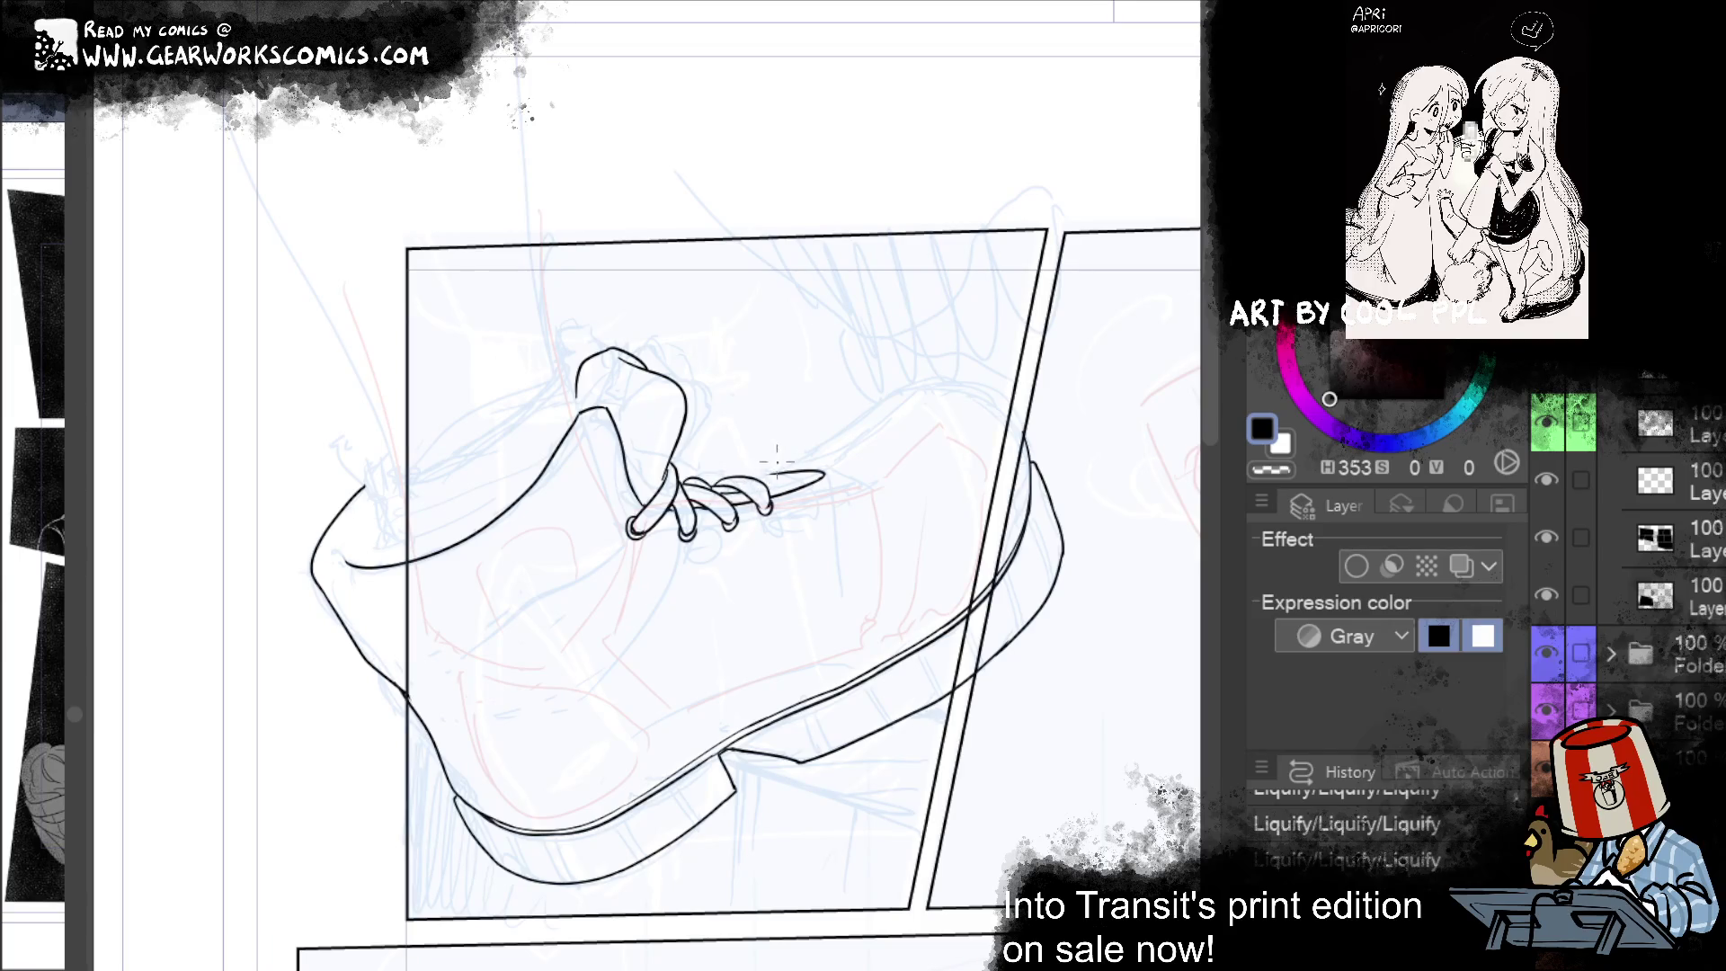
{"action": "key", "text": "ctrl+d"}
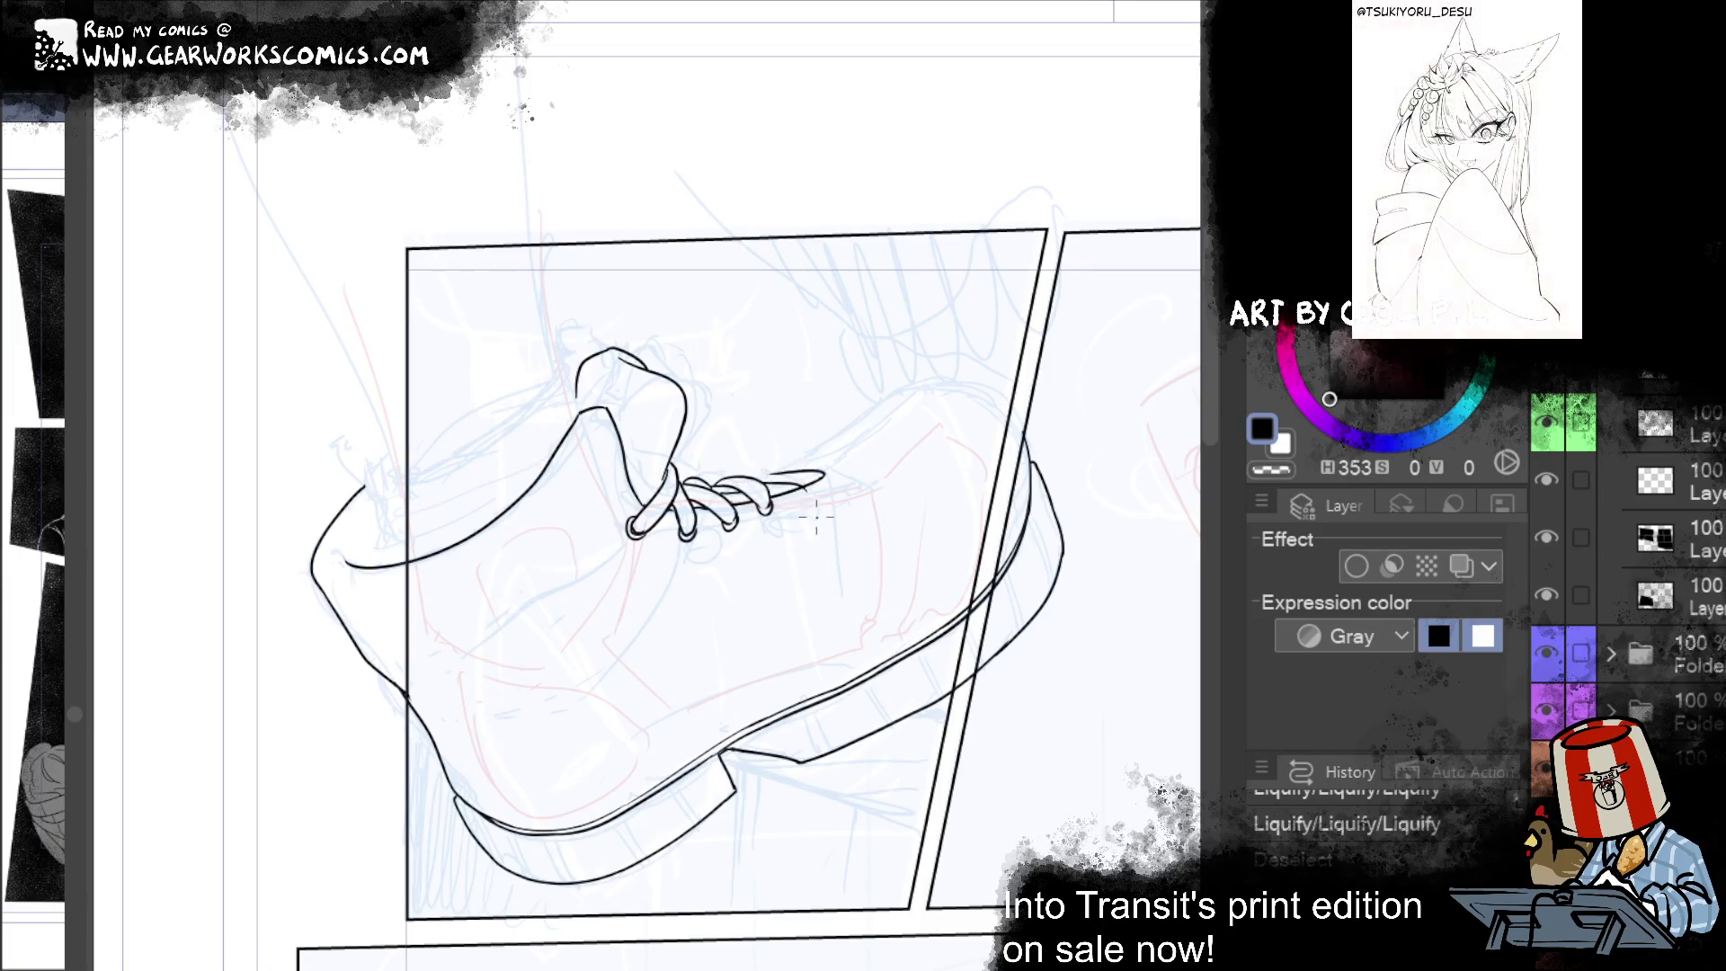
{"action": "left_click_drag", "start_coordinate": [775, 488], "coordinate": [823, 472]}
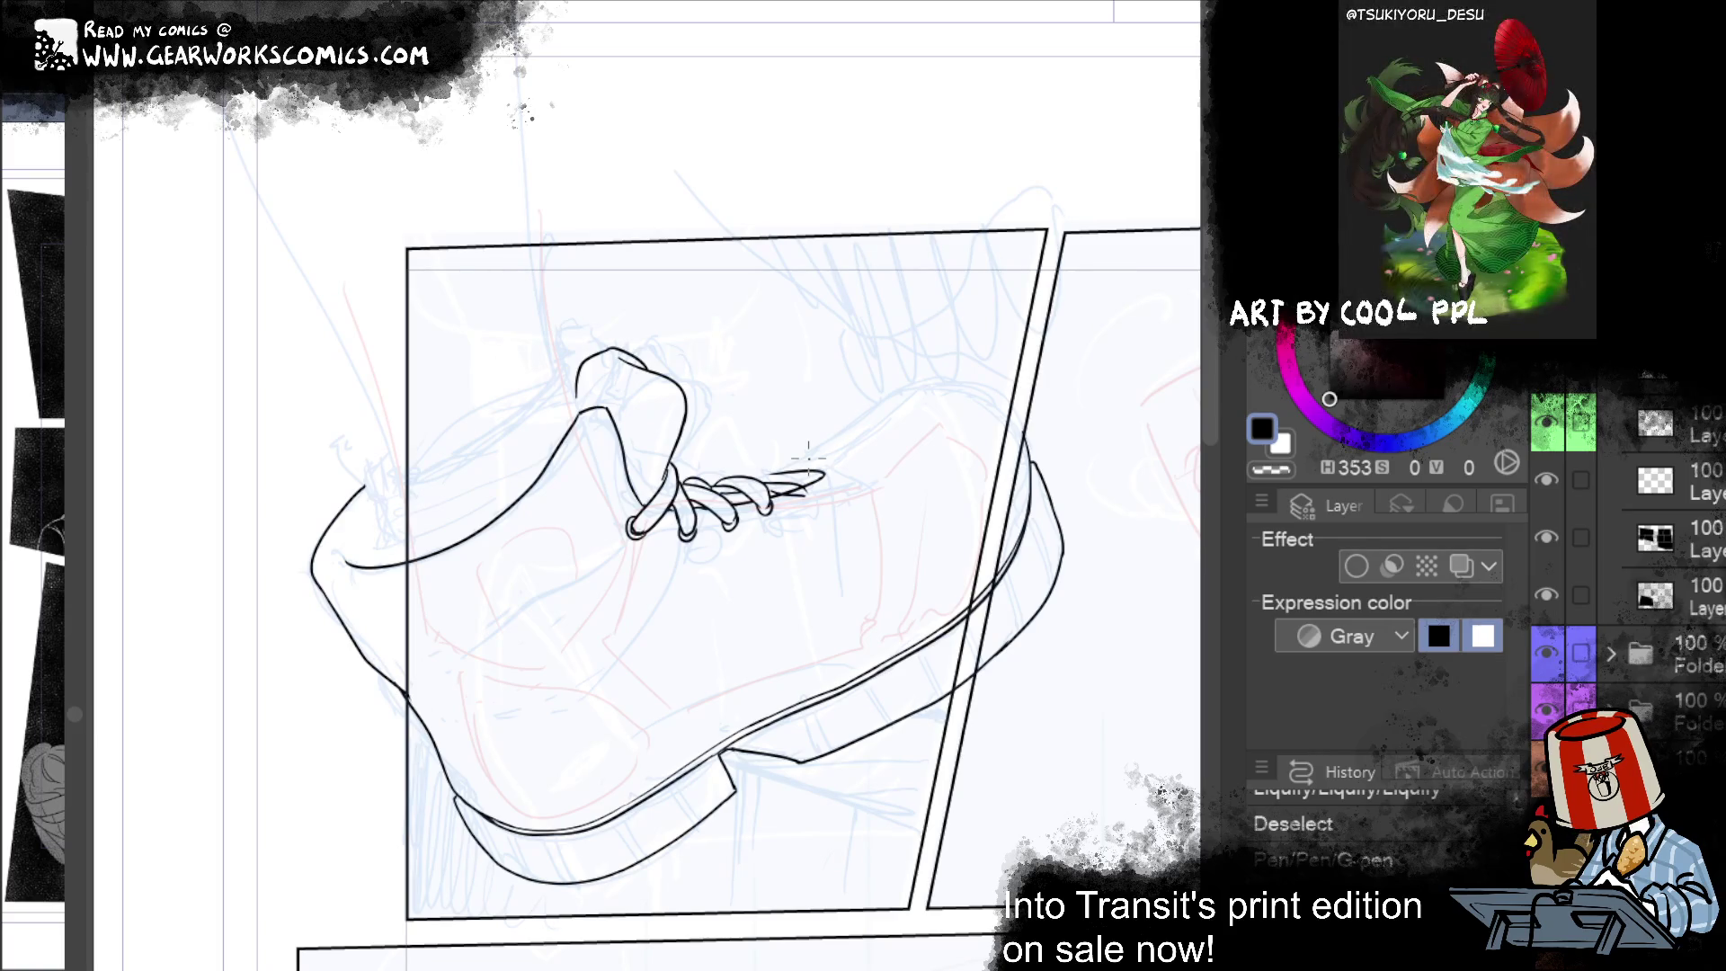
Step: Erase stray marks at the outer lace tip and re-ink it with small strokes
{"action": "key", "text": "ctrl+y"}
{"action": "key", "text": "ctrl+y"}
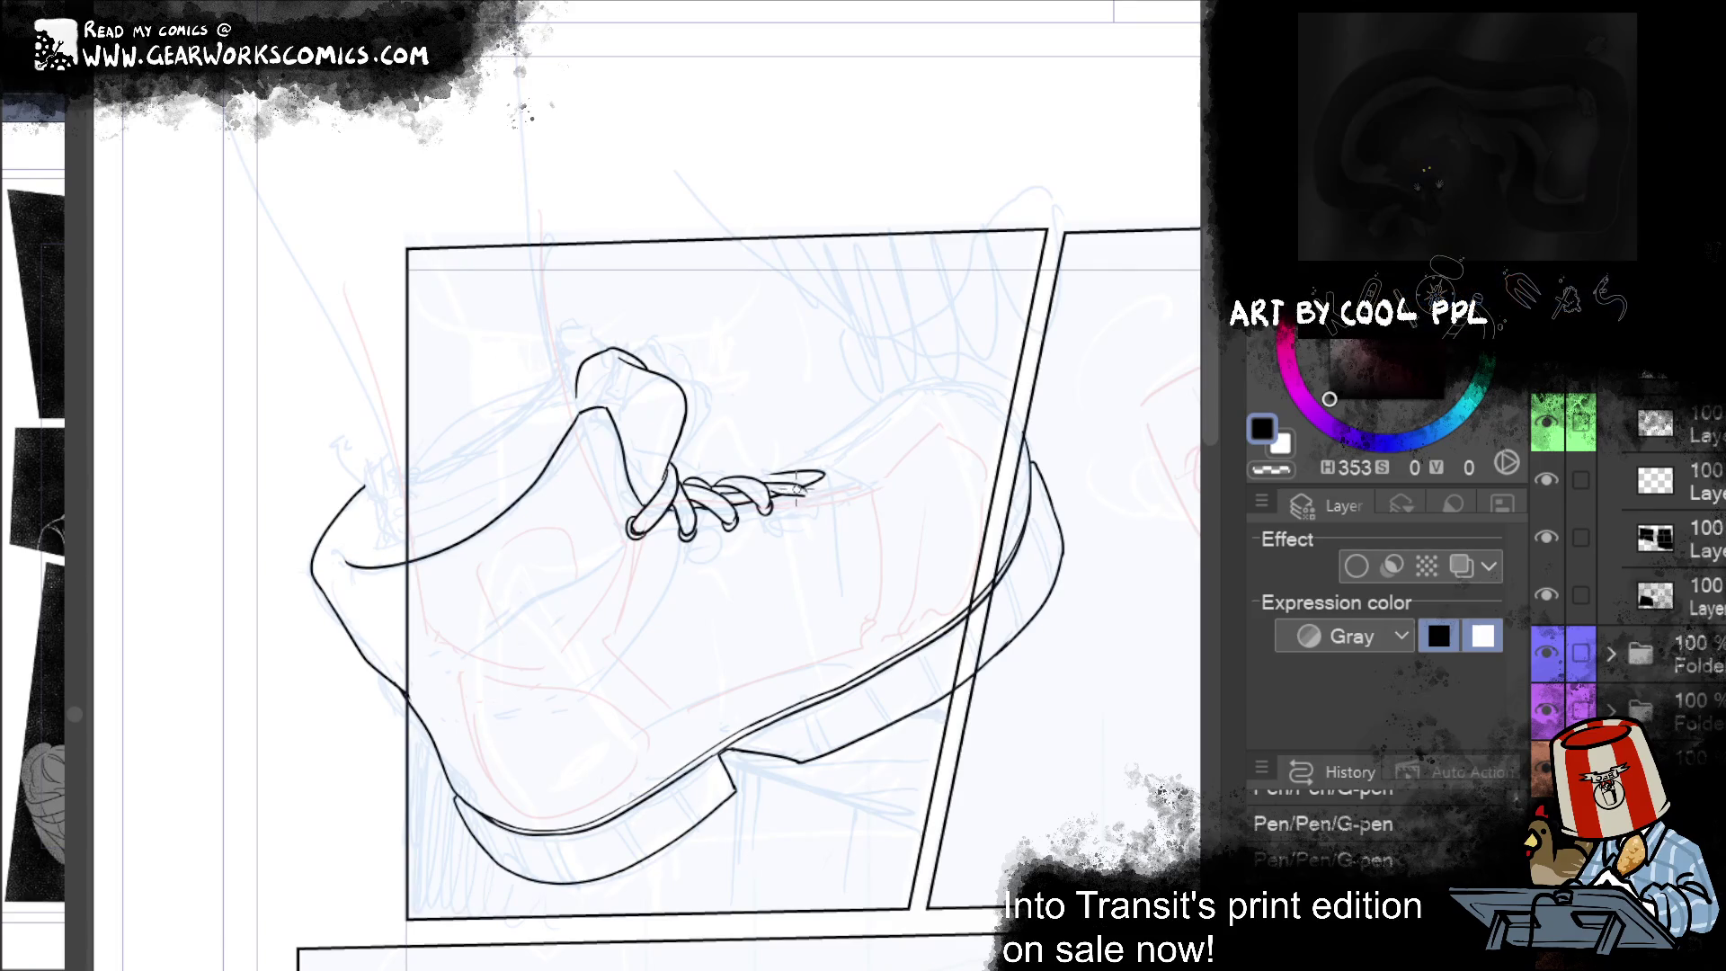
{"action": "left_click_drag", "start_coordinate": [787, 490], "coordinate": [775, 497]}
{"action": "left_click_drag", "start_coordinate": [794, 509], "coordinate": [819, 501]}
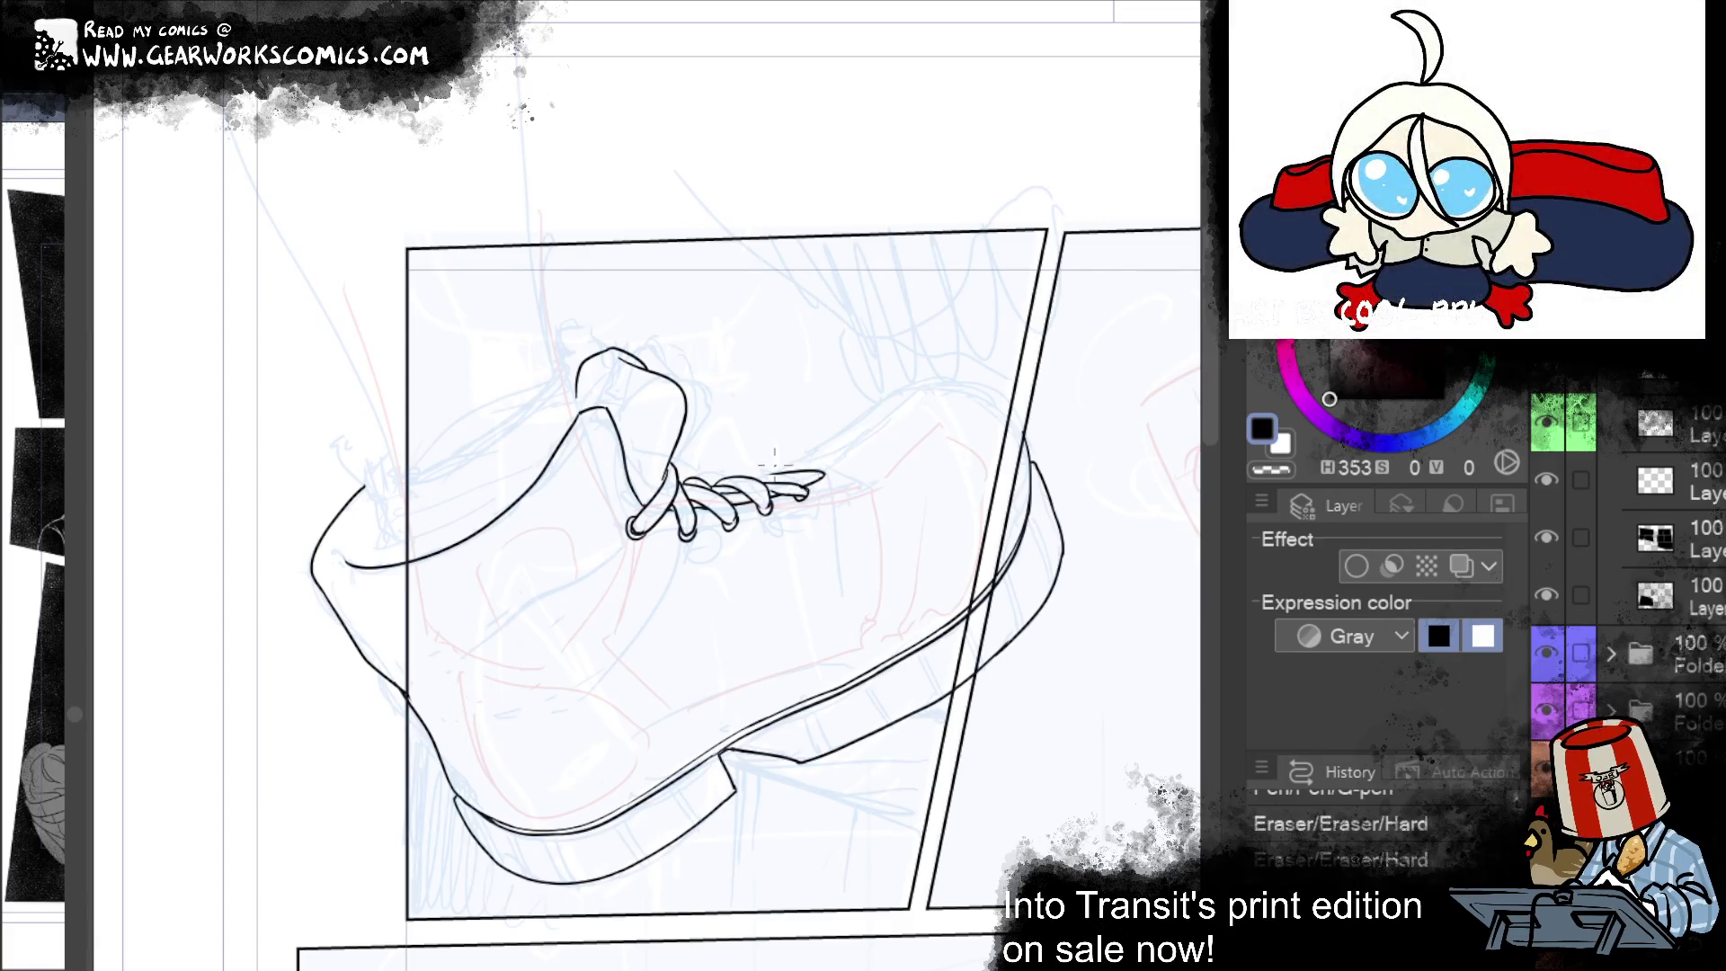
{"action": "left_click_drag", "start_coordinate": [780, 469], "coordinate": [766, 471]}
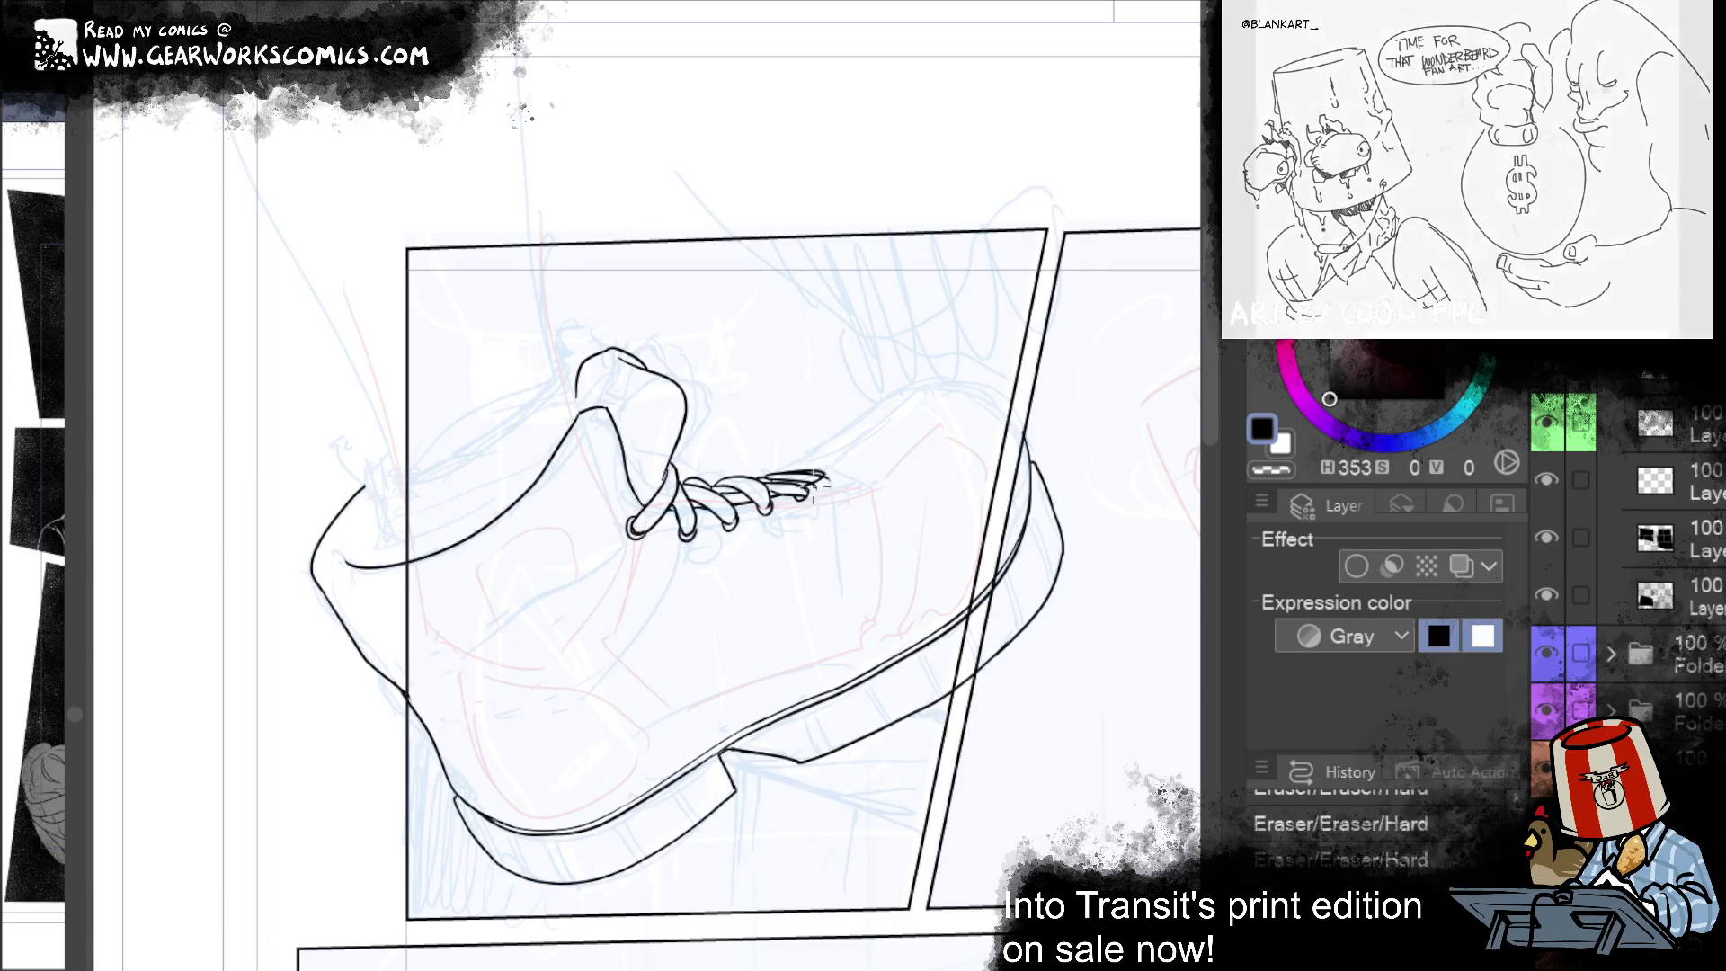
{"action": "left_click_drag", "start_coordinate": [800, 479], "coordinate": [832, 483]}
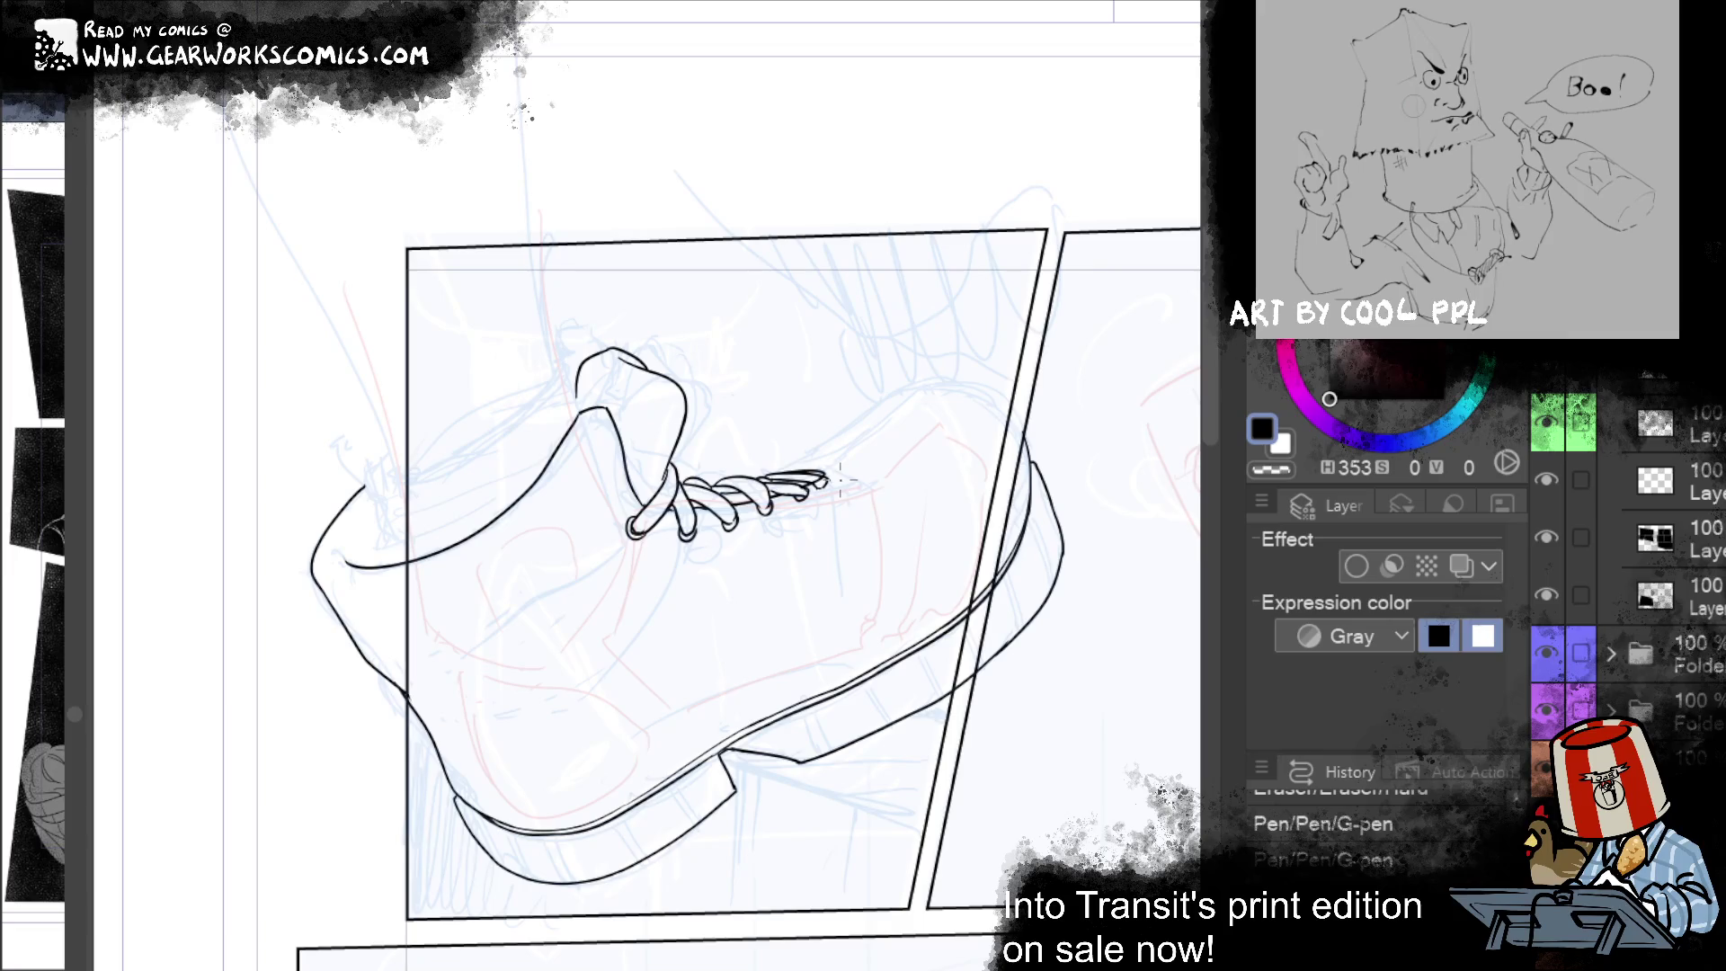
{"action": "key", "text": "ctrl+z"}
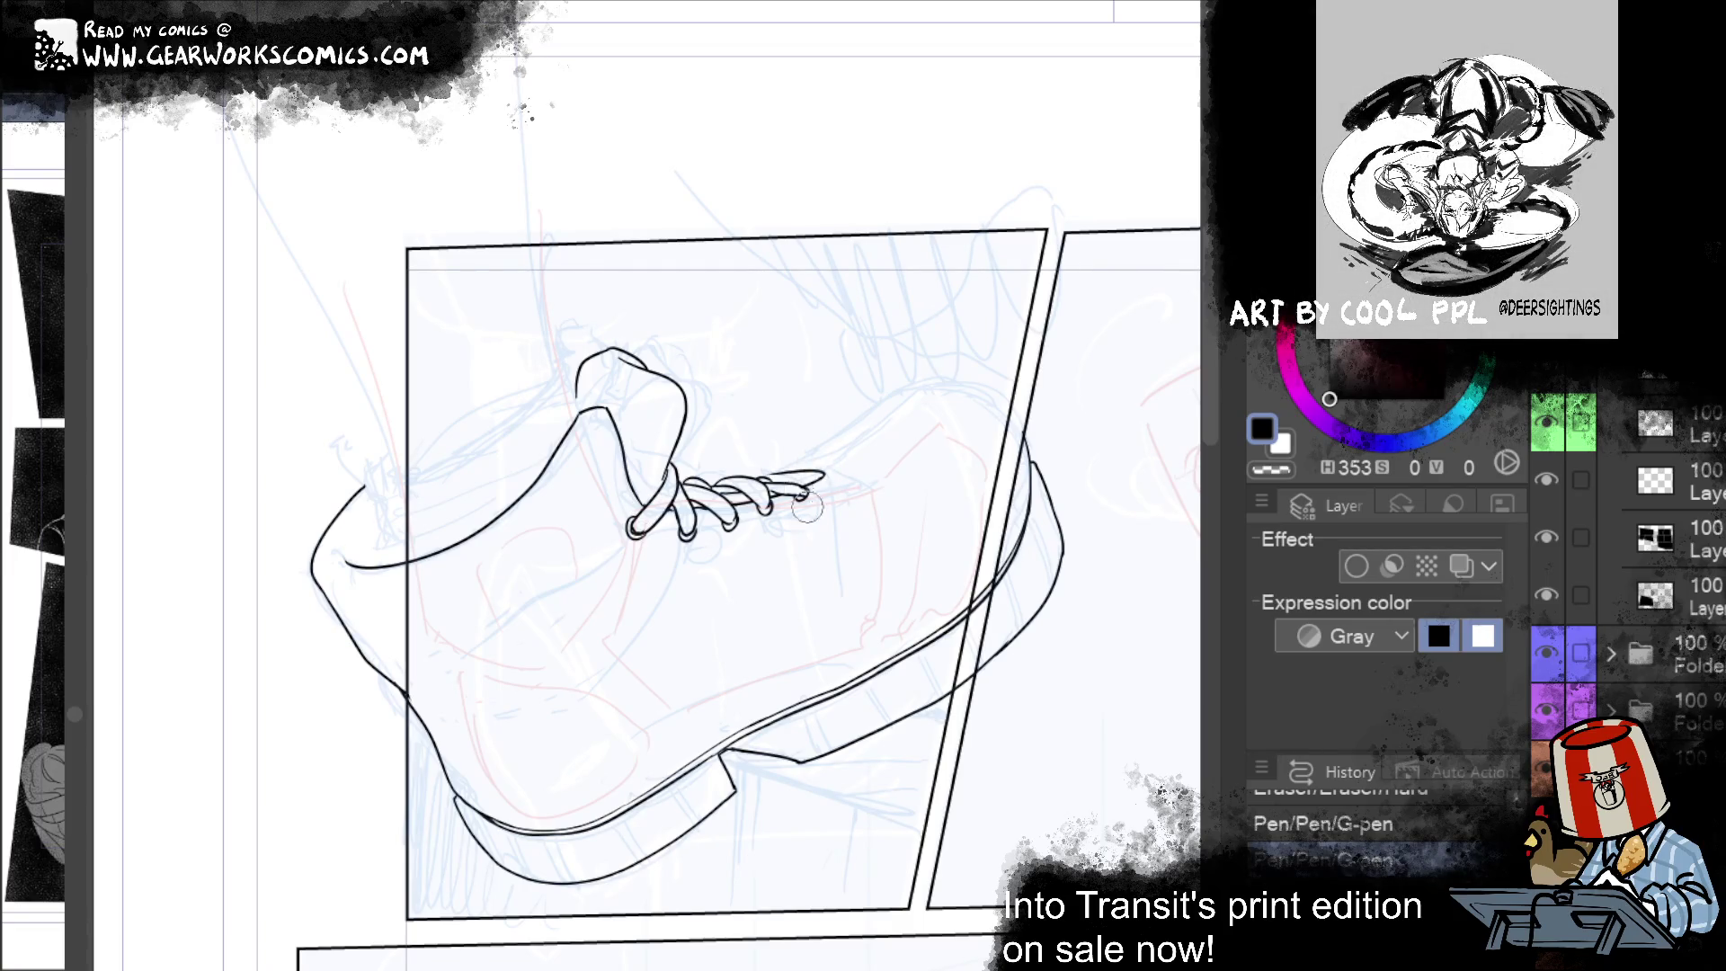
{"action": "left_click_drag", "start_coordinate": [797, 496], "coordinate": [806, 500]}
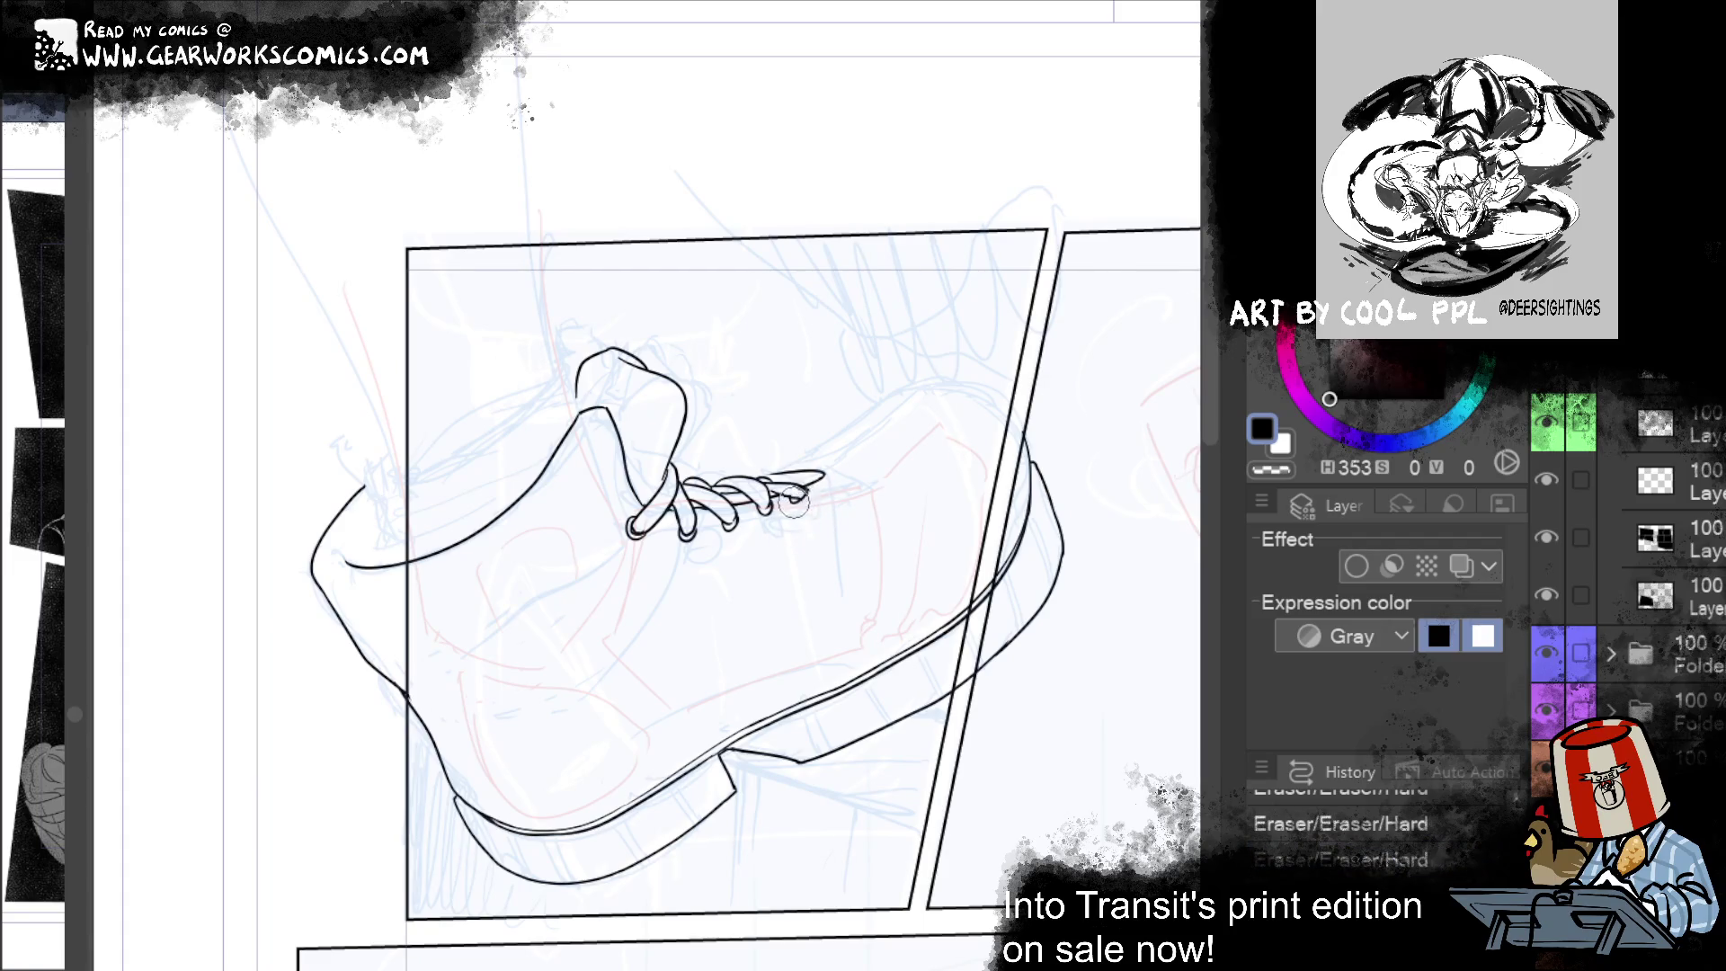
{"action": "left_click_drag", "start_coordinate": [794, 496], "coordinate": [814, 523]}
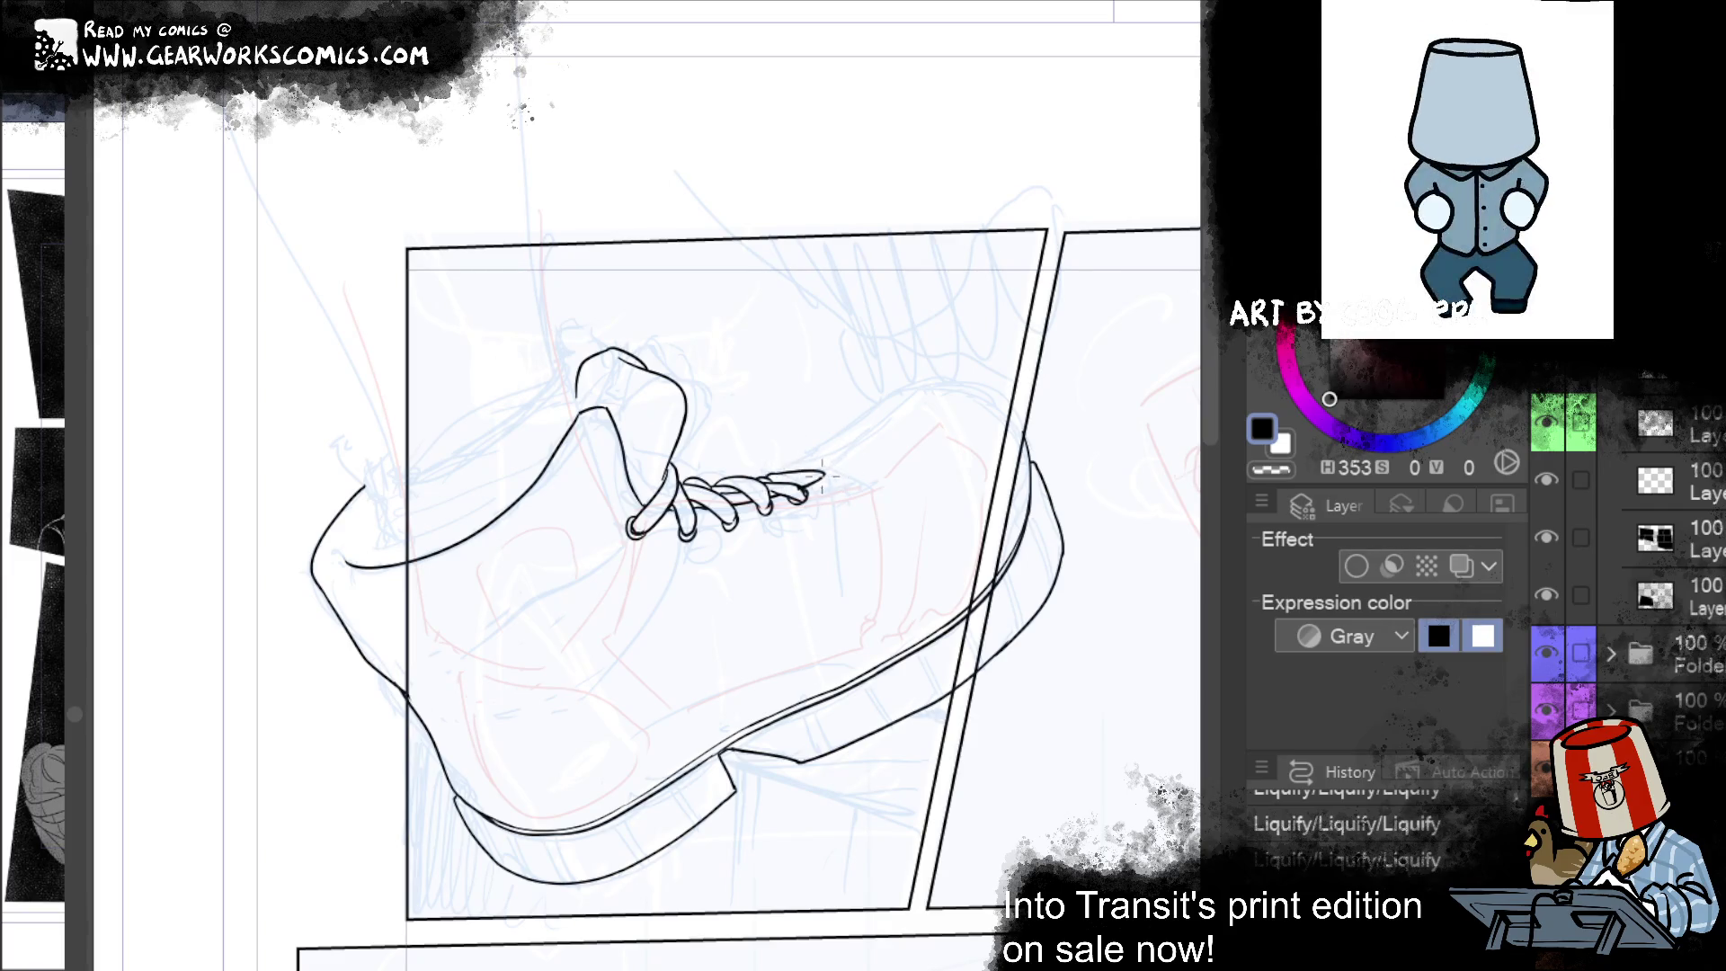
Step: Push the lace tip right with Liquify, add ink marks and erase strays to finish the loops
{"action": "left_click_drag", "start_coordinate": [796, 464], "coordinate": [831, 477]}
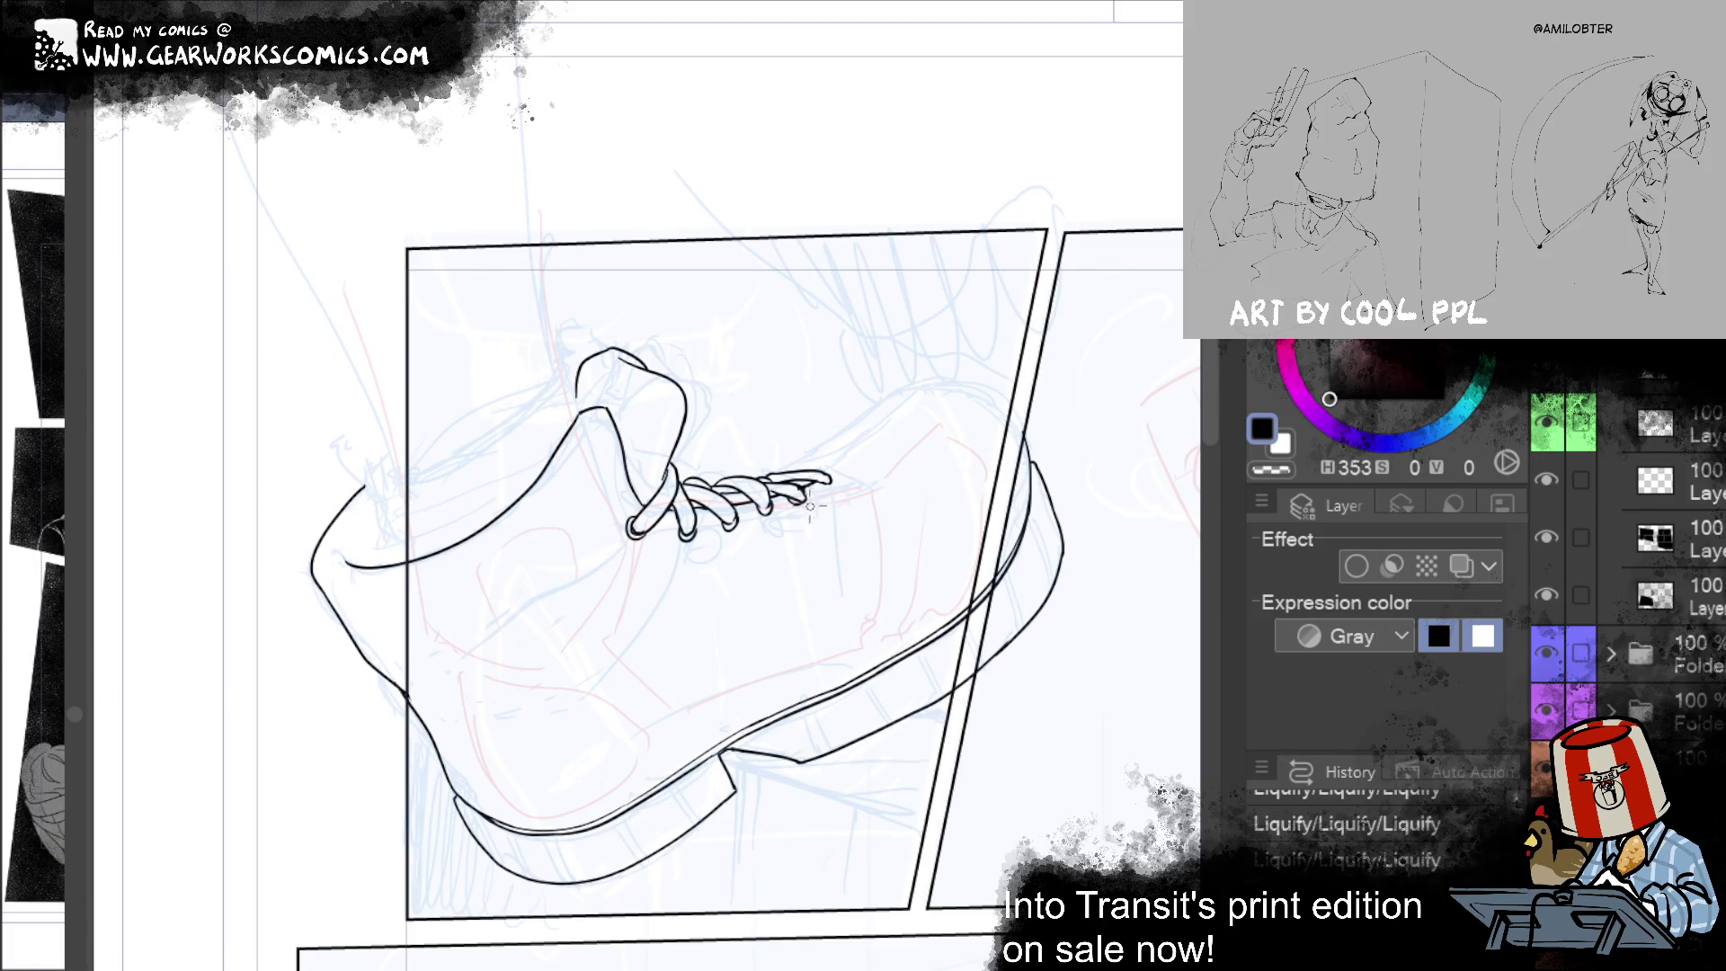
{"action": "left_click_drag", "start_coordinate": [794, 503], "coordinate": [809, 492]}
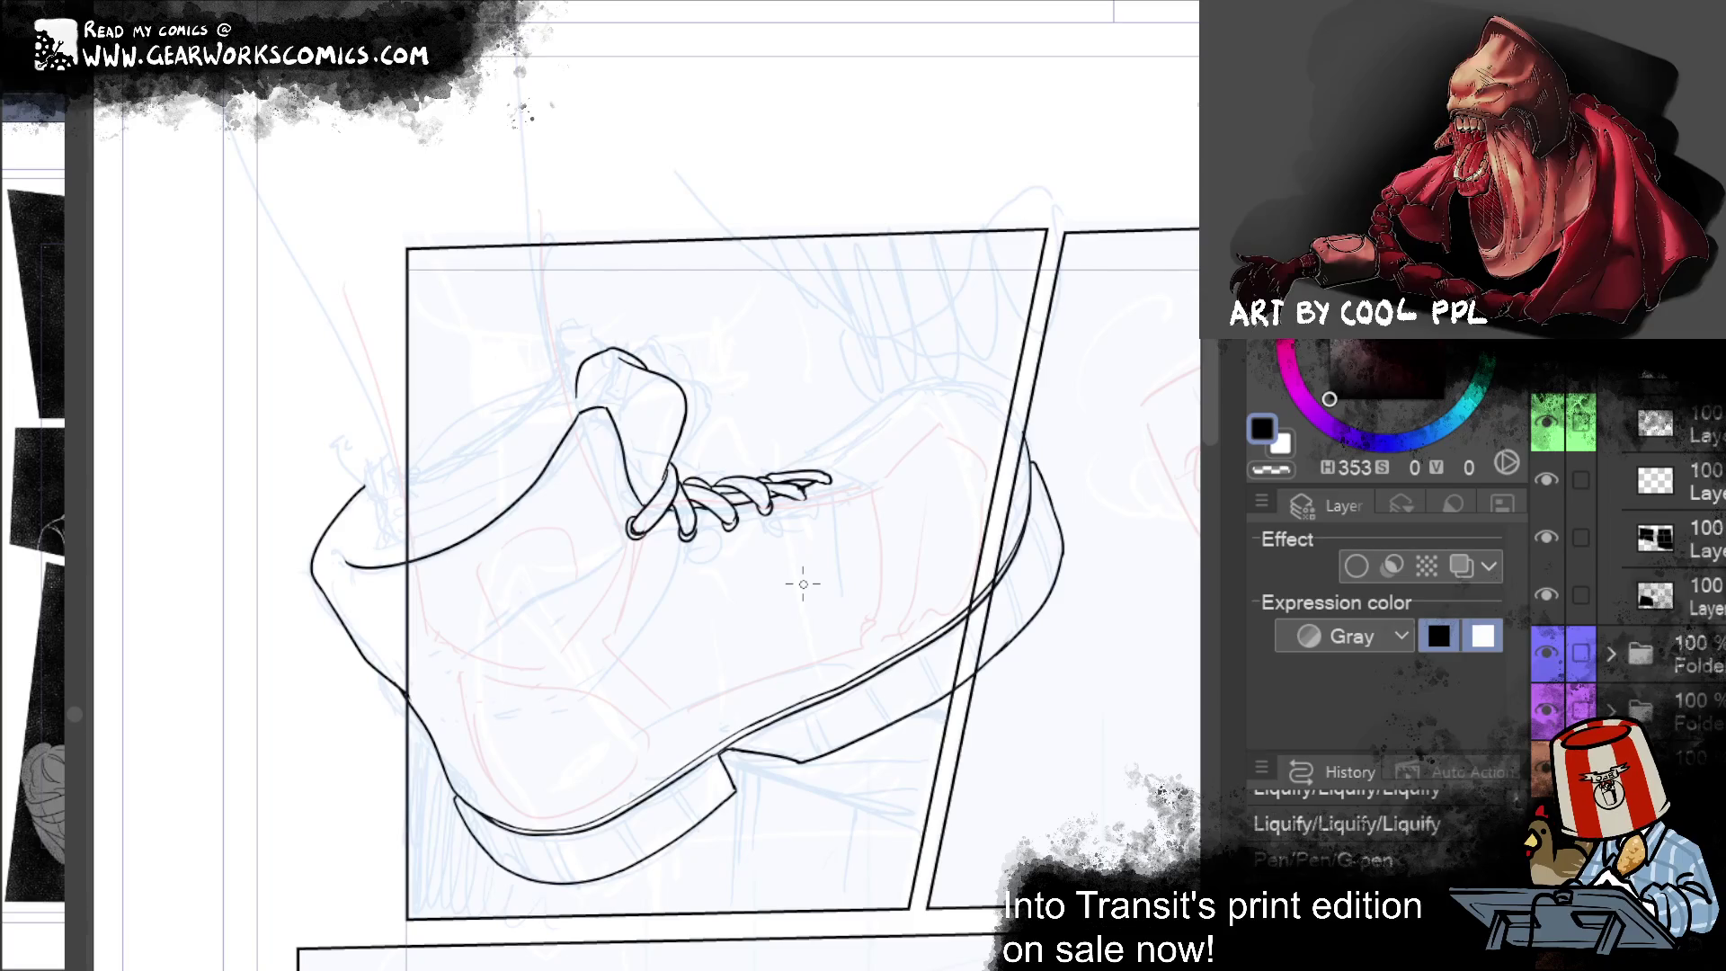
{"action": "key", "text": "ctrl+y"}
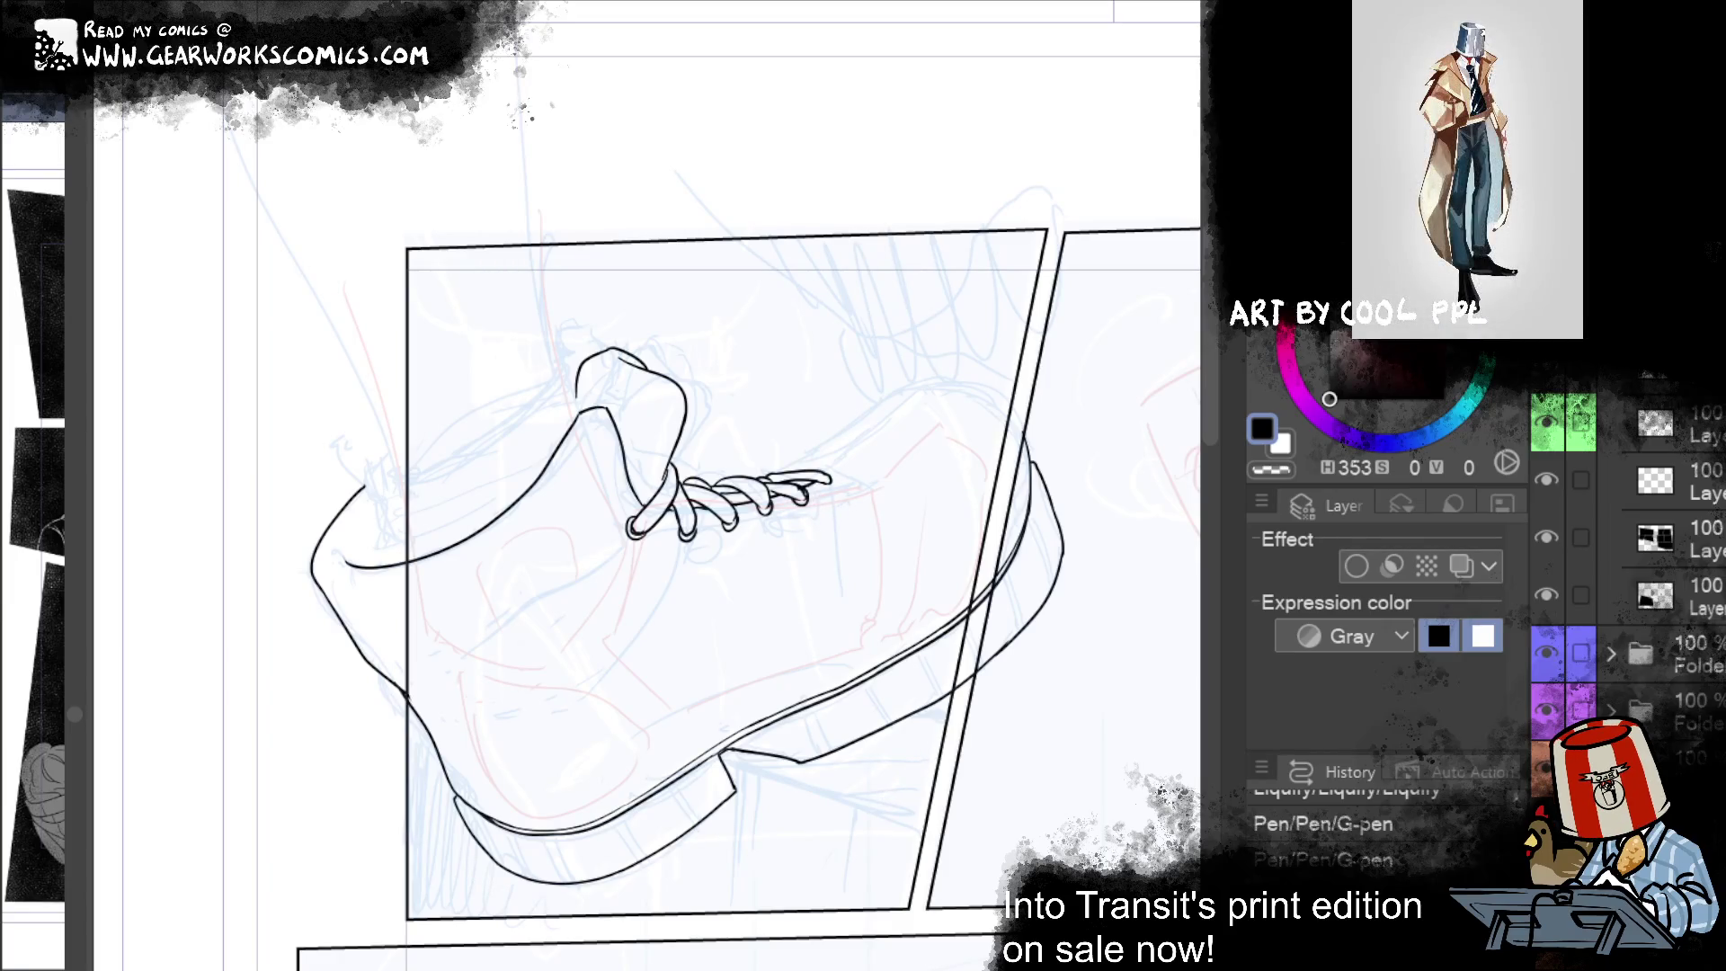
{"action": "left_click", "coordinate": [739, 529]}
{"action": "key", "text": "e"}
{"action": "mouse_move", "coordinate": [791, 517]}
{"action": "left_mouse_down"}
{"action": "mouse_move", "coordinate": [764, 507]}
{"action": "mouse_move", "coordinate": [814, 508]}
{"action": "mouse_move", "coordinate": [789, 504]}
{"action": "mouse_move", "coordinate": [822, 488]}
{"action": "left_mouse_up"}
{"action": "key", "text": "p"}
{"action": "key", "text": "j"}
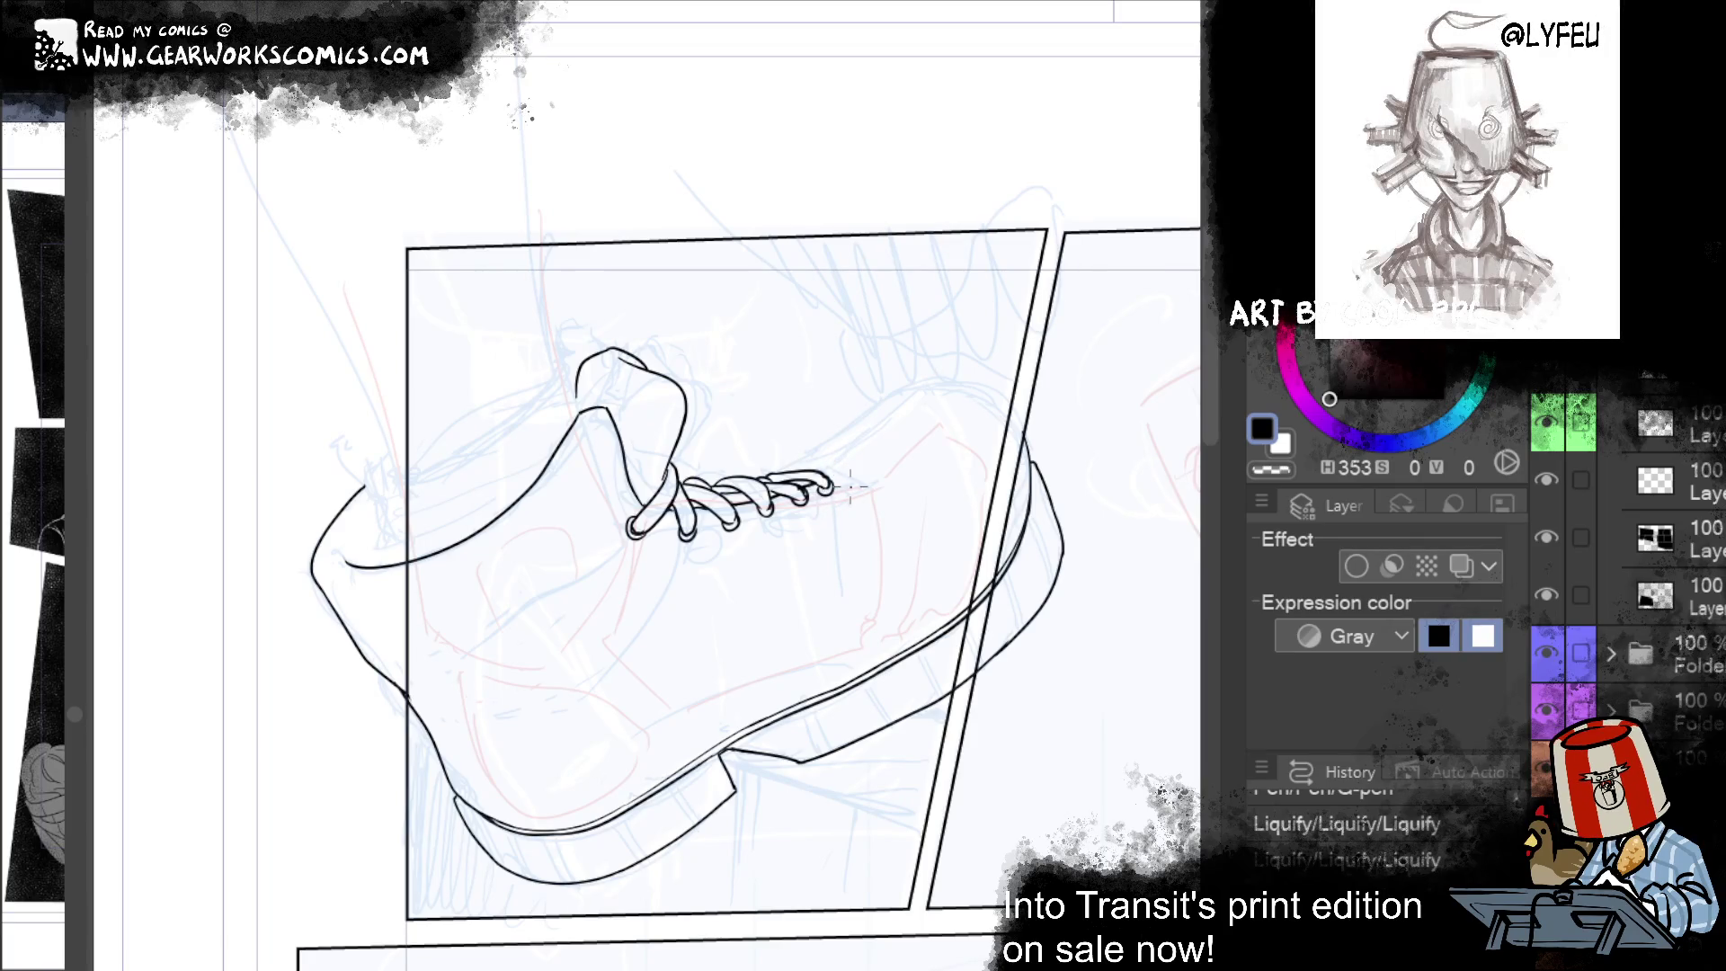
{"action": "left_click_drag", "start_coordinate": [846, 476], "coordinate": [824, 471]}
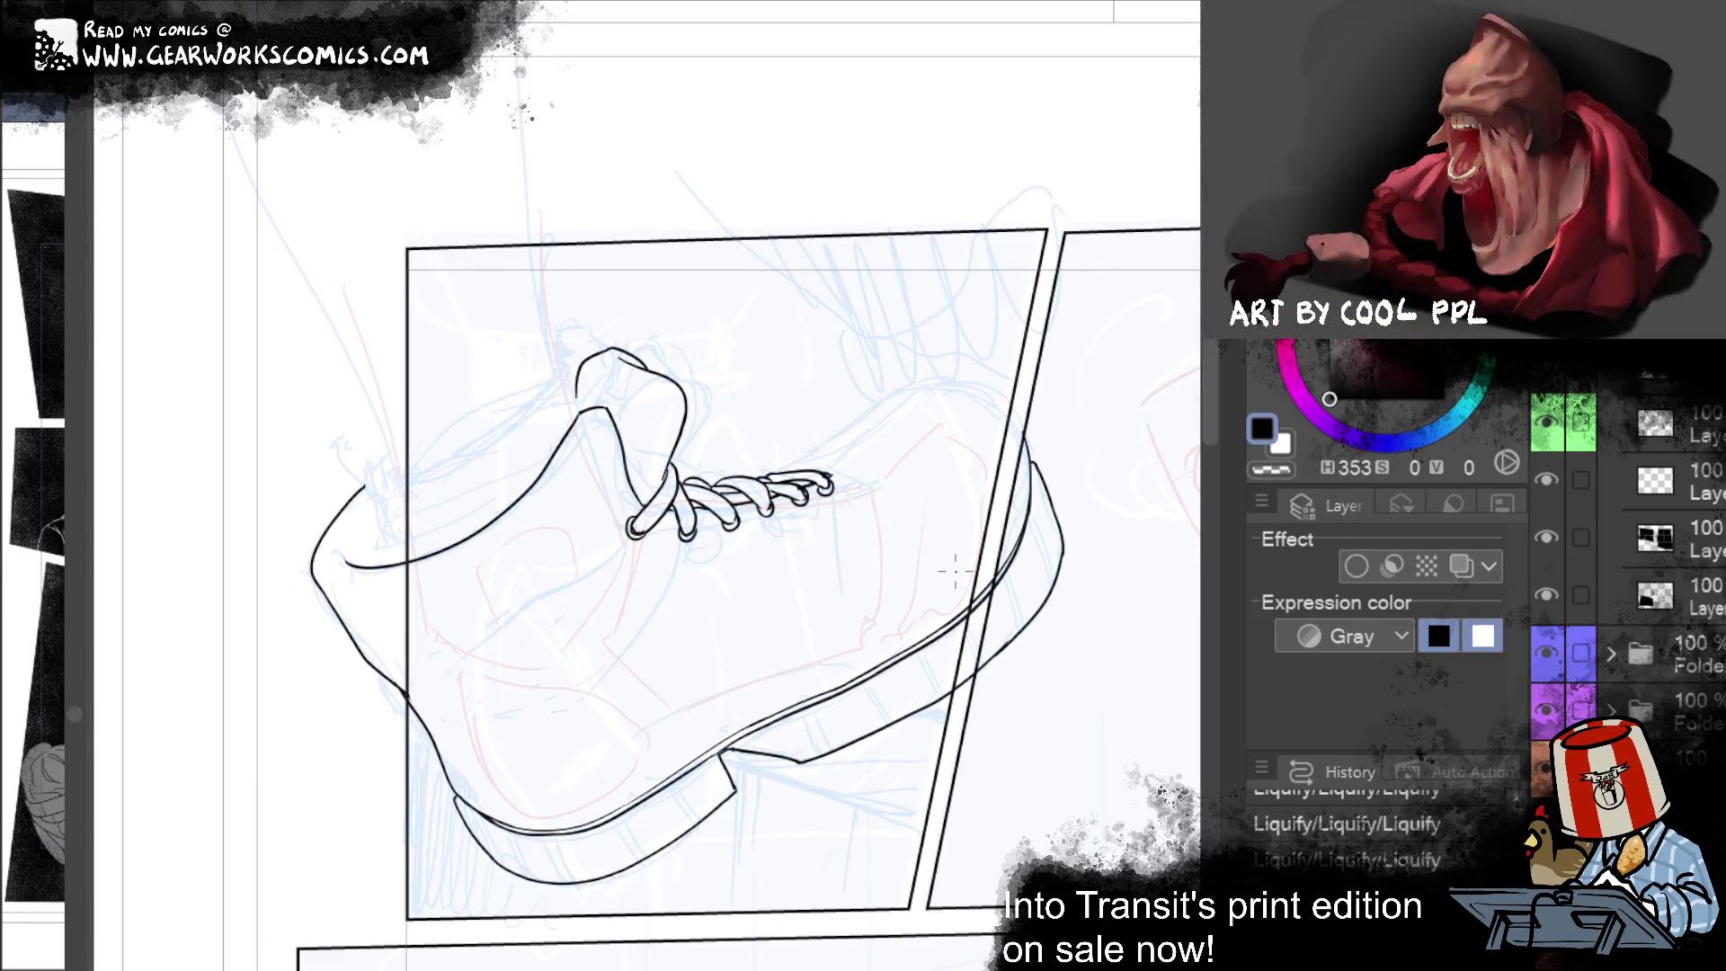
{"action": "scroll", "coordinate": [1210, 415], "scroll_direction": "up", "scroll_amount": 1}
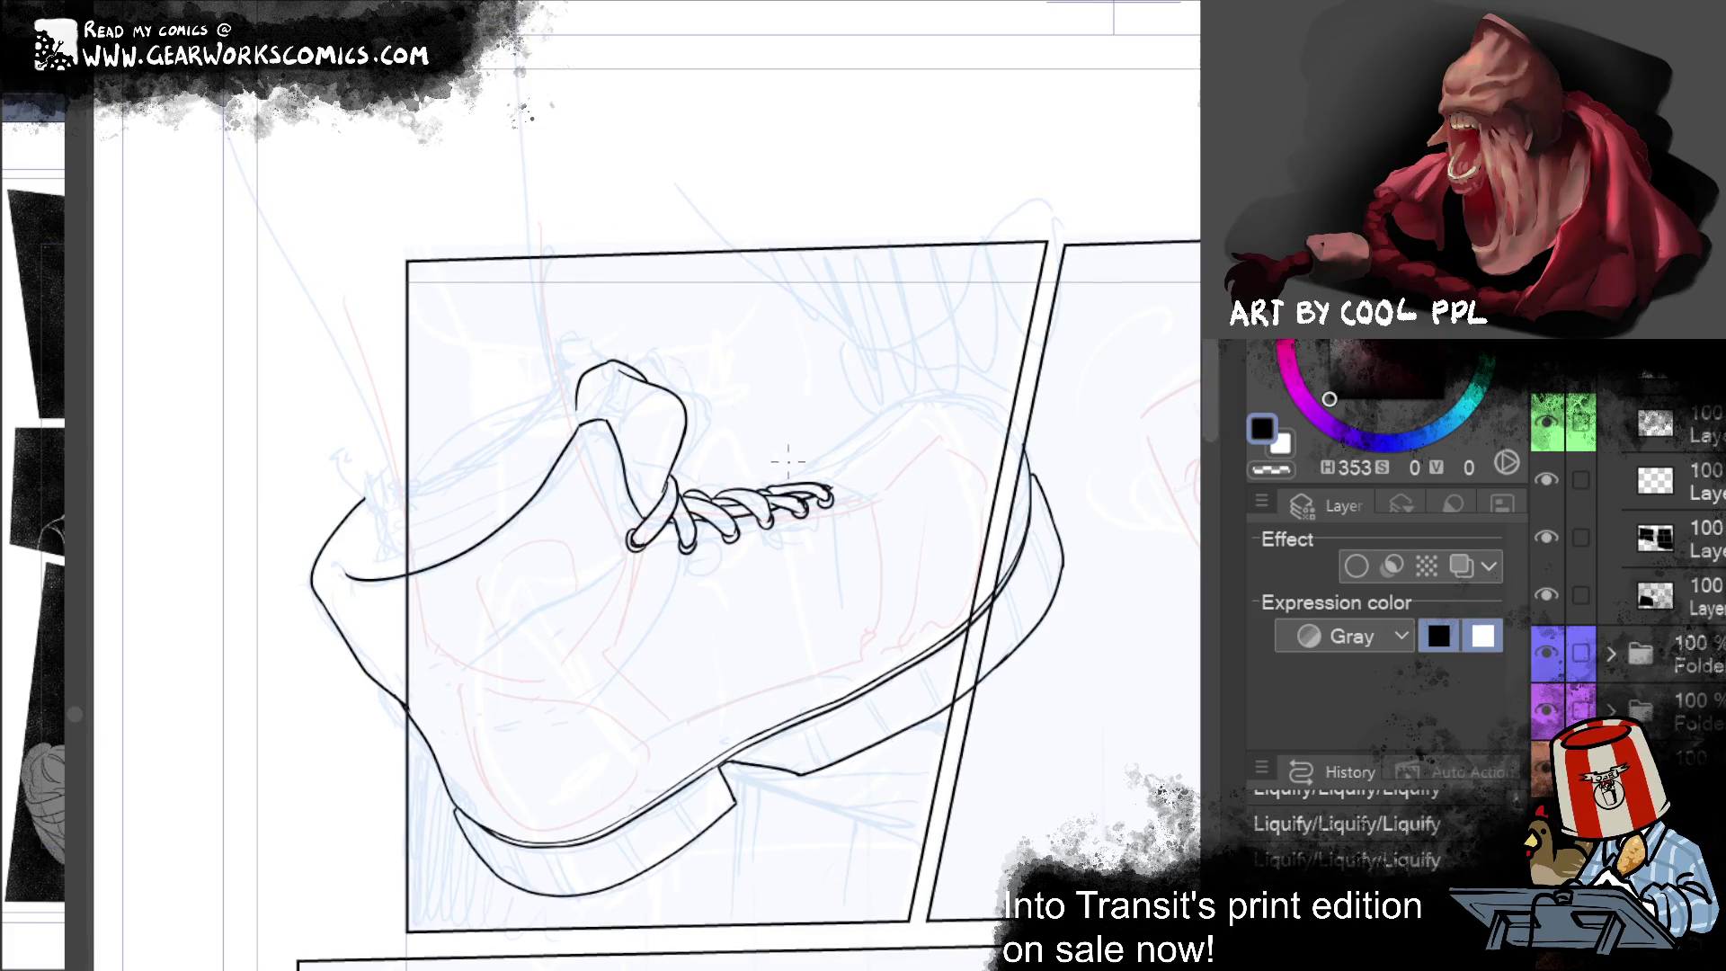
Step: Ink the boot's upper curve from the laces over toward the toe
{"action": "left_click_drag", "start_coordinate": [774, 487], "coordinate": [944, 398]}
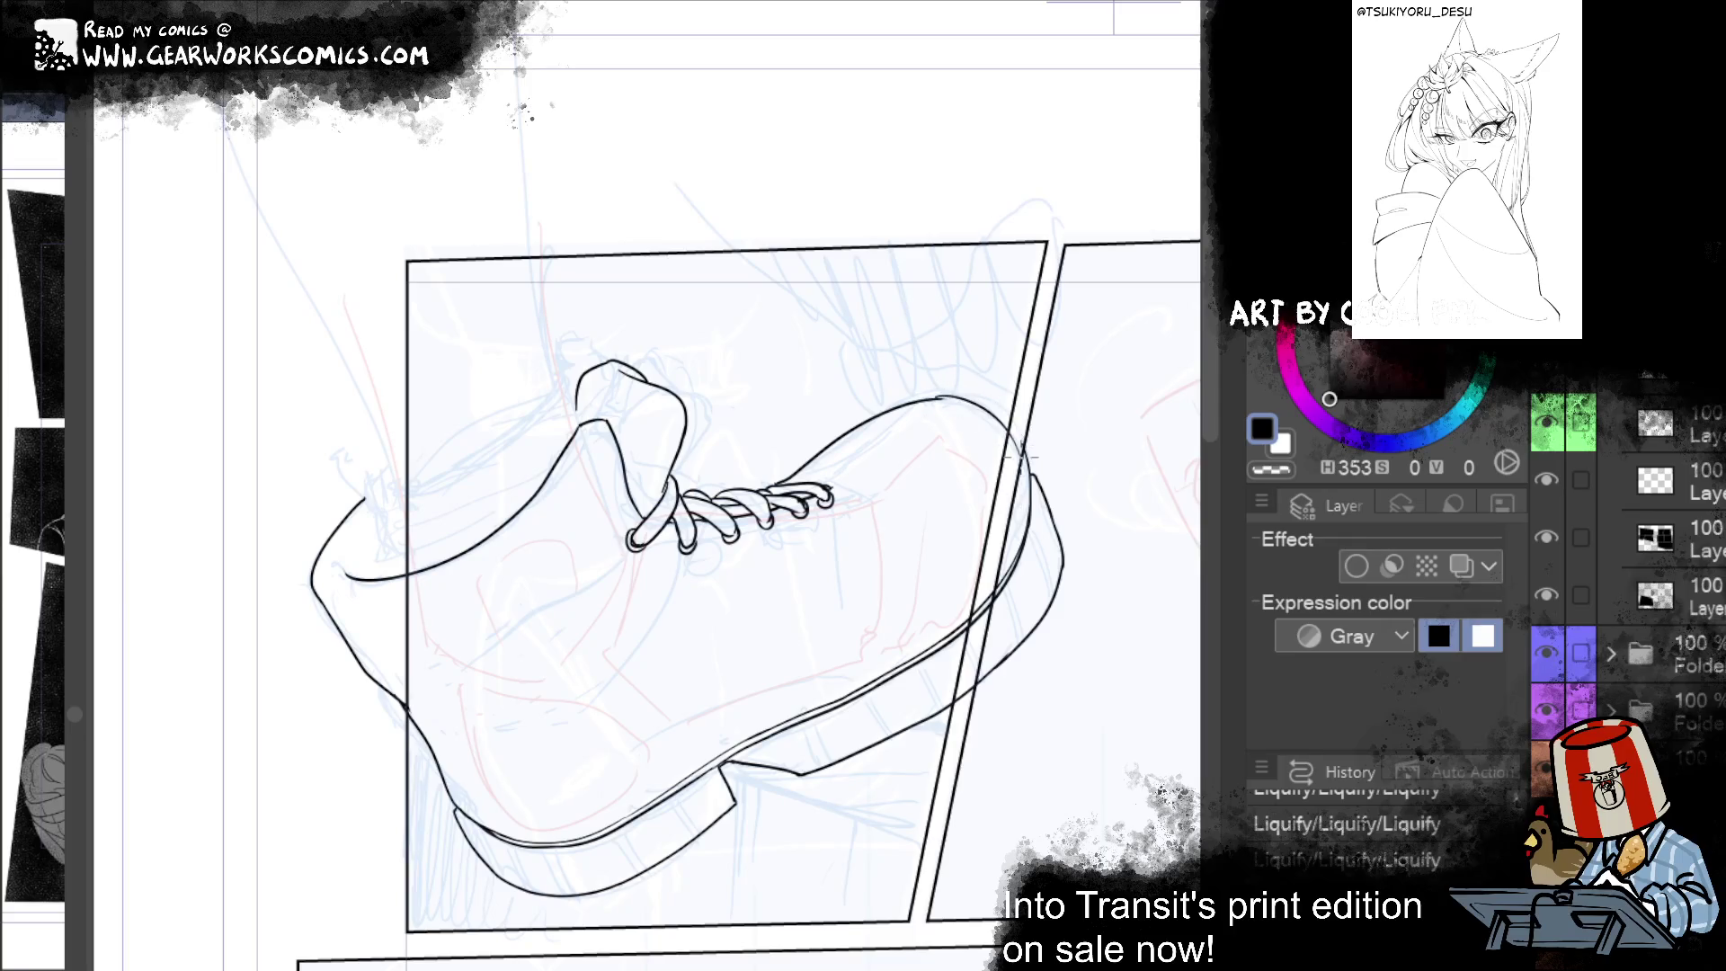
{"action": "left_click_drag", "start_coordinate": [939, 399], "coordinate": [1029, 467]}
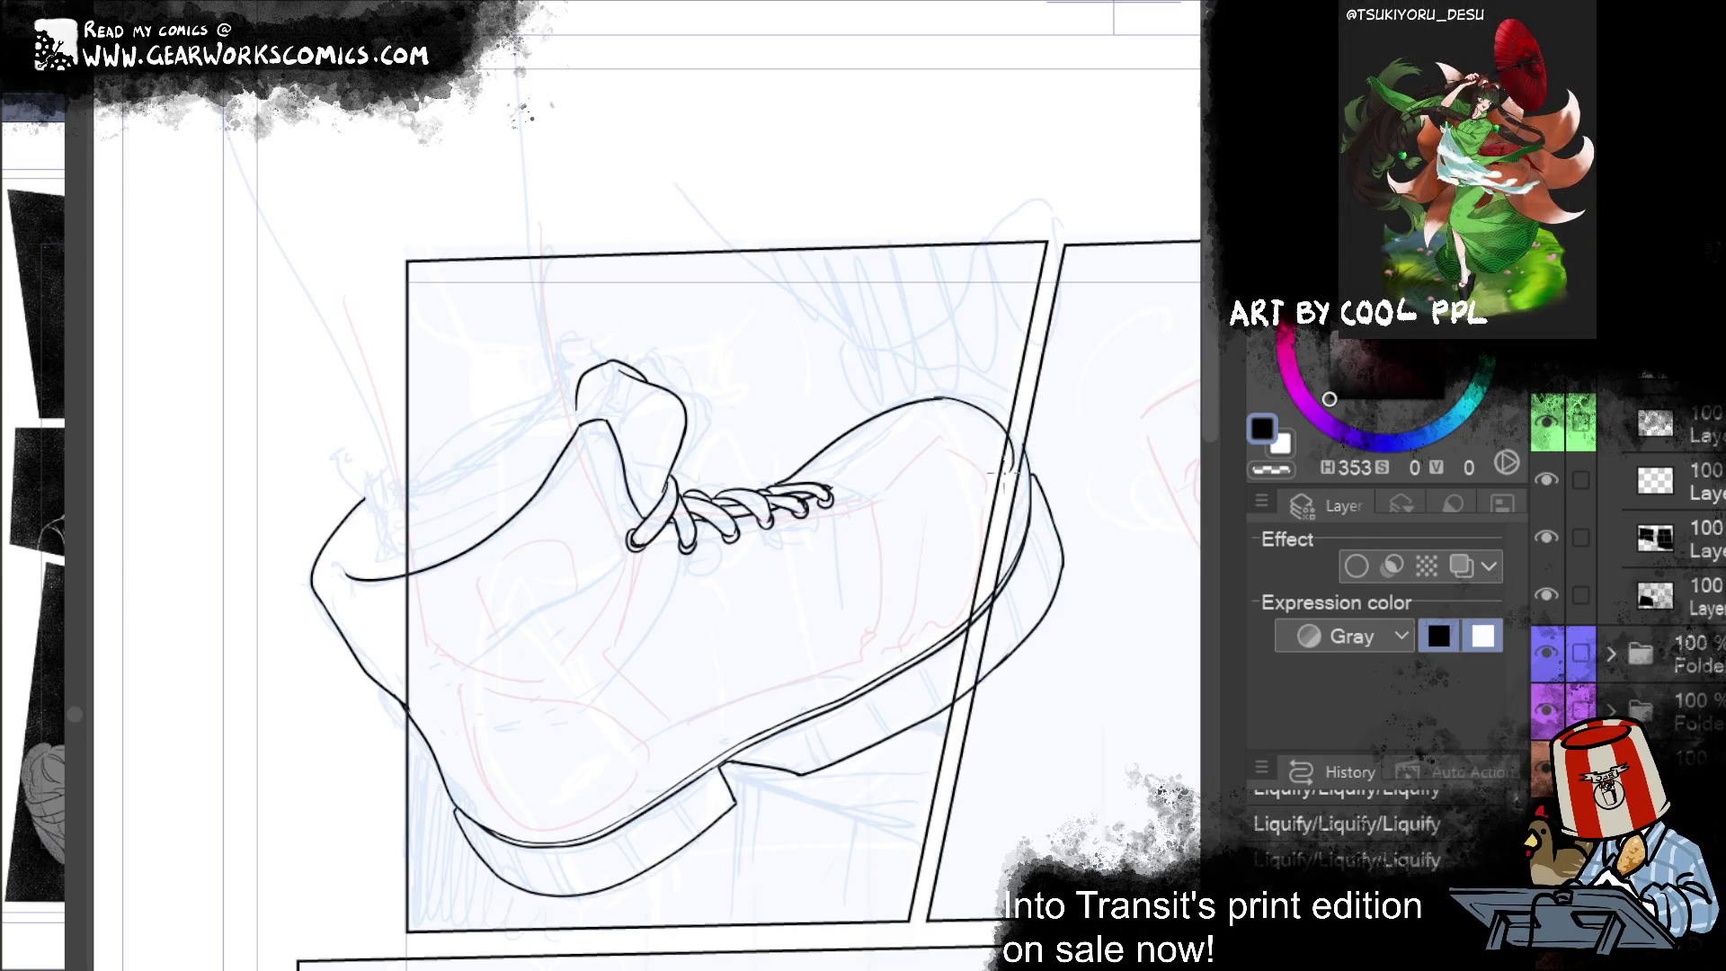
{"action": "key", "text": "ctrl+z"}
{"action": "left_click_drag", "start_coordinate": [934, 399], "coordinate": [986, 434]}
{"action": "mouse_move", "coordinate": [1070, 389]}
{"action": "left_mouse_down"}
{"action": "mouse_move", "coordinate": [1033, 448]}
{"action": "mouse_move", "coordinate": [953, 494]}
{"action": "mouse_move", "coordinate": [871, 470]}
{"action": "mouse_move", "coordinate": [1032, 247]}
{"action": "mouse_move", "coordinate": [1142, 299]}
{"action": "left_mouse_up"}
{"action": "key", "text": "ctrl+z"}
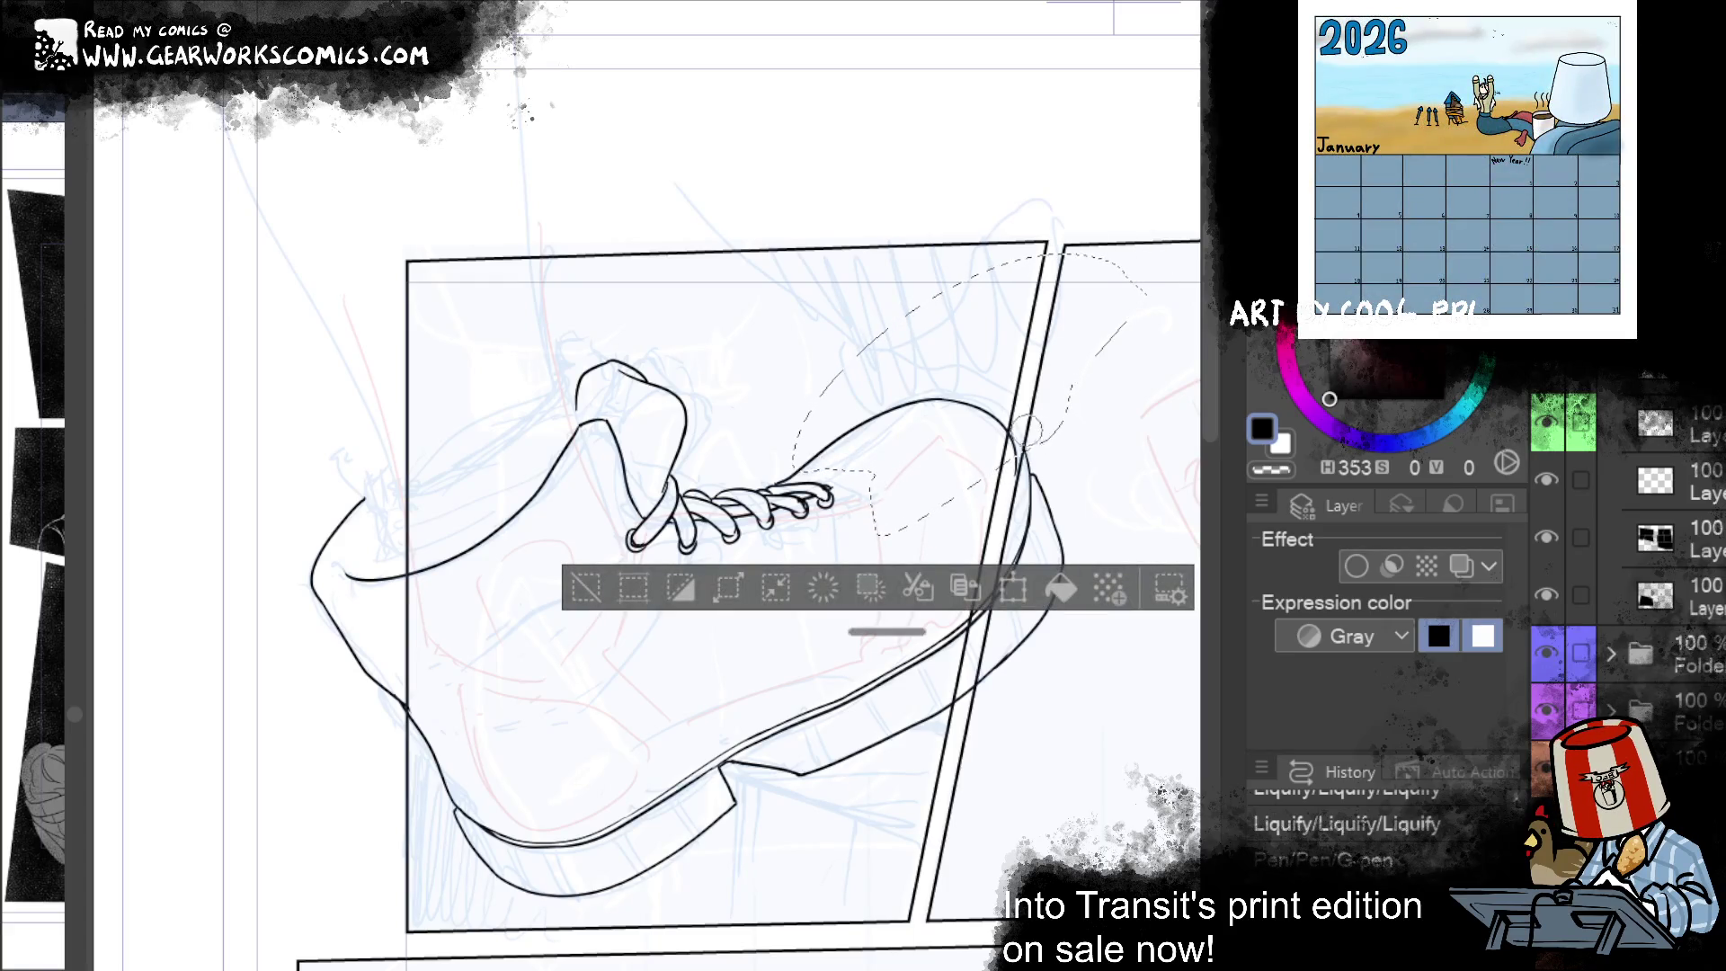
Step: Reshape the right toe outline with Liquify and a lasso selection, then drop the selection
{"action": "key", "text": "j"}
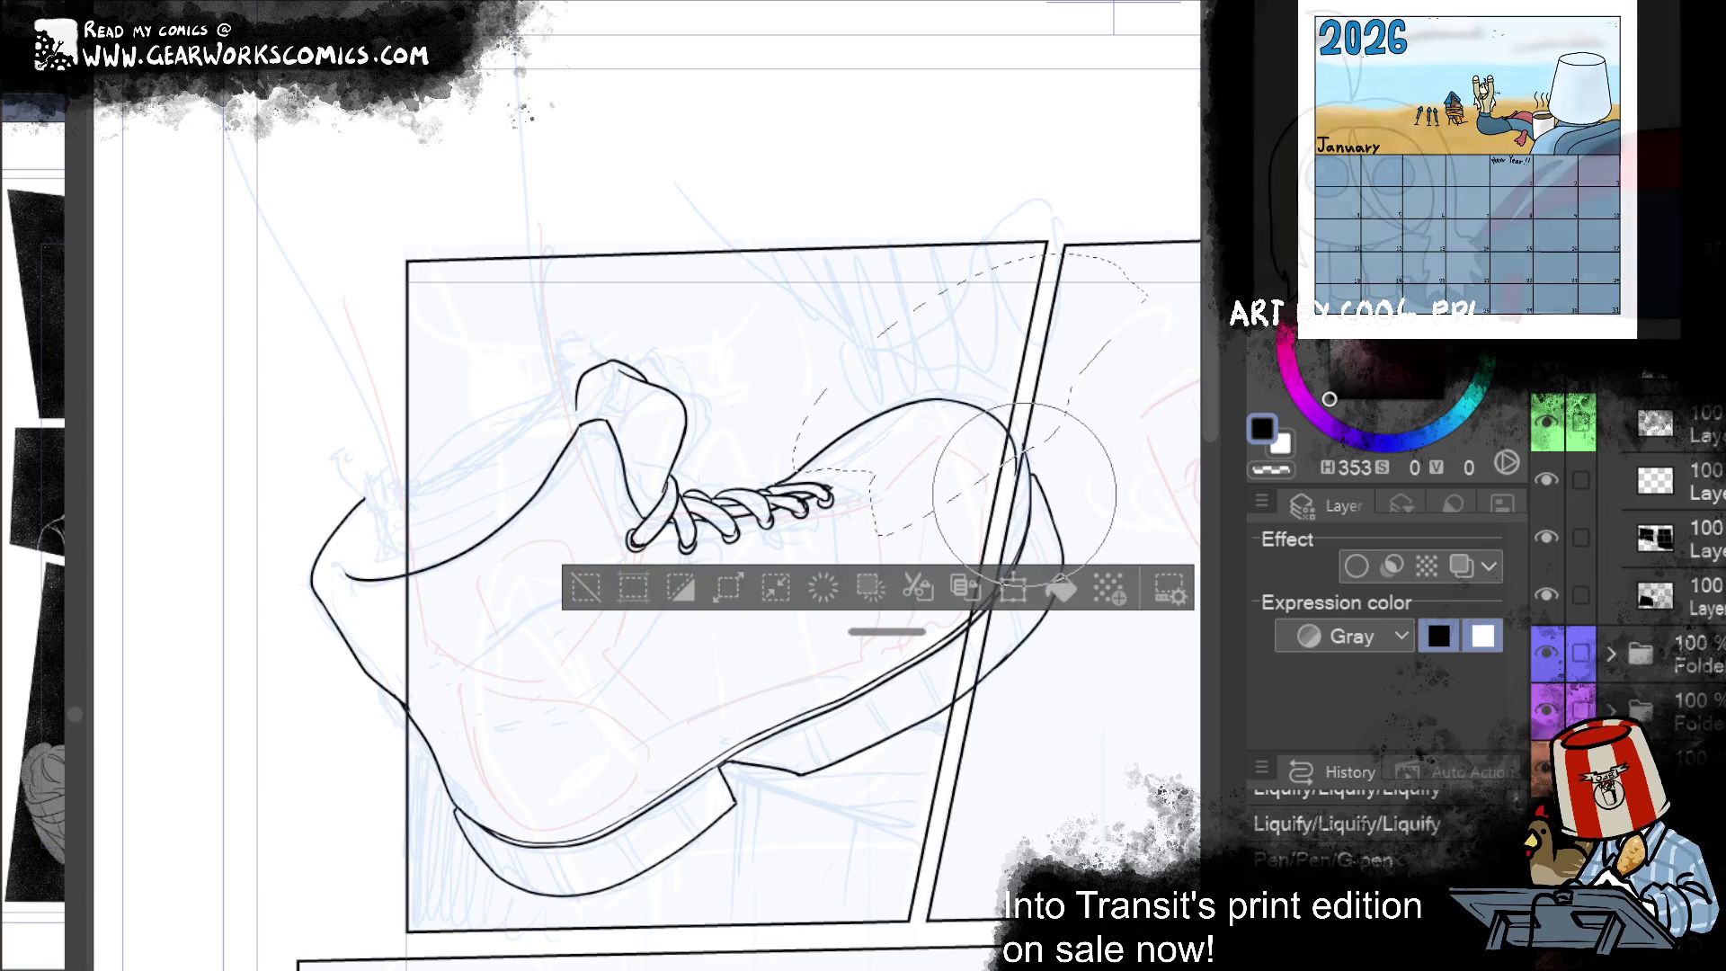
{"action": "key", "text": "ctrl+z"}
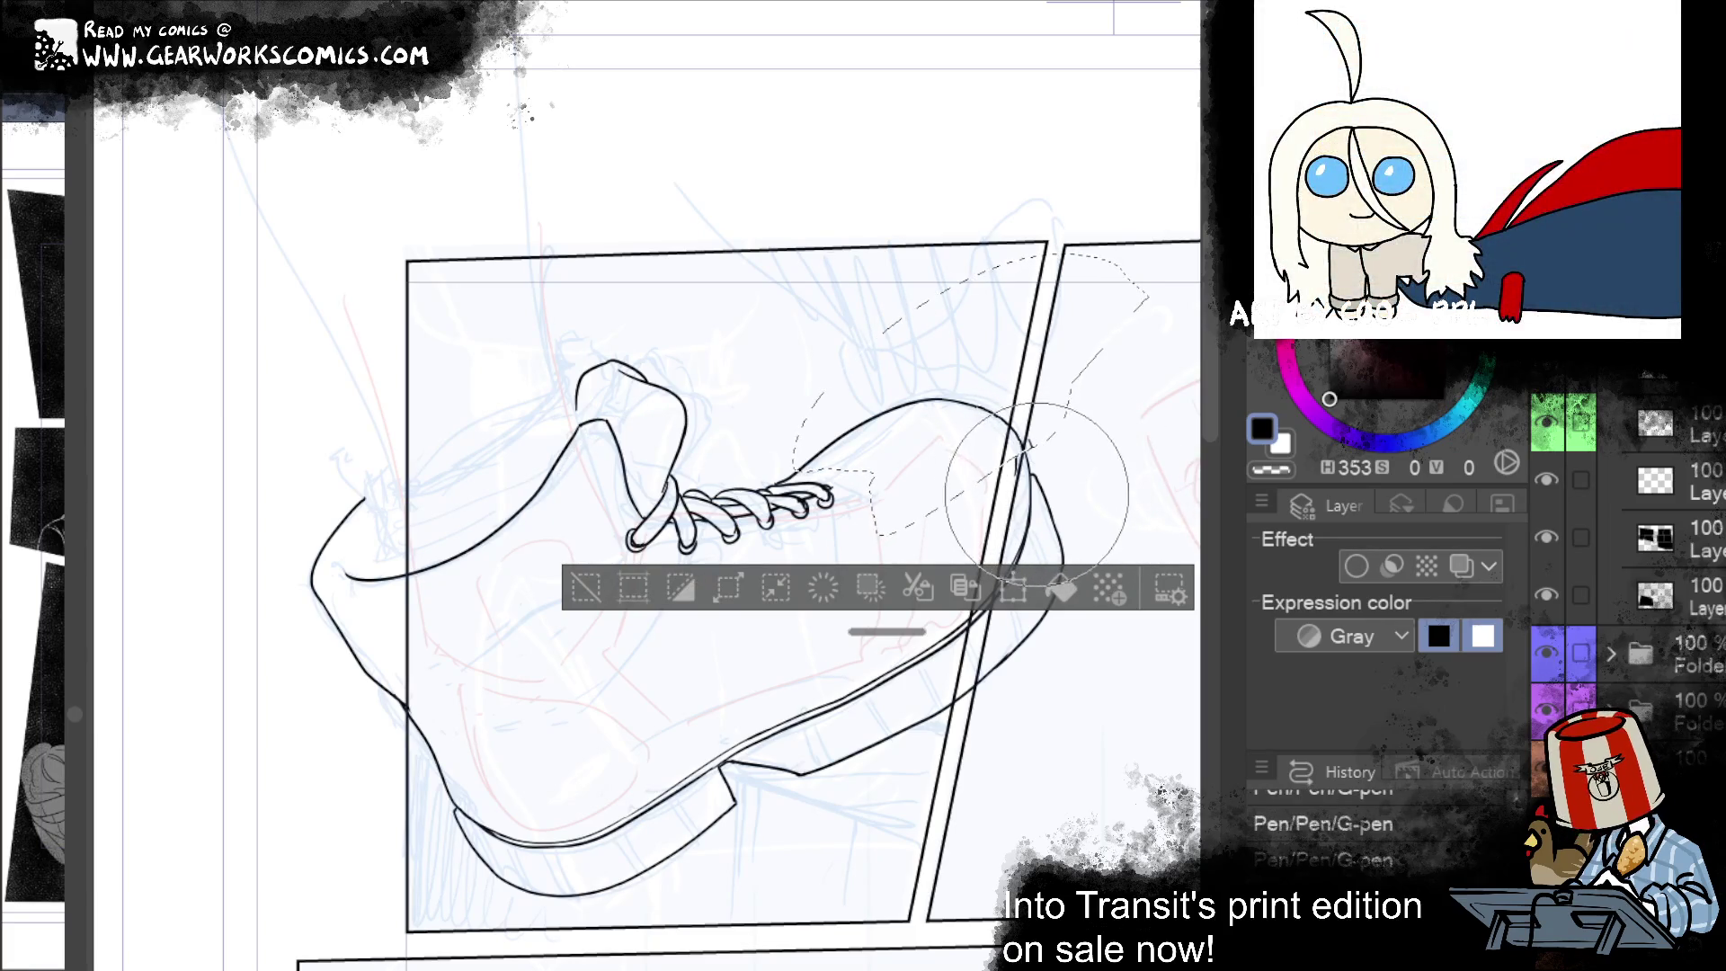
{"action": "key", "text": "m"}
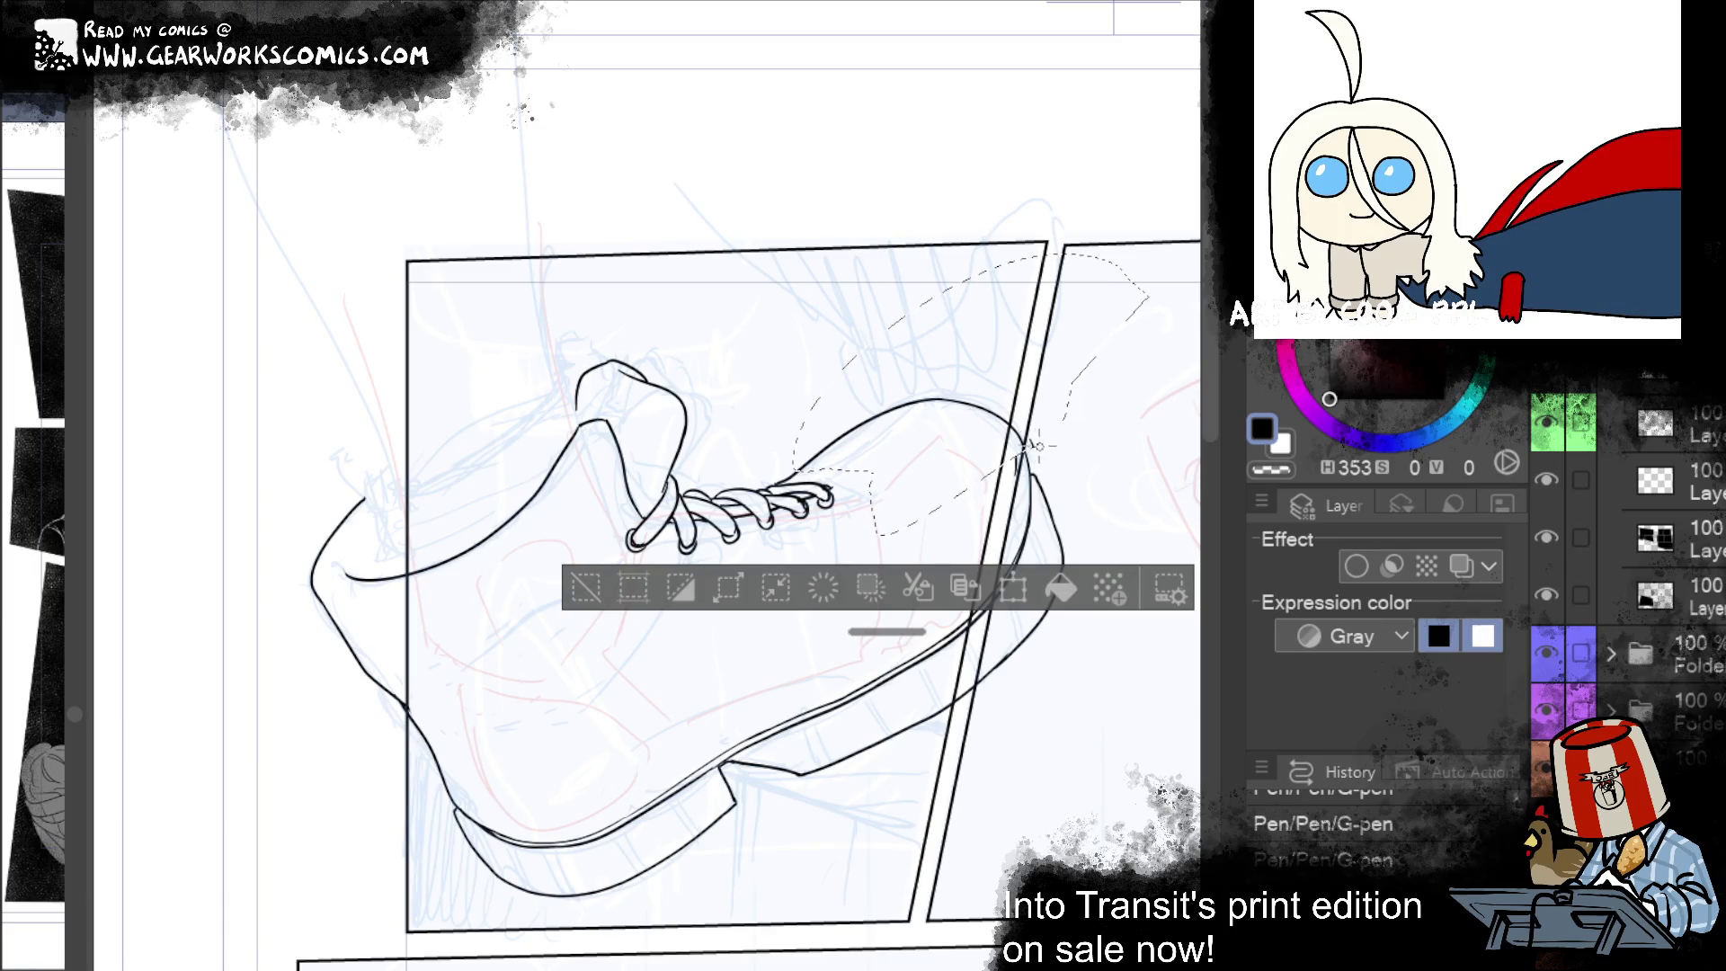
{"action": "left_click_drag", "start_coordinate": [1051, 368], "coordinate": [1020, 449]}
{"action": "key", "text": "ctrl+z"}
{"action": "key", "text": "ctrl+z"}
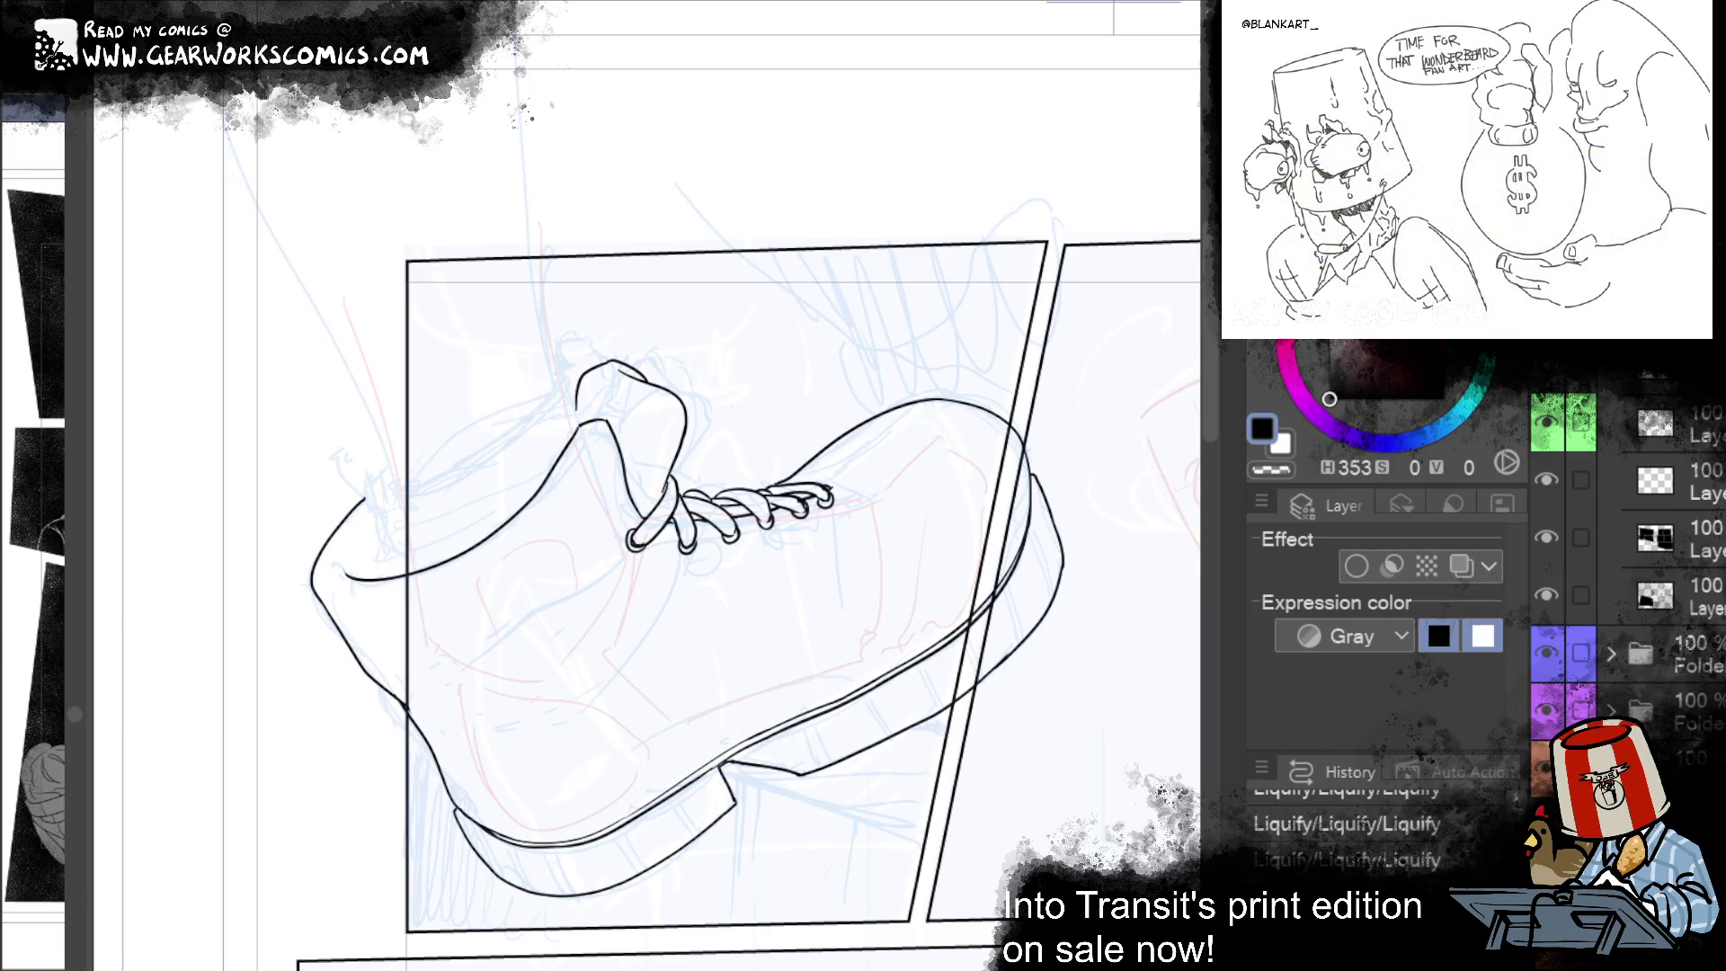
Step: Ink a small inner contour on the tongue and erase stray marks at the sole's heel end
{"action": "mouse_move", "coordinate": [794, 626]}
{"action": "left_mouse_down"}
{"action": "mouse_move", "coordinate": [644, 698]}
{"action": "mouse_move", "coordinate": [840, 778]}
{"action": "mouse_move", "coordinate": [812, 768]}
{"action": "left_mouse_up"}
{"action": "mouse_move", "coordinate": [674, 751]}
{"action": "left_mouse_down"}
{"action": "mouse_move", "coordinate": [763, 731]}
{"action": "mouse_move", "coordinate": [645, 610]}
{"action": "left_mouse_up"}
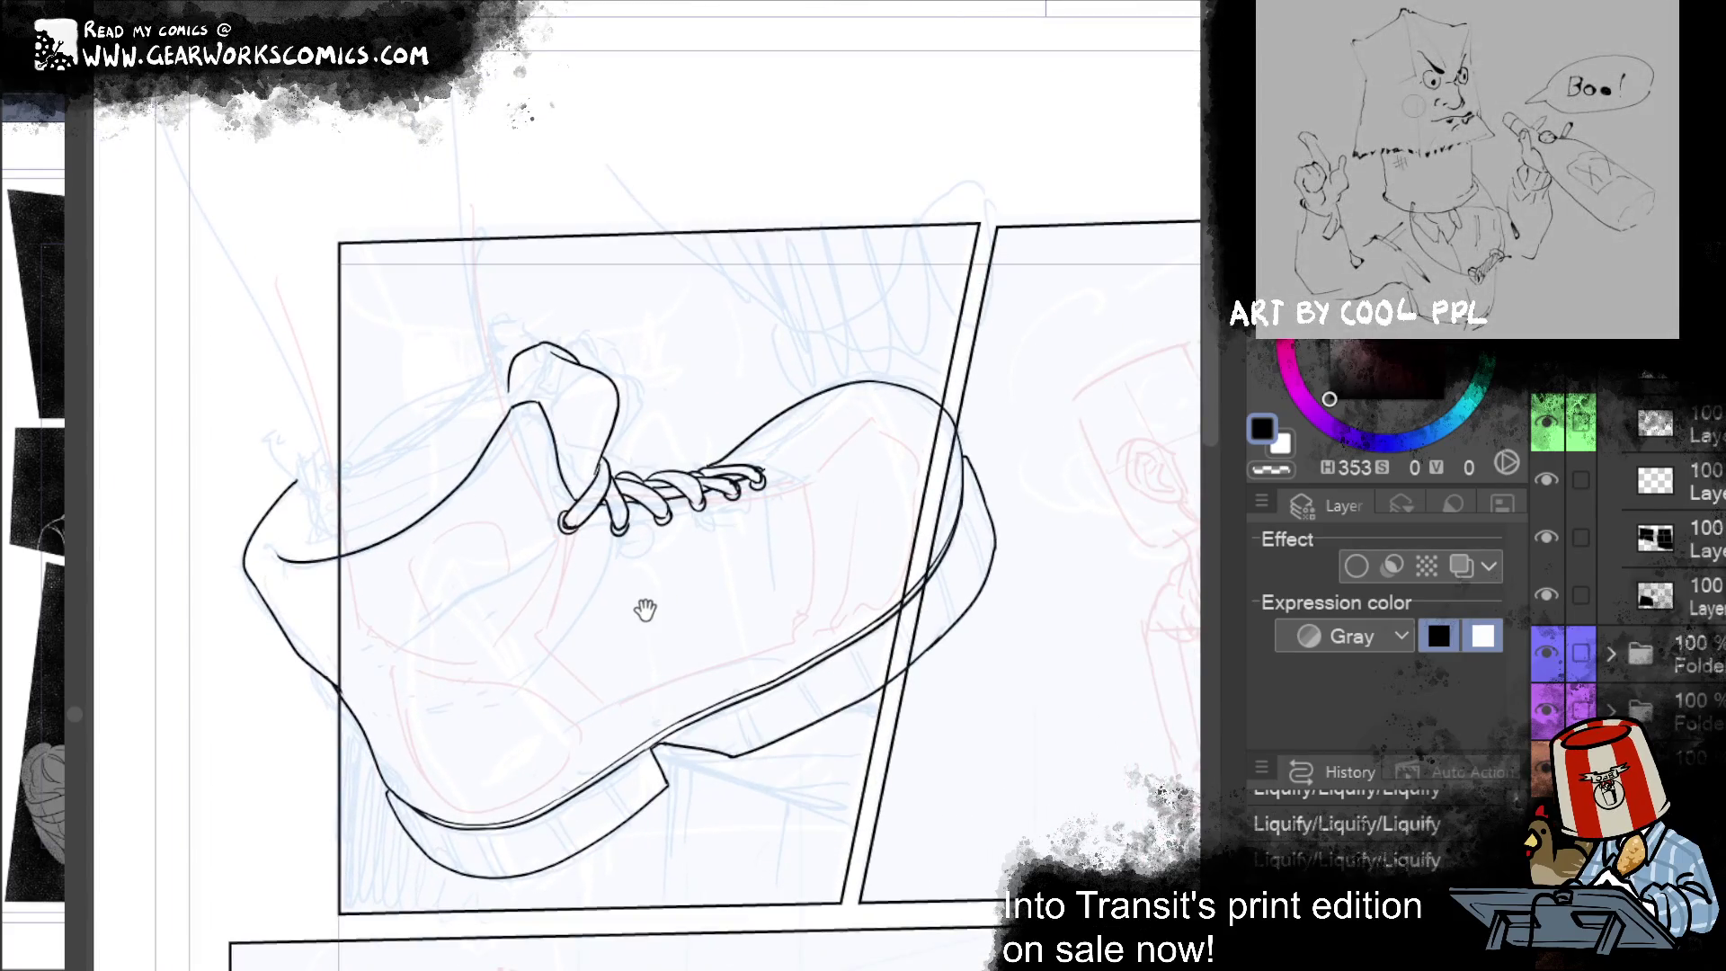
{"action": "left_click_drag", "start_coordinate": [561, 394], "coordinate": [600, 378]}
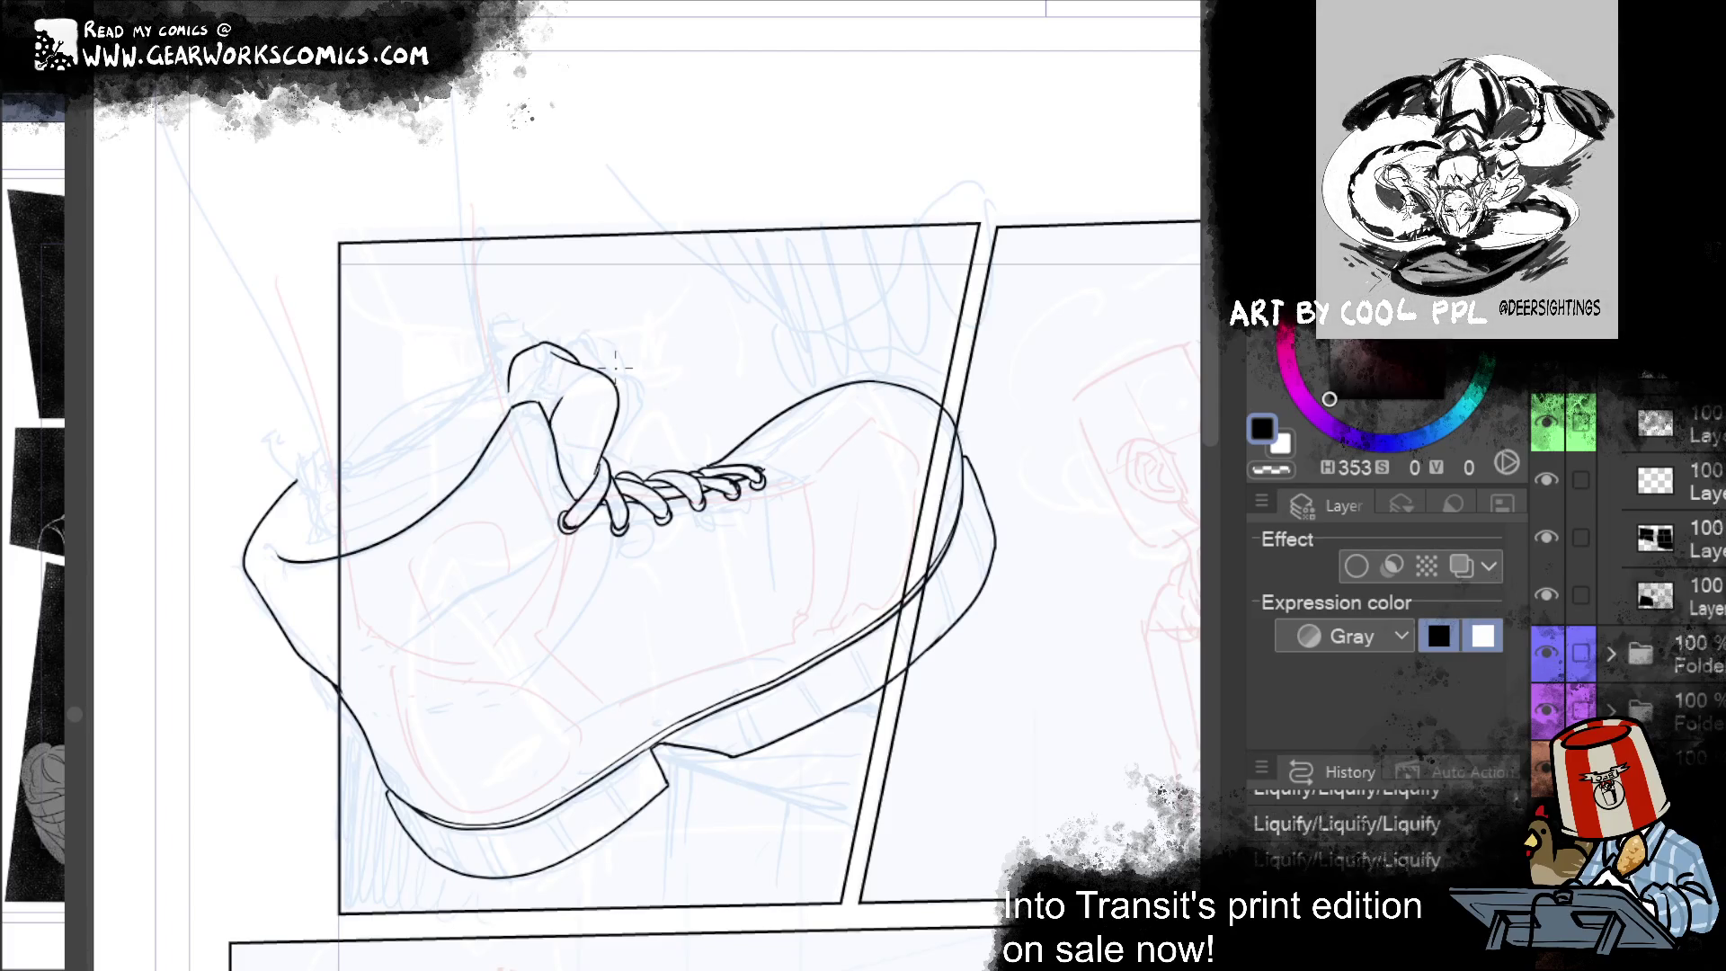
{"action": "scroll", "coordinate": [989, 605], "scroll_direction": "down", "scroll_amount": 2}
{"action": "mouse_move", "coordinate": [997, 751]}
{"action": "left_mouse_down"}
{"action": "mouse_move", "coordinate": [1001, 635]}
{"action": "mouse_move", "coordinate": [898, 667]}
{"action": "left_mouse_up"}
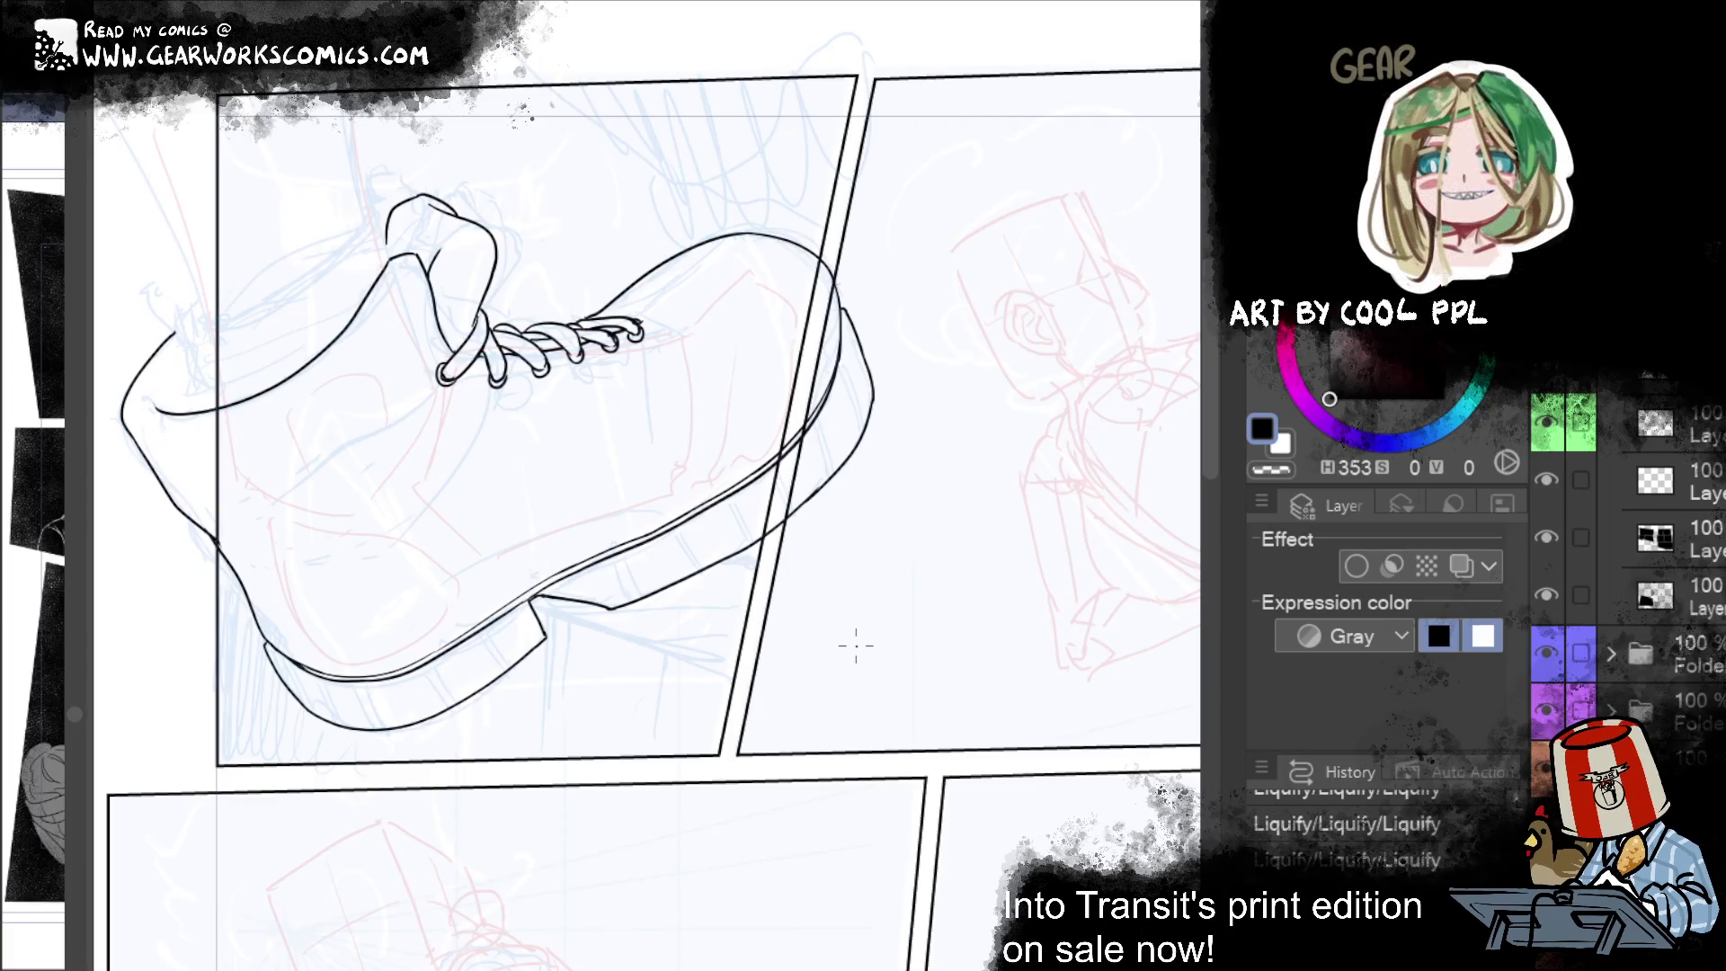
{"action": "mouse_move", "coordinate": [988, 401]}
{"action": "left_mouse_down"}
{"action": "mouse_move", "coordinate": [1065, 428]}
{"action": "mouse_move", "coordinate": [1048, 451]}
{"action": "mouse_move", "coordinate": [1078, 421]}
{"action": "left_mouse_up"}
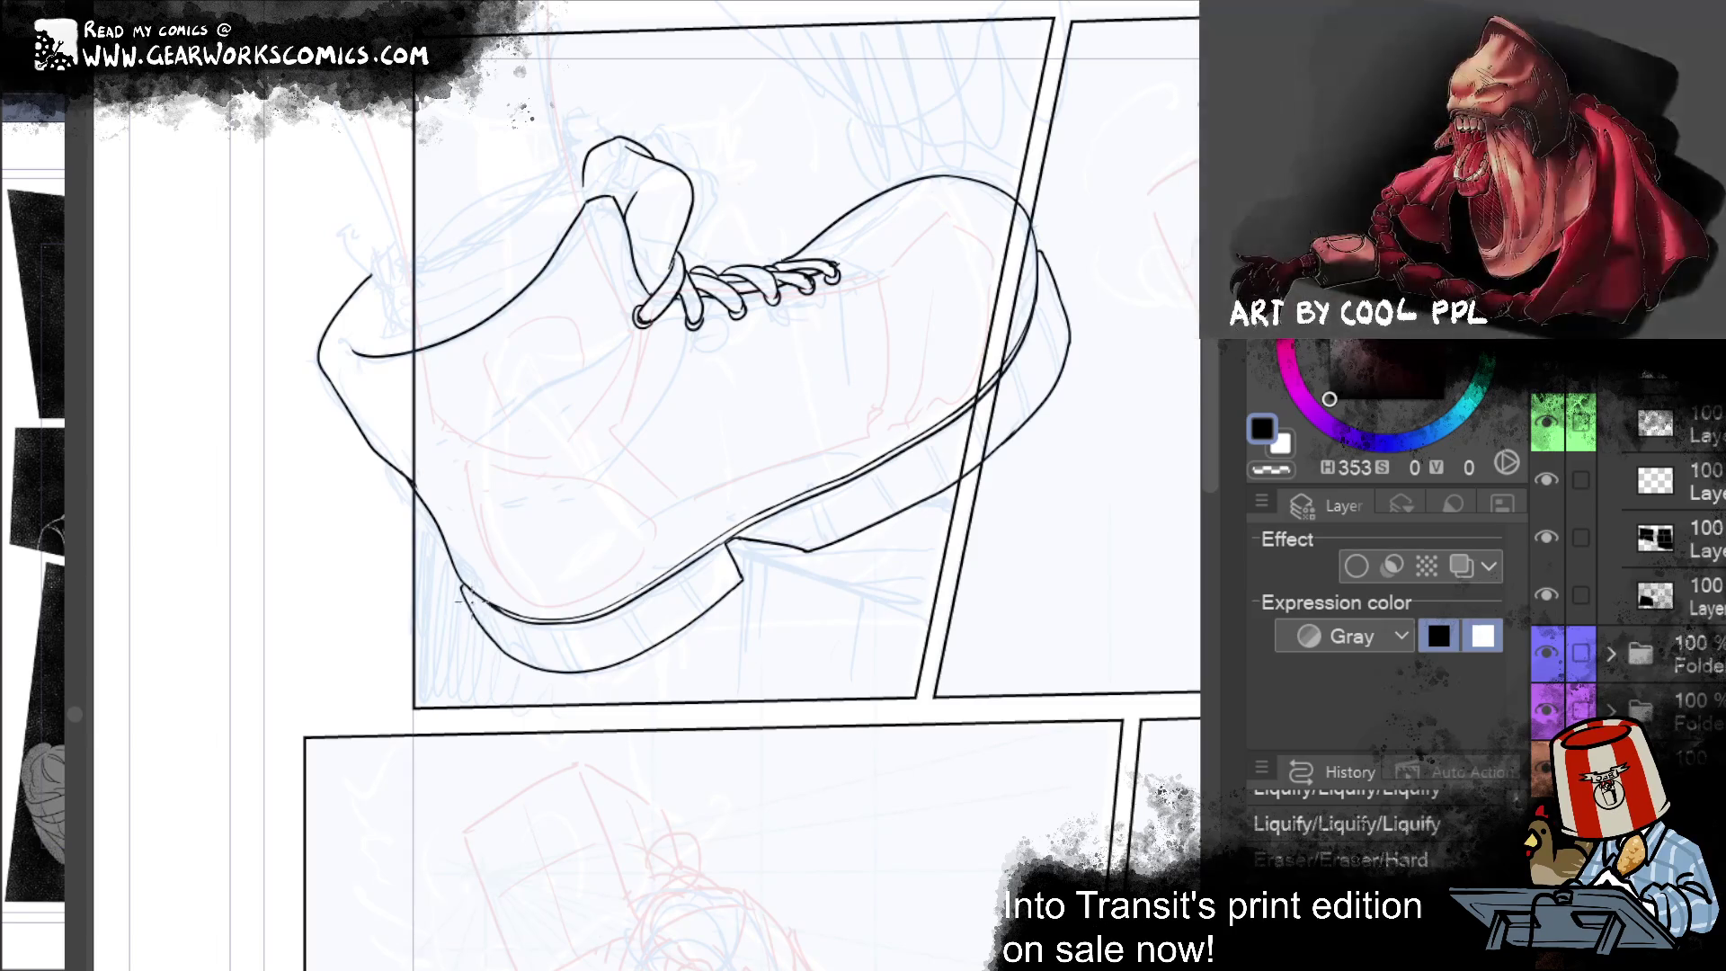
{"action": "left_click_drag", "start_coordinate": [467, 596], "coordinate": [506, 671]}
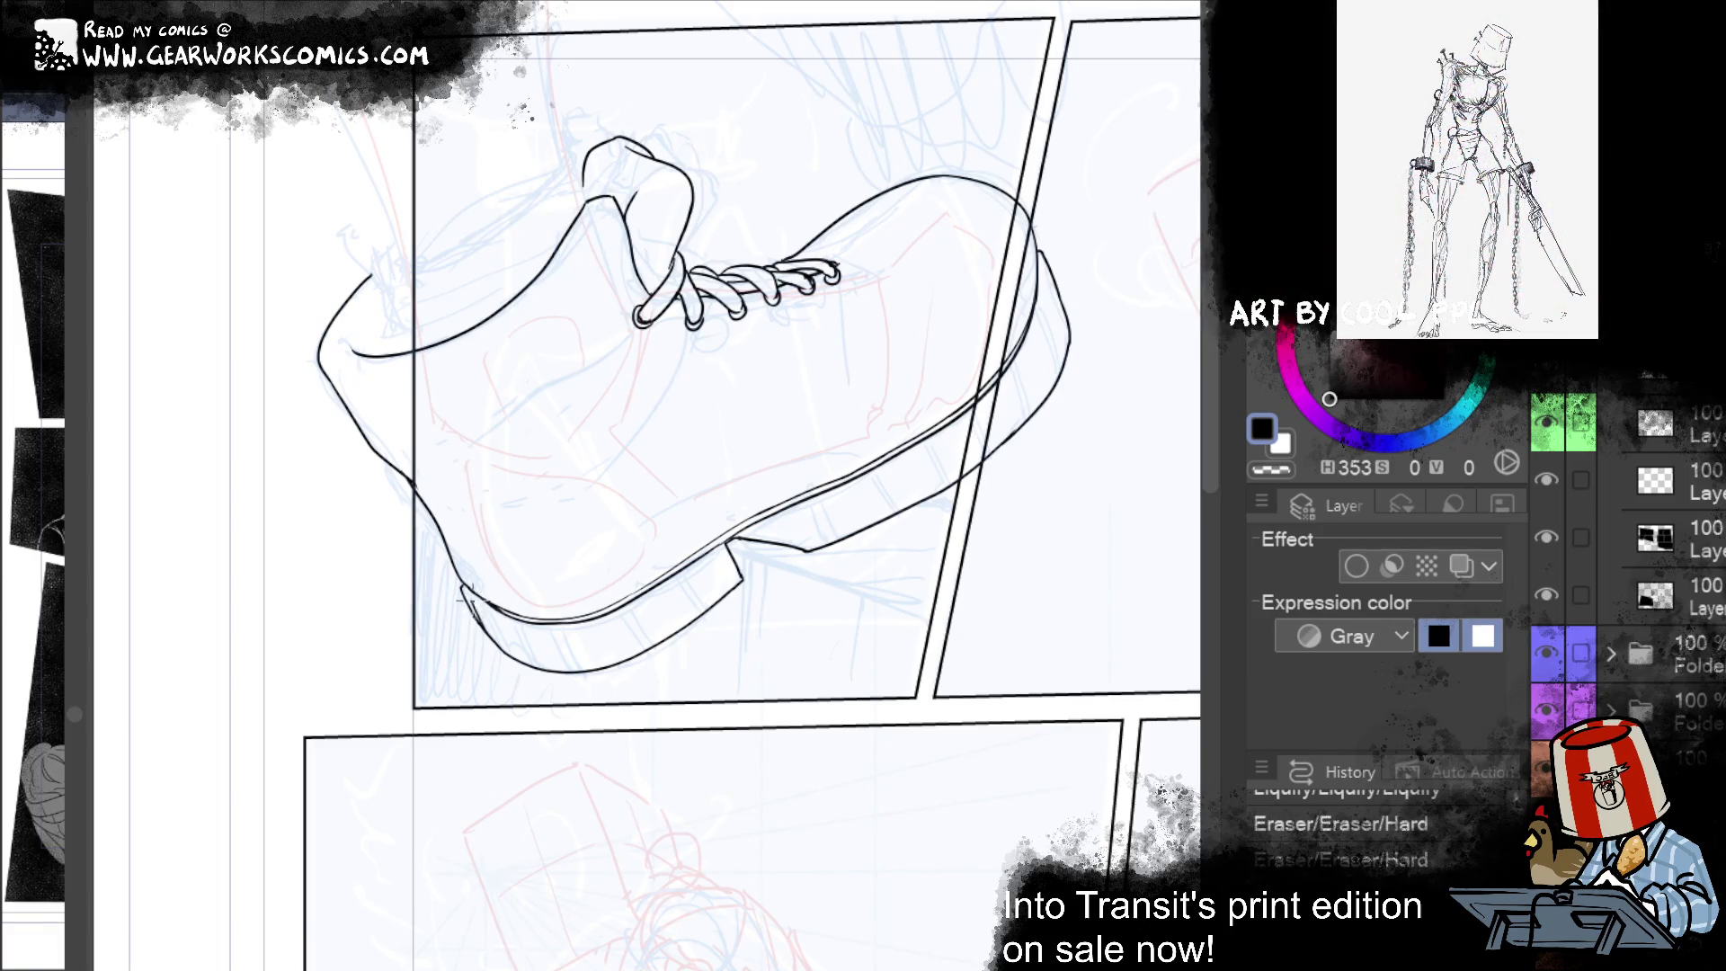
{"action": "key", "text": "ctrl+d"}
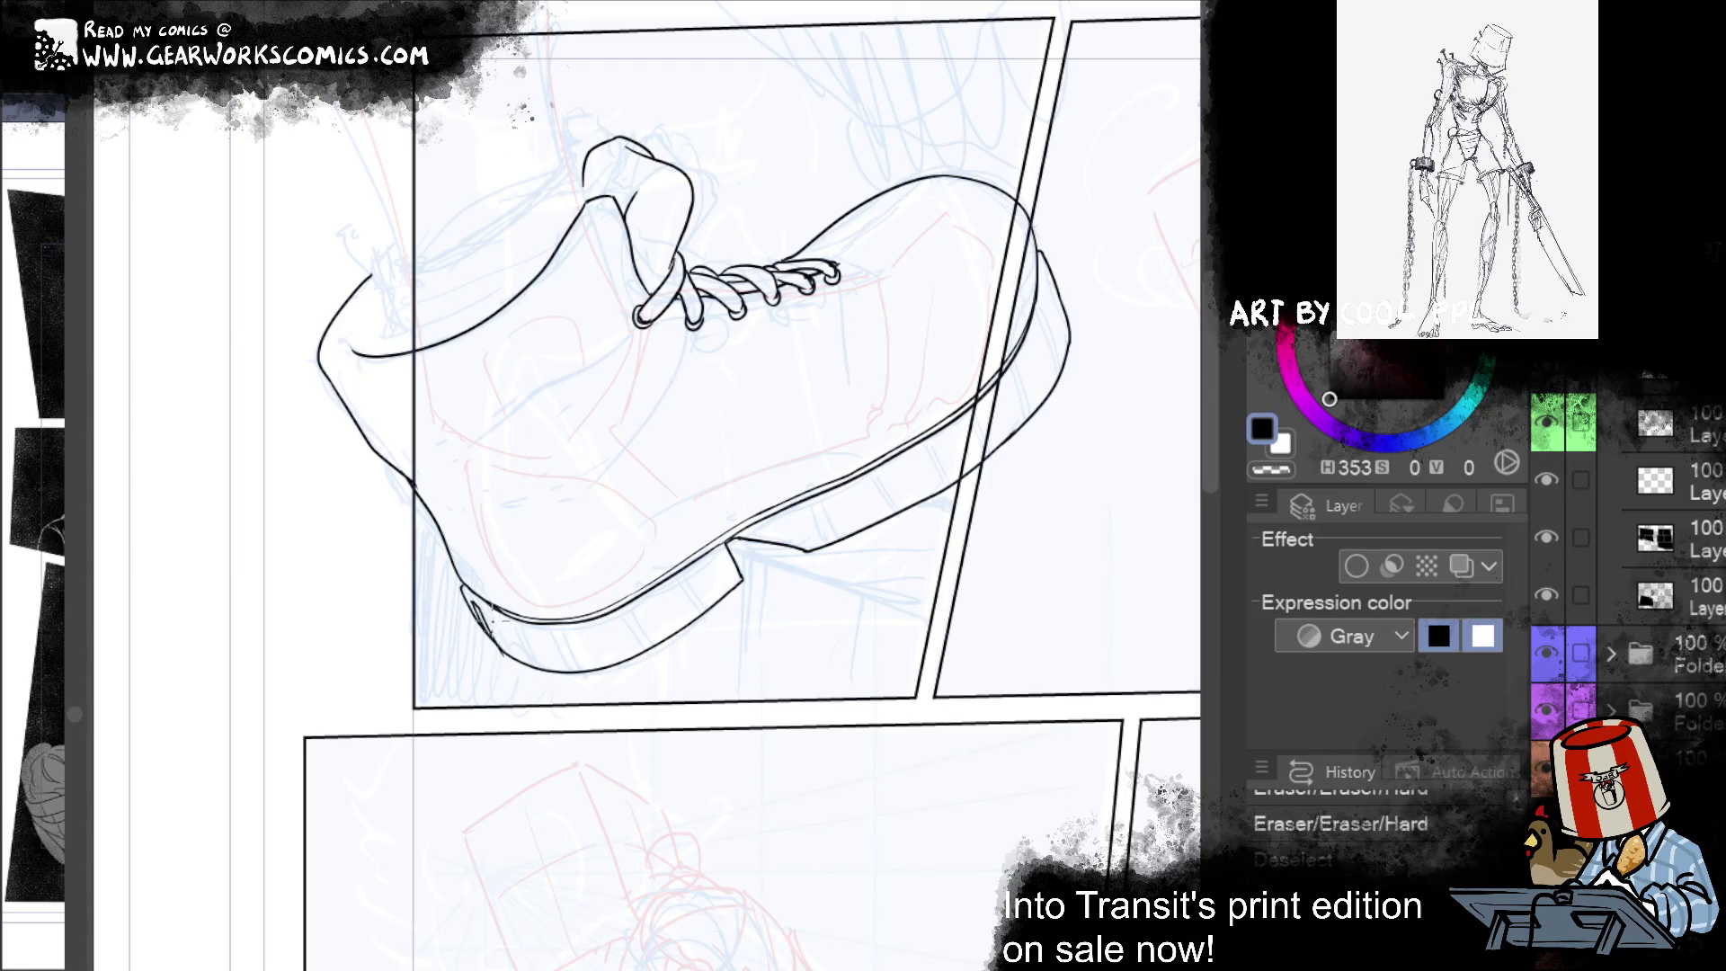
{"action": "left_click_drag", "start_coordinate": [496, 626], "coordinate": [536, 692]}
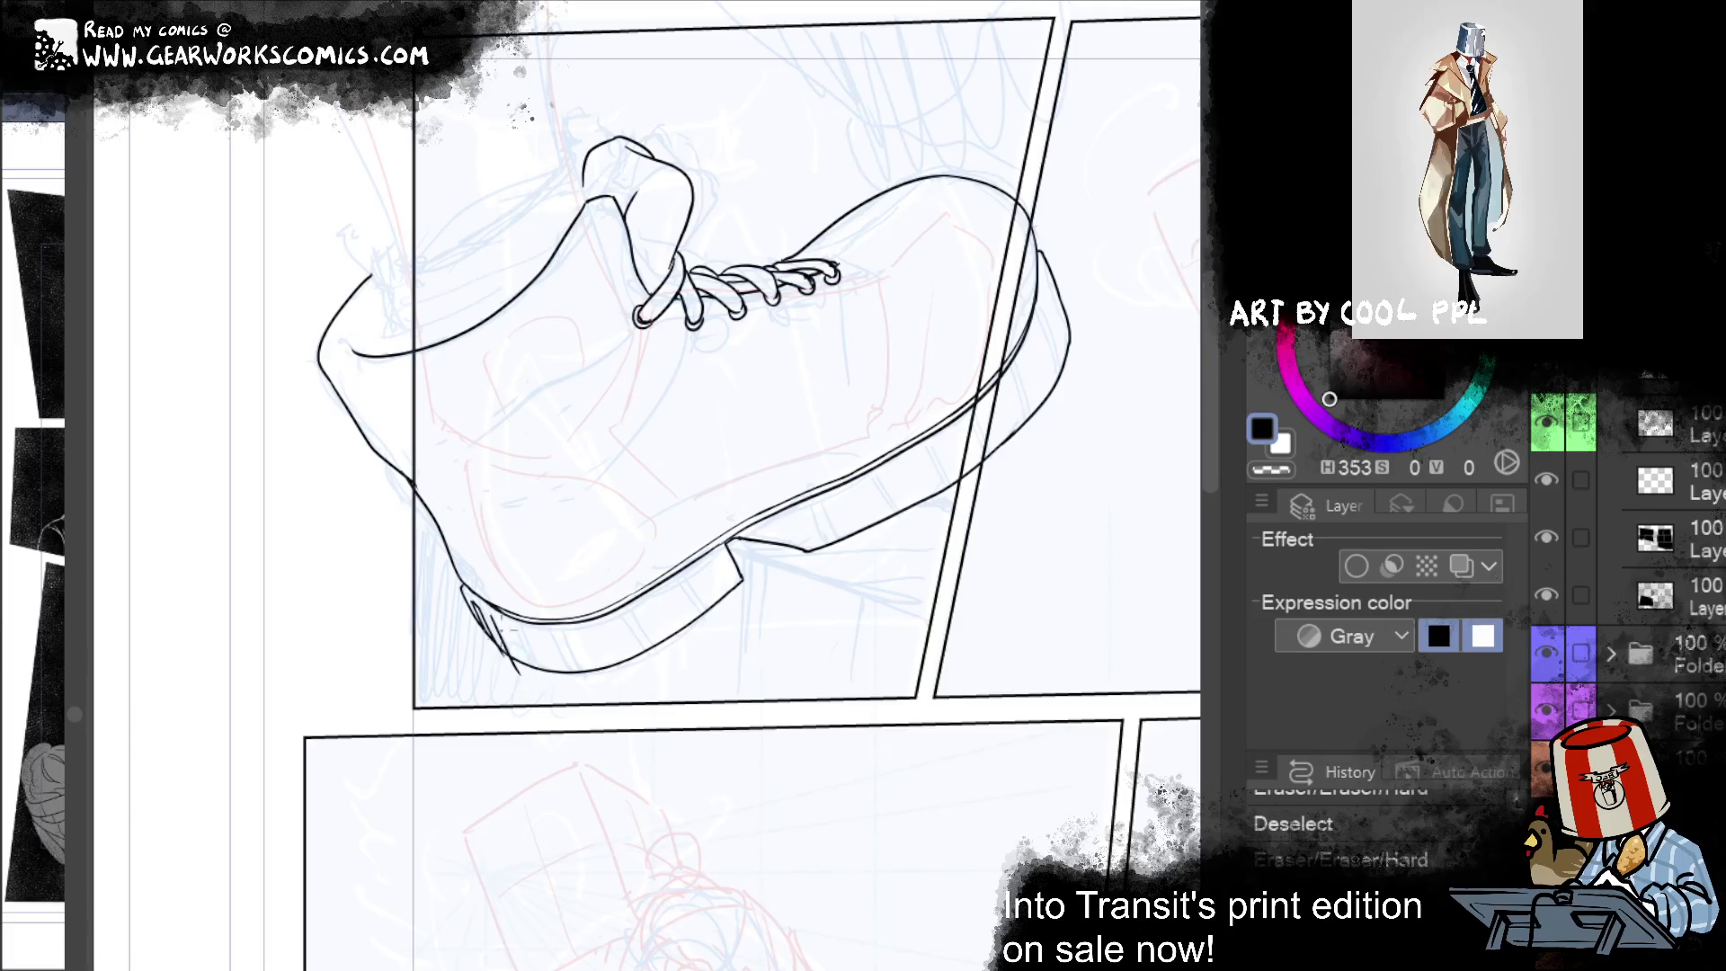
Step: Ink the first short diagonal tread strokes along the sole's lower back, redrawing bad ones
{"action": "left_click_drag", "start_coordinate": [486, 618], "coordinate": [535, 692]}
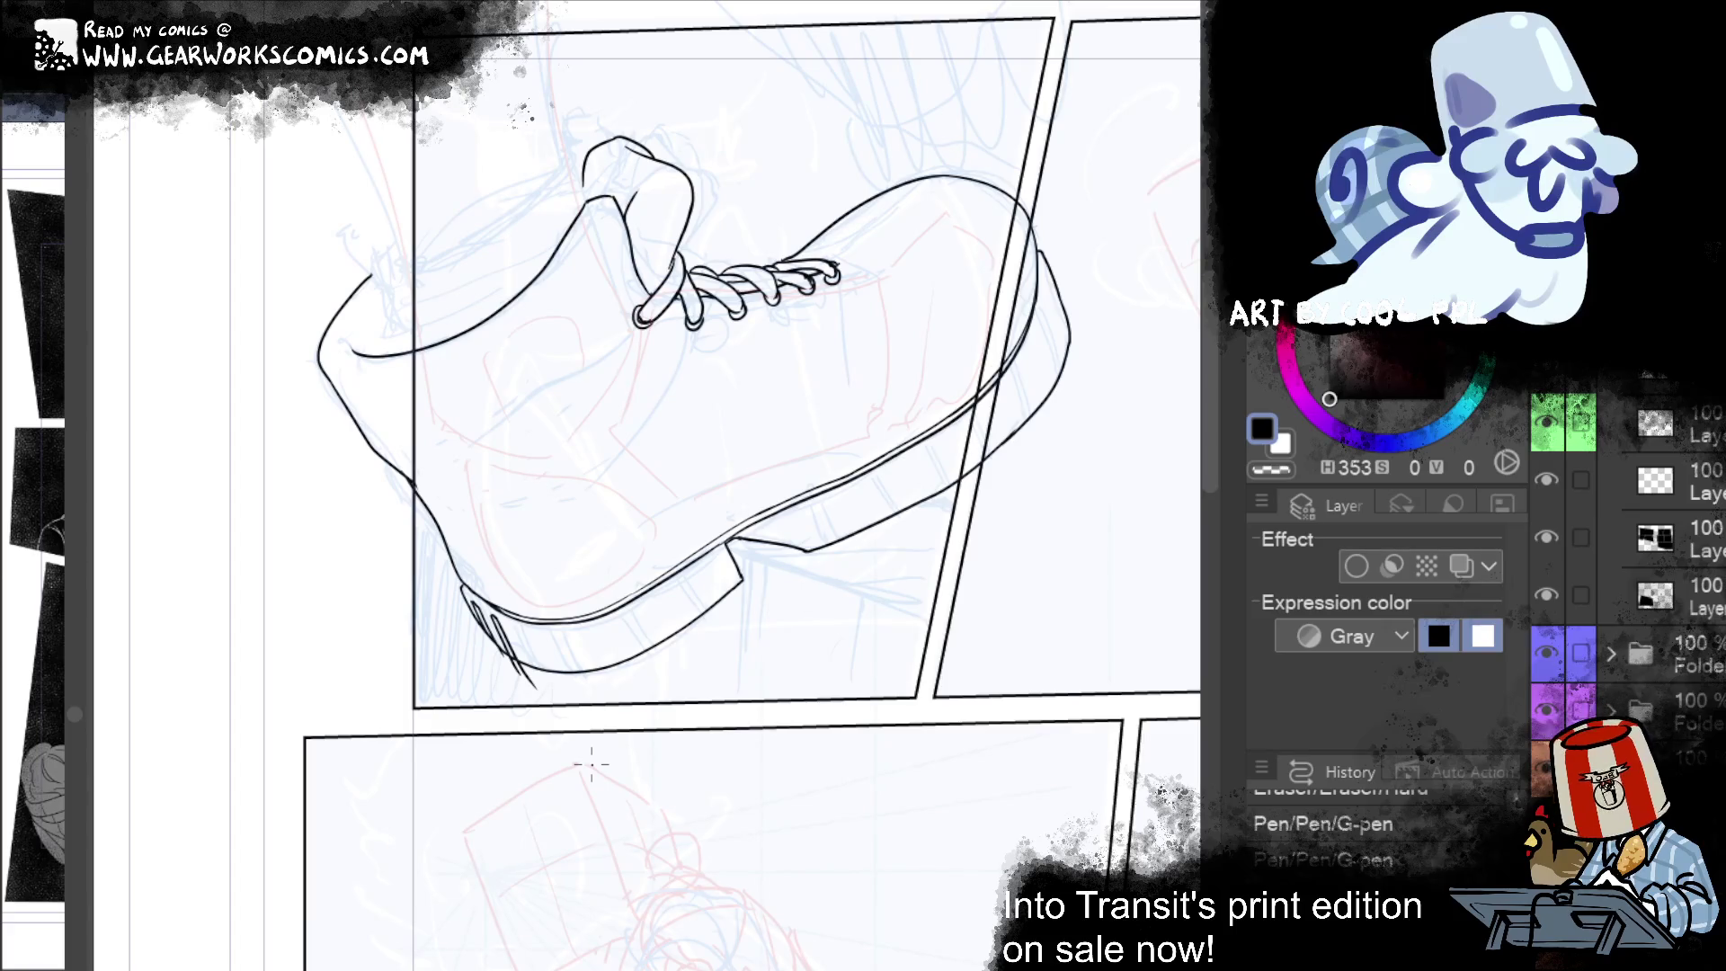
{"action": "left_click_drag", "start_coordinate": [526, 620], "coordinate": [550, 695]}
{"action": "key", "text": "ctrl+z"}
{"action": "left_click_drag", "start_coordinate": [526, 630], "coordinate": [550, 697]}
{"action": "left_click_drag", "start_coordinate": [530, 632], "coordinate": [559, 704]}
{"action": "key", "text": "ctrl+z"}
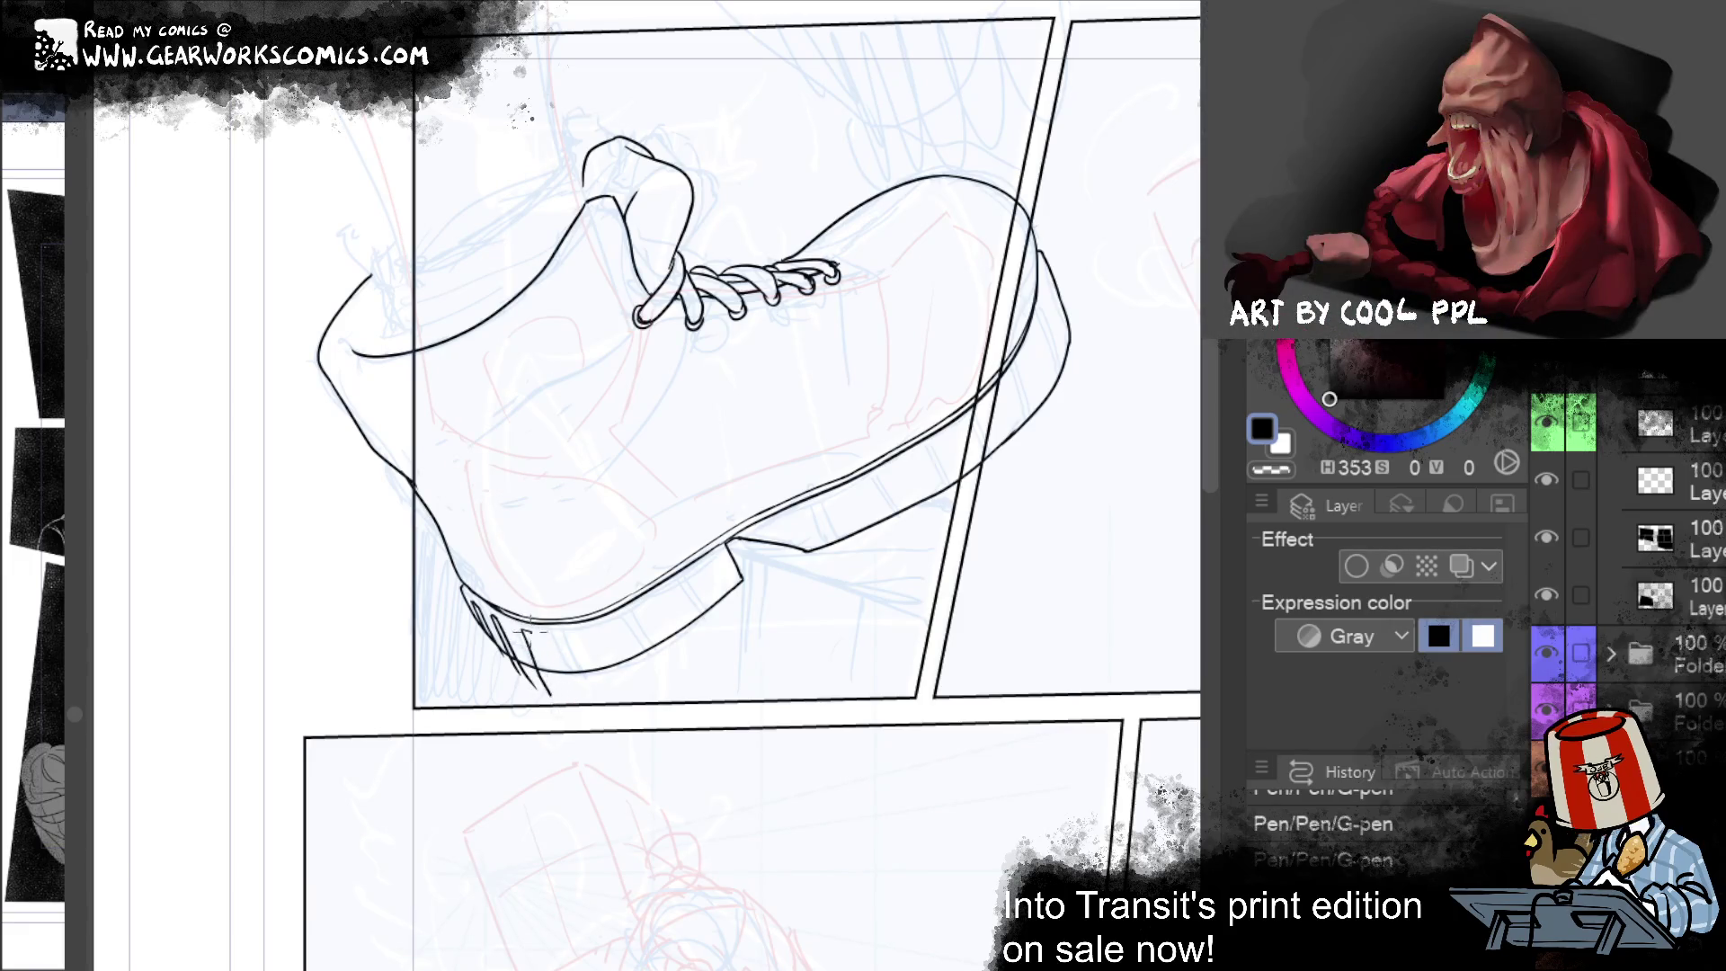
{"action": "left_click_drag", "start_coordinate": [532, 632], "coordinate": [563, 705]}
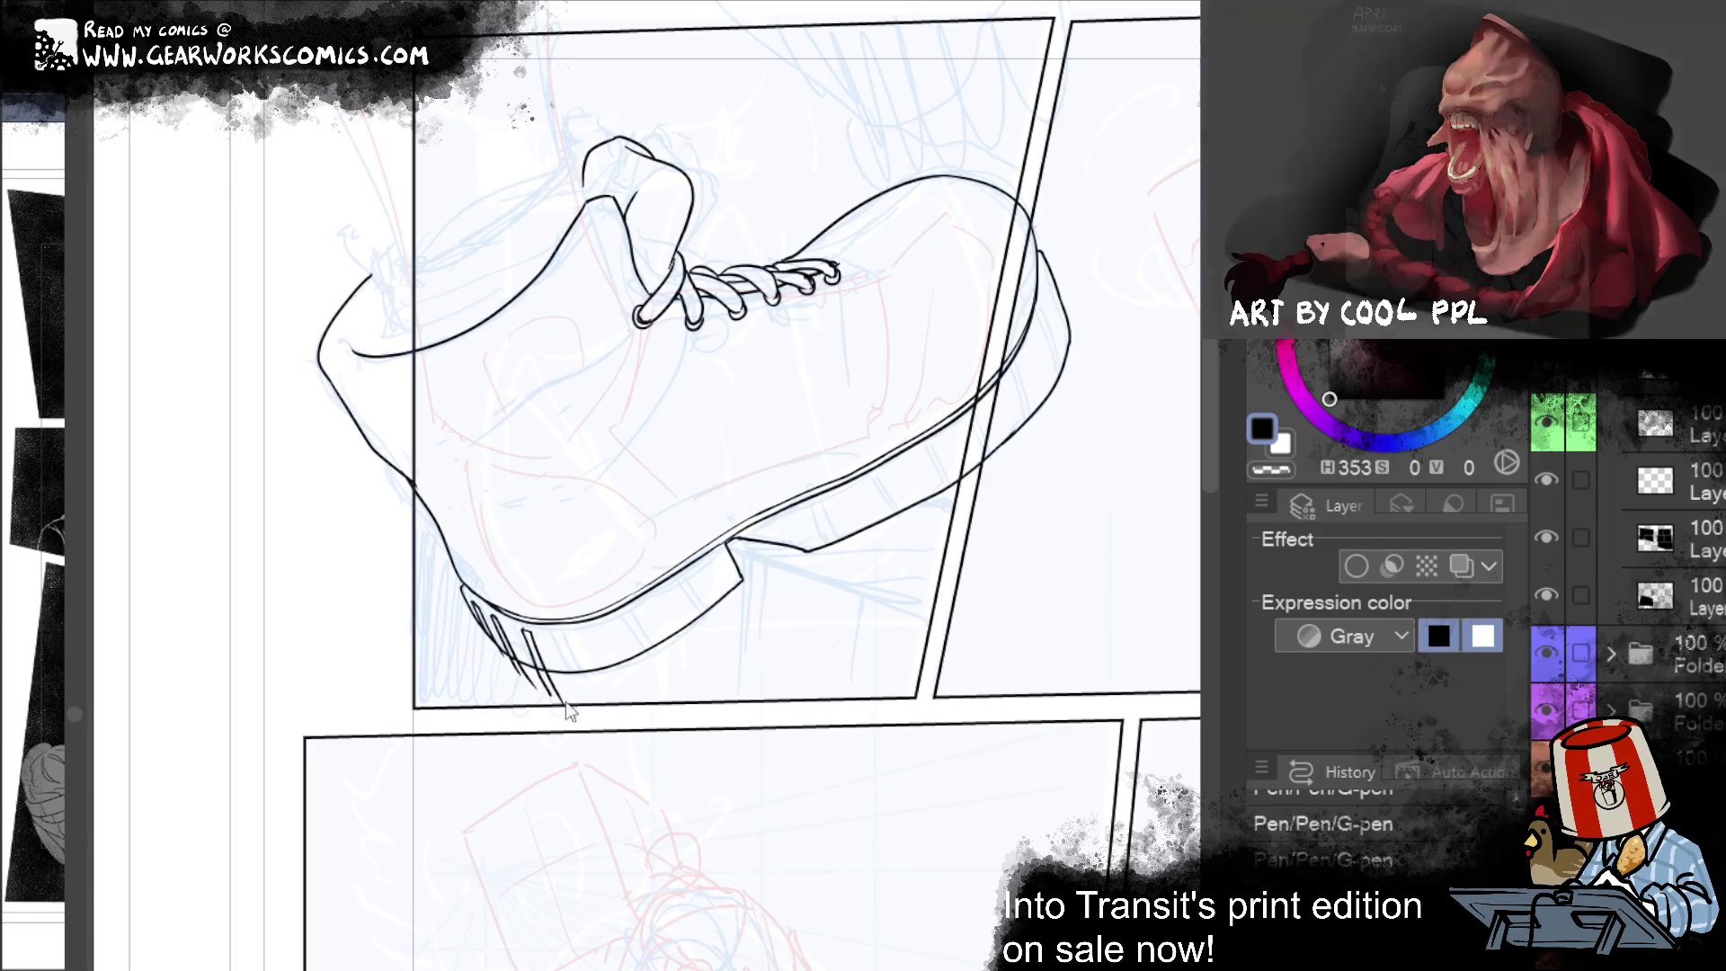
{"action": "key", "text": "ctrl+z"}
Step: Continue the row of tread strokes rightward to the sole's front end
{"action": "left_click_drag", "start_coordinate": [563, 634], "coordinate": [595, 703]}
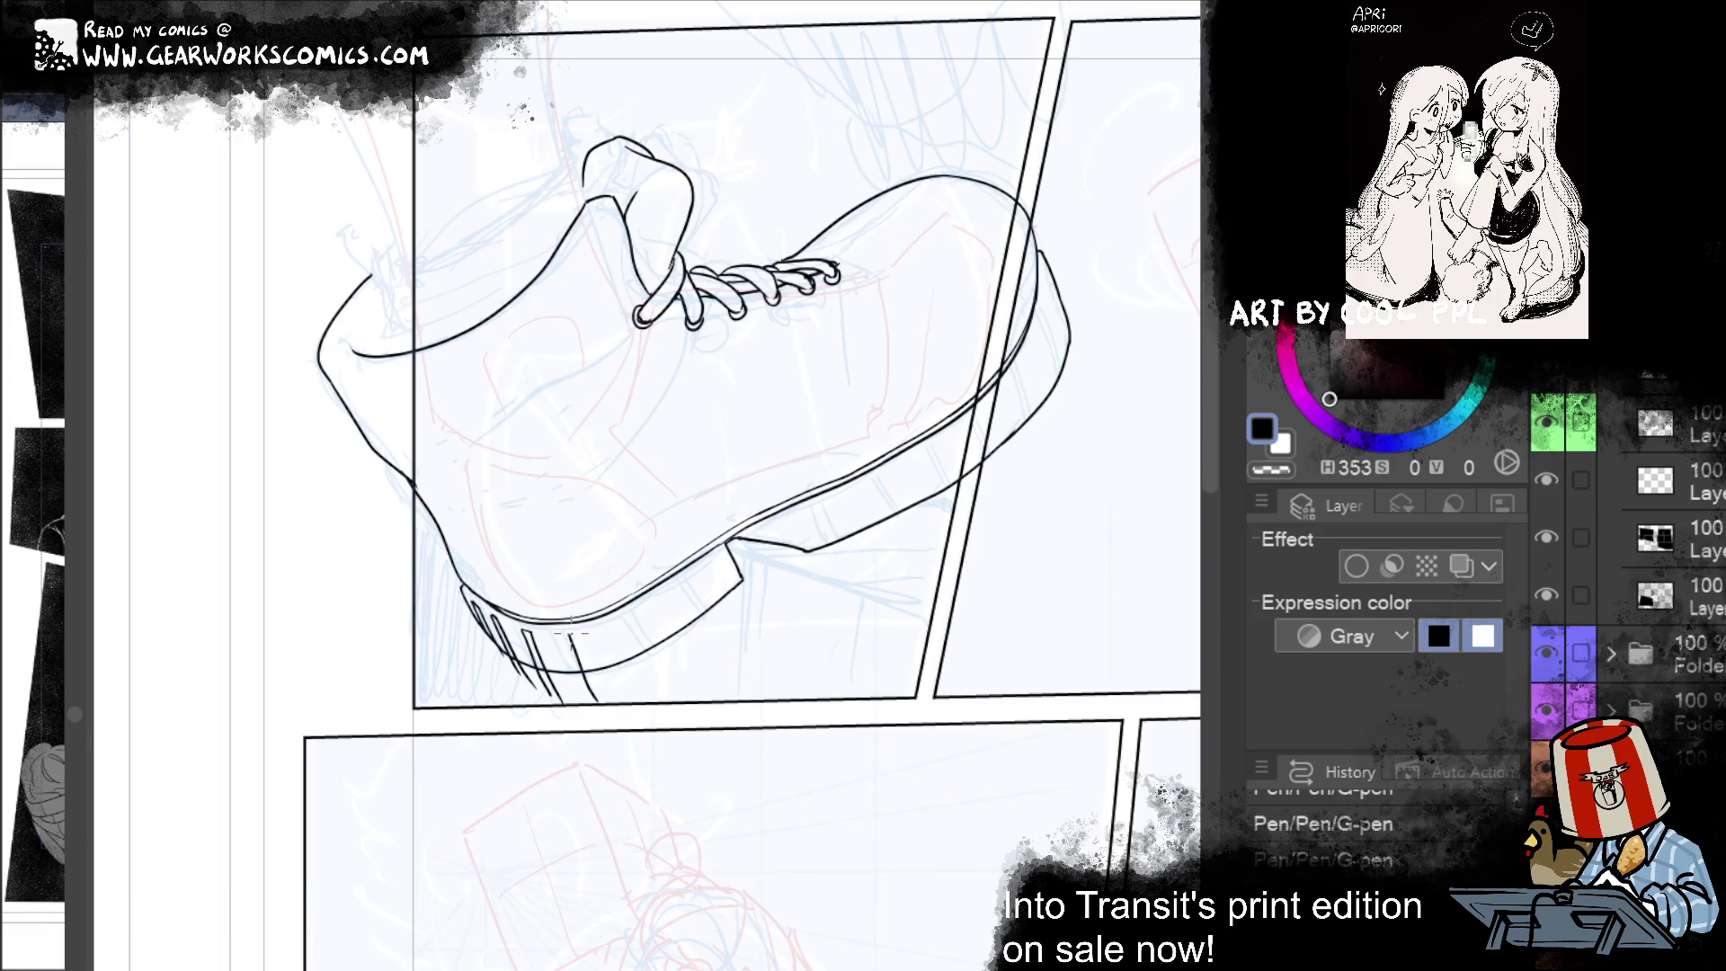
{"action": "left_click_drag", "start_coordinate": [579, 639], "coordinate": [600, 694]}
{"action": "key", "text": "ctrl+z"}
{"action": "left_click_drag", "start_coordinate": [573, 633], "coordinate": [601, 699]}
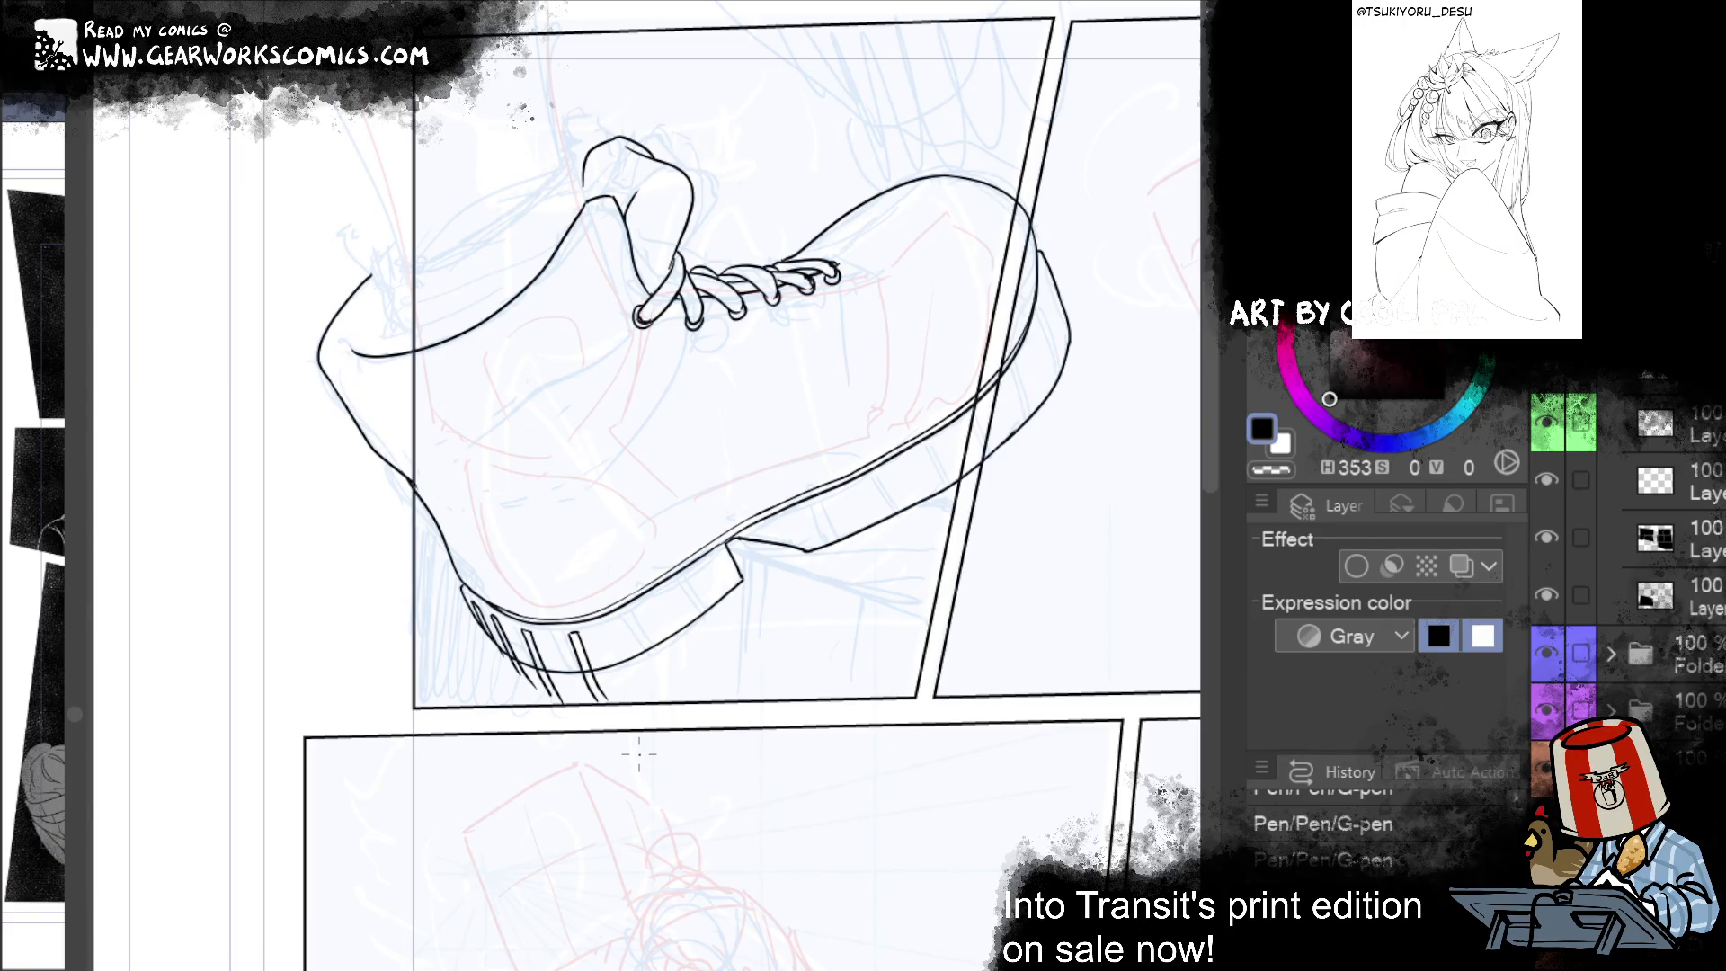
{"action": "left_click_drag", "start_coordinate": [617, 621], "coordinate": [638, 681]}
{"action": "left_click_drag", "start_coordinate": [629, 618], "coordinate": [649, 685]}
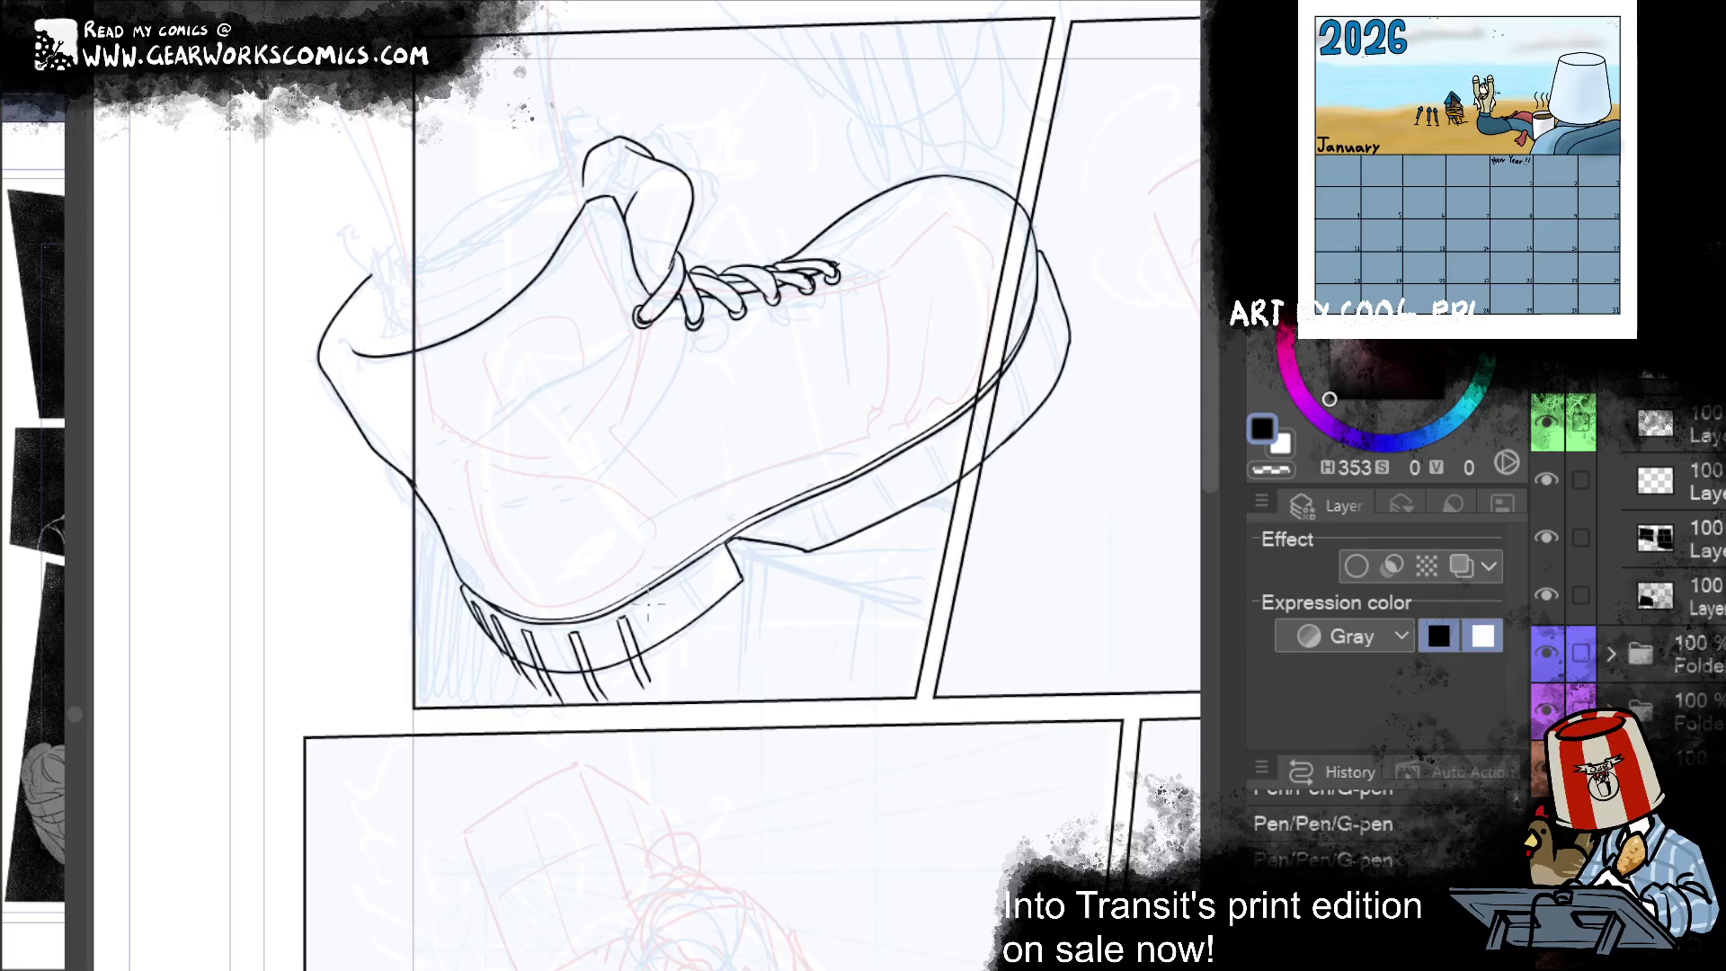
{"action": "left_click_drag", "start_coordinate": [665, 592], "coordinate": [692, 667]}
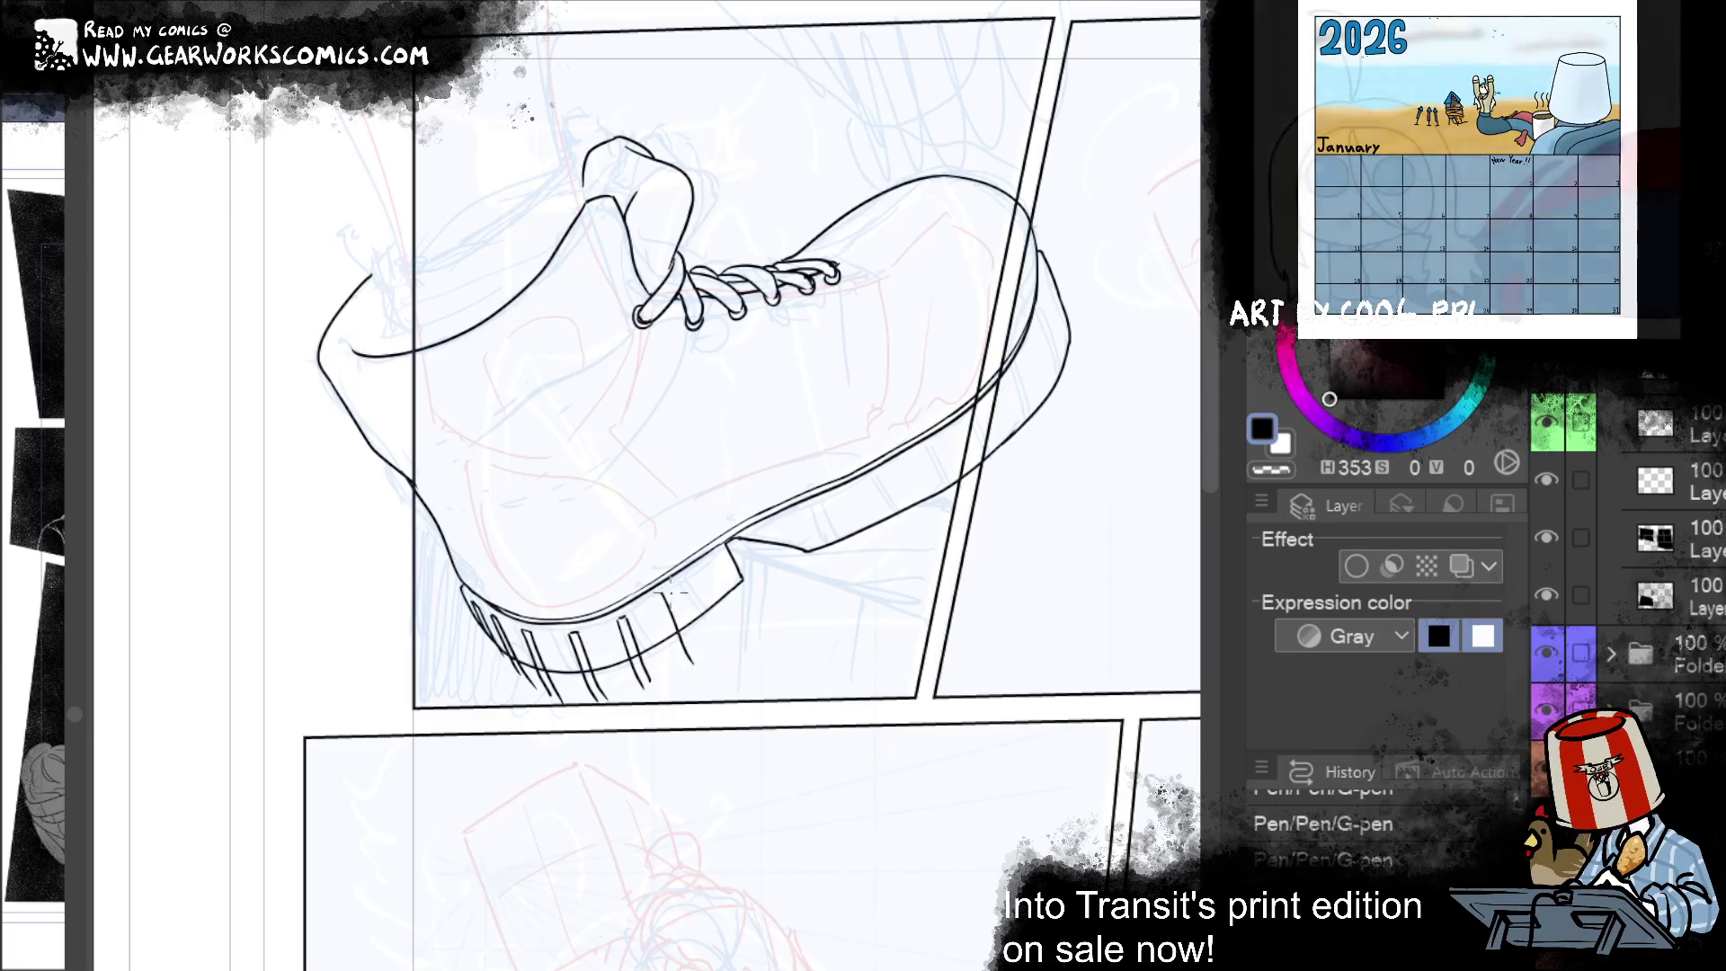
{"action": "left_click_drag", "start_coordinate": [669, 593], "coordinate": [687, 655]}
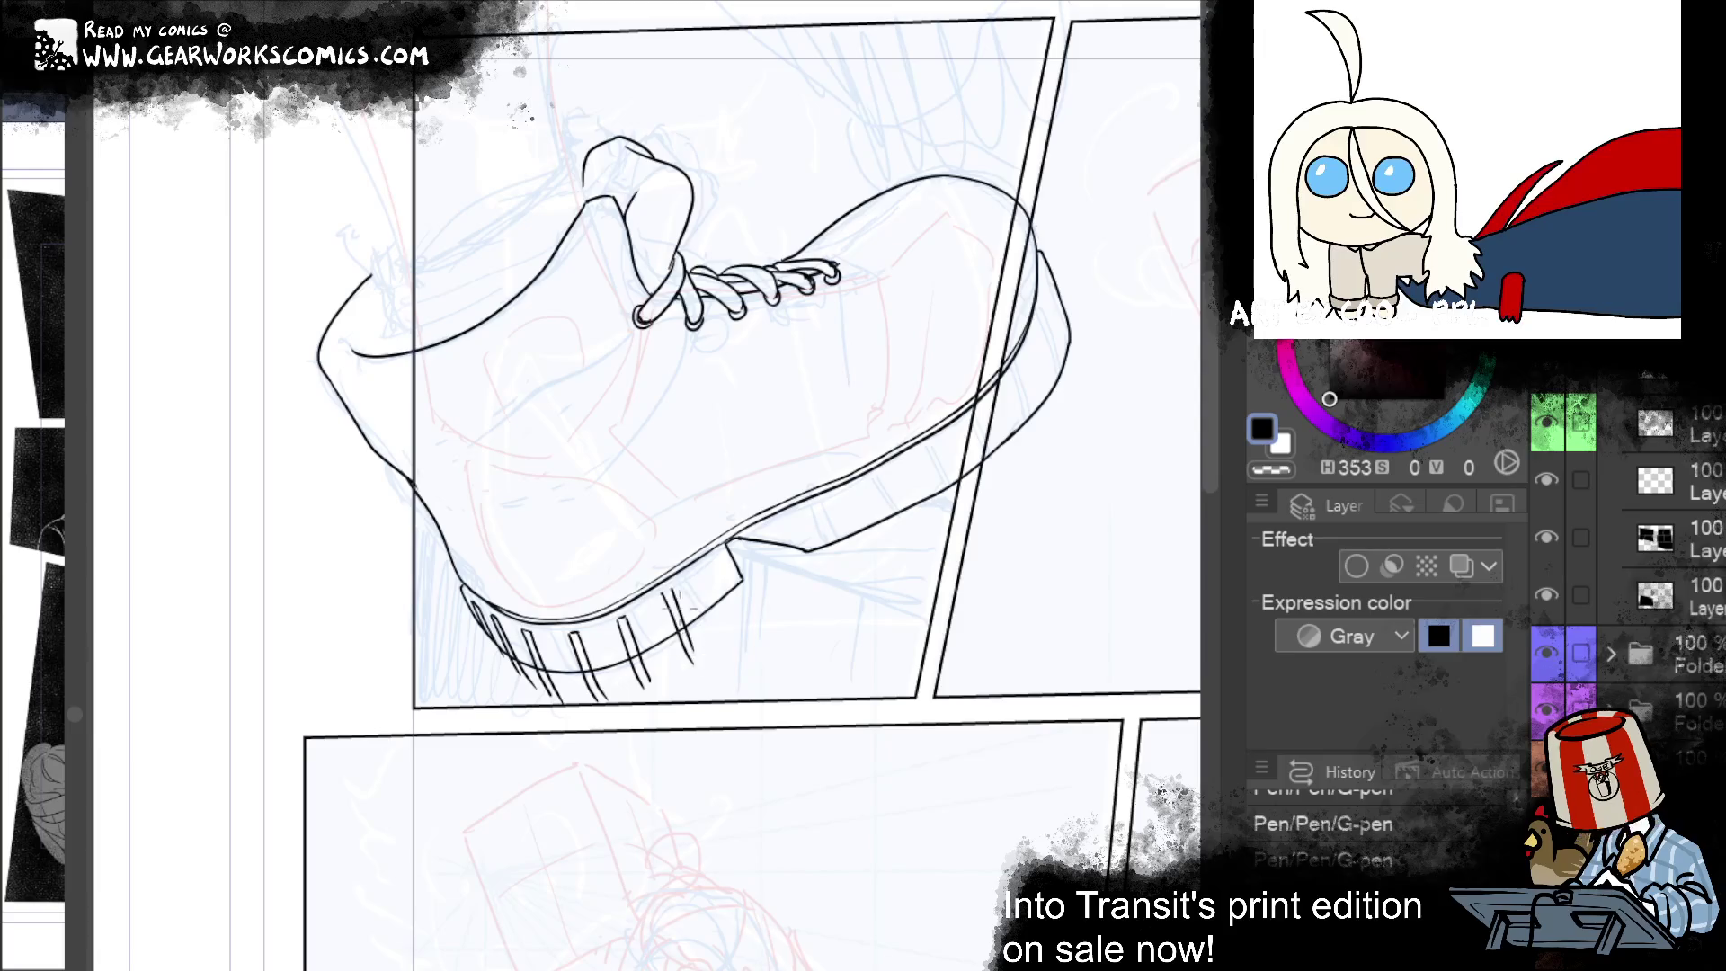
{"action": "left_click_drag", "start_coordinate": [672, 589], "coordinate": [690, 656]}
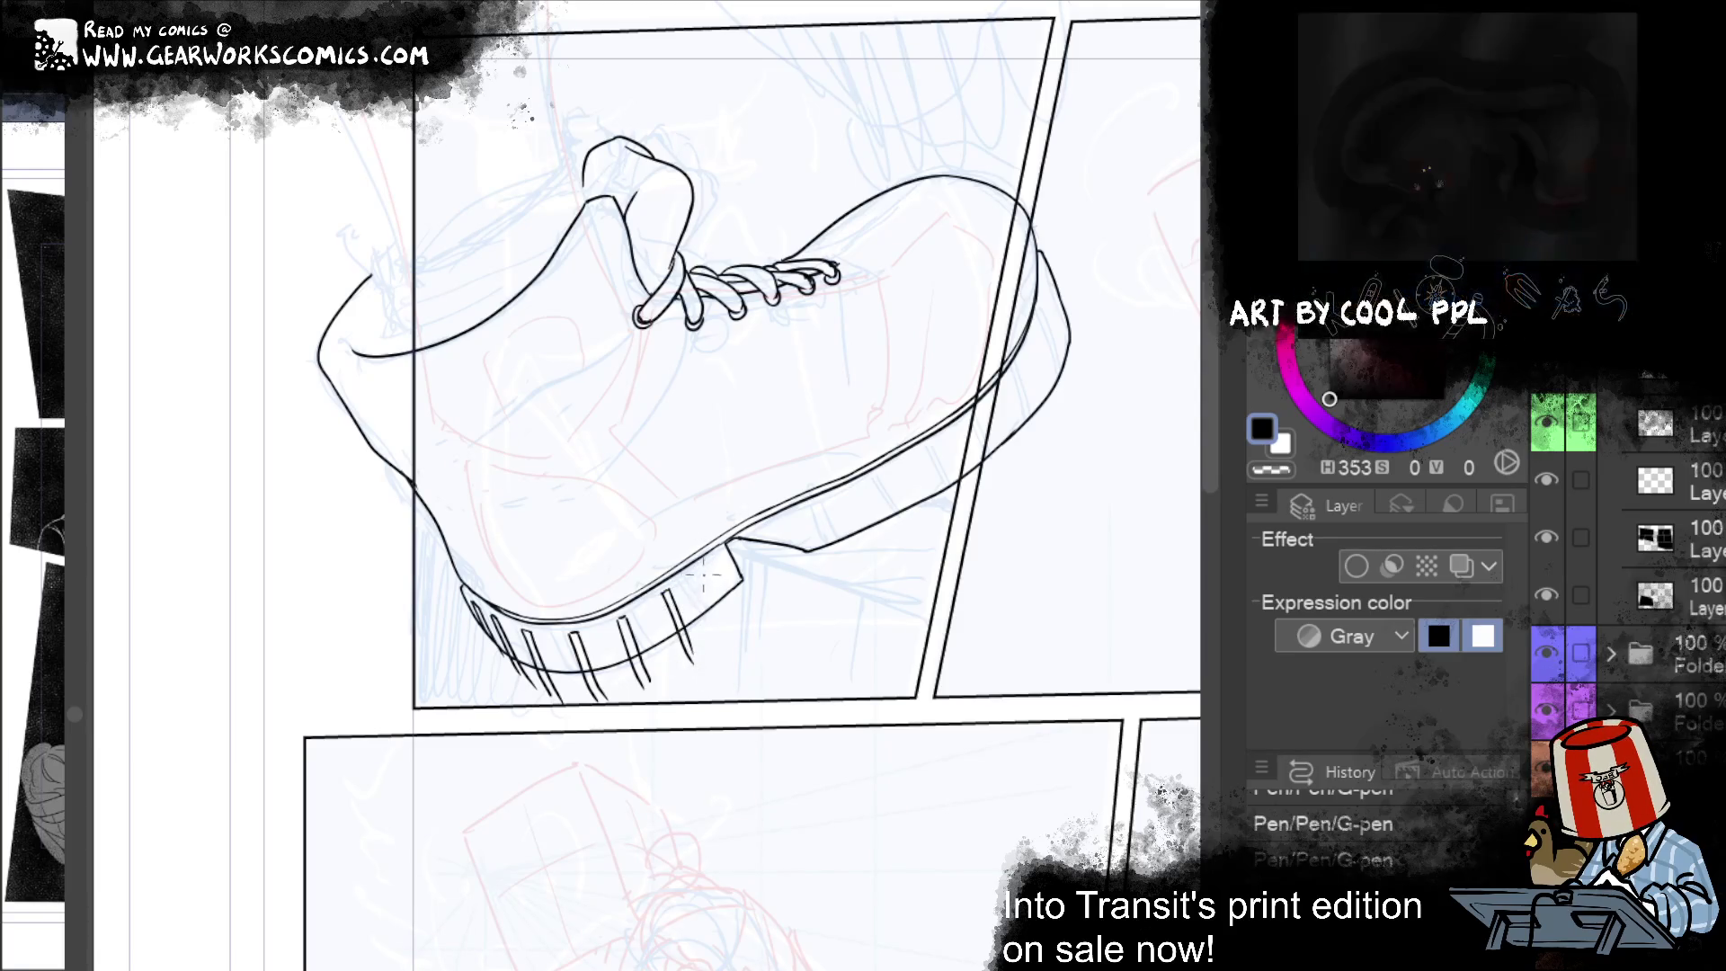
{"action": "left_click_drag", "start_coordinate": [699, 568], "coordinate": [732, 627]}
Step: Rotate the canvas, tidy the front tread lines and erase stray marks below the sole
{"action": "left_click_drag", "start_coordinate": [1009, 281], "coordinate": [1033, 207]}
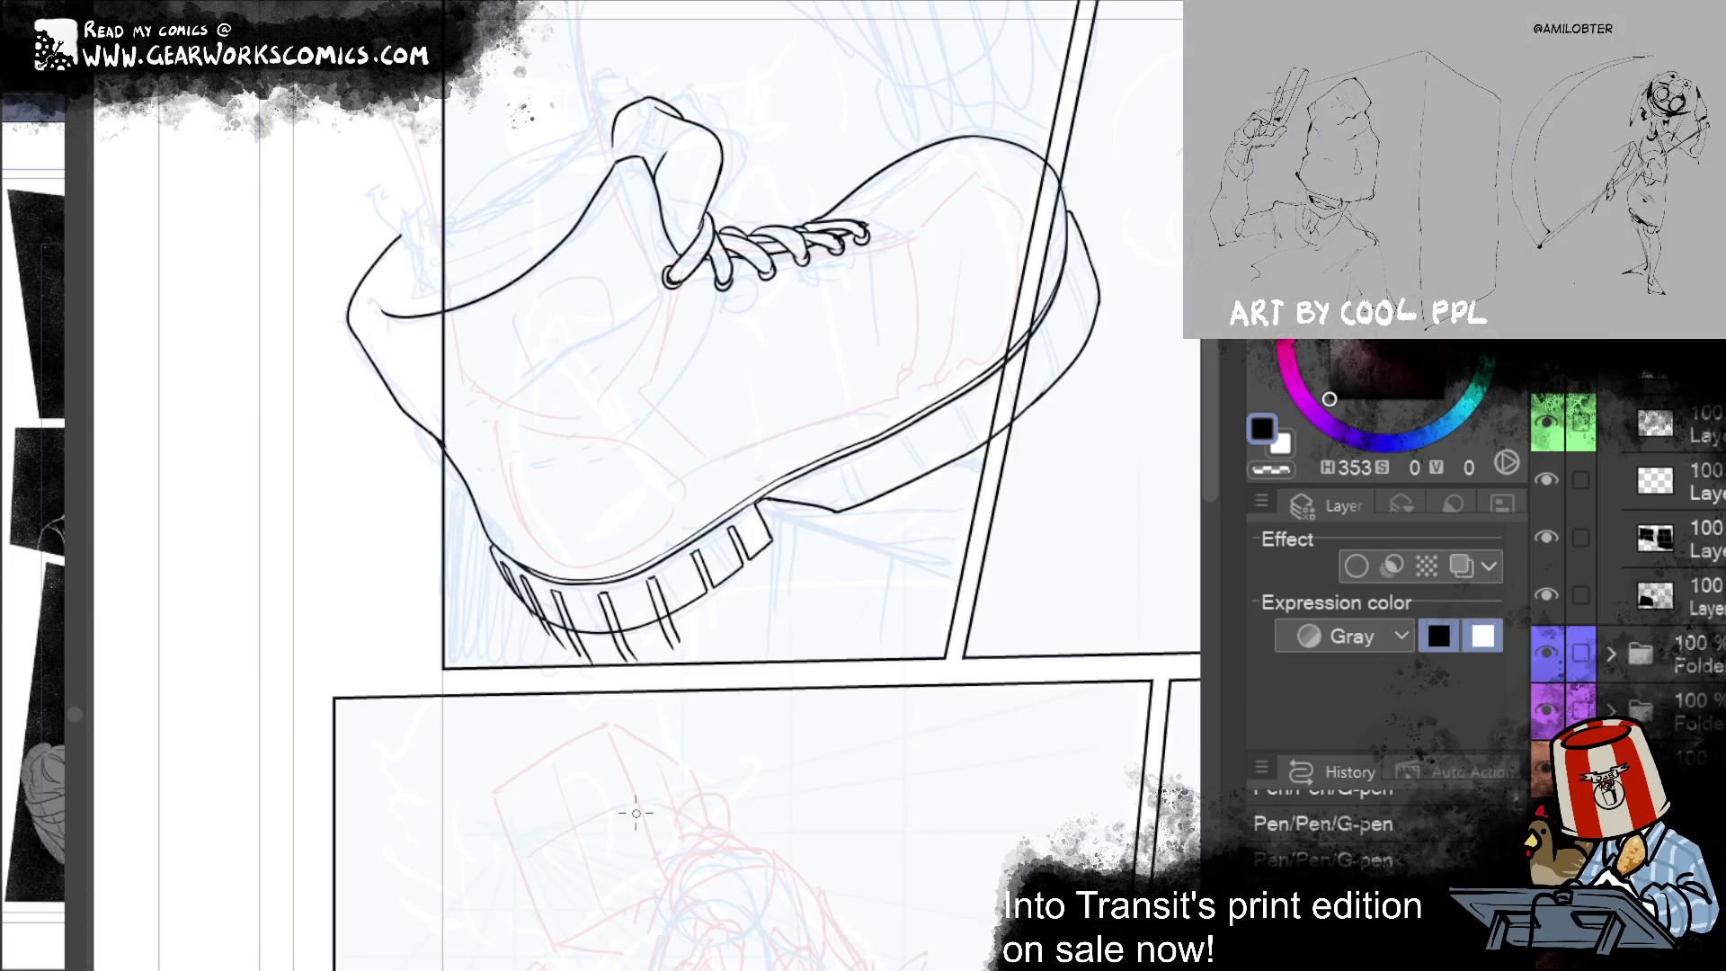
{"action": "left_click_drag", "start_coordinate": [664, 625], "coordinate": [669, 645]}
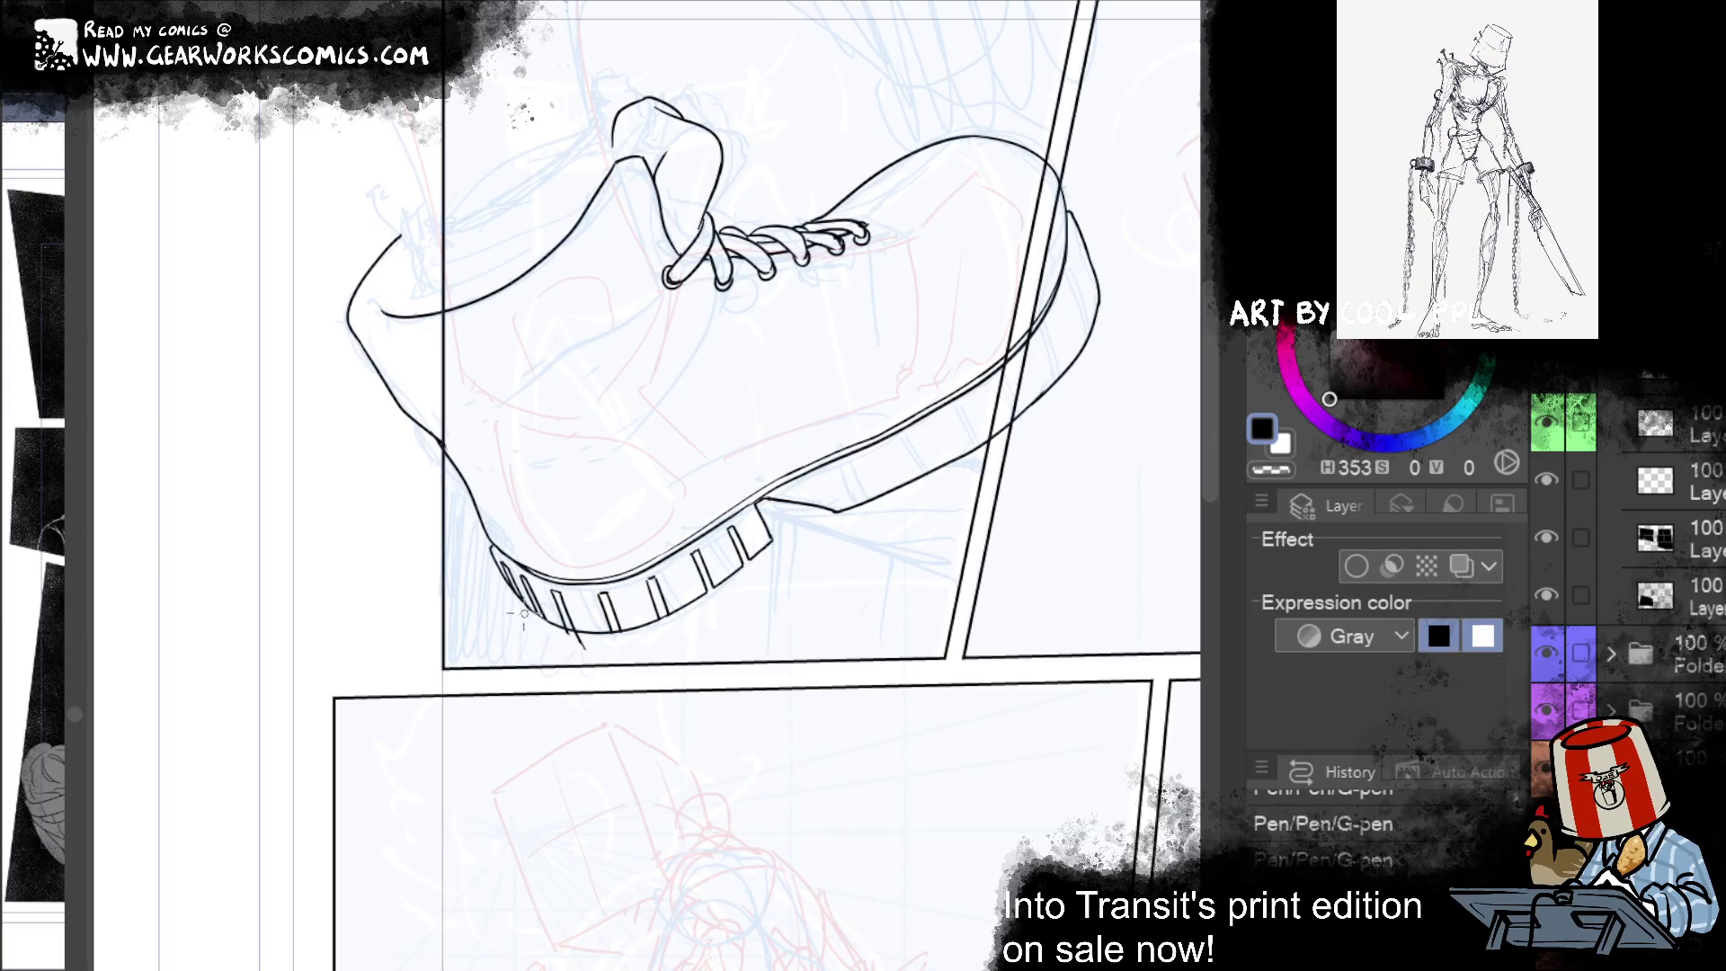
{"action": "mouse_move", "coordinate": [593, 647]}
{"action": "left_mouse_down"}
{"action": "mouse_move", "coordinate": [539, 622]}
{"action": "mouse_move", "coordinate": [567, 631]}
{"action": "left_mouse_up"}
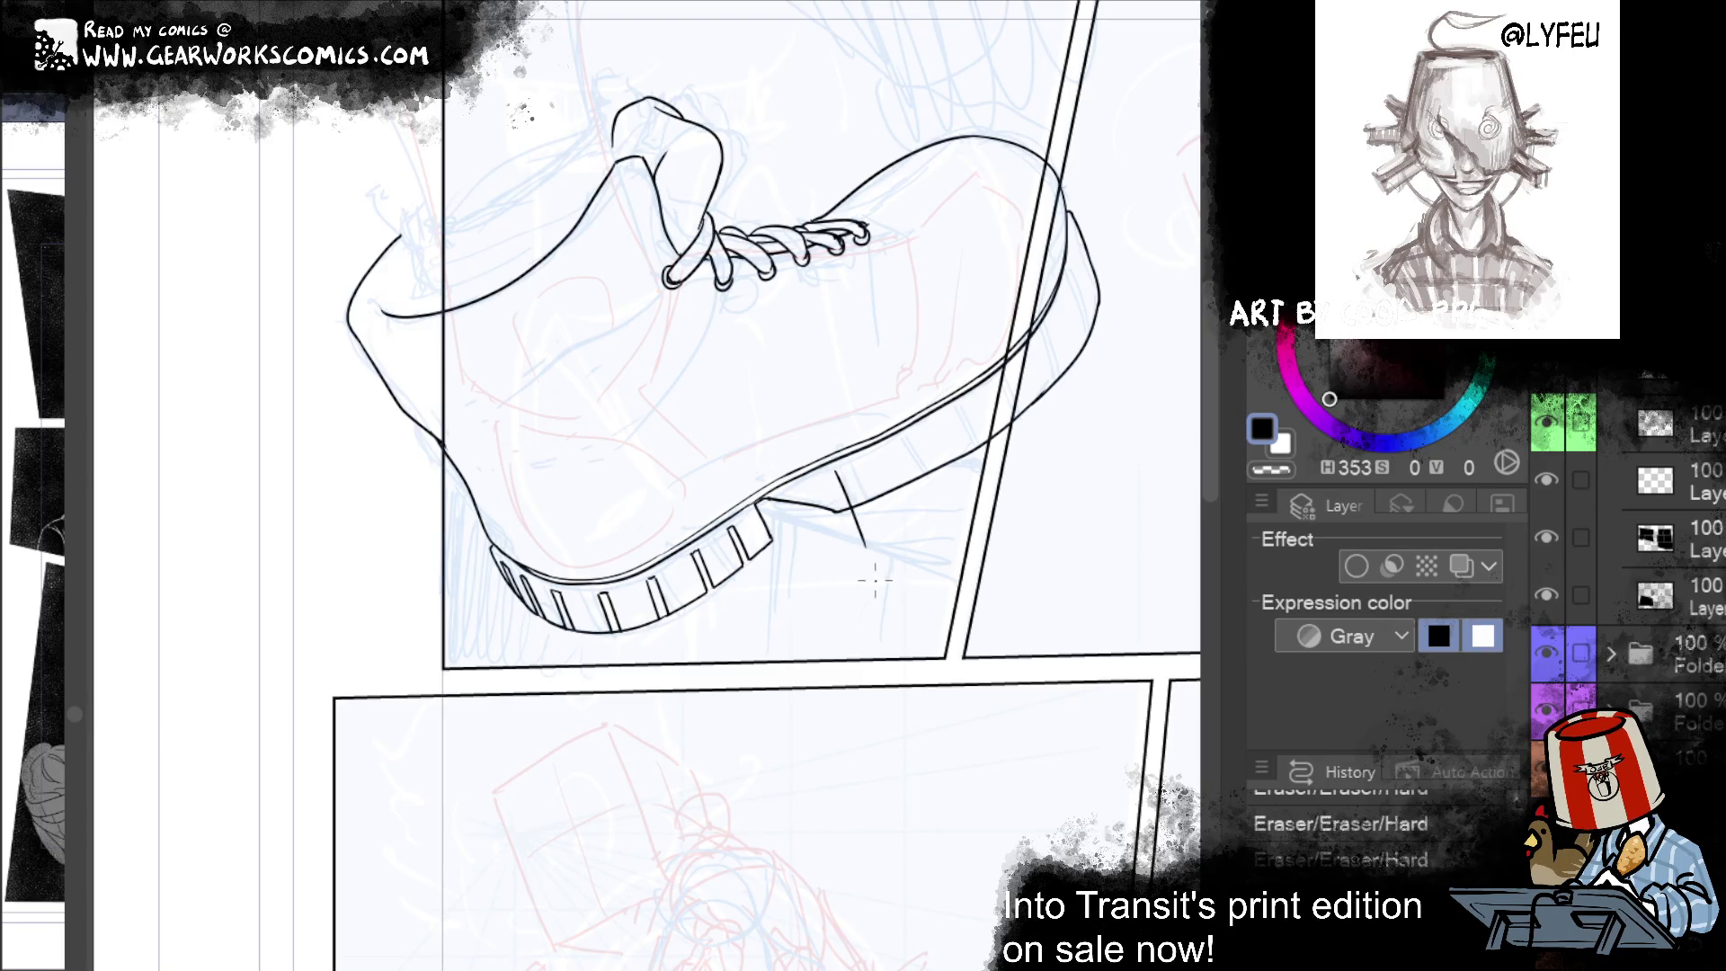
Step: Ink a run of diagonal tread lines along the sole's middle section
{"action": "left_click_drag", "start_coordinate": [837, 468], "coordinate": [879, 552]}
{"action": "key", "text": "ctrl+z"}
{"action": "left_click_drag", "start_coordinate": [836, 459], "coordinate": [877, 548]}
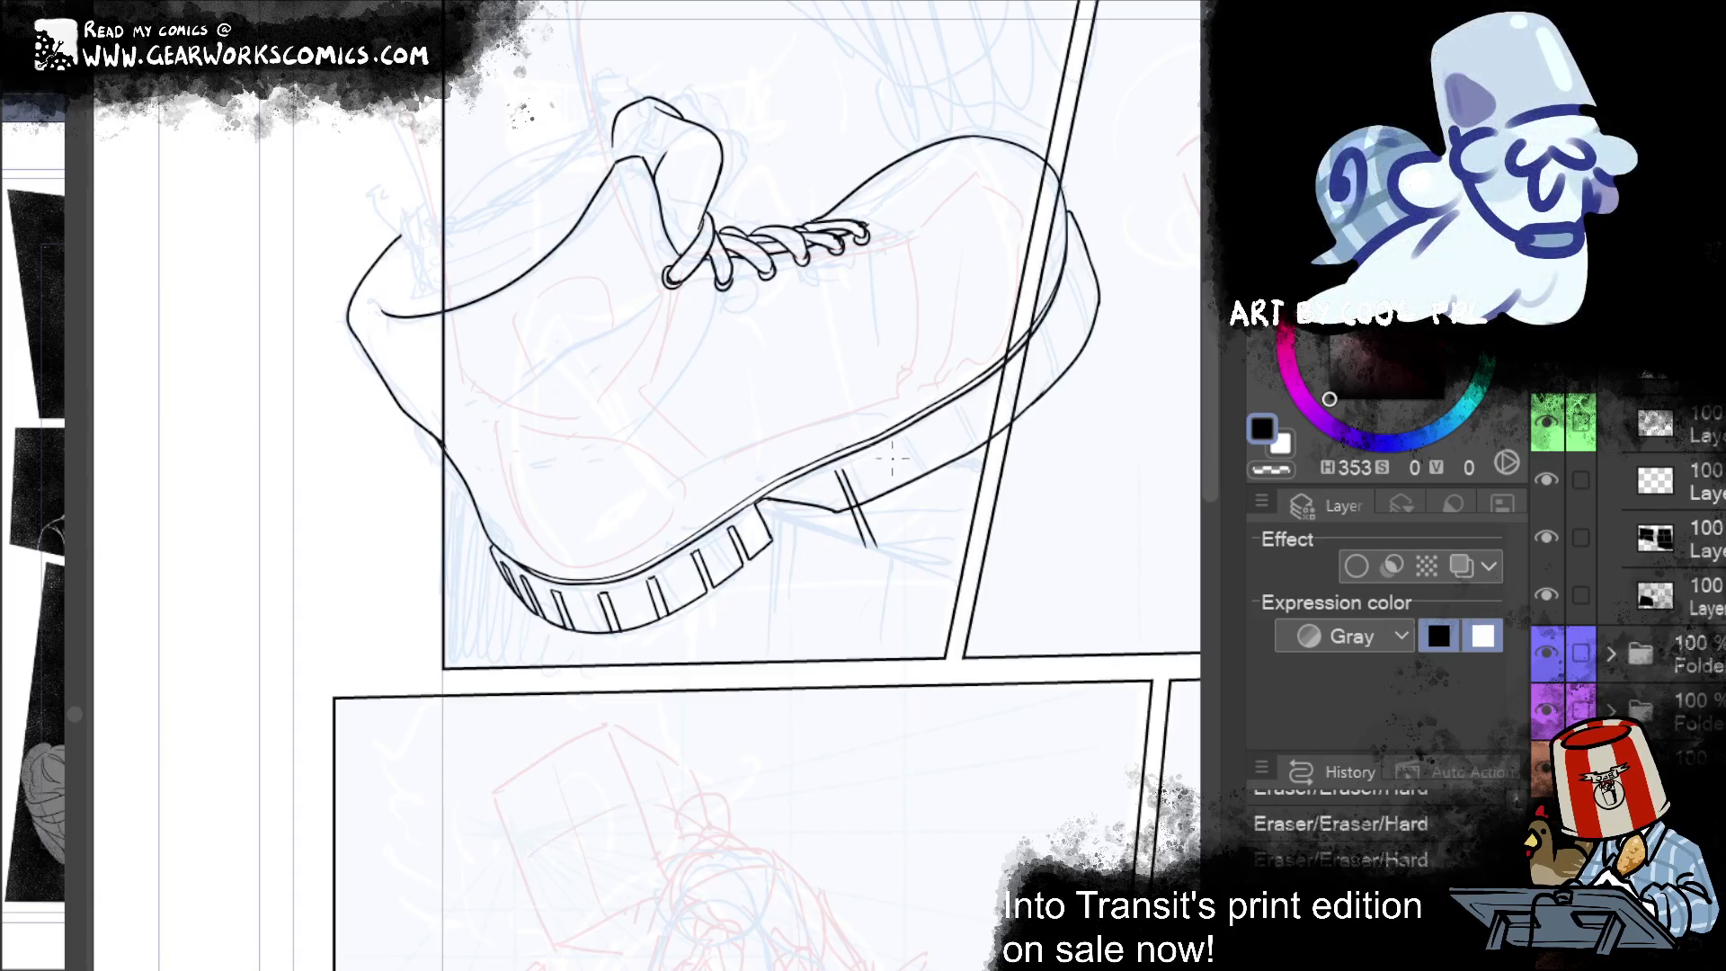
{"action": "mouse_move", "coordinate": [889, 447]}
{"action": "left_mouse_down"}
{"action": "mouse_move", "coordinate": [930, 535]}
{"action": "mouse_move", "coordinate": [925, 510]}
{"action": "left_mouse_up"}
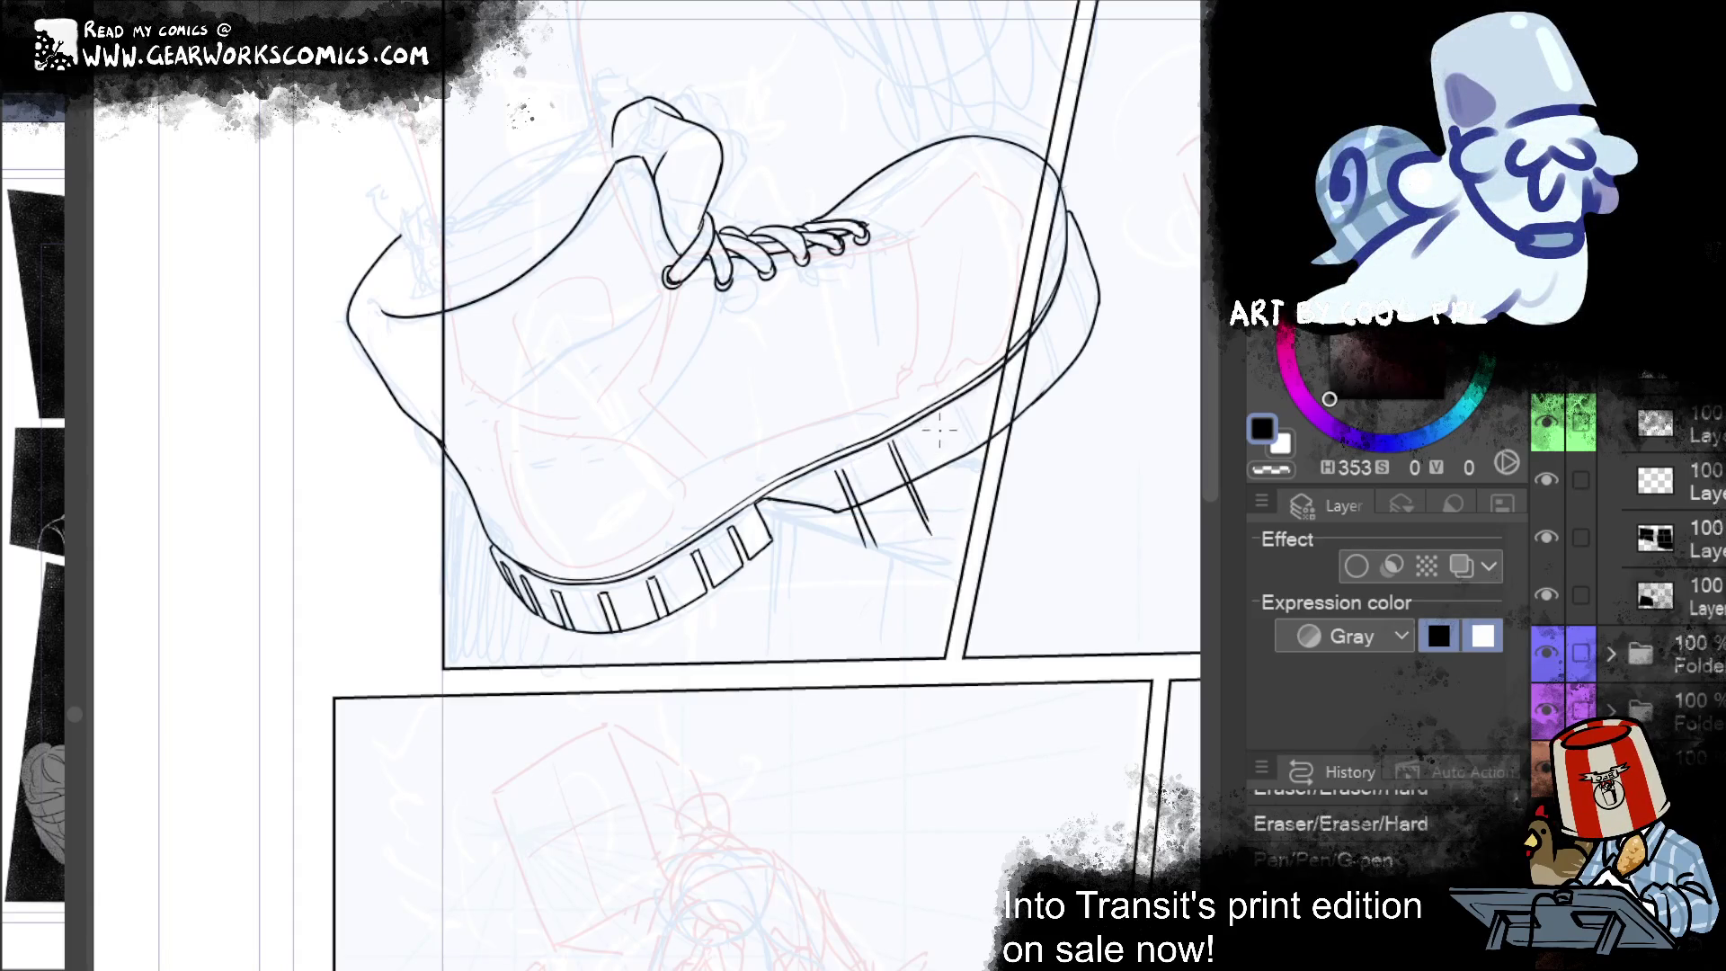
{"action": "left_click_drag", "start_coordinate": [938, 419], "coordinate": [960, 479]}
{"action": "left_click_drag", "start_coordinate": [938, 419], "coordinate": [964, 483]}
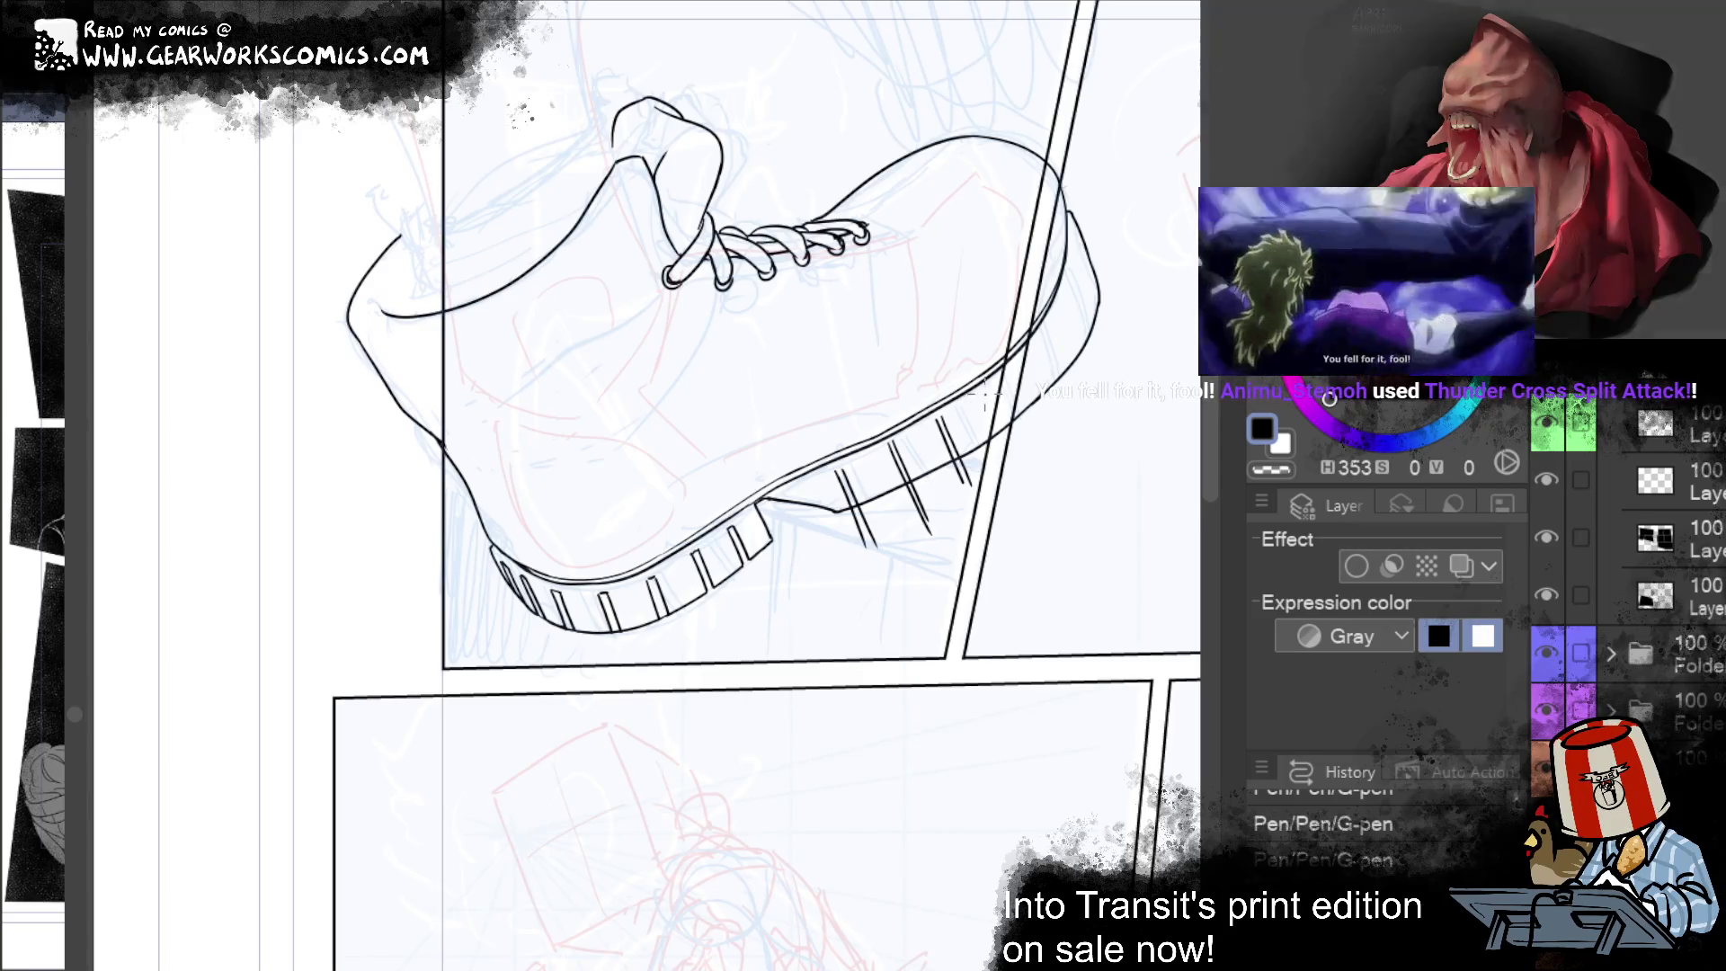
{"action": "left_click_drag", "start_coordinate": [978, 393], "coordinate": [1019, 473]}
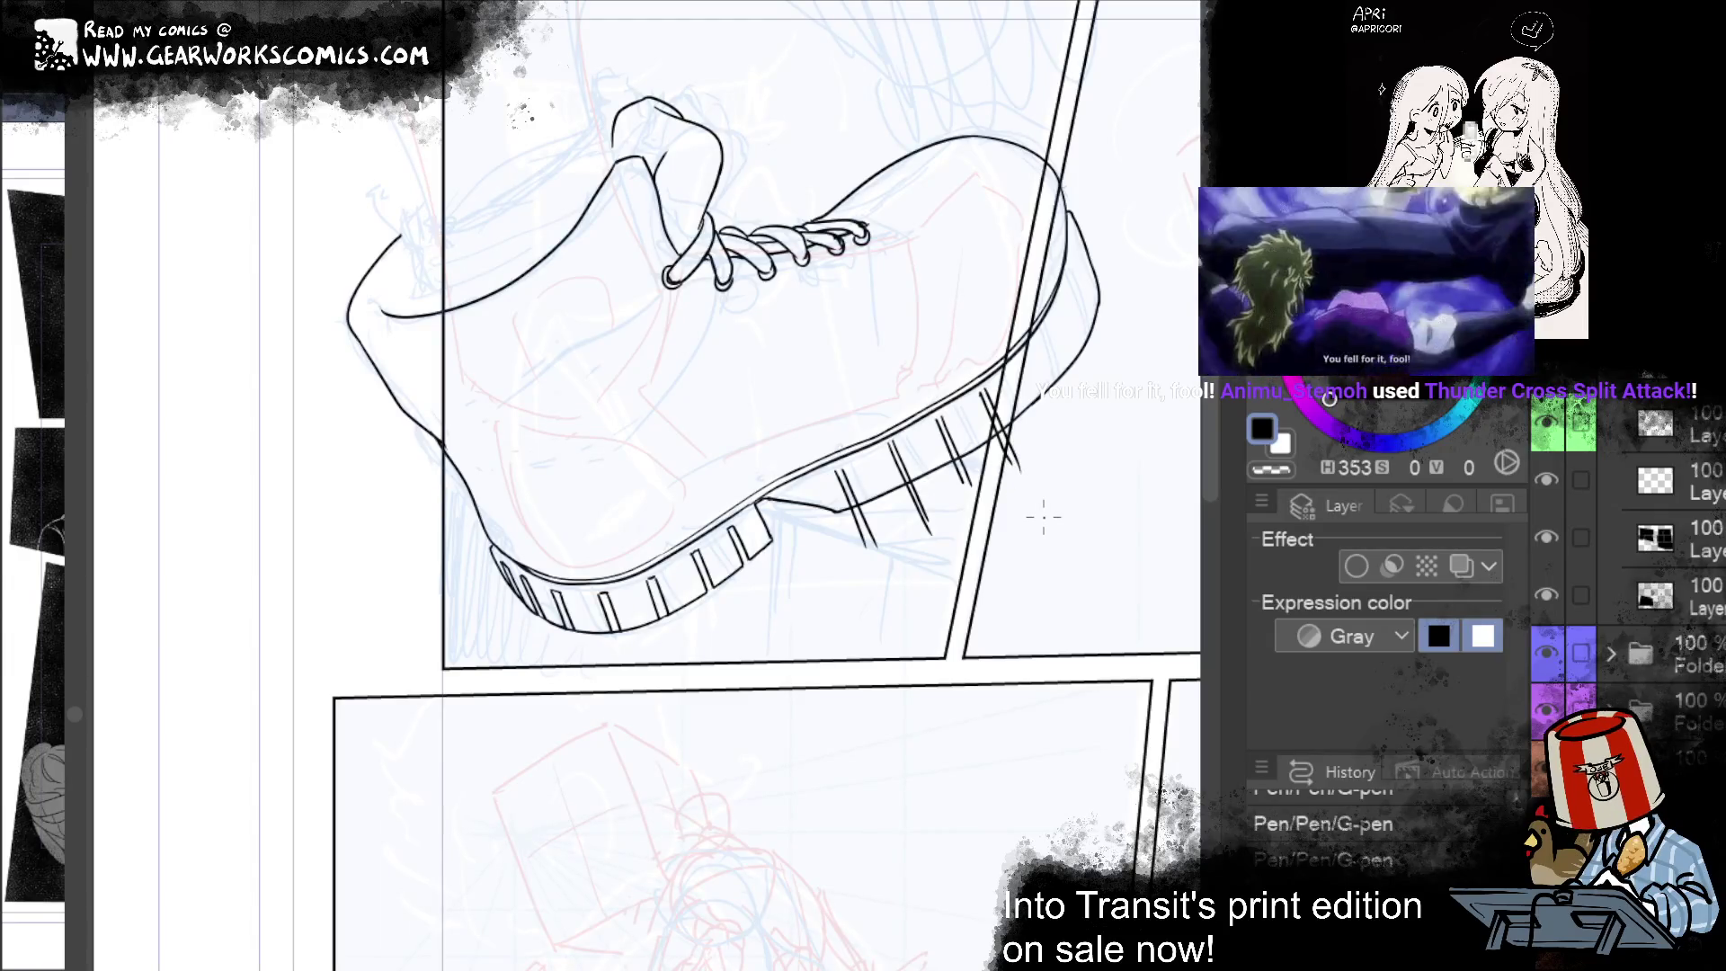
Step: Extend the diagonal tread lines around the curved toe to the sole's upper-right end
{"action": "left_click_drag", "start_coordinate": [1016, 364], "coordinate": [1046, 447]}
{"action": "left_click_drag", "start_coordinate": [1020, 360], "coordinate": [1051, 435]}
{"action": "key", "text": "ctrl+z"}
{"action": "mouse_move", "coordinate": [1019, 350]}
{"action": "left_mouse_down"}
{"action": "mouse_move", "coordinate": [1026, 388]}
{"action": "mouse_move", "coordinate": [1085, 408]}
{"action": "left_mouse_up"}
{"action": "key", "text": "ctrl+z"}
{"action": "left_click_drag", "start_coordinate": [1042, 320], "coordinate": [1082, 406]}
{"action": "left_click_drag", "start_coordinate": [1066, 296], "coordinate": [1093, 352]}
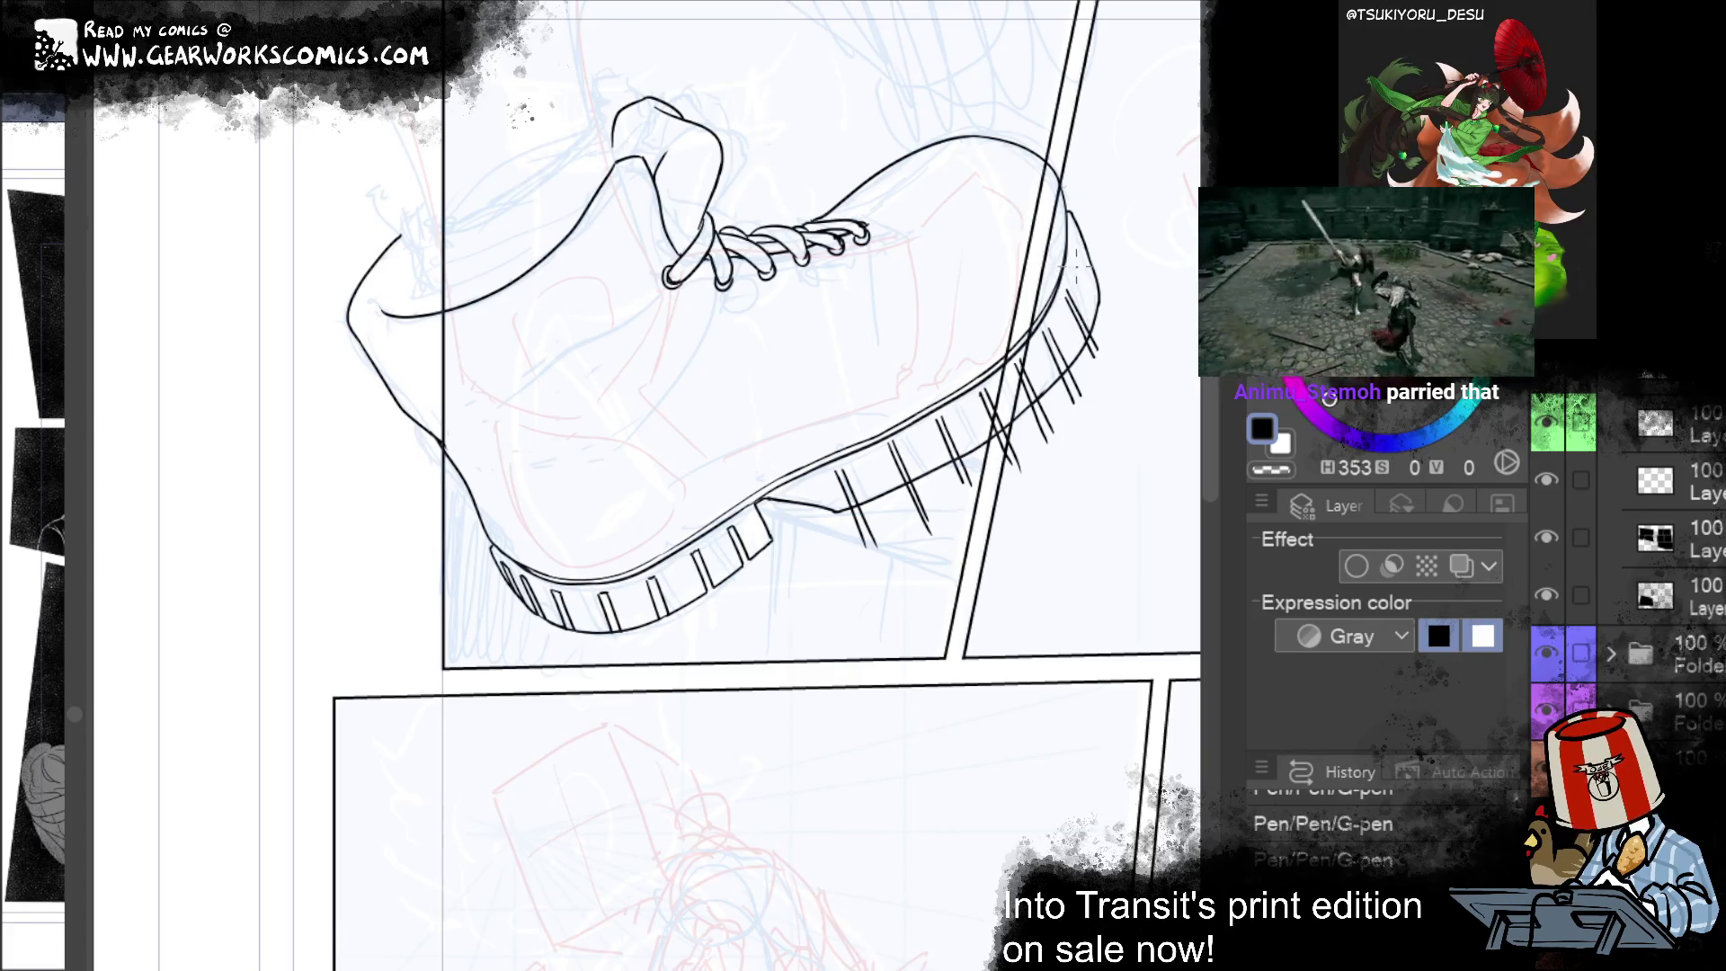
{"action": "left_click_drag", "start_coordinate": [1071, 253], "coordinate": [1114, 339]}
{"action": "key", "text": "ctrl+z"}
{"action": "left_click_drag", "start_coordinate": [1071, 246], "coordinate": [1116, 332]}
{"action": "key", "text": "ctrl+z"}
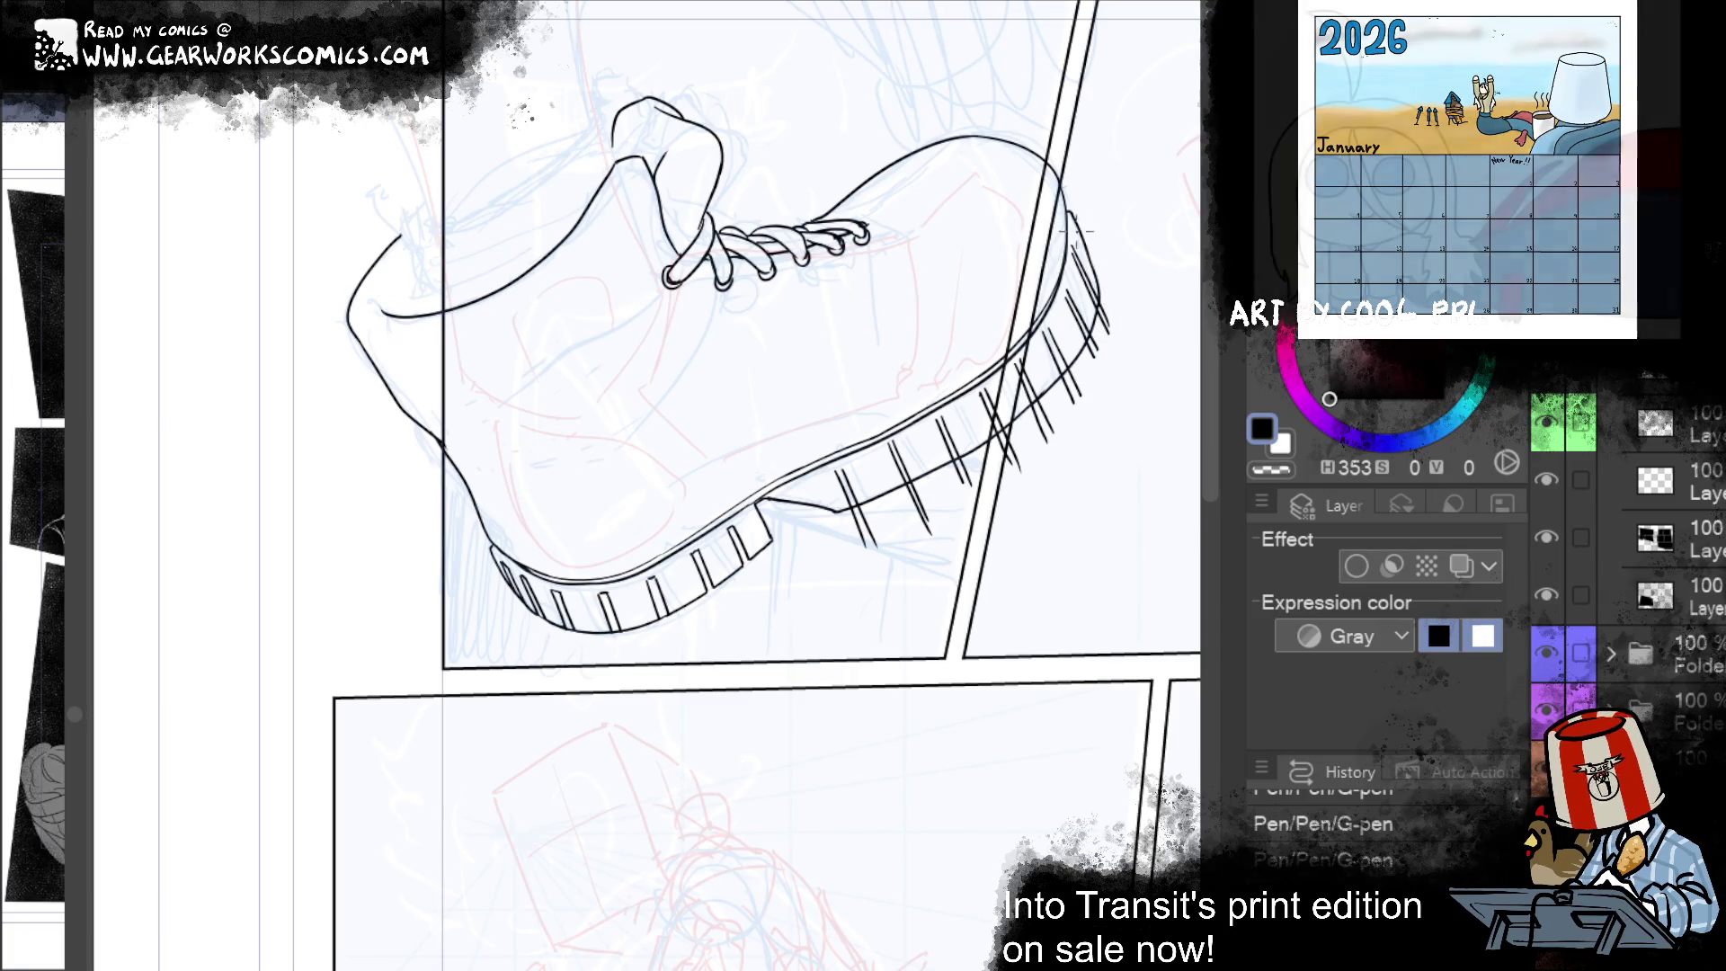
{"action": "left_click_drag", "start_coordinate": [1073, 228], "coordinate": [1108, 306]}
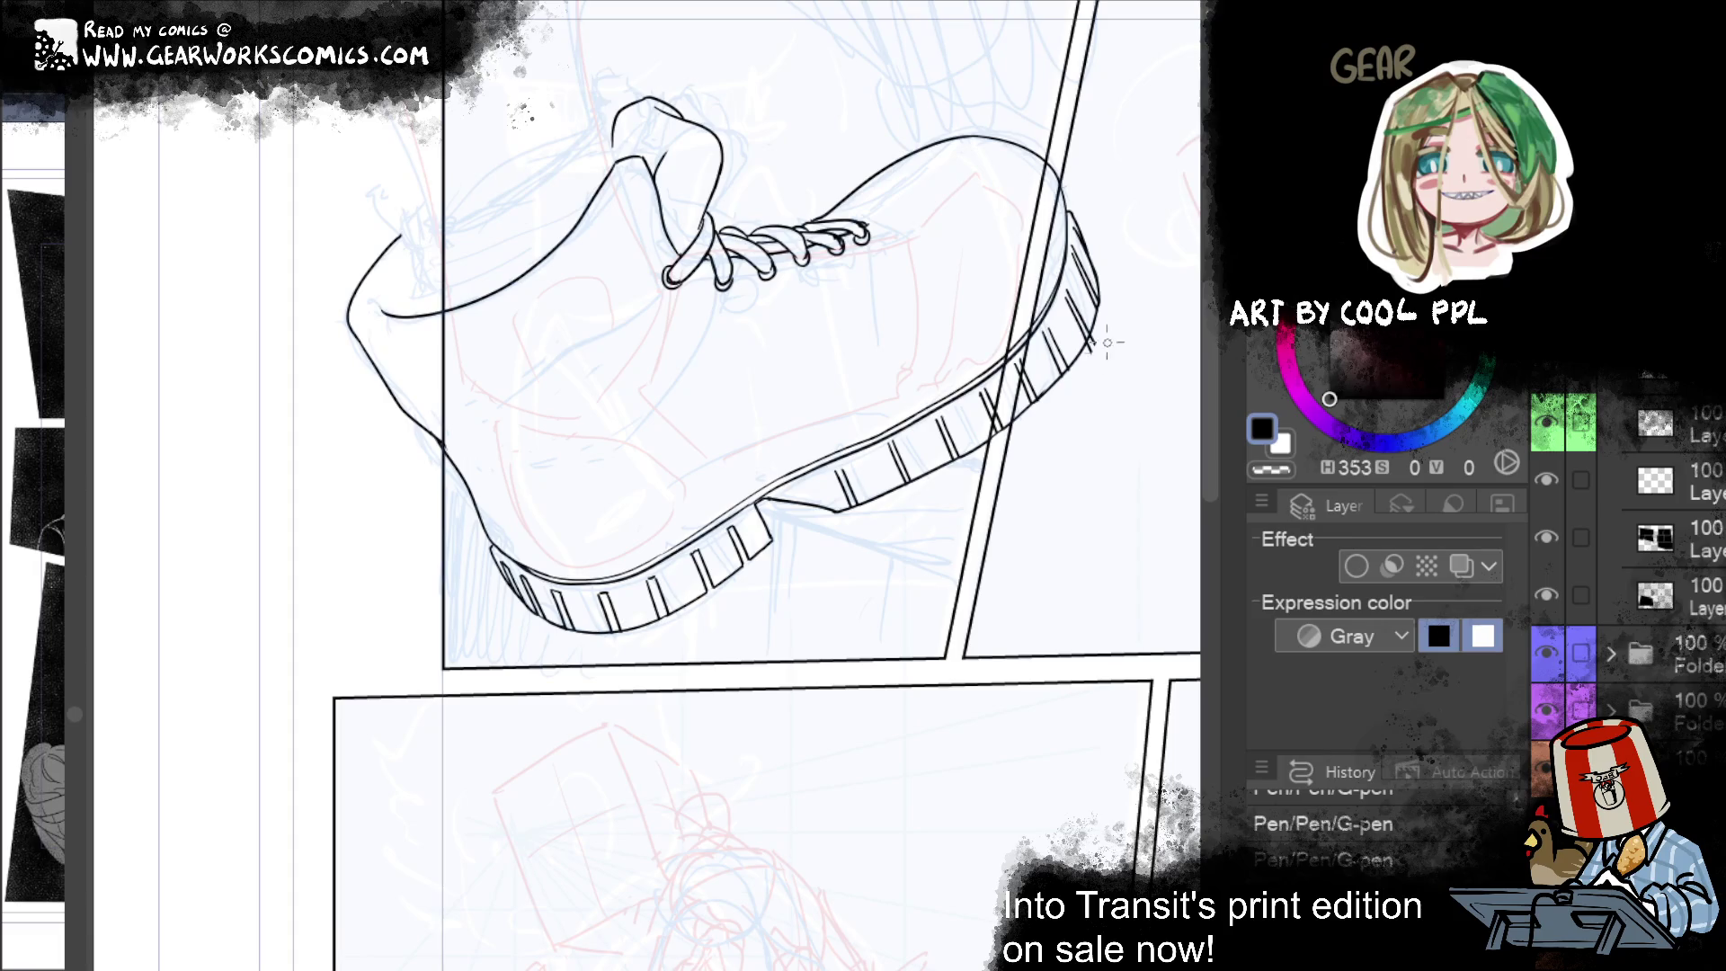
Step: Erase stray marks at the sole's right end and add two short ink strokes nearby
{"action": "left_click_drag", "start_coordinate": [1094, 343], "coordinate": [1102, 339]}
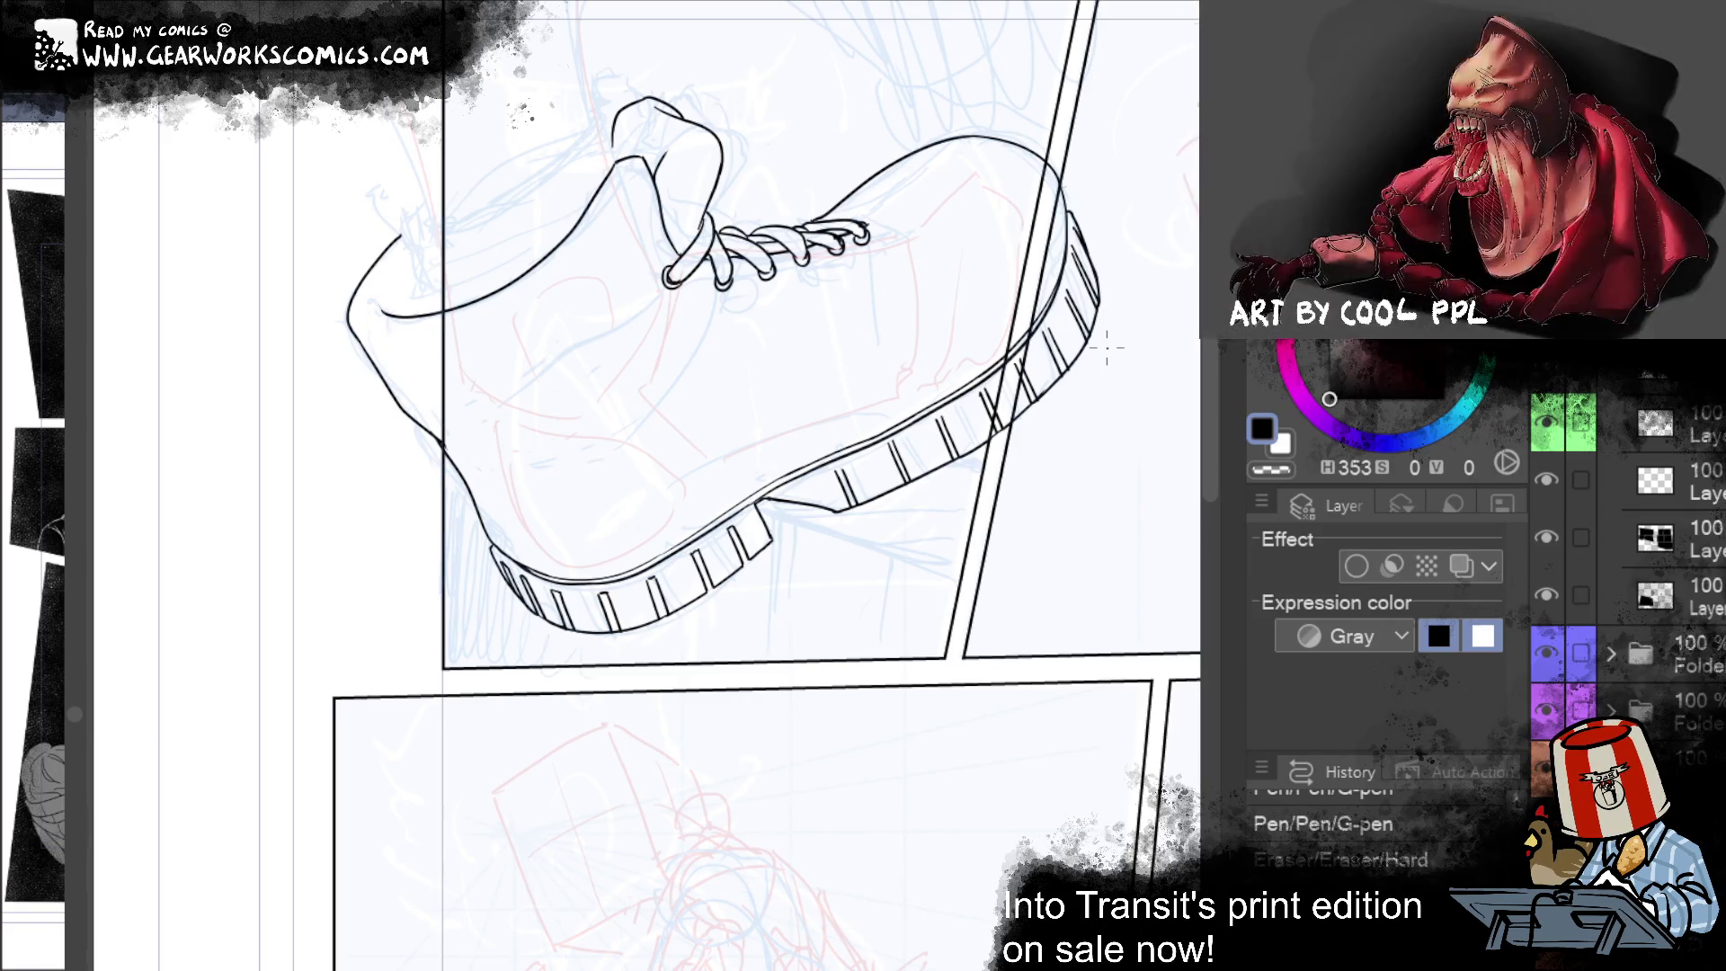
{"action": "left_click_drag", "start_coordinate": [1104, 301], "coordinate": [1102, 315]}
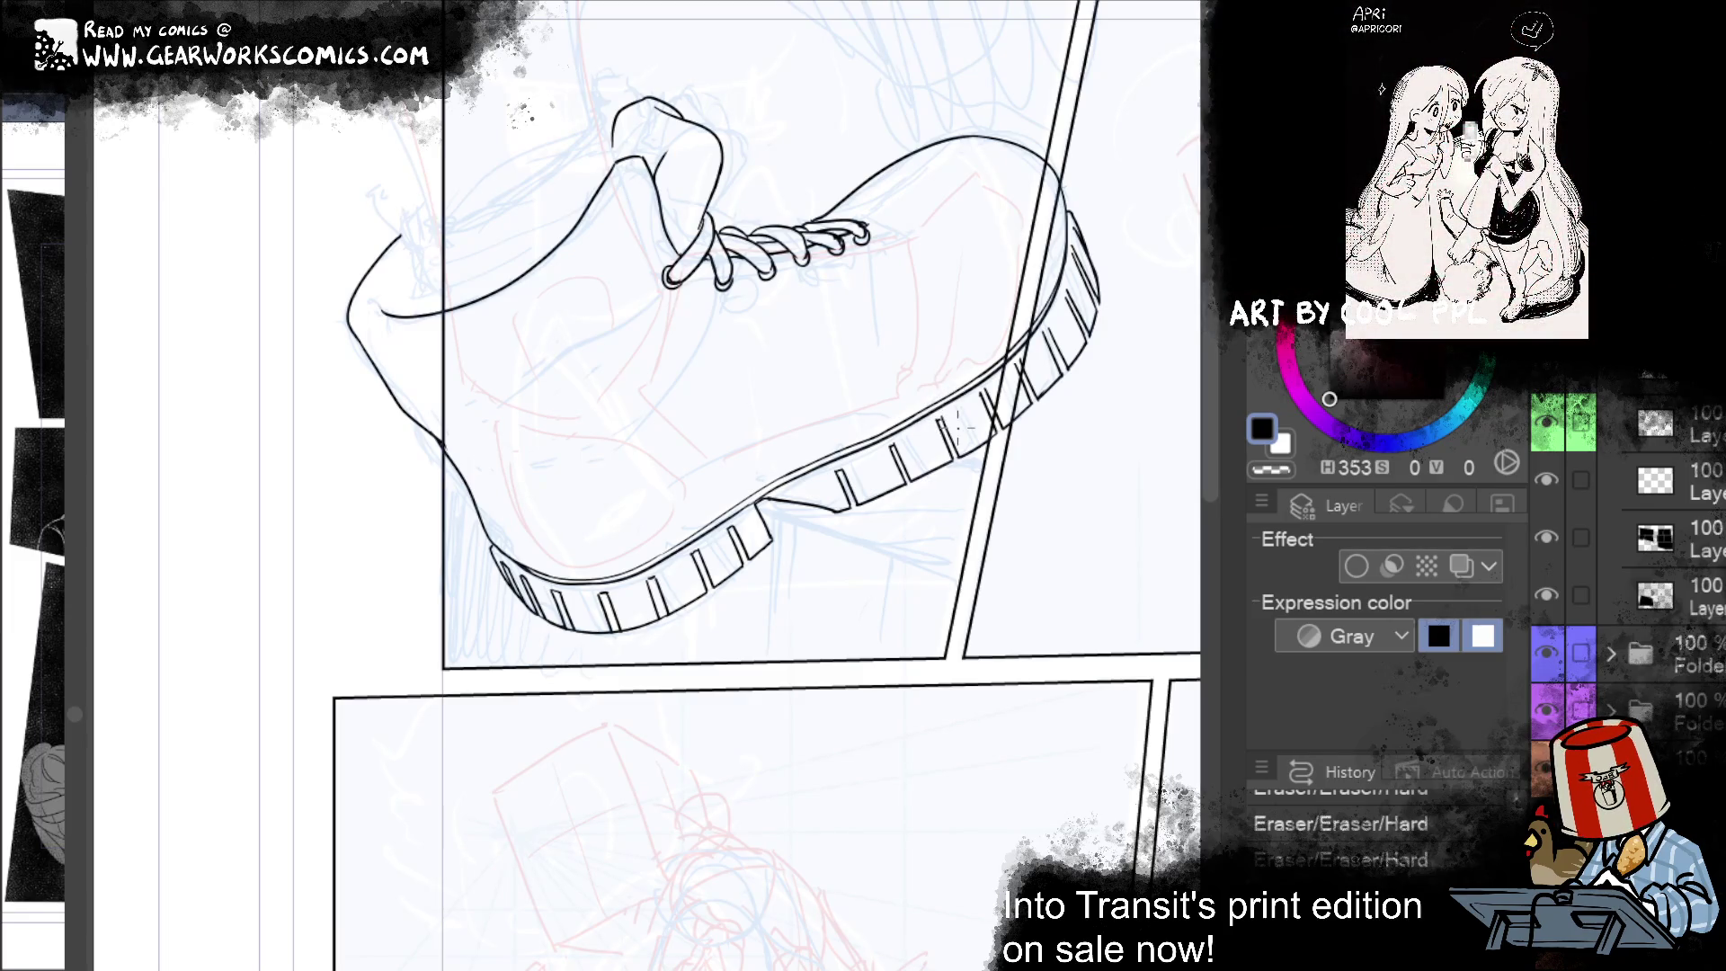
{"action": "mouse_move", "coordinate": [909, 446]}
{"action": "left_mouse_down"}
{"action": "mouse_move", "coordinate": [870, 460]}
{"action": "mouse_move", "coordinate": [979, 381]}
{"action": "left_mouse_up"}
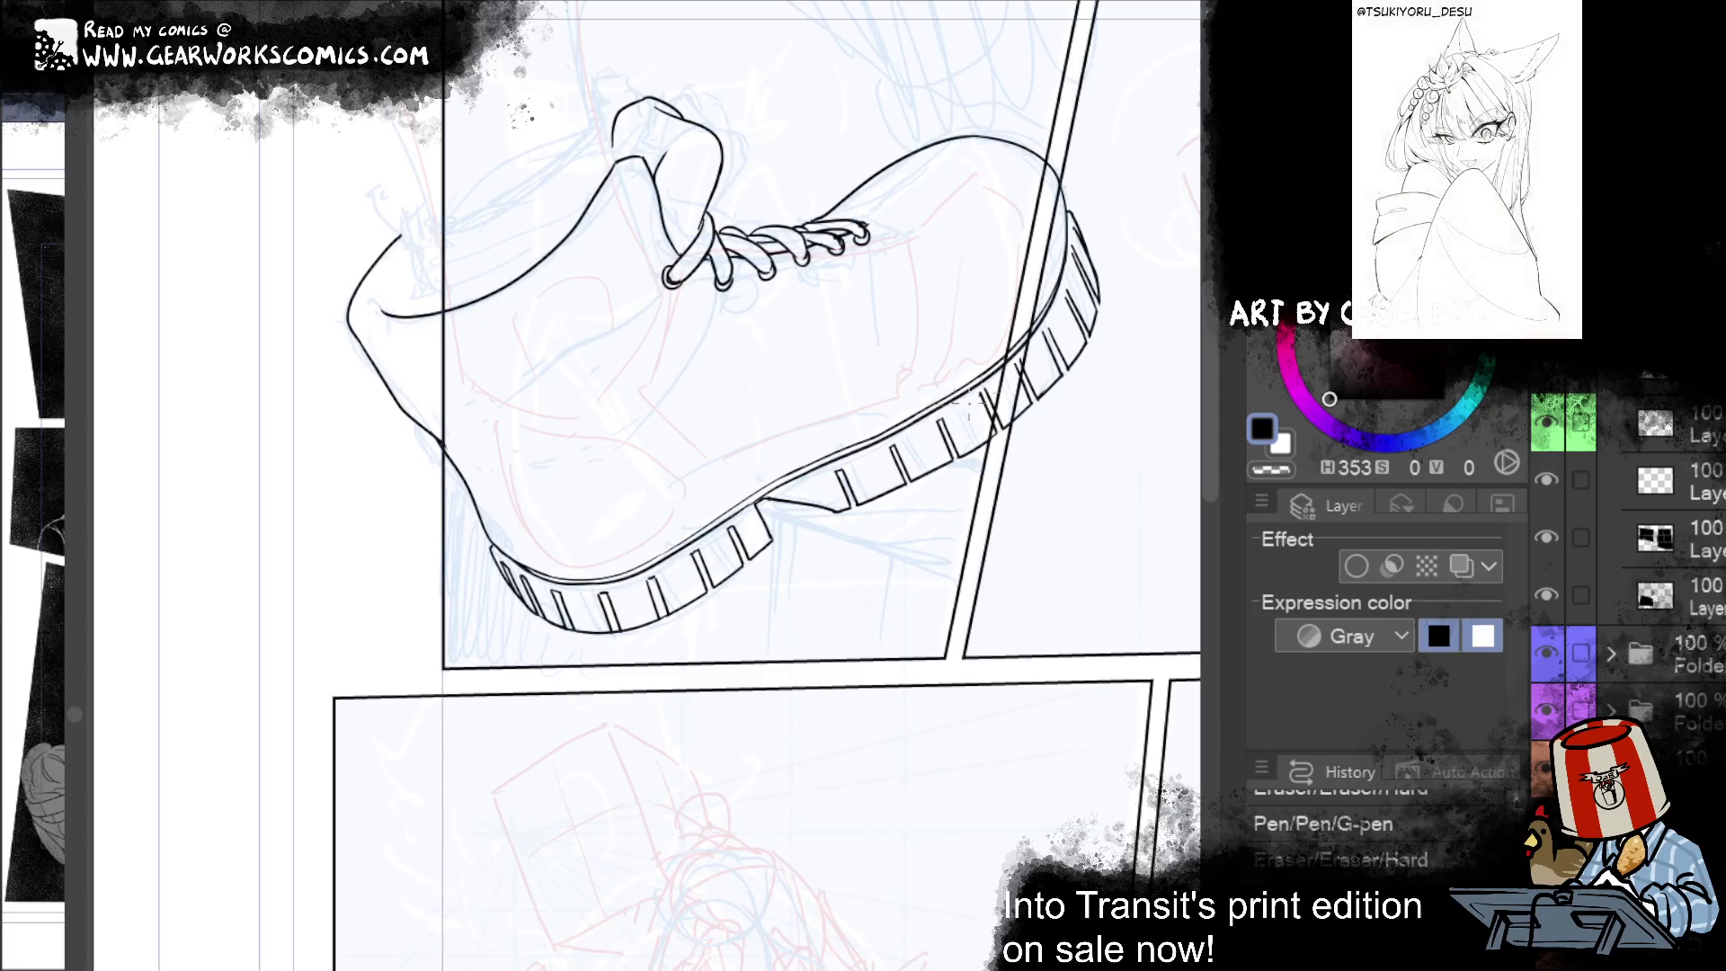
{"action": "left_click_drag", "start_coordinate": [978, 406], "coordinate": [991, 384]}
Step: Redraw the sole's upper-right edge and trim away its excess ink
{"action": "left_click_drag", "start_coordinate": [1078, 241], "coordinate": [1072, 260]}
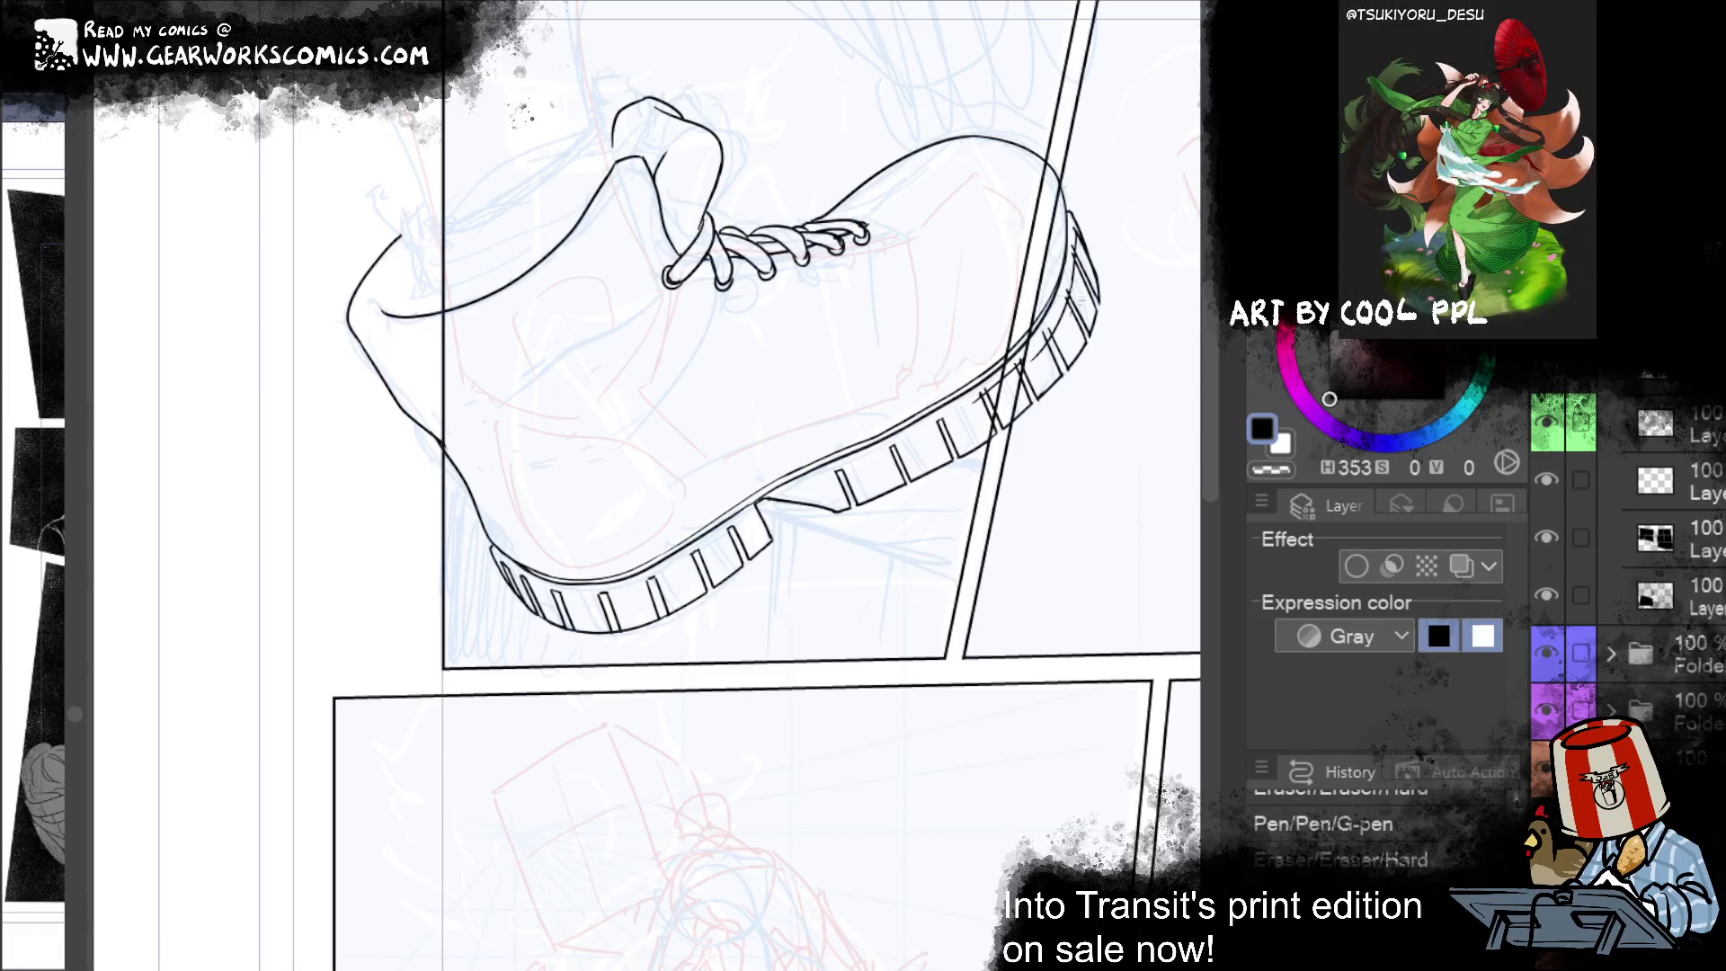
{"action": "left_click_drag", "start_coordinate": [1069, 226], "coordinate": [1035, 341]}
{"action": "key", "text": "ctrl+z"}
{"action": "left_click_drag", "start_coordinate": [1074, 226], "coordinate": [1032, 350]}
{"action": "key", "text": "ctrl+z"}
{"action": "left_click_drag", "start_coordinate": [1074, 225], "coordinate": [1025, 354]}
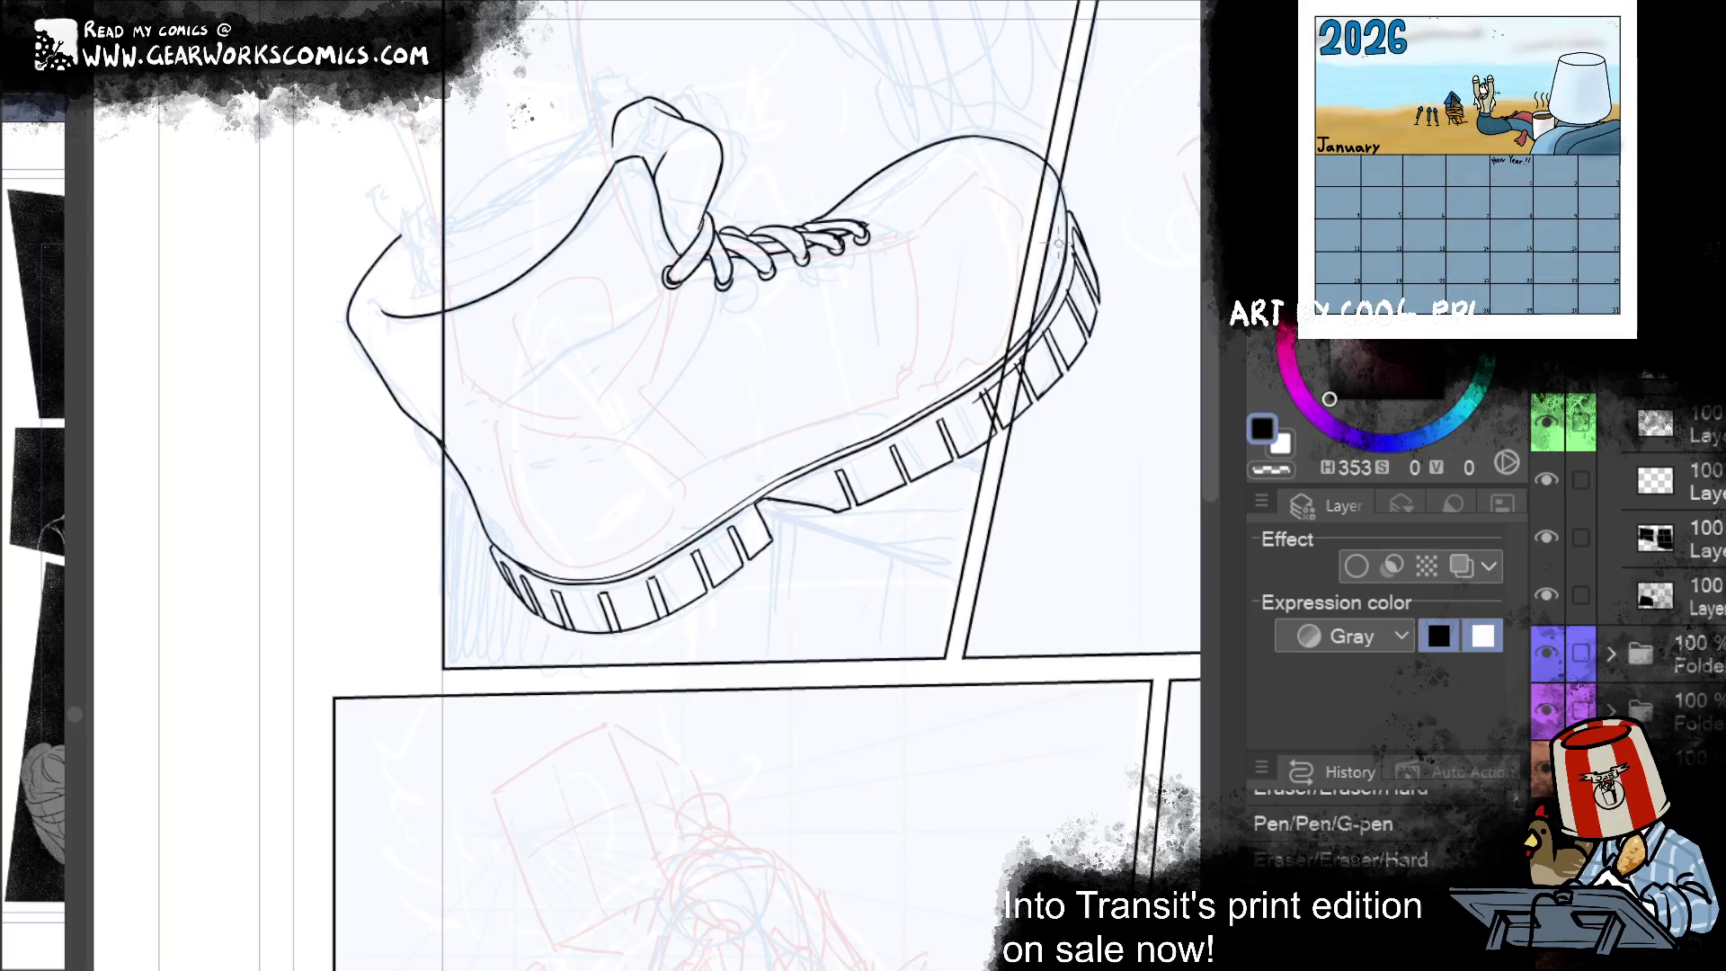
{"action": "mouse_move", "coordinate": [1089, 222]}
{"action": "left_mouse_down"}
{"action": "mouse_move", "coordinate": [1057, 241]}
{"action": "mouse_move", "coordinate": [1081, 303]}
{"action": "mouse_move", "coordinate": [1071, 287]}
{"action": "left_mouse_up"}
{"action": "key", "text": "ctrl+z"}
{"action": "key", "text": "ctrl+z"}
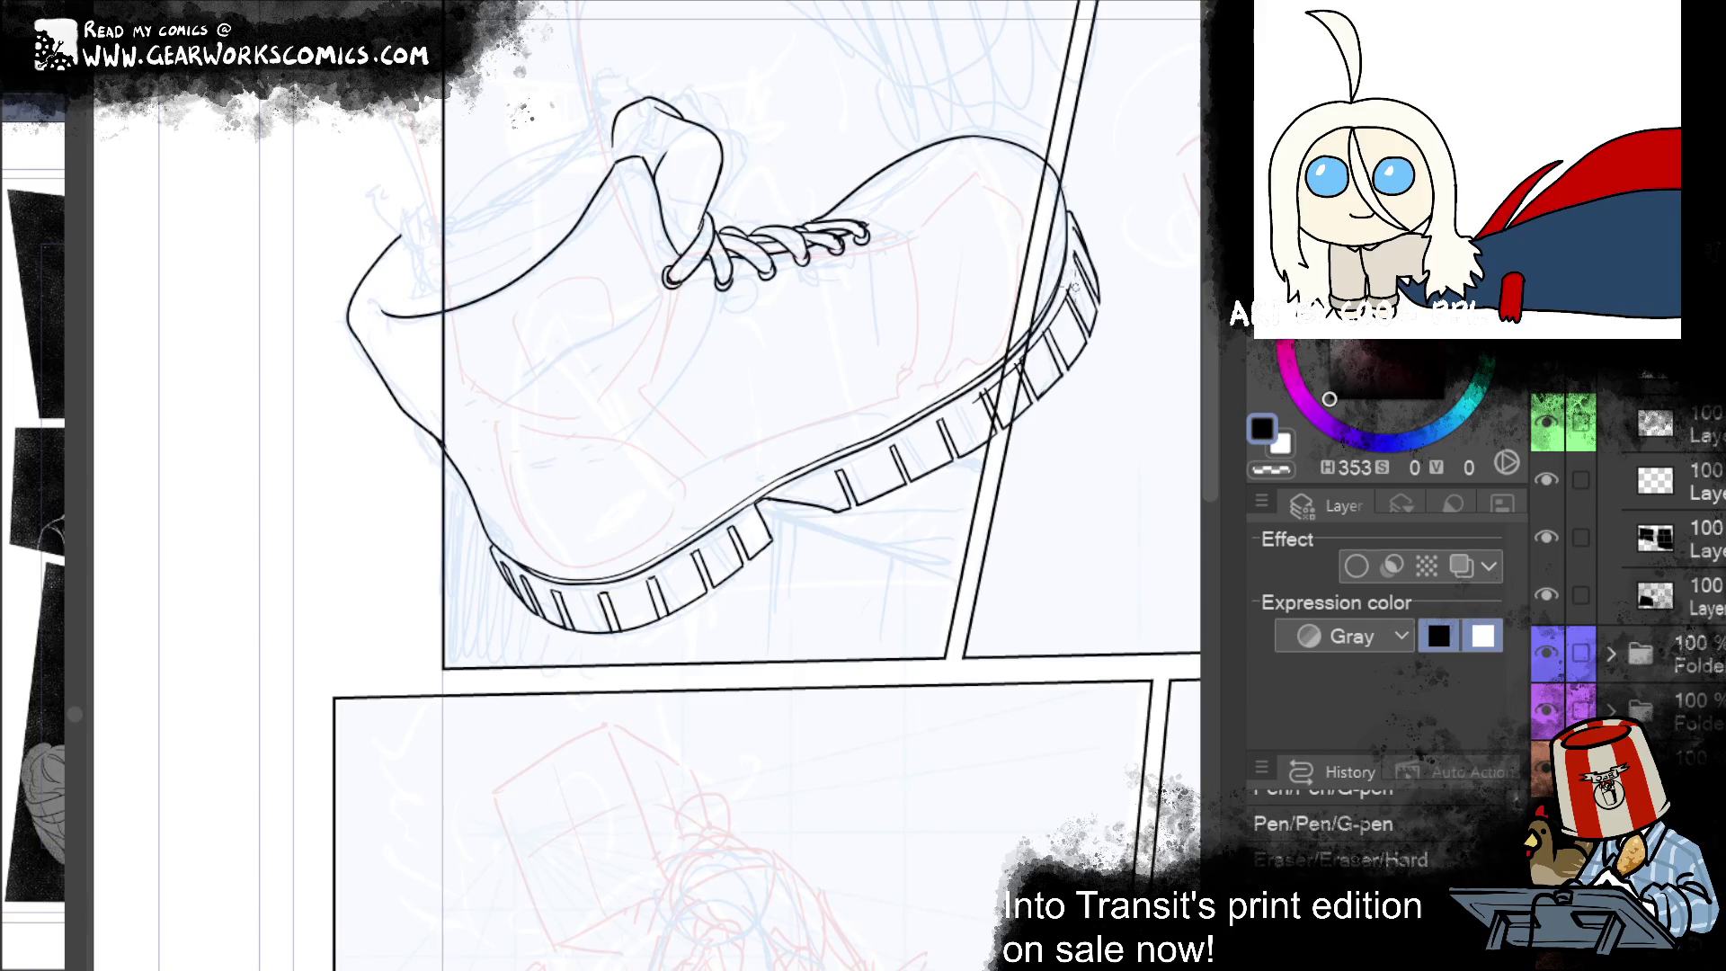
{"action": "key", "text": "ctrl+y"}
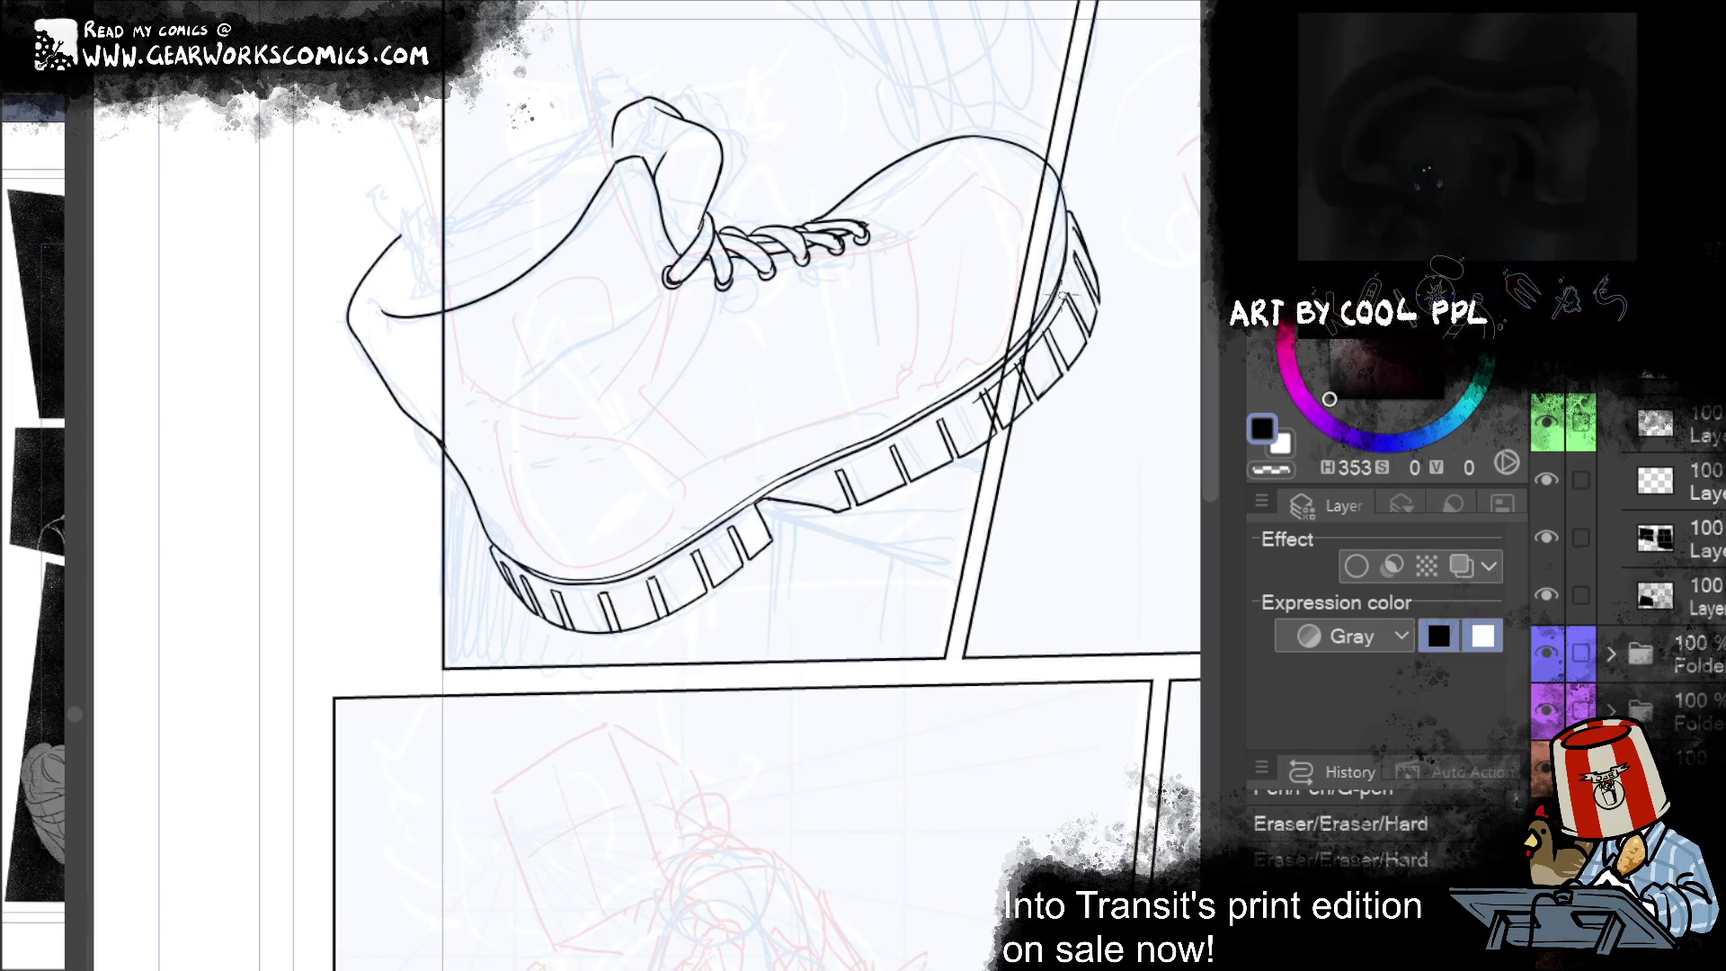
{"action": "left_click_drag", "start_coordinate": [1058, 310], "coordinate": [1053, 333]}
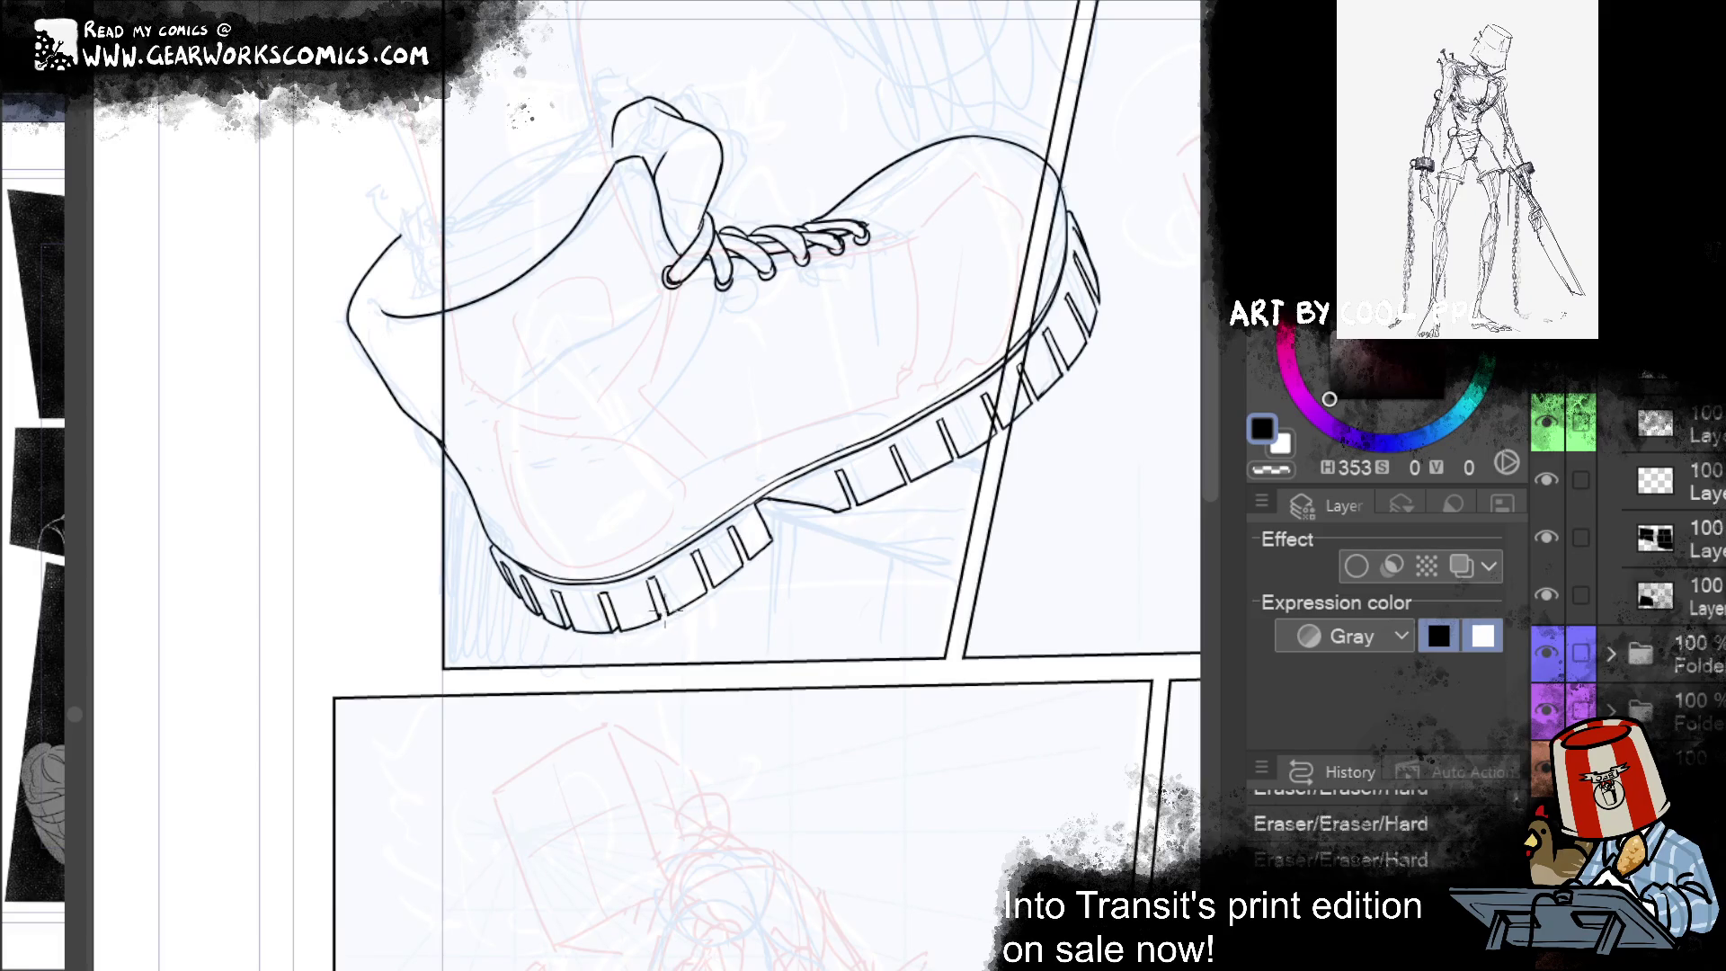
Step: Touch up the sole tread with small ink marks and retry the line under the arch
{"action": "left_click", "coordinate": [710, 590]}
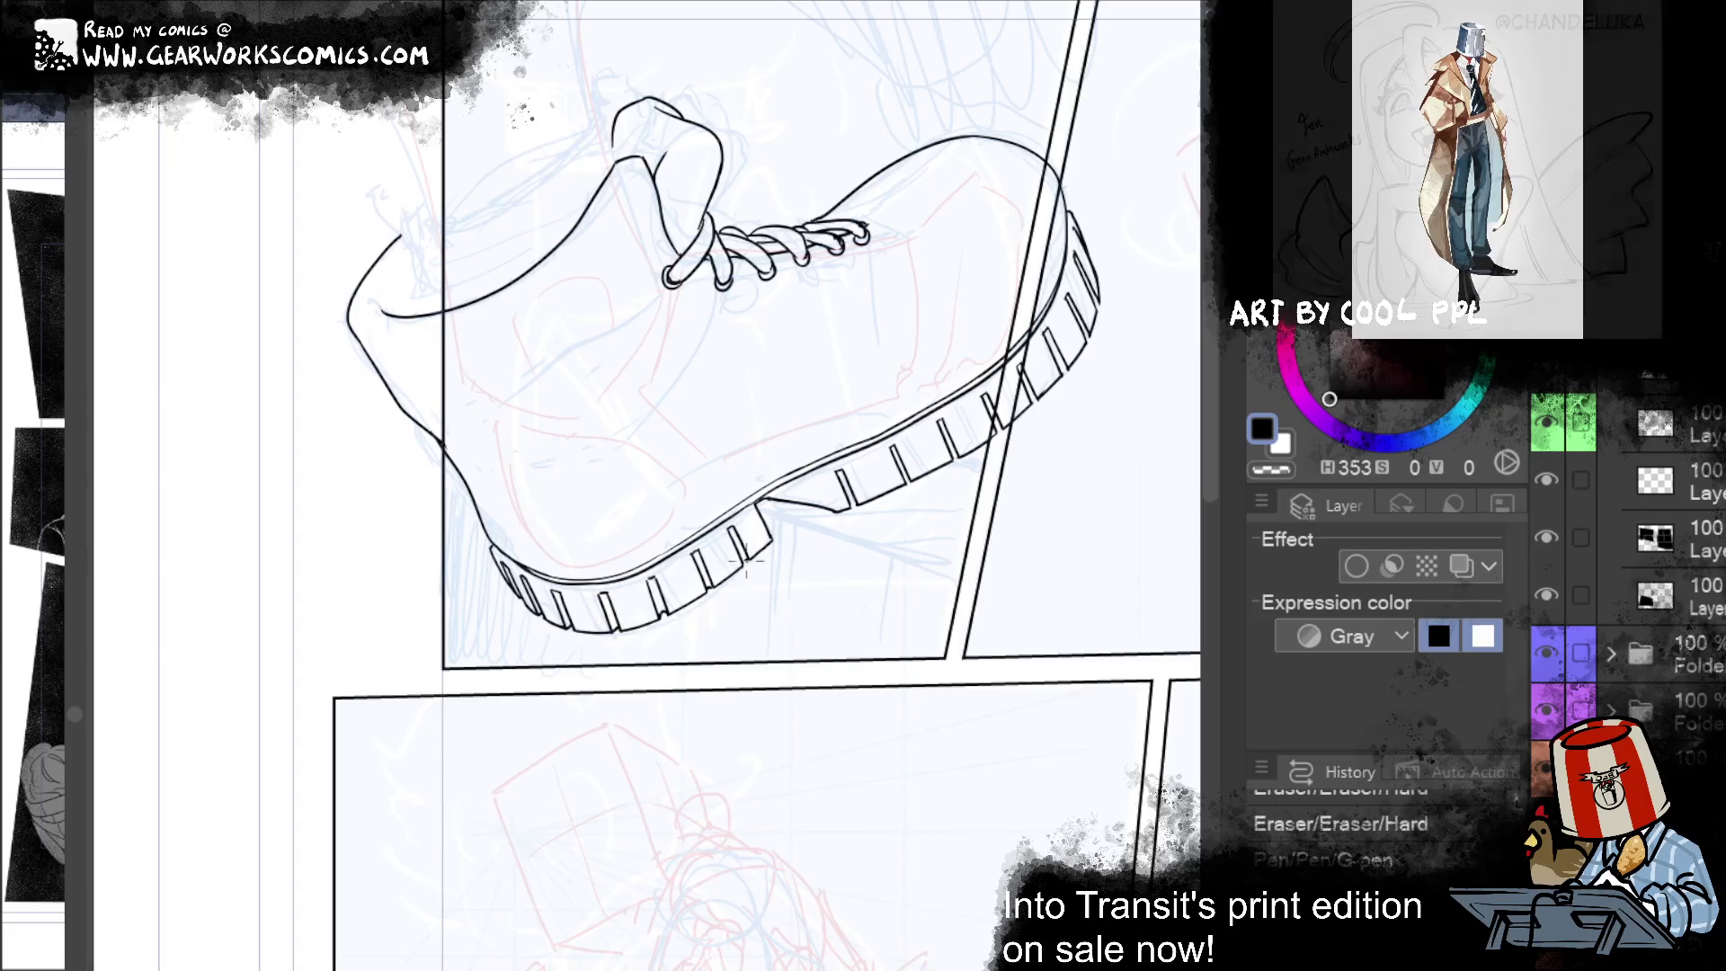
{"action": "left_click_drag", "start_coordinate": [748, 562], "coordinate": [728, 560]}
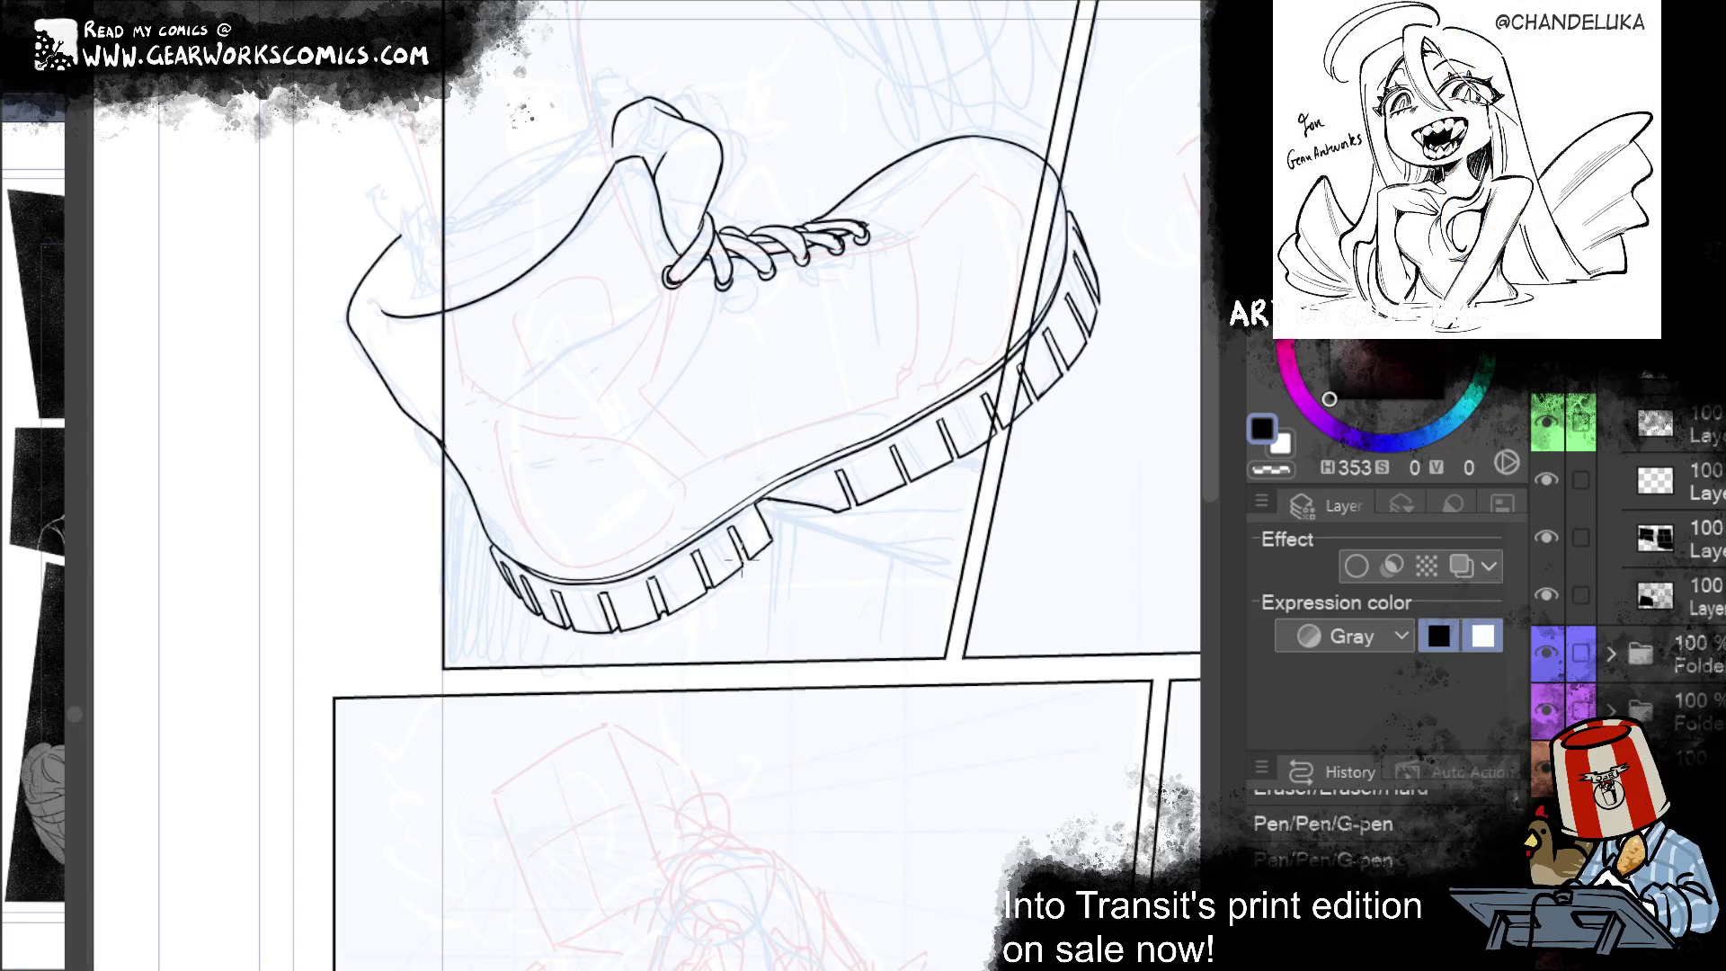
{"action": "left_click_drag", "start_coordinate": [850, 514], "coordinate": [868, 499]}
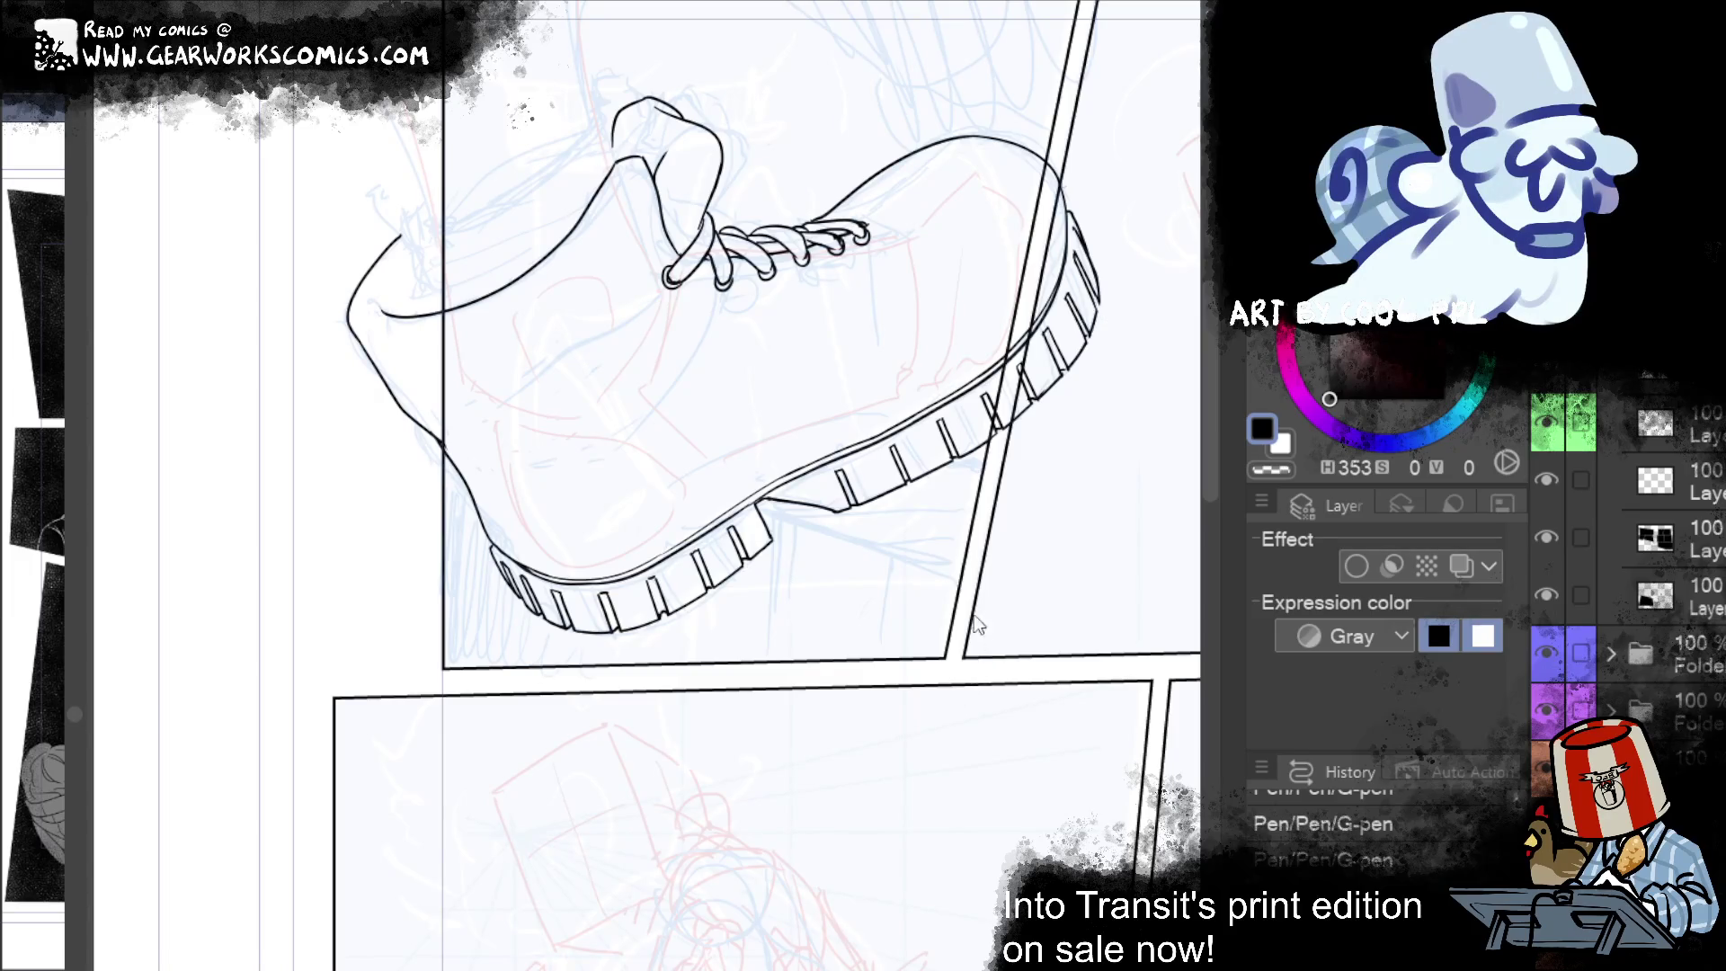
{"action": "mouse_move", "coordinate": [819, 485]}
{"action": "left_mouse_down"}
{"action": "mouse_move", "coordinate": [777, 489]}
{"action": "mouse_move", "coordinate": [832, 514]}
{"action": "left_mouse_up"}
{"action": "key", "text": "ctrl+z"}
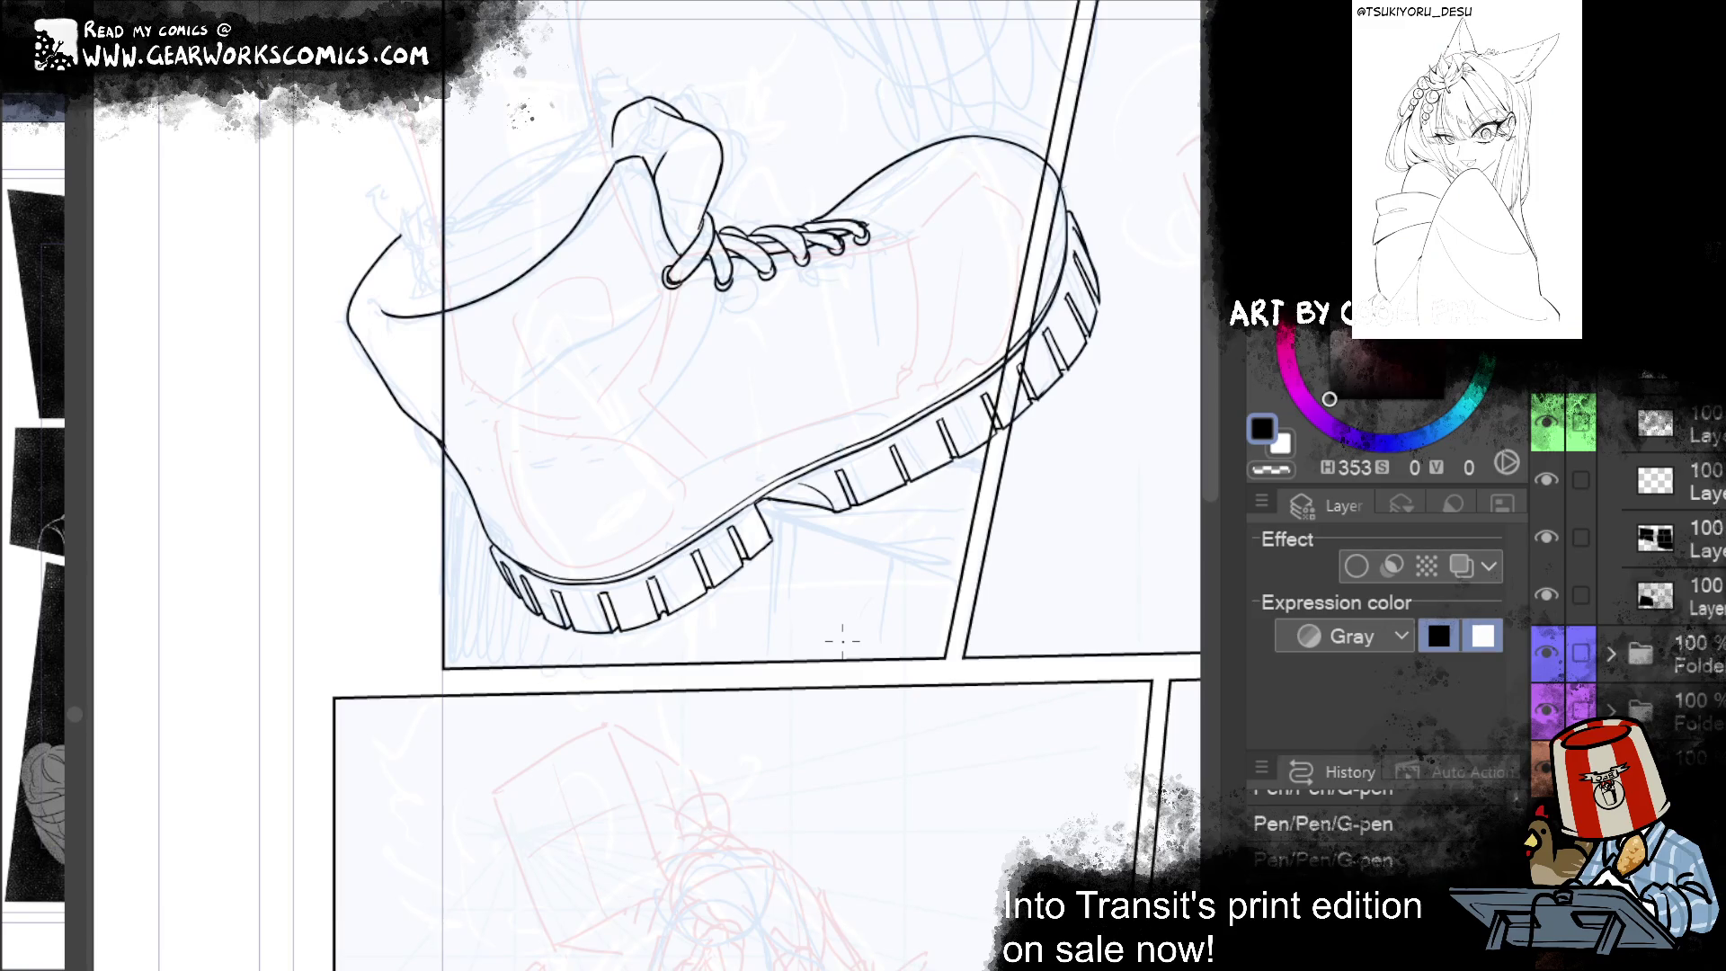
{"action": "scroll", "coordinate": [842, 640], "scroll_direction": "up", "scroll_amount": 3}
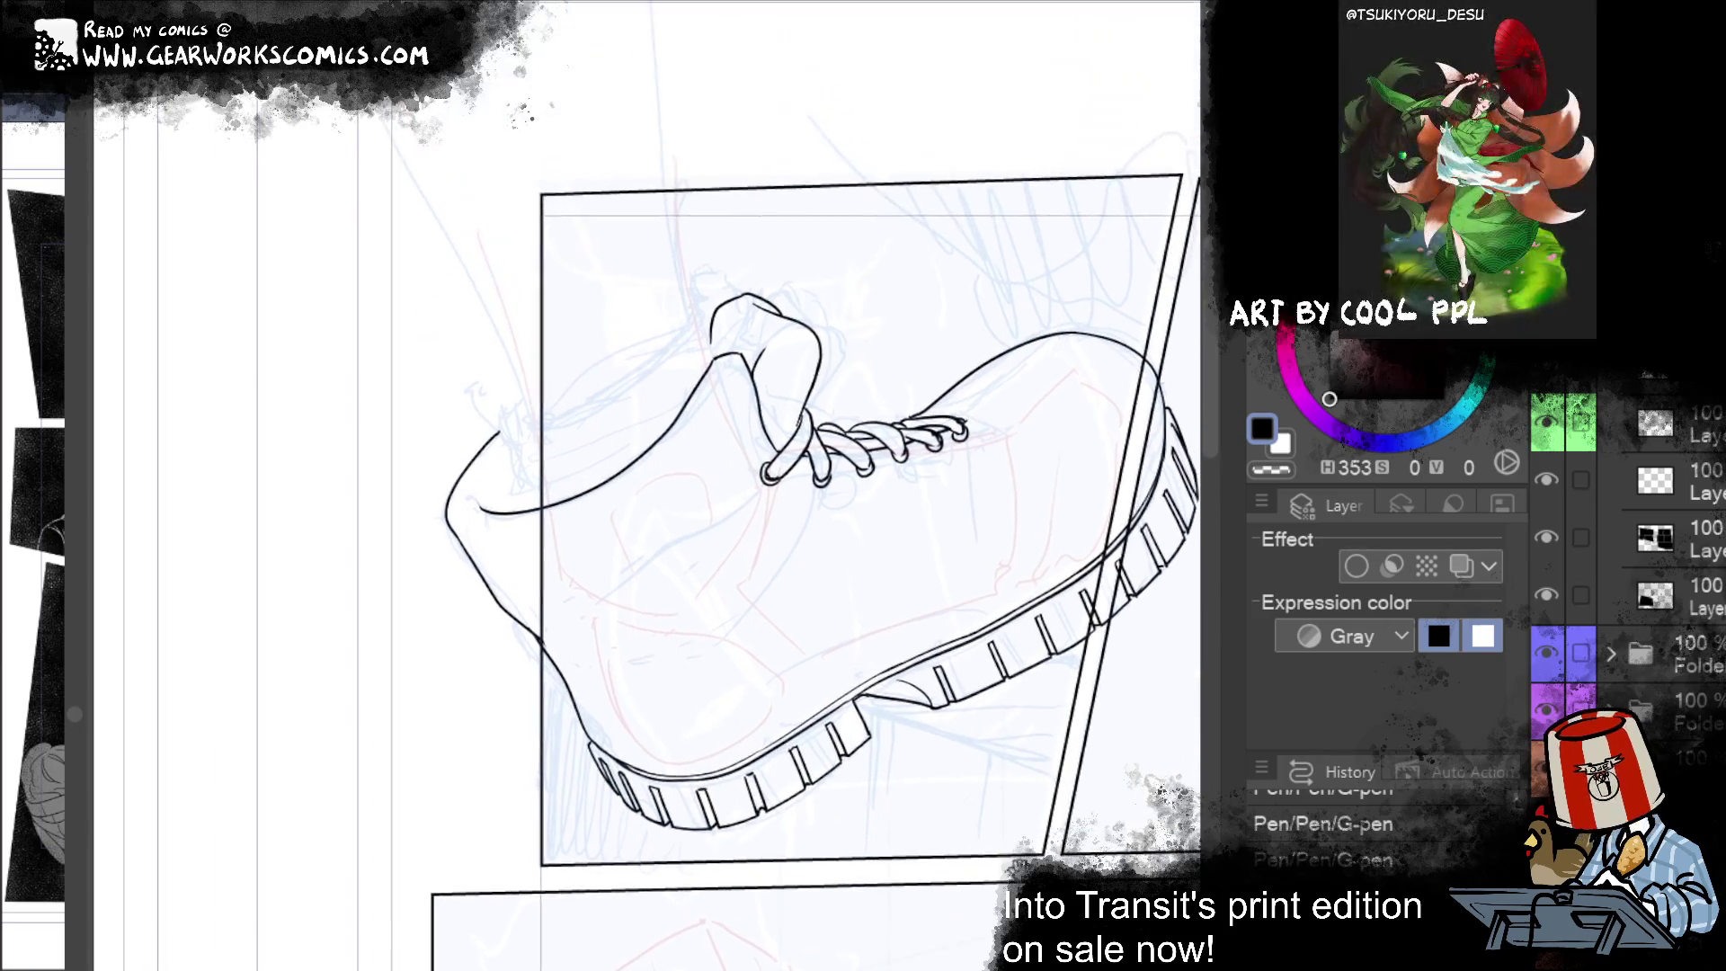
Step: Try several crease strokes down the boot upper from the laces
{"action": "mouse_move", "coordinate": [835, 520]}
{"action": "left_mouse_down"}
{"action": "mouse_move", "coordinate": [730, 602]}
{"action": "mouse_move", "coordinate": [606, 638]}
{"action": "left_mouse_up"}
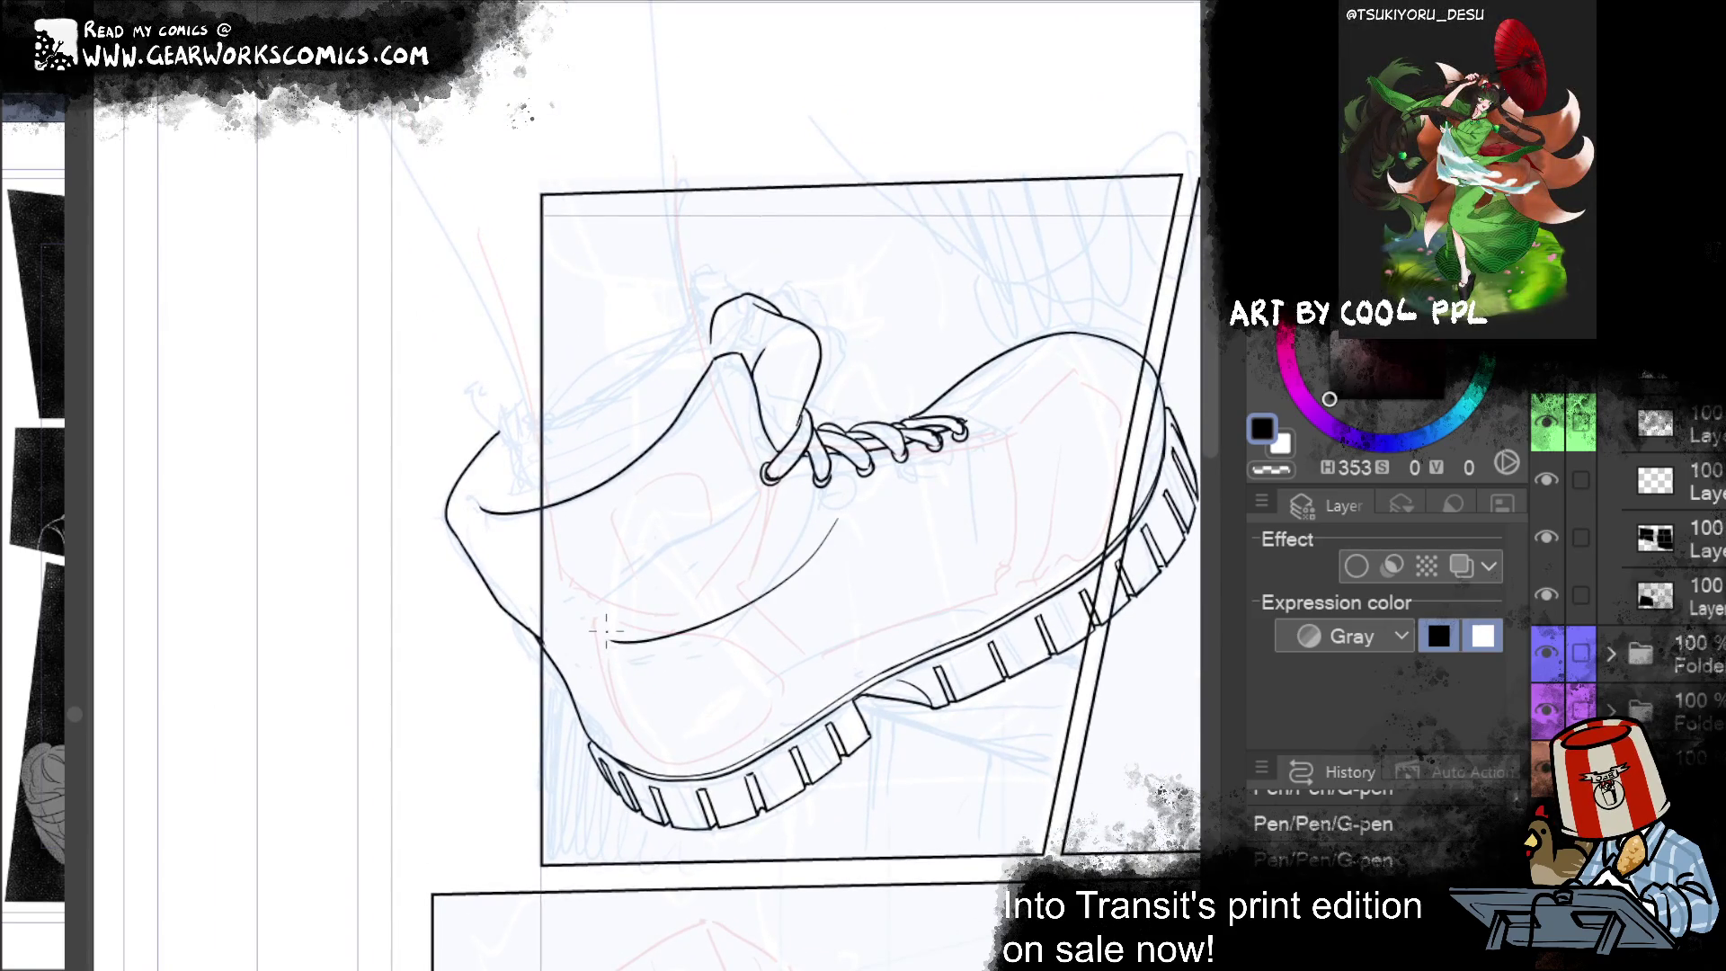
{"action": "key", "text": "ctrl+z"}
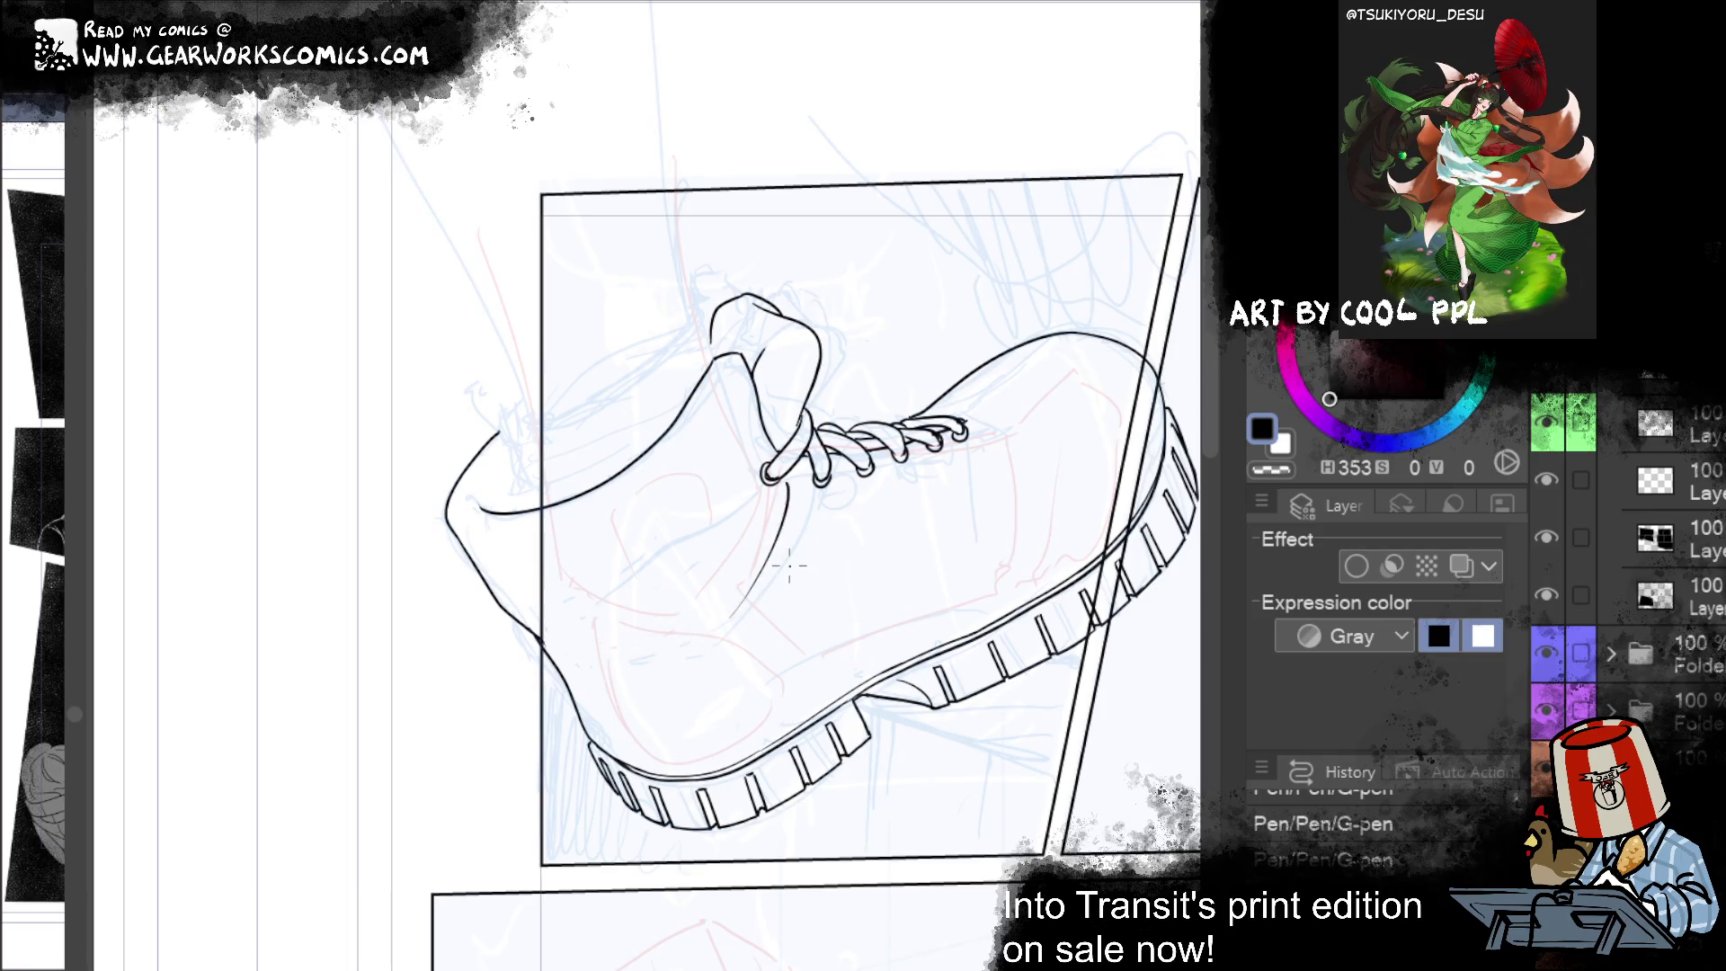
{"action": "left_click_drag", "start_coordinate": [794, 487], "coordinate": [644, 578]}
{"action": "key", "text": "ctrl+z"}
{"action": "left_click_drag", "start_coordinate": [780, 476], "coordinate": [678, 567]}
{"action": "key", "text": "ctrl+z"}
{"action": "left_click_drag", "start_coordinate": [783, 460], "coordinate": [691, 559]}
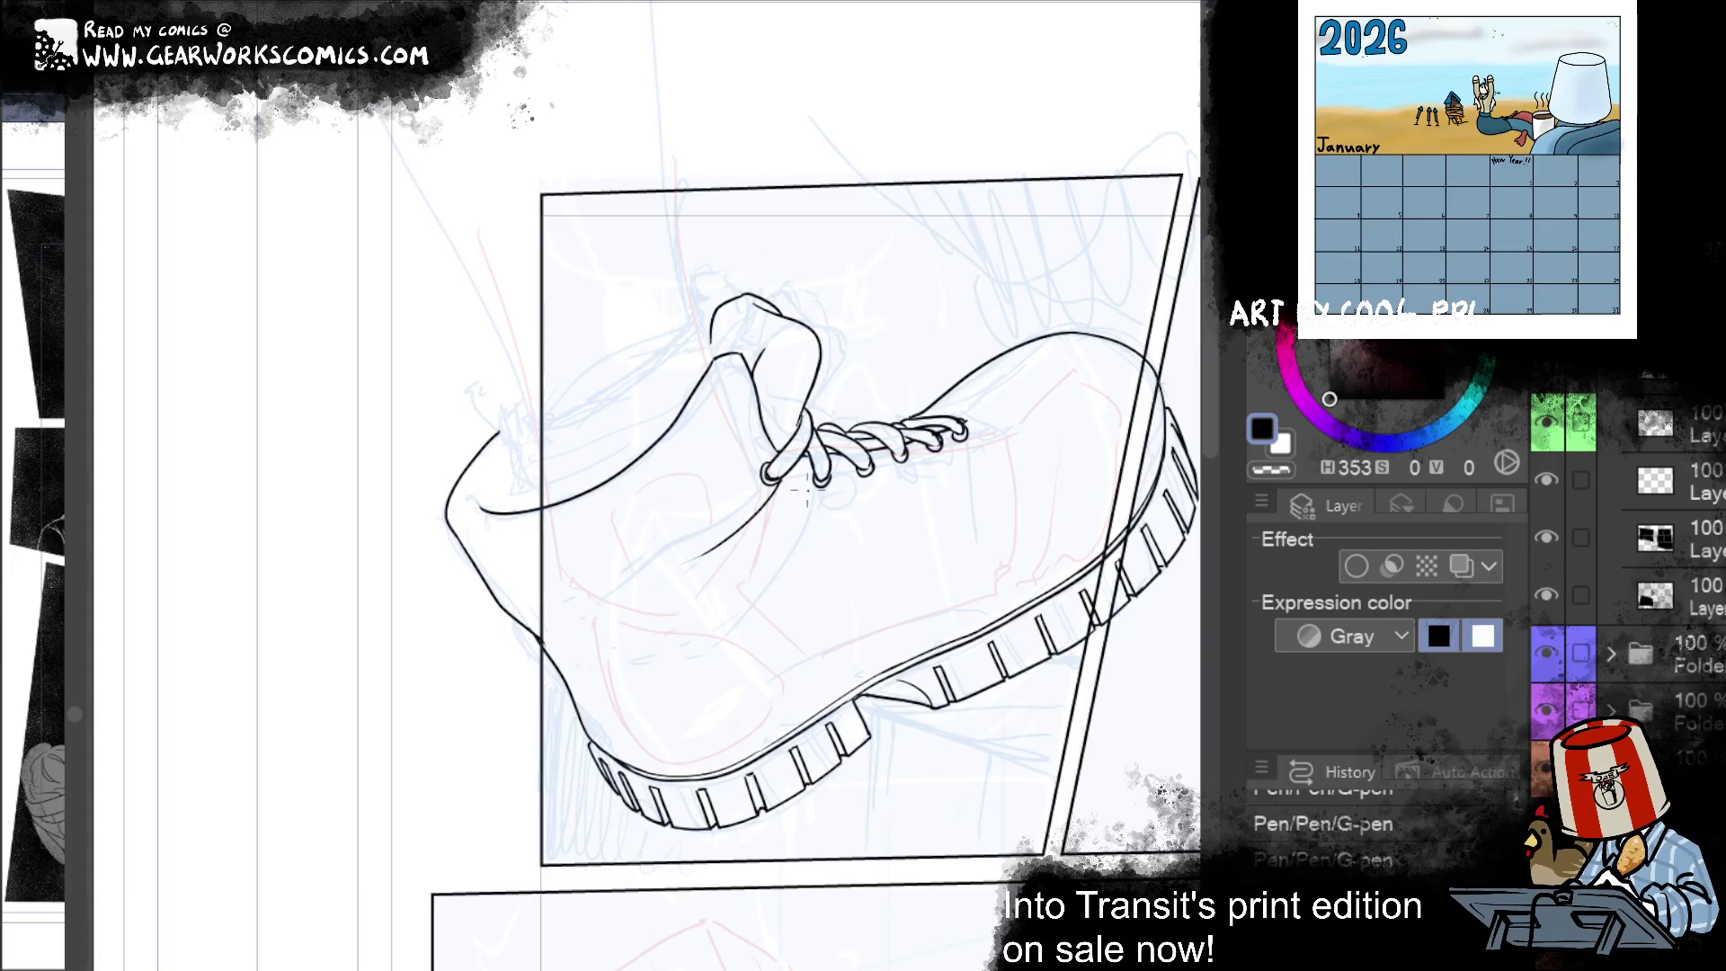
{"action": "left_click_drag", "start_coordinate": [762, 622], "coordinate": [788, 576]}
{"action": "key", "text": "ctrl+z"}
{"action": "key", "text": "ctrl+z"}
{"action": "mouse_move", "coordinate": [814, 455]}
{"action": "left_mouse_down"}
{"action": "mouse_move", "coordinate": [785, 575]}
{"action": "mouse_move", "coordinate": [818, 577]}
{"action": "mouse_move", "coordinate": [811, 460]}
{"action": "mouse_move", "coordinate": [801, 566]}
{"action": "left_mouse_up"}
{"action": "key", "text": "ctrl+z"}
{"action": "key", "text": "ctrl+z"}
Step: Ink a curved crease line running down from the lace end
{"action": "left_click_drag", "start_coordinate": [1055, 699], "coordinate": [839, 771]}
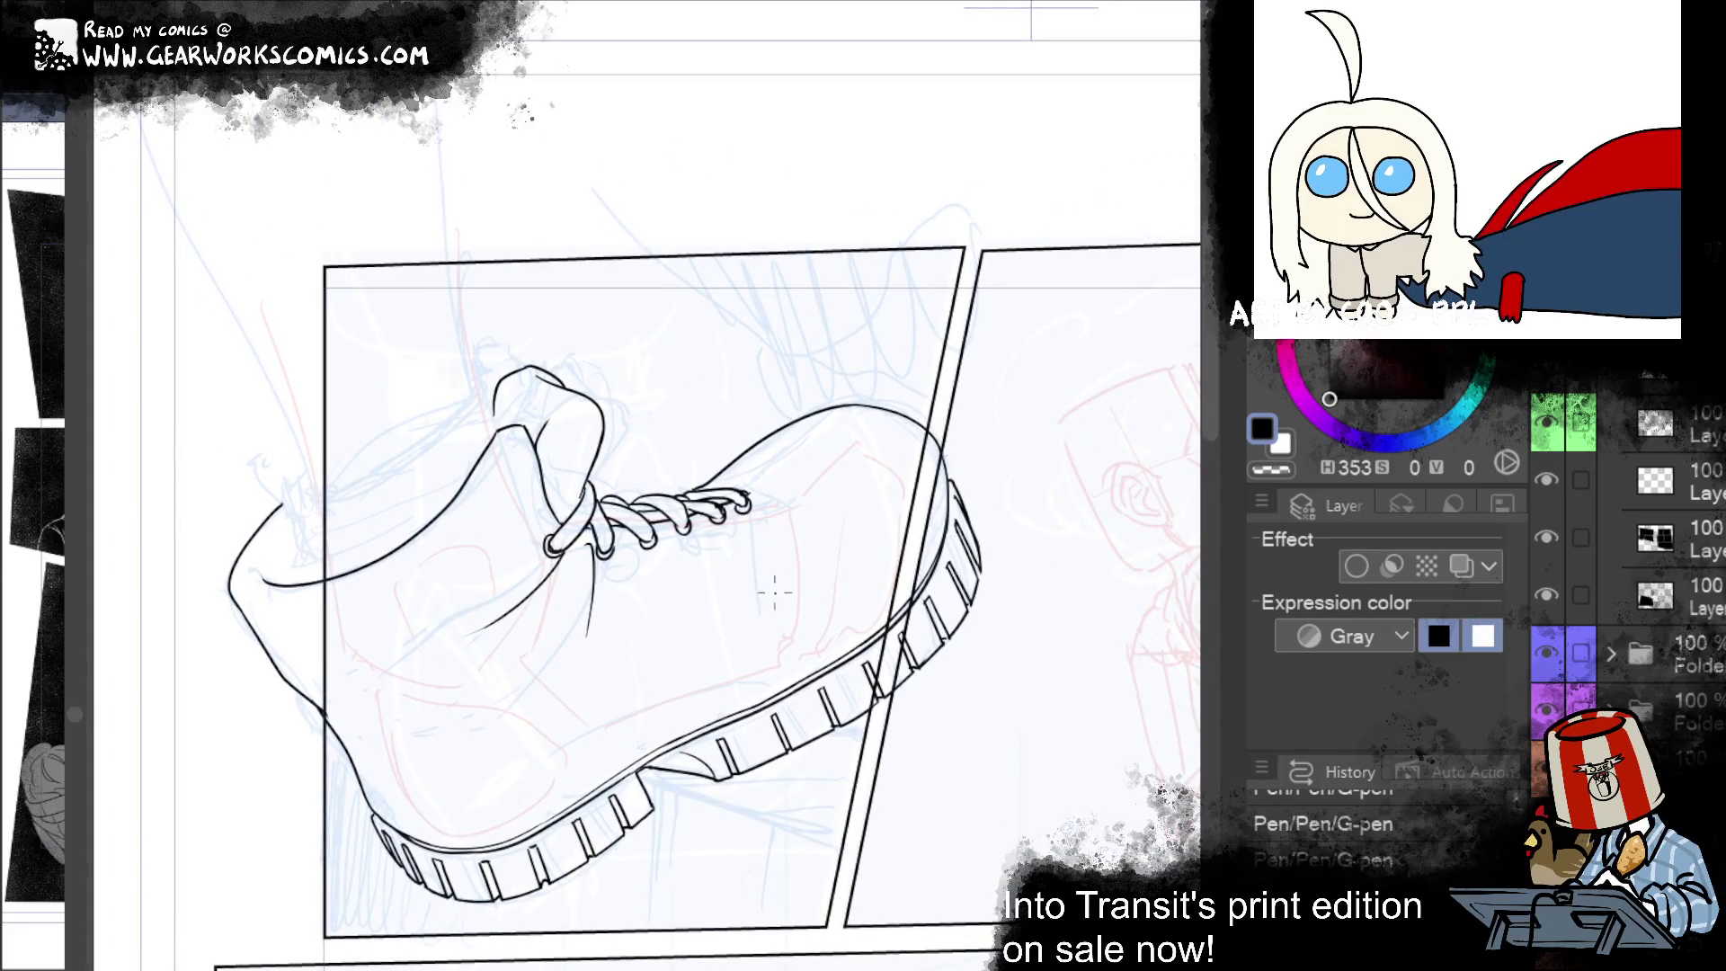
{"action": "left_click_drag", "start_coordinate": [753, 492], "coordinate": [775, 575]}
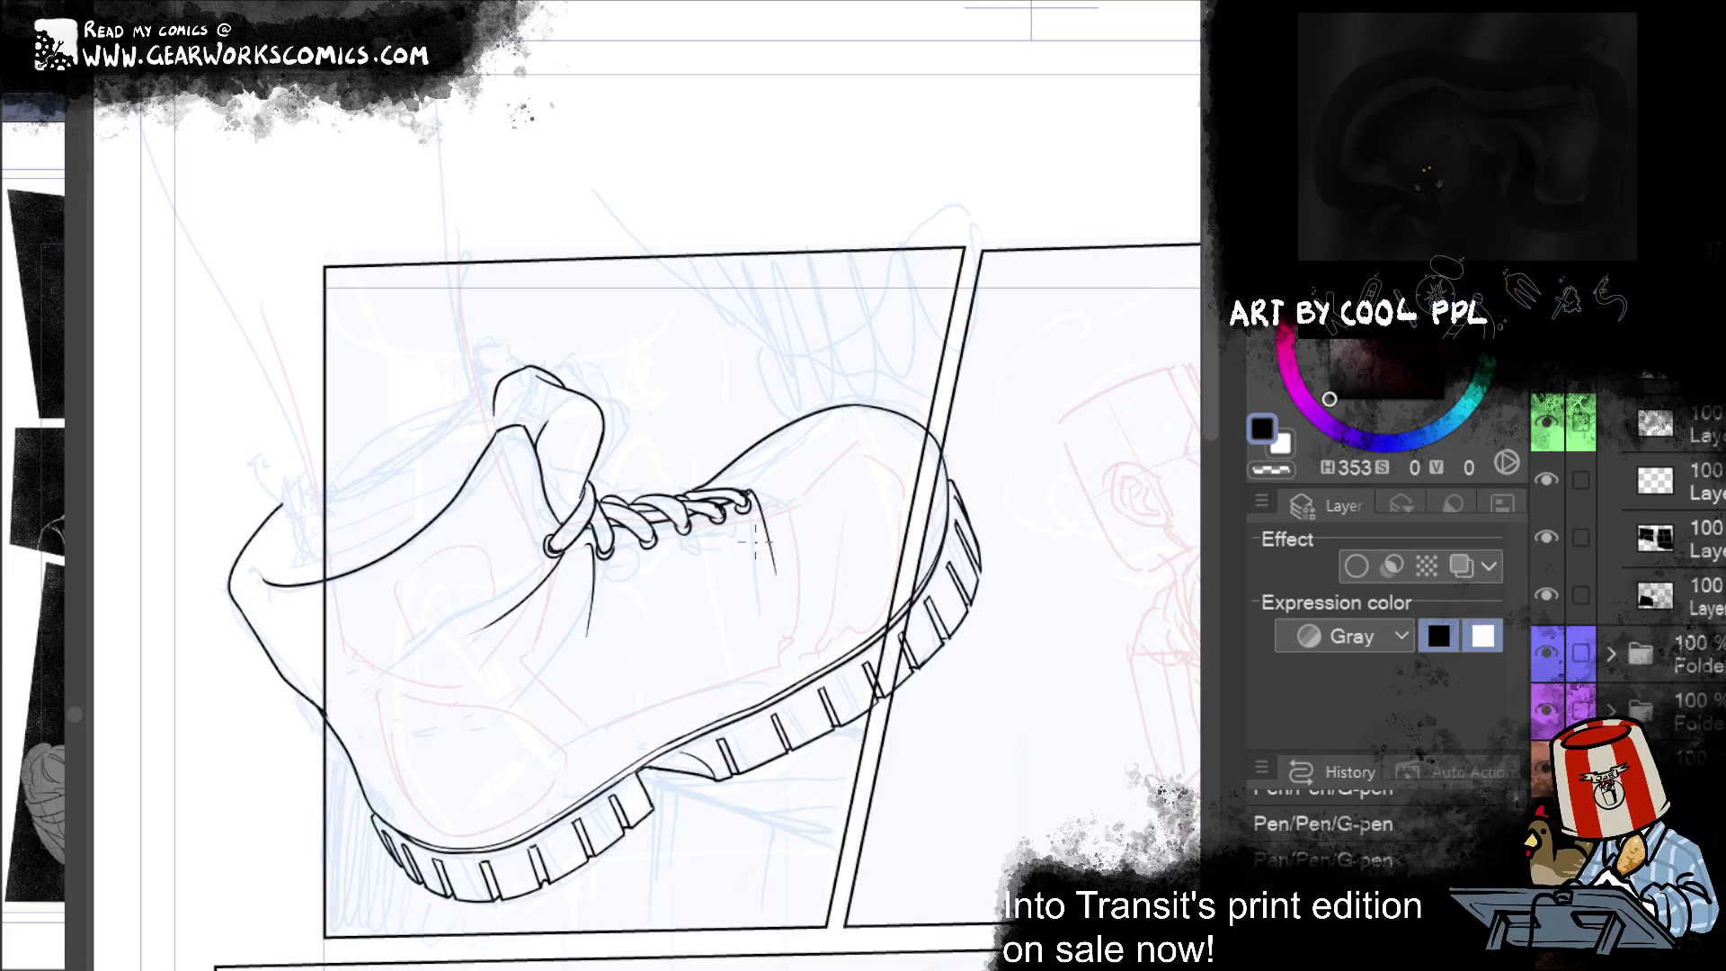
{"action": "key", "text": "ctrl+z"}
{"action": "left_click_drag", "start_coordinate": [751, 492], "coordinate": [839, 605]}
{"action": "left_click_drag", "start_coordinate": [755, 528], "coordinate": [784, 578]}
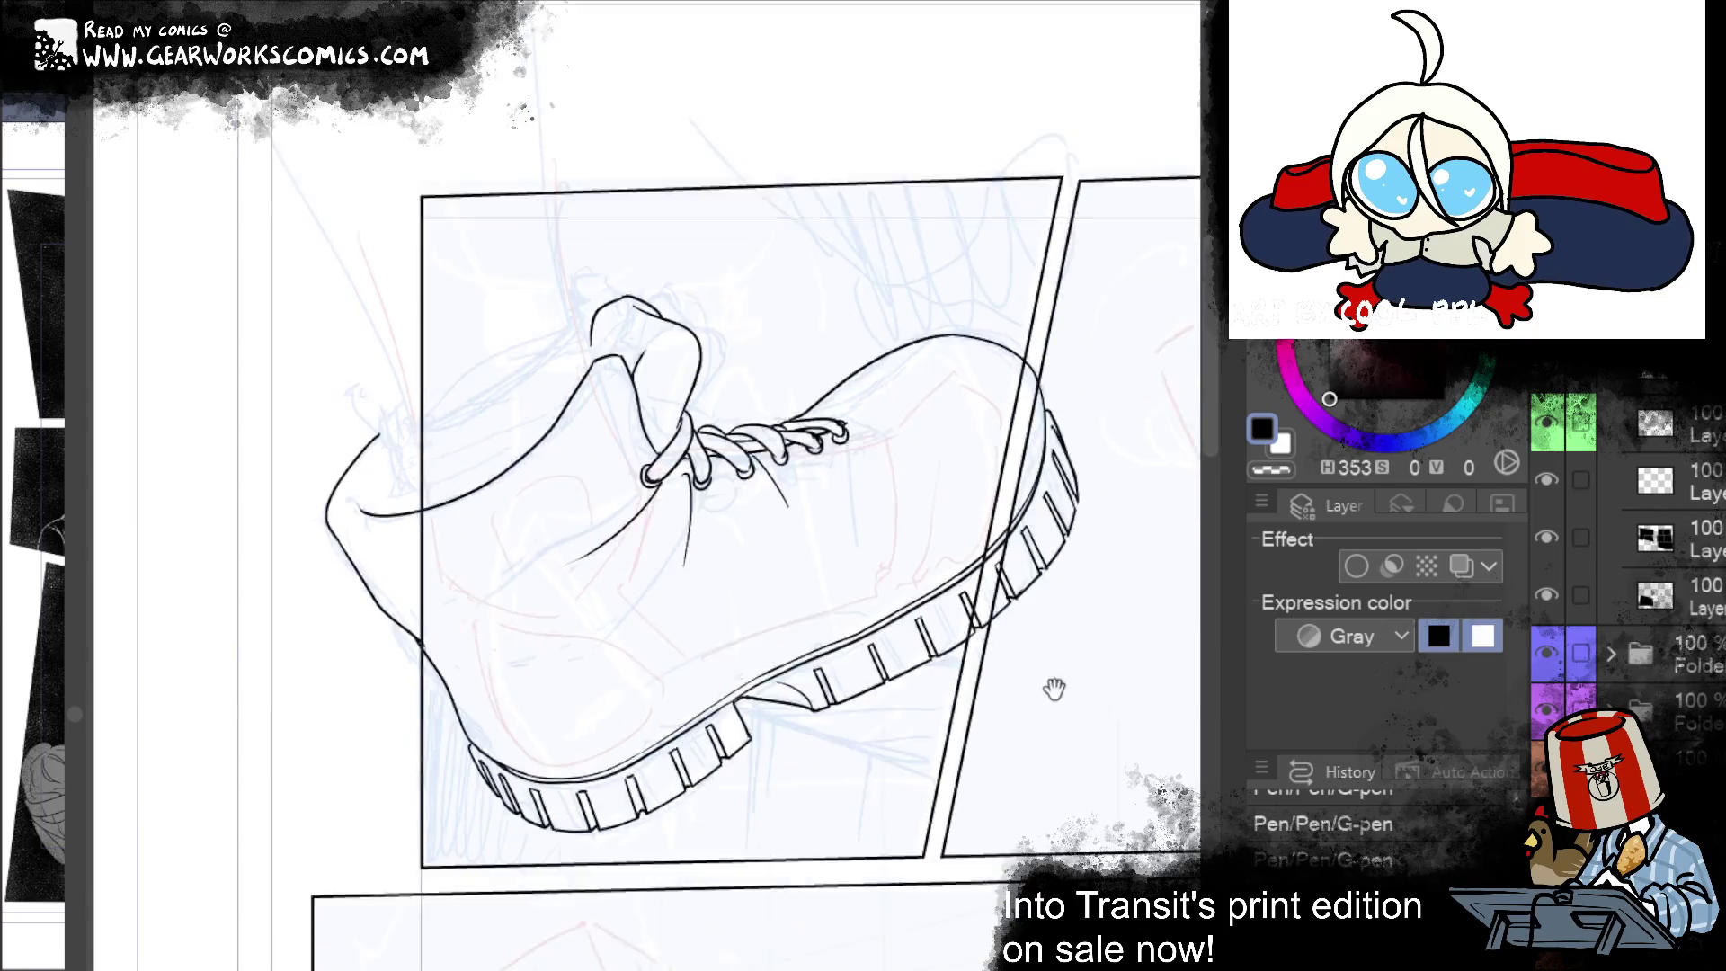
{"action": "left_click_drag", "start_coordinate": [1052, 685], "coordinate": [1195, 692]}
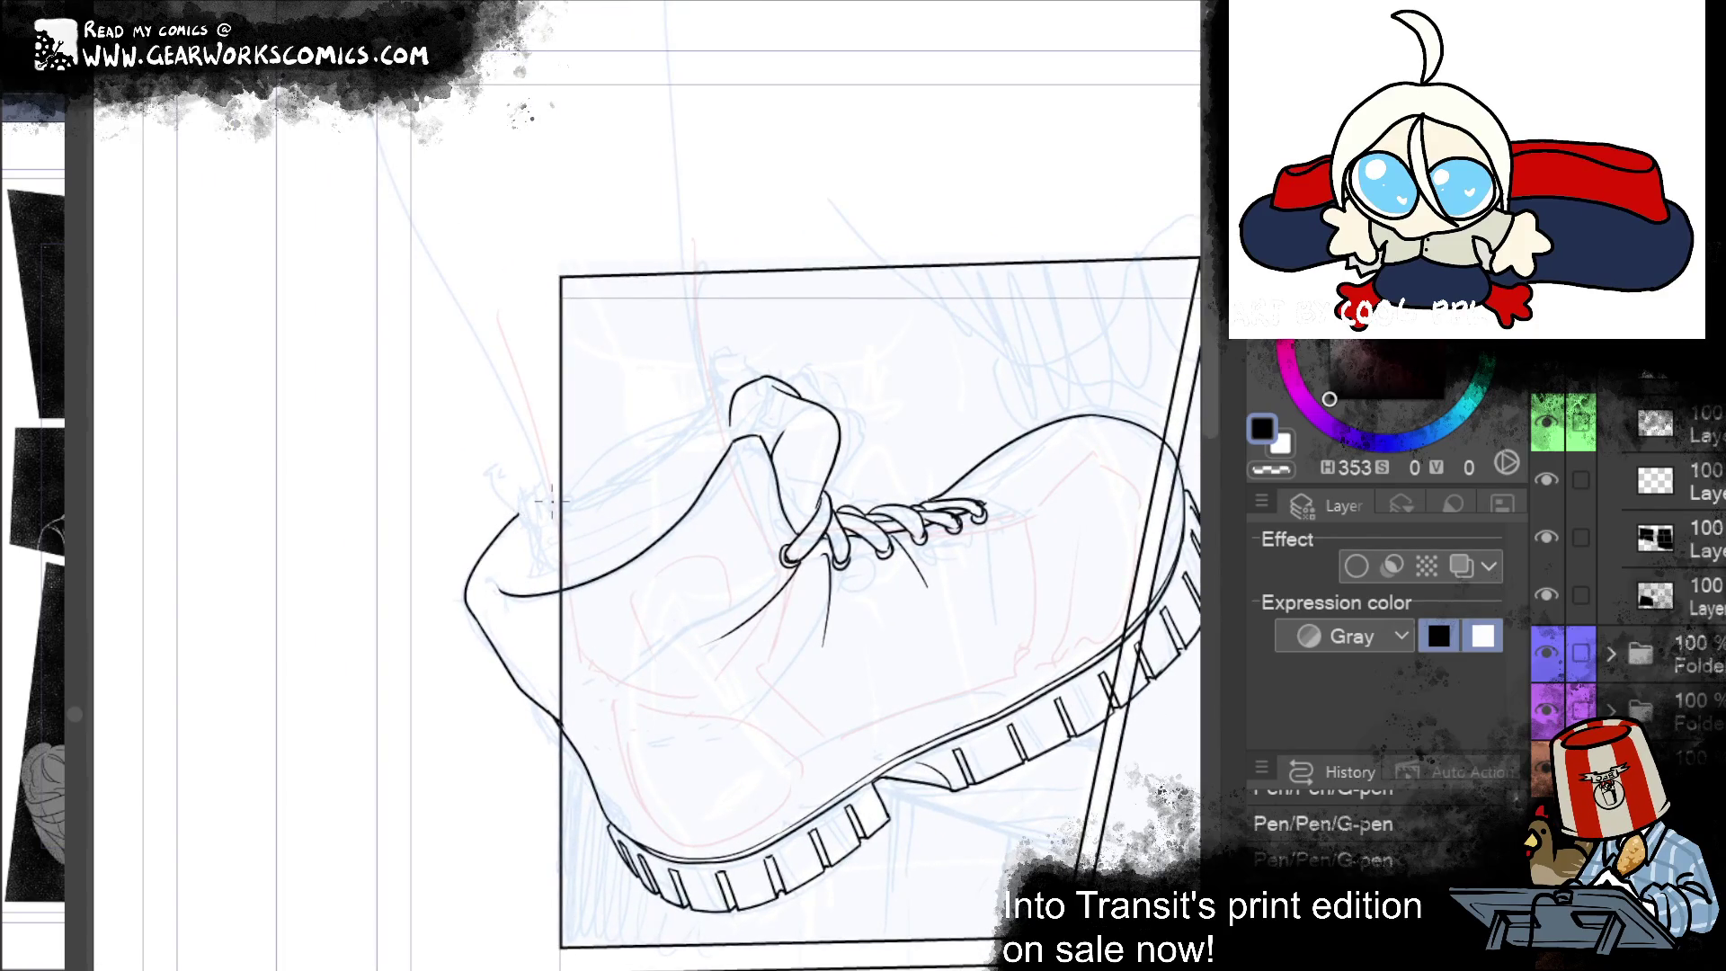
Step: Add lines at the tongue top and along the boot's upper curve
{"action": "left_click_drag", "start_coordinate": [745, 364], "coordinate": [764, 435]}
{"action": "key", "text": "ctrl+z"}
{"action": "left_click_drag", "start_coordinate": [745, 358], "coordinate": [783, 442]}
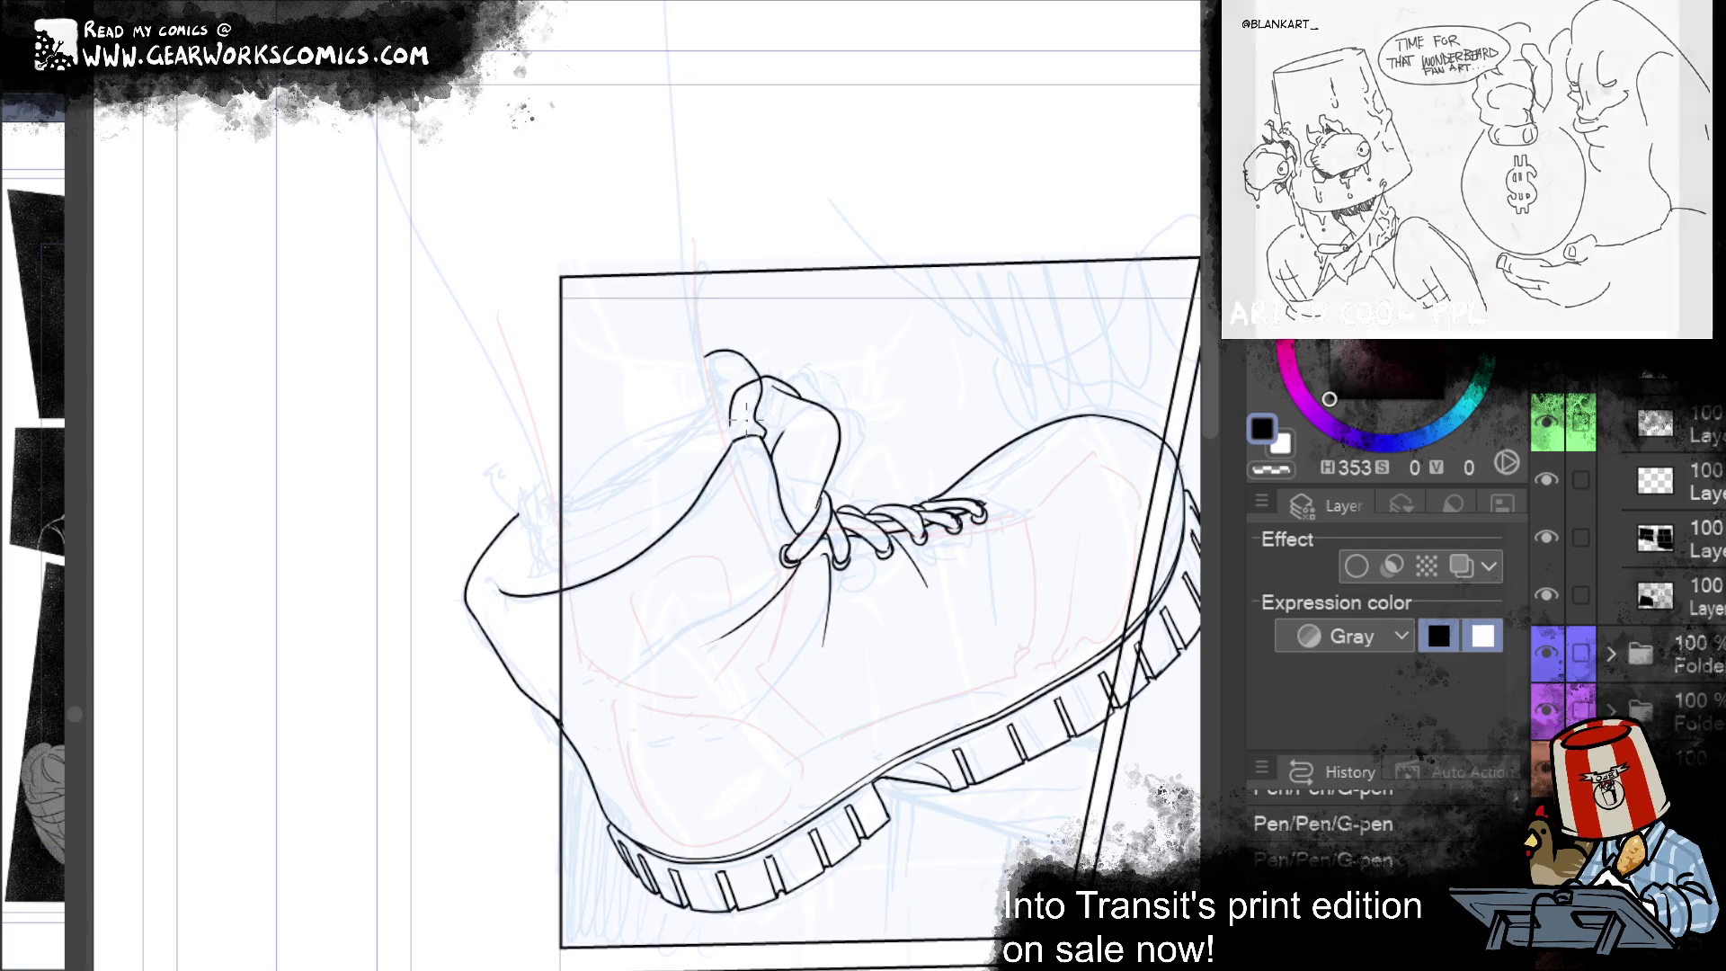
{"action": "left_click_drag", "start_coordinate": [657, 500], "coordinate": [507, 543]}
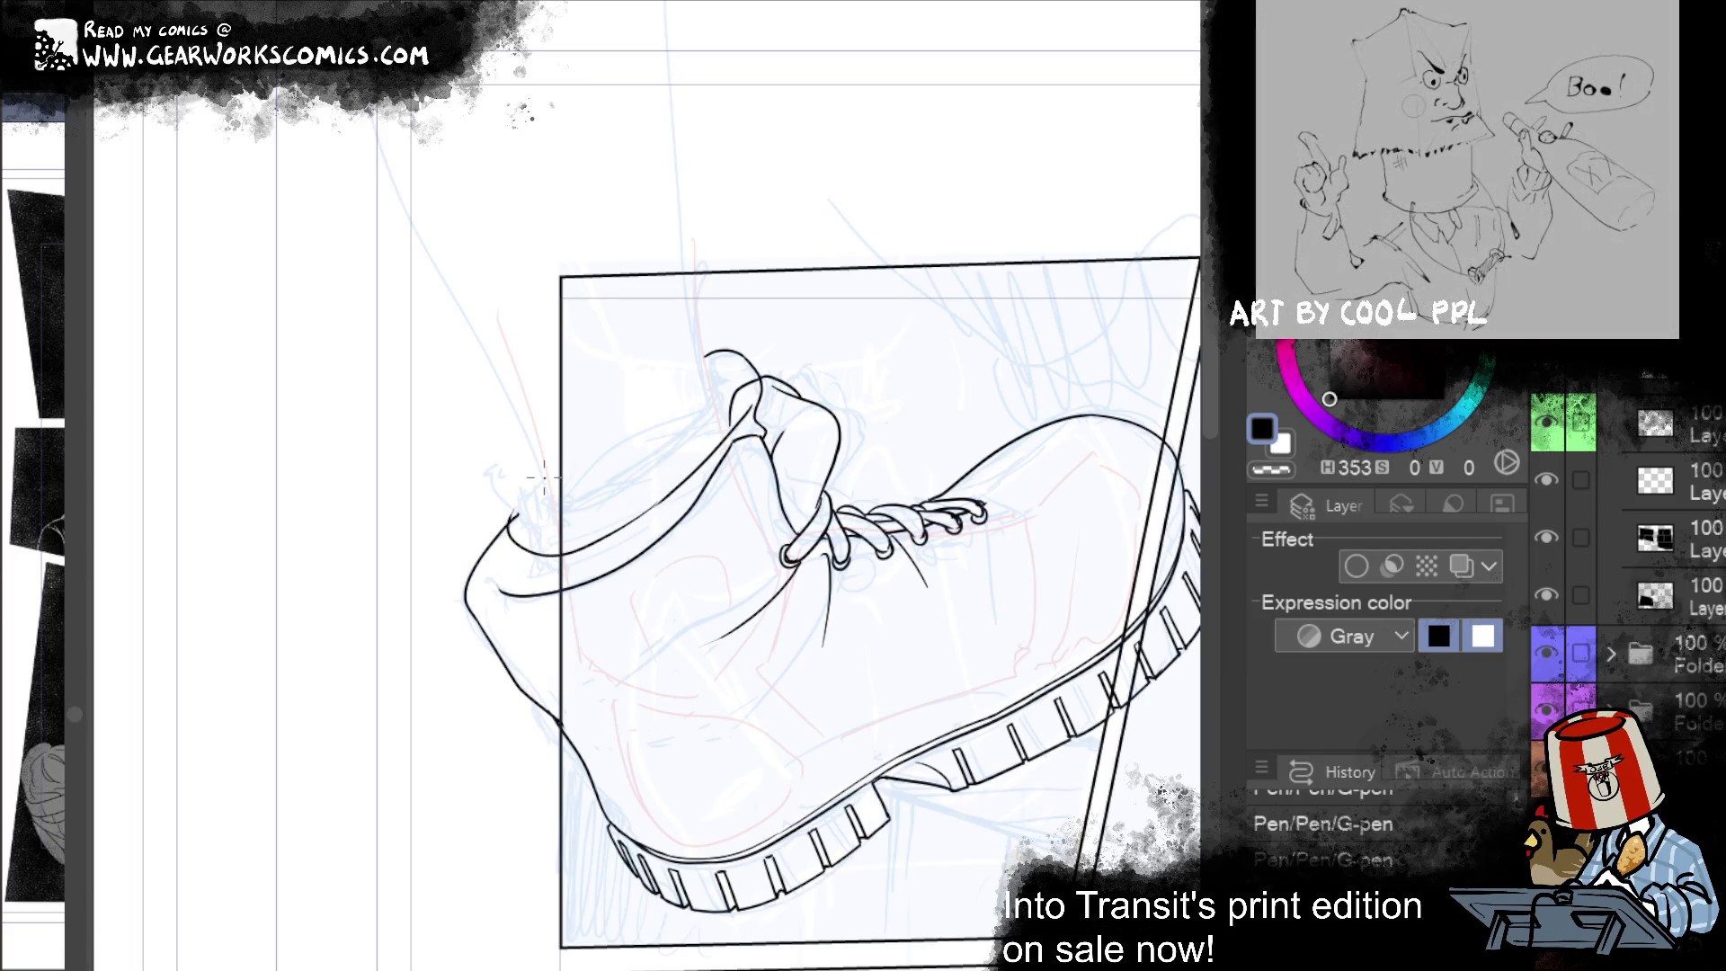
{"action": "key", "text": "ctrl+z"}
{"action": "key", "text": "ctrl+z"}
{"action": "mouse_move", "coordinate": [665, 502]}
{"action": "left_mouse_down"}
{"action": "mouse_move", "coordinate": [529, 555]}
{"action": "mouse_move", "coordinate": [661, 490]}
{"action": "left_mouse_up"}
{"action": "key", "text": "ctrl+z"}
{"action": "left_click_drag", "start_coordinate": [527, 550], "coordinate": [667, 493]}
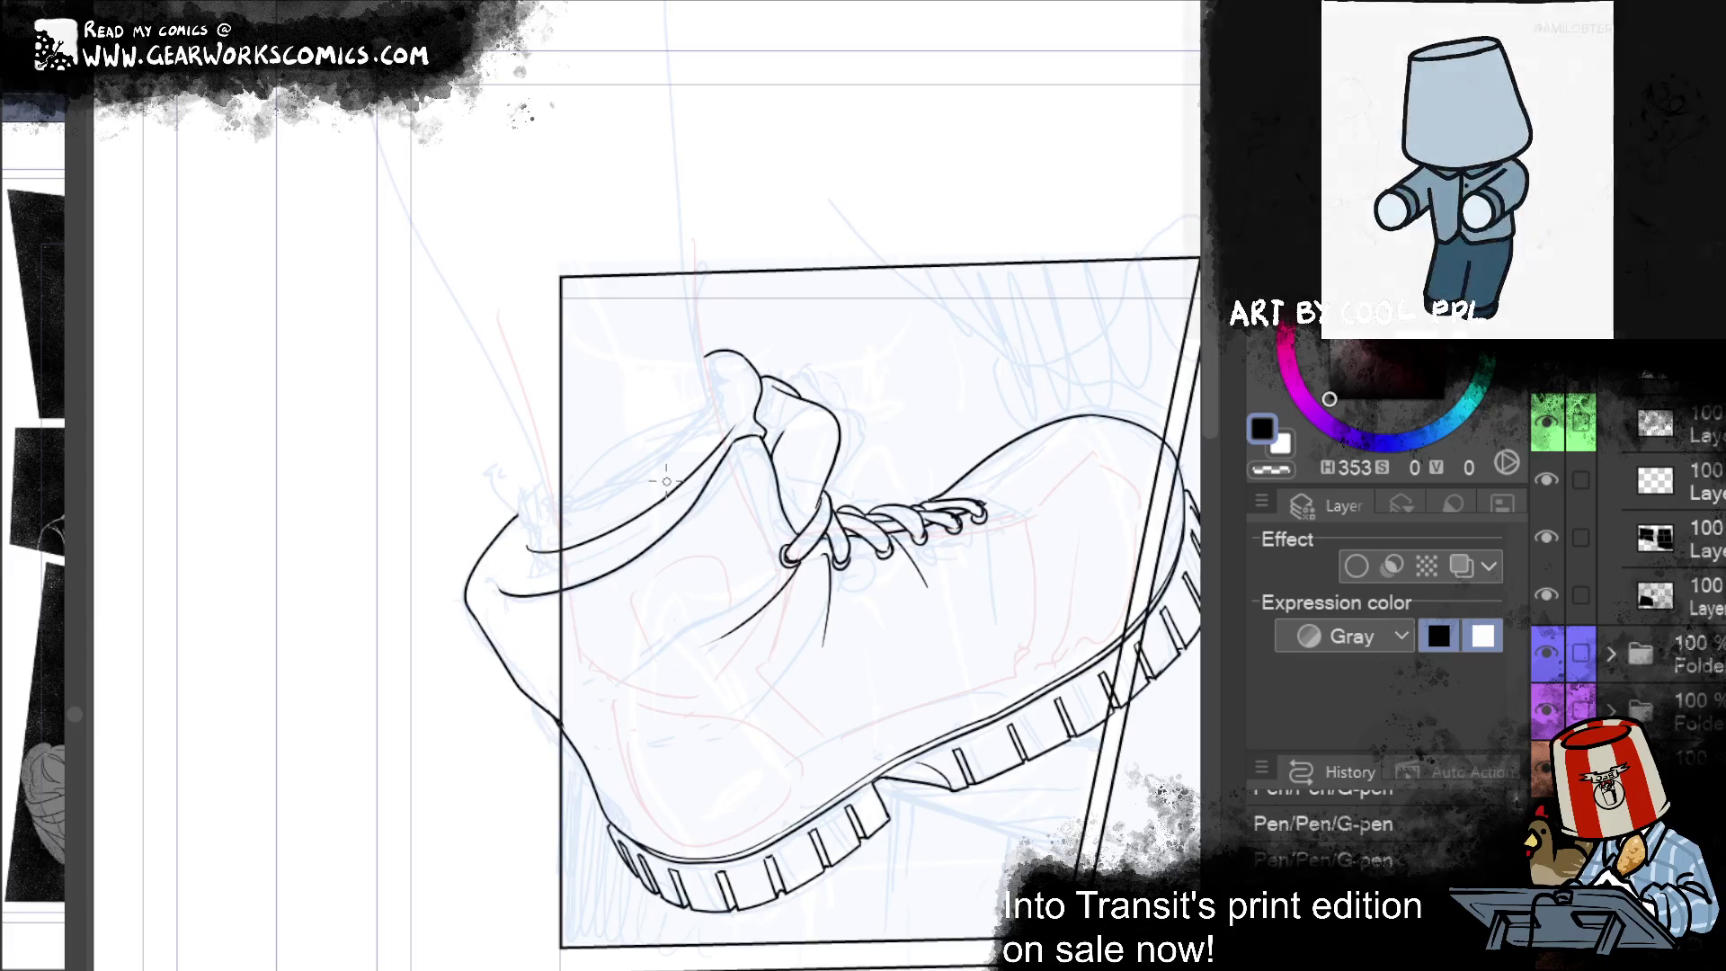
Step: Erase part of the collar line at the boot's top left, comparing before and after
{"action": "left_click_drag", "start_coordinate": [710, 368], "coordinate": [719, 405]}
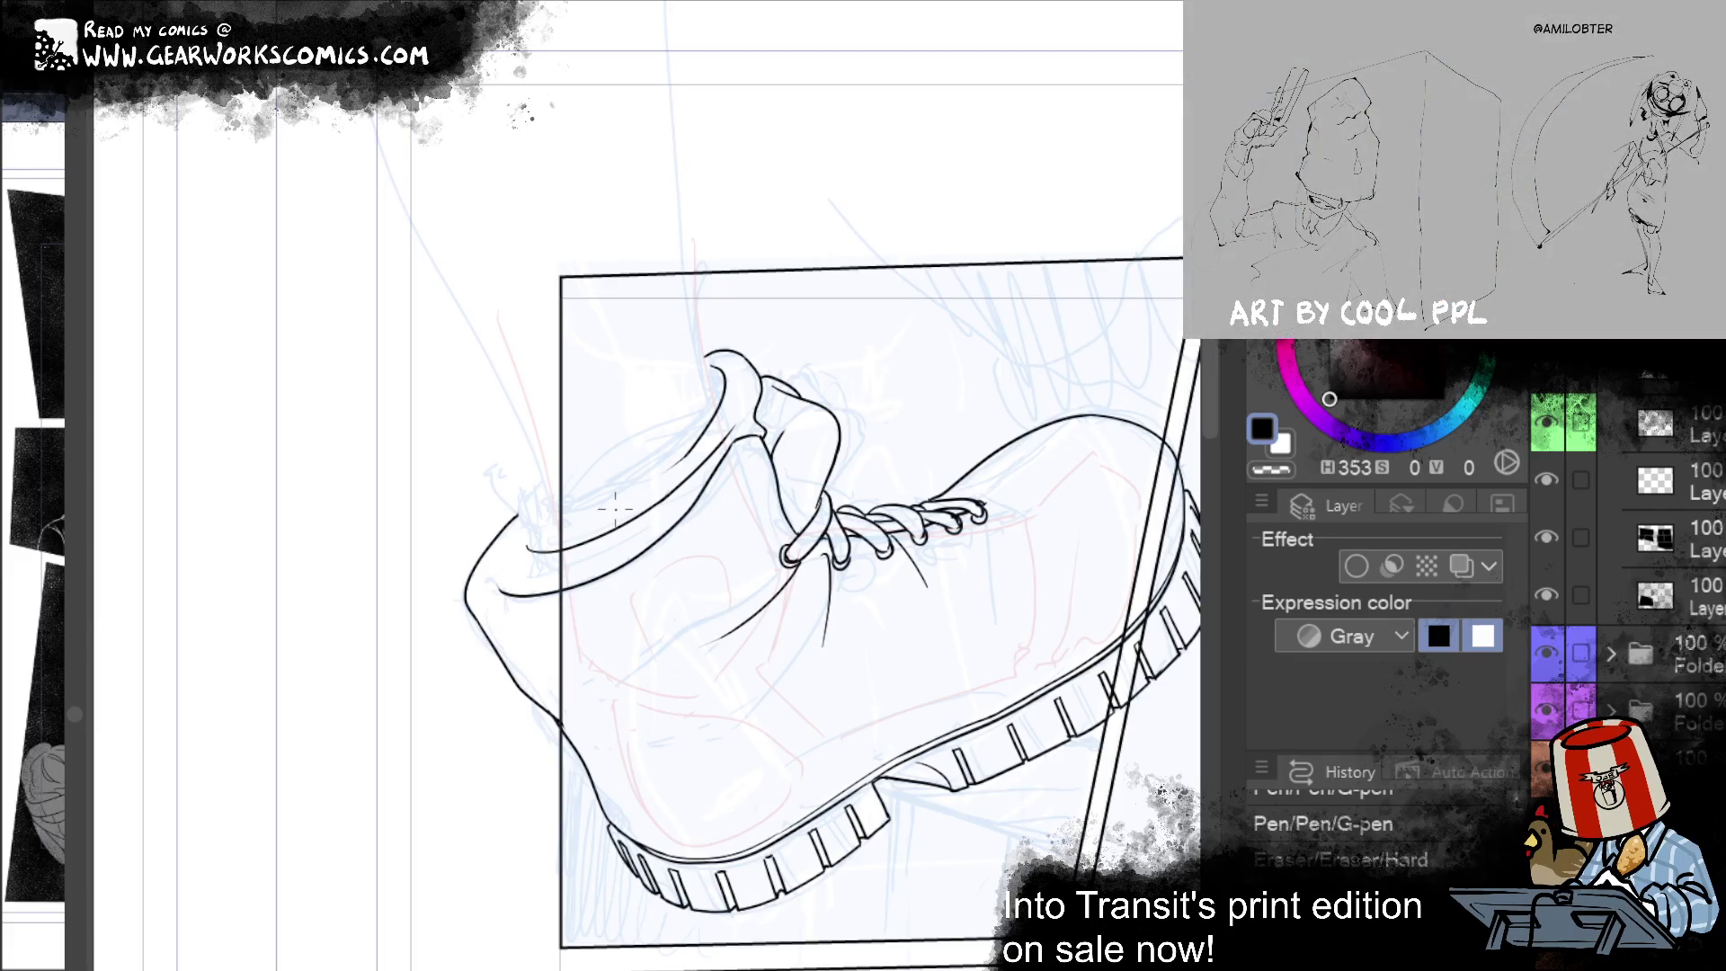
{"action": "key", "text": "ctrl+y"}
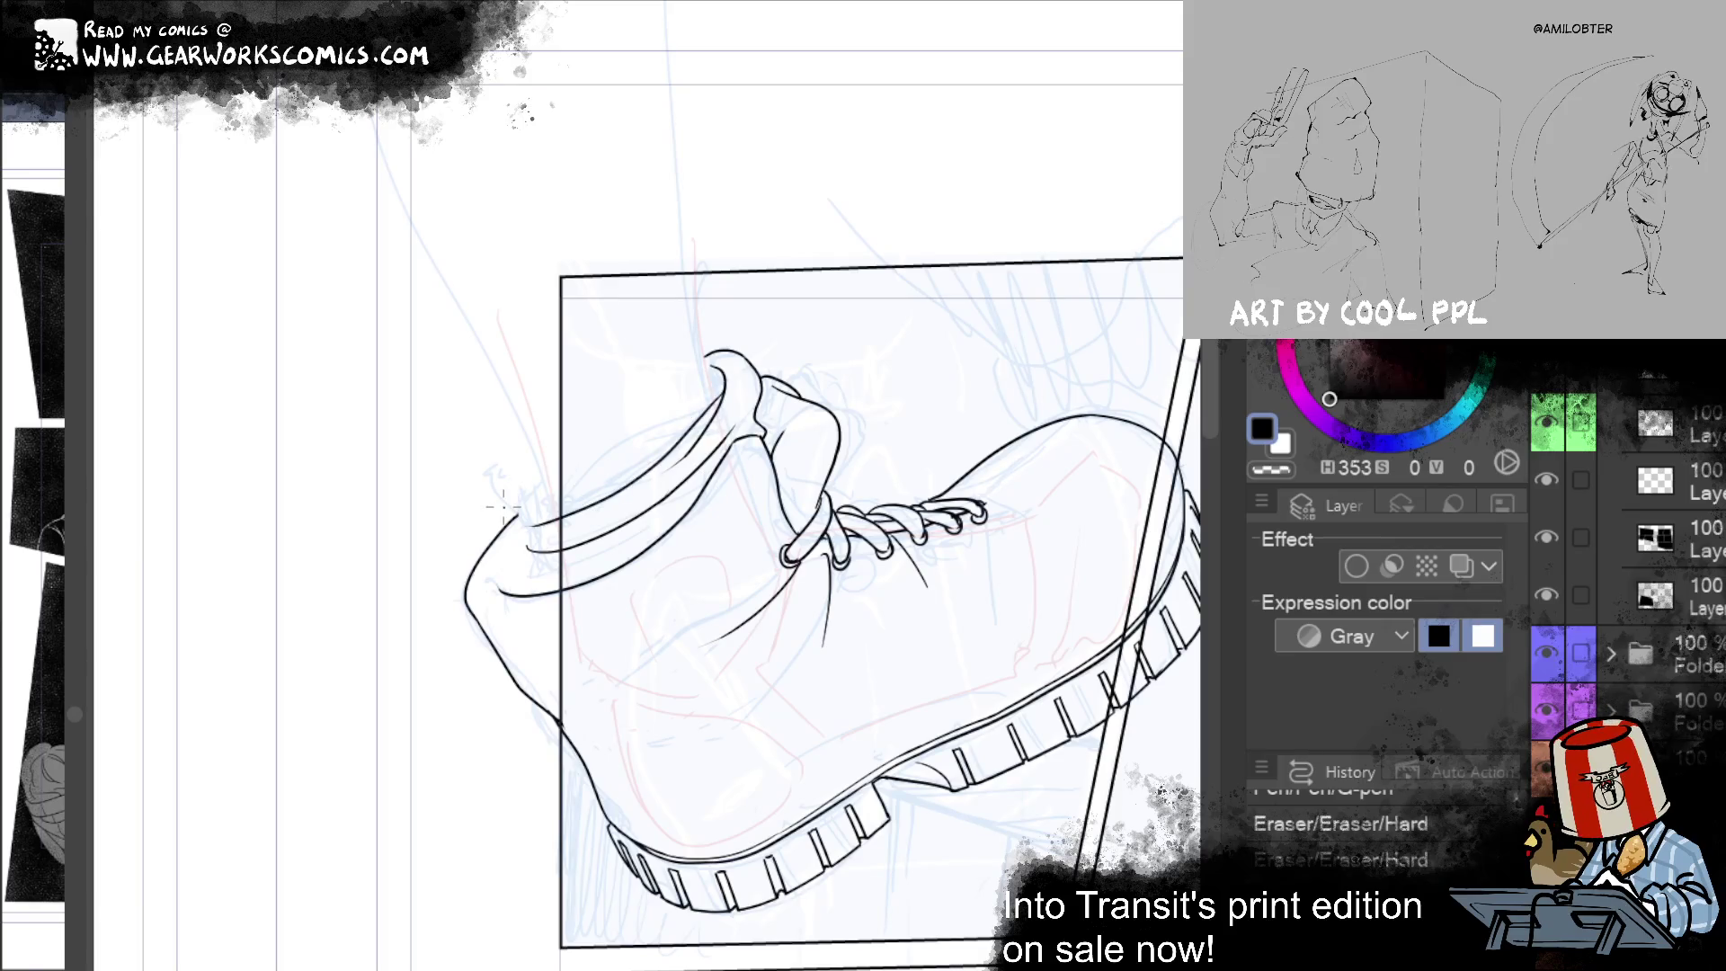
{"action": "key", "text": "ctrl+z"}
{"action": "key", "text": "ctrl+y"}
{"action": "key", "text": "ctrl+z"}
{"action": "key", "text": "ctrl+y"}
{"action": "key", "text": "ctrl+z"}
{"action": "key", "text": "ctrl+y"}
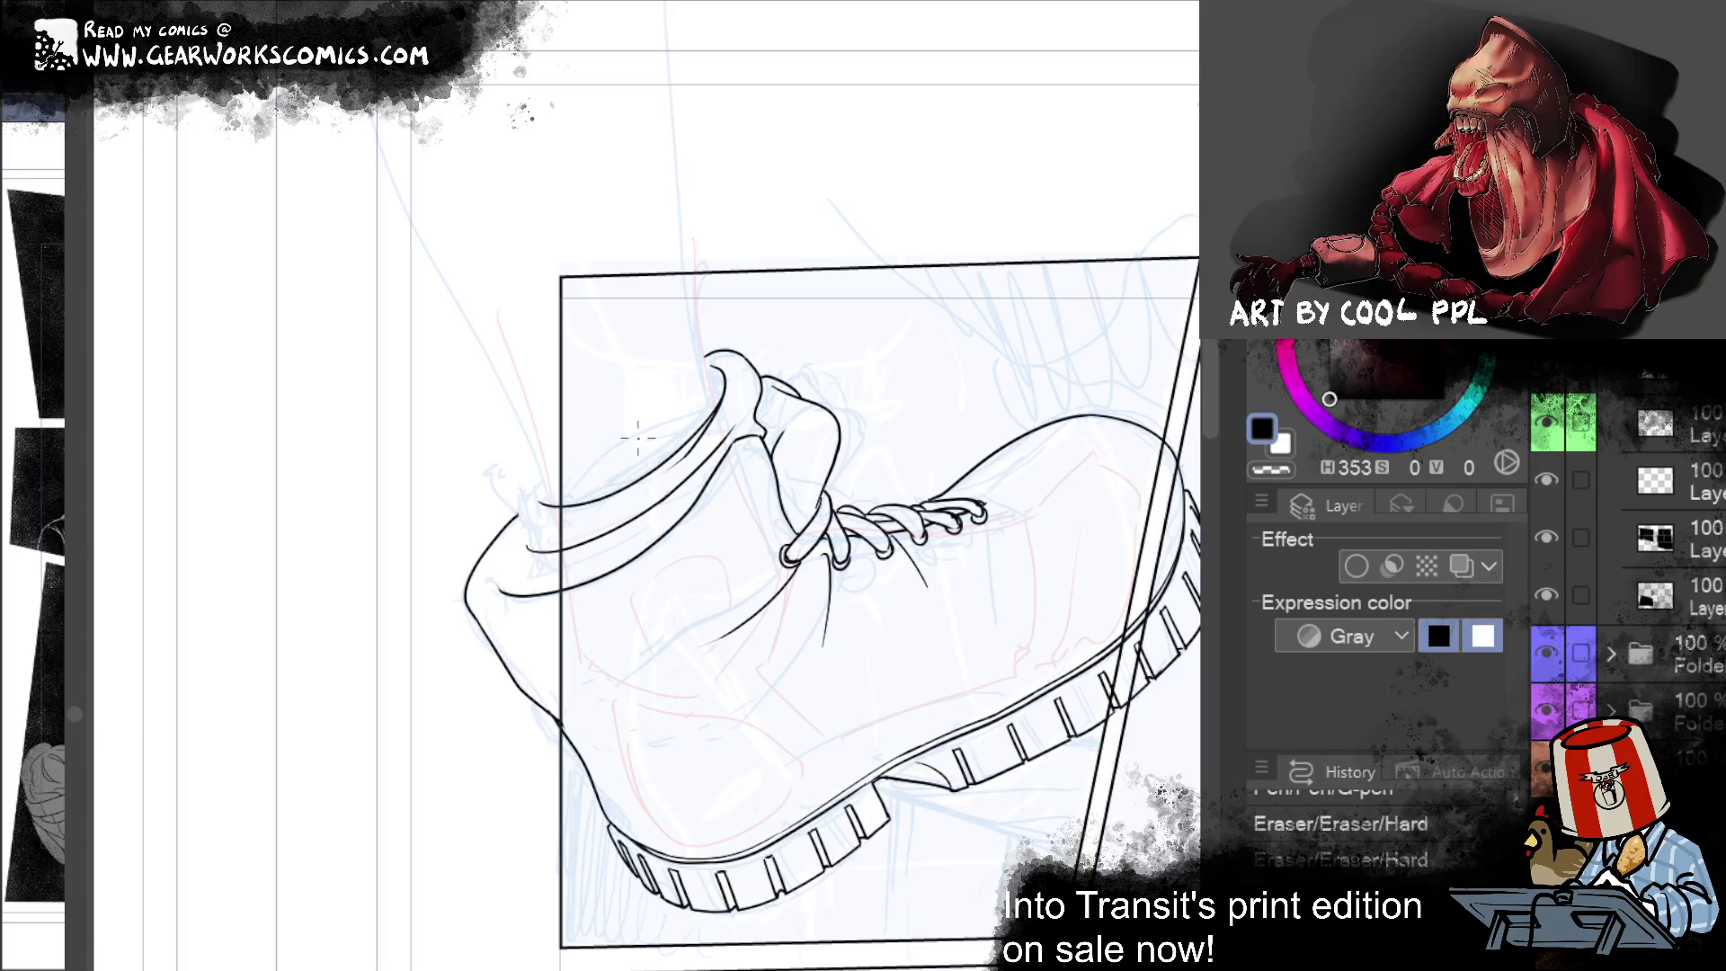
Step: Redraw the sock cuff's left and lower edges at the ankle
{"action": "left_click_drag", "start_coordinate": [537, 462], "coordinate": [522, 546]}
{"action": "mouse_move", "coordinate": [529, 543]}
{"action": "left_mouse_down"}
{"action": "mouse_move", "coordinate": [540, 597]}
{"action": "mouse_move", "coordinate": [647, 541]}
{"action": "left_mouse_up"}
{"action": "key", "text": "ctrl+z"}
{"action": "key", "text": "ctrl+z"}
{"action": "left_click_drag", "start_coordinate": [542, 600], "coordinate": [655, 544]}
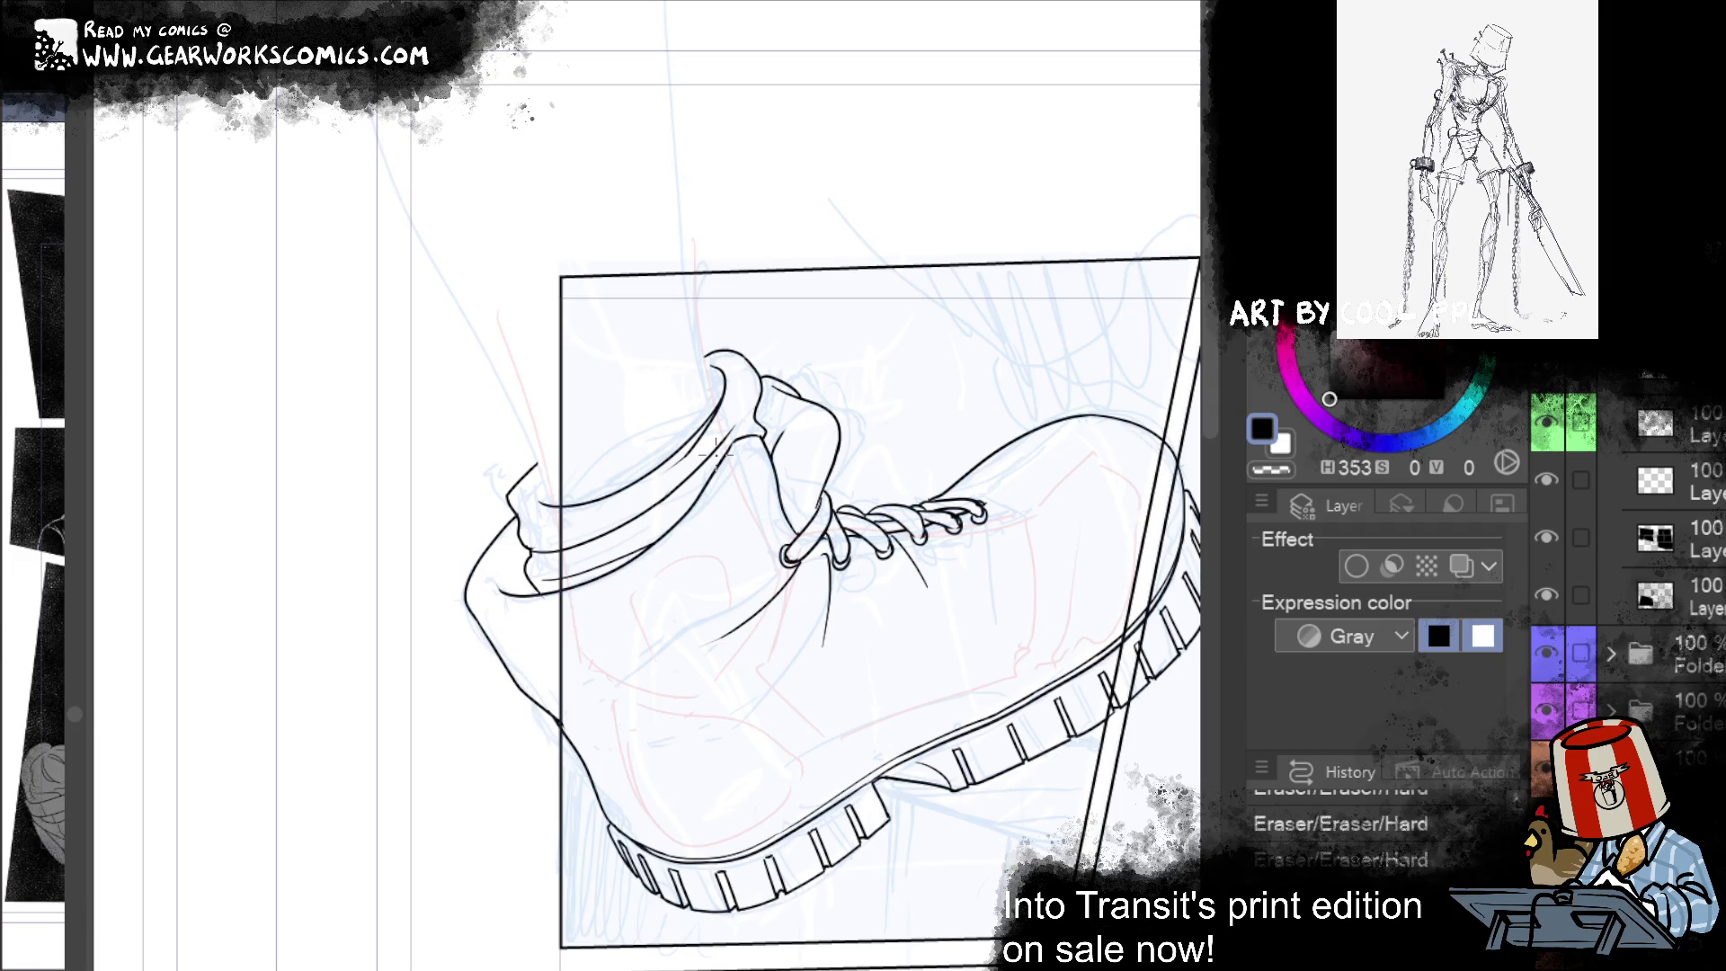
{"action": "mouse_move", "coordinate": [1042, 756]}
{"action": "left_mouse_down"}
{"action": "mouse_move", "coordinate": [976, 711]}
{"action": "mouse_move", "coordinate": [995, 645]}
{"action": "mouse_move", "coordinate": [1014, 728]}
{"action": "left_mouse_up"}
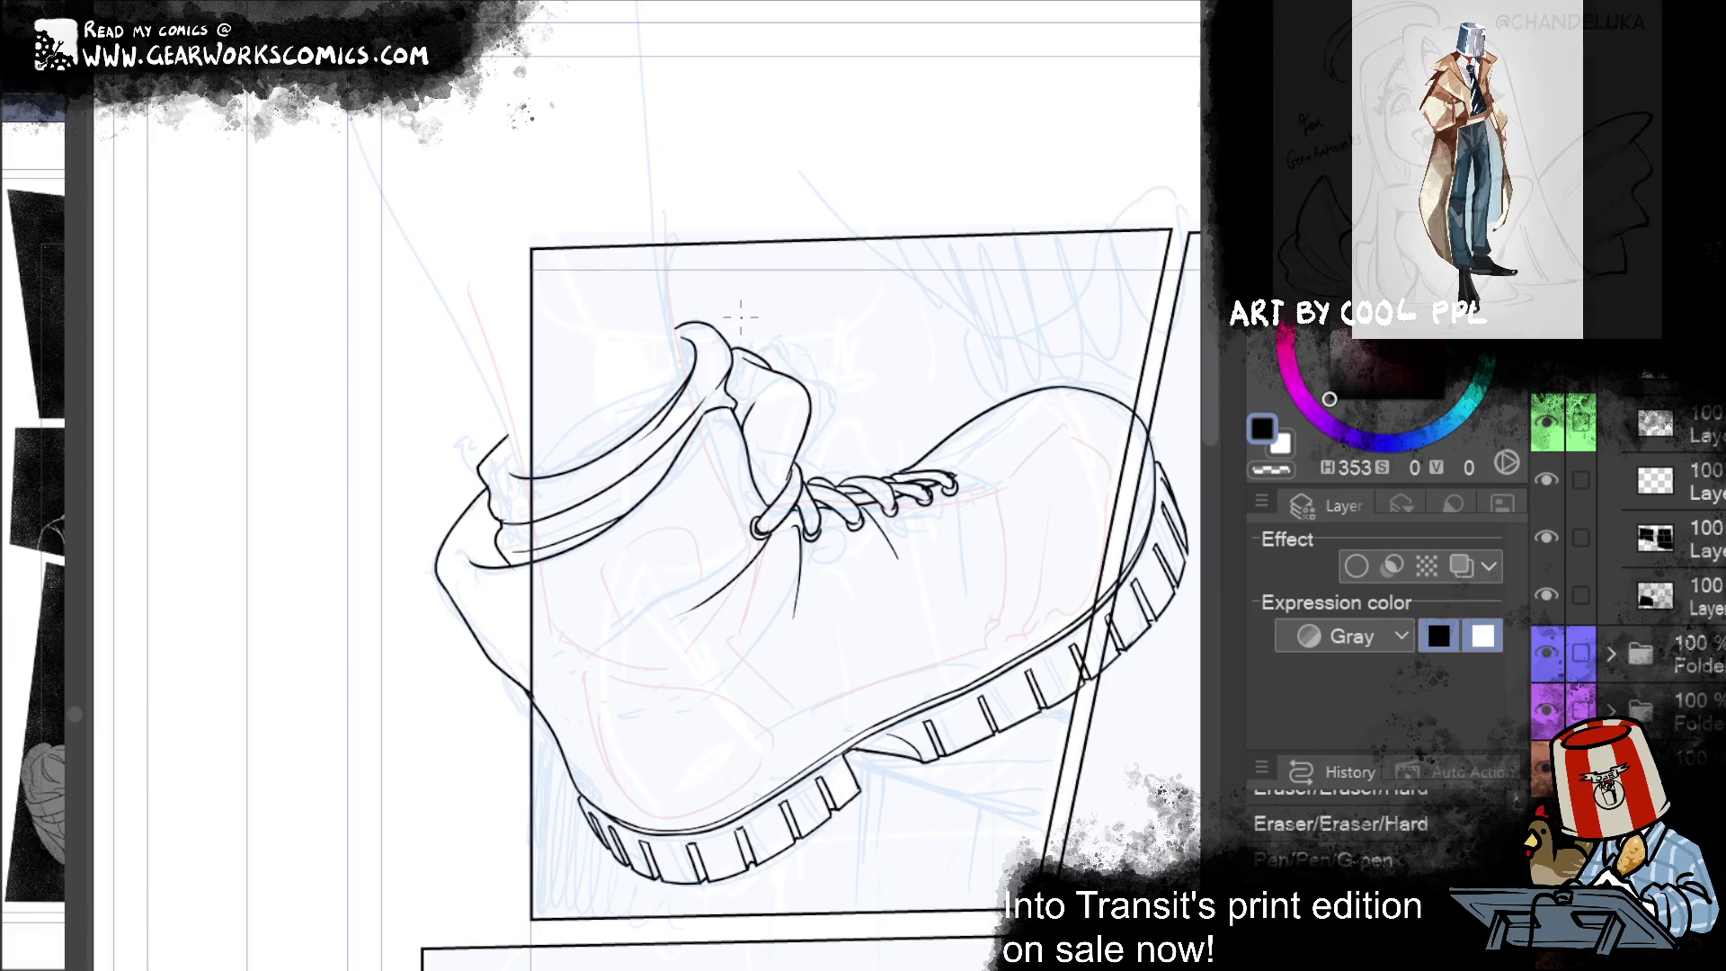
{"action": "mouse_move", "coordinate": [490, 473]}
{"action": "left_mouse_down"}
{"action": "mouse_move", "coordinate": [497, 520]}
{"action": "mouse_move", "coordinate": [553, 523]}
{"action": "left_mouse_up"}
{"action": "key", "text": "ctrl+z"}
Step: Ink the first vertical ribbing lines across the sock cuff
{"action": "mouse_move", "coordinate": [563, 481]}
{"action": "left_mouse_down"}
{"action": "mouse_move", "coordinate": [567, 511]}
{"action": "mouse_move", "coordinate": [591, 498]}
{"action": "left_mouse_up"}
{"action": "mouse_move", "coordinate": [597, 465]}
{"action": "left_mouse_down"}
{"action": "mouse_move", "coordinate": [607, 500]}
{"action": "mouse_move", "coordinate": [623, 478]}
{"action": "left_mouse_up"}
{"action": "mouse_move", "coordinate": [627, 432]}
{"action": "left_mouse_down"}
{"action": "mouse_move", "coordinate": [631, 472]}
{"action": "mouse_move", "coordinate": [648, 458]}
{"action": "left_mouse_up"}
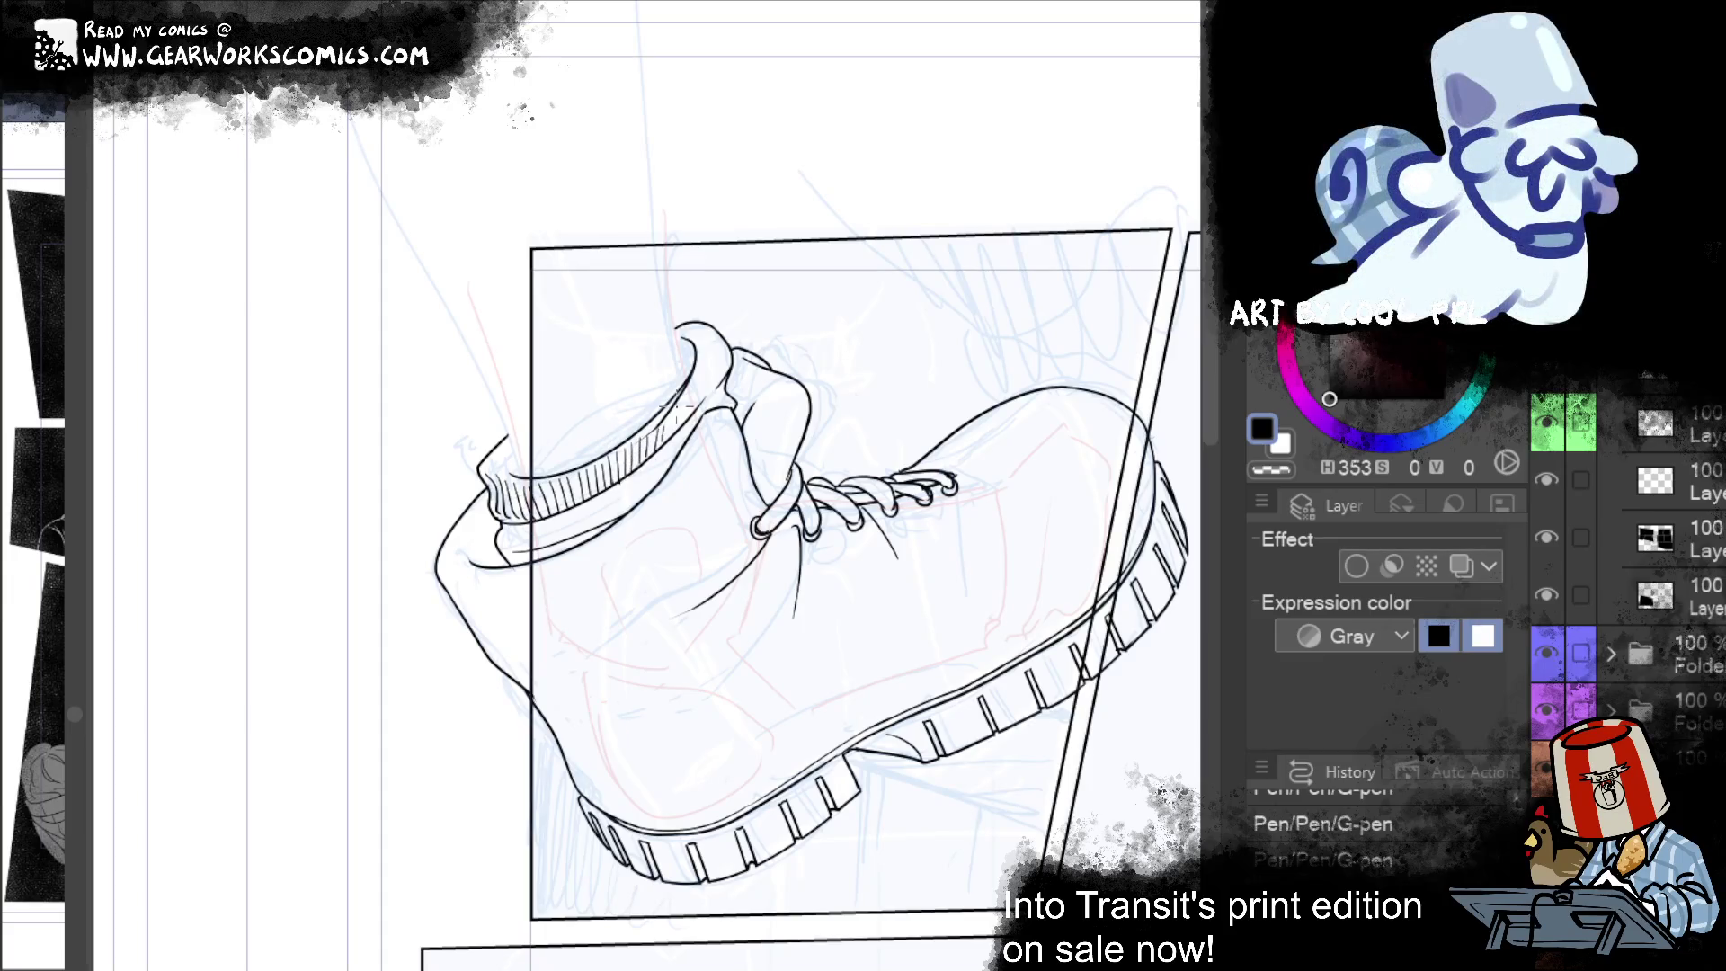
Step: Continue ribbing around the cuff's back and hatch its lower band
{"action": "left_click_drag", "start_coordinate": [681, 385], "coordinate": [685, 422]}
{"action": "mouse_move", "coordinate": [692, 356]}
{"action": "left_mouse_down"}
{"action": "mouse_move", "coordinate": [696, 410]}
{"action": "mouse_move", "coordinate": [728, 368]}
{"action": "left_mouse_up"}
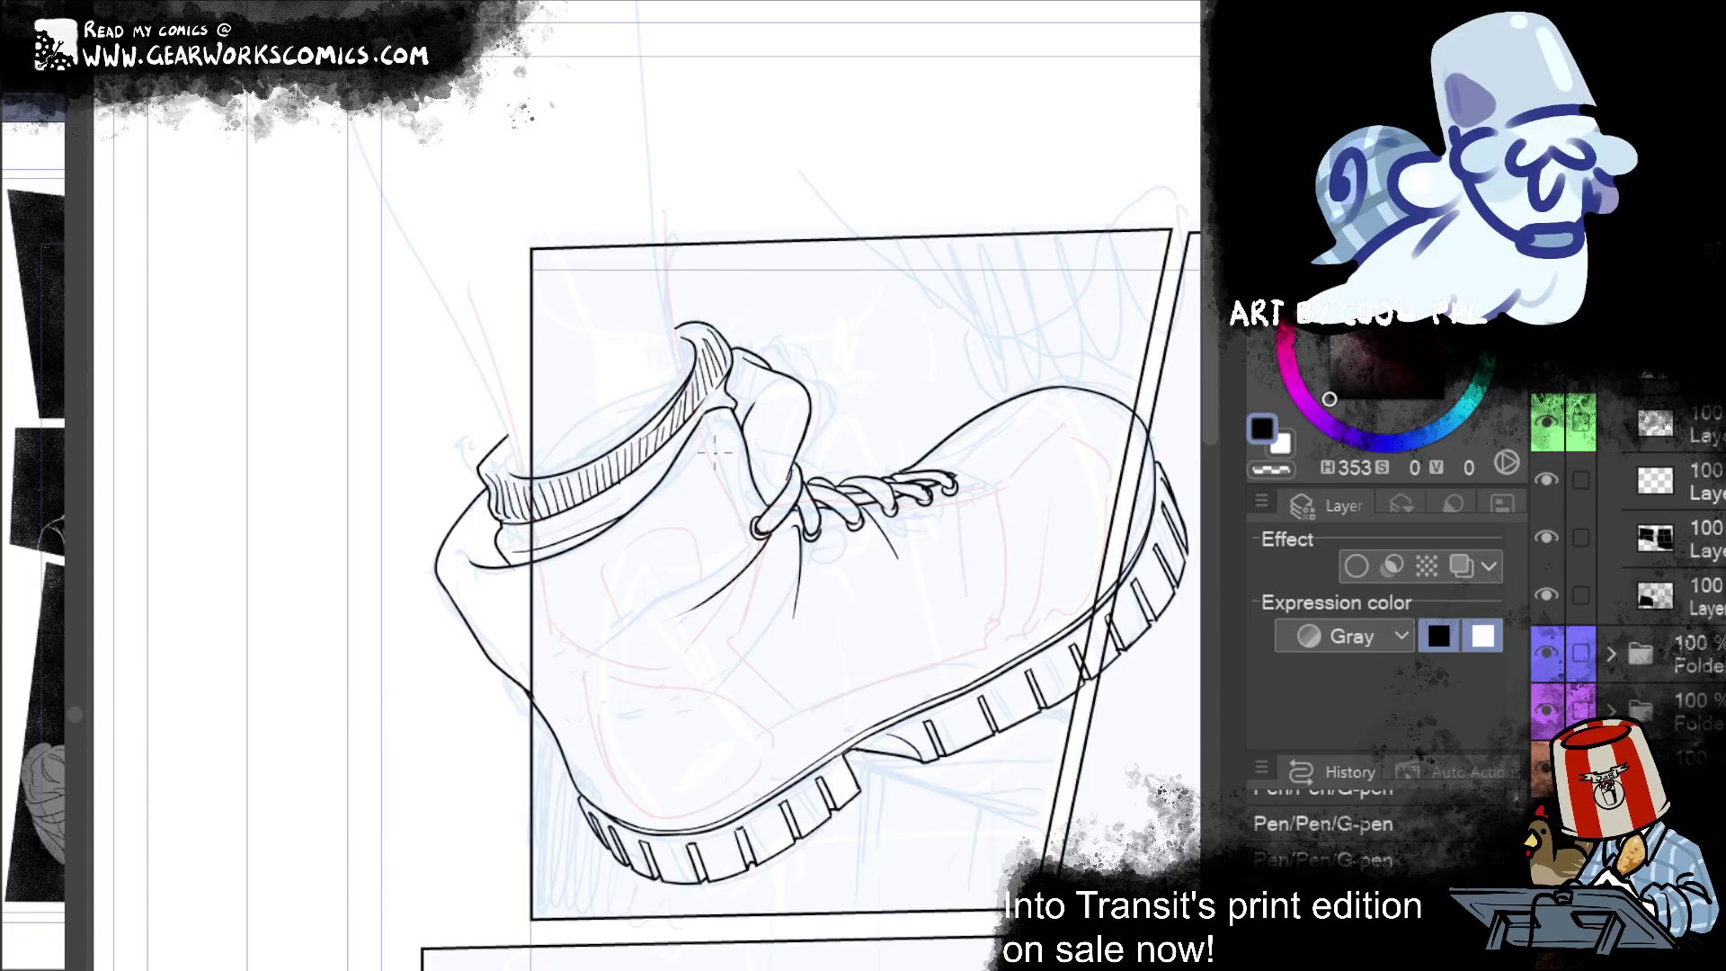
{"action": "mouse_move", "coordinate": [516, 528]}
{"action": "left_mouse_down"}
{"action": "mouse_move", "coordinate": [499, 561]}
{"action": "mouse_move", "coordinate": [605, 522]}
{"action": "mouse_move", "coordinate": [652, 471]}
{"action": "left_mouse_up"}
{"action": "key", "text": "ctrl+z"}
{"action": "key", "text": "ctrl+z"}
{"action": "key", "text": "ctrl+z"}
{"action": "key", "text": "ctrl+z"}
{"action": "left_click_drag", "start_coordinate": [708, 419], "coordinate": [694, 432]}
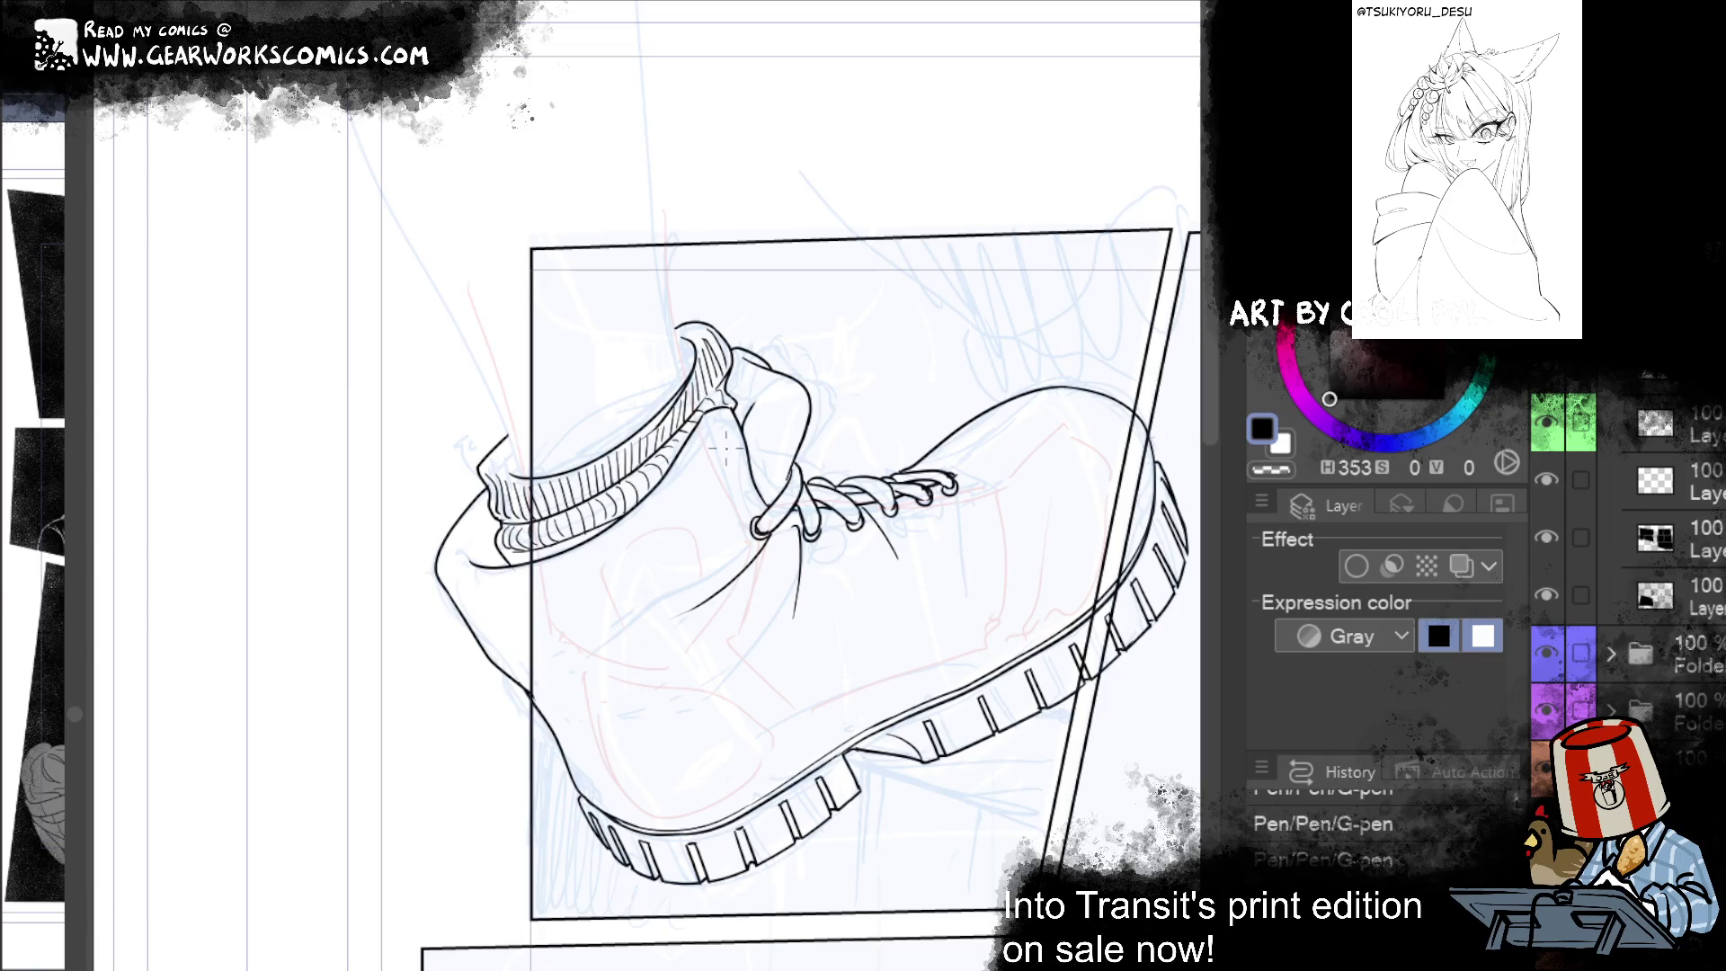
{"action": "mouse_move", "coordinate": [518, 545]}
{"action": "left_mouse_down"}
{"action": "mouse_move", "coordinate": [500, 567]}
{"action": "mouse_move", "coordinate": [540, 559]}
{"action": "left_mouse_up"}
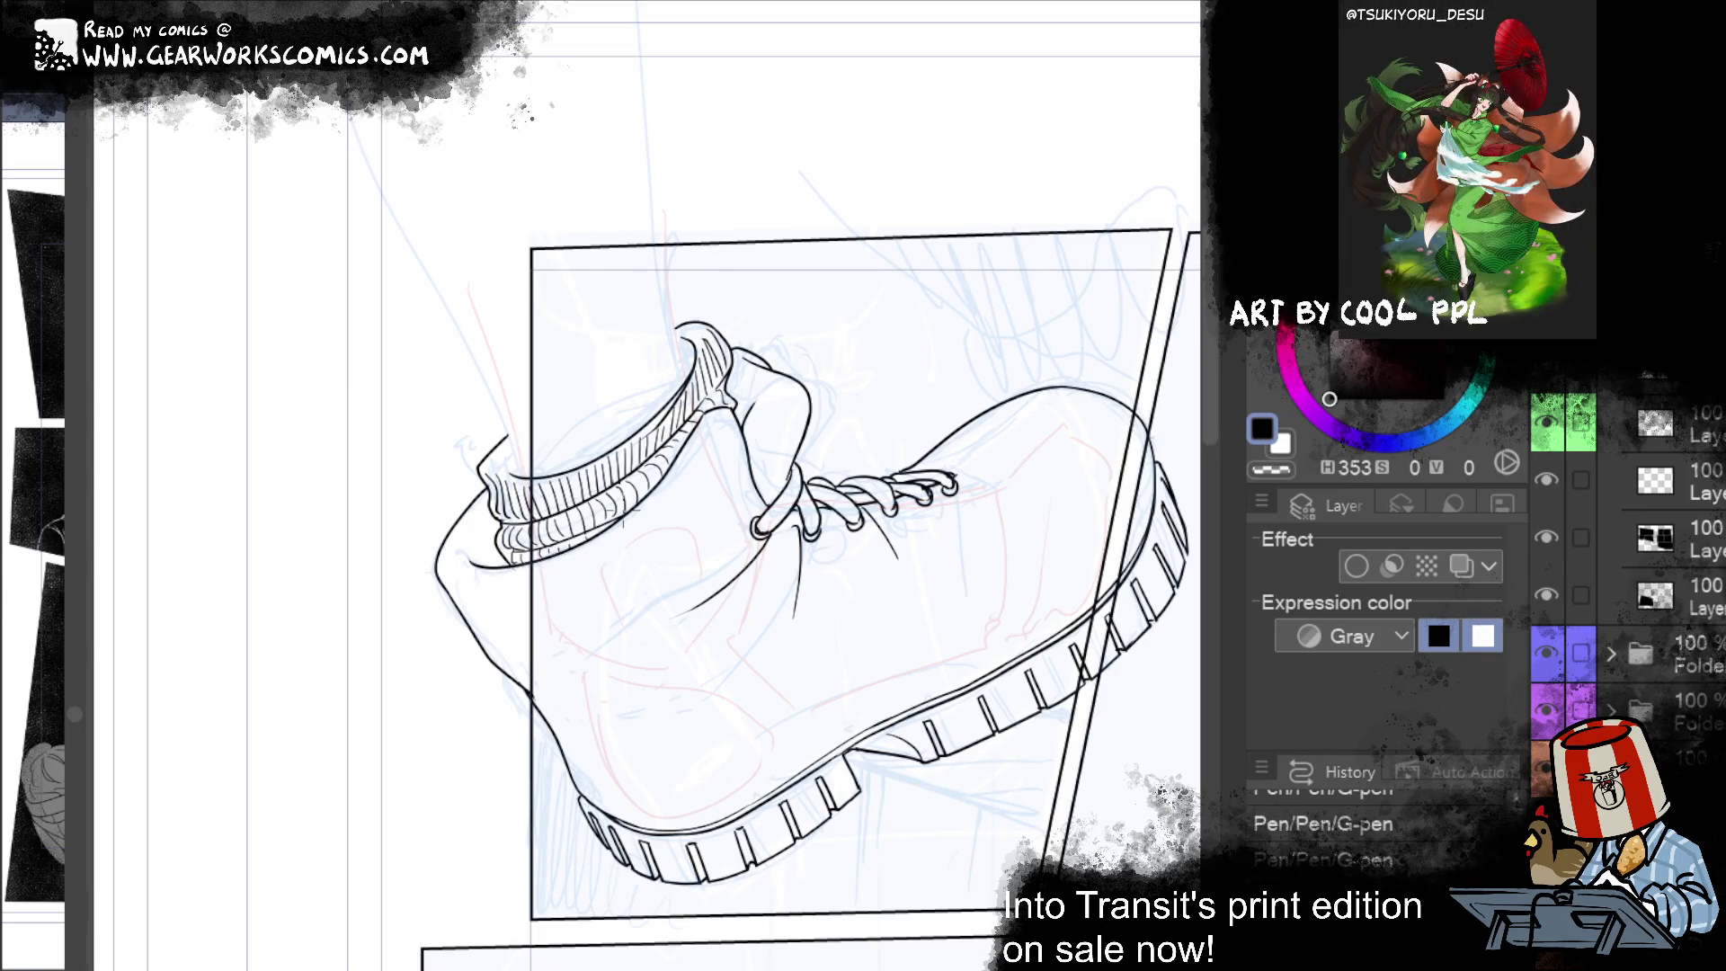
Step: Add extra ink strokes along the top edge of the ankle cuff
{"action": "mouse_move", "coordinate": [1007, 776]}
{"action": "left_mouse_down"}
{"action": "mouse_move", "coordinate": [693, 817]}
{"action": "mouse_move", "coordinate": [770, 817]}
{"action": "mouse_move", "coordinate": [781, 835]}
{"action": "left_mouse_up"}
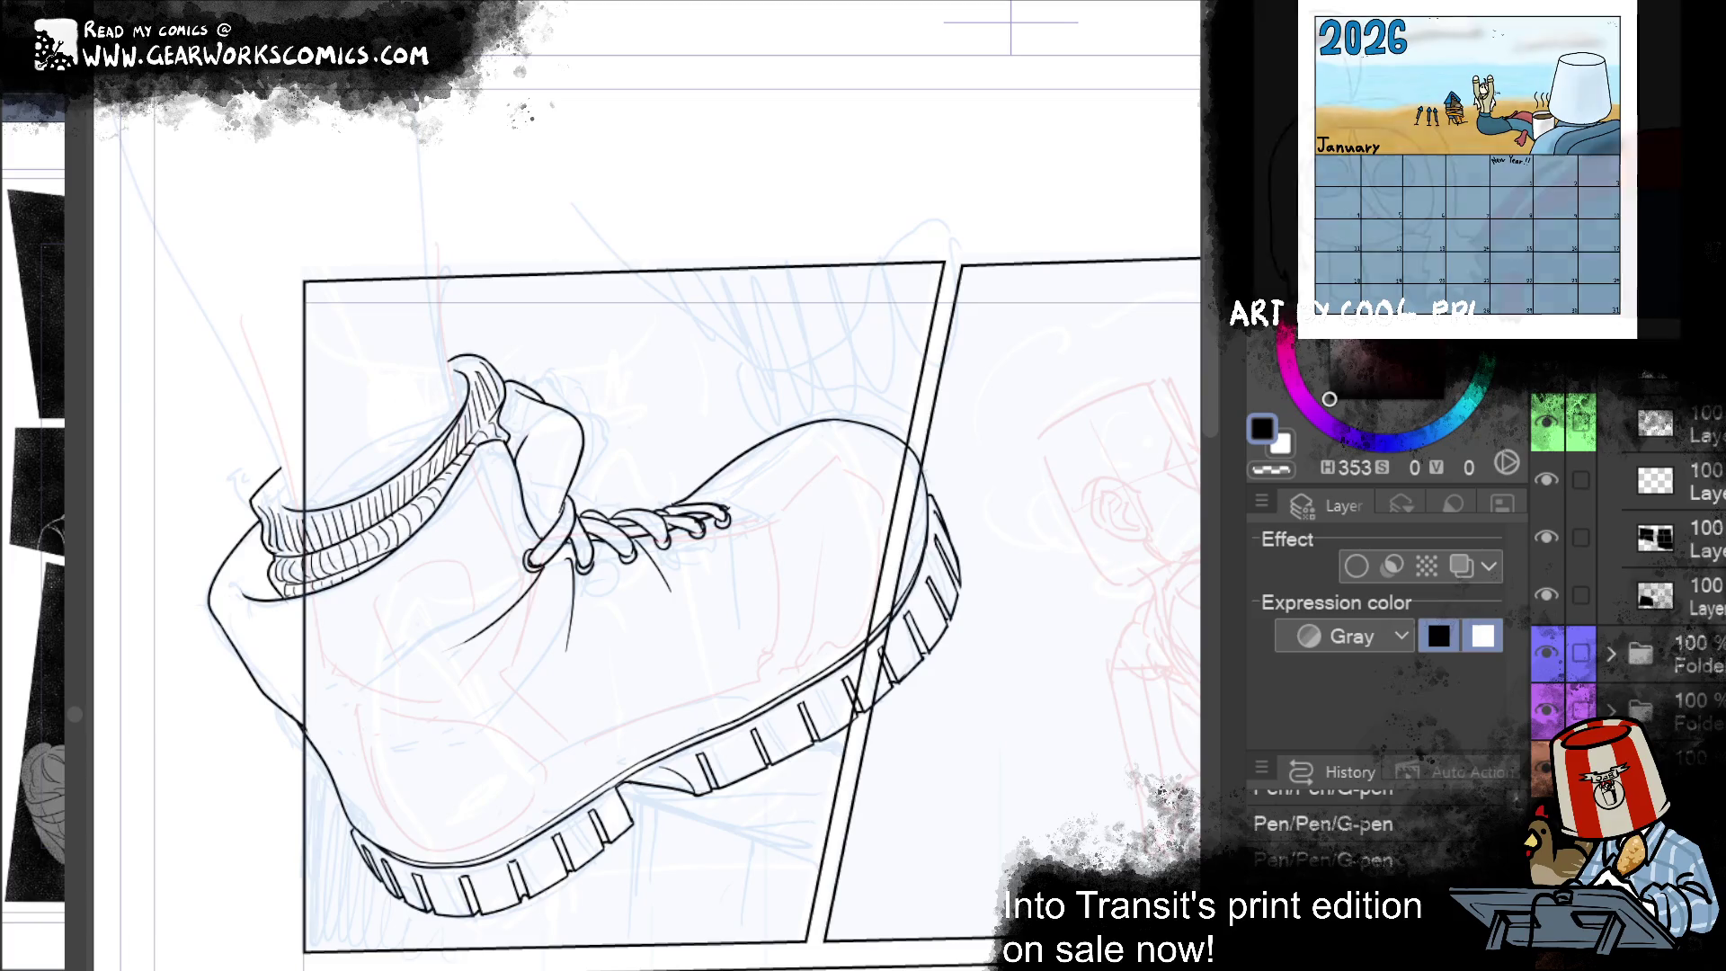
{"action": "scroll", "coordinate": [845, 746], "scroll_direction": "down", "scroll_amount": 3}
{"action": "scroll", "coordinate": [696, 746], "scroll_direction": "up", "scroll_amount": 3}
{"action": "left_click_drag", "start_coordinate": [616, 437], "coordinate": [644, 422]}
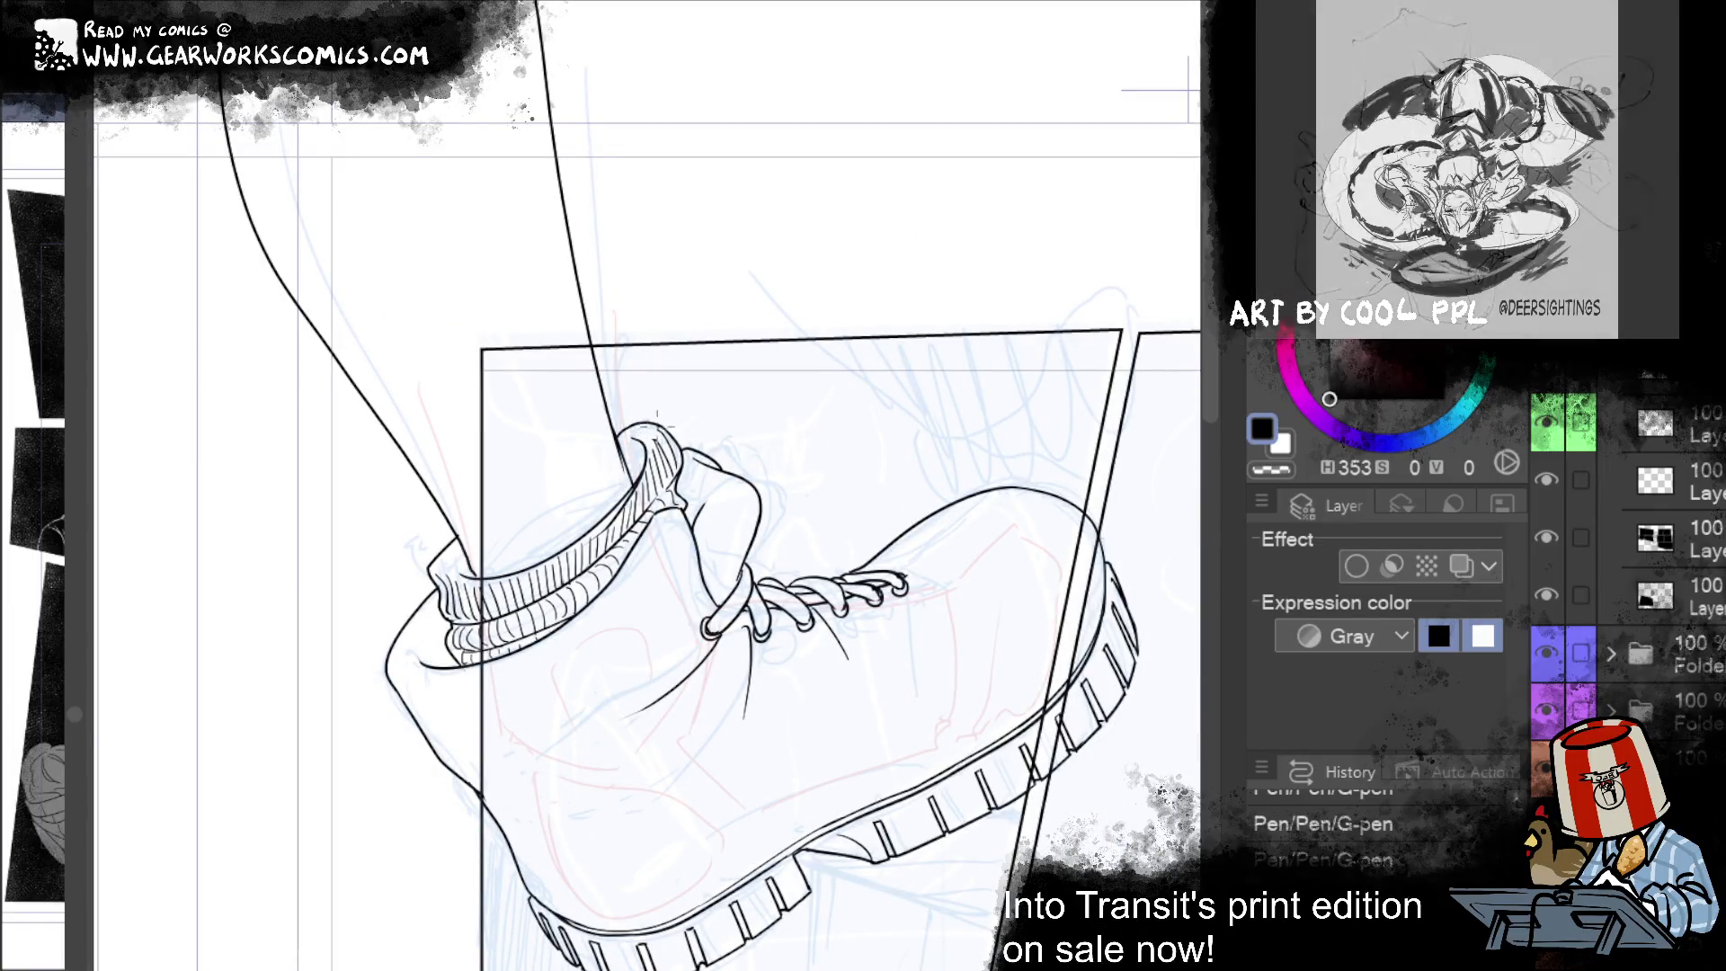
{"action": "mouse_move", "coordinate": [638, 440]}
{"action": "left_mouse_down"}
{"action": "mouse_move", "coordinate": [656, 417]}
{"action": "mouse_move", "coordinate": [630, 477]}
{"action": "left_mouse_up"}
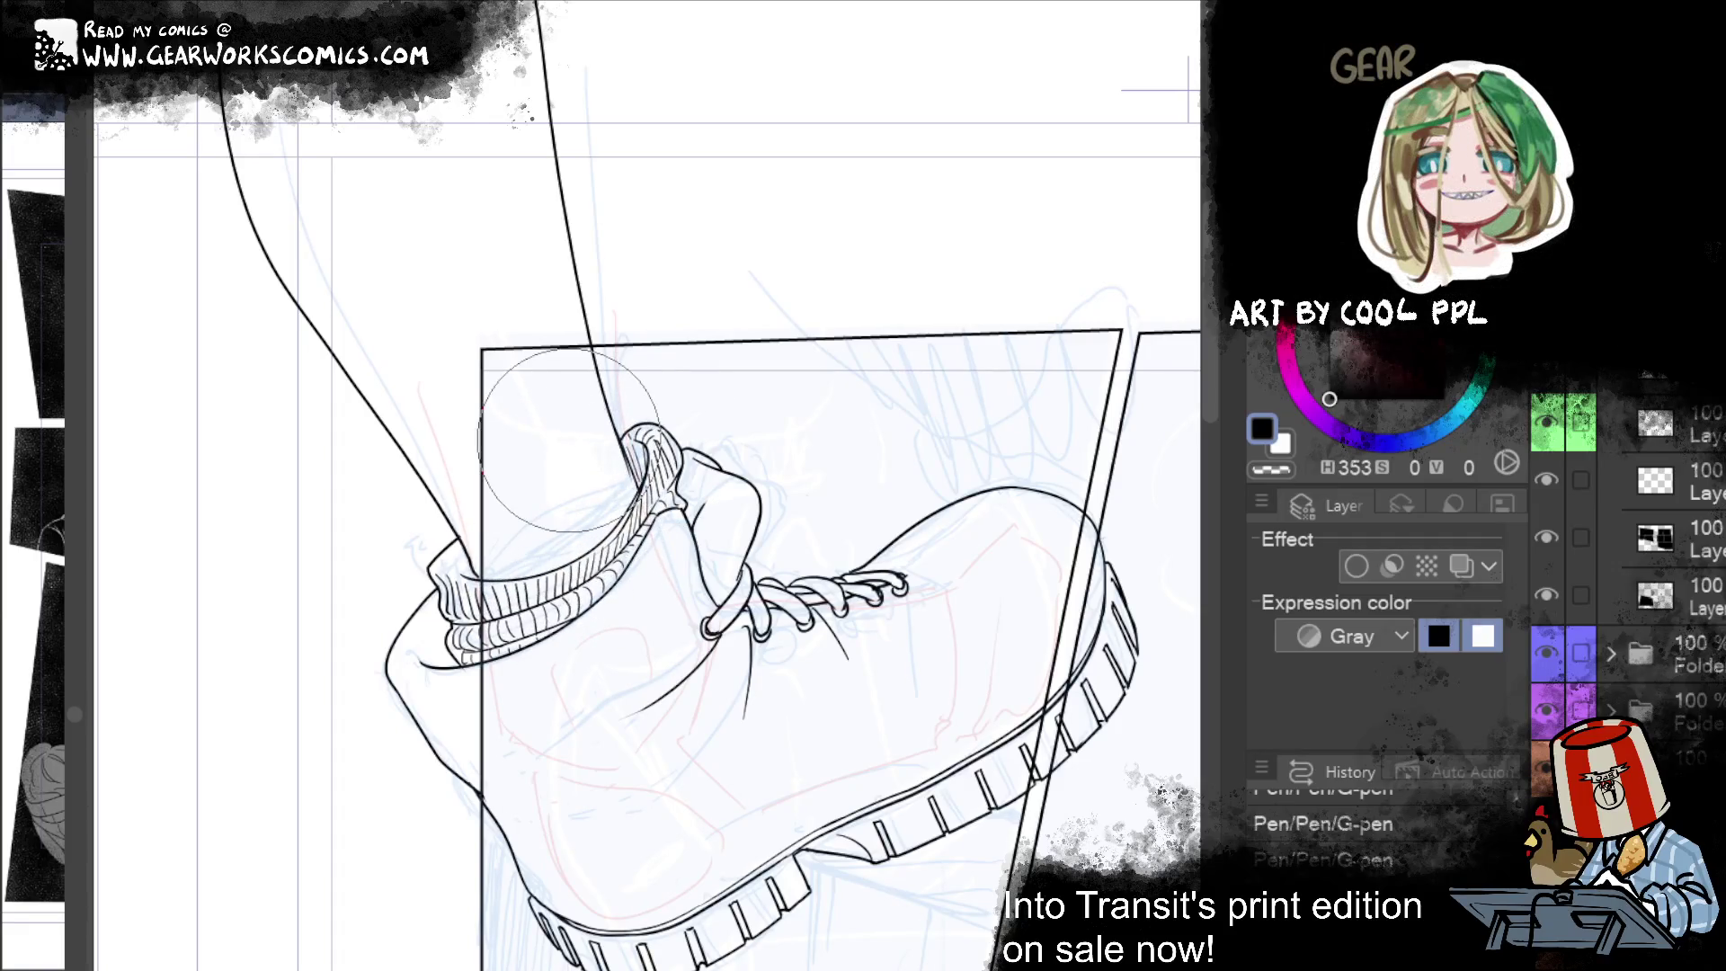
{"action": "mouse_move", "coordinate": [569, 441]}
{"action": "left_mouse_down"}
{"action": "mouse_move", "coordinate": [384, 529]}
{"action": "mouse_move", "coordinate": [577, 413]}
{"action": "mouse_move", "coordinate": [601, 373]}
{"action": "left_mouse_up"}
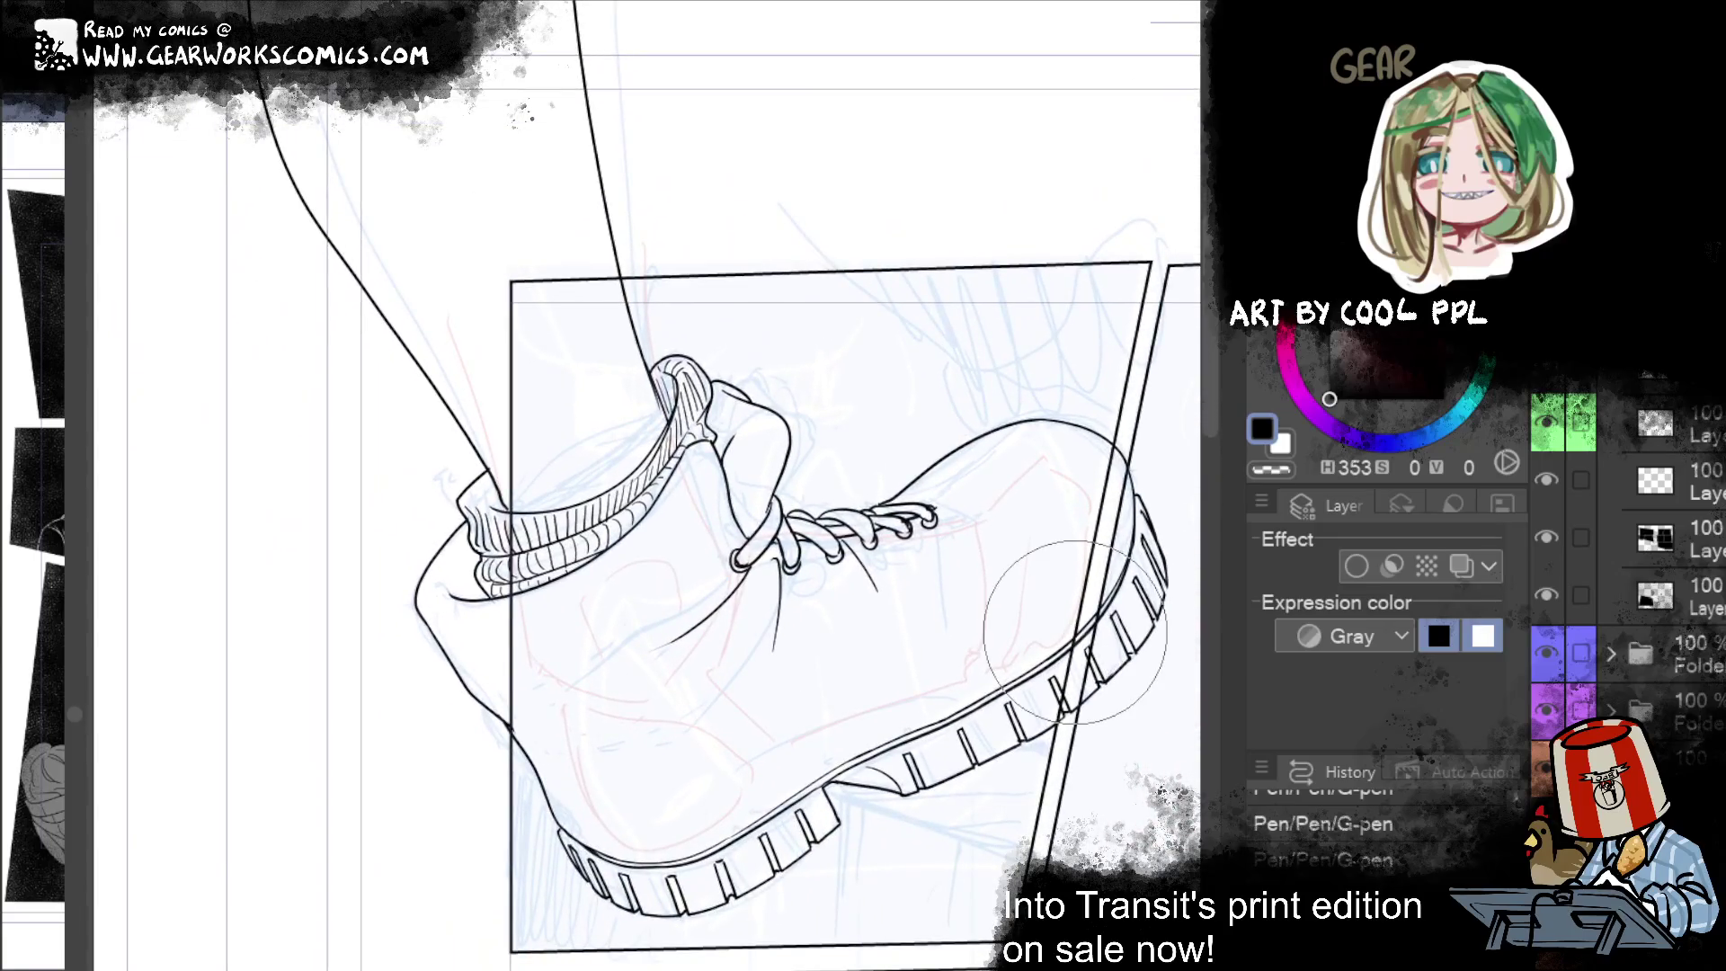
{"action": "scroll", "coordinate": [1075, 633], "scroll_direction": "down", "scroll_amount": 3}
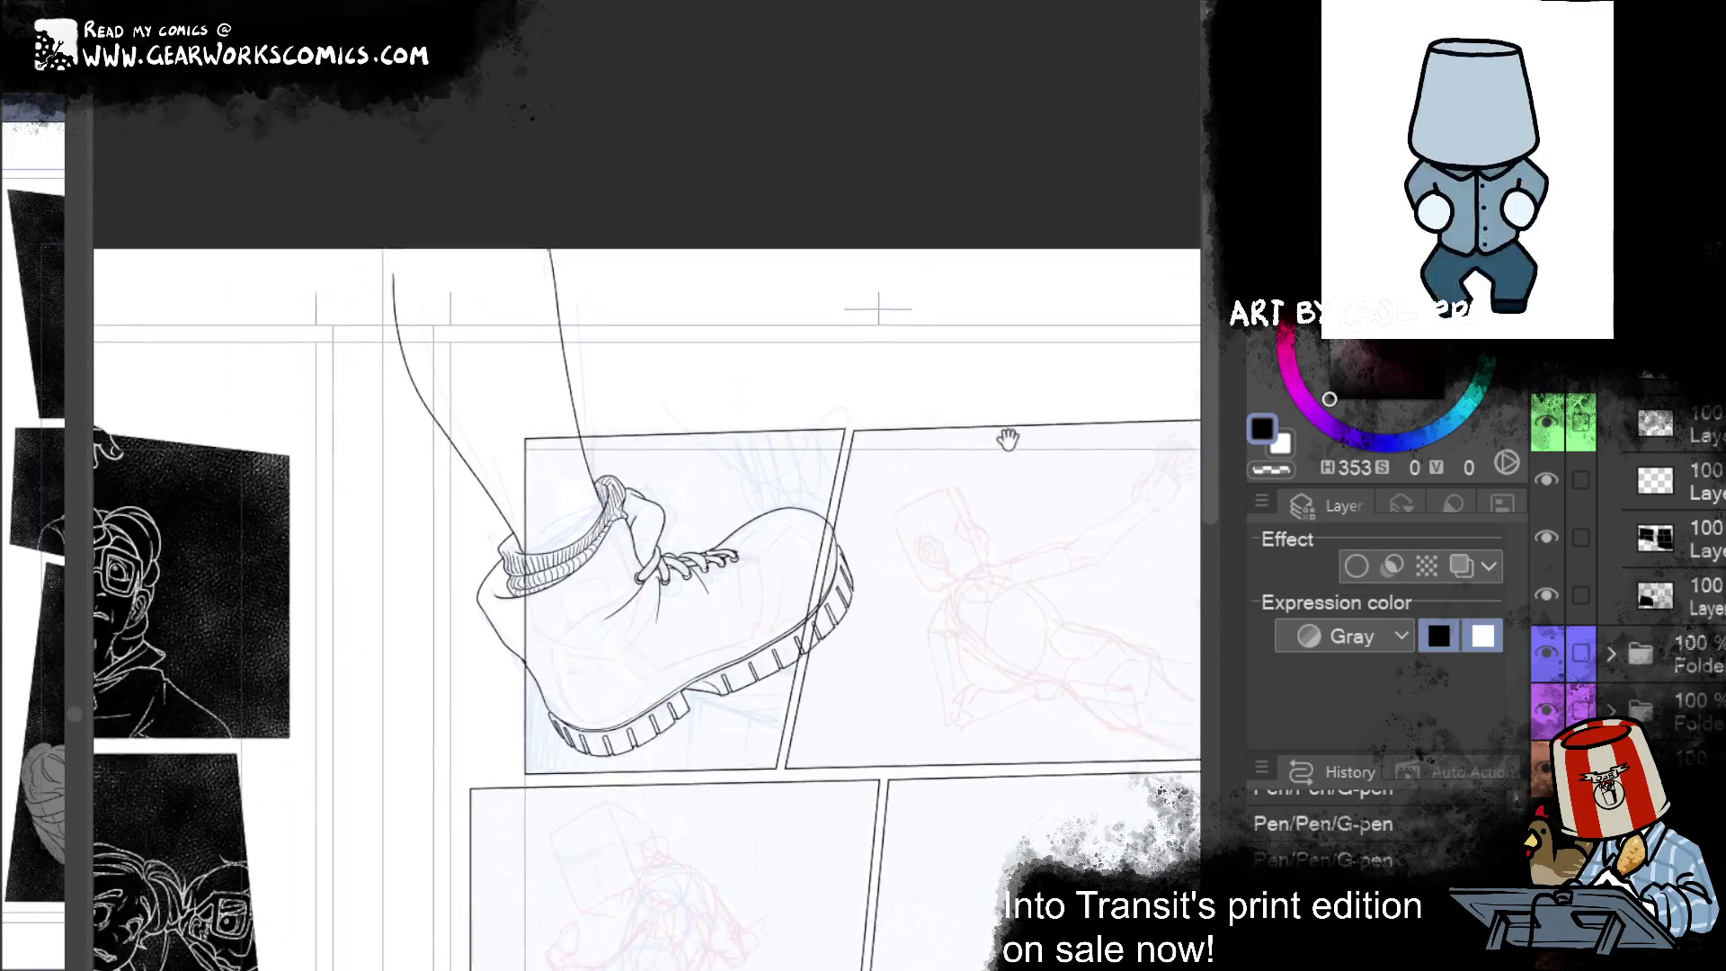
{"action": "left_click_drag", "start_coordinate": [1006, 436], "coordinate": [977, 456]}
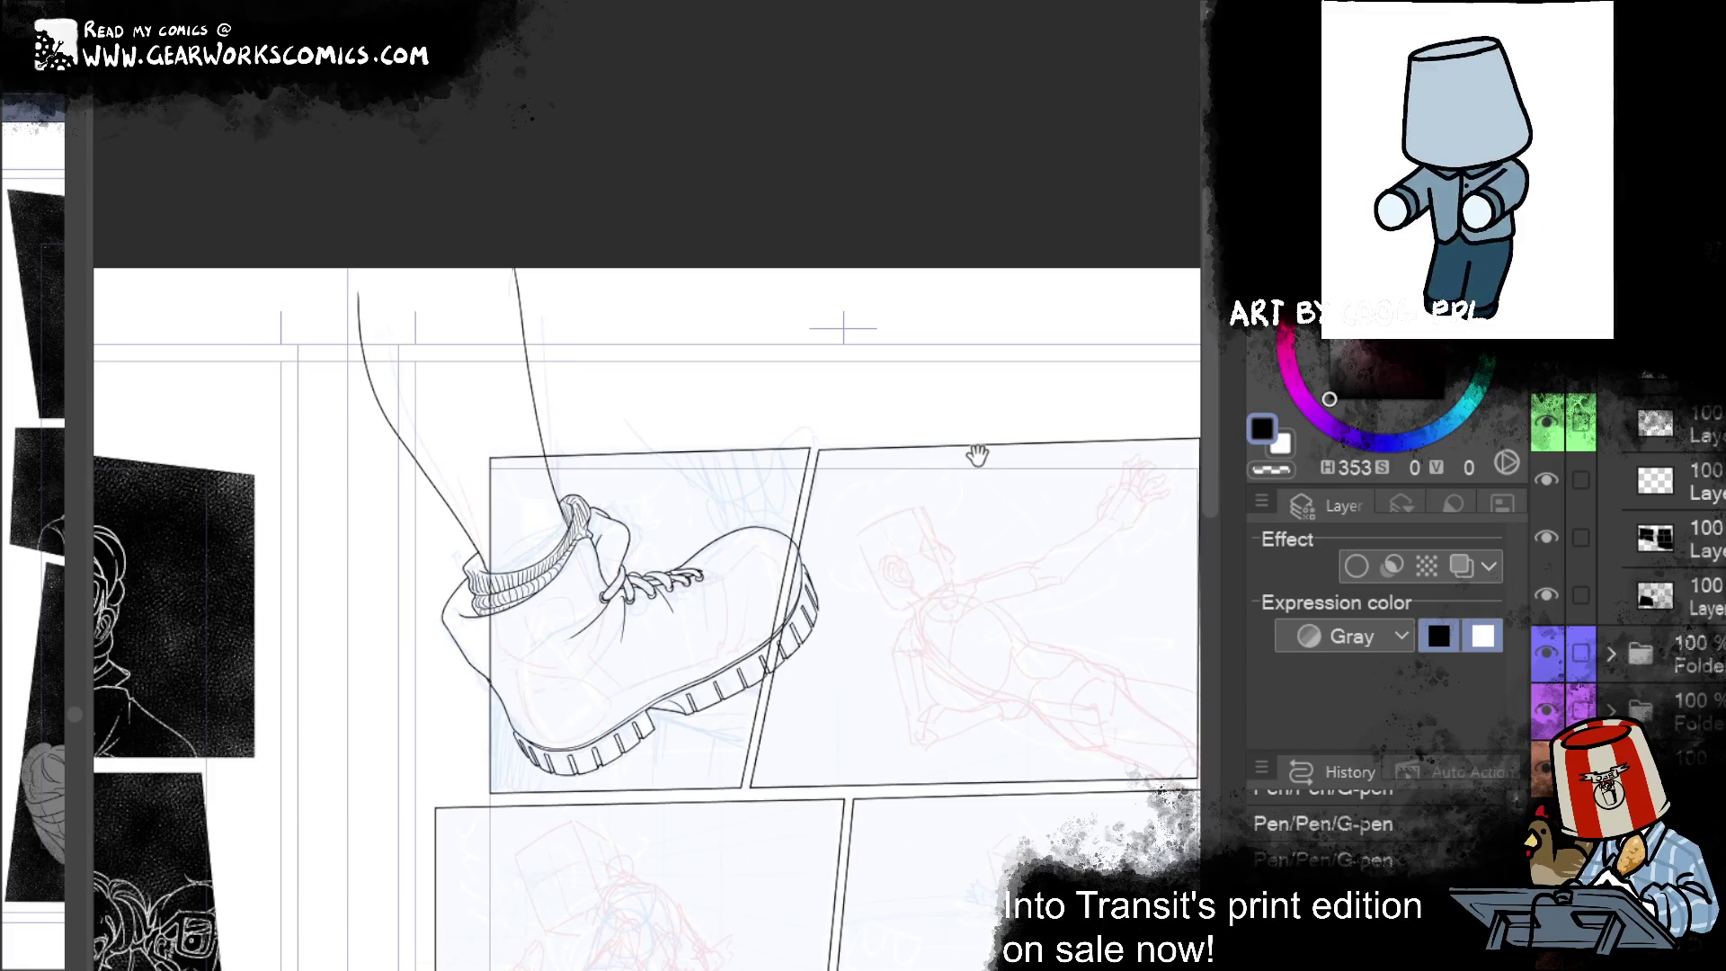
{"action": "left_click_drag", "start_coordinate": [976, 454], "coordinate": [963, 484]}
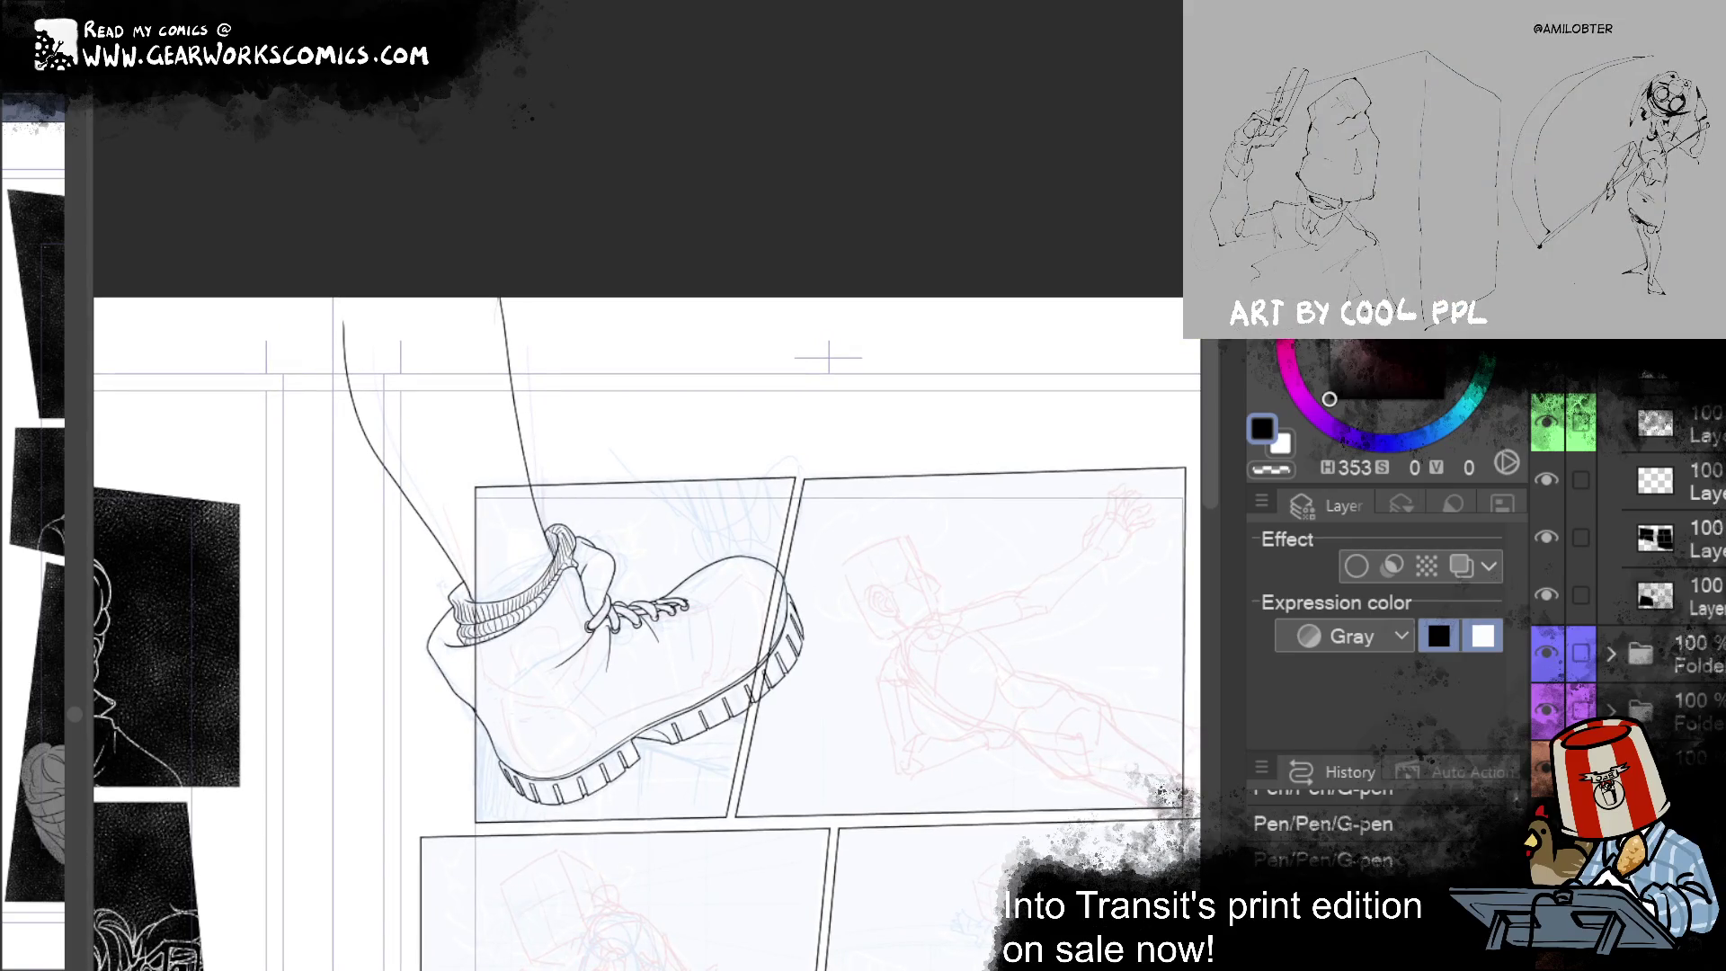
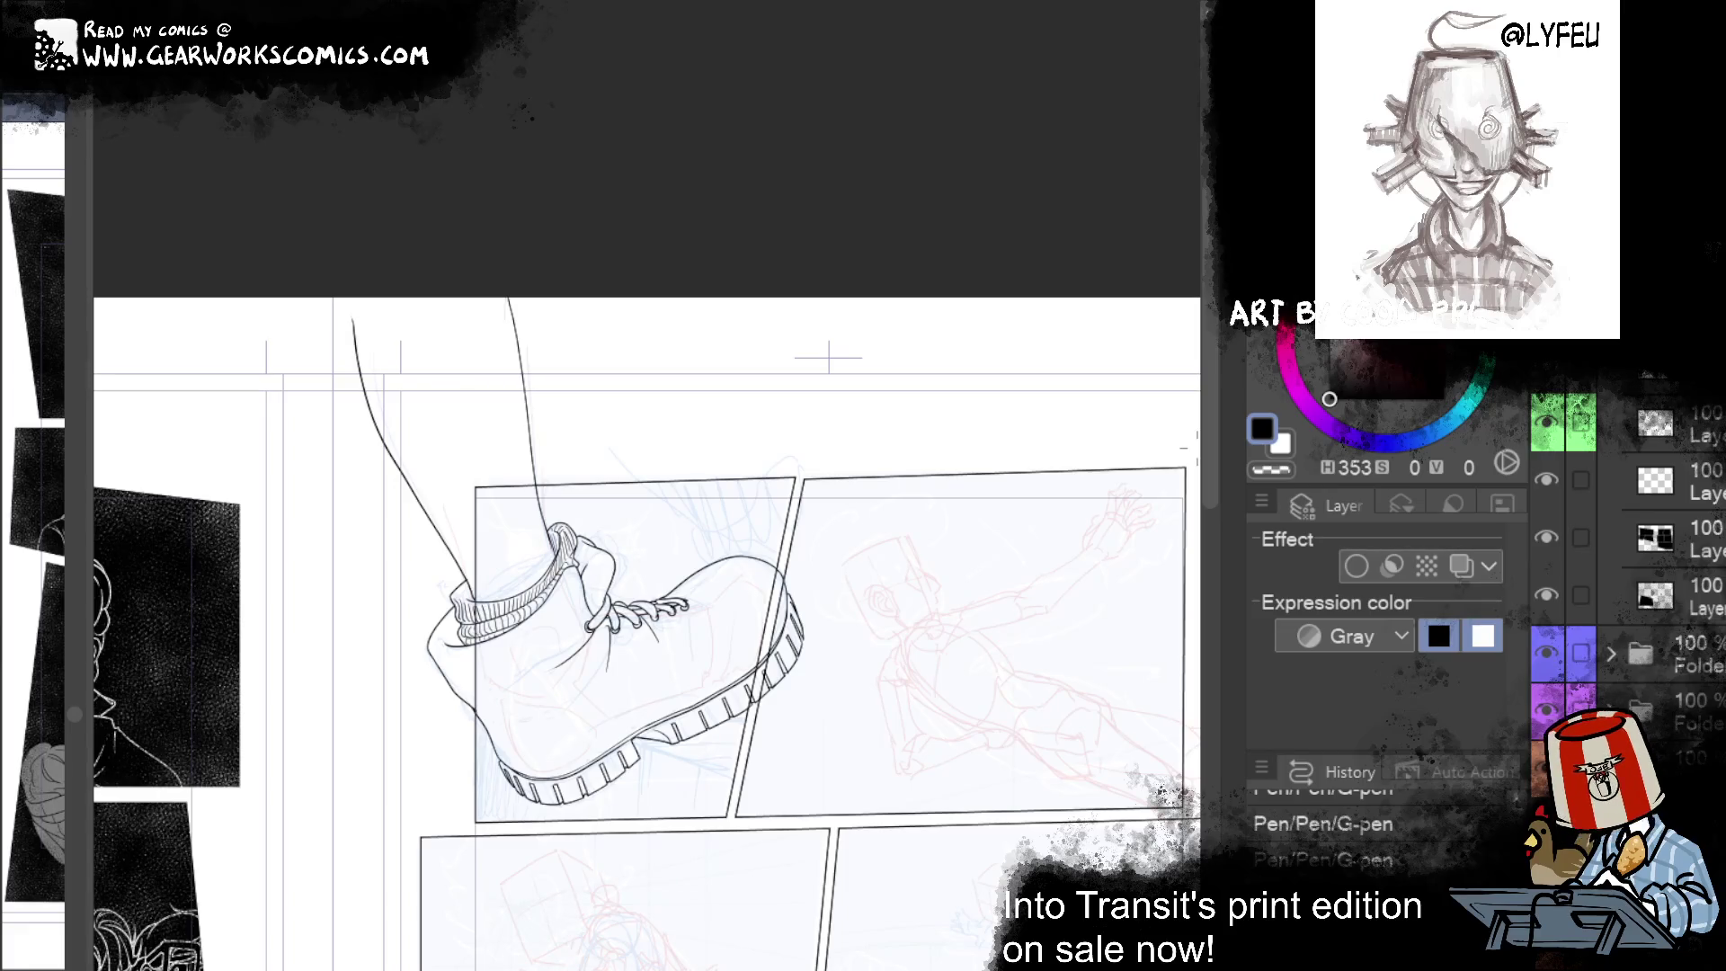
Step: Undo the previous tweak, then liquify the heel and sock outline slightly up-left
{"action": "left_click_drag", "start_coordinate": [907, 506], "coordinate": [828, 424]}
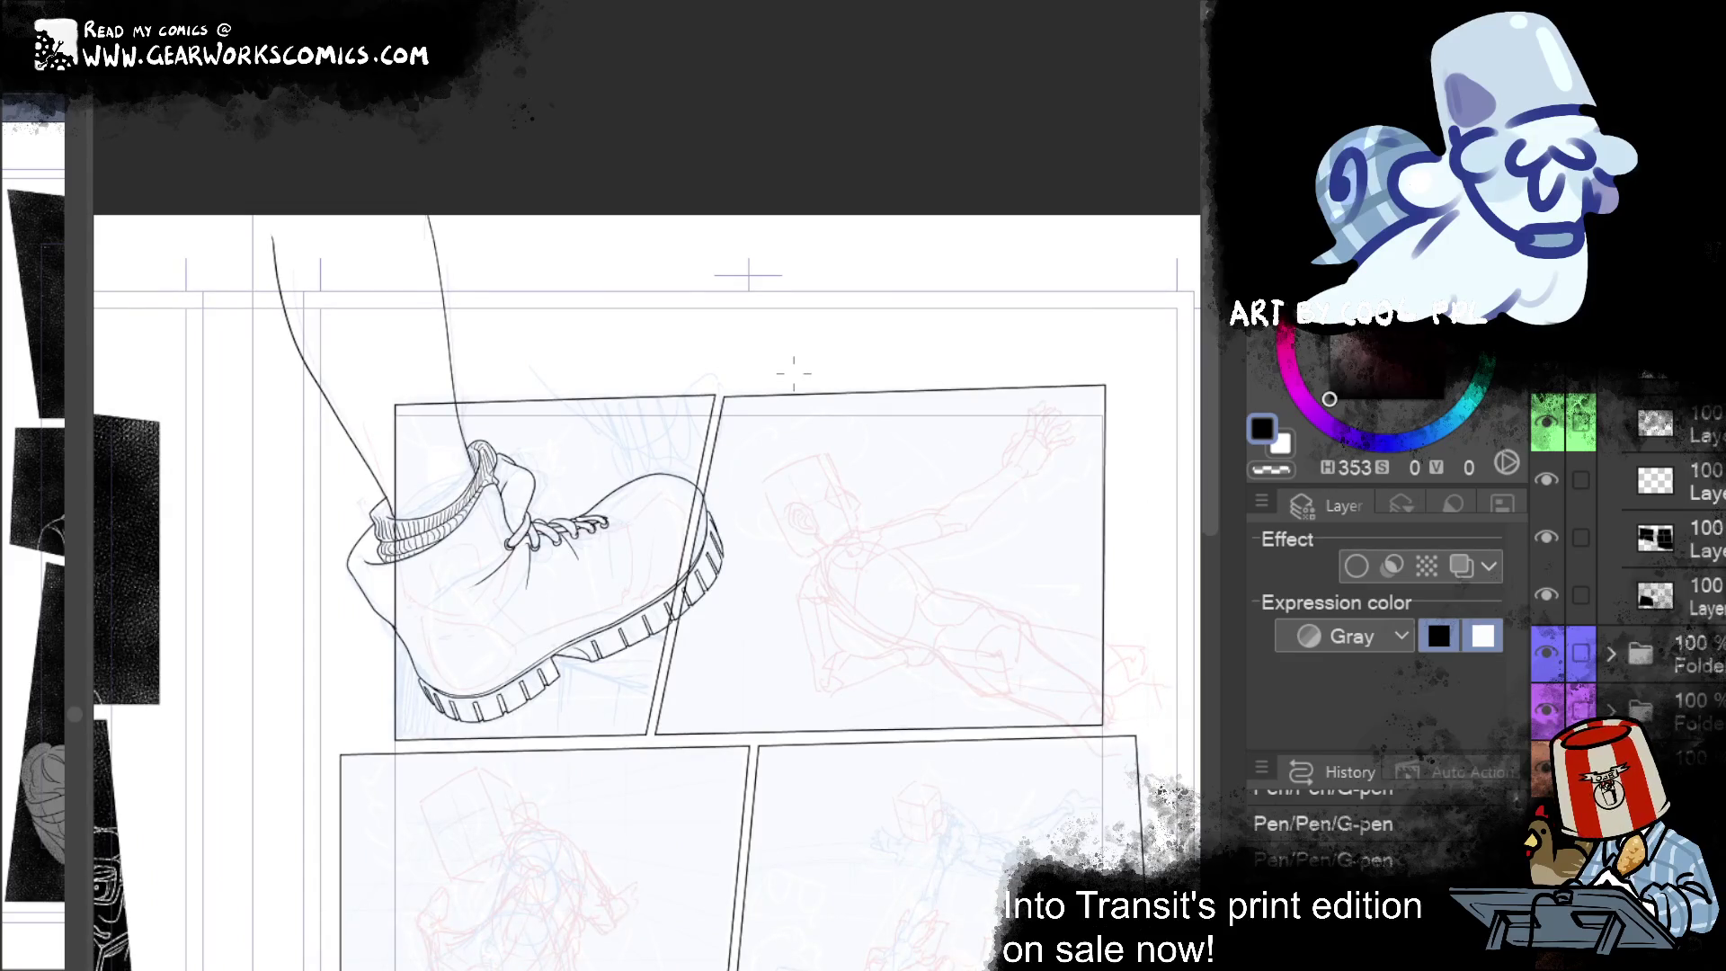
{"action": "scroll", "coordinate": [874, 451], "scroll_direction": "left", "scroll_amount": 5}
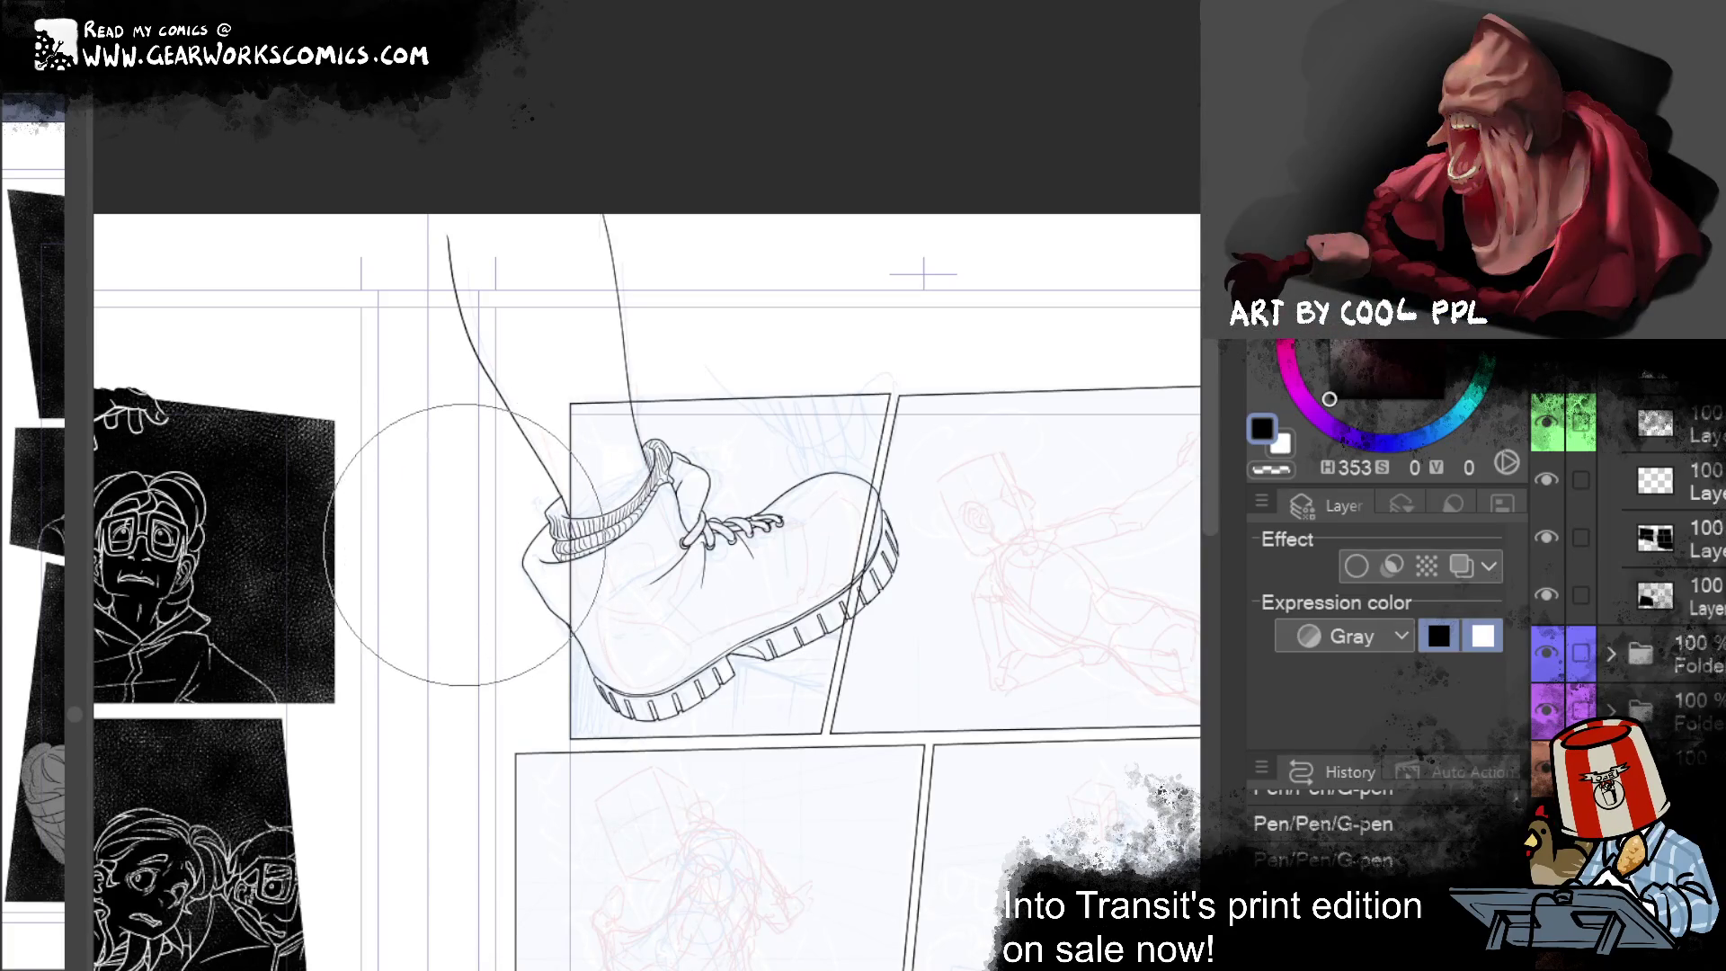
{"action": "key", "text": "ctrl+z"}
{"action": "mouse_move", "coordinate": [509, 530]}
{"action": "left_mouse_down"}
{"action": "mouse_move", "coordinate": [493, 509]}
{"action": "mouse_move", "coordinate": [511, 514]}
{"action": "mouse_move", "coordinate": [385, 616]}
{"action": "mouse_move", "coordinate": [440, 598]}
{"action": "mouse_move", "coordinate": [401, 627]}
{"action": "left_mouse_up"}
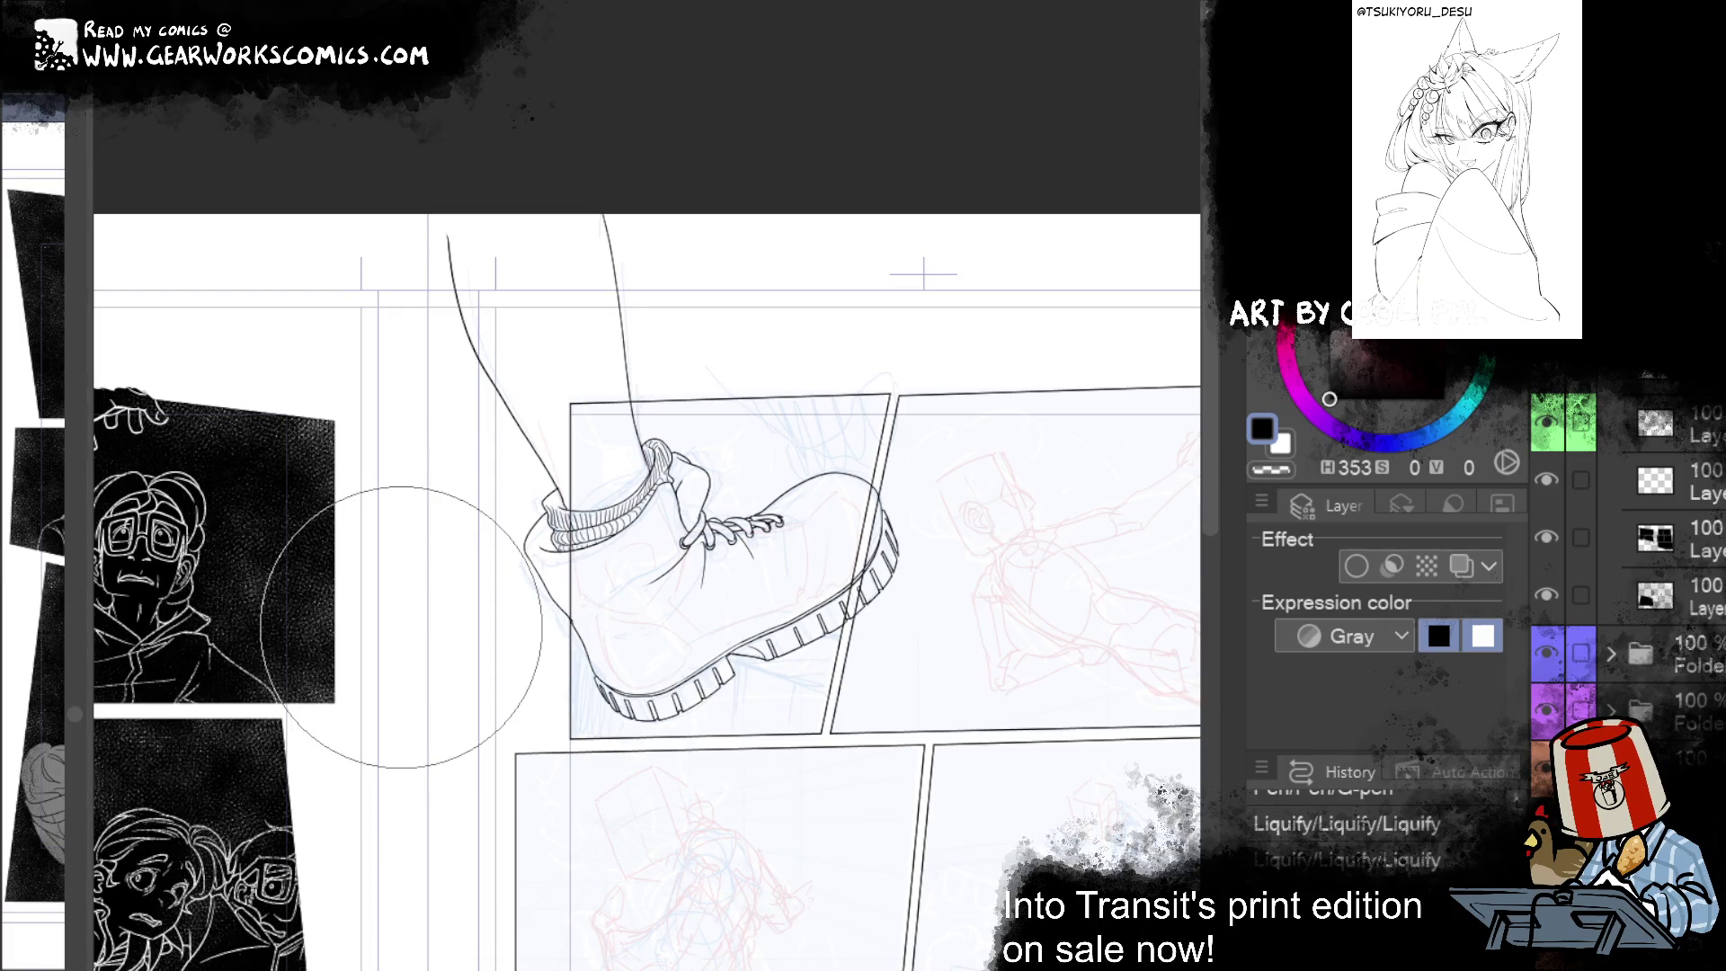
{"action": "mouse_move", "coordinate": [1100, 574]}
{"action": "left_mouse_down"}
{"action": "mouse_move", "coordinate": [1044, 477]}
{"action": "mouse_move", "coordinate": [979, 458]}
{"action": "mouse_move", "coordinate": [1058, 530]}
{"action": "left_mouse_up"}
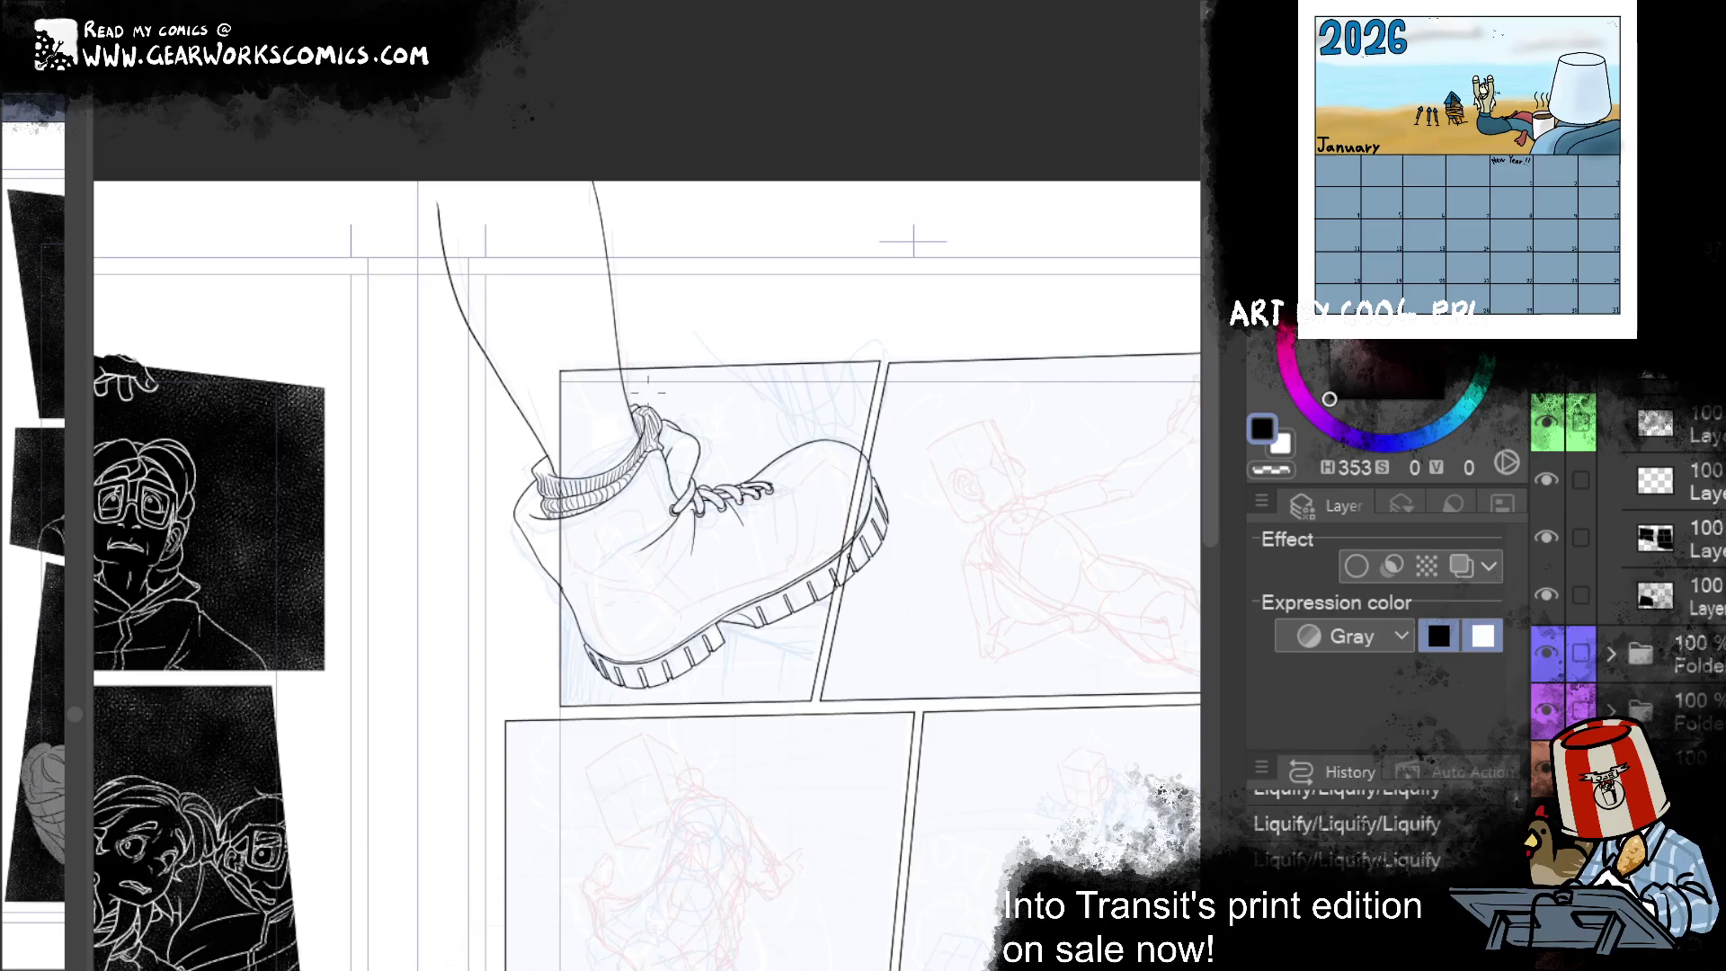
{"action": "left_click_drag", "start_coordinate": [1044, 486], "coordinate": [964, 477]}
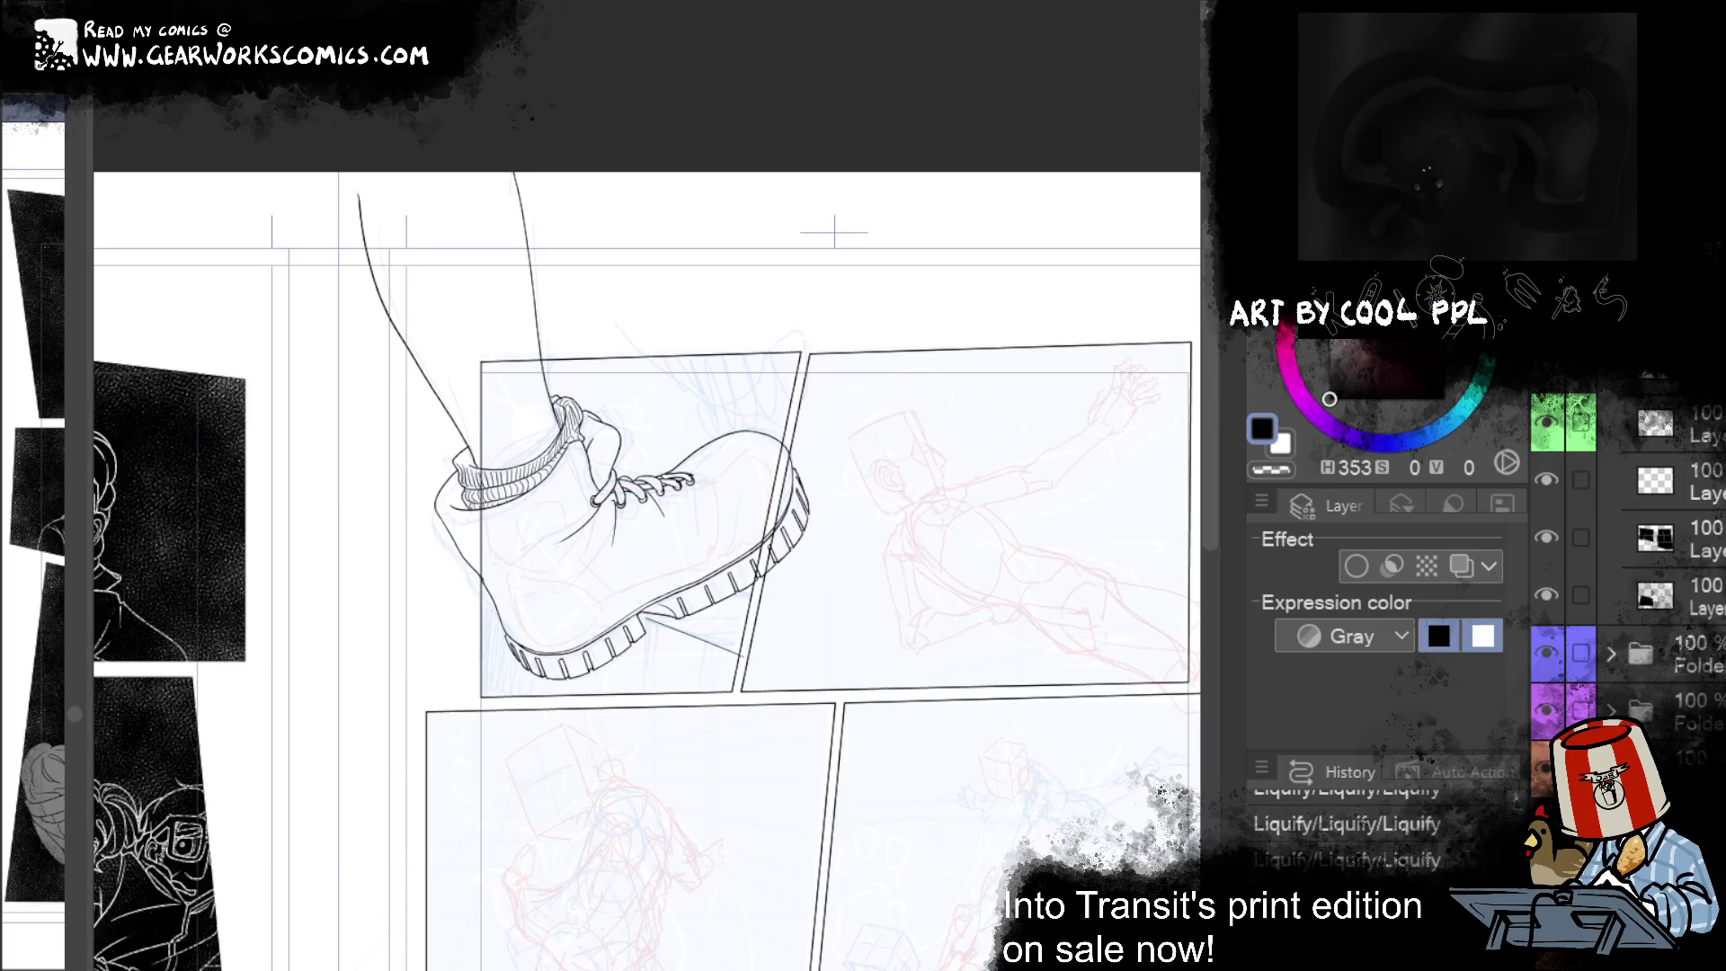
{"action": "scroll", "coordinate": [959, 662], "scroll_direction": "up", "scroll_amount": 2}
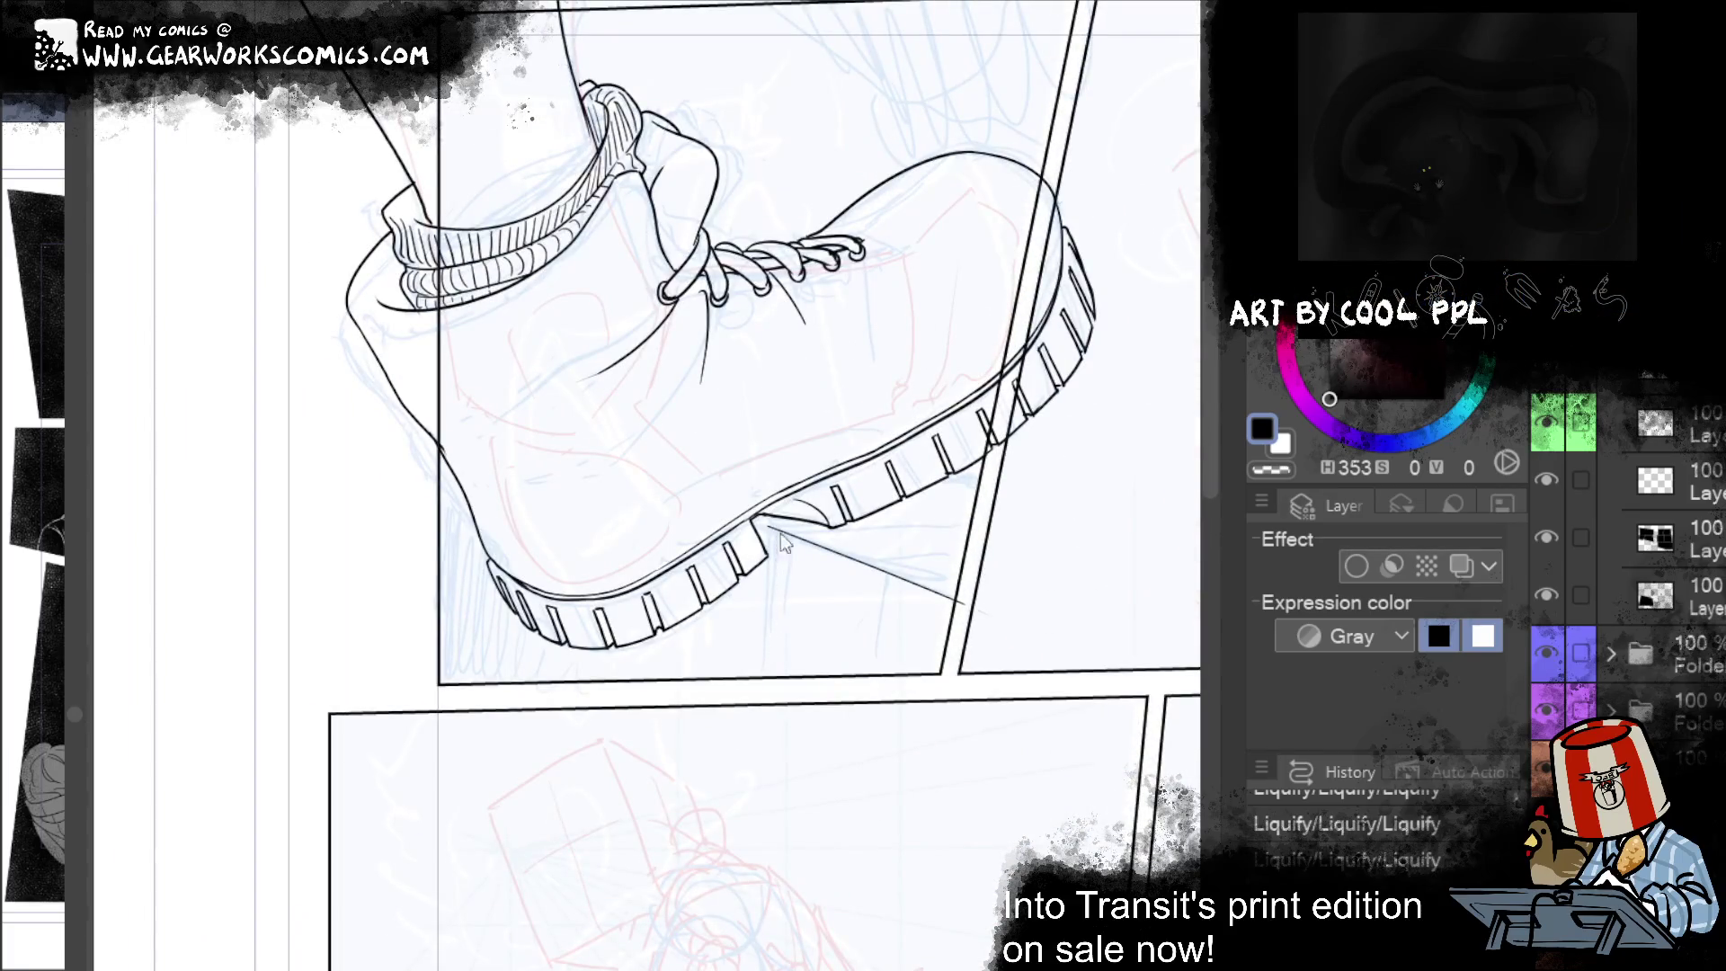
Step: Ink short vertical G-pen strokes beneath the boot sole, undoing one overly long stroke
{"action": "left_click_drag", "start_coordinate": [782, 532], "coordinate": [771, 634]}
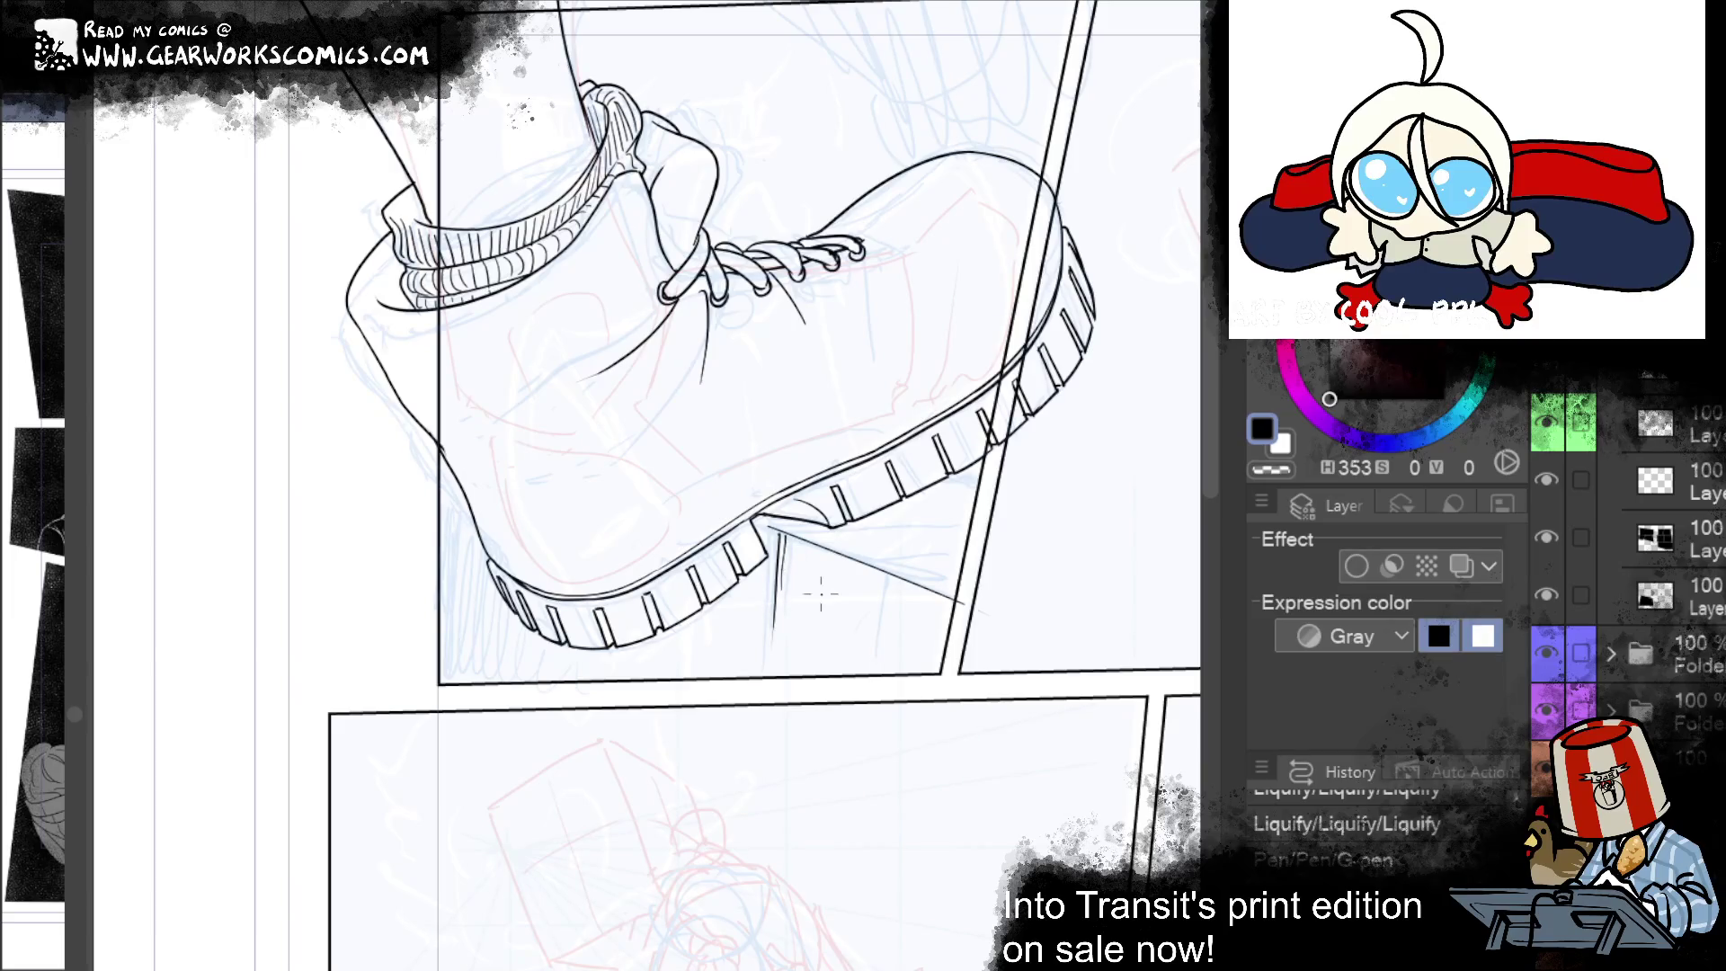
{"action": "left_click_drag", "start_coordinate": [762, 577], "coordinate": [751, 645]}
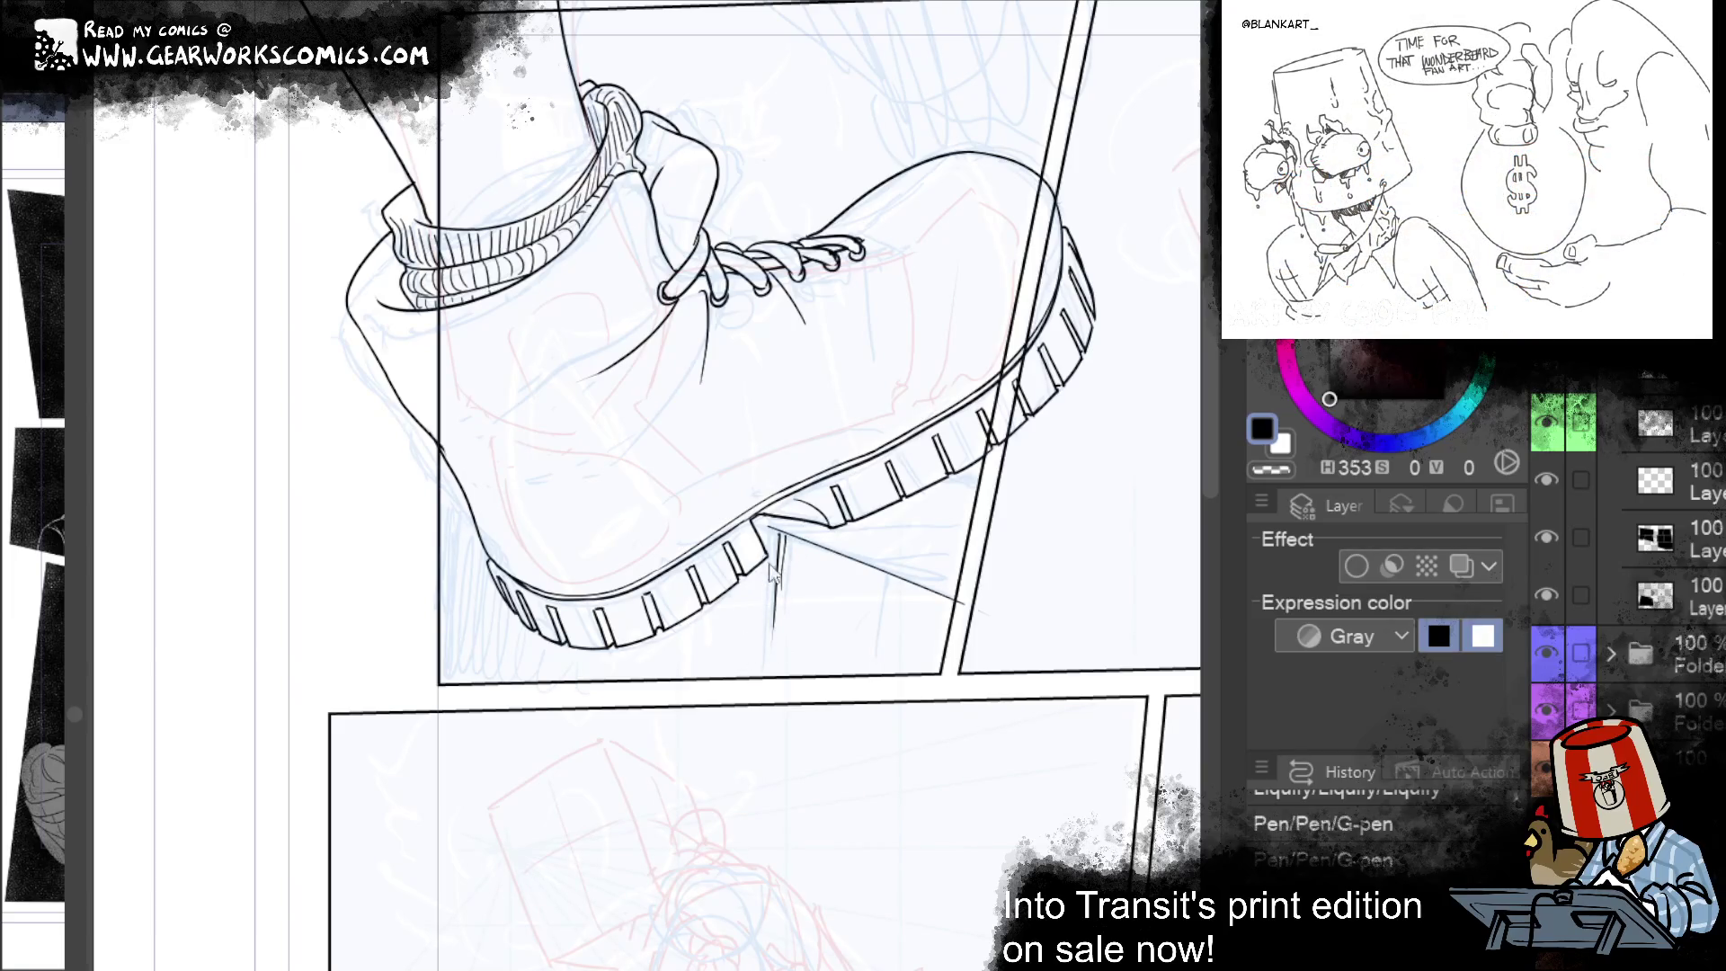
{"action": "left_click_drag", "start_coordinate": [744, 535], "coordinate": [732, 746]}
{"action": "key", "text": "ctrl+z"}
{"action": "left_click_drag", "start_coordinate": [737, 592], "coordinate": [728, 646]}
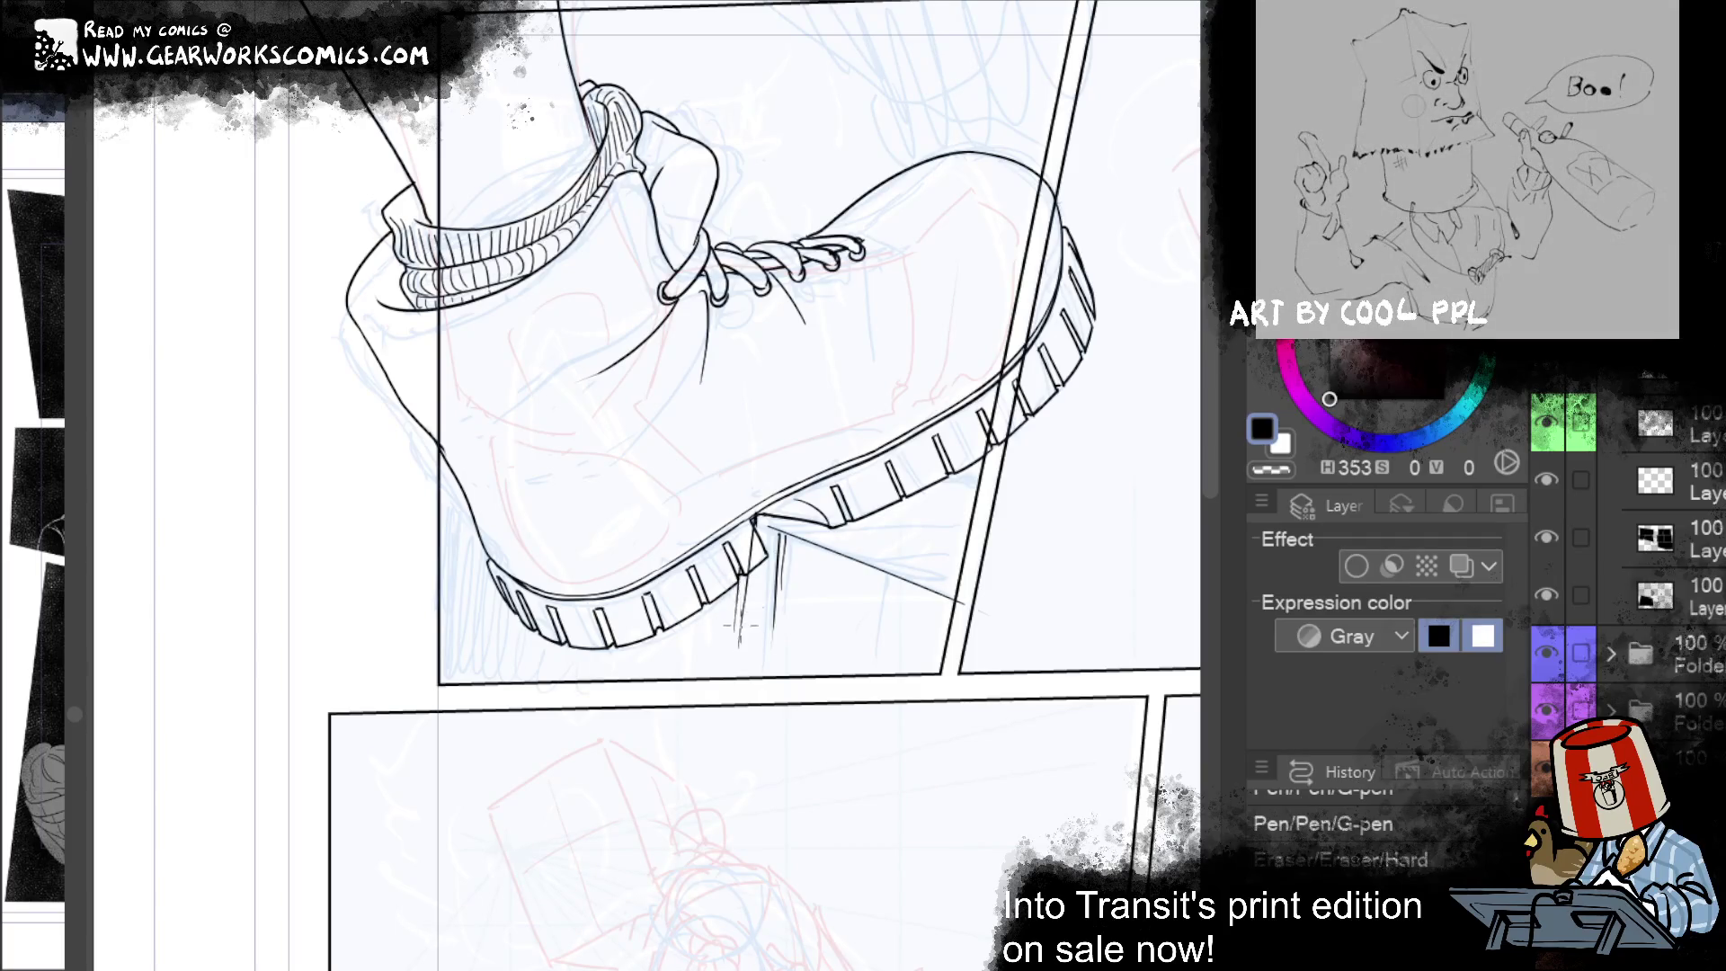
Step: Restore the erasure, new layer and line along the sole's underside, then lasso the area below
{"action": "key", "text": "ctrl+y"}
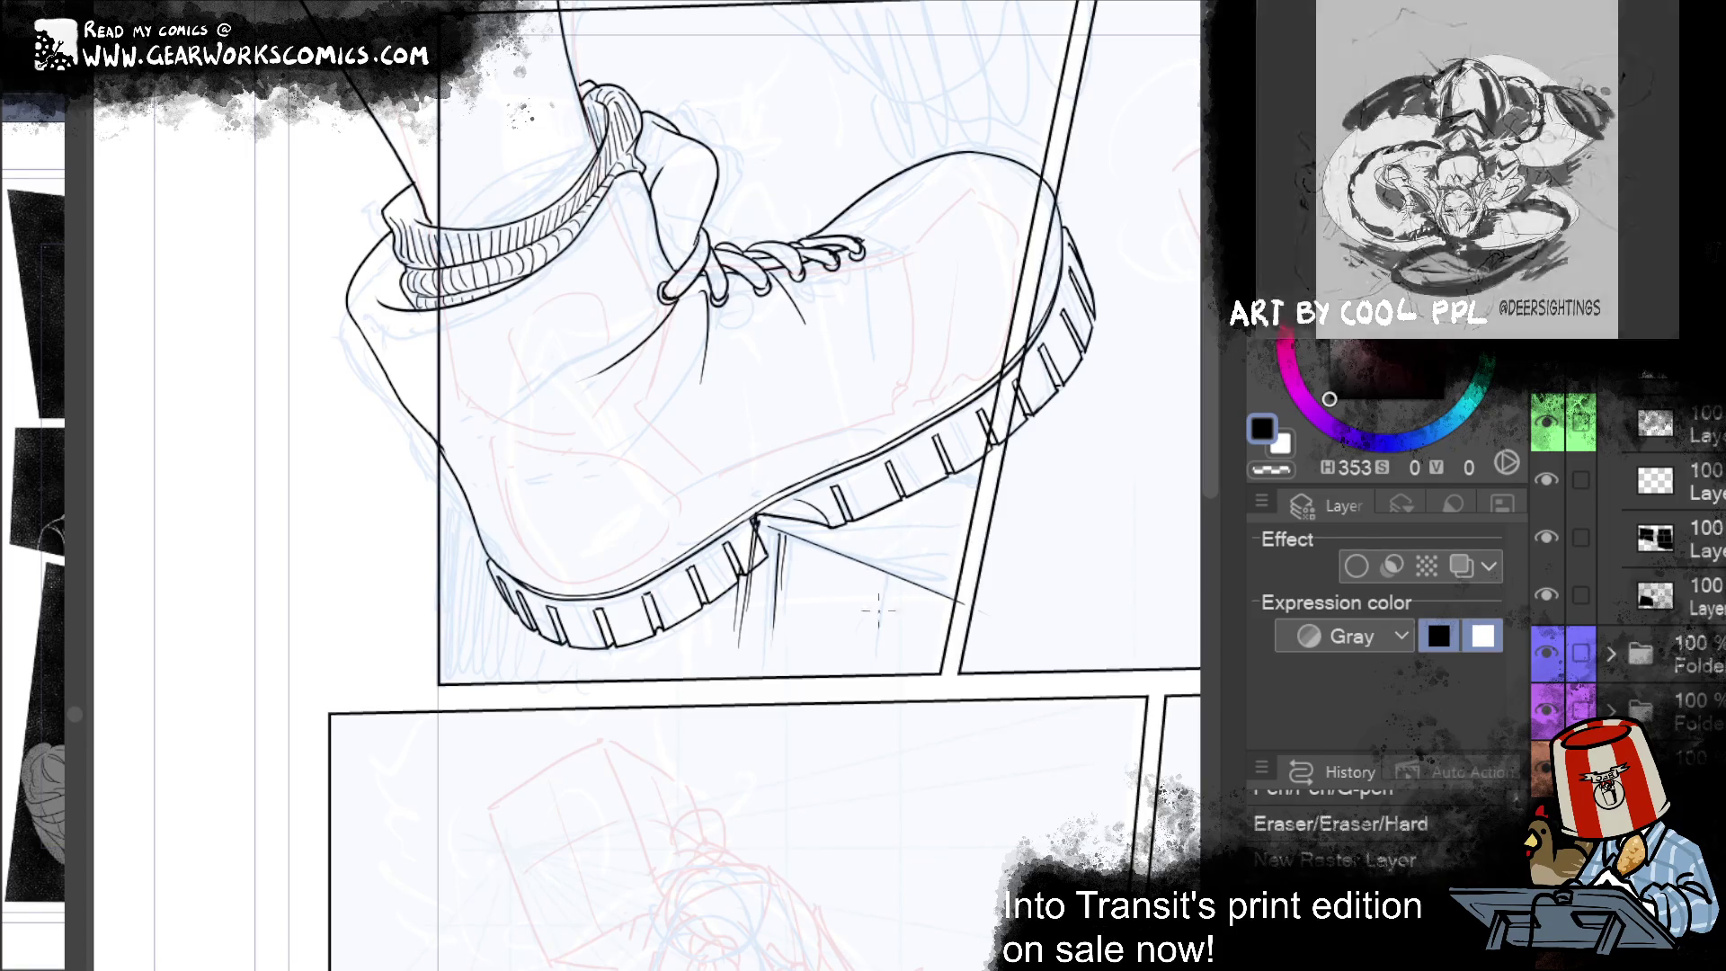
{"action": "key", "text": "ctrl+y"}
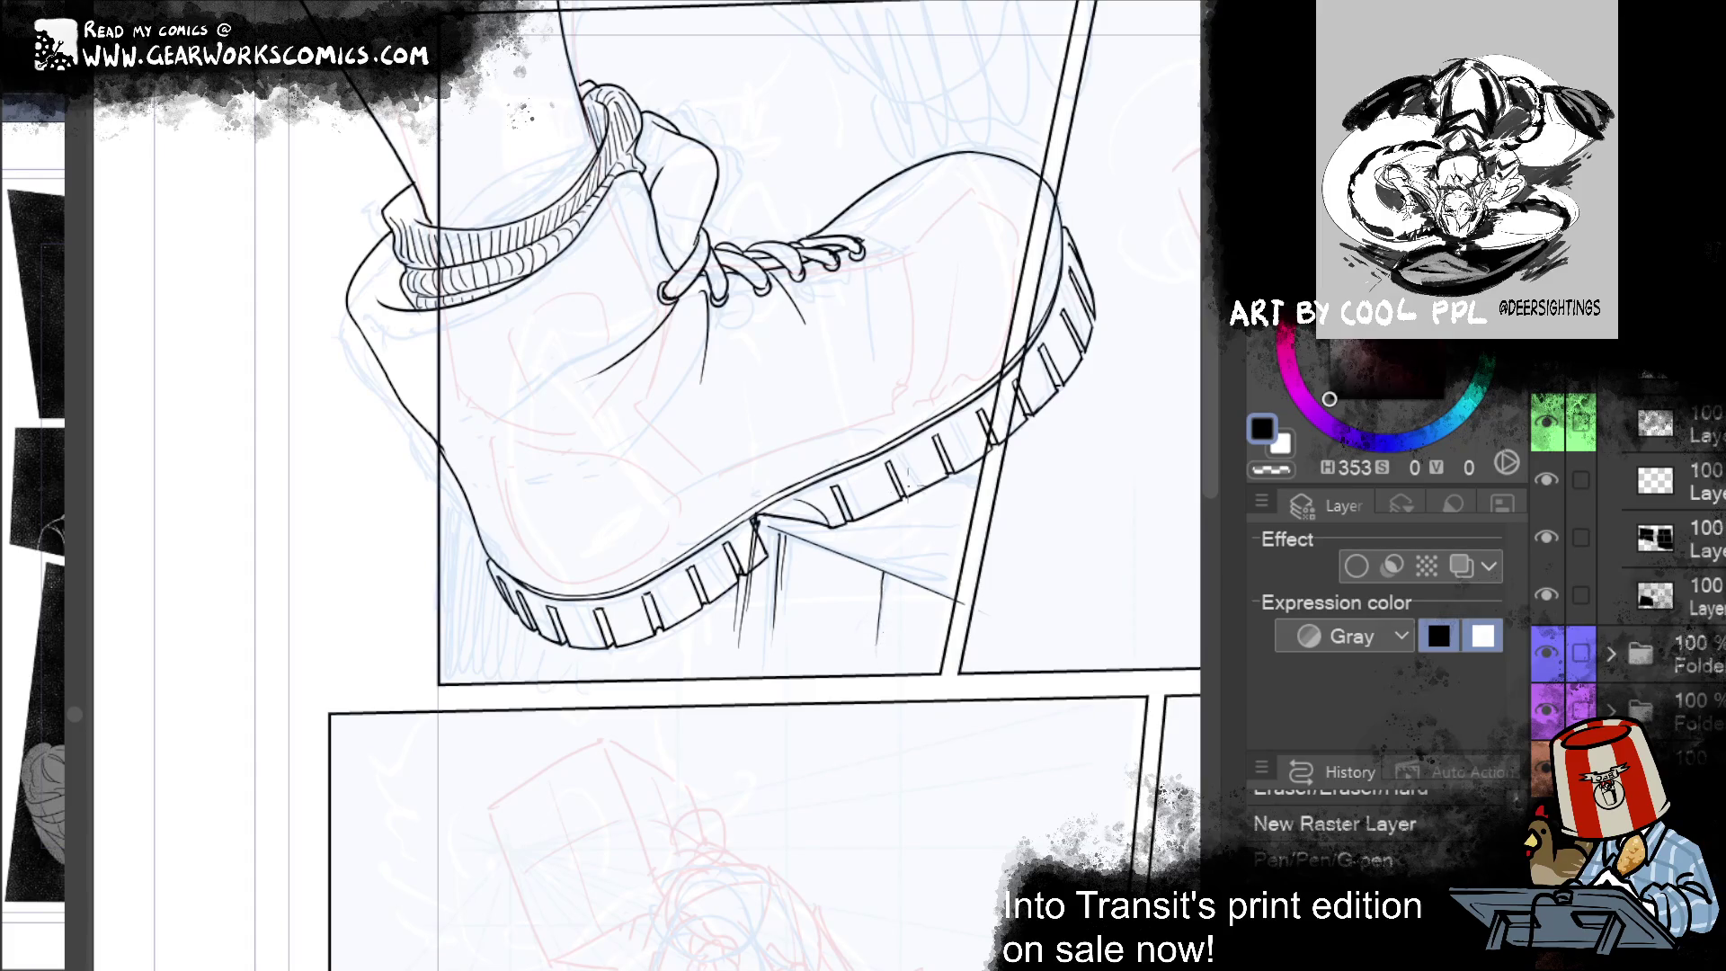
{"action": "key", "text": "ctrl+y"}
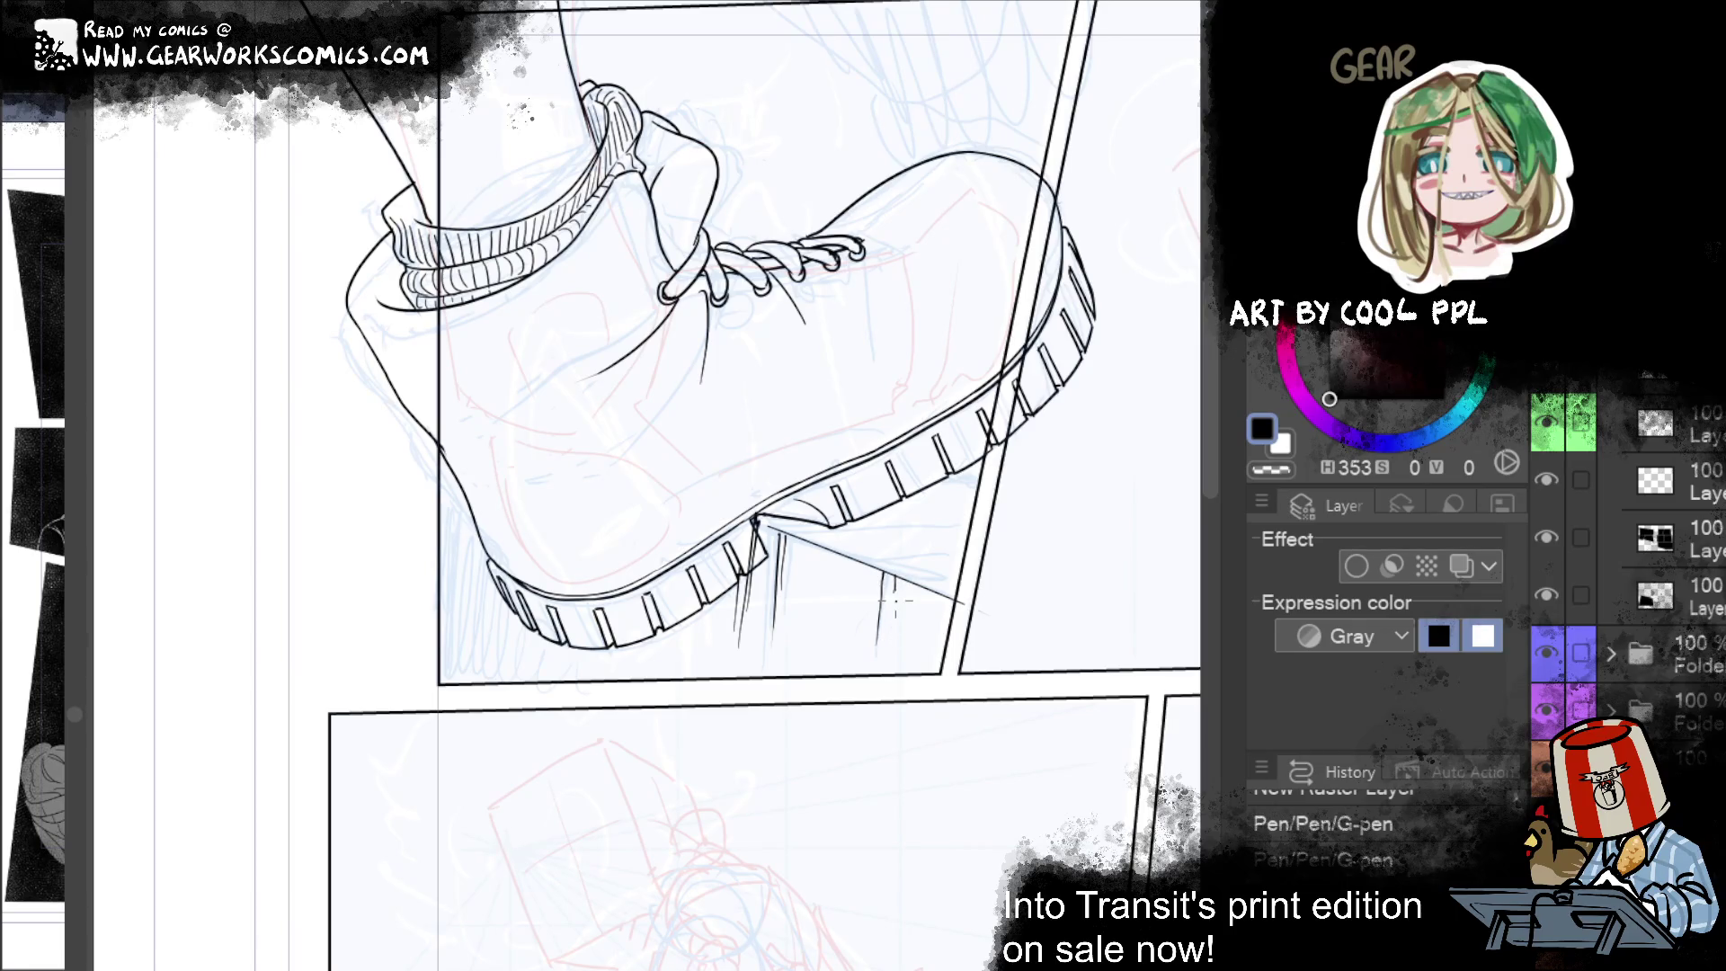
{"action": "key", "text": "ctrl+y"}
{"action": "key", "text": "ctrl+y"}
{"action": "key", "text": "ctrl+y"}
{"action": "key", "text": "ctrl+y"}
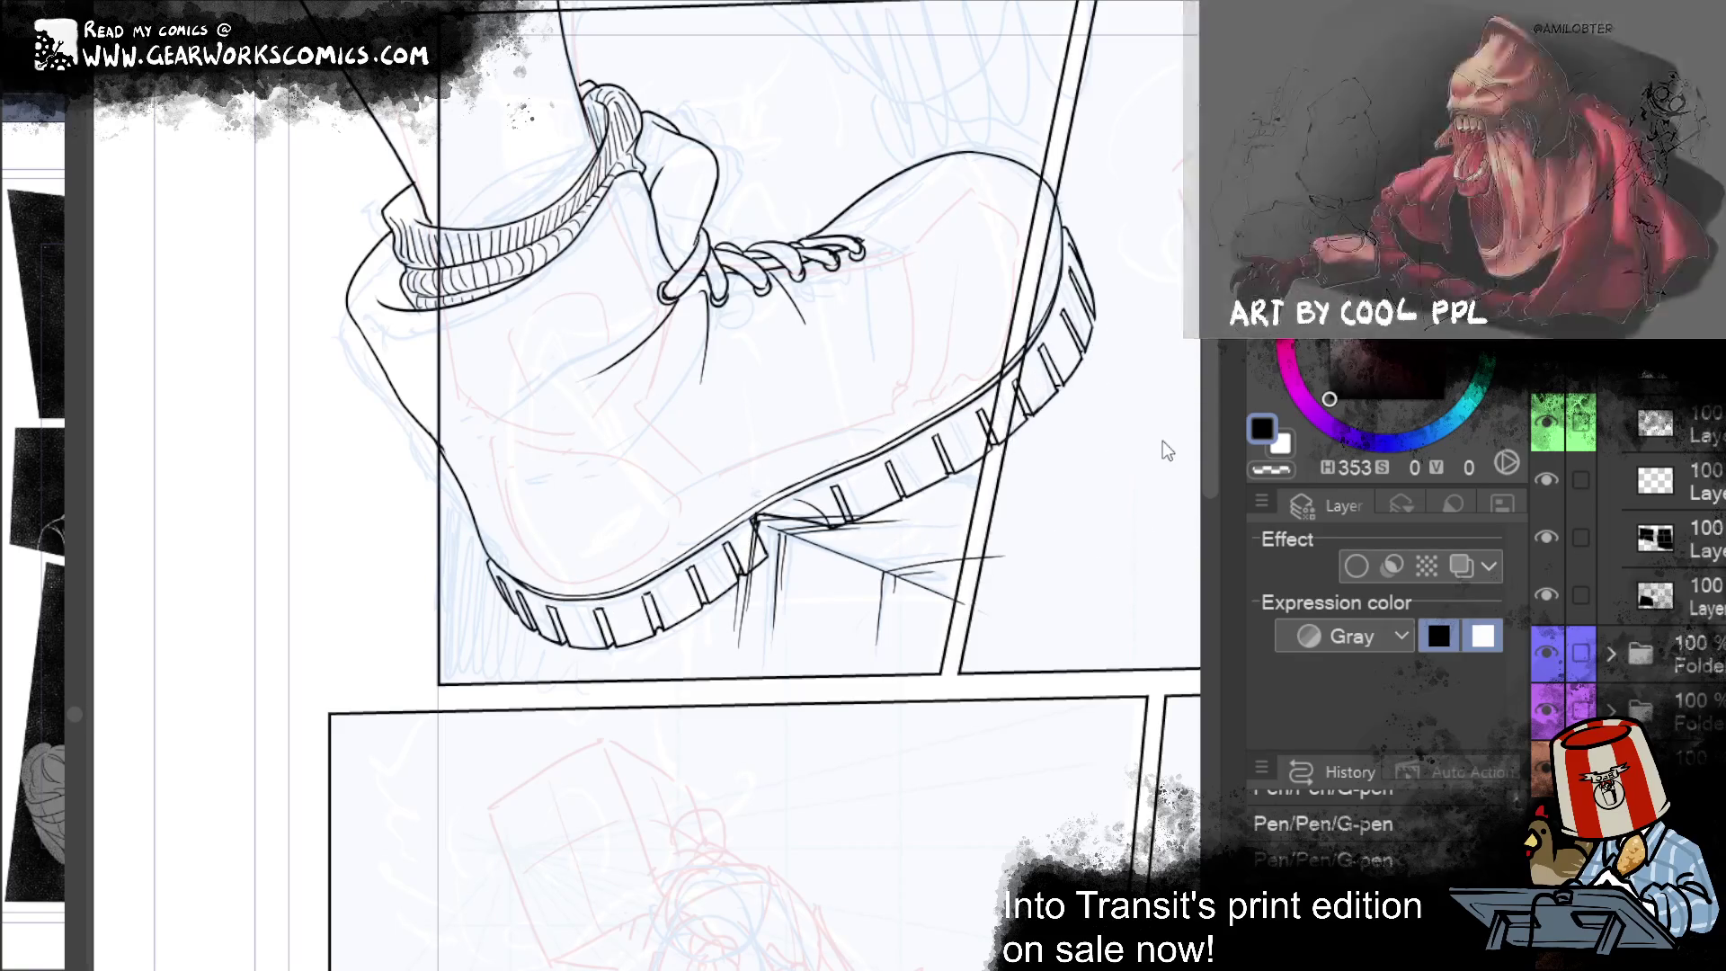
{"action": "mouse_move", "coordinate": [1041, 522]}
{"action": "left_mouse_down"}
{"action": "mouse_move", "coordinate": [951, 716]}
{"action": "mouse_move", "coordinate": [1032, 724]}
{"action": "left_mouse_up"}
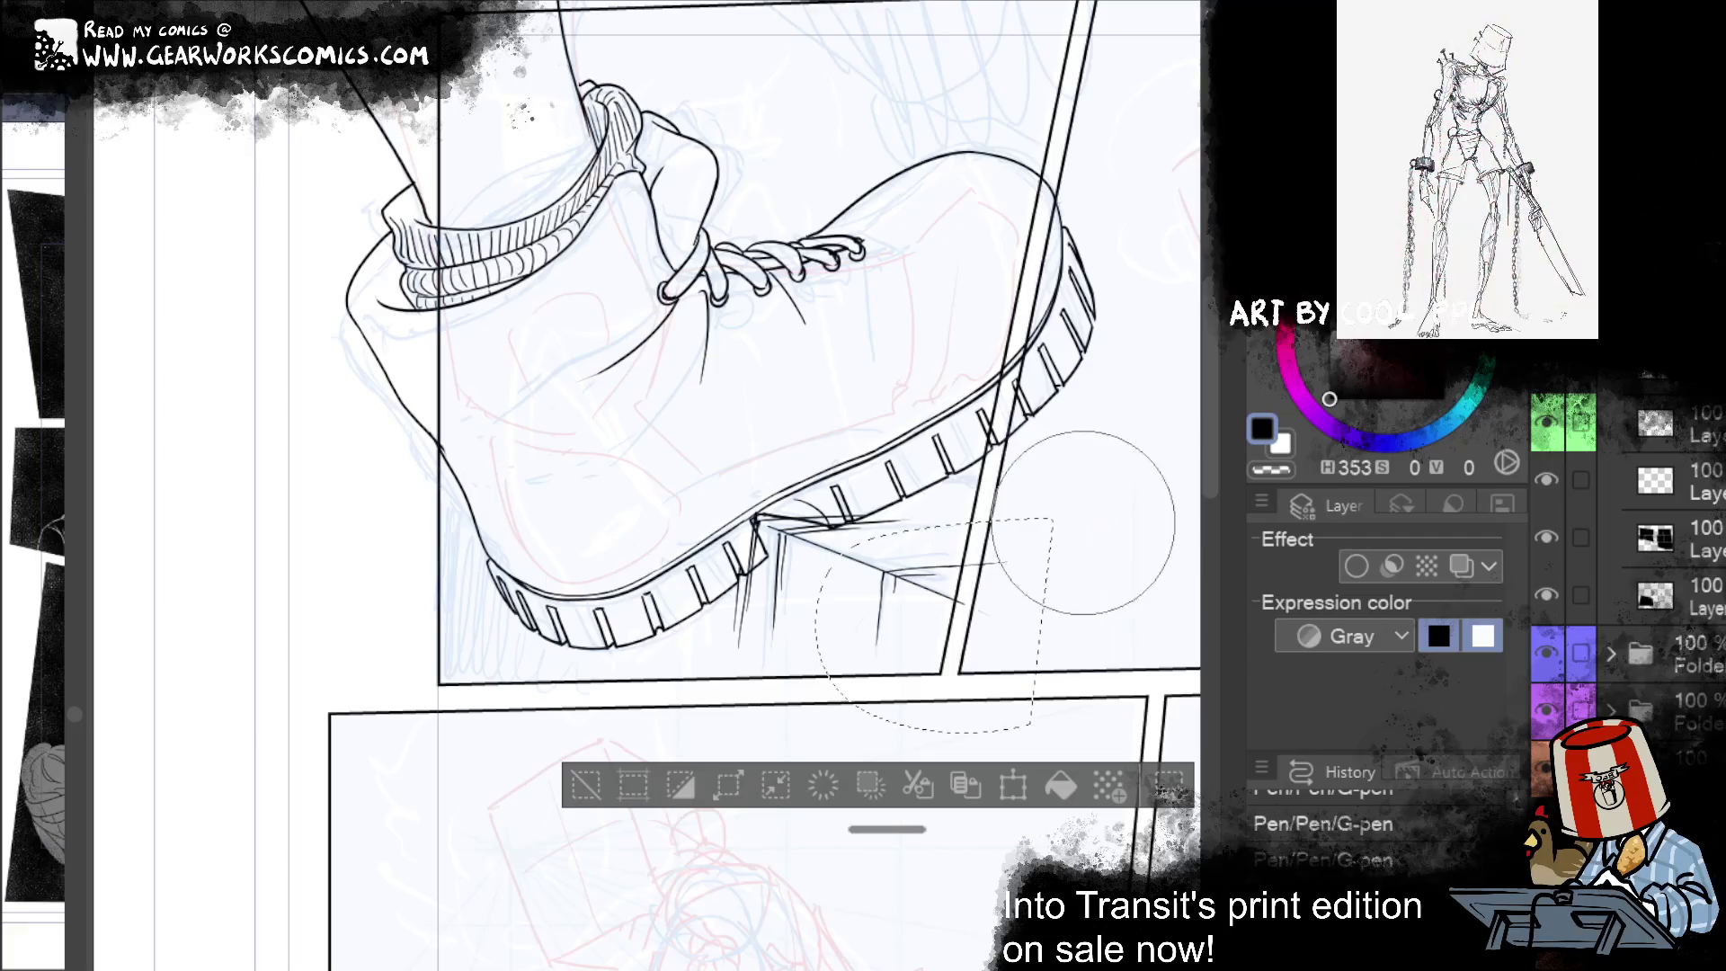
Step: Deselect, then restore the freehand selection and three liquify edits on the sole notch
{"action": "left_click", "coordinate": [583, 784]}
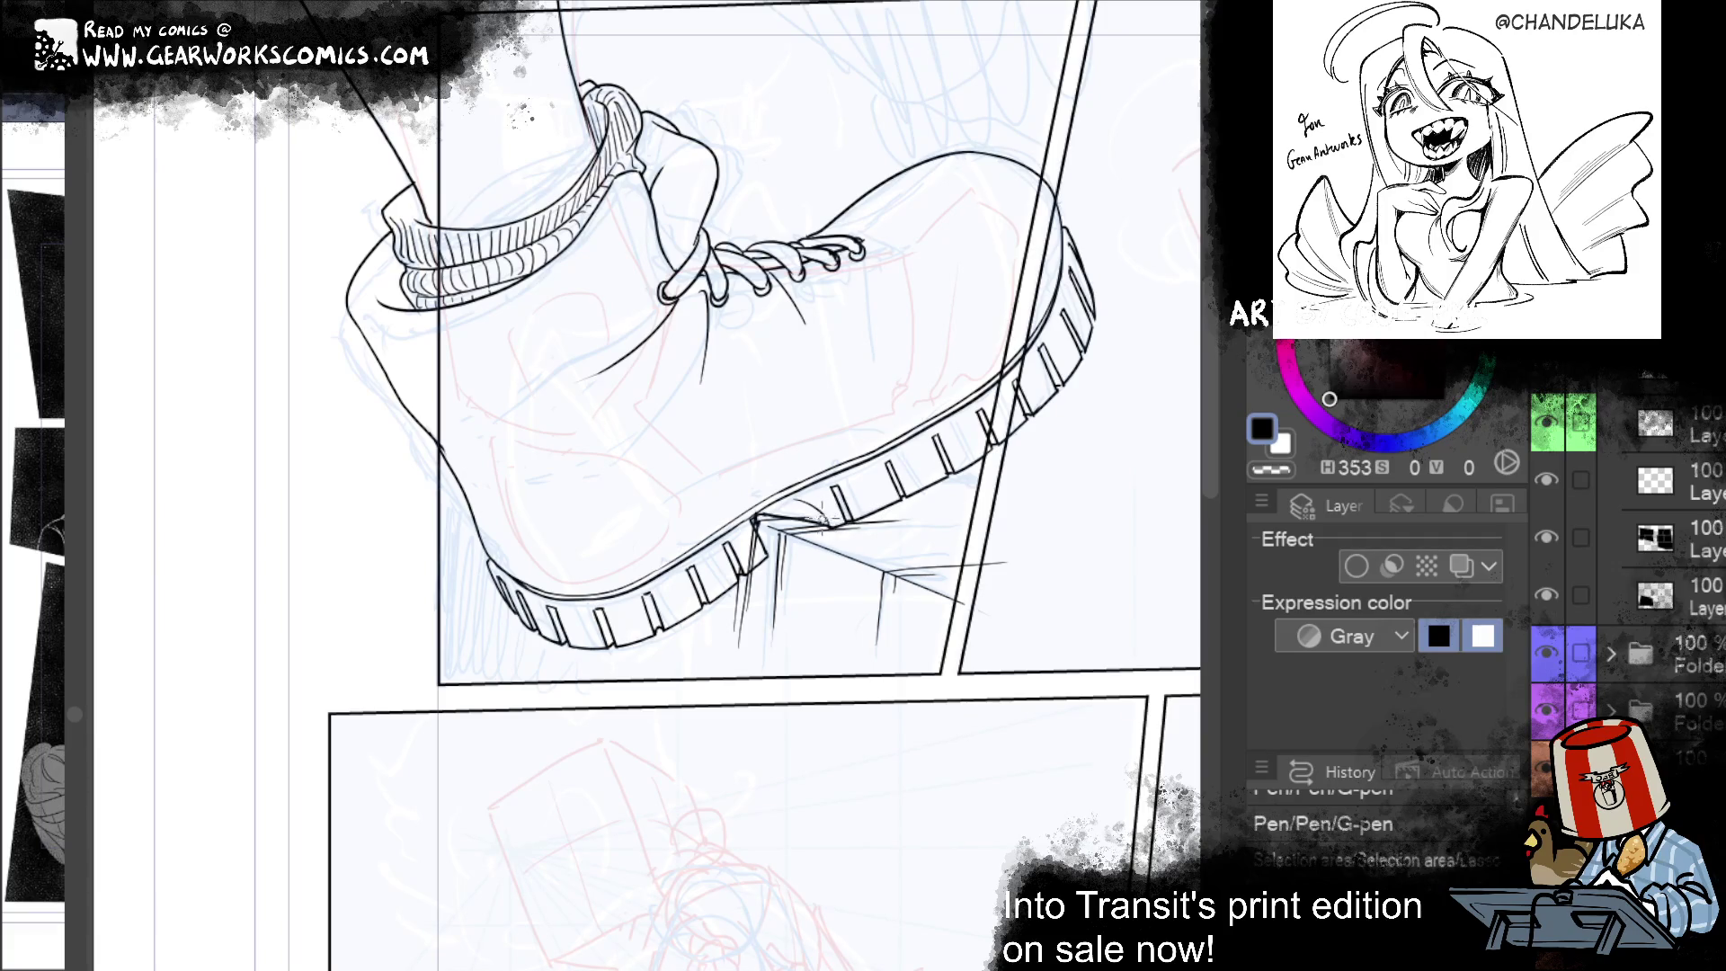
{"action": "key", "text": "ctrl+y"}
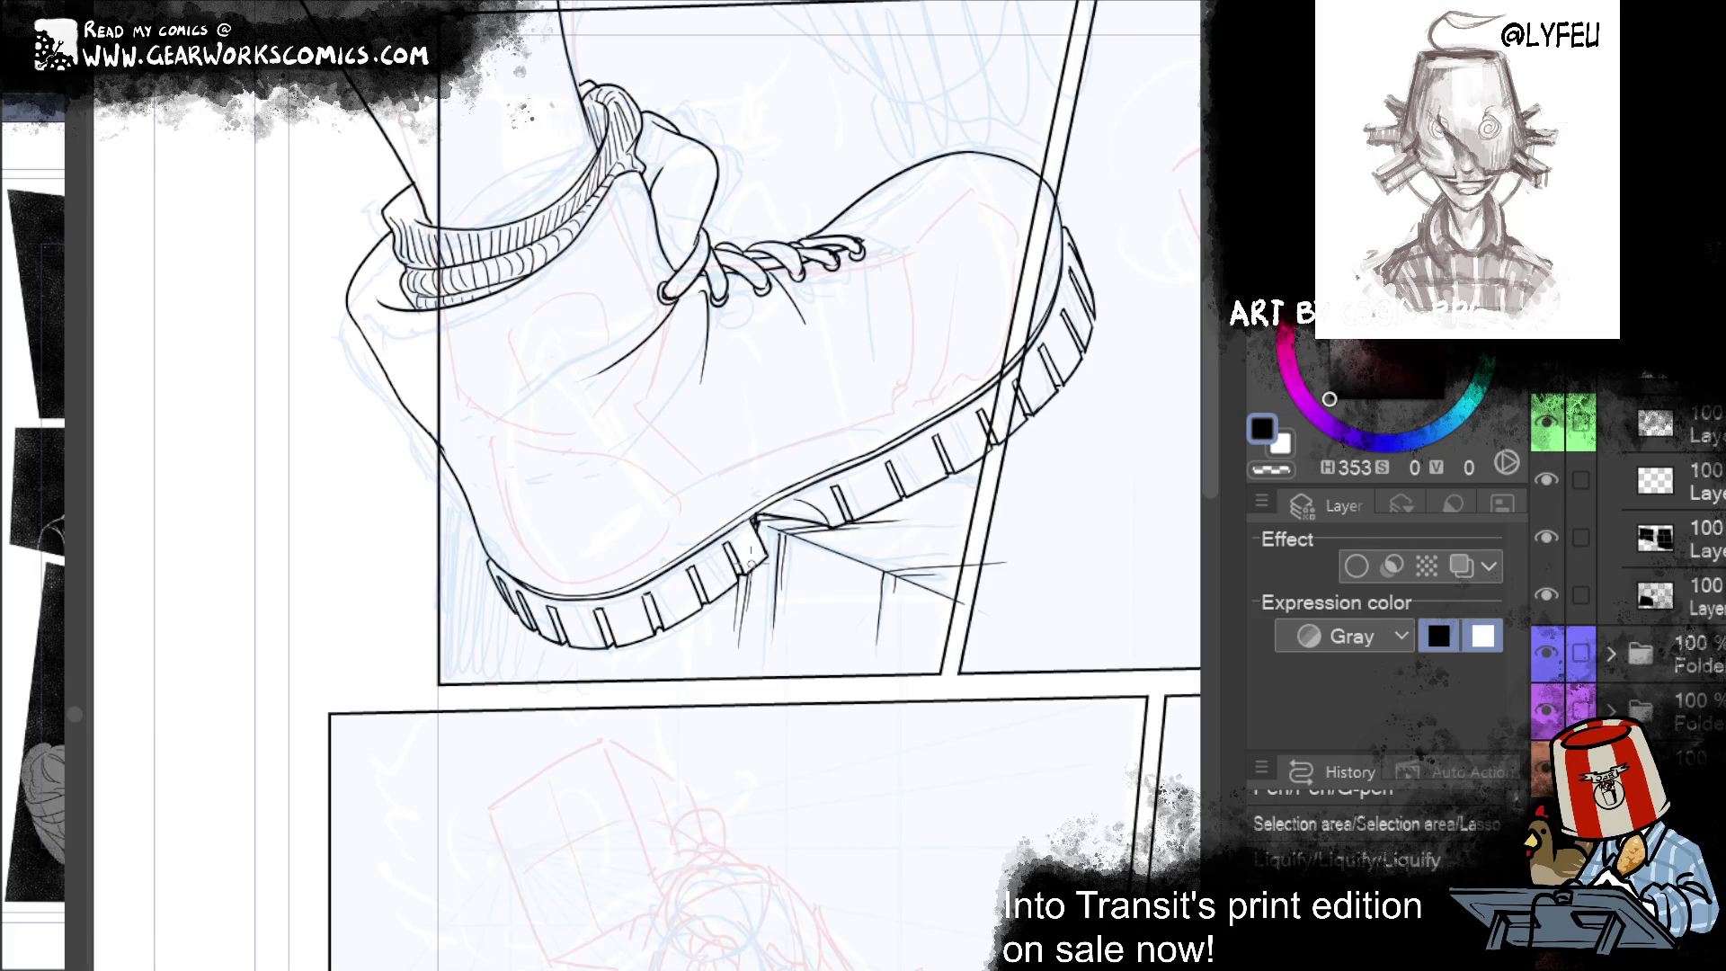
{"action": "key", "text": "ctrl+y"}
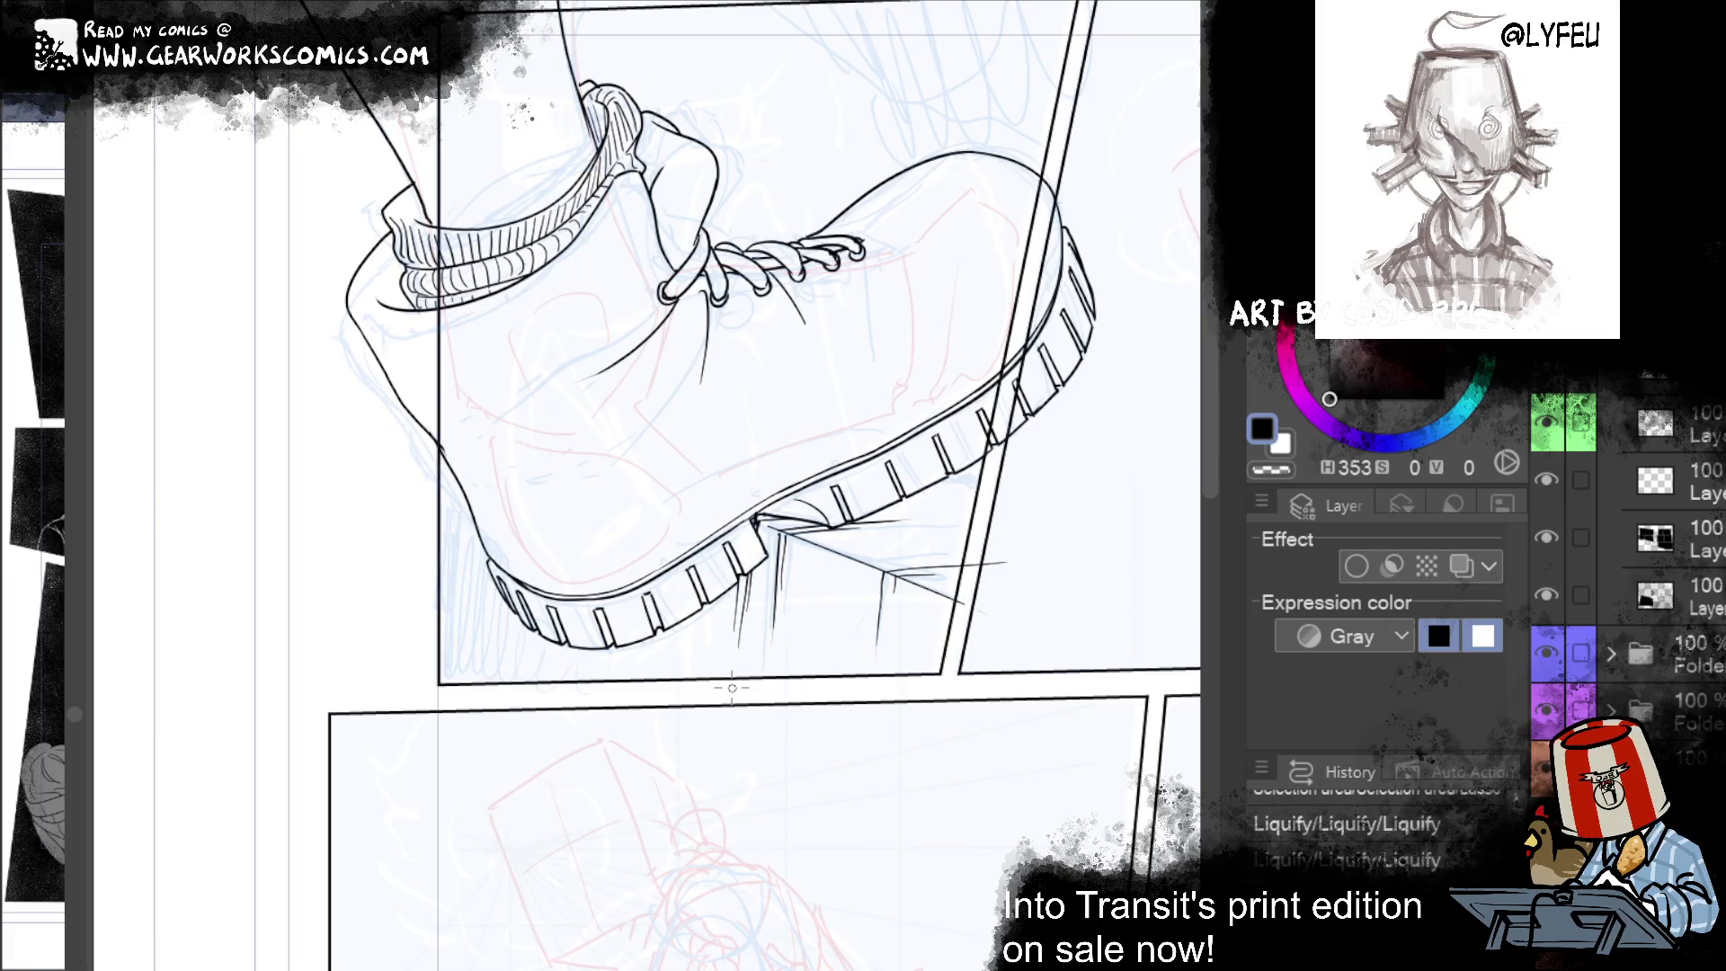
{"action": "key", "text": "ctrl+y"}
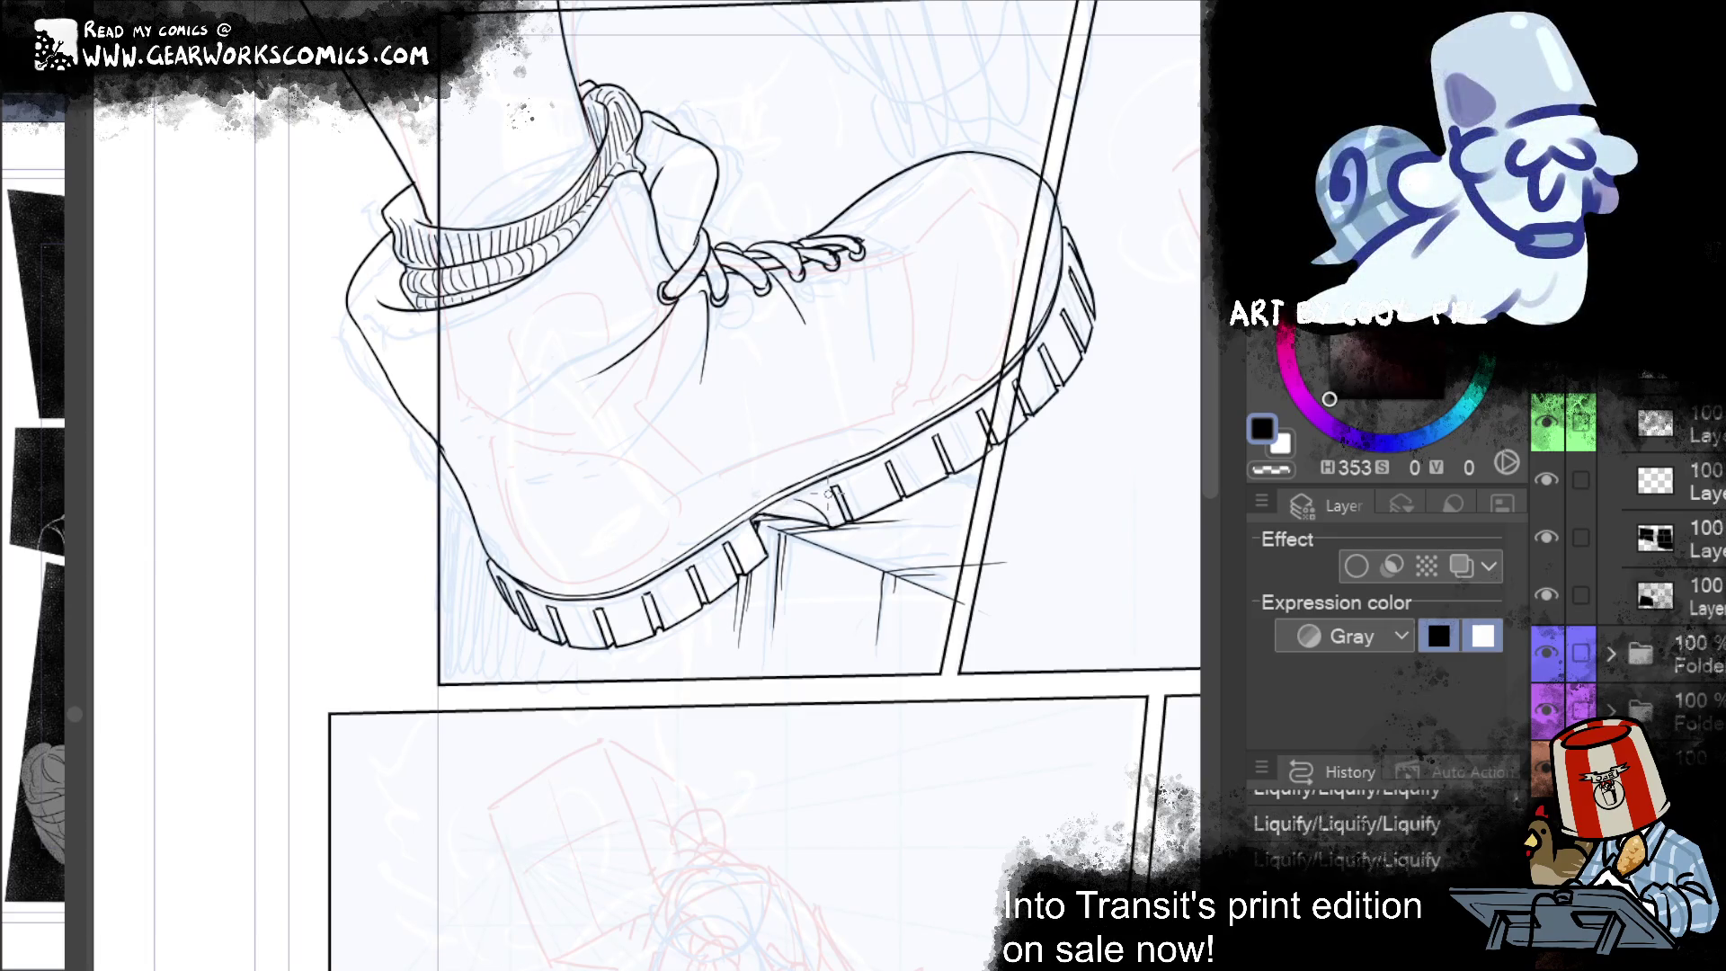
{"action": "key", "text": "ctrl+y"}
{"action": "key", "text": "ctrl+y"}
{"action": "key", "text": "ctrl+y"}
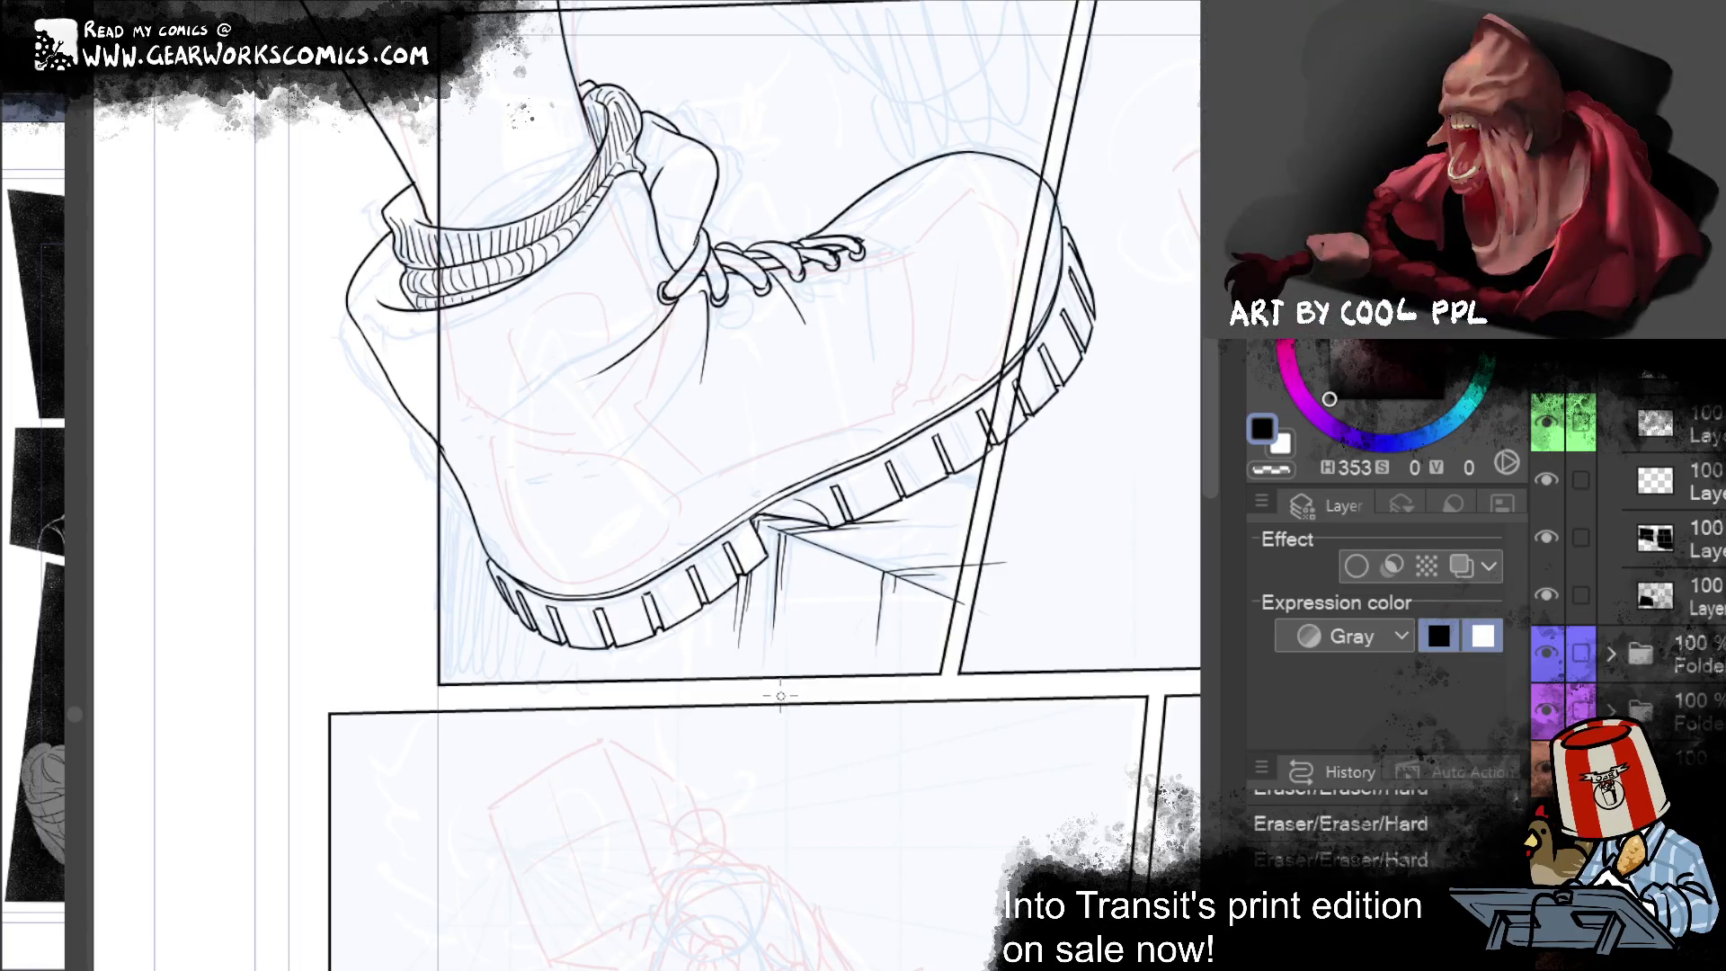
{"action": "left_click_drag", "start_coordinate": [972, 739], "coordinate": [1206, 791]}
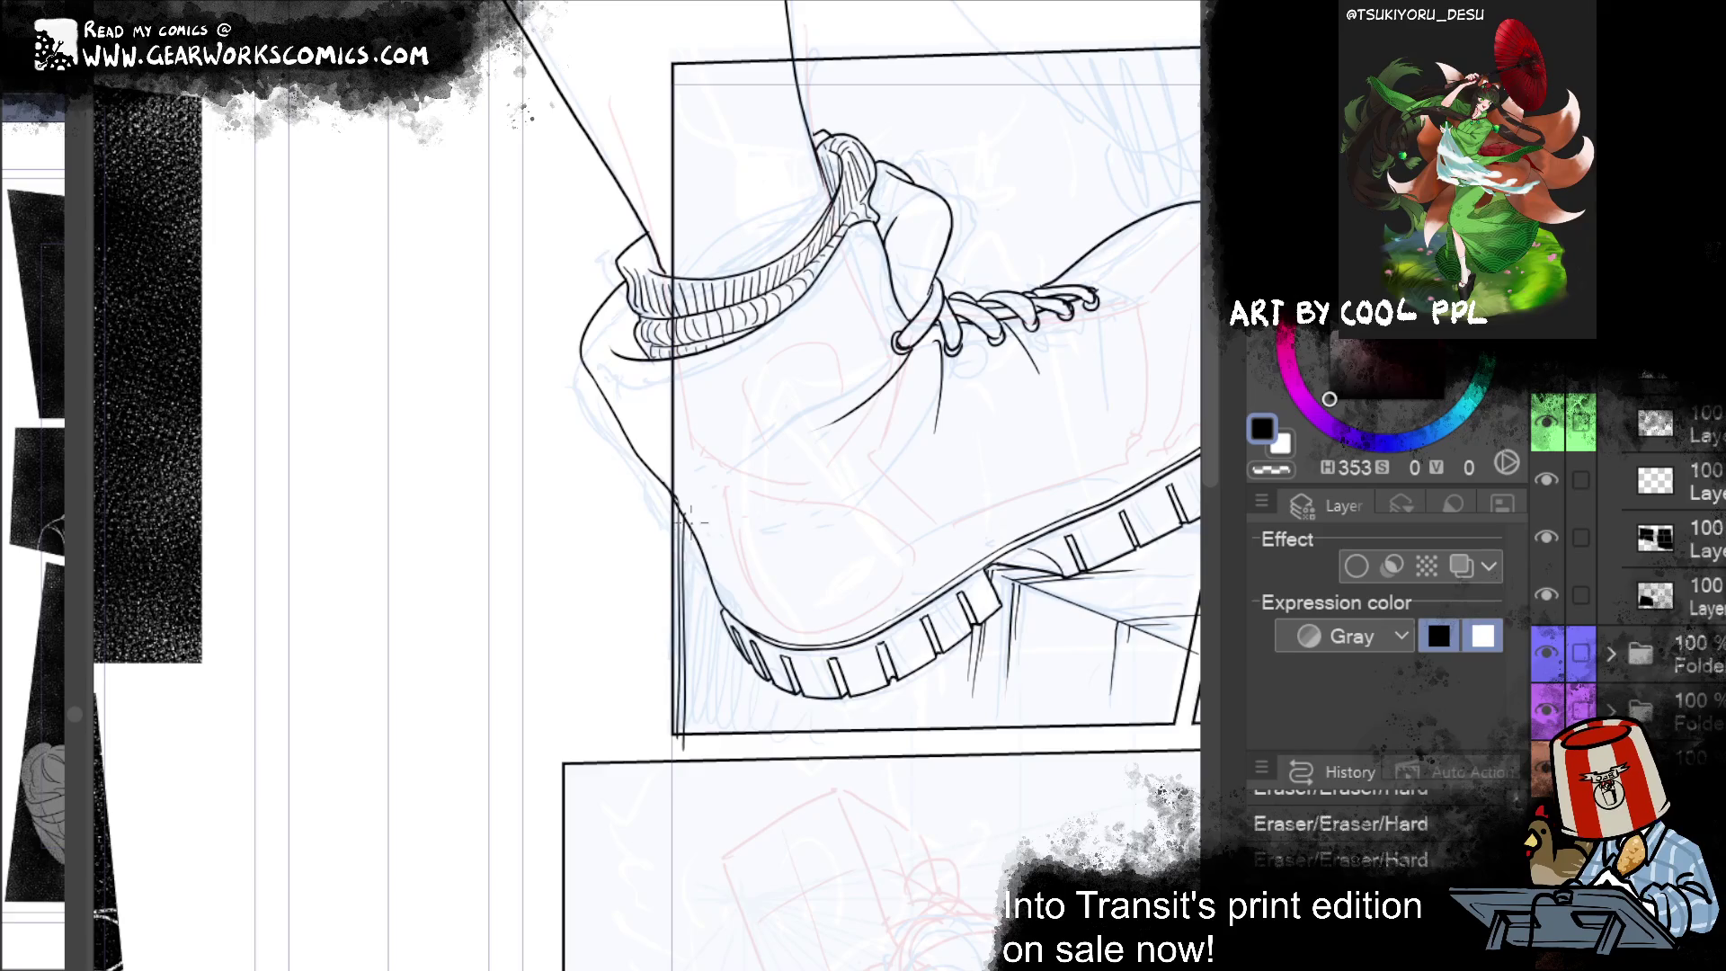
Step: Draw vertical G-pen hatch lines along the panel's left border beside the heel
{"action": "key", "text": "ctrl+z"}
{"action": "mouse_move", "coordinate": [688, 530]}
{"action": "left_mouse_down"}
{"action": "mouse_move", "coordinate": [688, 760]}
{"action": "mouse_move", "coordinate": [700, 663]}
{"action": "left_mouse_up"}
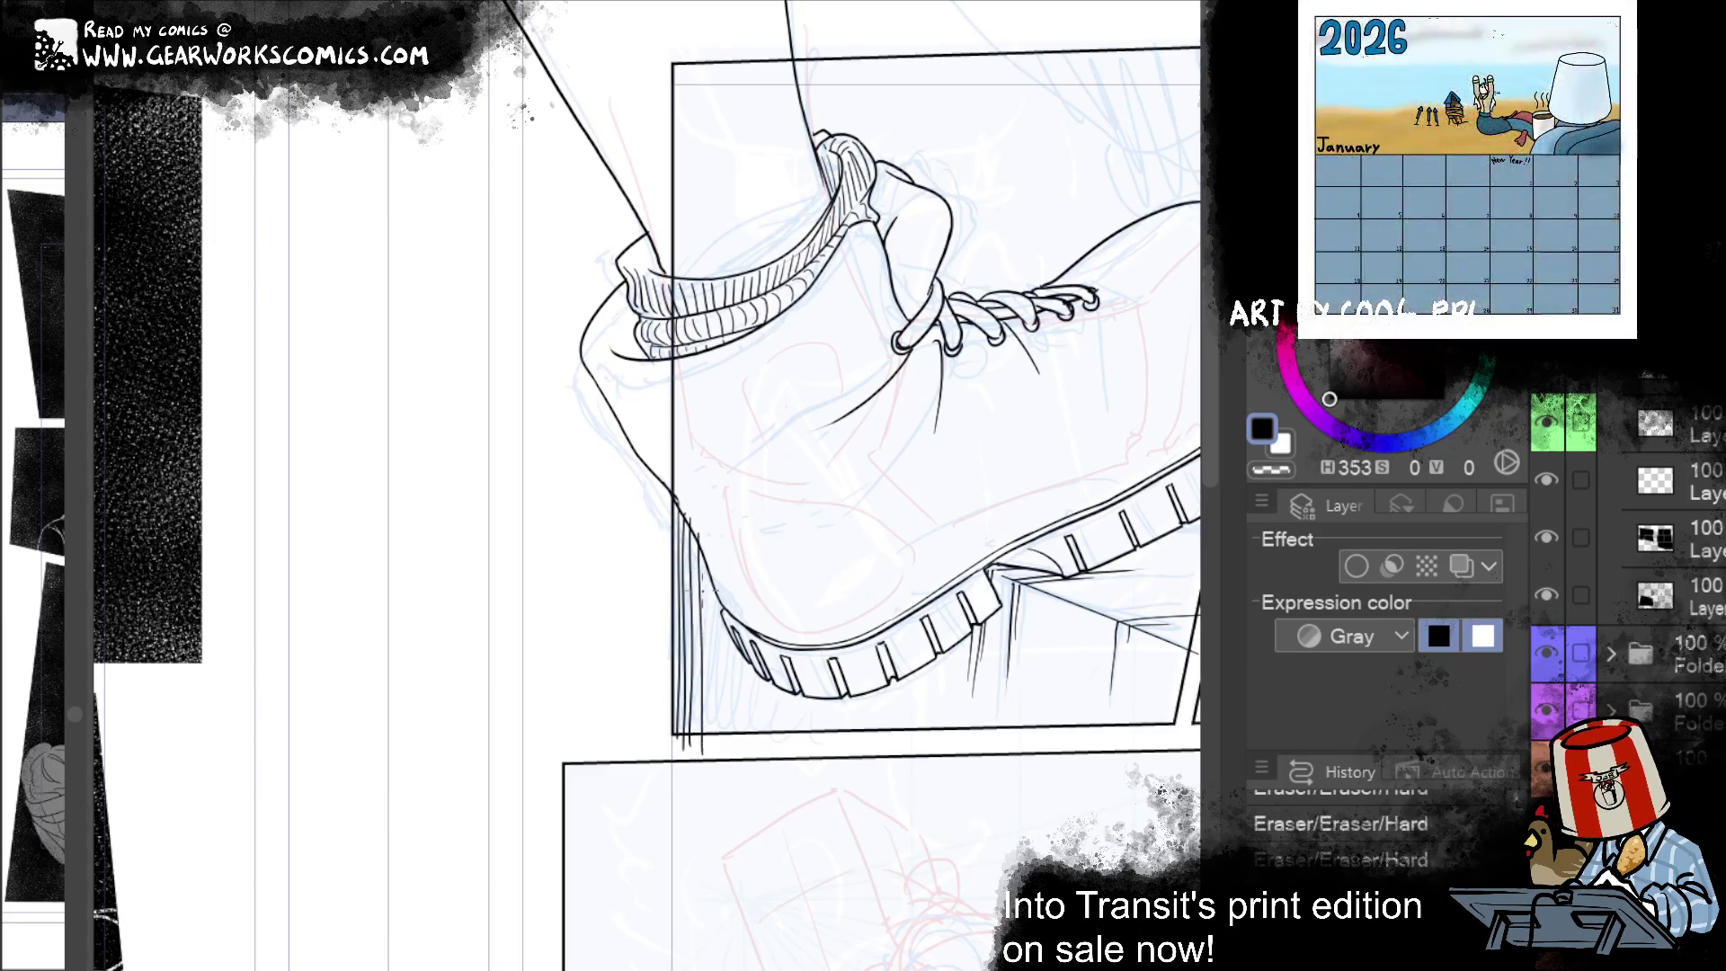
{"action": "mouse_move", "coordinate": [699, 526]}
{"action": "left_mouse_down"}
{"action": "mouse_move", "coordinate": [707, 759]}
{"action": "mouse_move", "coordinate": [718, 725]}
{"action": "left_mouse_up"}
{"action": "left_click_drag", "start_coordinate": [723, 572], "coordinate": [723, 752]}
{"action": "left_click_drag", "start_coordinate": [729, 601], "coordinate": [742, 758]}
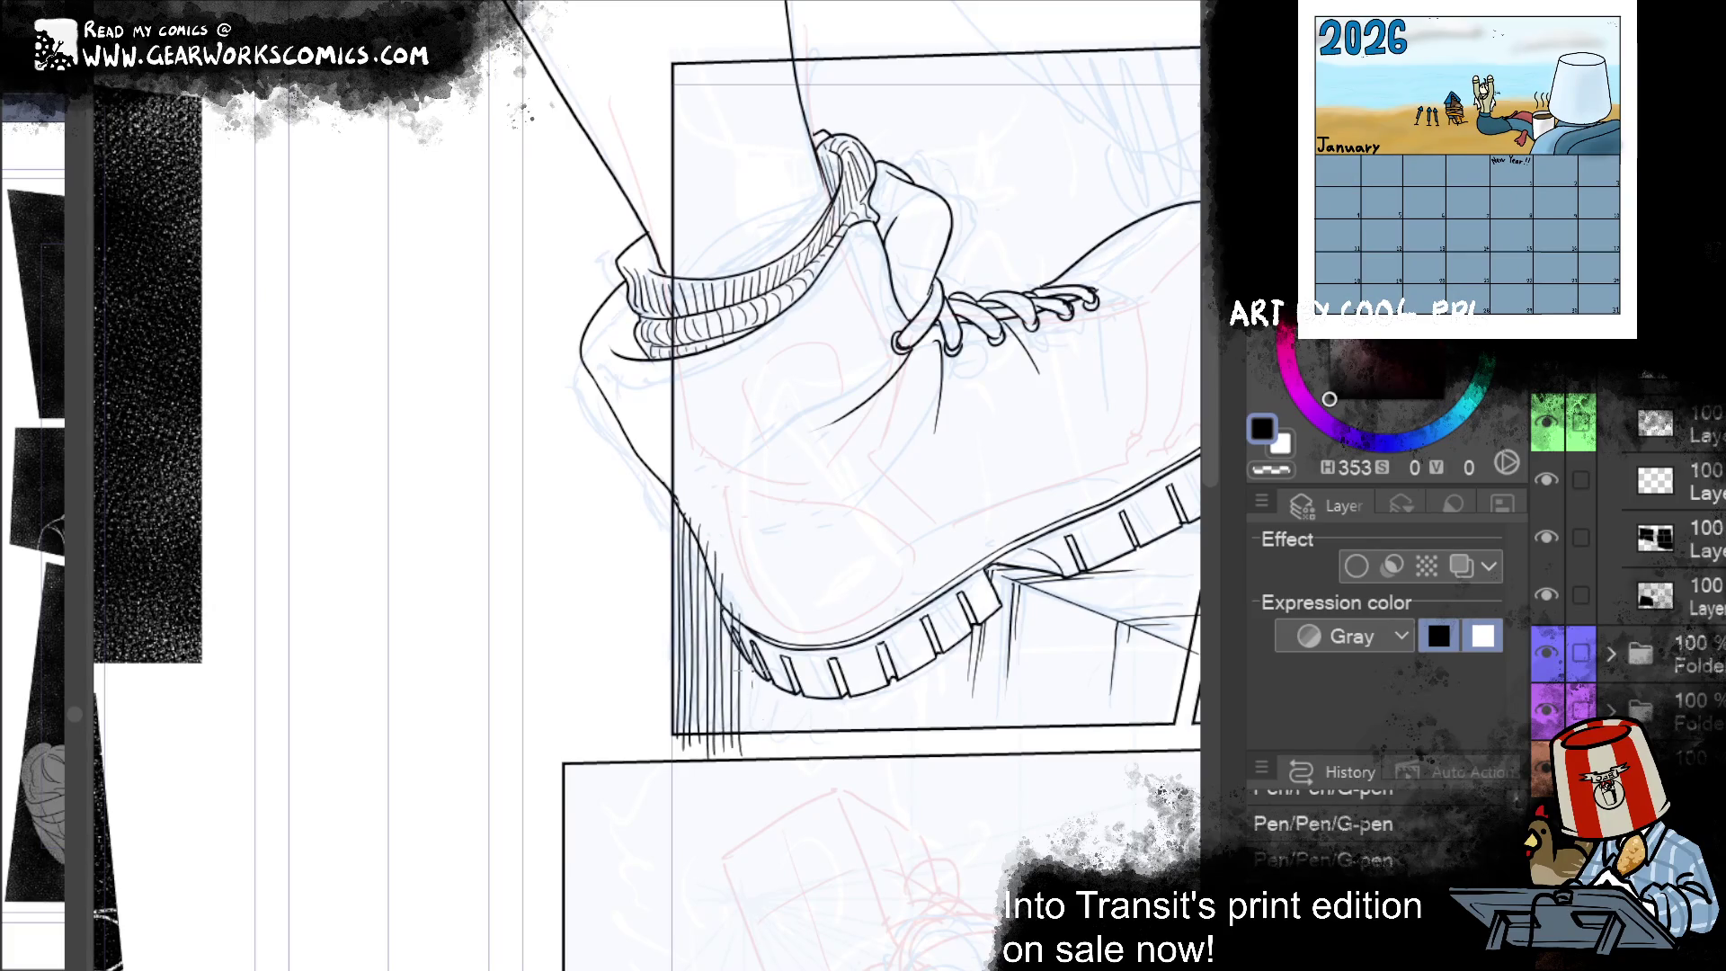
{"action": "key", "text": "ctrl+z"}
{"action": "left_click_drag", "start_coordinate": [748, 663], "coordinate": [759, 742]}
{"action": "mouse_move", "coordinate": [756, 677]}
{"action": "left_mouse_down"}
{"action": "mouse_move", "coordinate": [765, 741]}
{"action": "mouse_move", "coordinate": [781, 733]}
{"action": "left_mouse_up"}
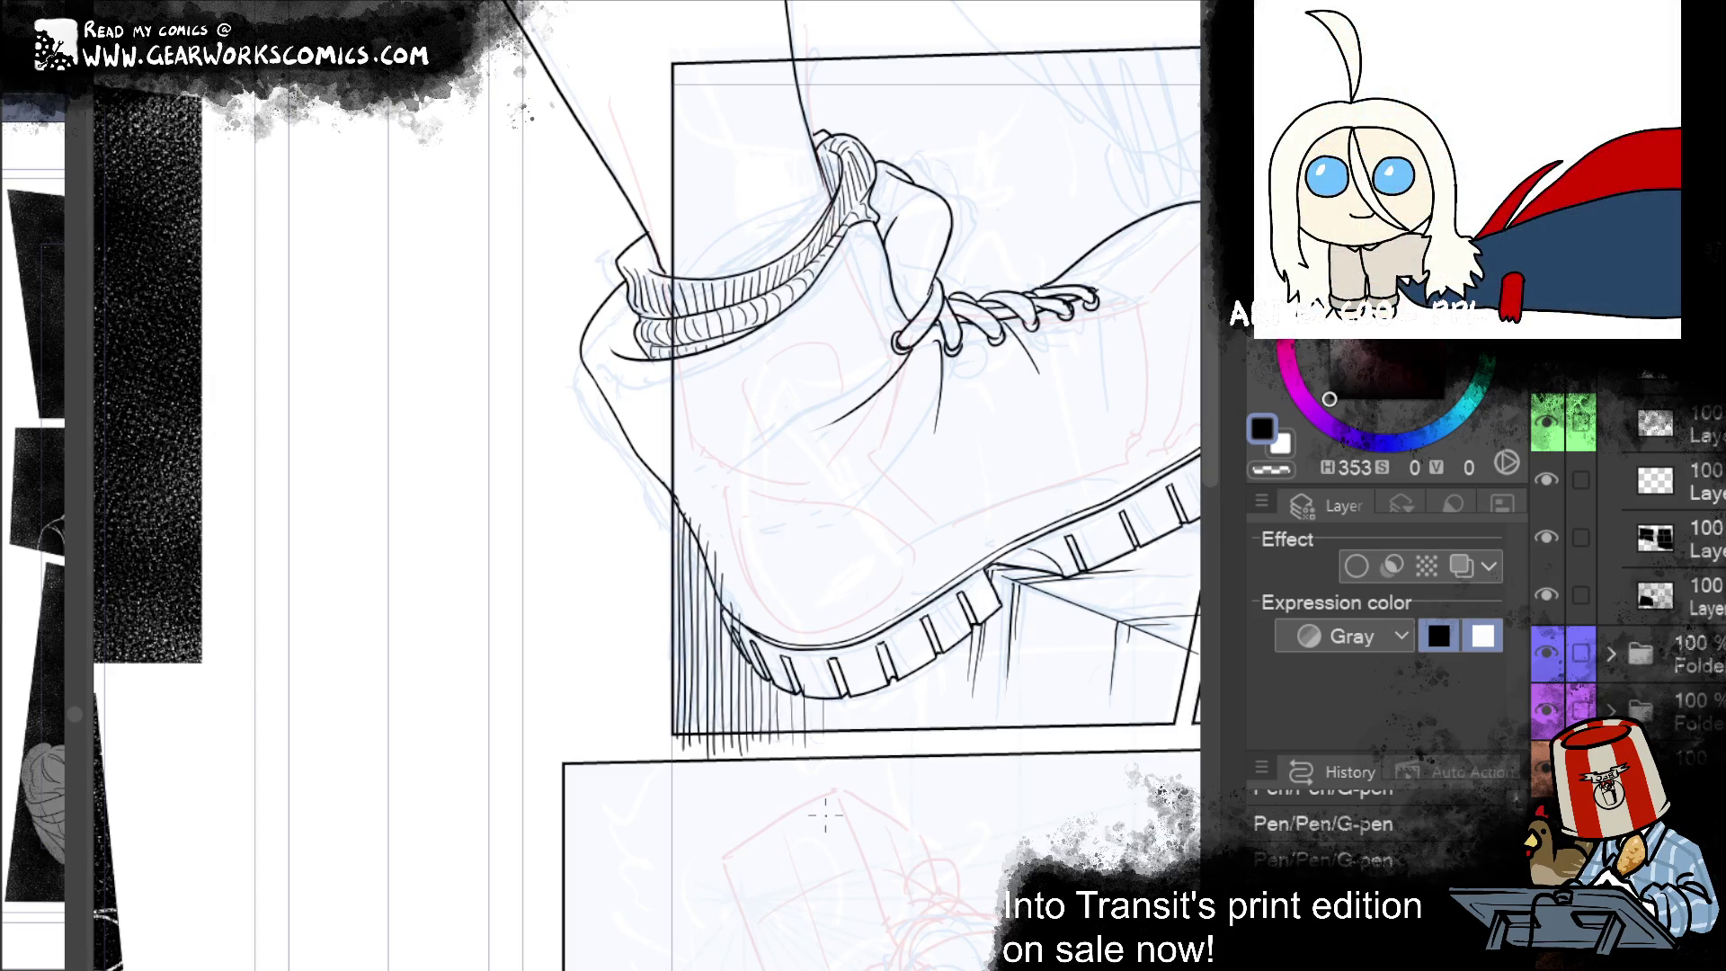
{"action": "mouse_move", "coordinate": [827, 872]}
{"action": "left_mouse_down"}
{"action": "mouse_move", "coordinate": [570, 897]}
{"action": "mouse_move", "coordinate": [633, 852]}
{"action": "left_mouse_up"}
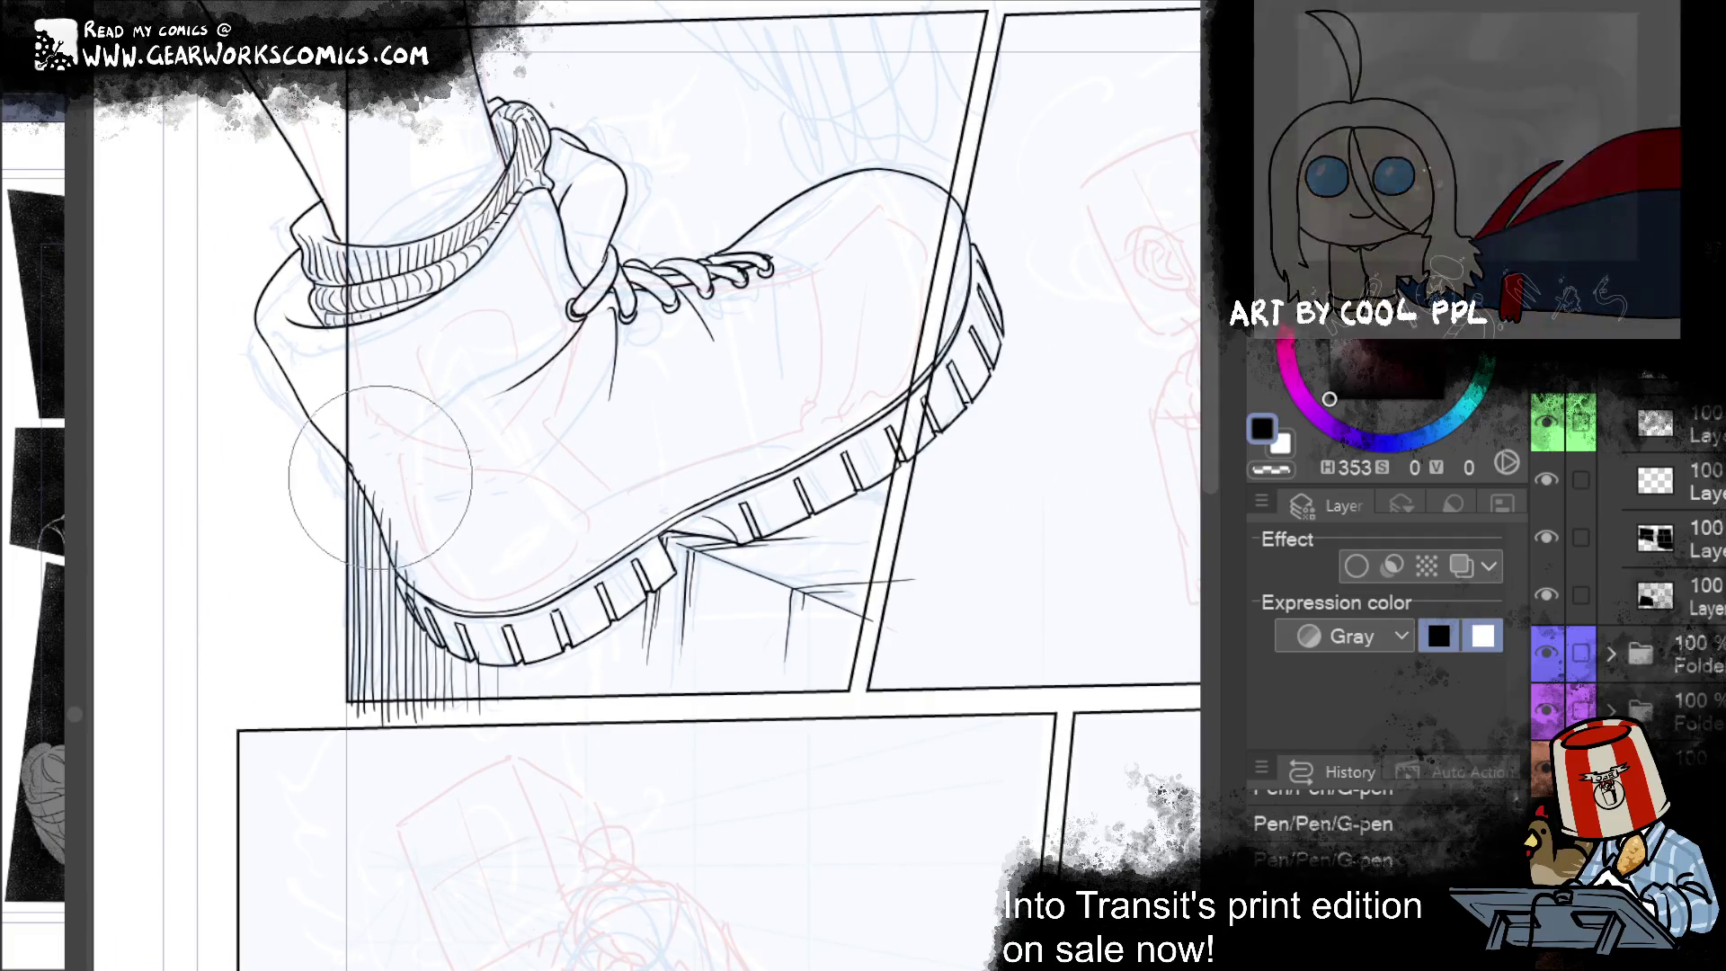
{"action": "mouse_move", "coordinate": [367, 472]}
{"action": "left_mouse_down"}
{"action": "mouse_move", "coordinate": [374, 597]}
{"action": "mouse_move", "coordinate": [393, 593]}
{"action": "left_mouse_up"}
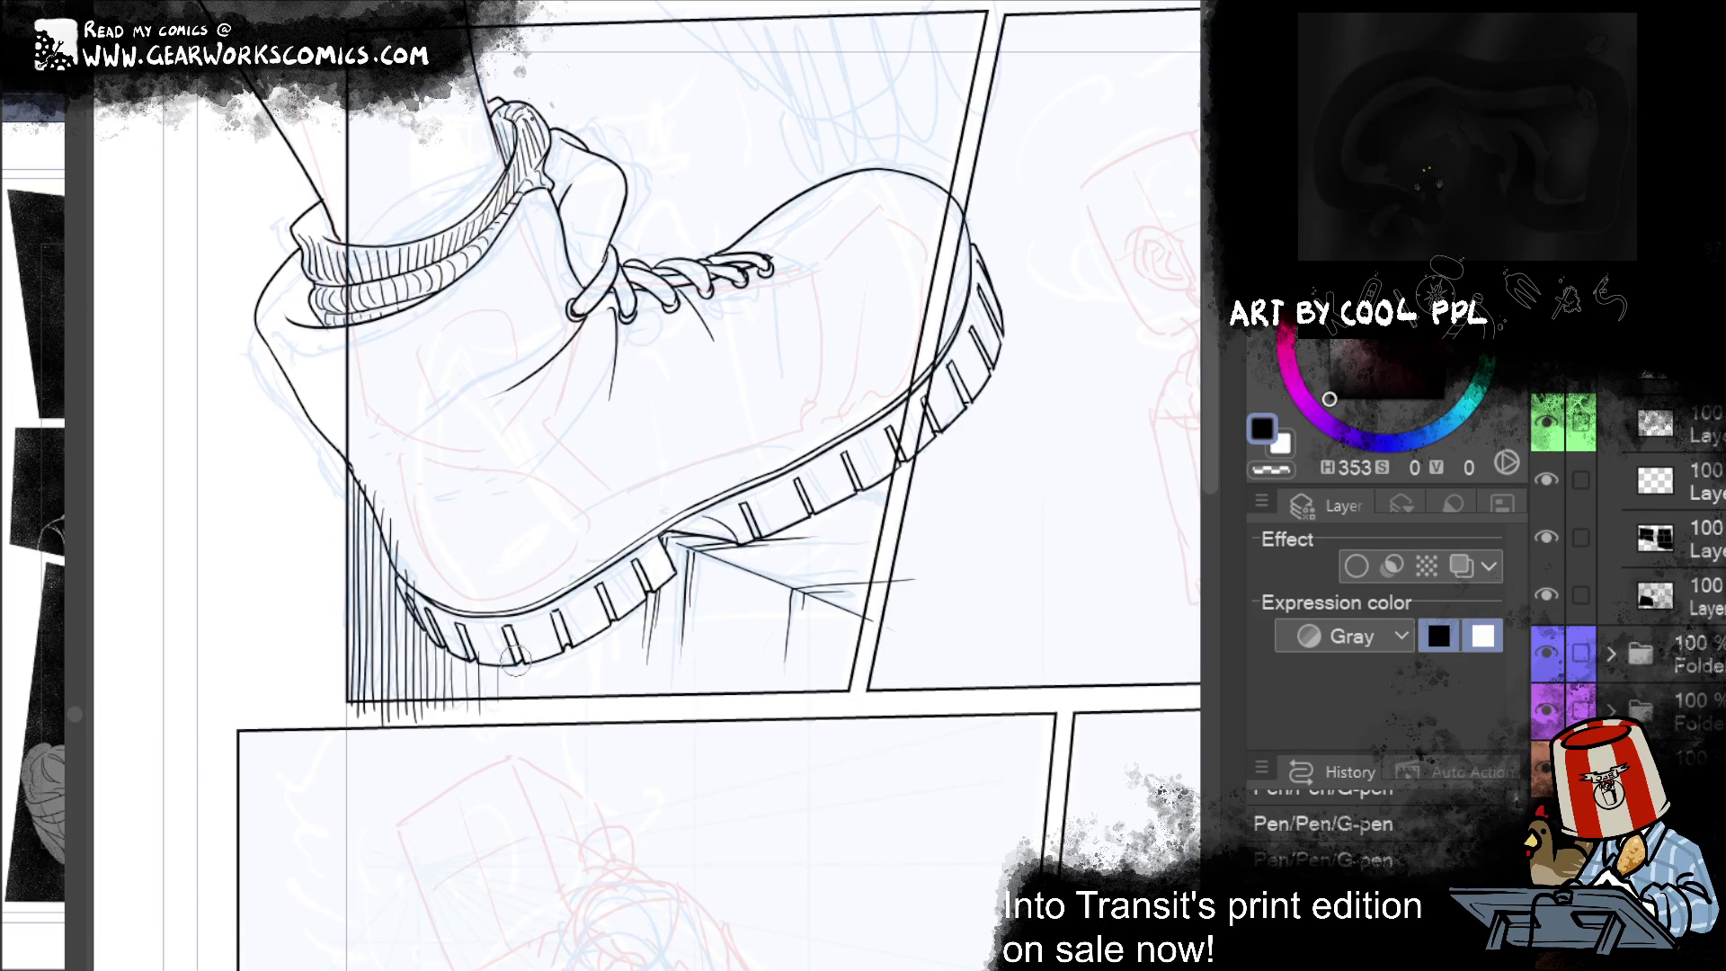
Step: Liquify the hatching under the heel into shape, retrying after one bent attempt
{"action": "left_click_drag", "start_coordinate": [764, 768], "coordinate": [1026, 775]}
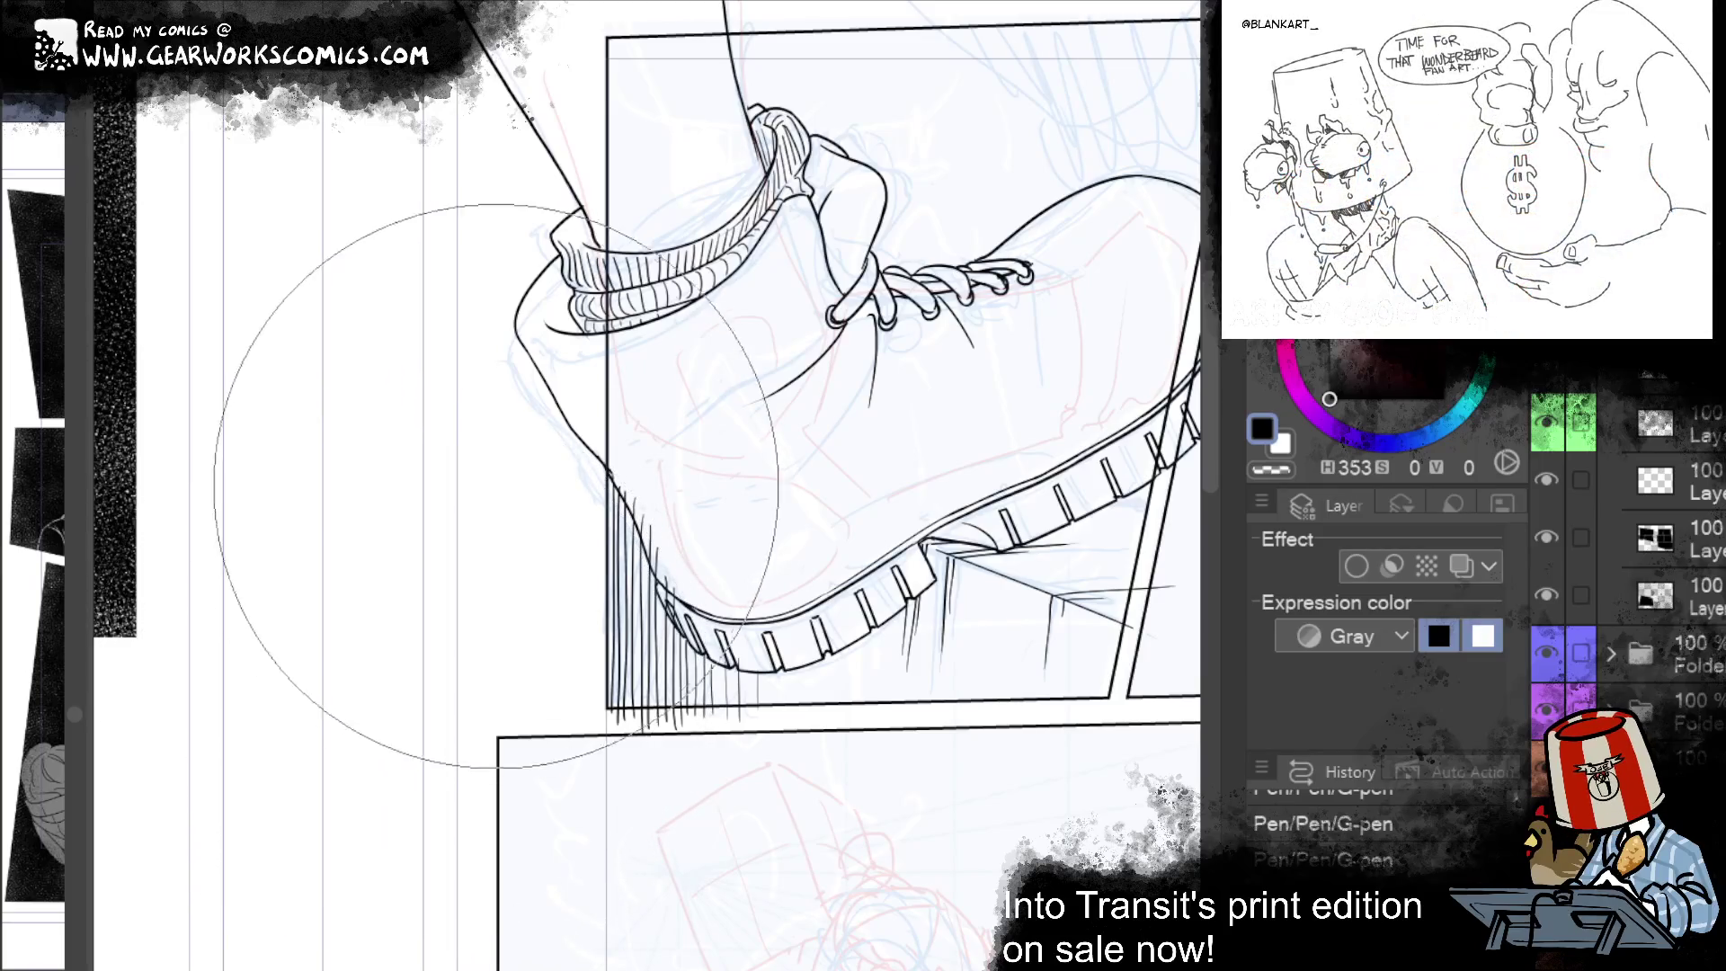
{"action": "left_click_drag", "start_coordinate": [364, 608], "coordinate": [585, 641]}
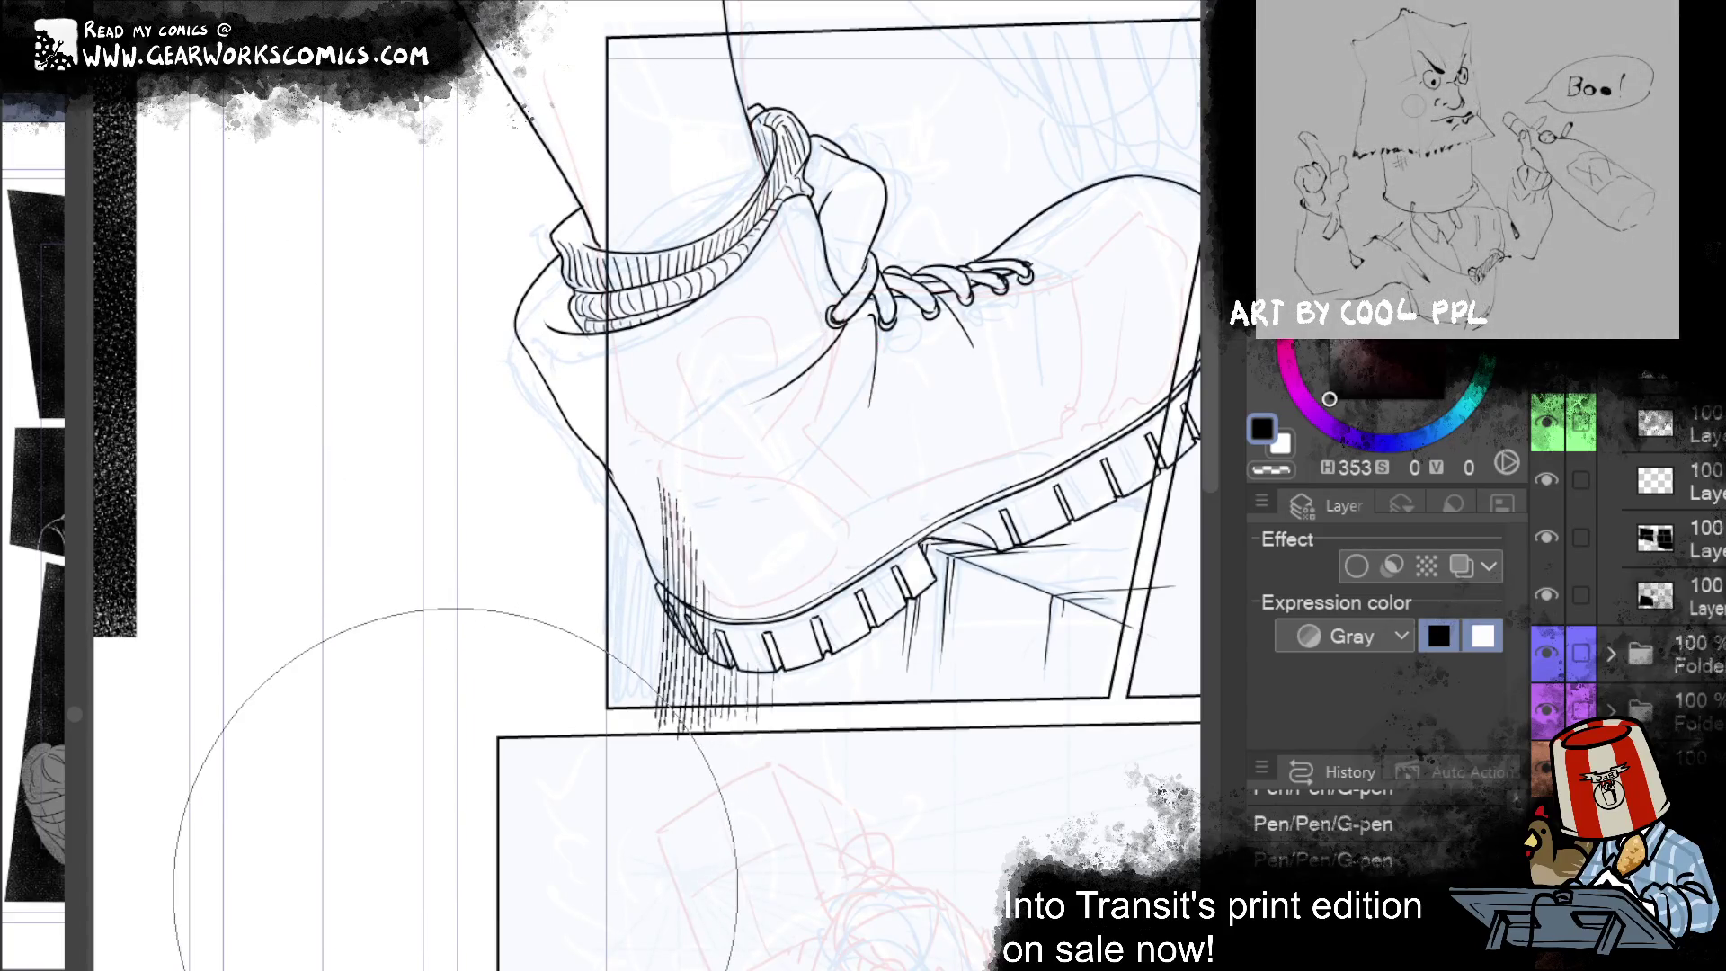
{"action": "key", "text": "ctrl+z"}
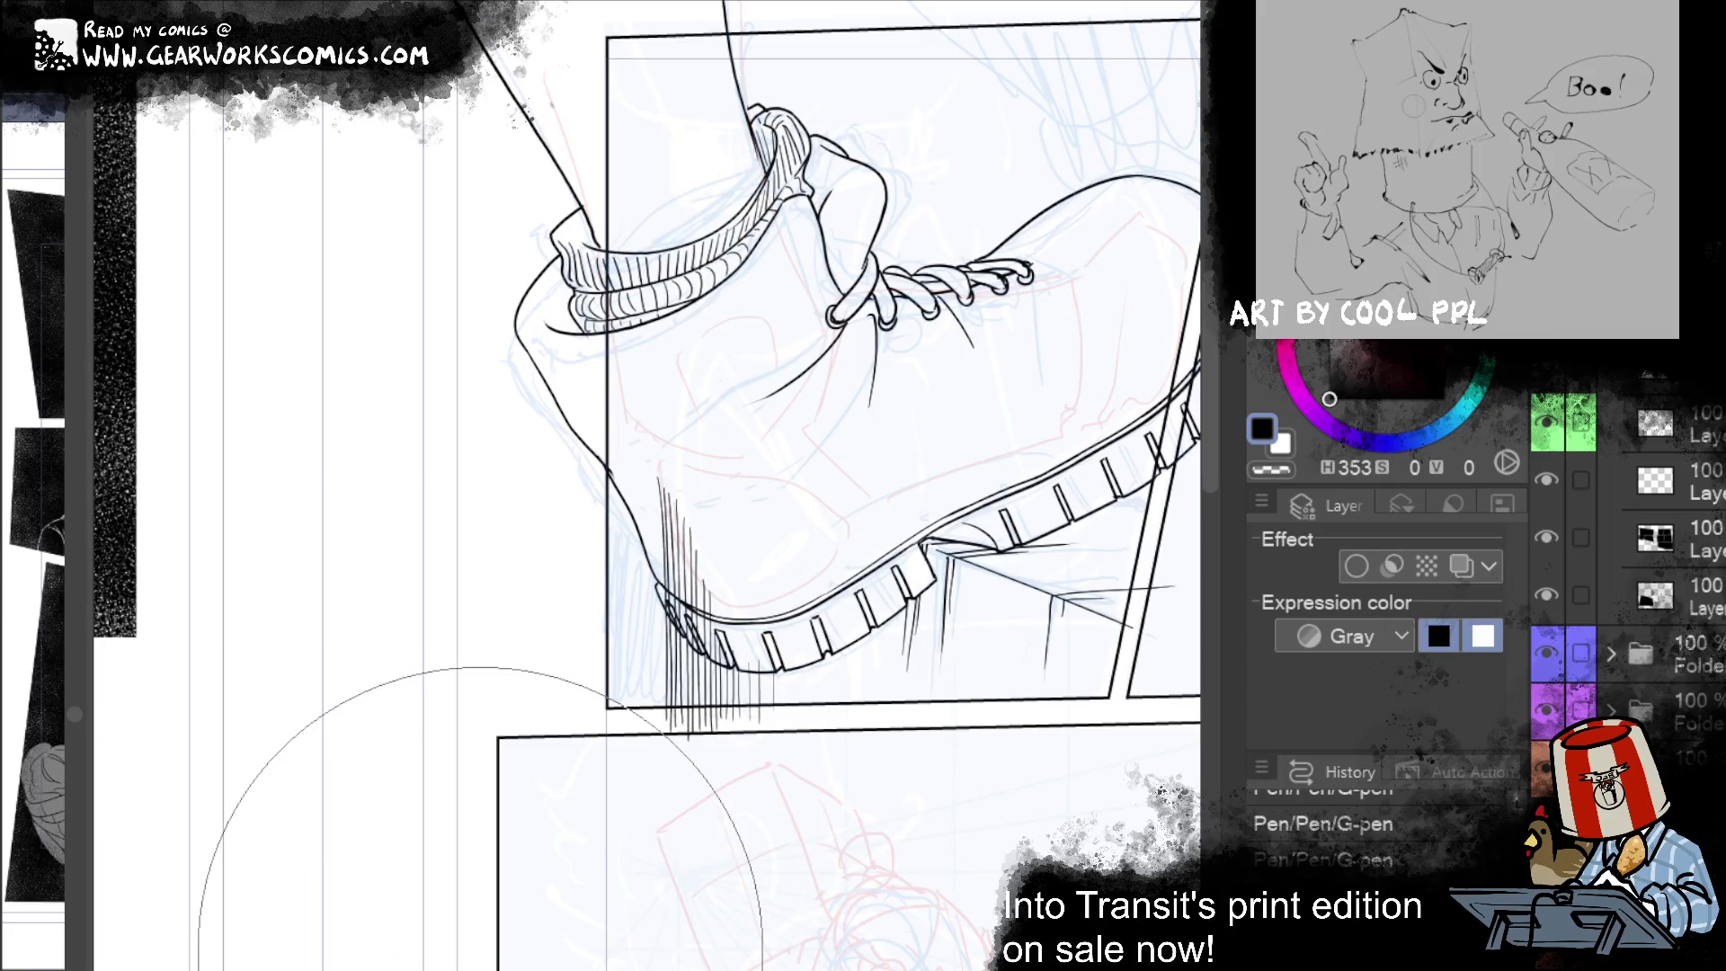
{"action": "left_click_drag", "start_coordinate": [591, 278], "coordinate": [957, 122]}
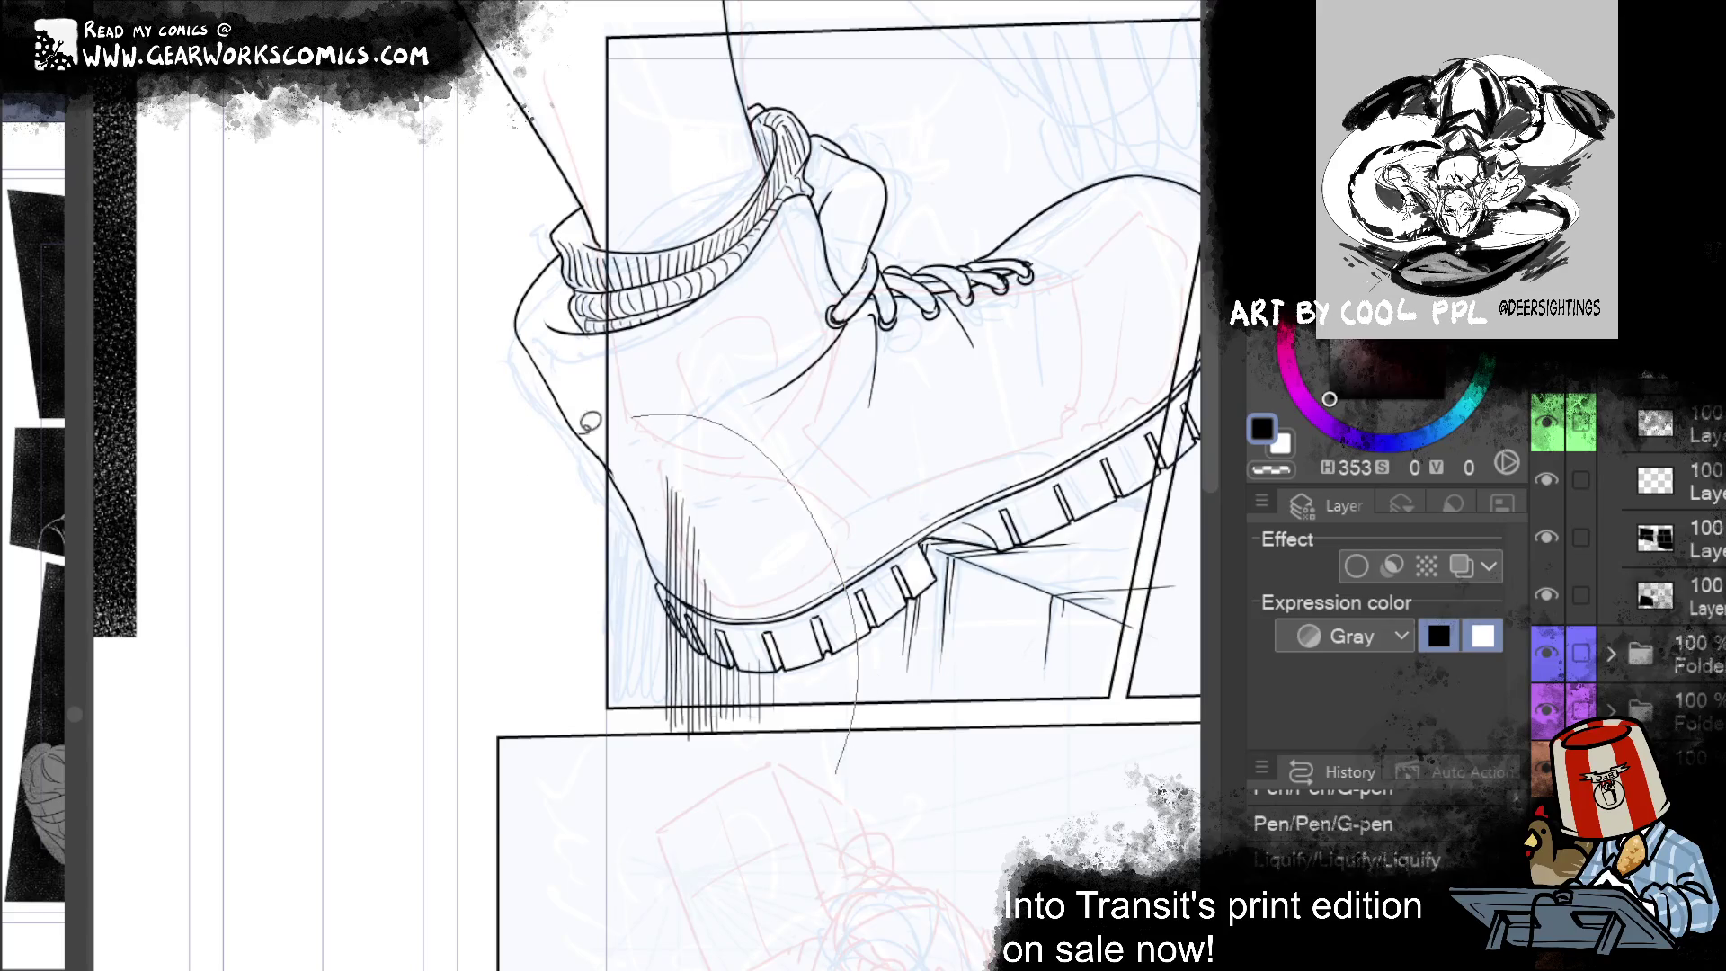
Step: Lasso-select the heel hatching and stretch it downward with Ctrl+T scale
{"action": "left_click_drag", "start_coordinate": [844, 763], "coordinate": [843, 885]}
{"action": "key", "text": "ctrl+t"}
{"action": "mouse_move", "coordinate": [746, 831]}
{"action": "left_mouse_down"}
{"action": "mouse_move", "coordinate": [705, 798]}
{"action": "mouse_move", "coordinate": [703, 816]}
{"action": "left_mouse_up"}
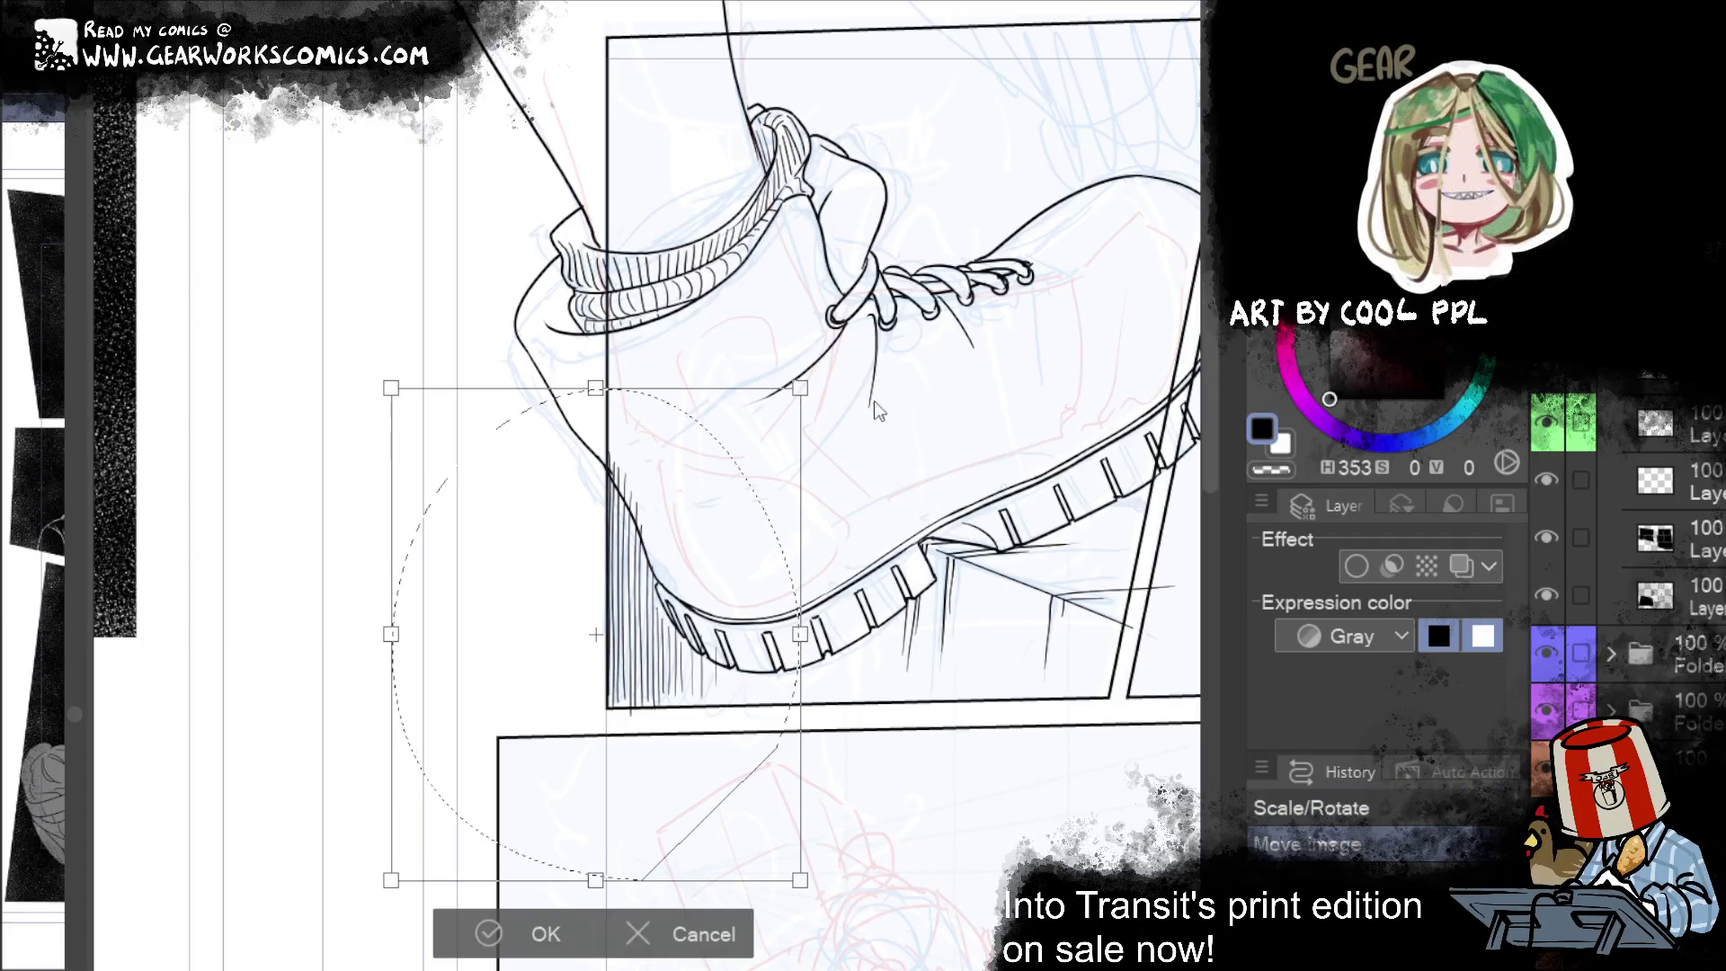
{"action": "left_click_drag", "start_coordinate": [595, 882], "coordinate": [595, 970]}
{"action": "mouse_move", "coordinate": [694, 932]}
{"action": "left_mouse_down"}
{"action": "mouse_move", "coordinate": [692, 839]}
{"action": "mouse_move", "coordinate": [693, 856]}
{"action": "left_mouse_up"}
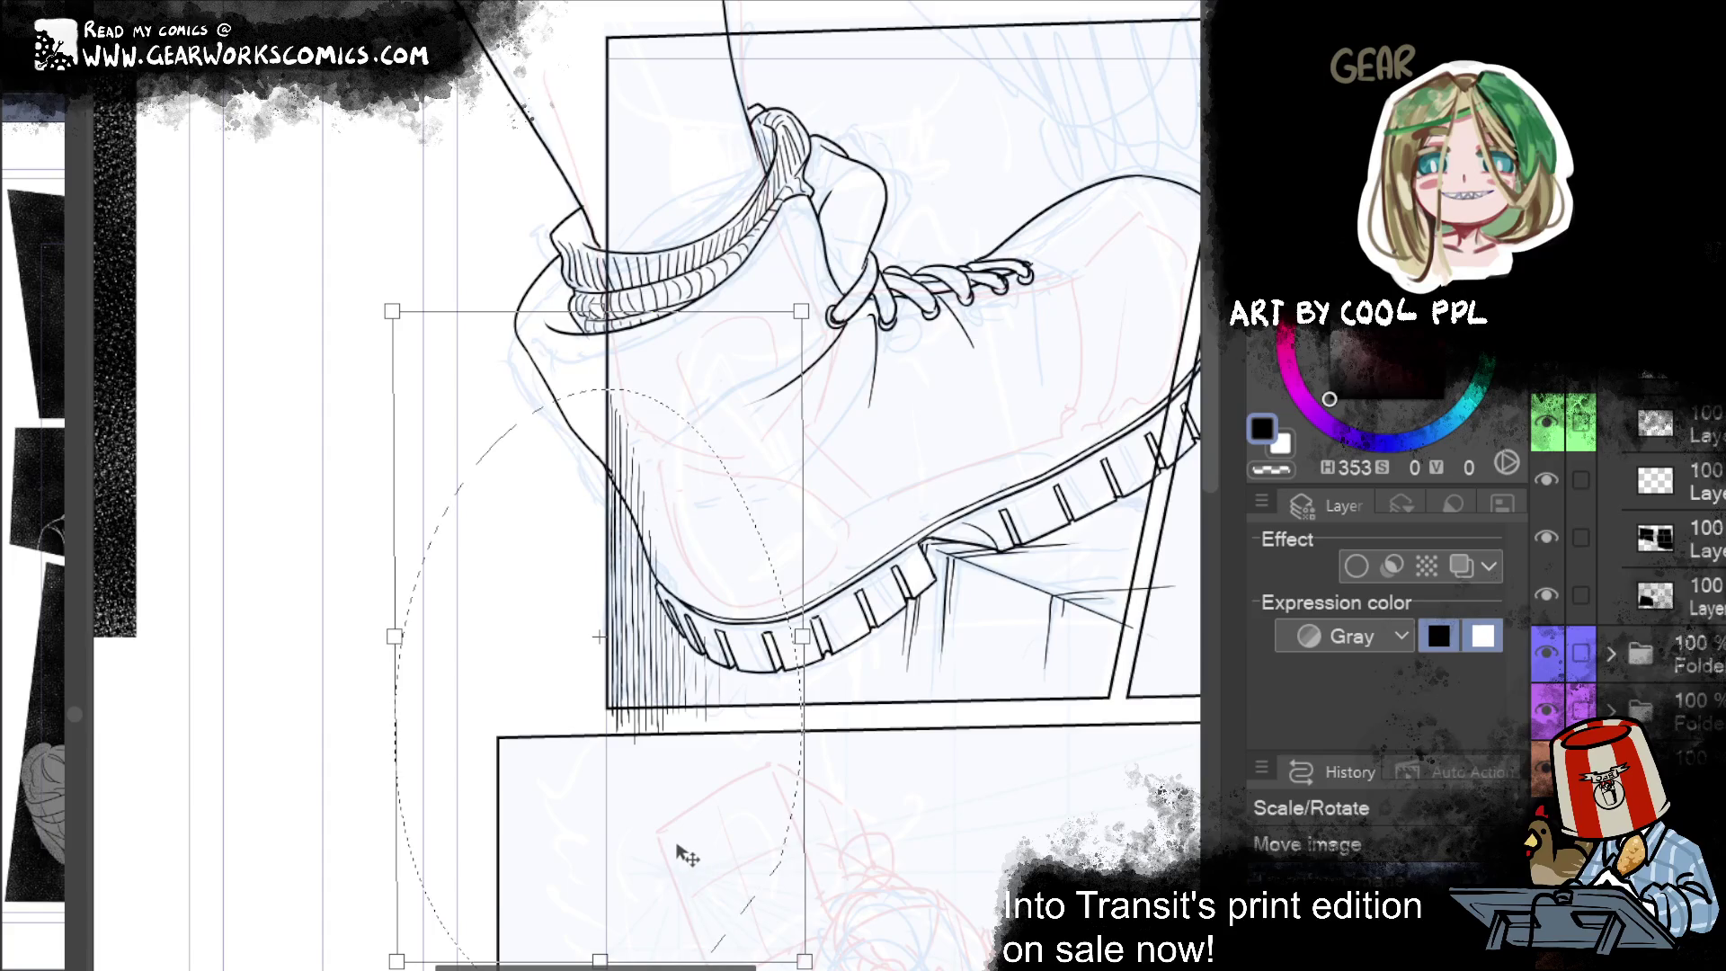
Step: Commit the transformed hatching, deselect, and erase hatch ends poking below the panel border
{"action": "key", "text": "Return"}
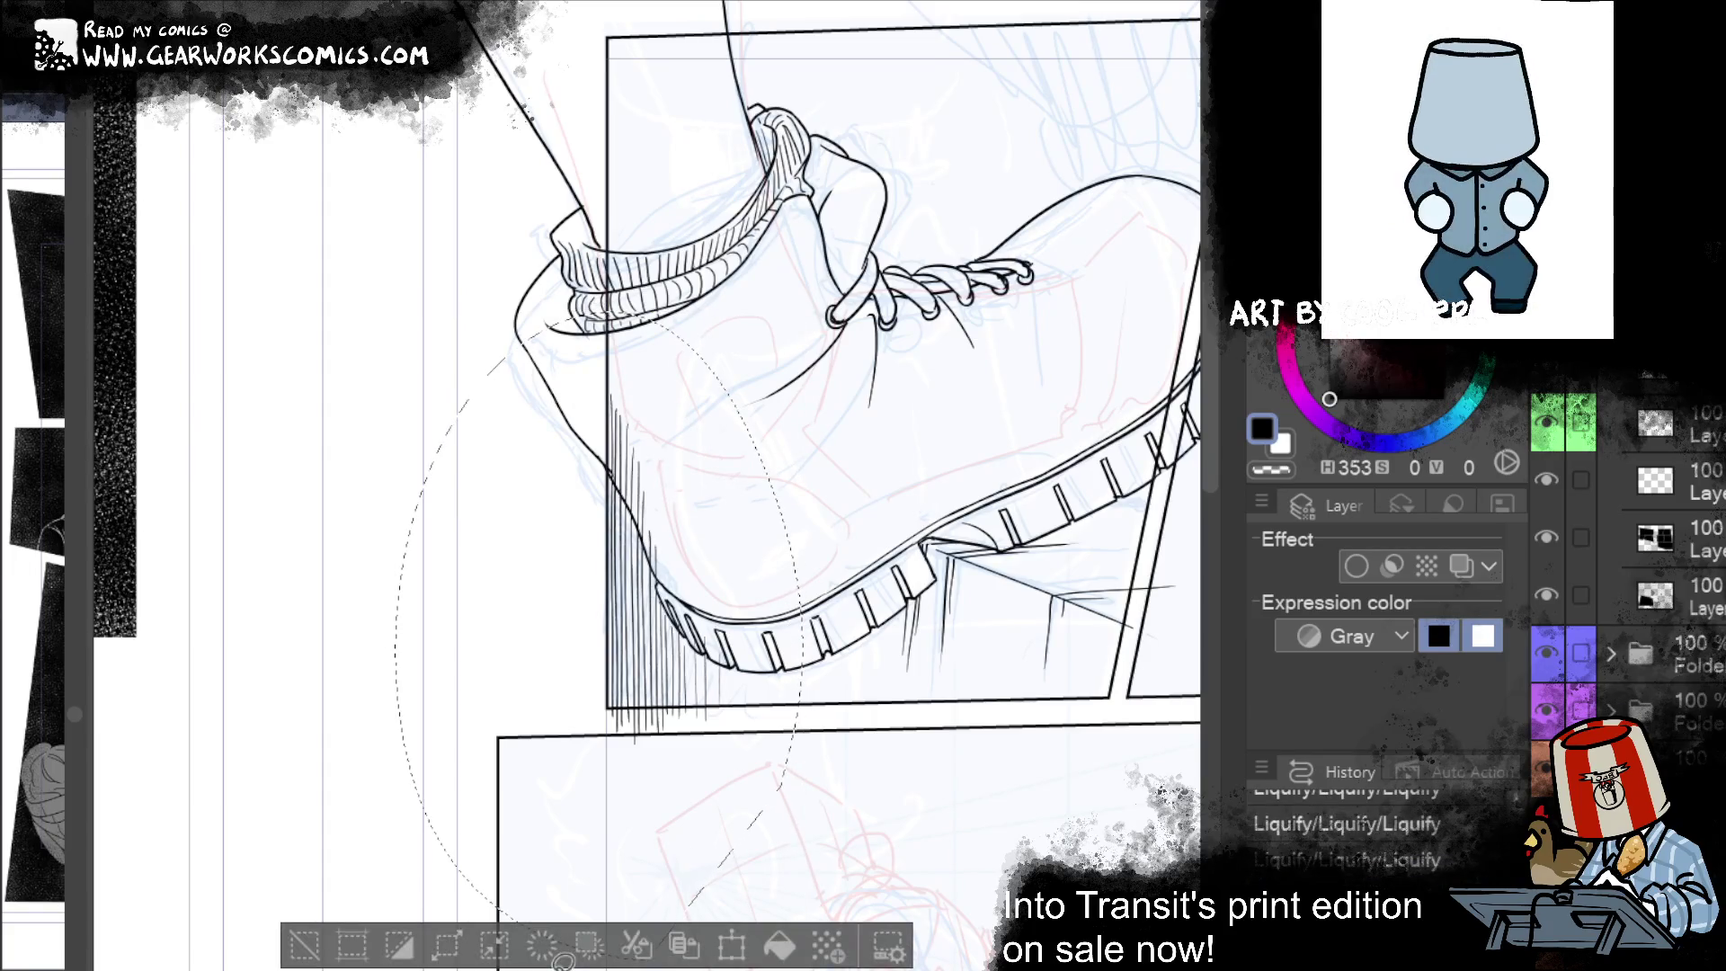
{"action": "left_click", "coordinate": [307, 945]}
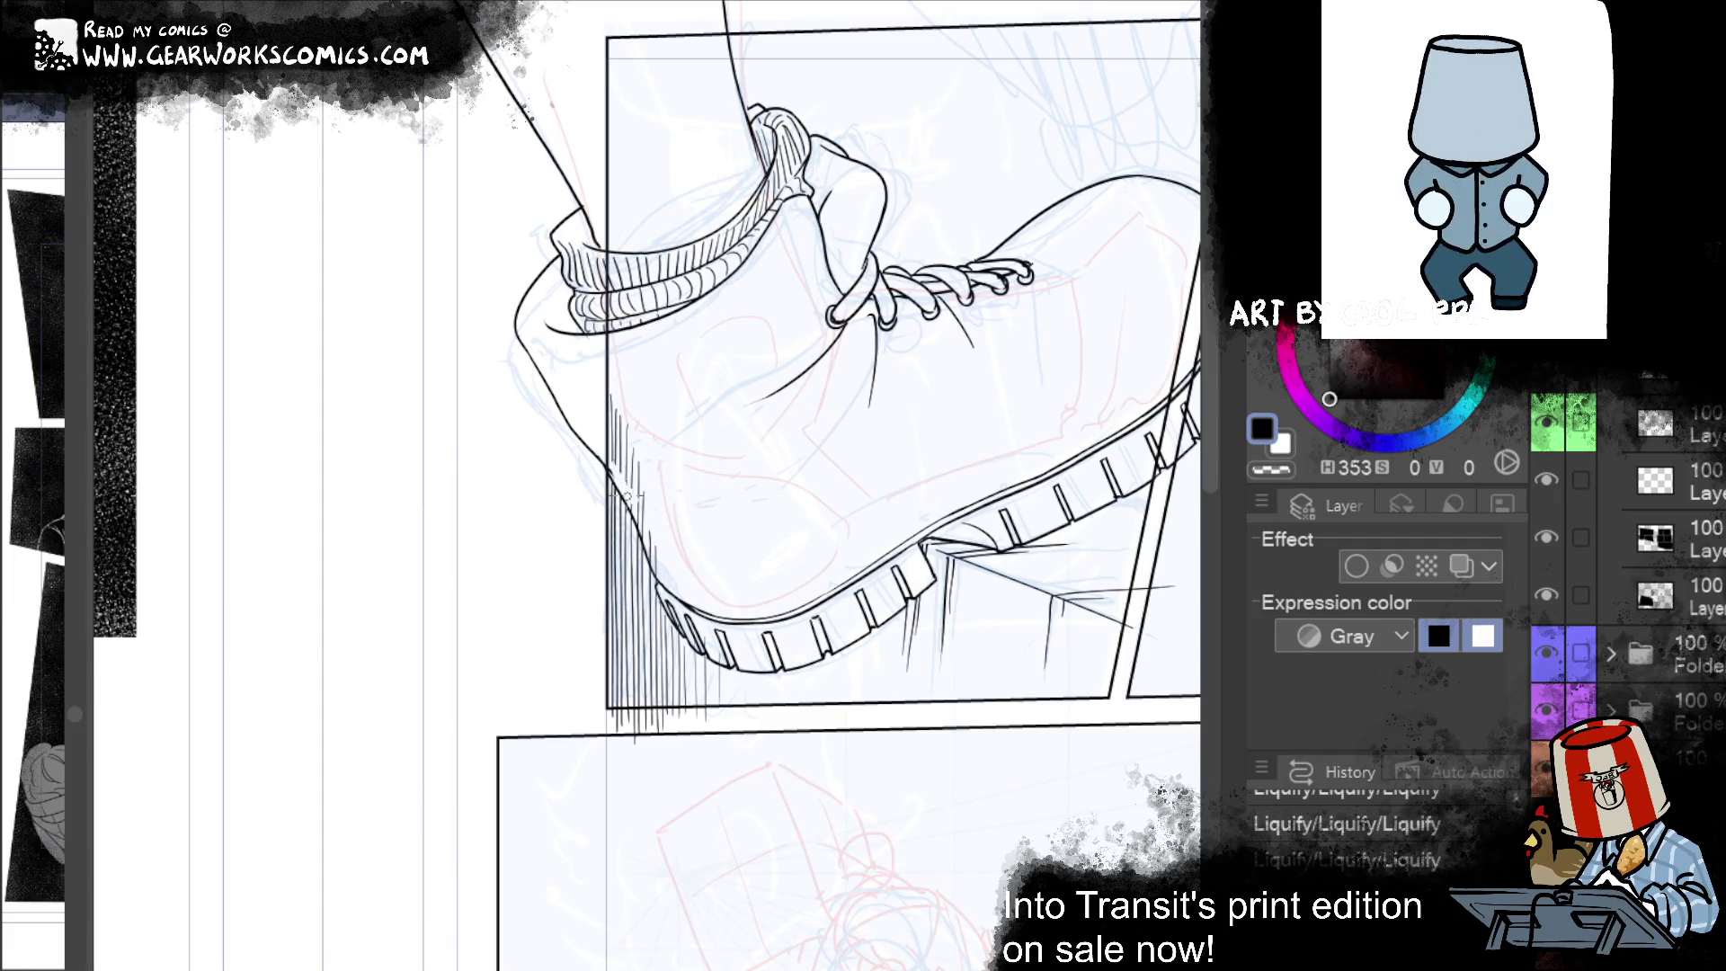
{"action": "mouse_move", "coordinate": [606, 445]}
{"action": "left_mouse_down"}
{"action": "mouse_move", "coordinate": [657, 529]}
{"action": "mouse_move", "coordinate": [607, 384]}
{"action": "left_mouse_up"}
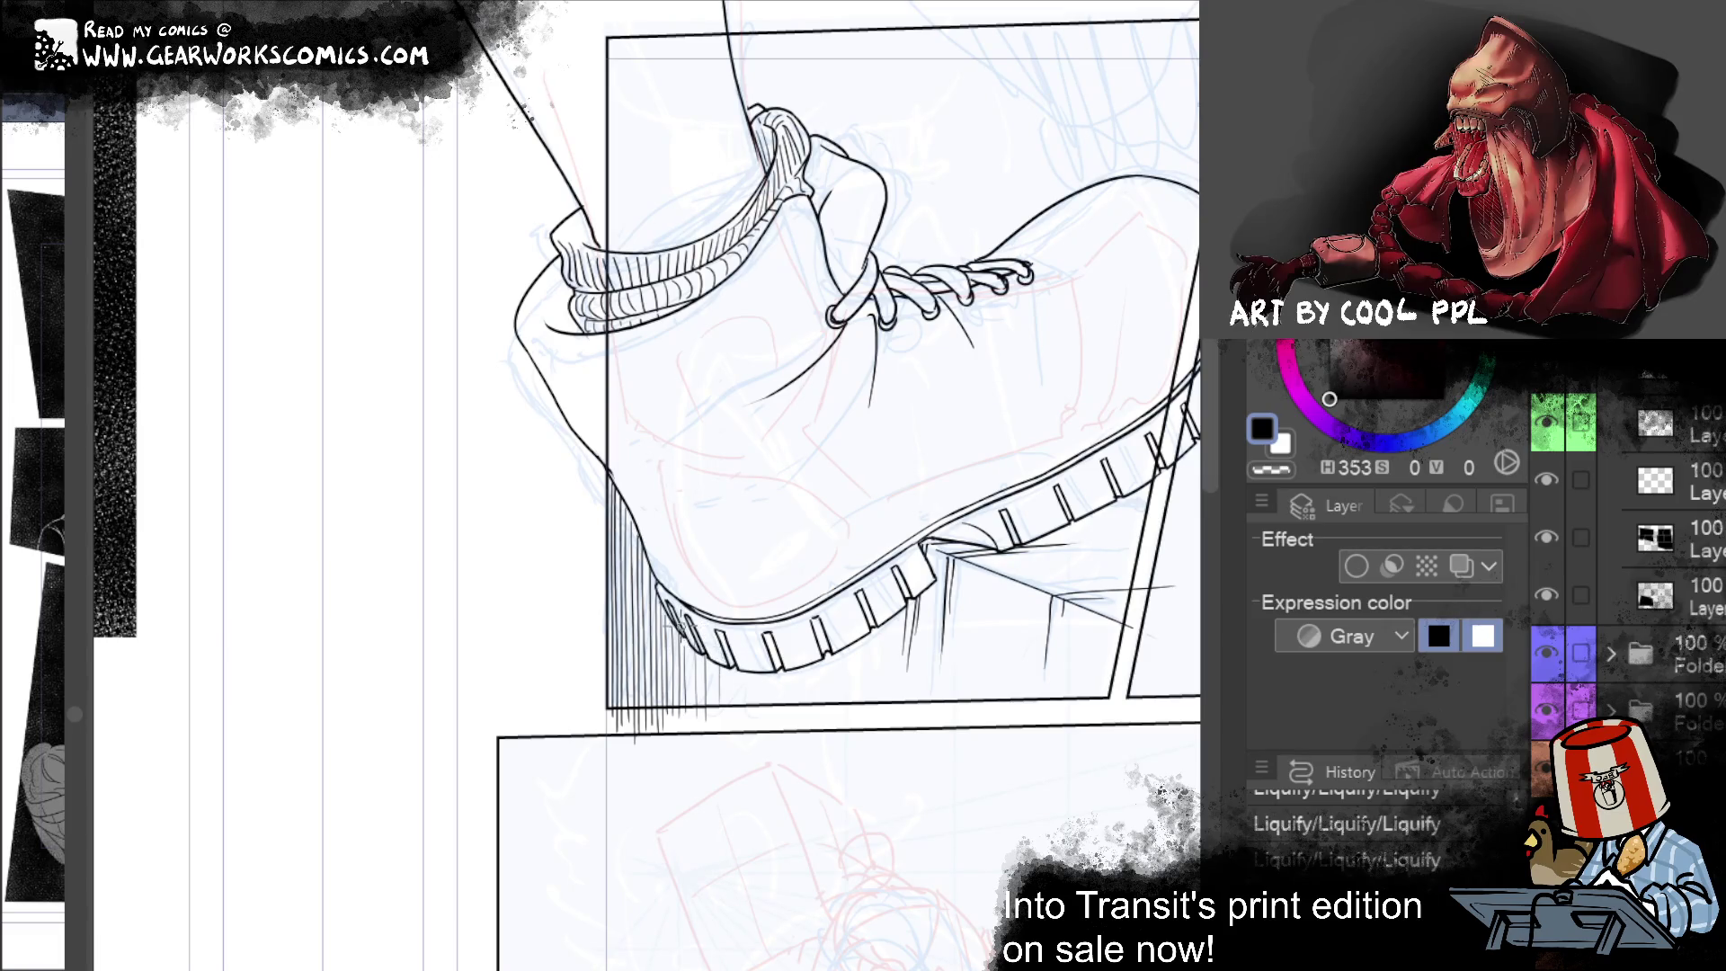
{"action": "mouse_move", "coordinate": [578, 725]}
{"action": "left_mouse_down"}
{"action": "mouse_move", "coordinate": [699, 716]}
{"action": "mouse_move", "coordinate": [622, 744]}
{"action": "left_mouse_up"}
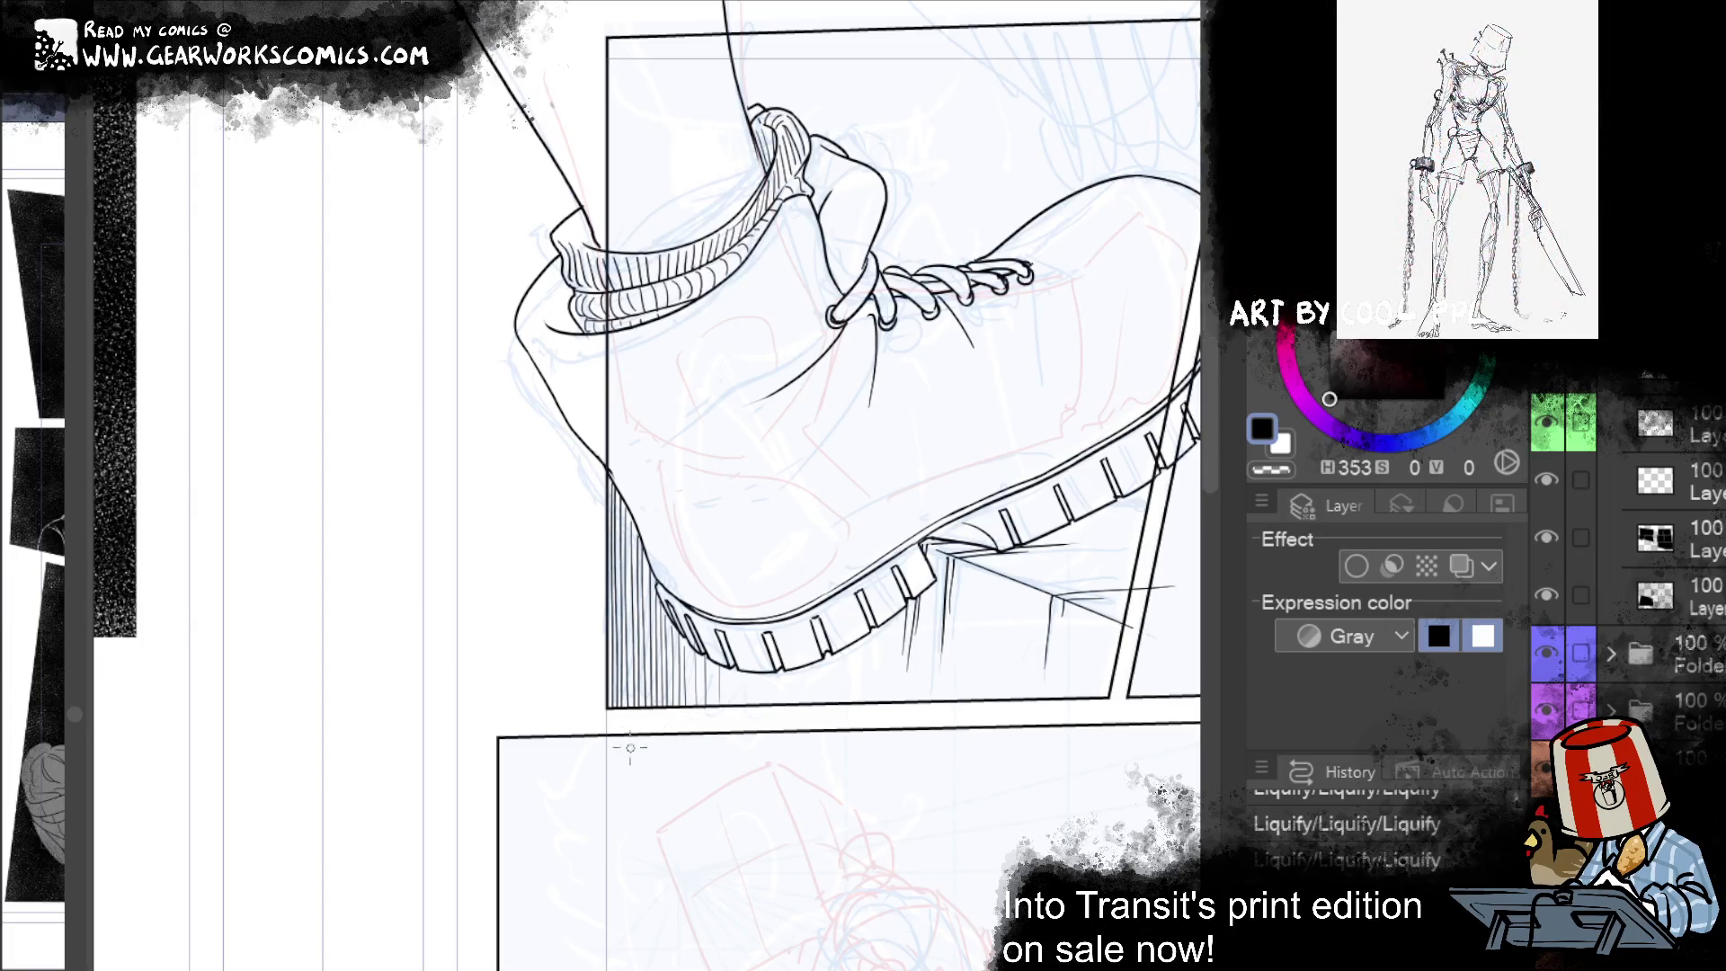
{"action": "scroll", "coordinate": [584, 899], "scroll_direction": "right", "scroll_amount": 5}
{"action": "scroll", "coordinate": [621, 894], "scroll_direction": "up", "scroll_amount": 2}
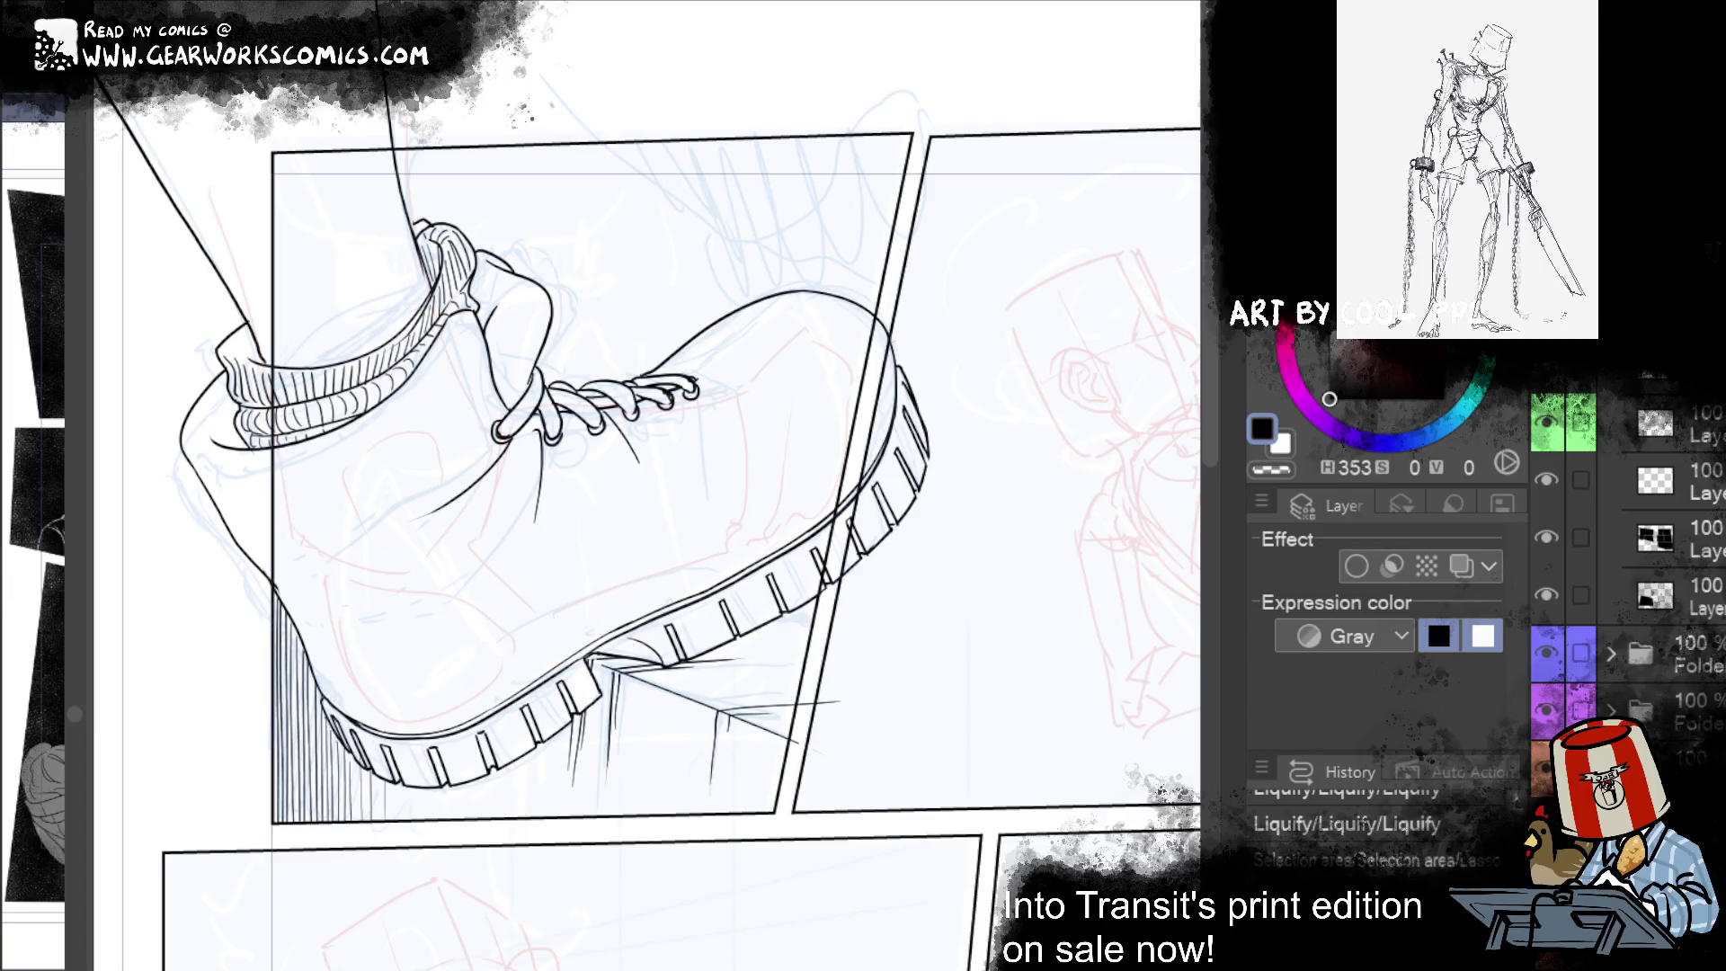
Step: Restore the transform, deselect, border erasures and new layer, switching to the white sub colour
{"action": "key", "text": "ctrl+y"}
{"action": "key", "text": "ctrl+y"}
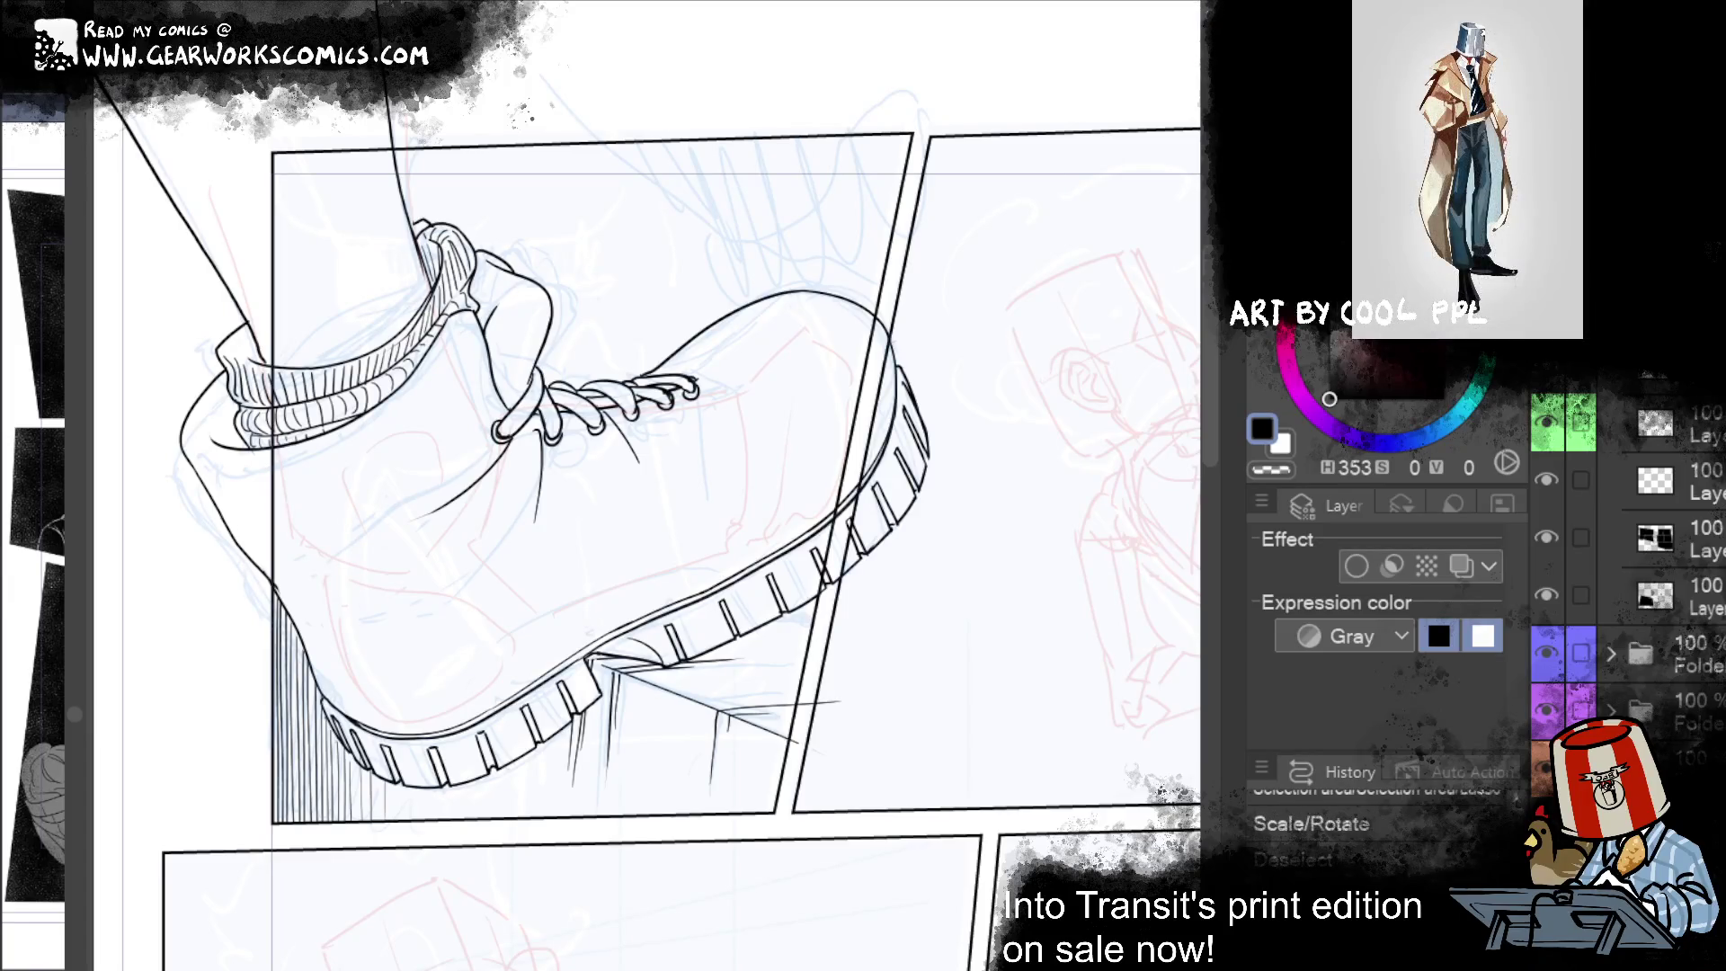
{"action": "key", "text": "ctrl+y"}
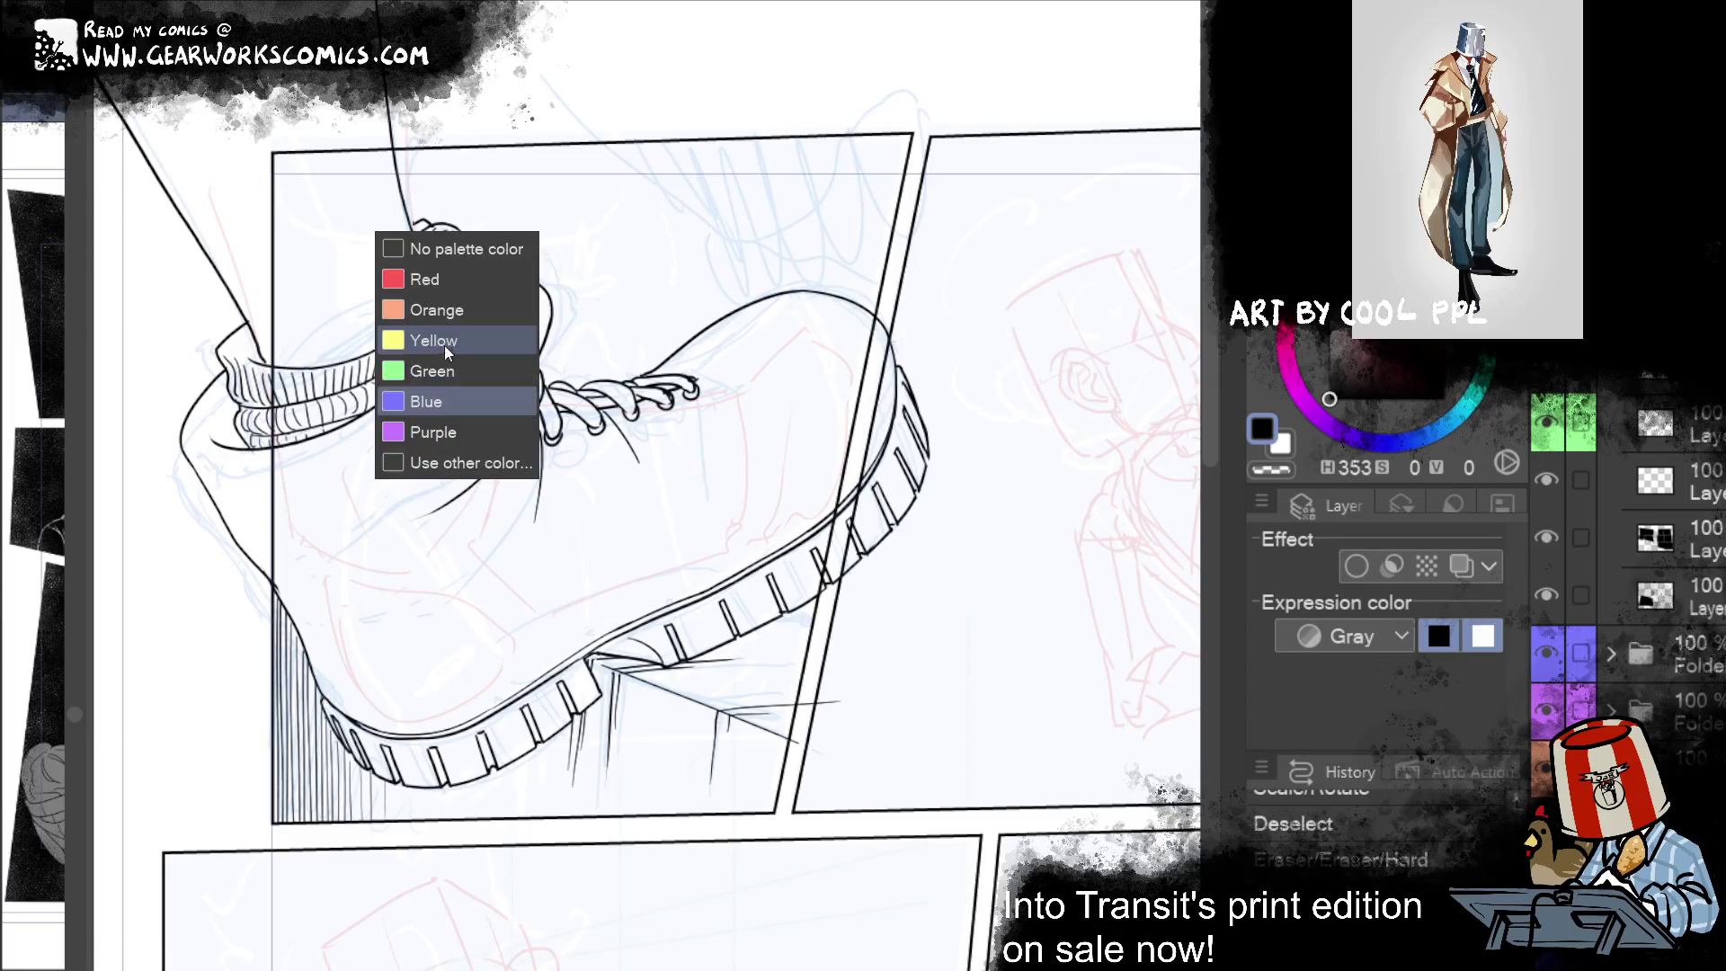
{"action": "left_click", "coordinate": [1283, 446]}
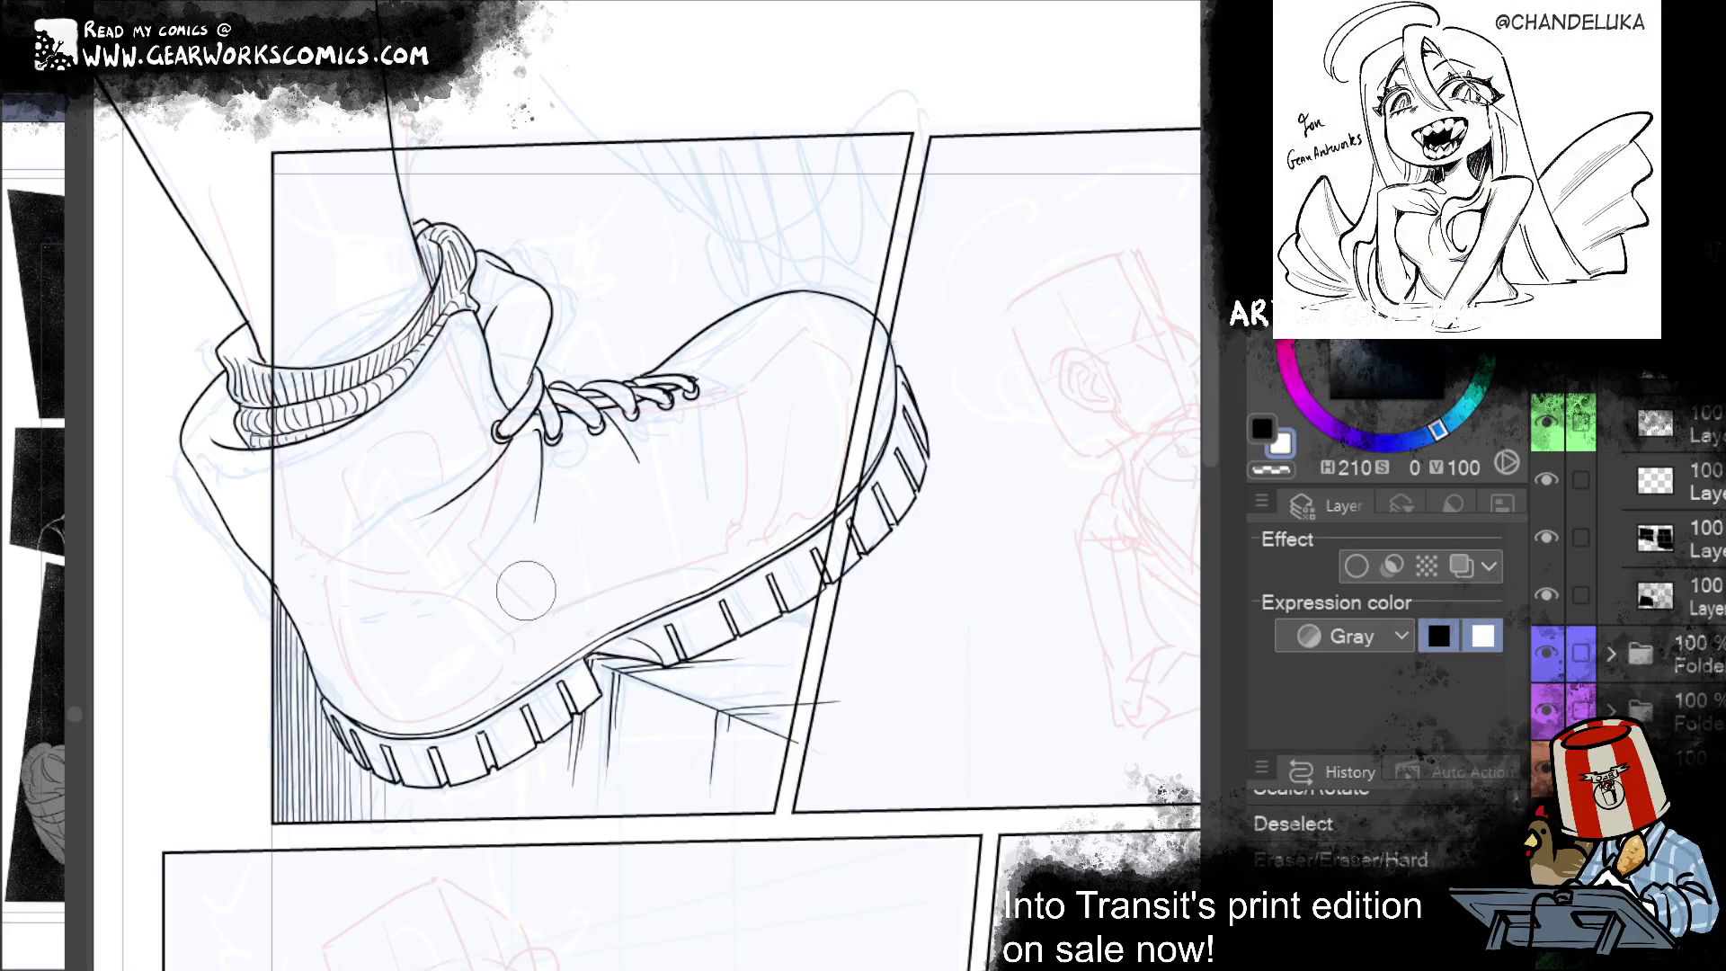
{"action": "key", "text": "ctrl+y"}
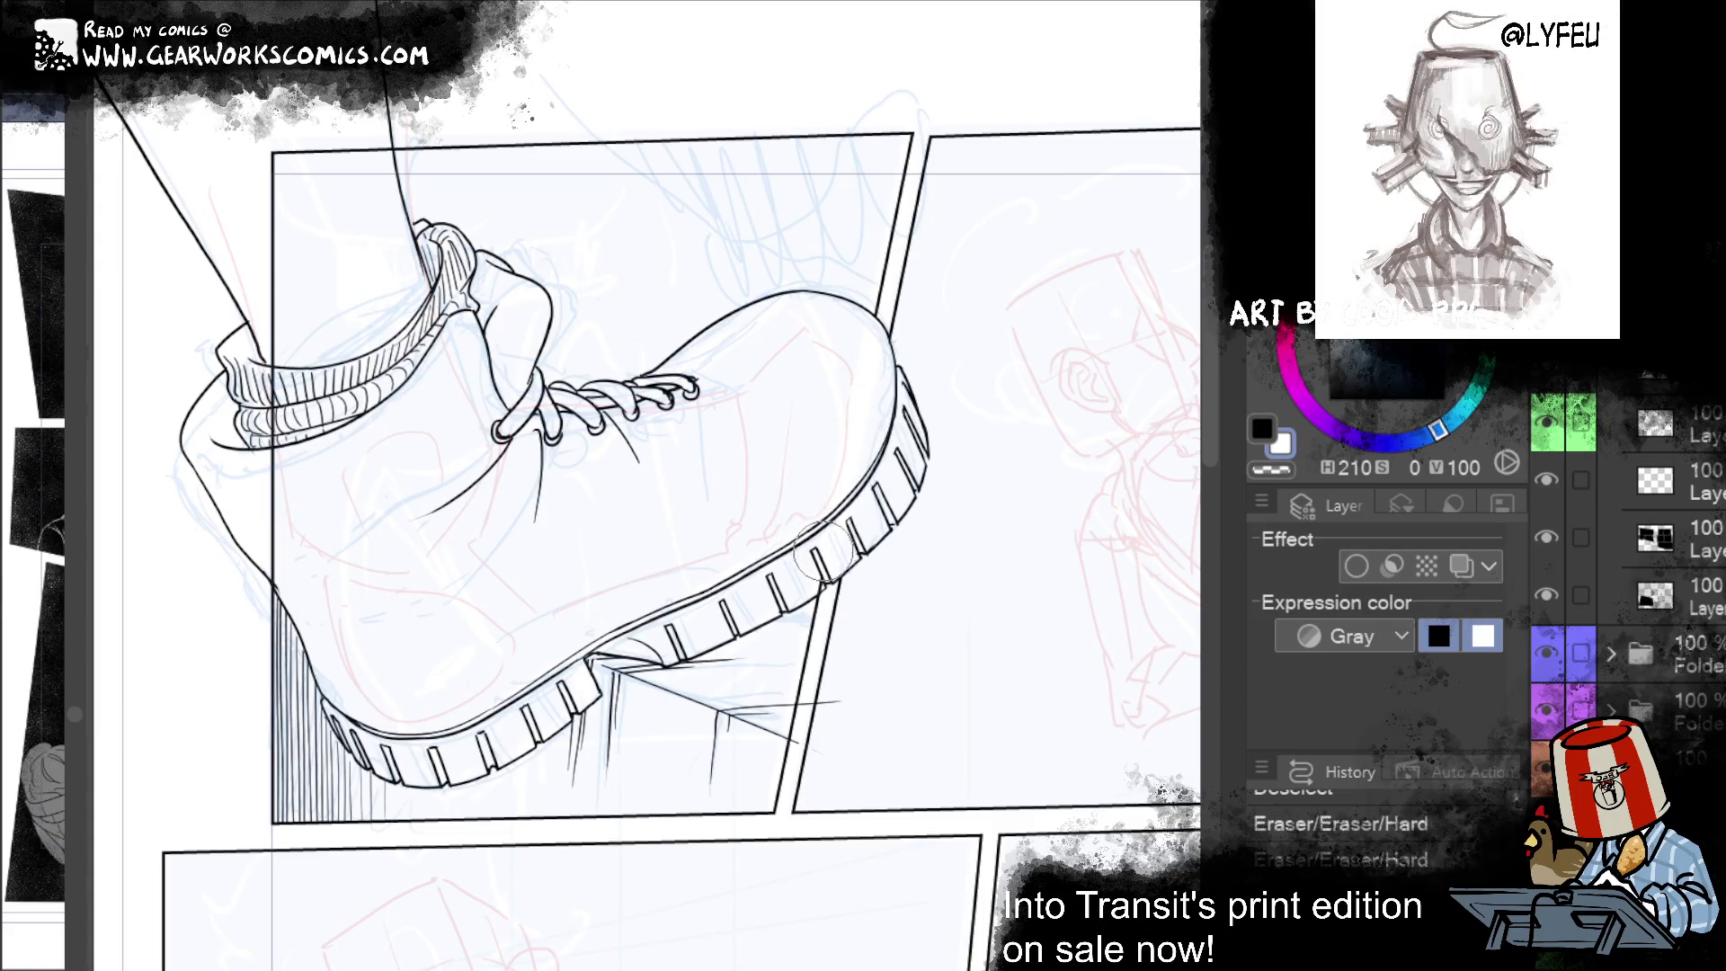
{"action": "key", "text": "ctrl+y"}
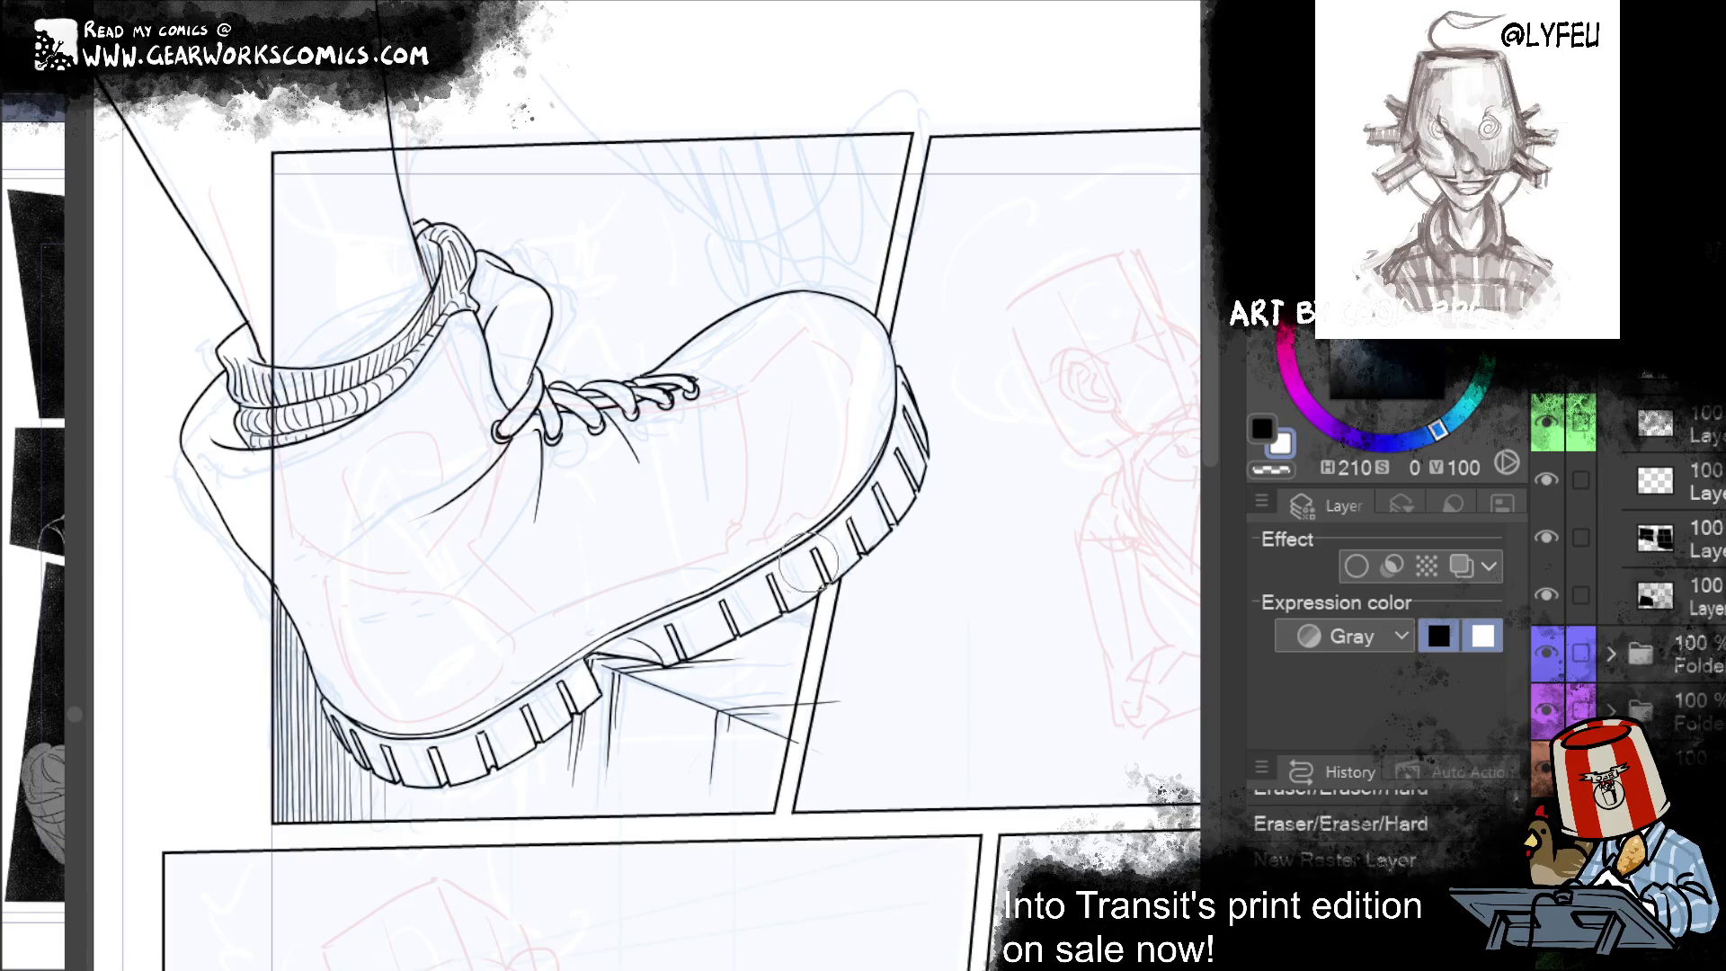
{"action": "key", "text": "ctrl+y"}
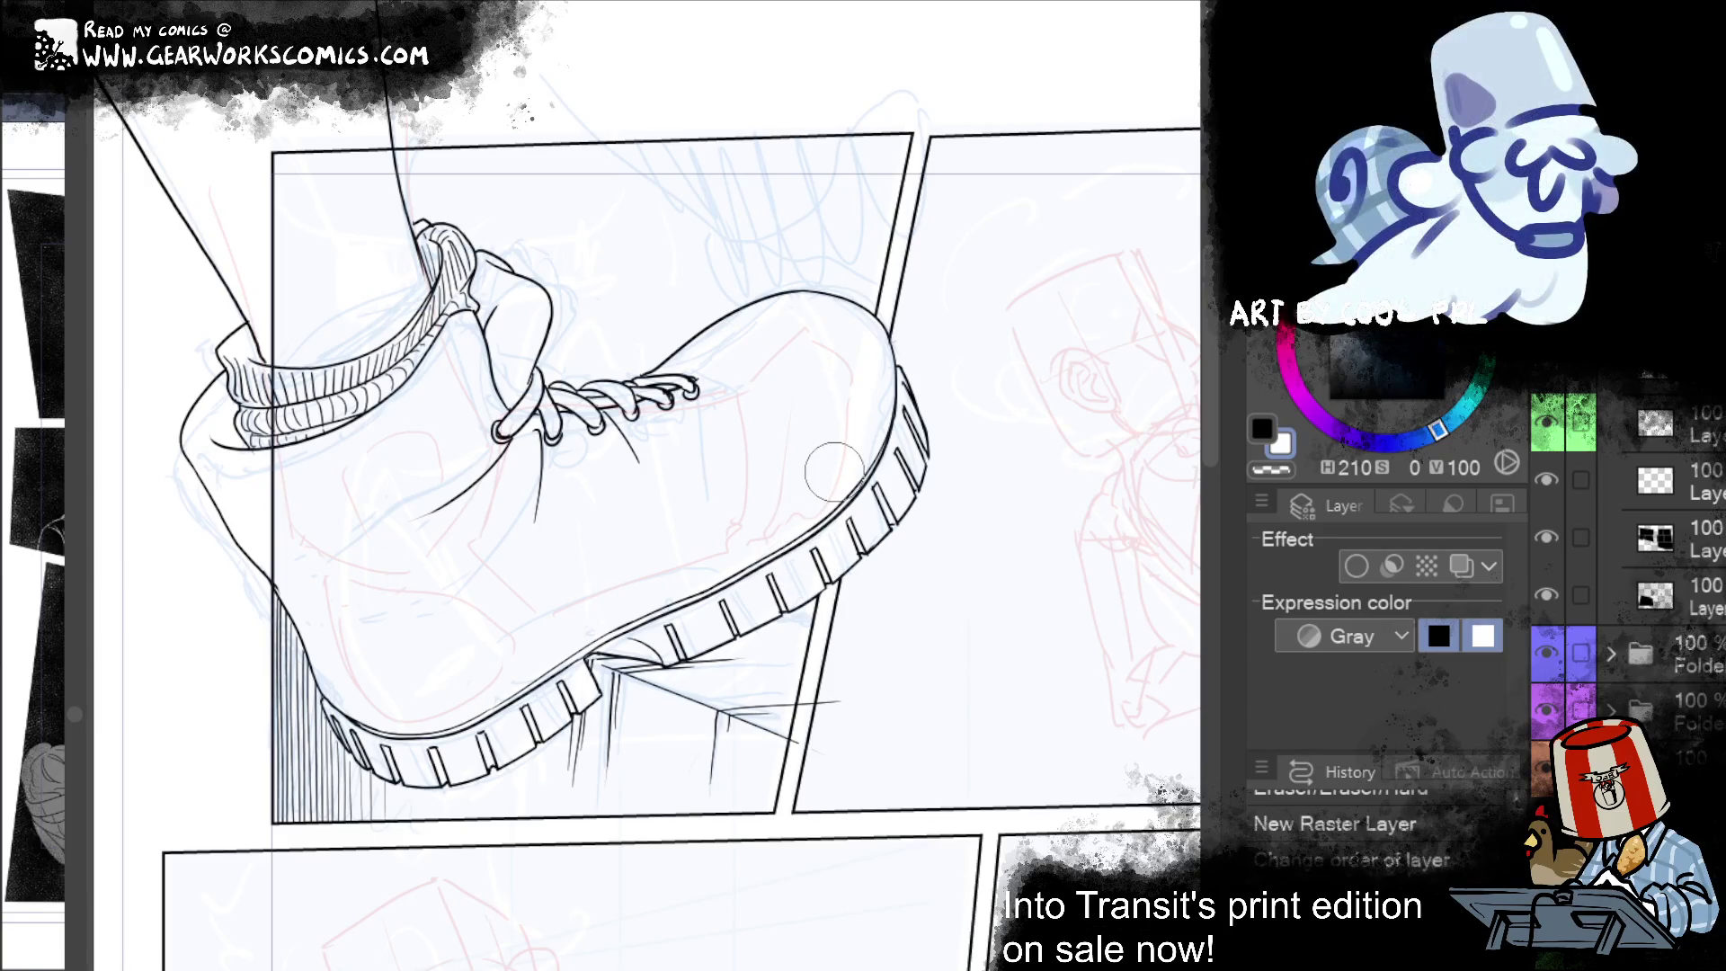
Step: Paint out the border line crossing the heel and sock, restoring the layer reorder and colour tag
{"action": "left_click_drag", "start_coordinate": [306, 567], "coordinate": [289, 475]}
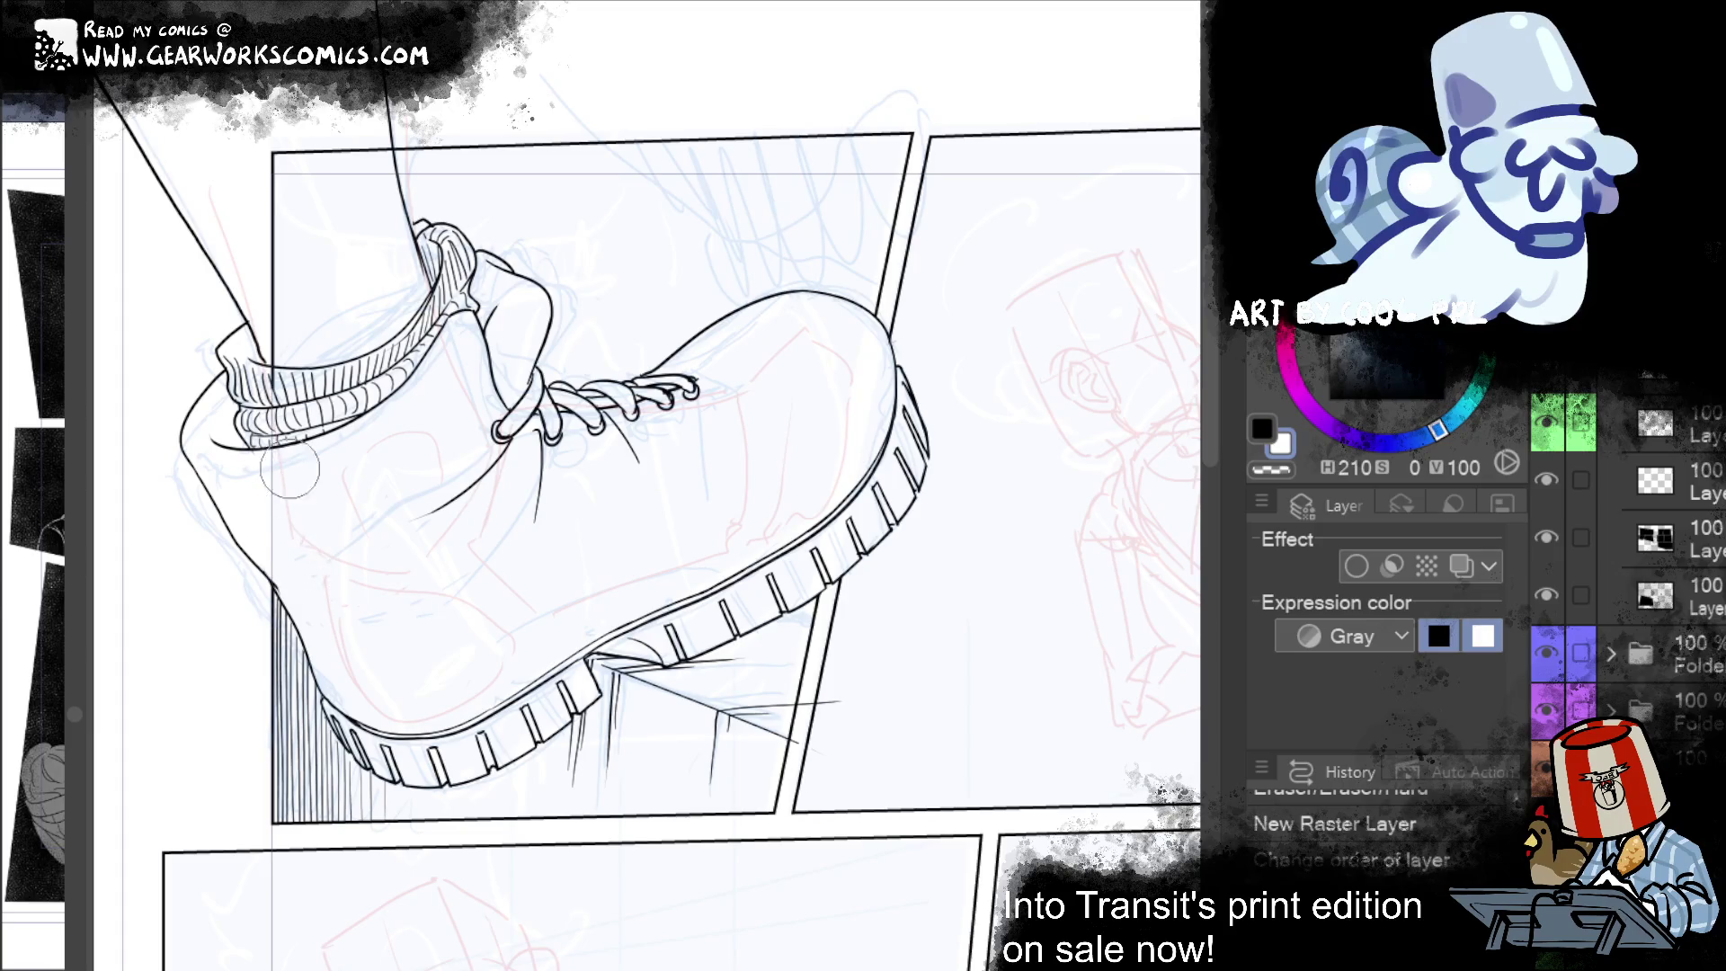
{"action": "key", "text": "ctrl+y"}
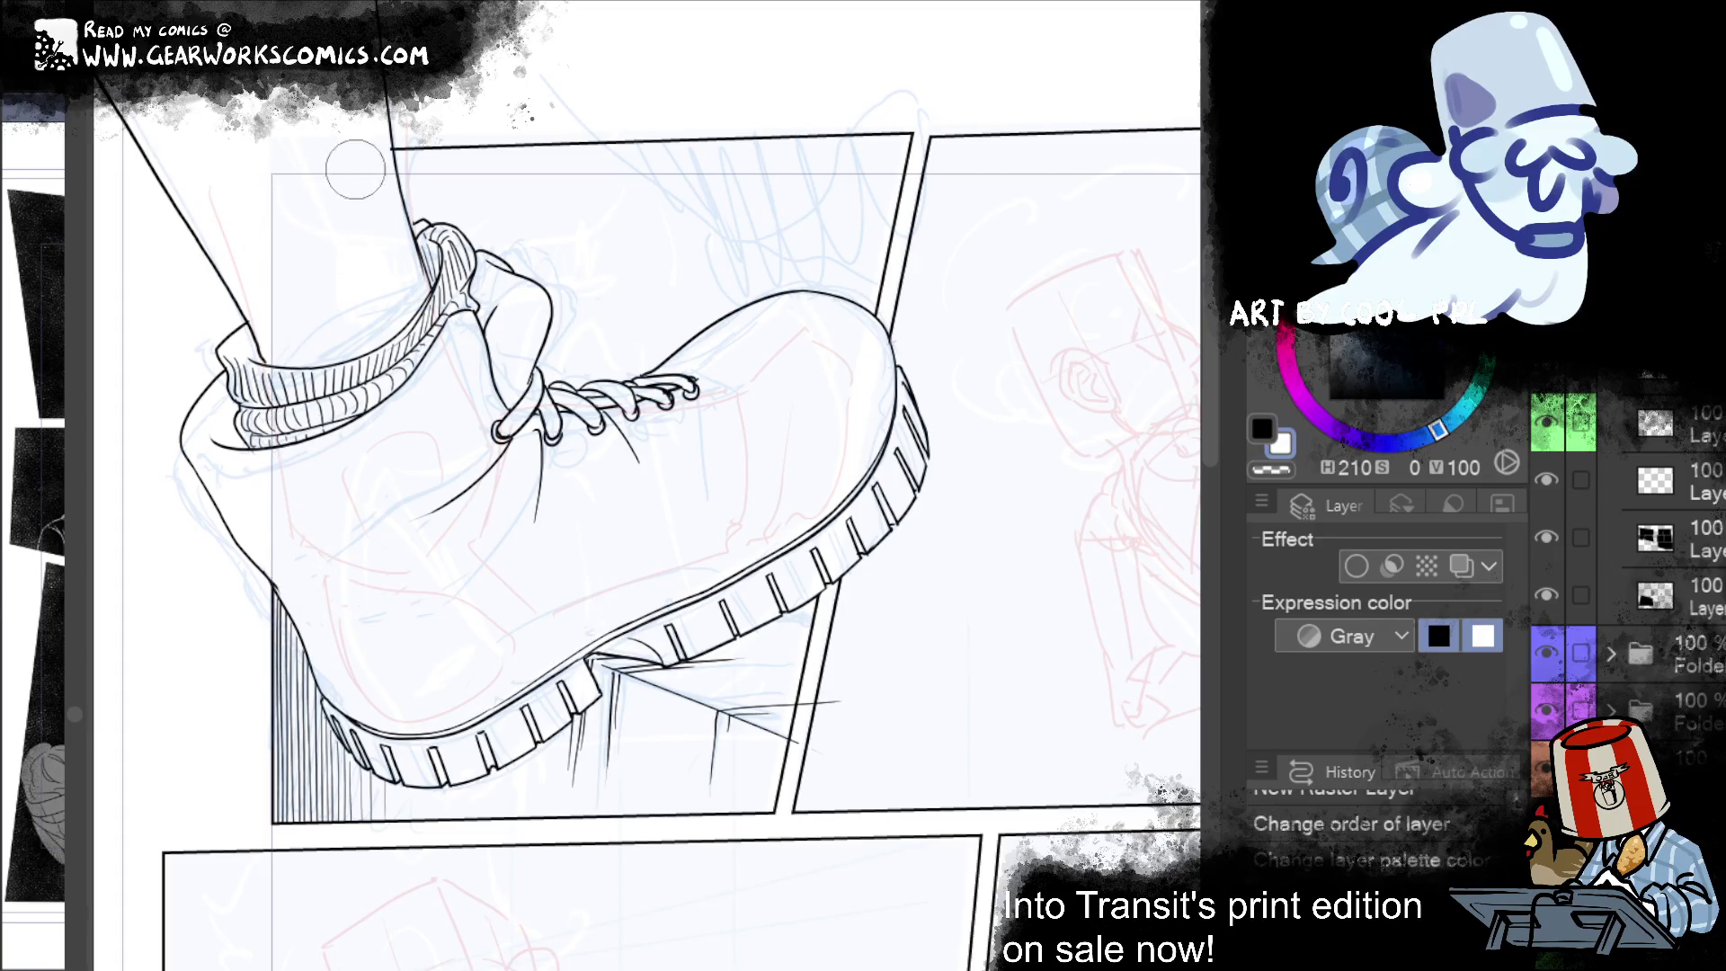
{"action": "key", "text": "ctrl+y"}
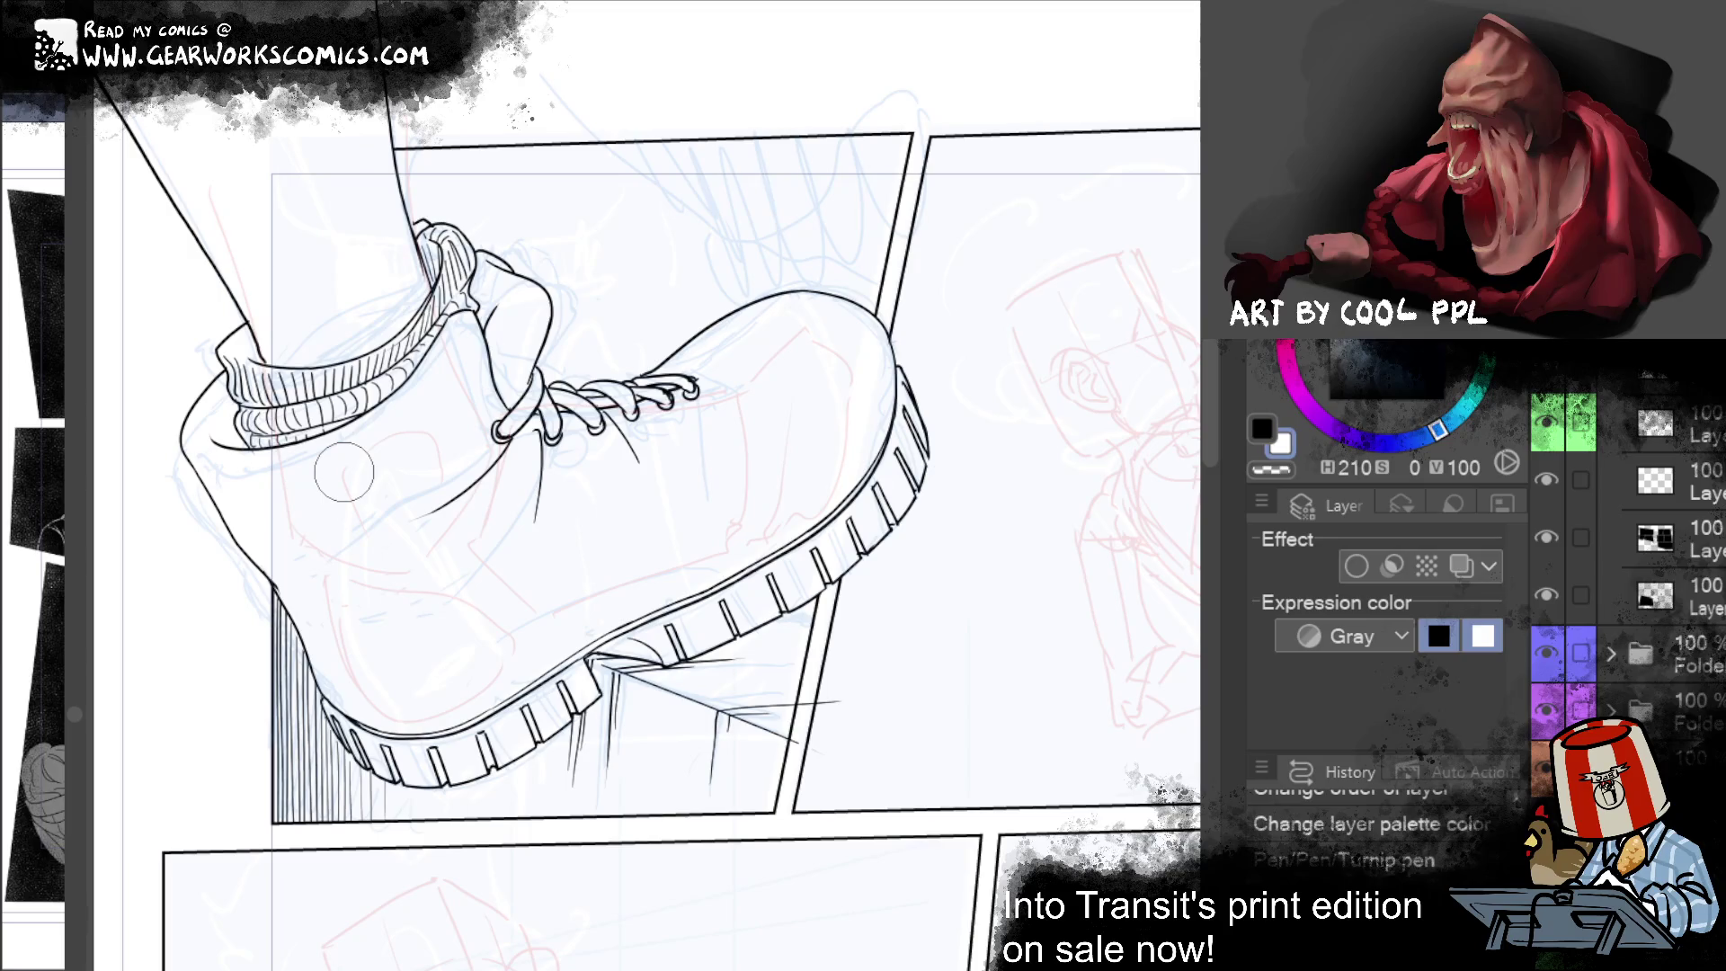
{"action": "scroll", "coordinate": [521, 472], "scroll_direction": "down", "scroll_amount": 3}
{"action": "left_click_drag", "start_coordinate": [1023, 393], "coordinate": [924, 312]}
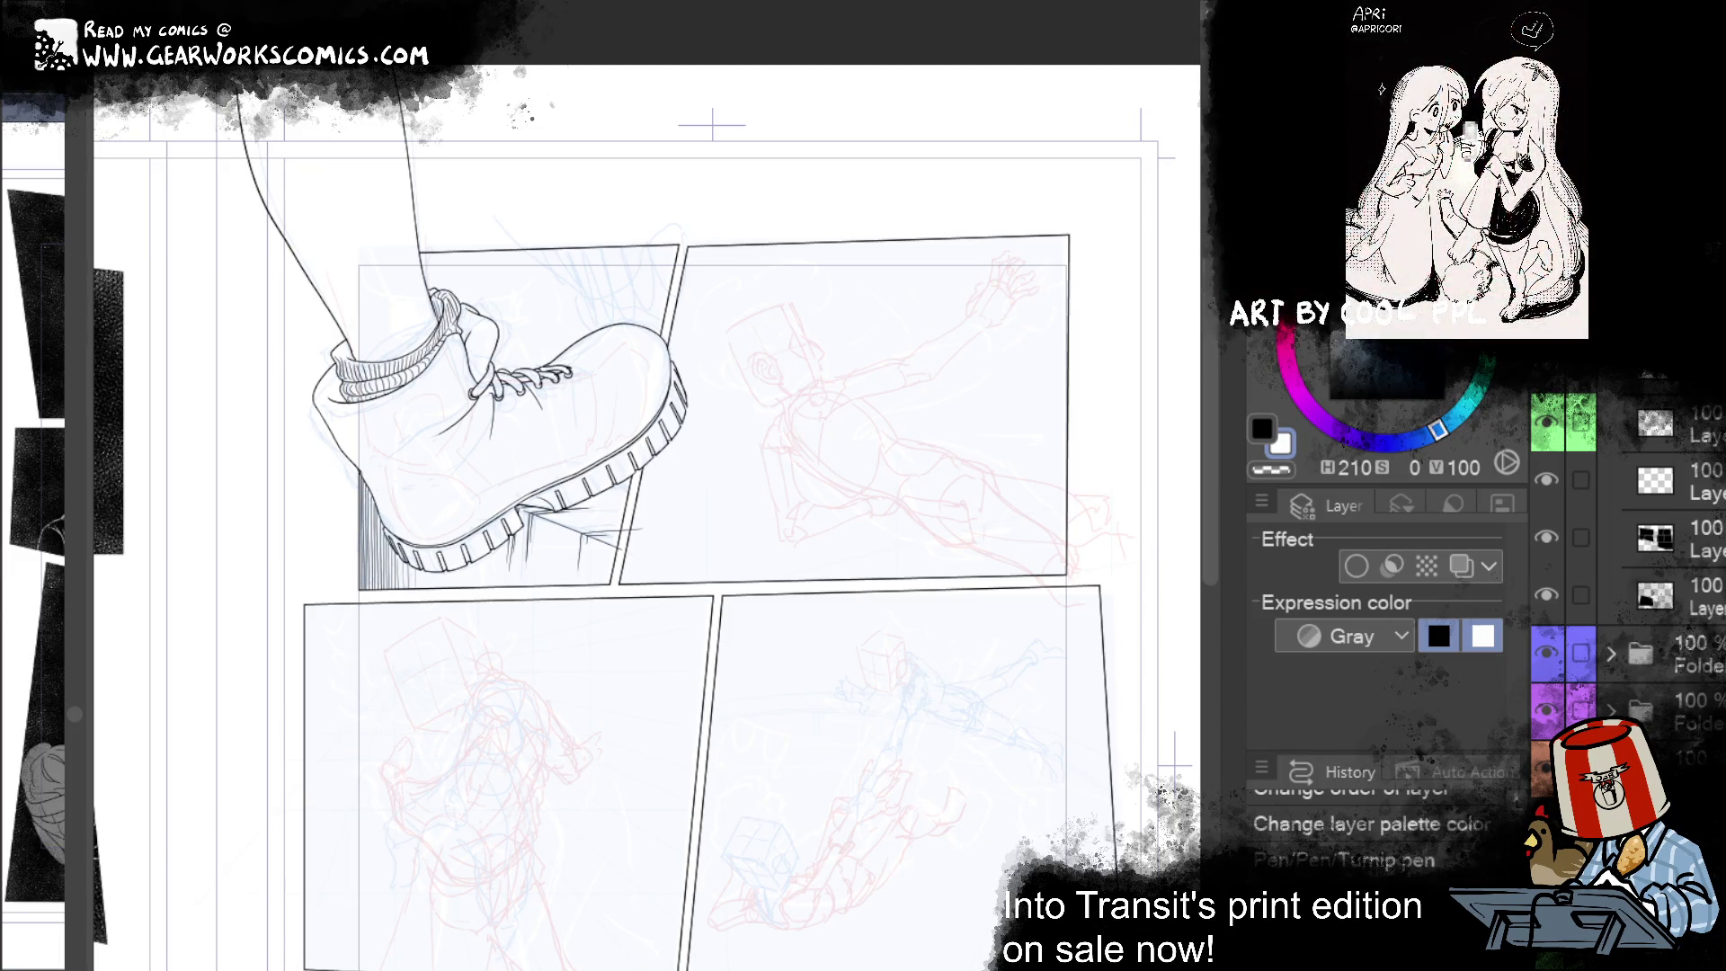
Step: Step back and forth through the undo history to compare the boot inking
{"action": "key", "text": "ctrl+z"}
{"action": "key", "text": "ctrl+y"}
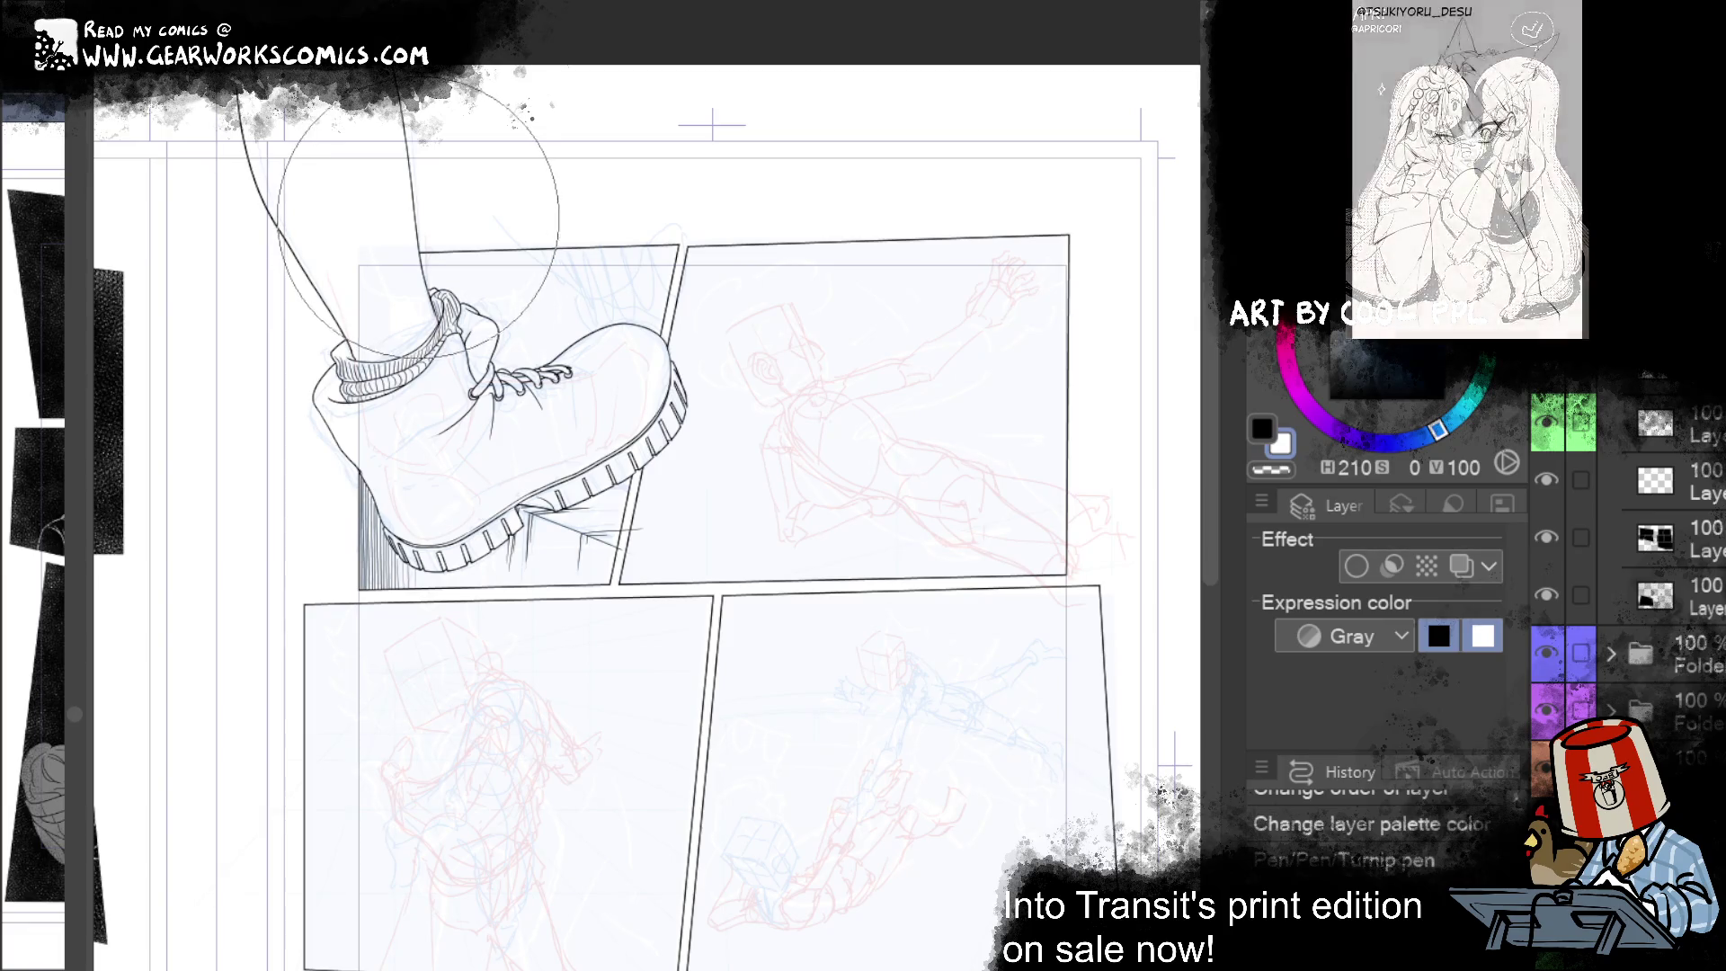
{"action": "key", "text": "ctrl+y"}
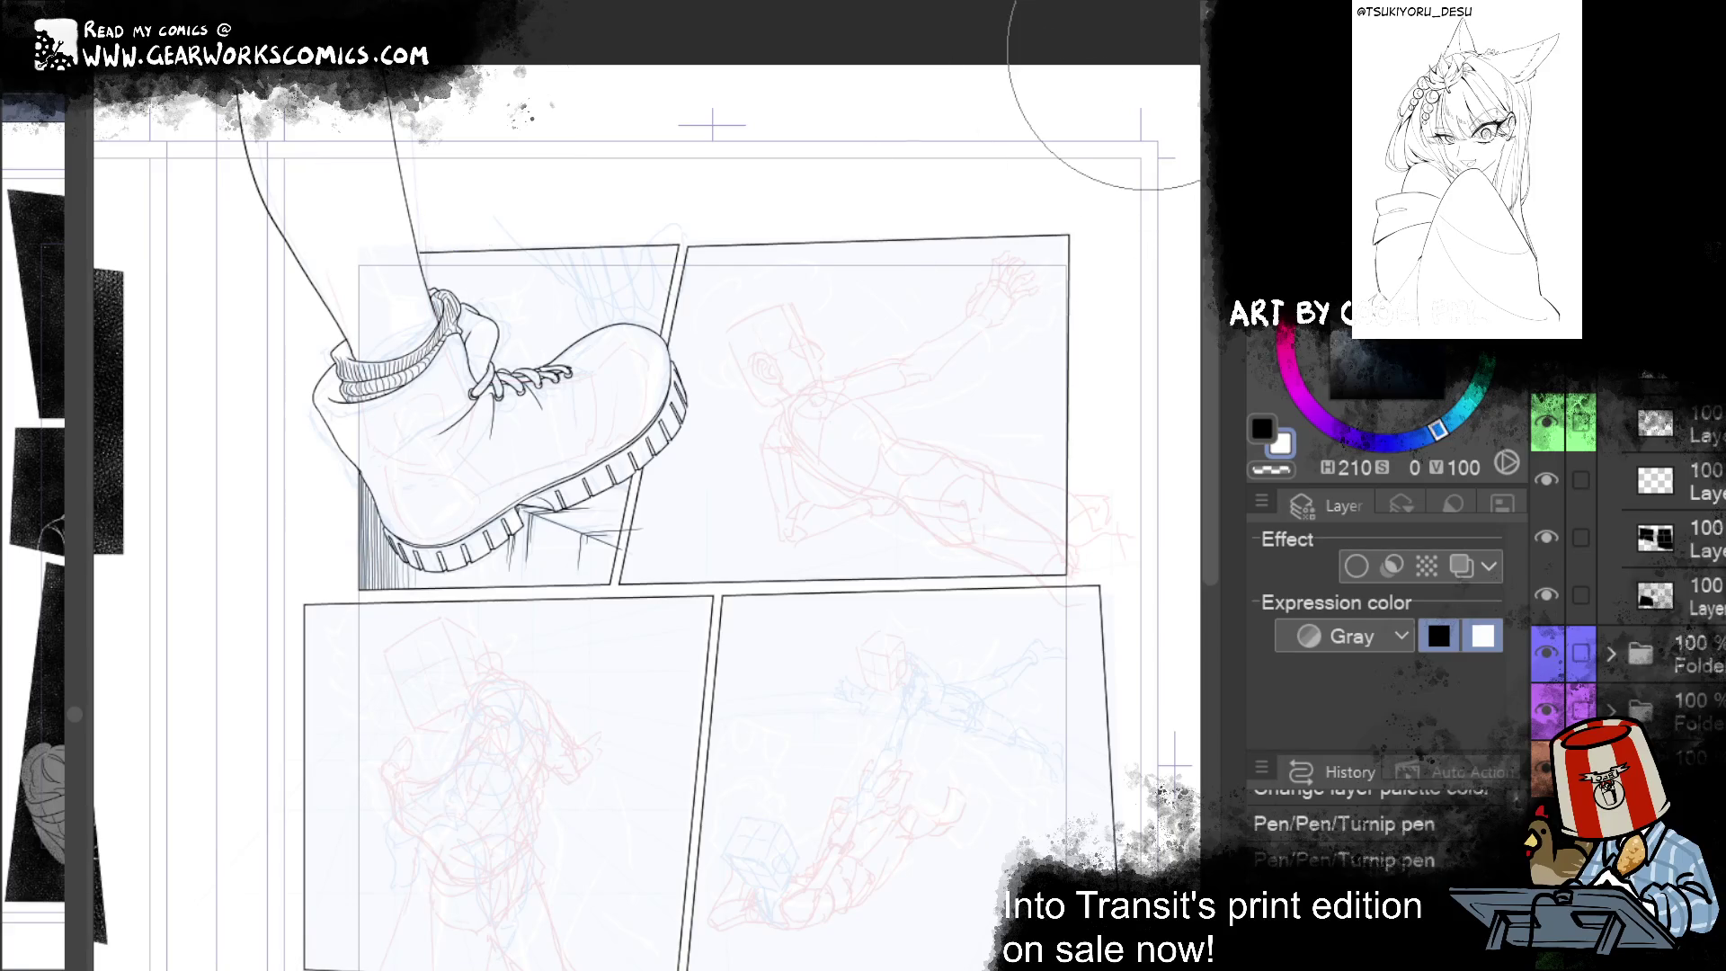
{"action": "key", "text": "ctrl+y"}
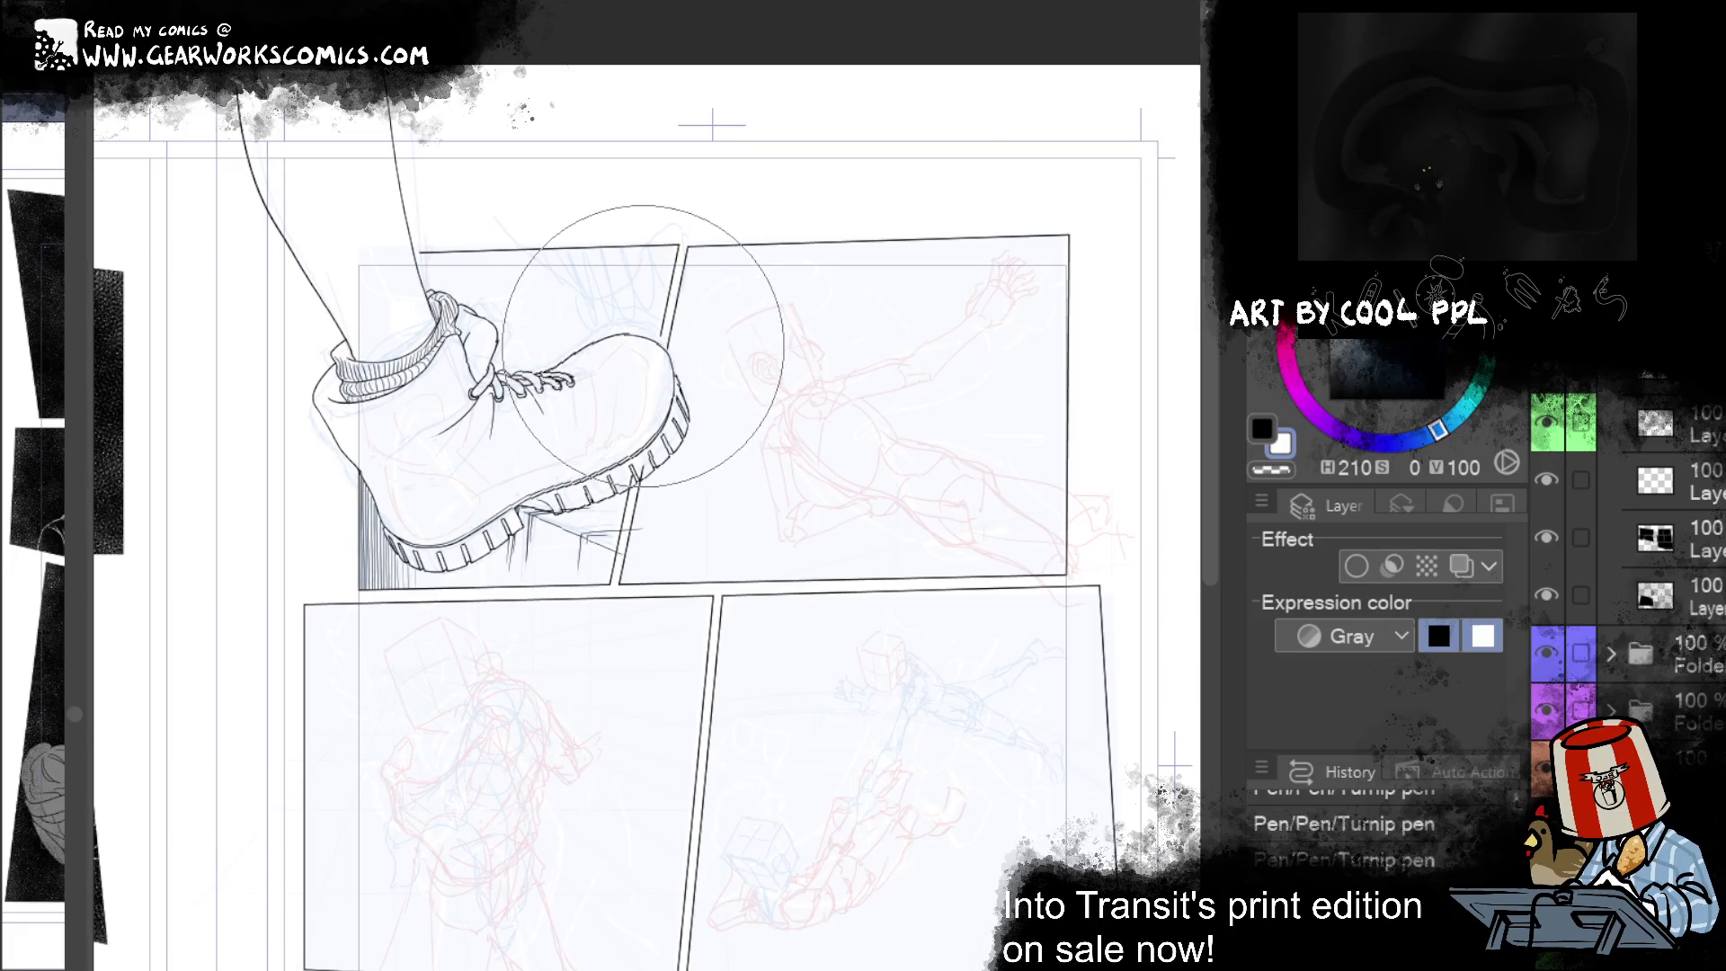
{"action": "key", "text": "ctrl+z"}
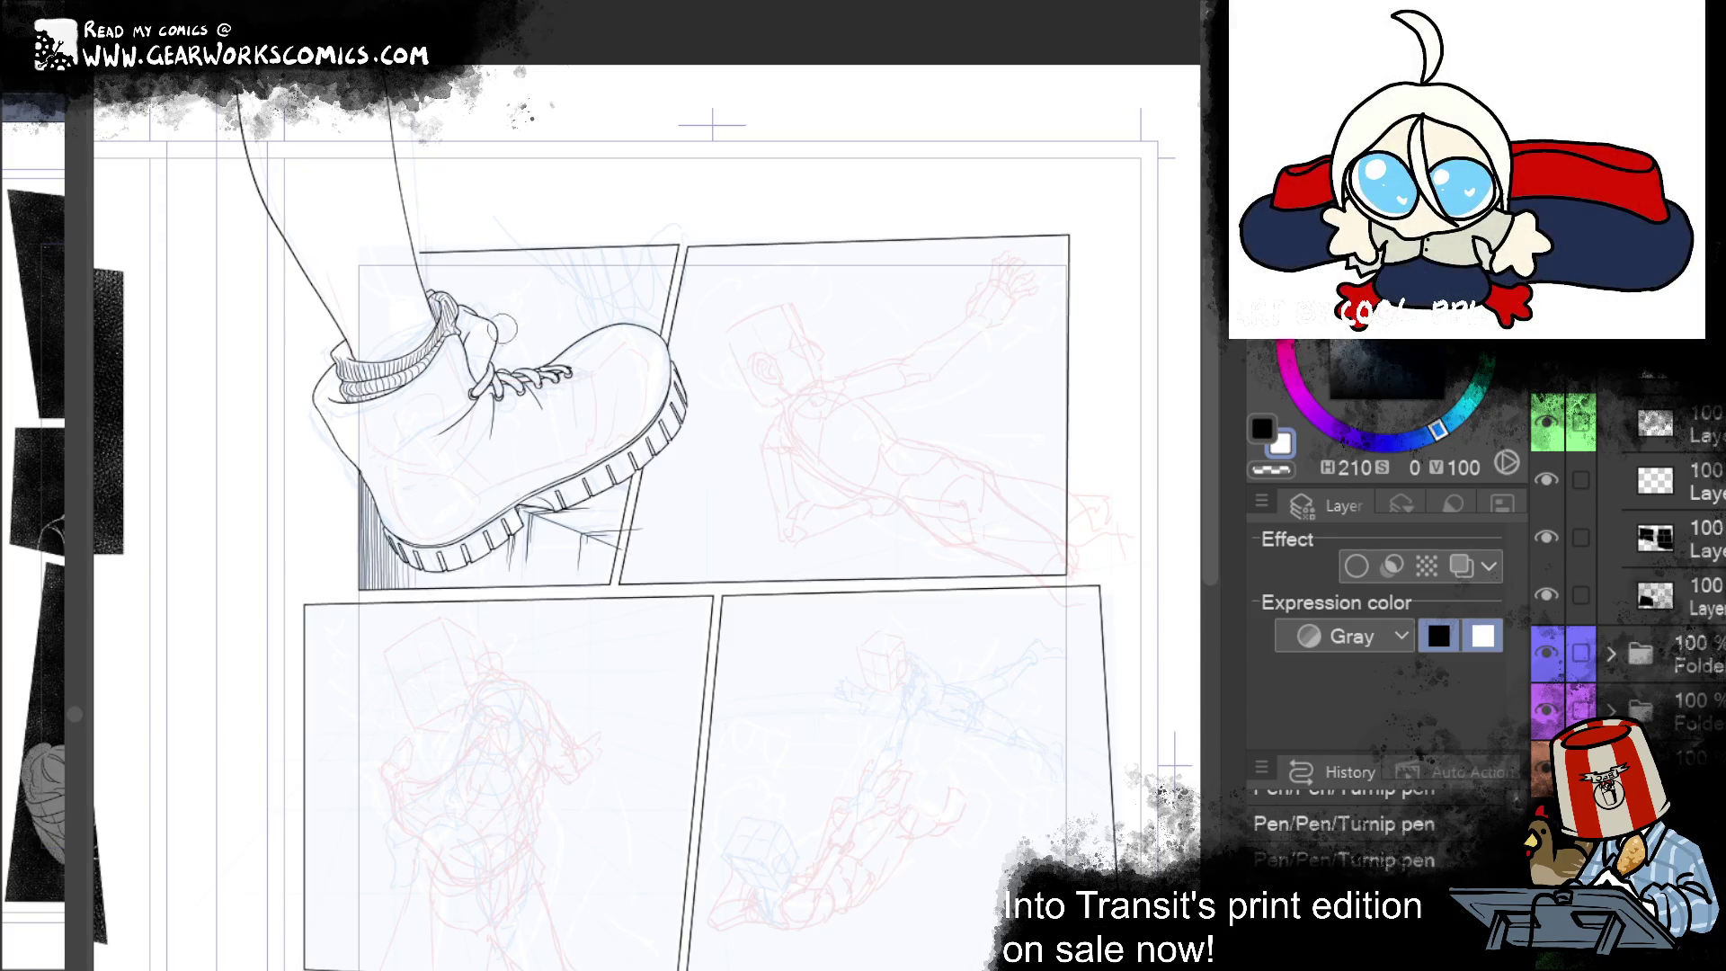
Step: Switch to black, warp the sole lines slightly, and add small marks beneath the sole
{"action": "key", "text": "x"}
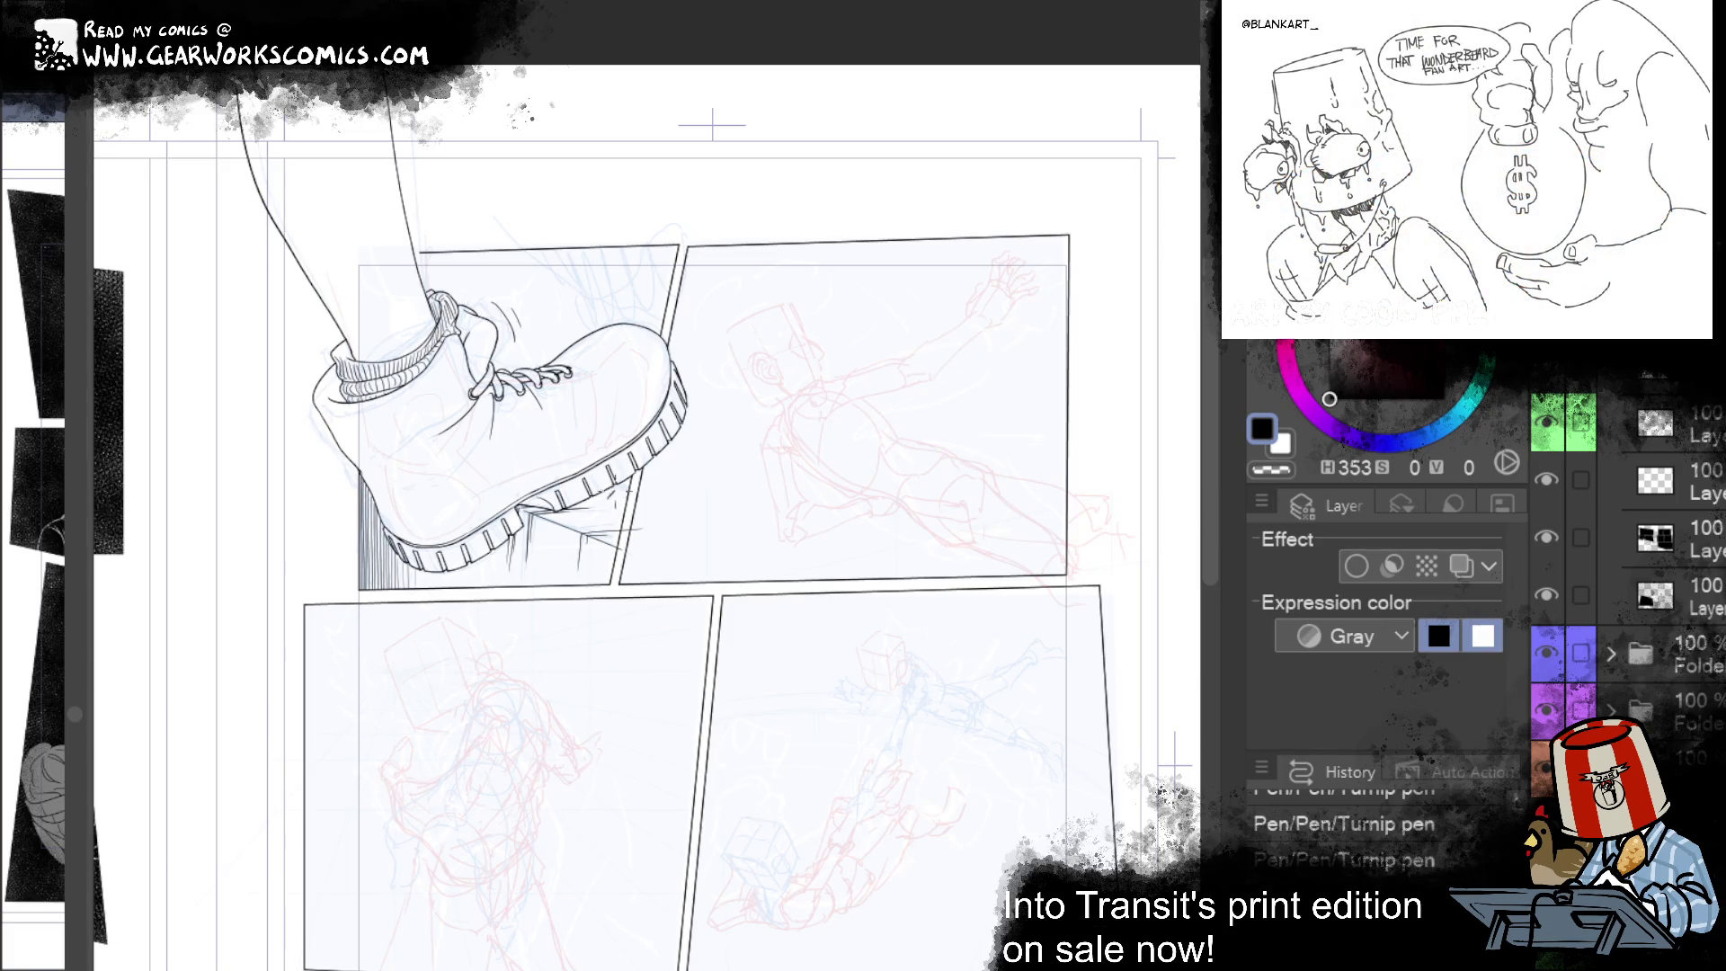
{"action": "left_click_drag", "start_coordinate": [613, 496], "coordinate": [600, 514]}
{"action": "left_click_drag", "start_coordinate": [481, 560], "coordinate": [490, 566]}
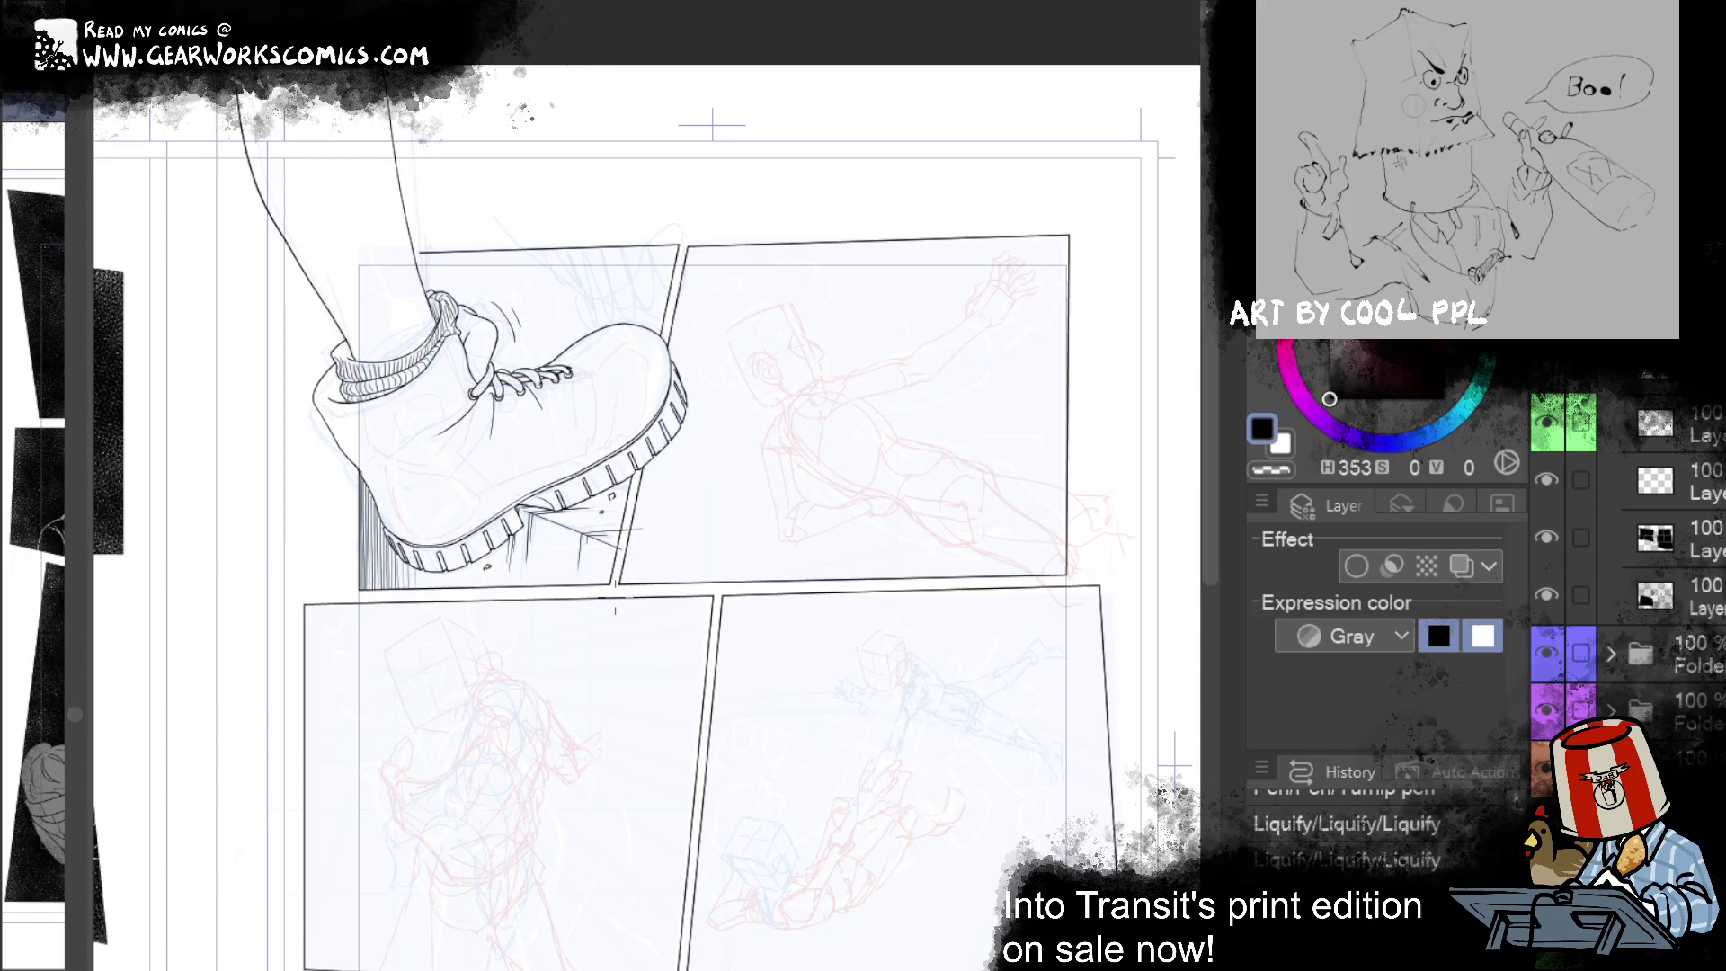
{"action": "left_click_drag", "start_coordinate": [544, 535], "coordinate": [547, 539]}
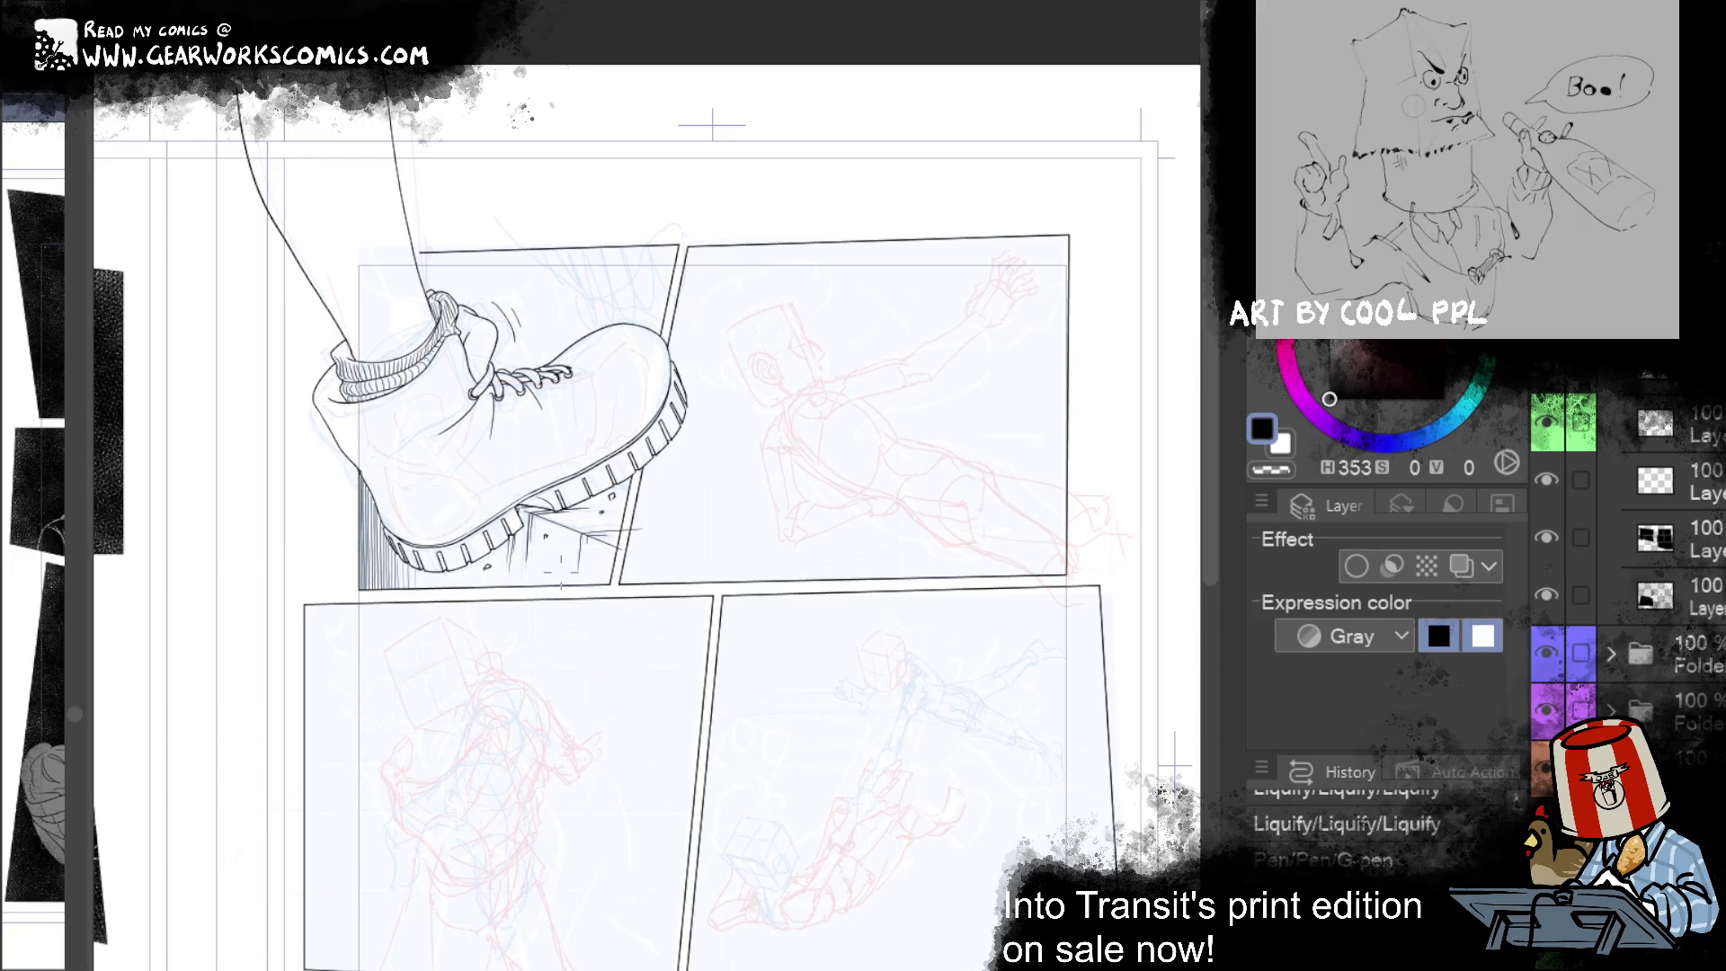
{"action": "key", "text": "ctrl+y"}
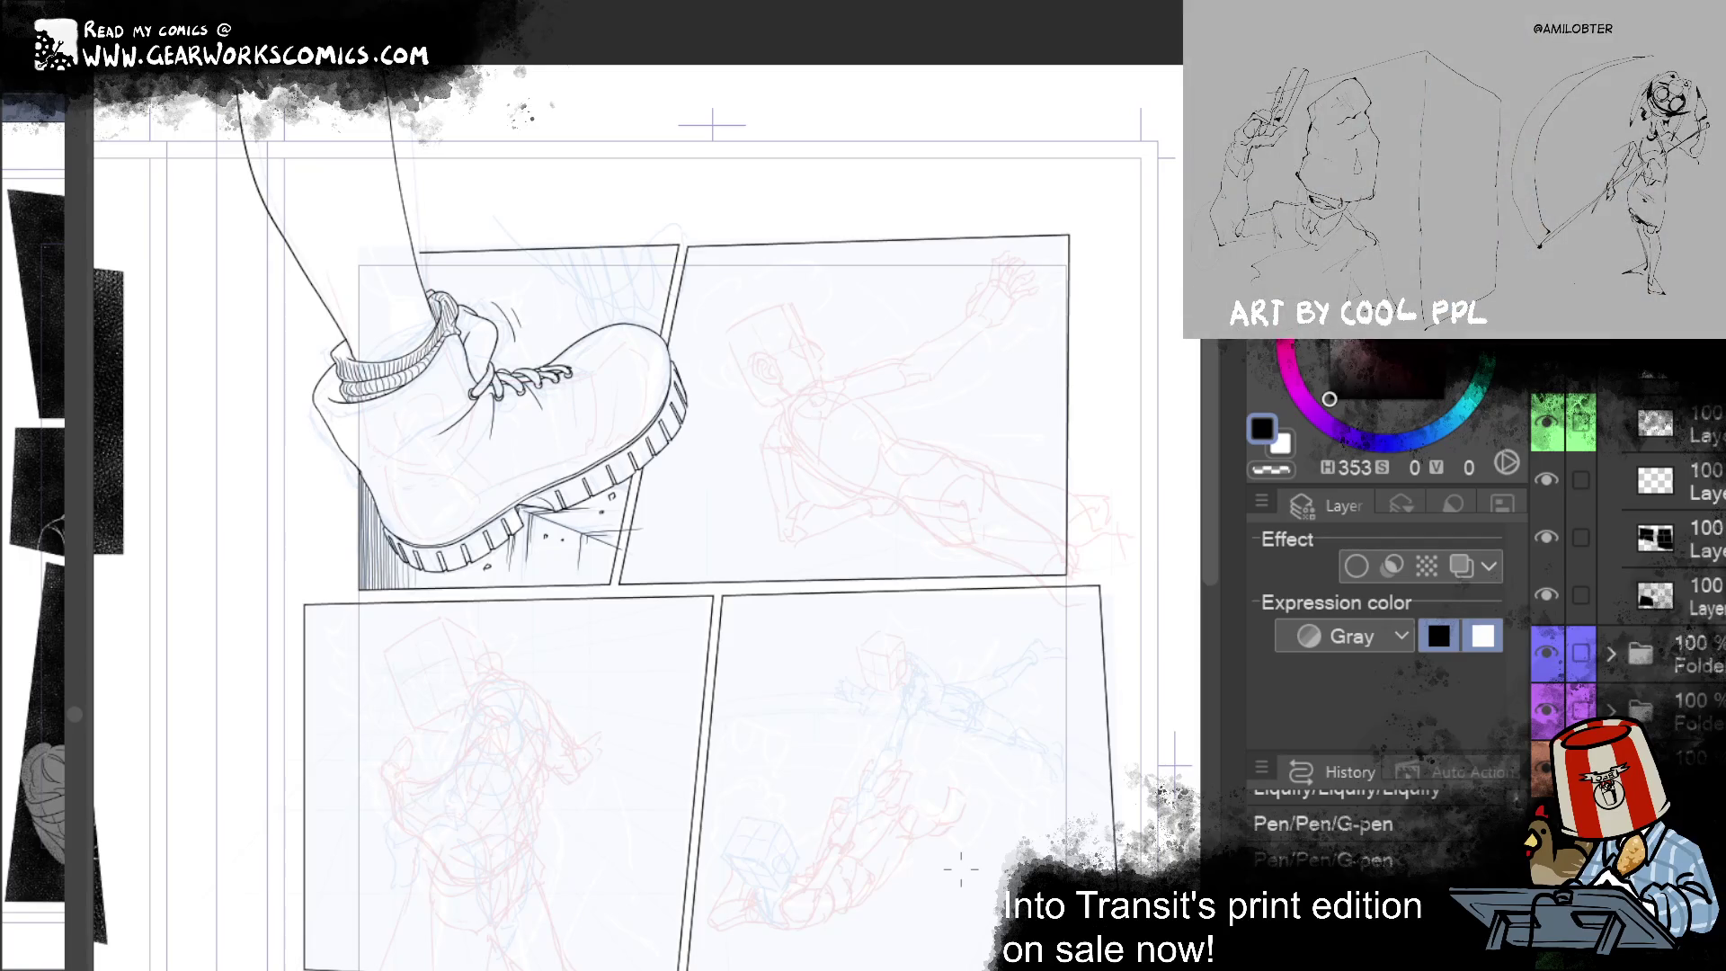
{"action": "mouse_move", "coordinate": [857, 827]}
{"action": "left_mouse_down"}
{"action": "mouse_move", "coordinate": [709, 935]}
{"action": "mouse_move", "coordinate": [948, 732]}
{"action": "mouse_move", "coordinate": [851, 716]}
{"action": "mouse_move", "coordinate": [795, 745]}
{"action": "left_mouse_up"}
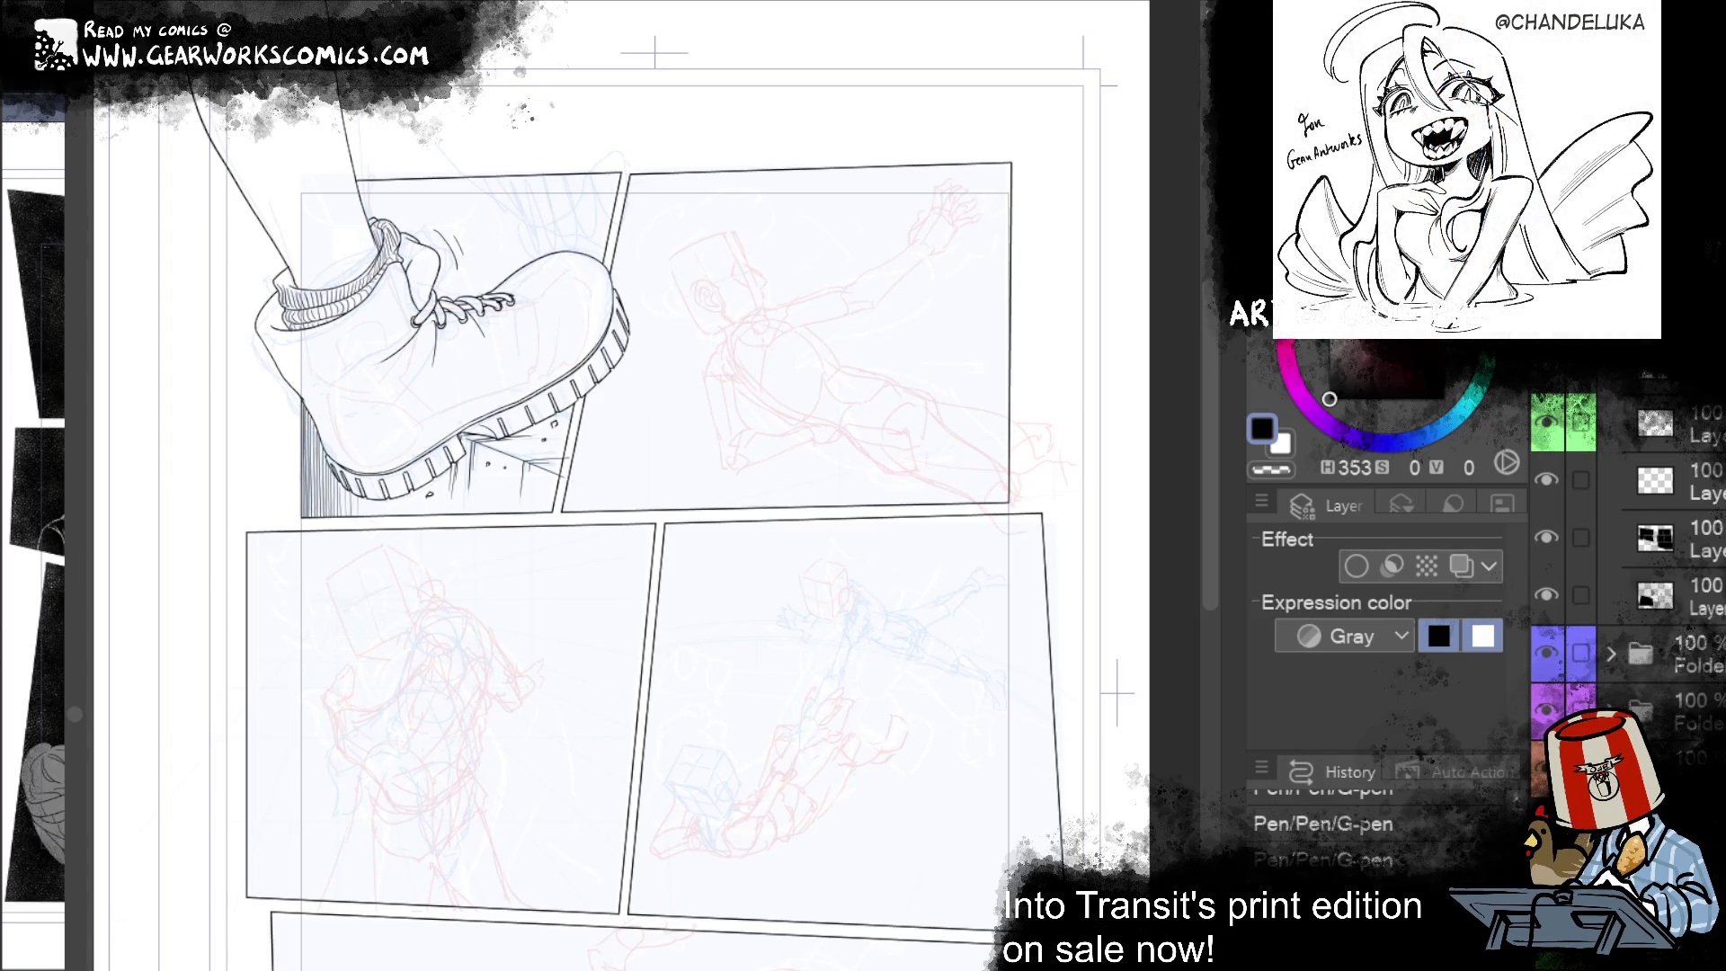
{"action": "mouse_move", "coordinate": [773, 763]}
{"action": "left_mouse_down"}
{"action": "mouse_move", "coordinate": [785, 832]}
{"action": "mouse_move", "coordinate": [817, 871]}
{"action": "mouse_move", "coordinate": [866, 751]}
{"action": "mouse_move", "coordinate": [835, 320]}
{"action": "left_mouse_up"}
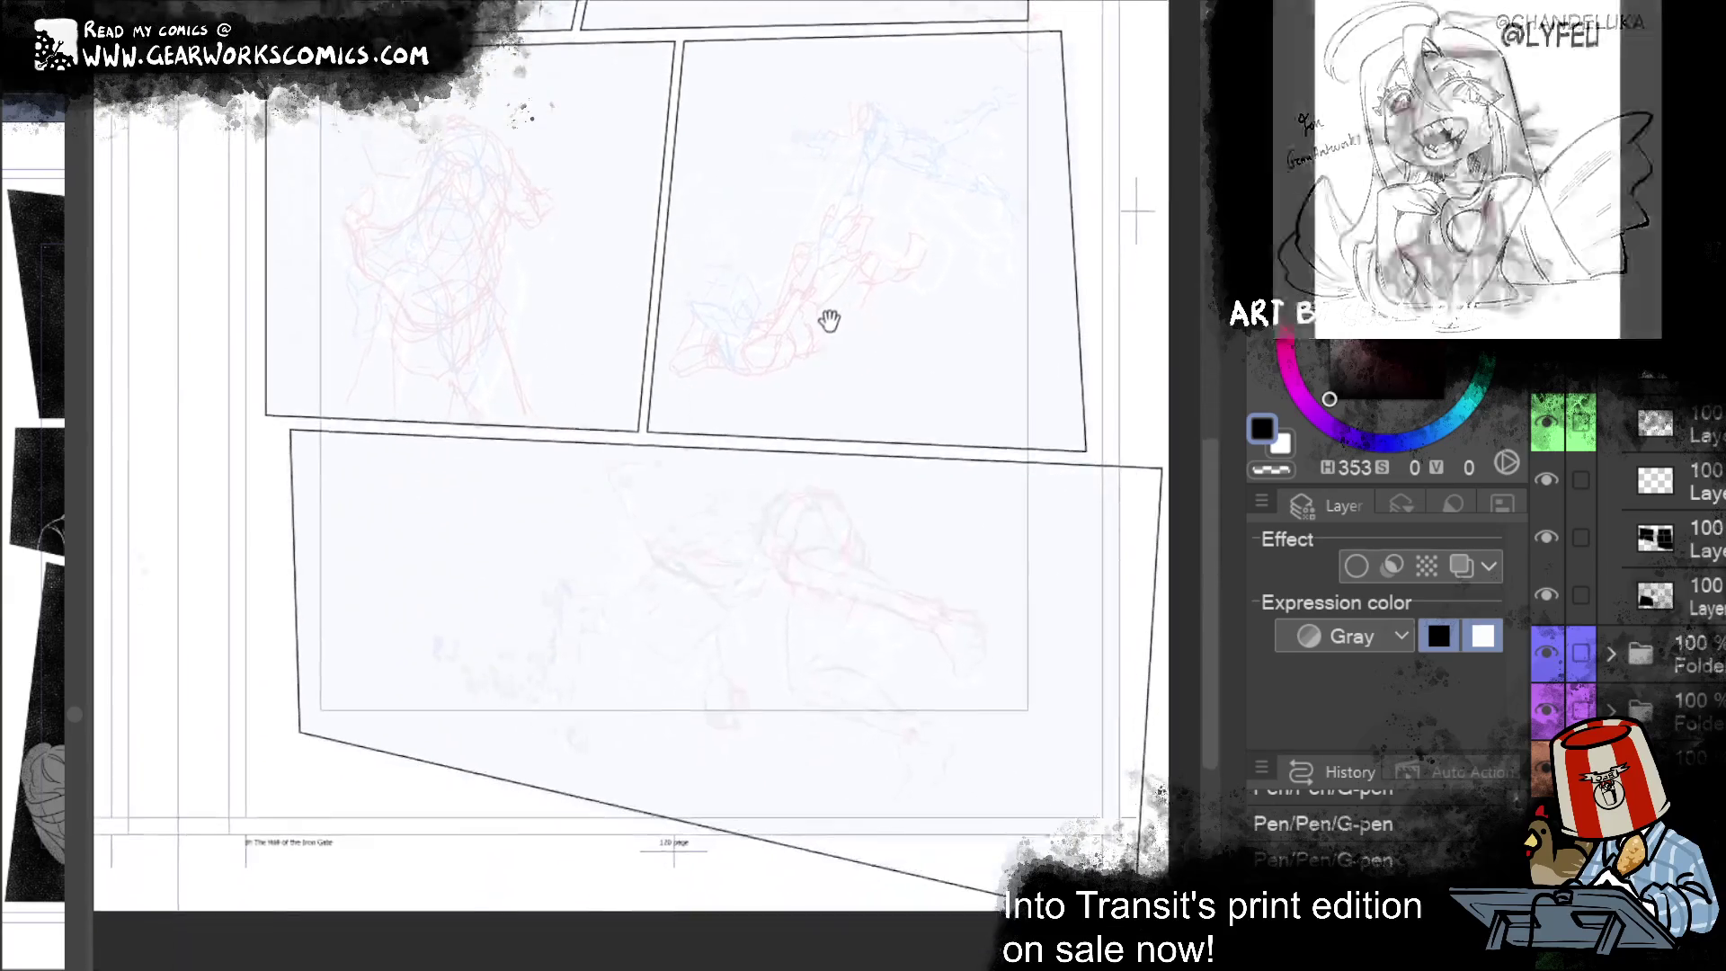
{"action": "mouse_move", "coordinate": [935, 223]}
{"action": "left_mouse_down"}
{"action": "mouse_move", "coordinate": [902, 581]}
{"action": "mouse_move", "coordinate": [933, 761]}
{"action": "mouse_move", "coordinate": [914, 245]}
{"action": "mouse_move", "coordinate": [807, 668]}
{"action": "left_mouse_up"}
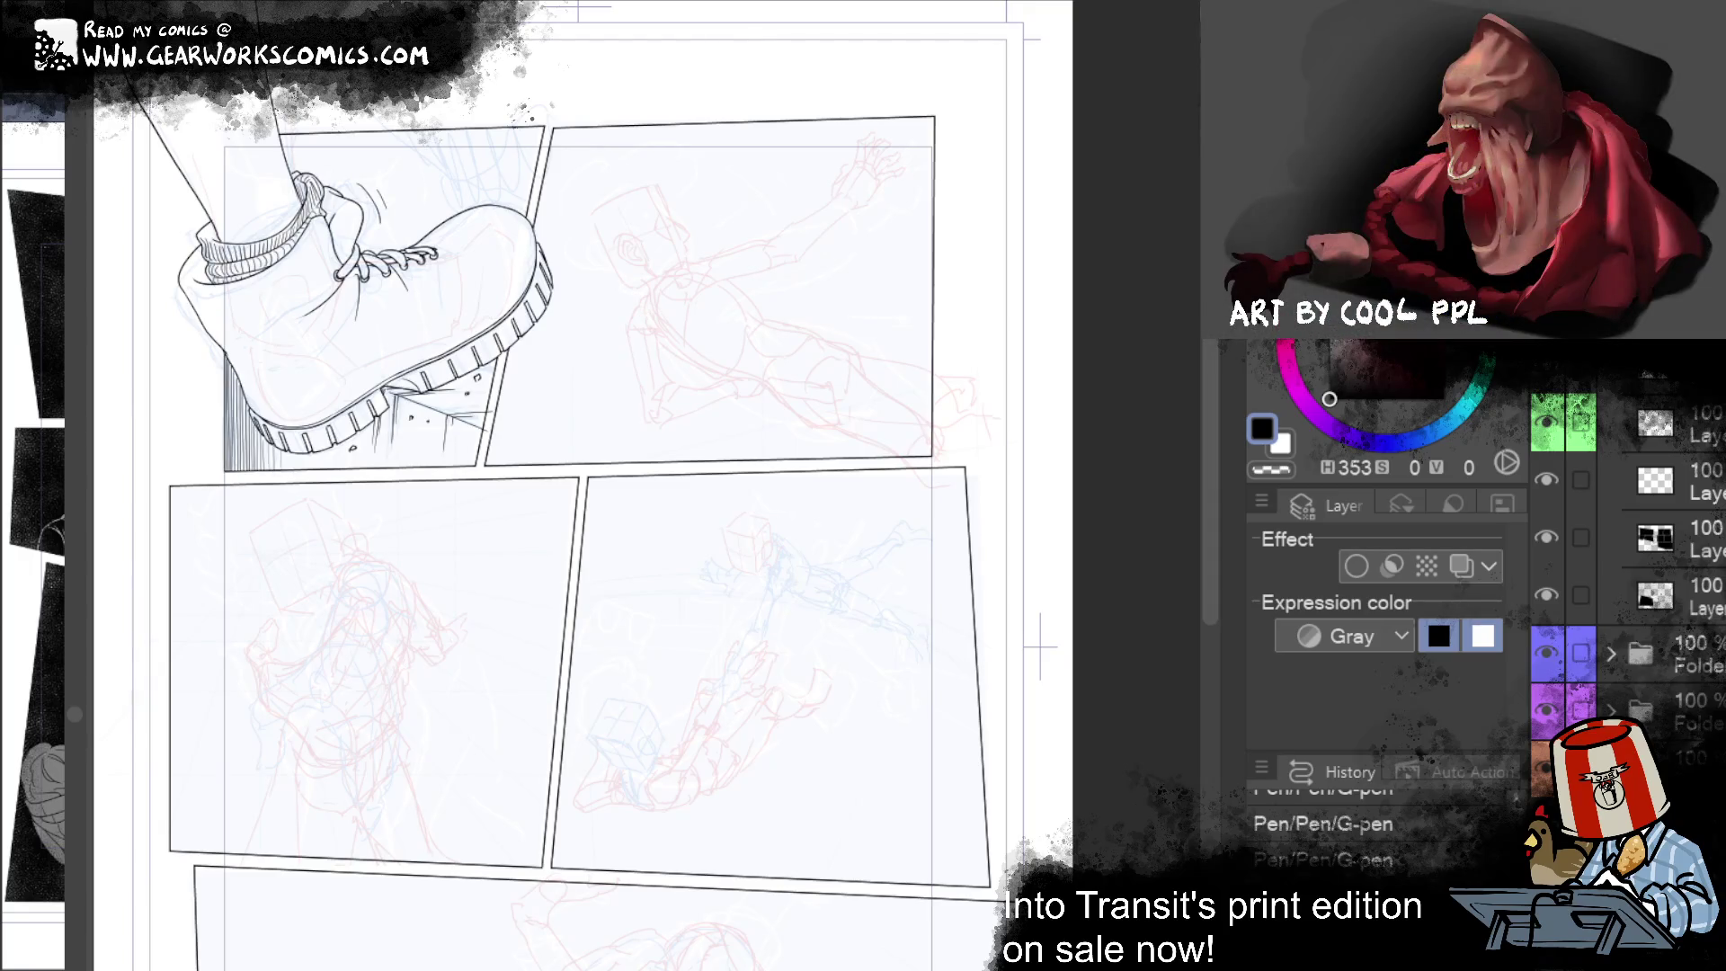
Step: Ink the flying figure's forehead, nose and chin profile in black, removing a stray chin stroke
{"action": "scroll", "coordinate": [746, 268], "scroll_direction": "up", "scroll_amount": 3}
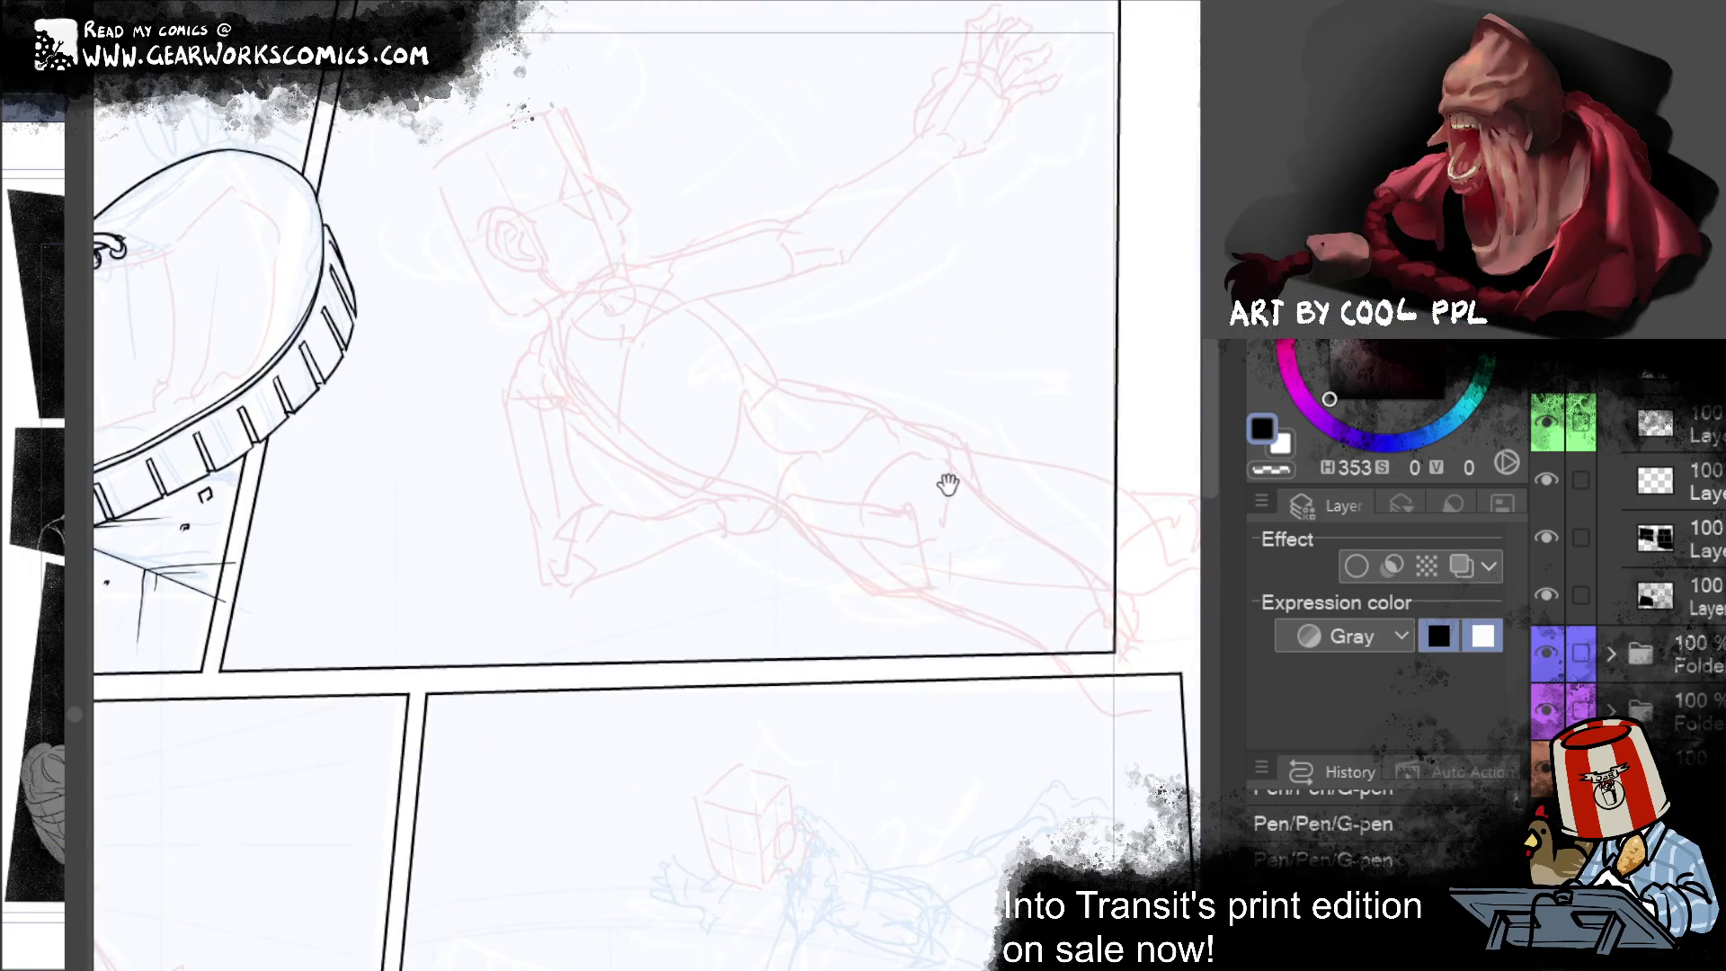
{"action": "left_click_drag", "start_coordinate": [946, 485], "coordinate": [1001, 571]}
{"action": "mouse_move", "coordinate": [628, 199]}
{"action": "left_mouse_down"}
{"action": "mouse_move", "coordinate": [682, 299]}
{"action": "mouse_move", "coordinate": [674, 270]}
{"action": "mouse_move", "coordinate": [683, 319]}
{"action": "mouse_move", "coordinate": [647, 366]}
{"action": "mouse_move", "coordinate": [681, 335]}
{"action": "left_mouse_up"}
{"action": "key", "text": "ctrl+z"}
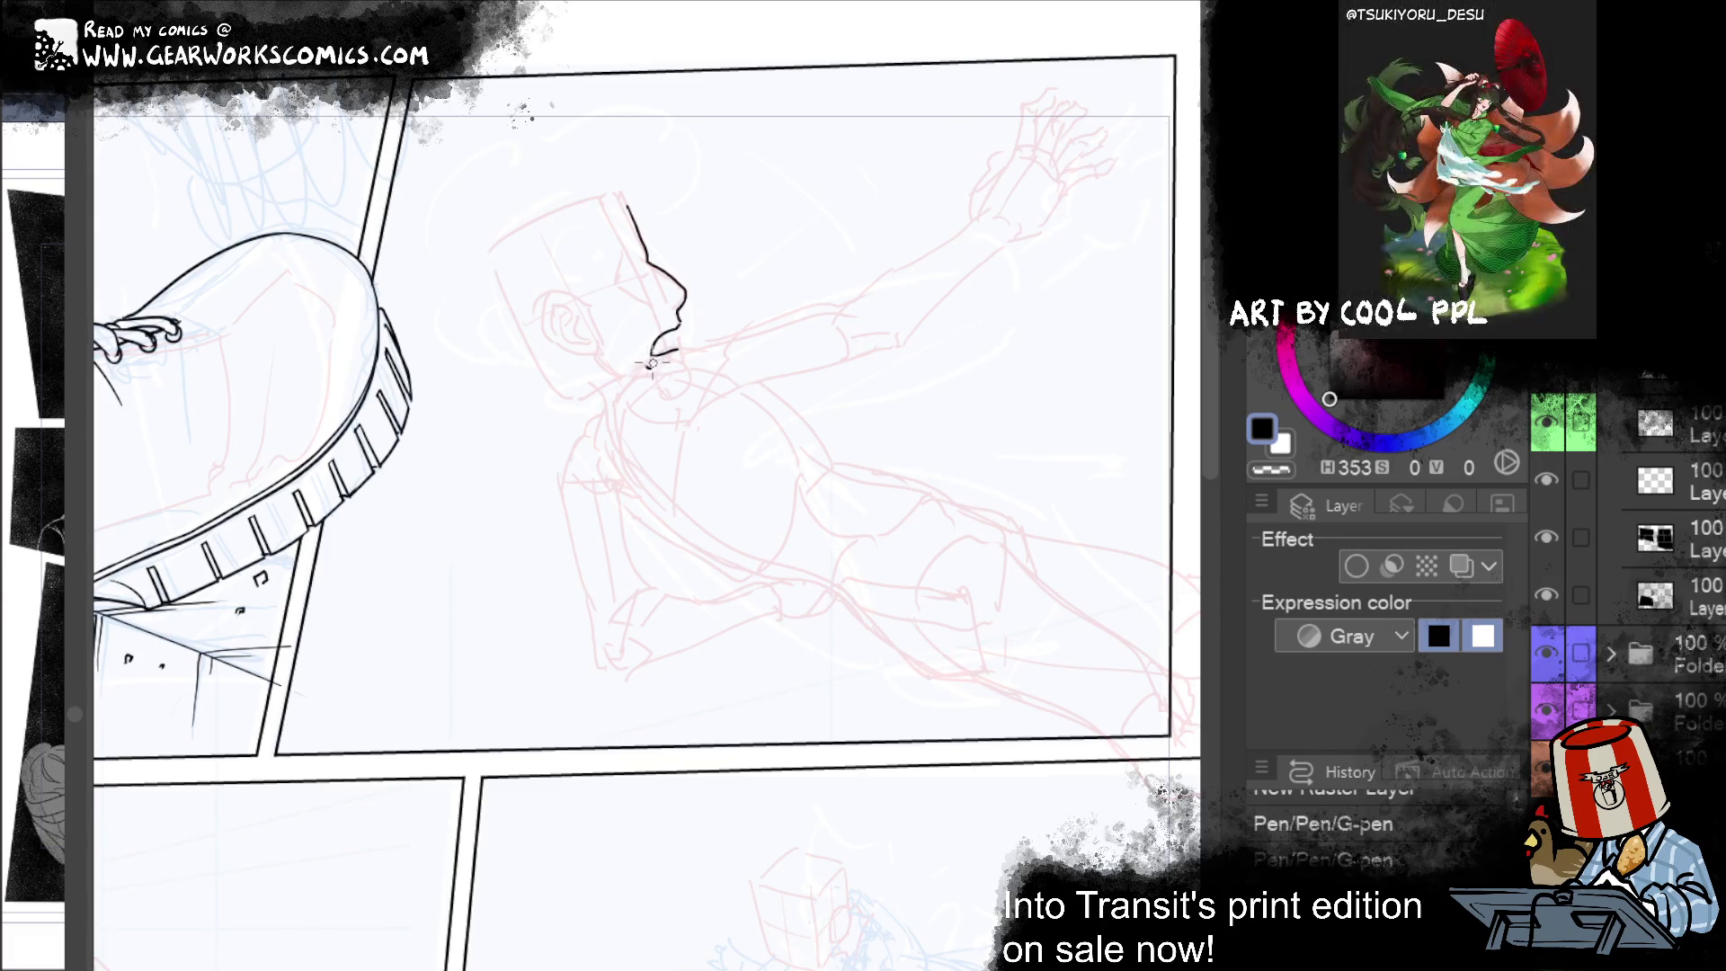
{"action": "key", "text": "ctrl+z"}
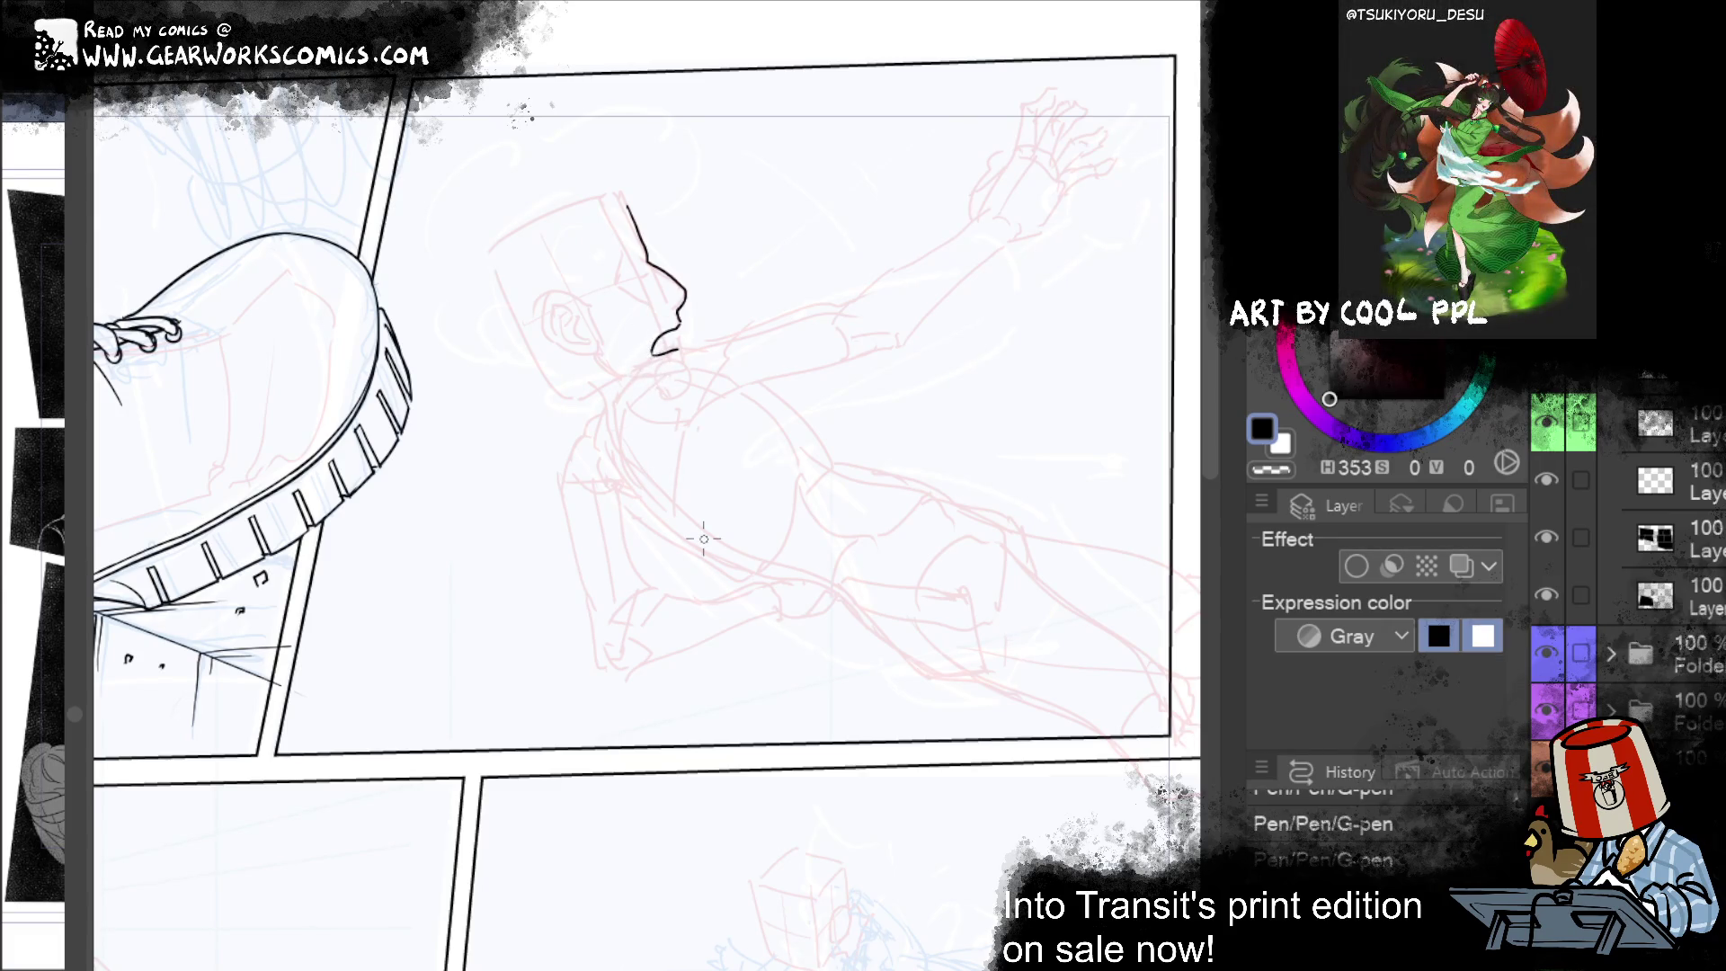